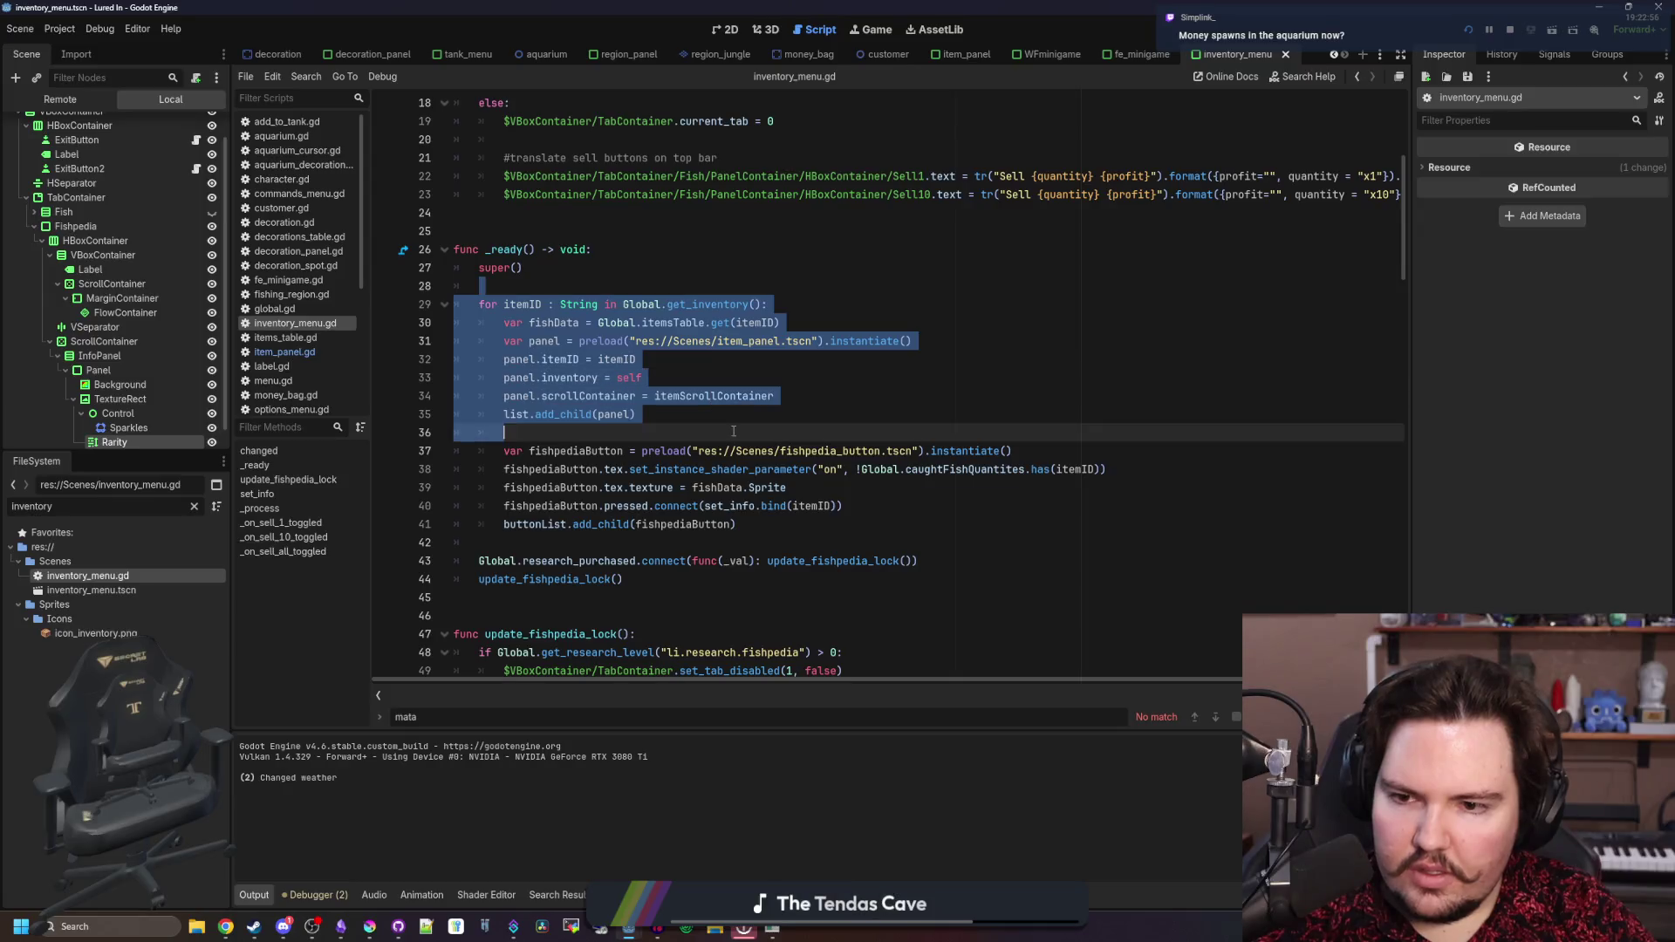
- Deselect the loop lines, scroll the inventory_menu script to the top, and enlarge the debug game window
left_click(524, 580)
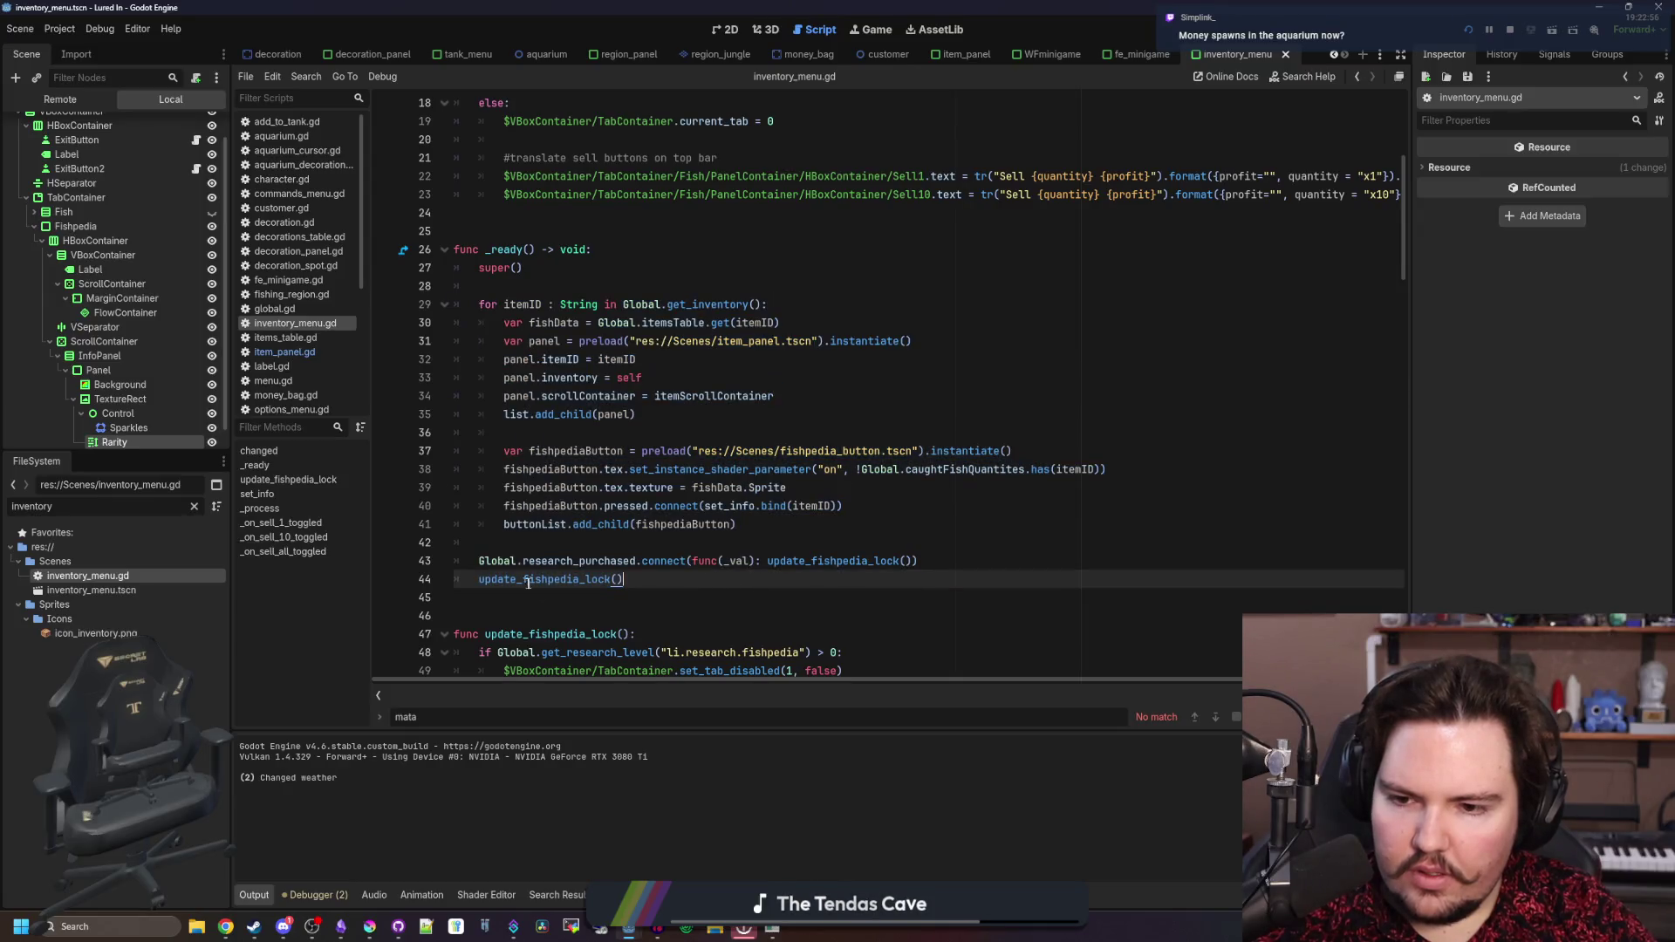
scroll(525, 583, "up", 5)
scroll(543, 316, "up", 1)
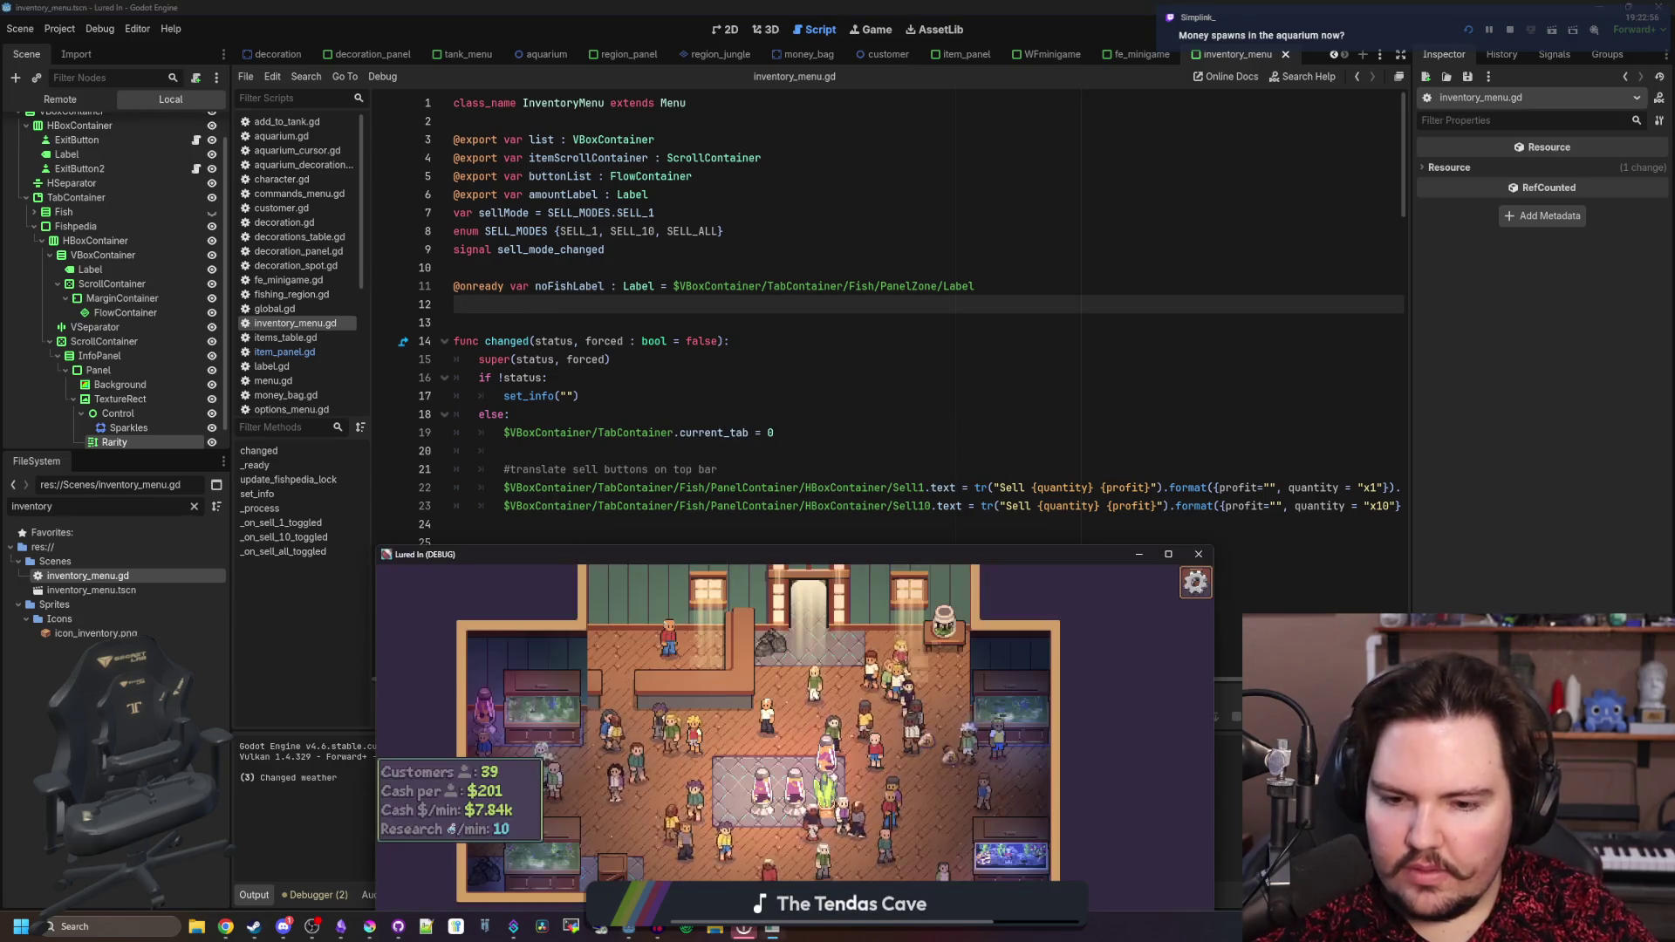
double_click(824, 563)
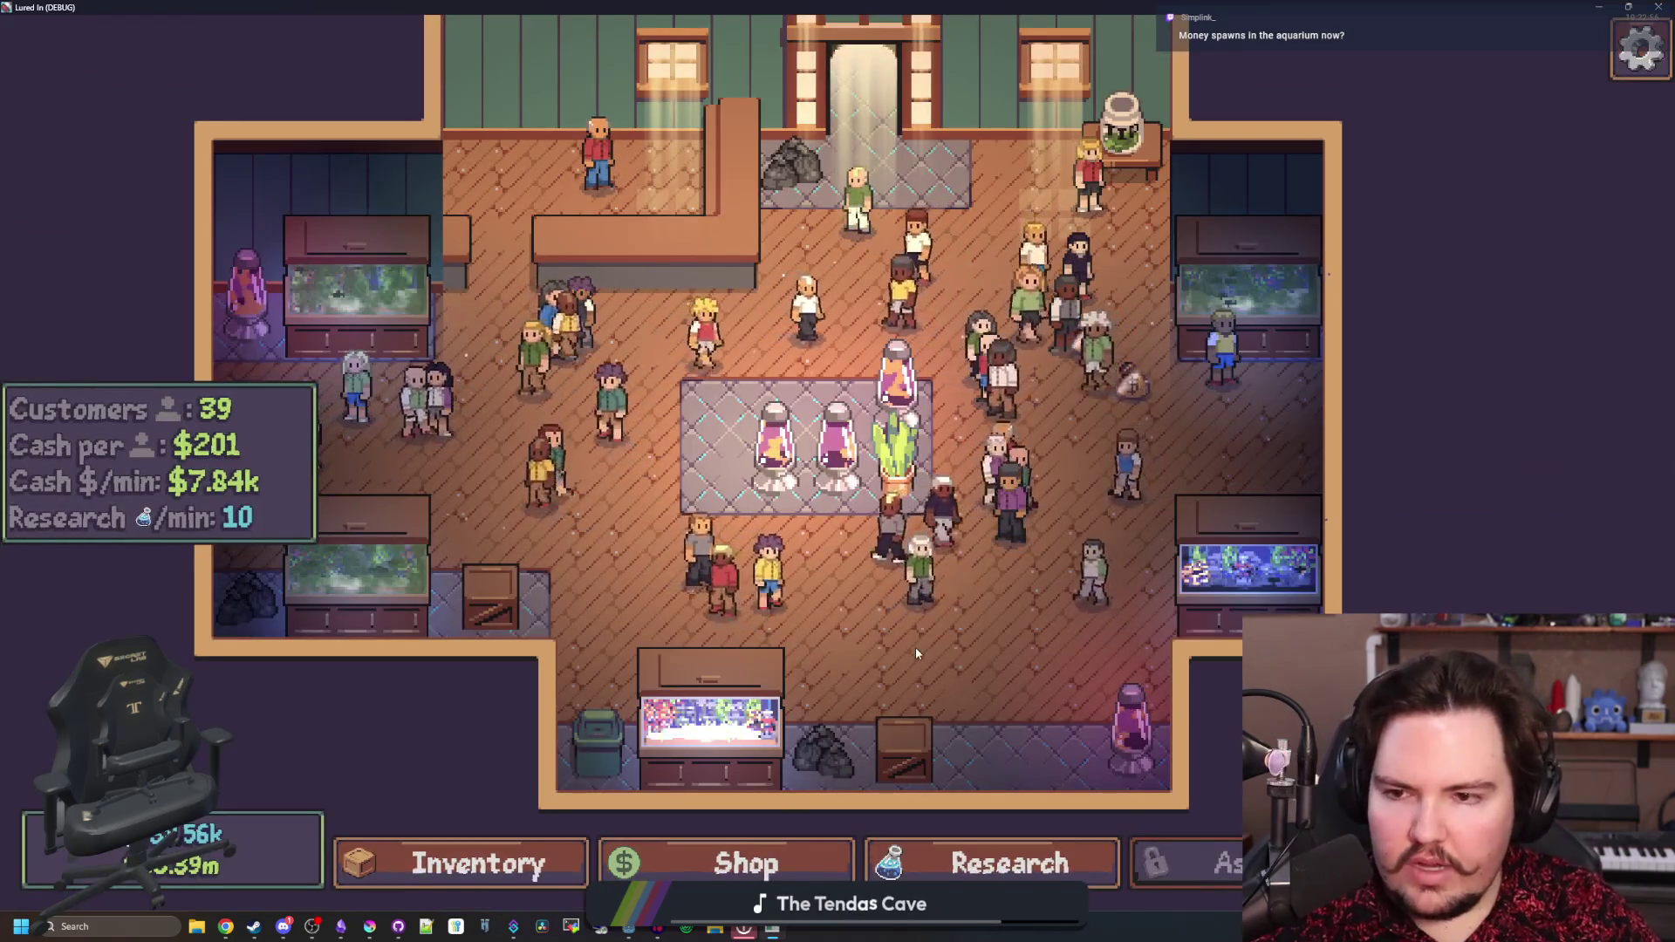
- Check the research tree, then close it
scroll(976, 663, "up", 3)
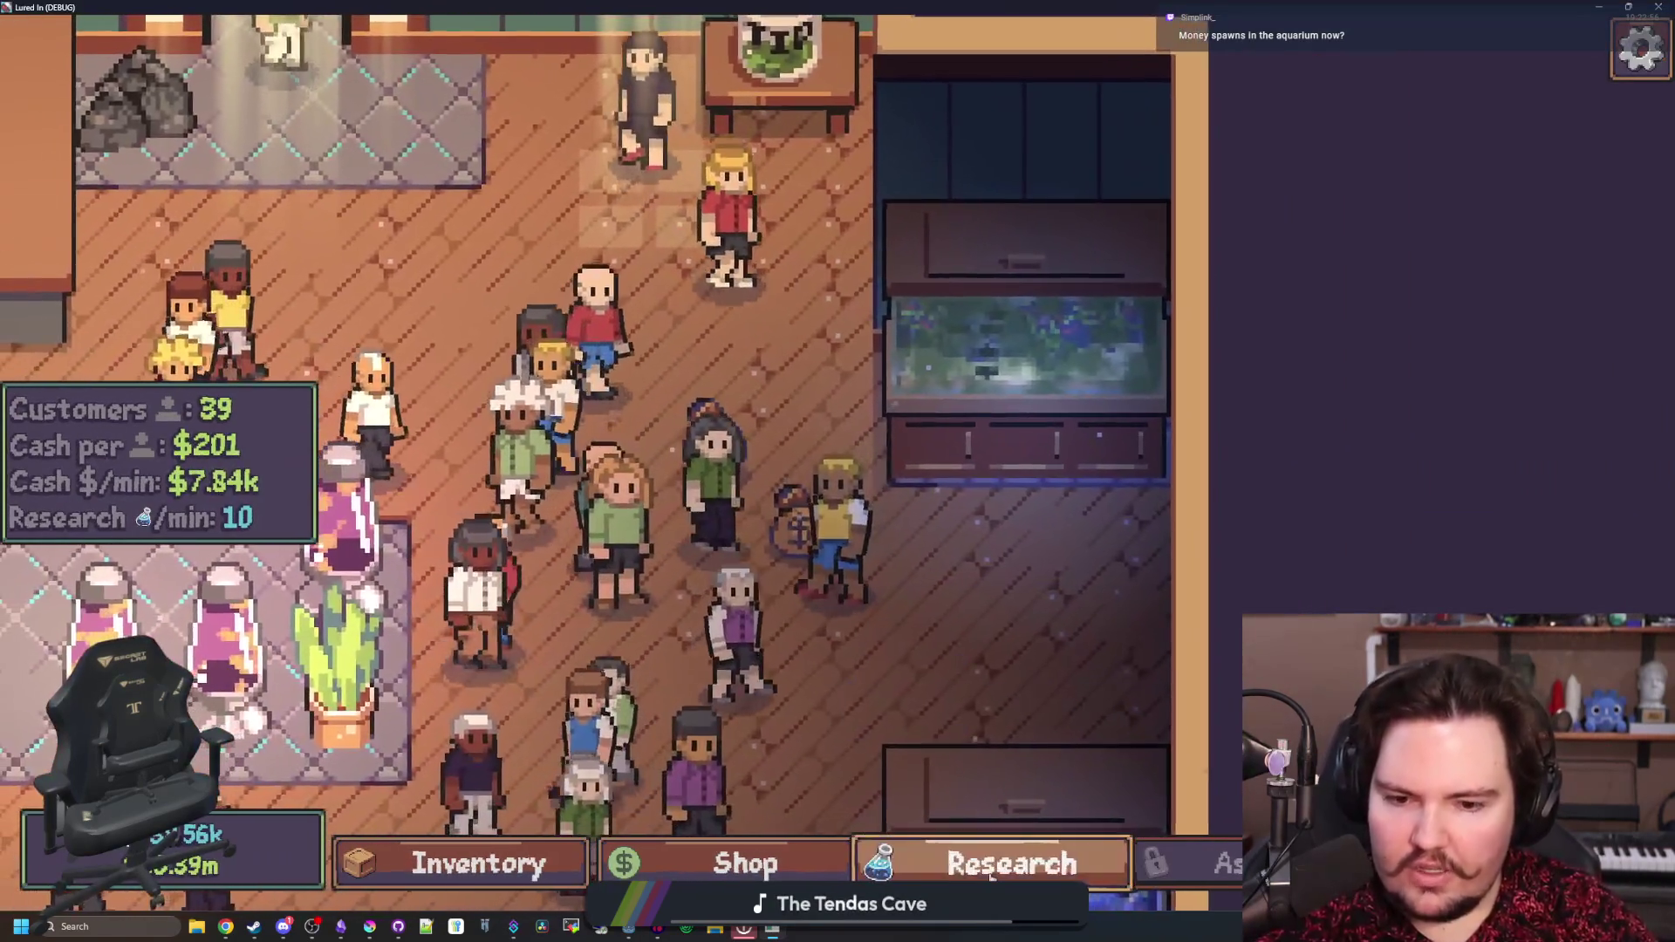
left_click(1010, 863)
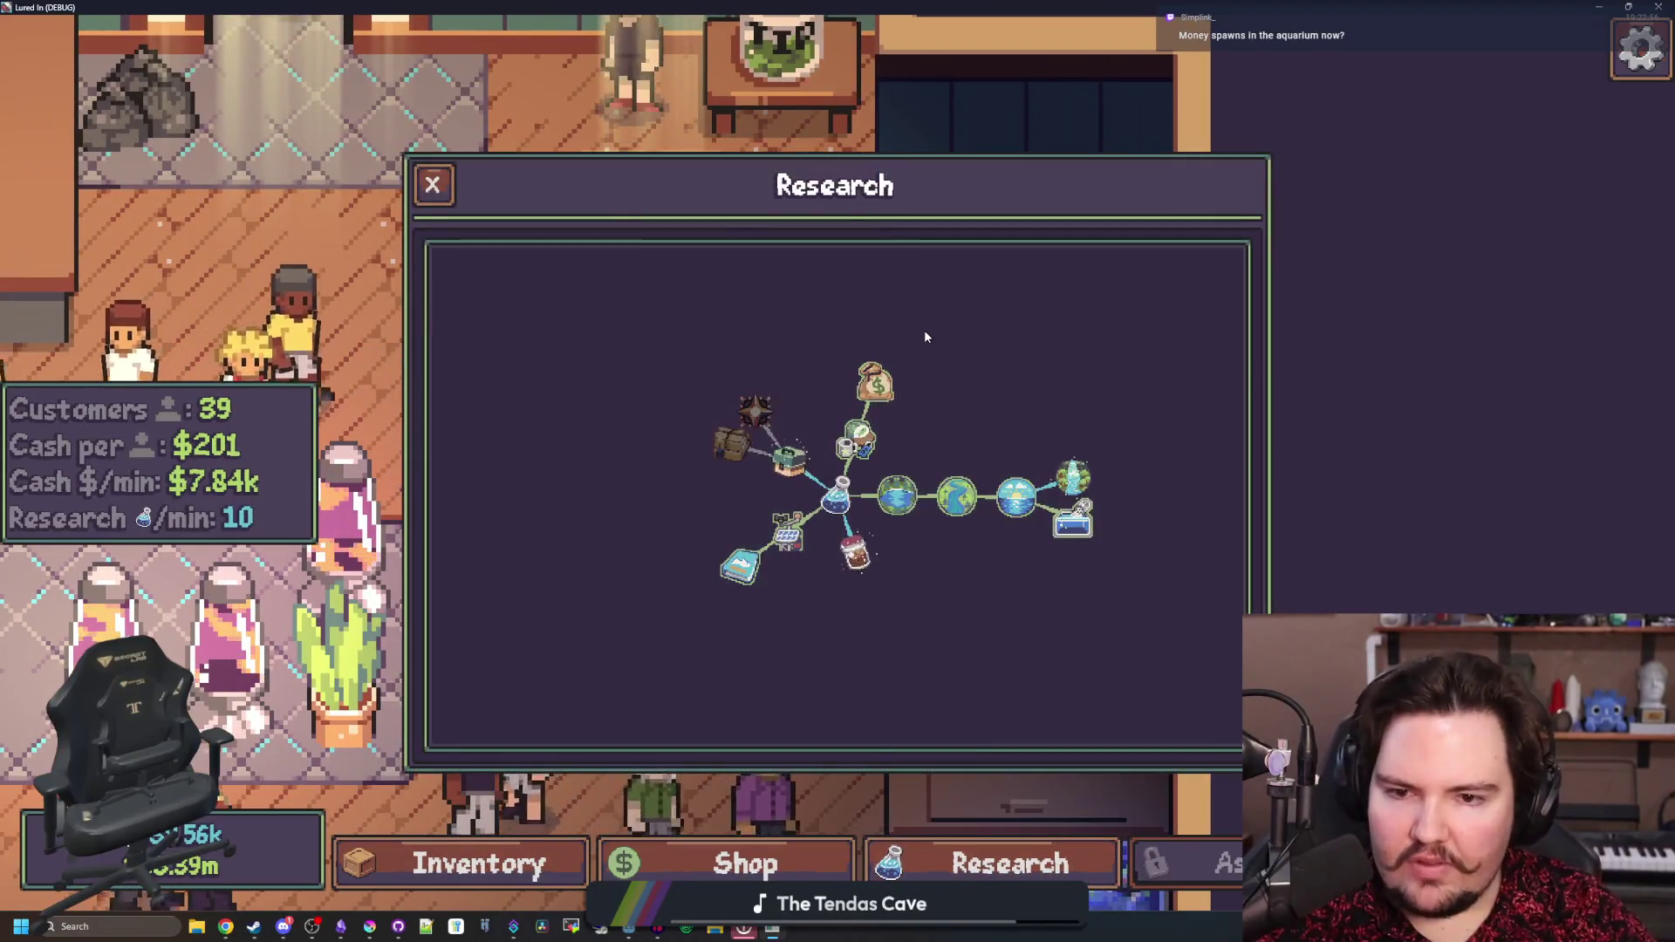
mouse_move(898, 344)
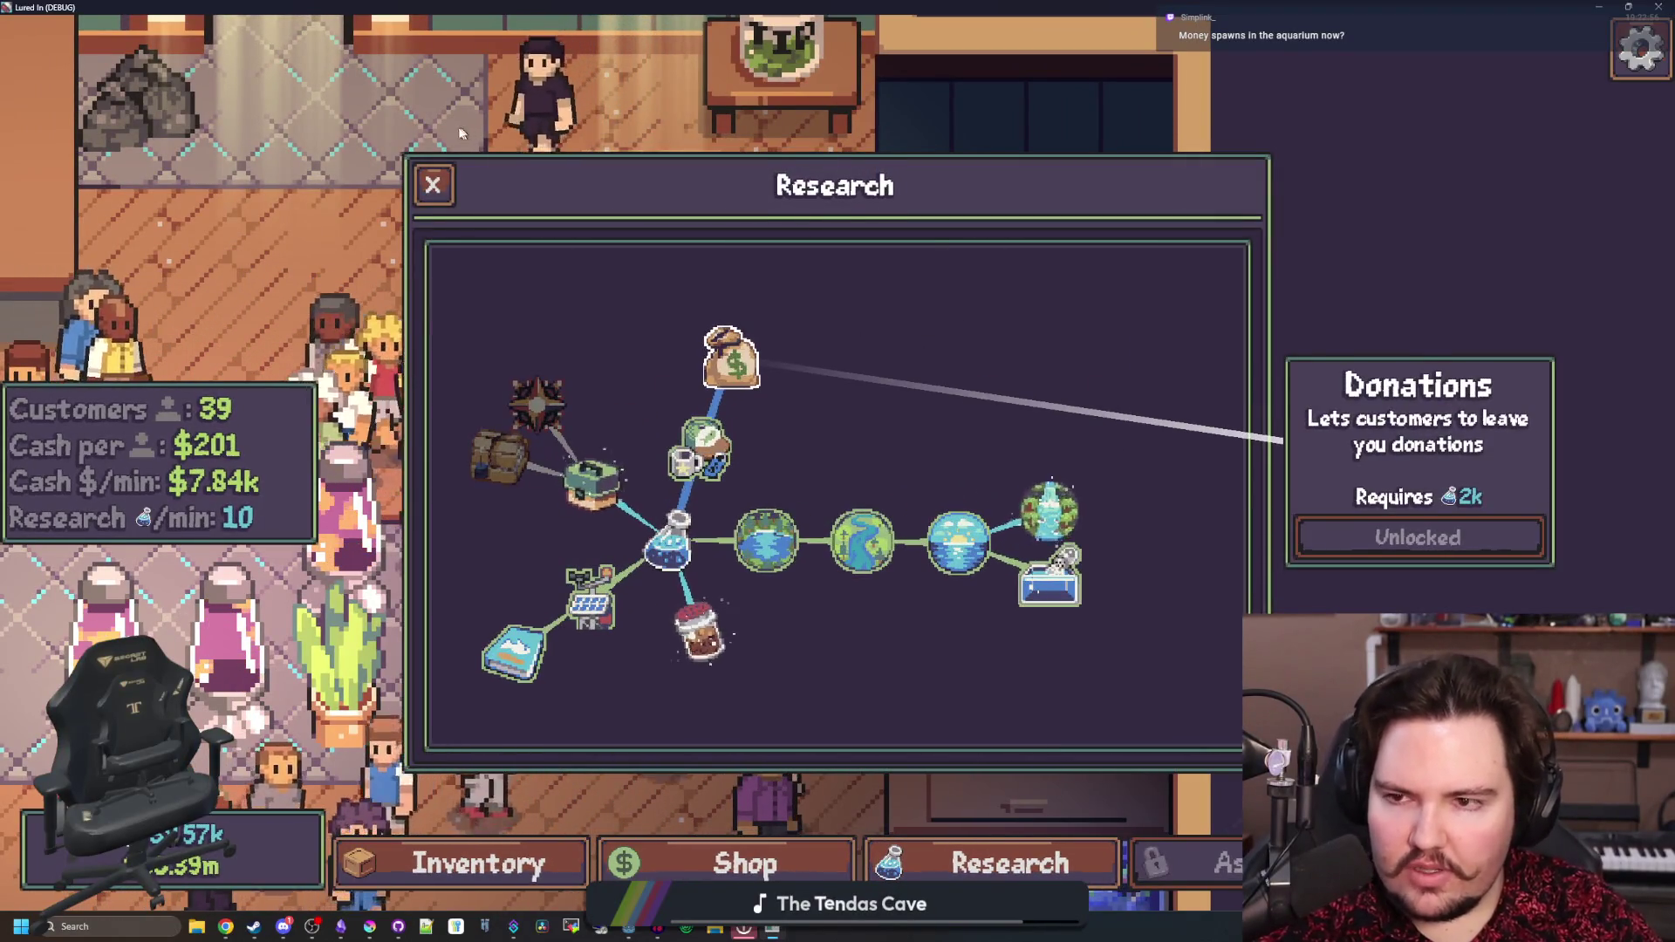
left_click(434, 185)
- Pan around the shop floor, glance at Fish Tank 4's details, and zoom back out
scroll(785, 658, "down", 4)
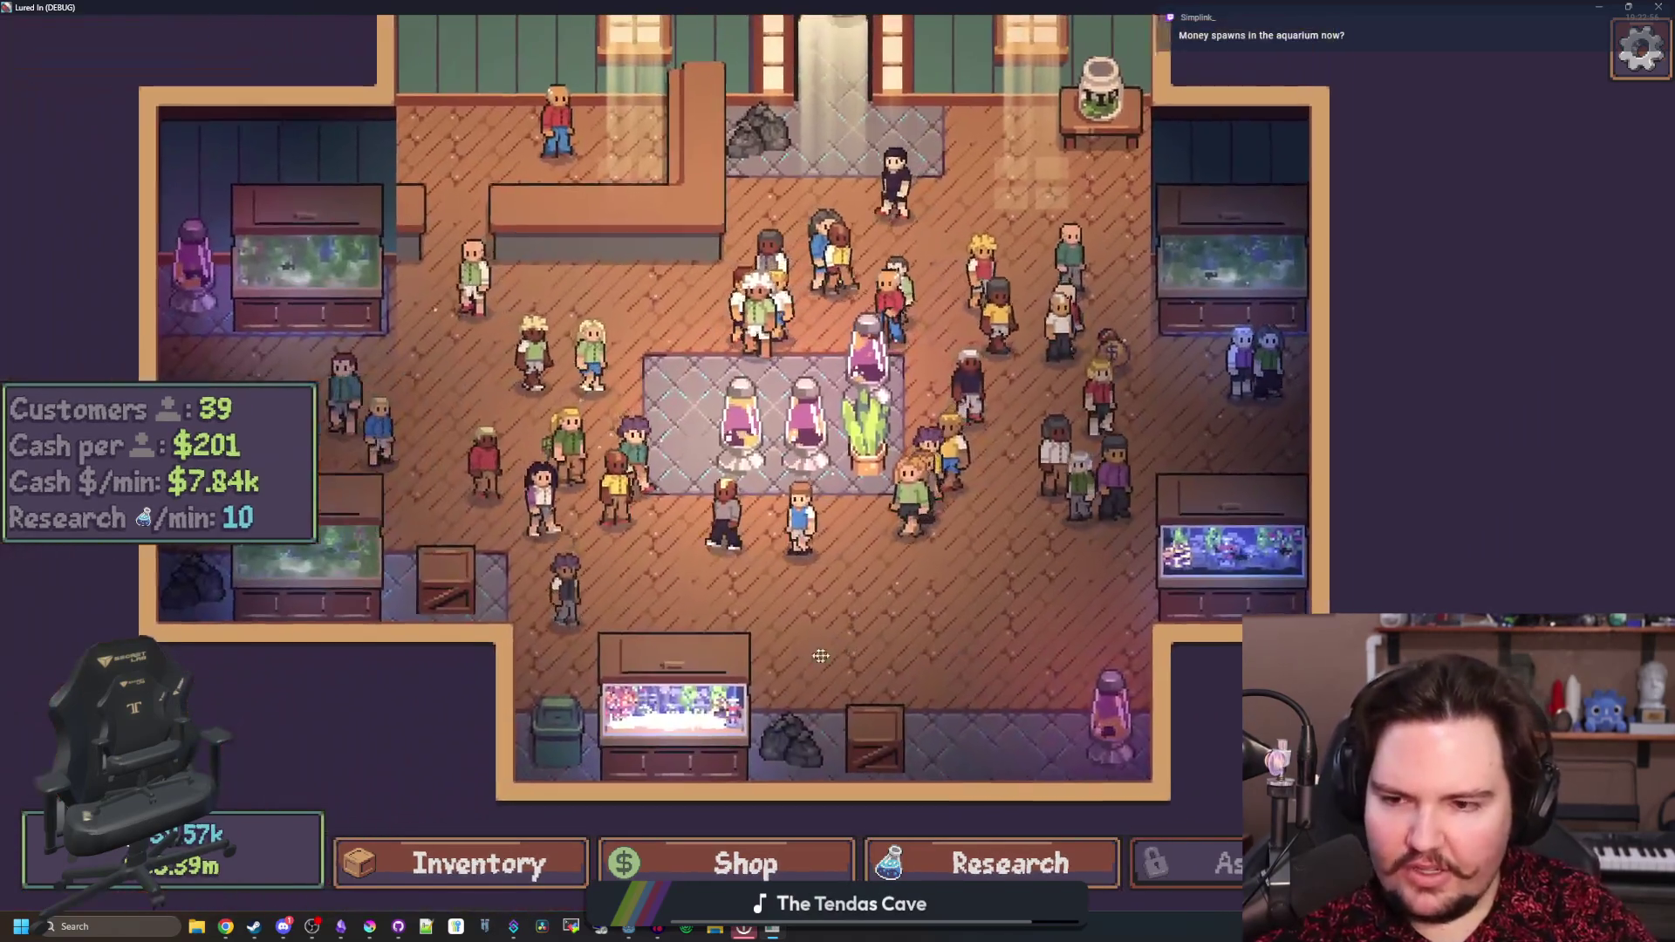
mouse_move(819, 656)
left_mouse_down()
mouse_move(991, 588)
mouse_move(949, 626)
mouse_move(478, 568)
left_mouse_up()
mouse_move(813, 769)
left_mouse_down()
mouse_move(854, 629)
mouse_move(829, 682)
left_mouse_up()
left_click(829, 682)
key("Escape")
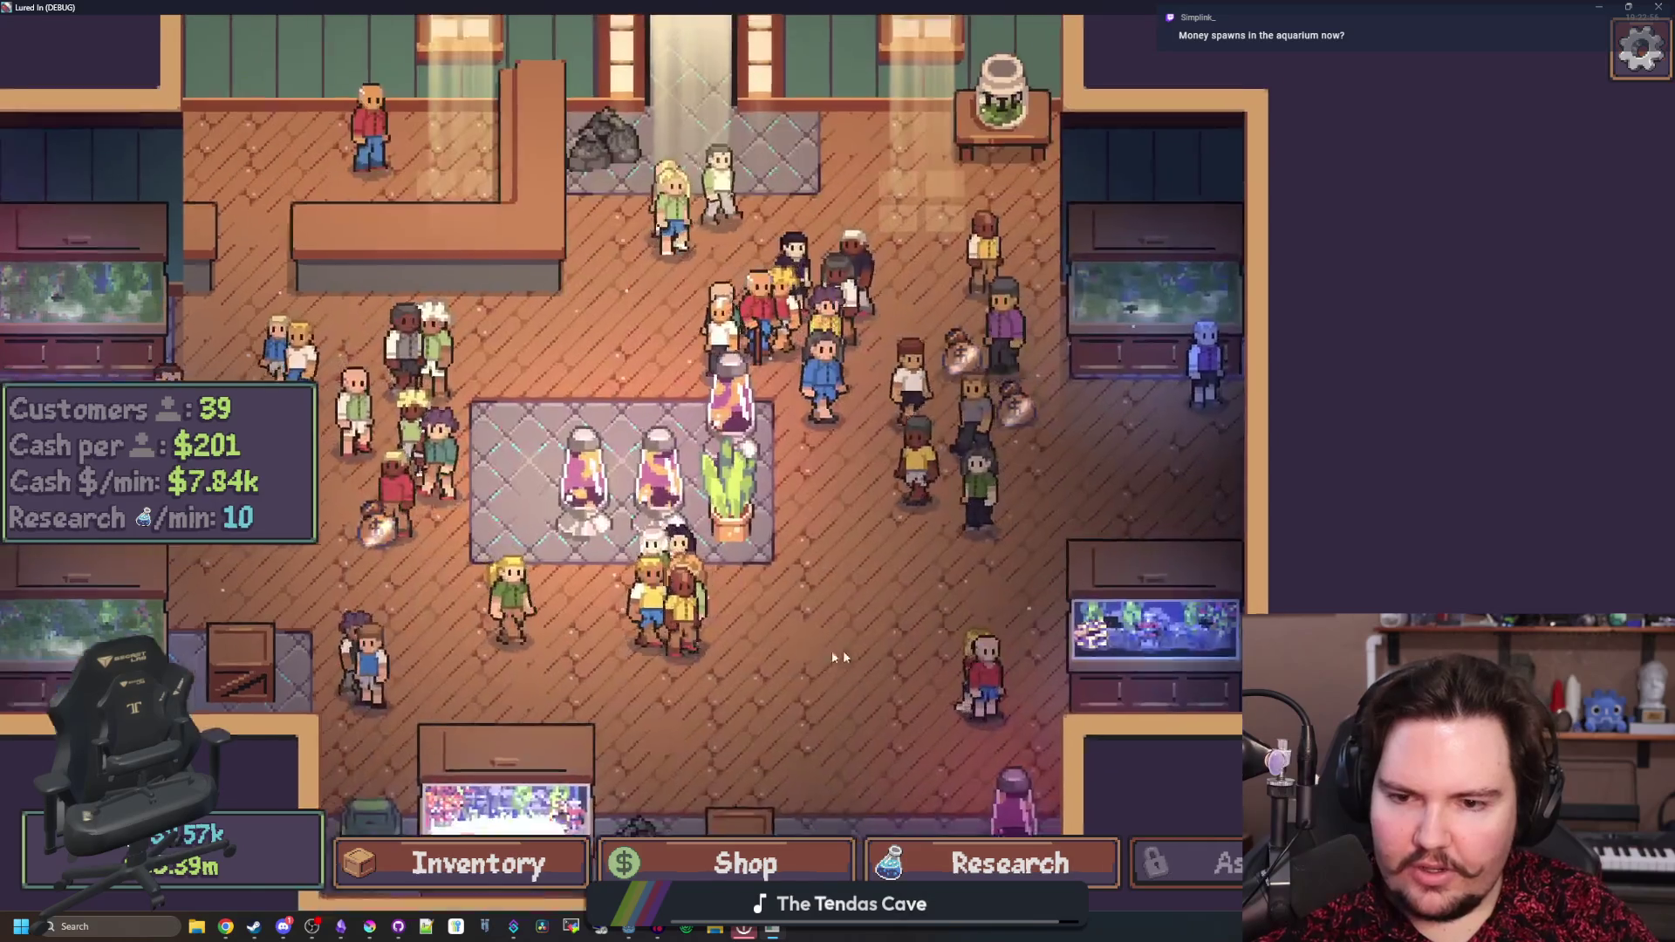
scroll(550, 546, "up", 2)
key("a")
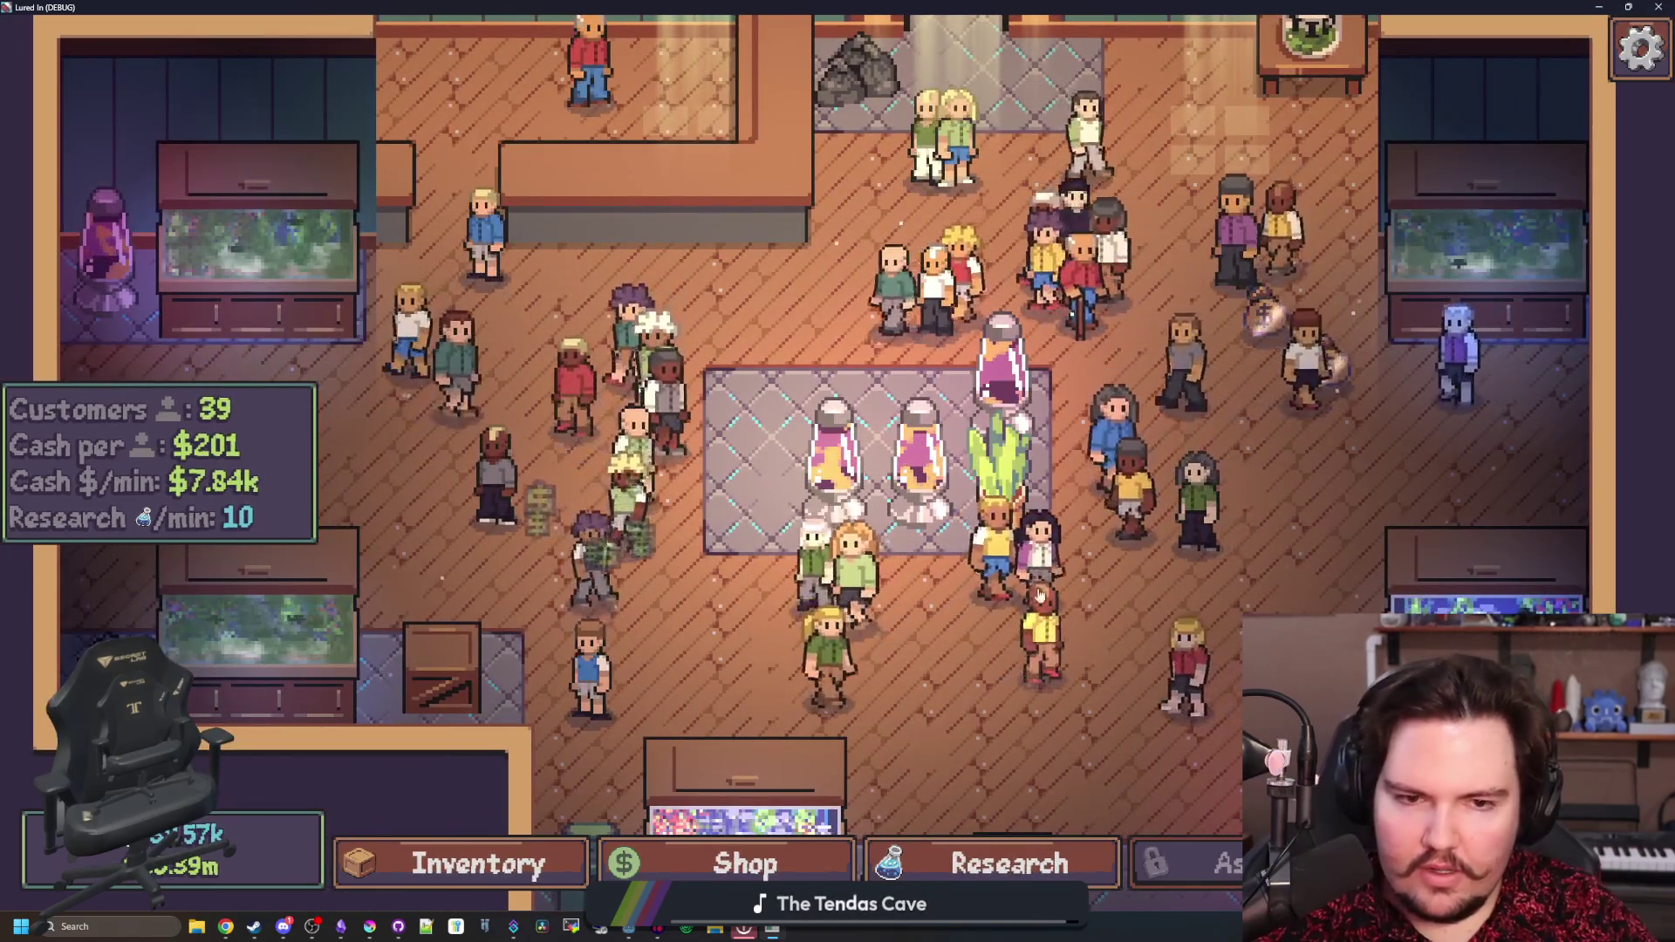
scroll(758, 490, "down", 3)
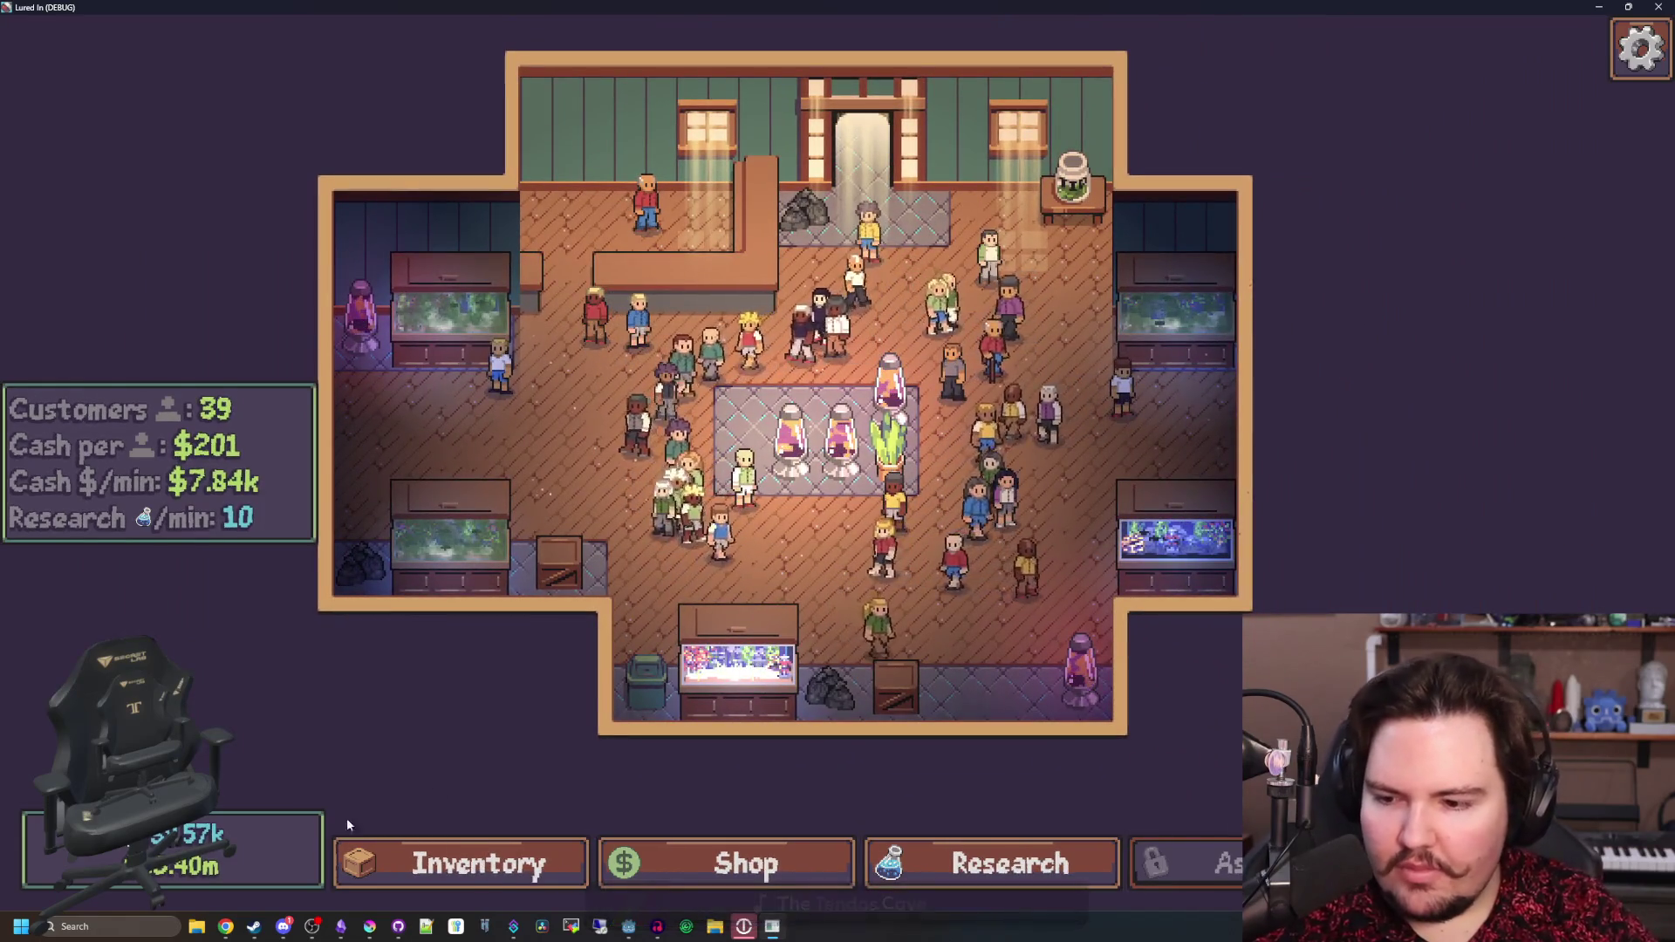
- Pick up the money bag on the shop floor and pan the view around
key("d")
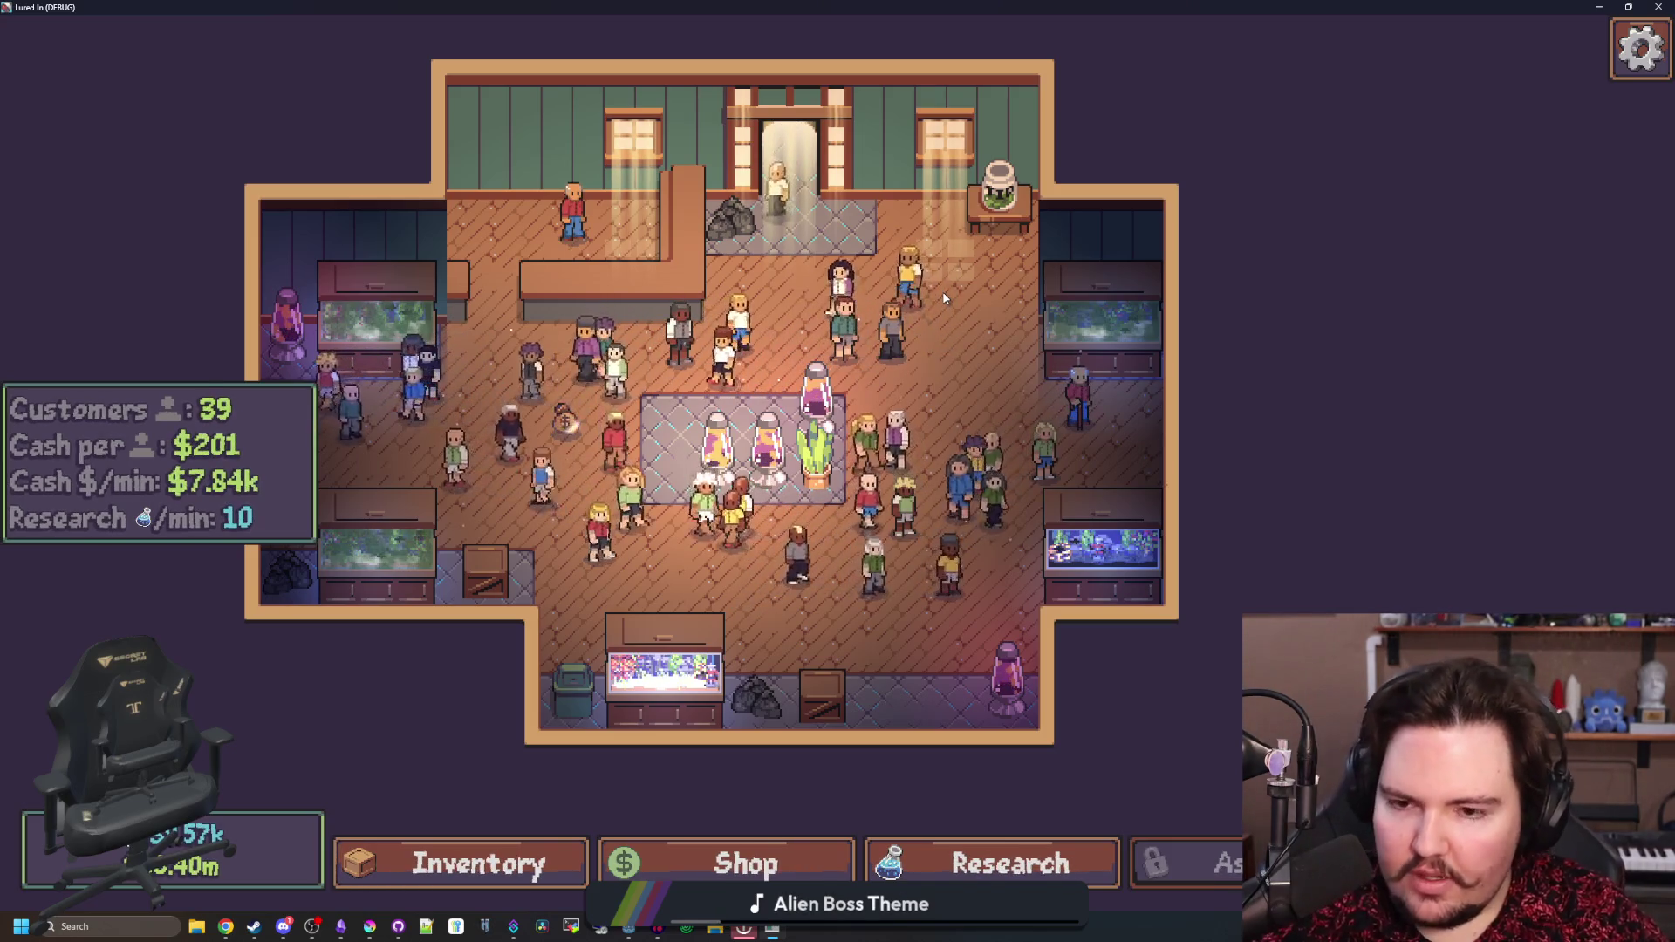
left_click(577, 430)
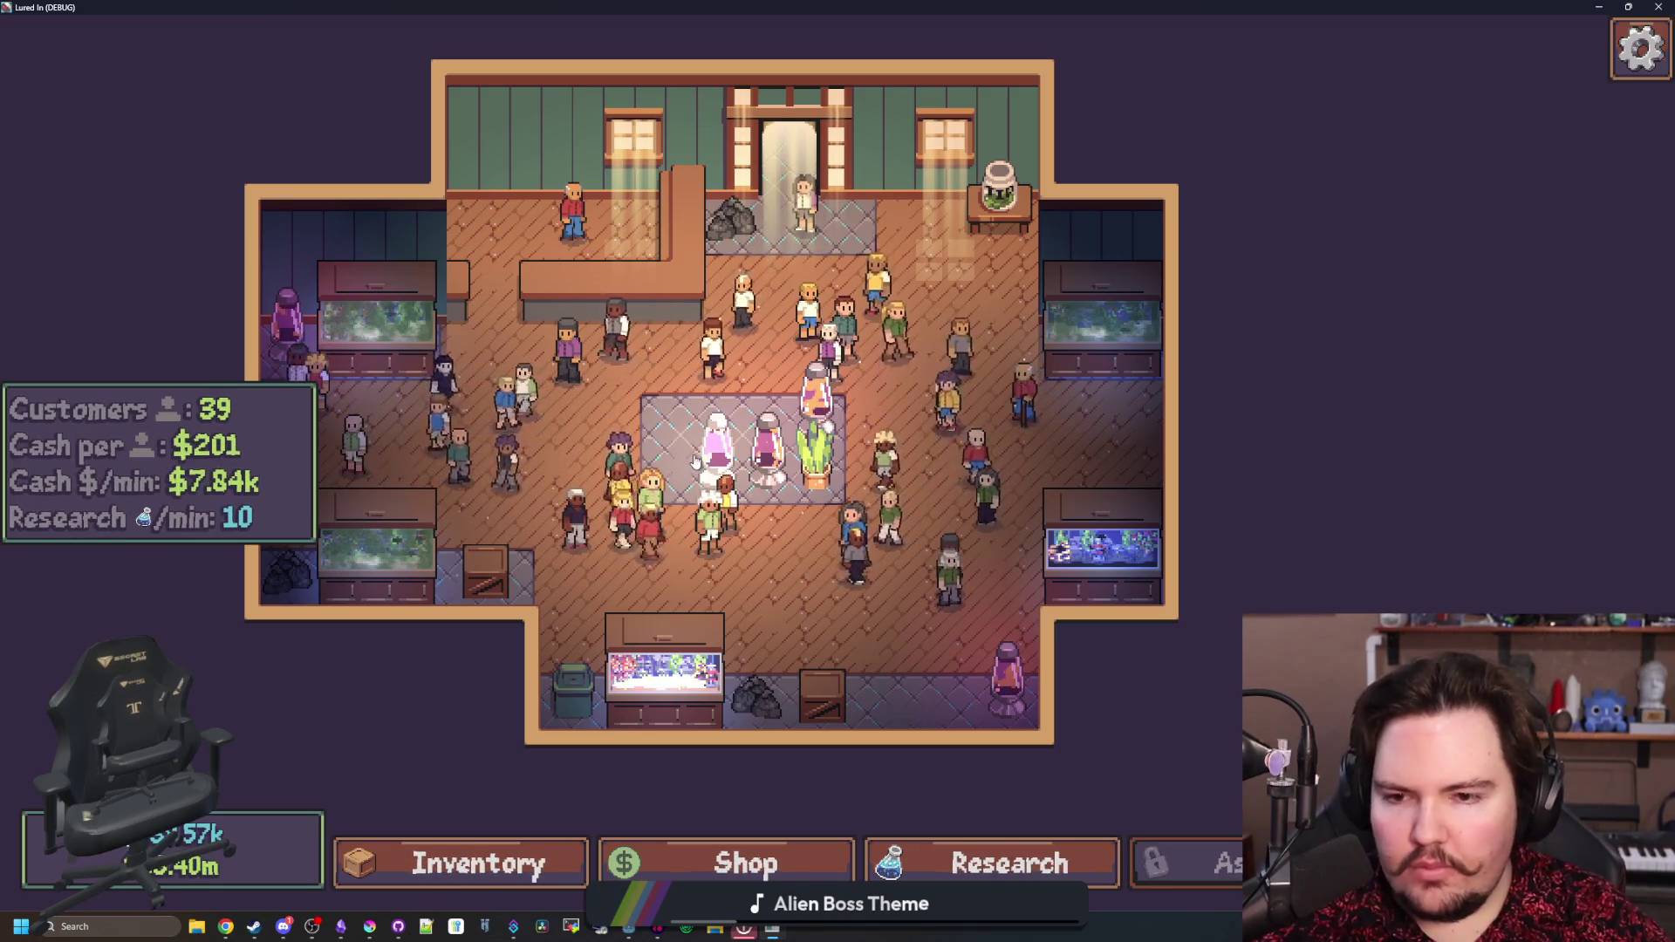
left_click_drag(678, 434, 1160, 558)
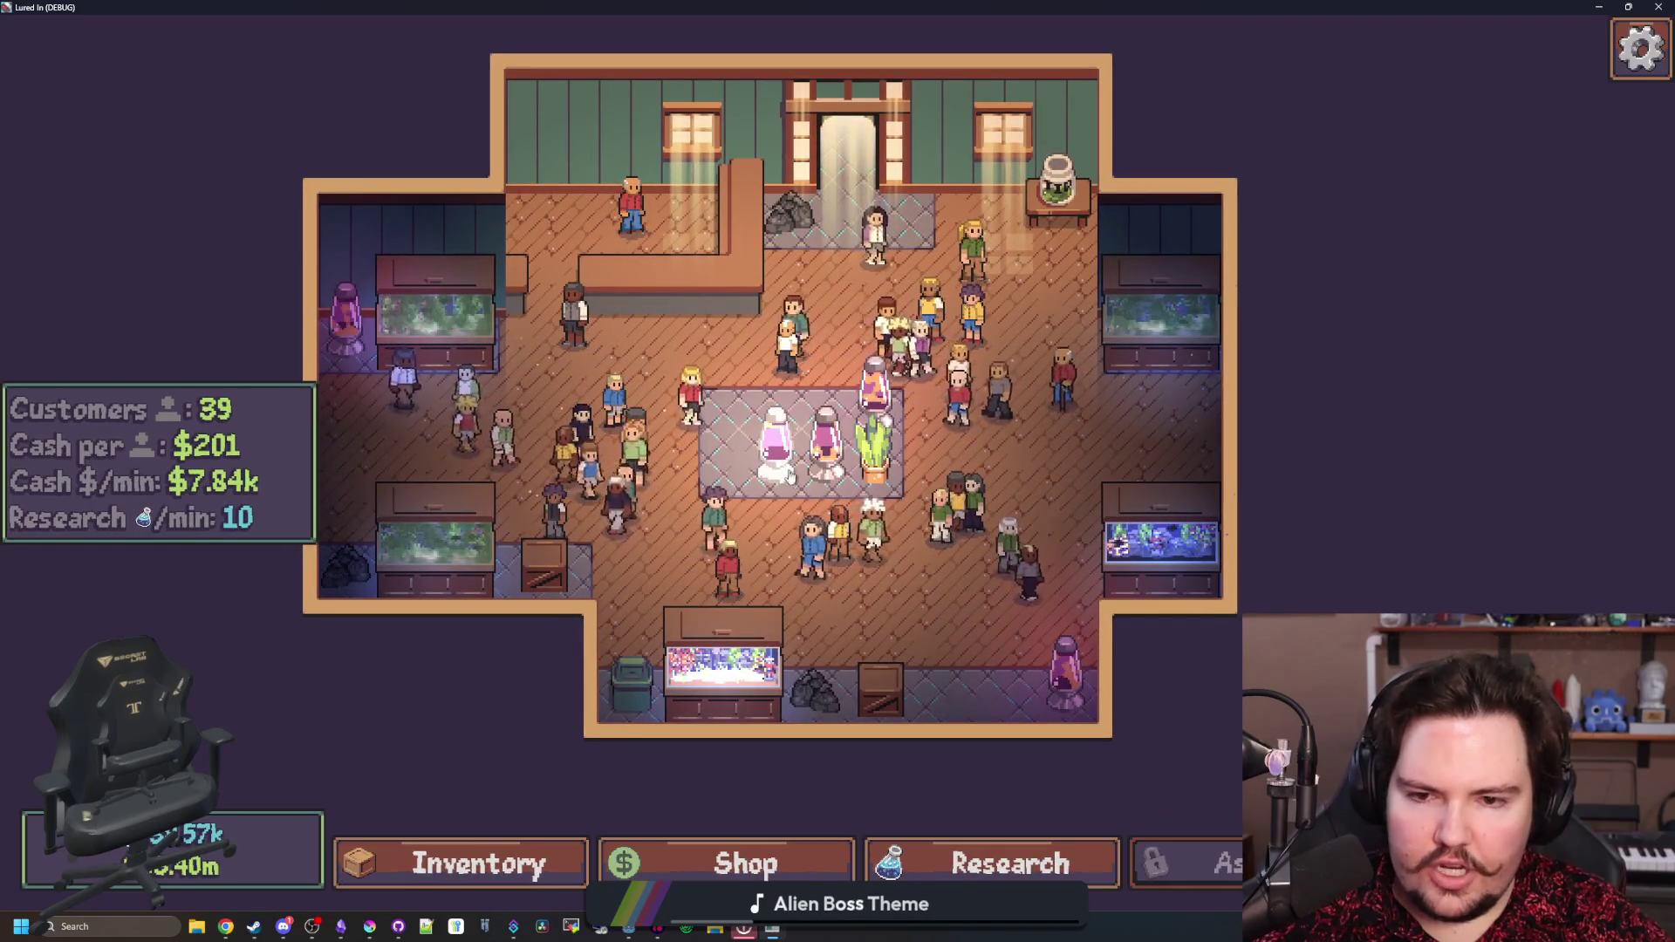
left_click_drag(732, 460, 1045, 442)
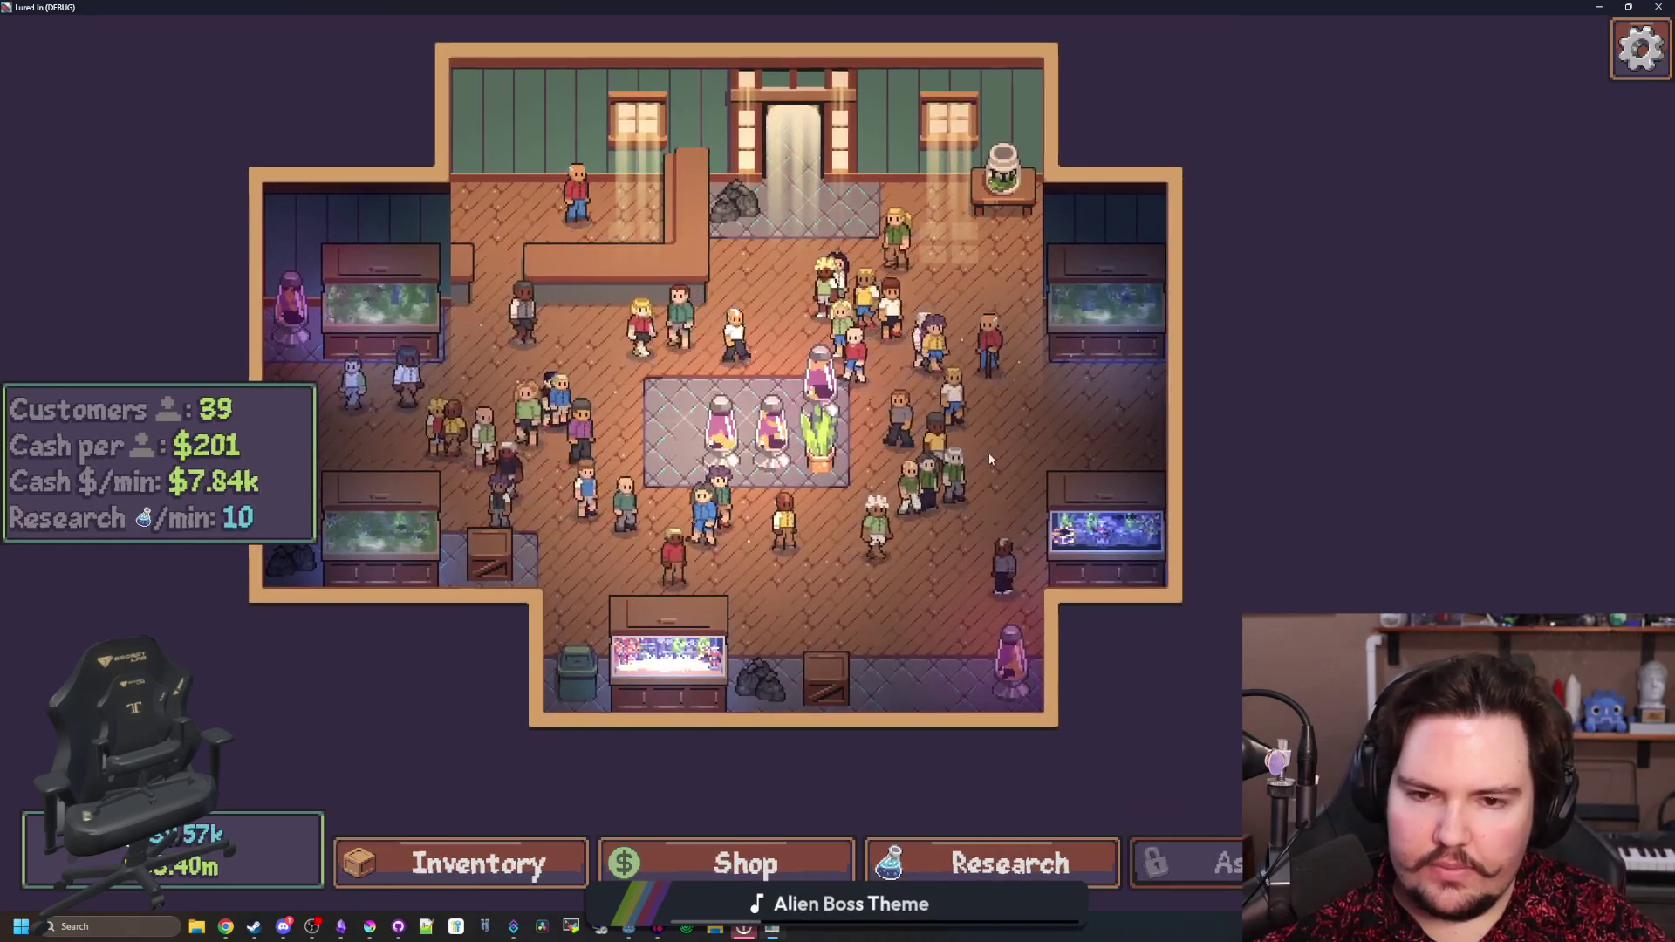
left_click_drag(1045, 442, 758, 419)
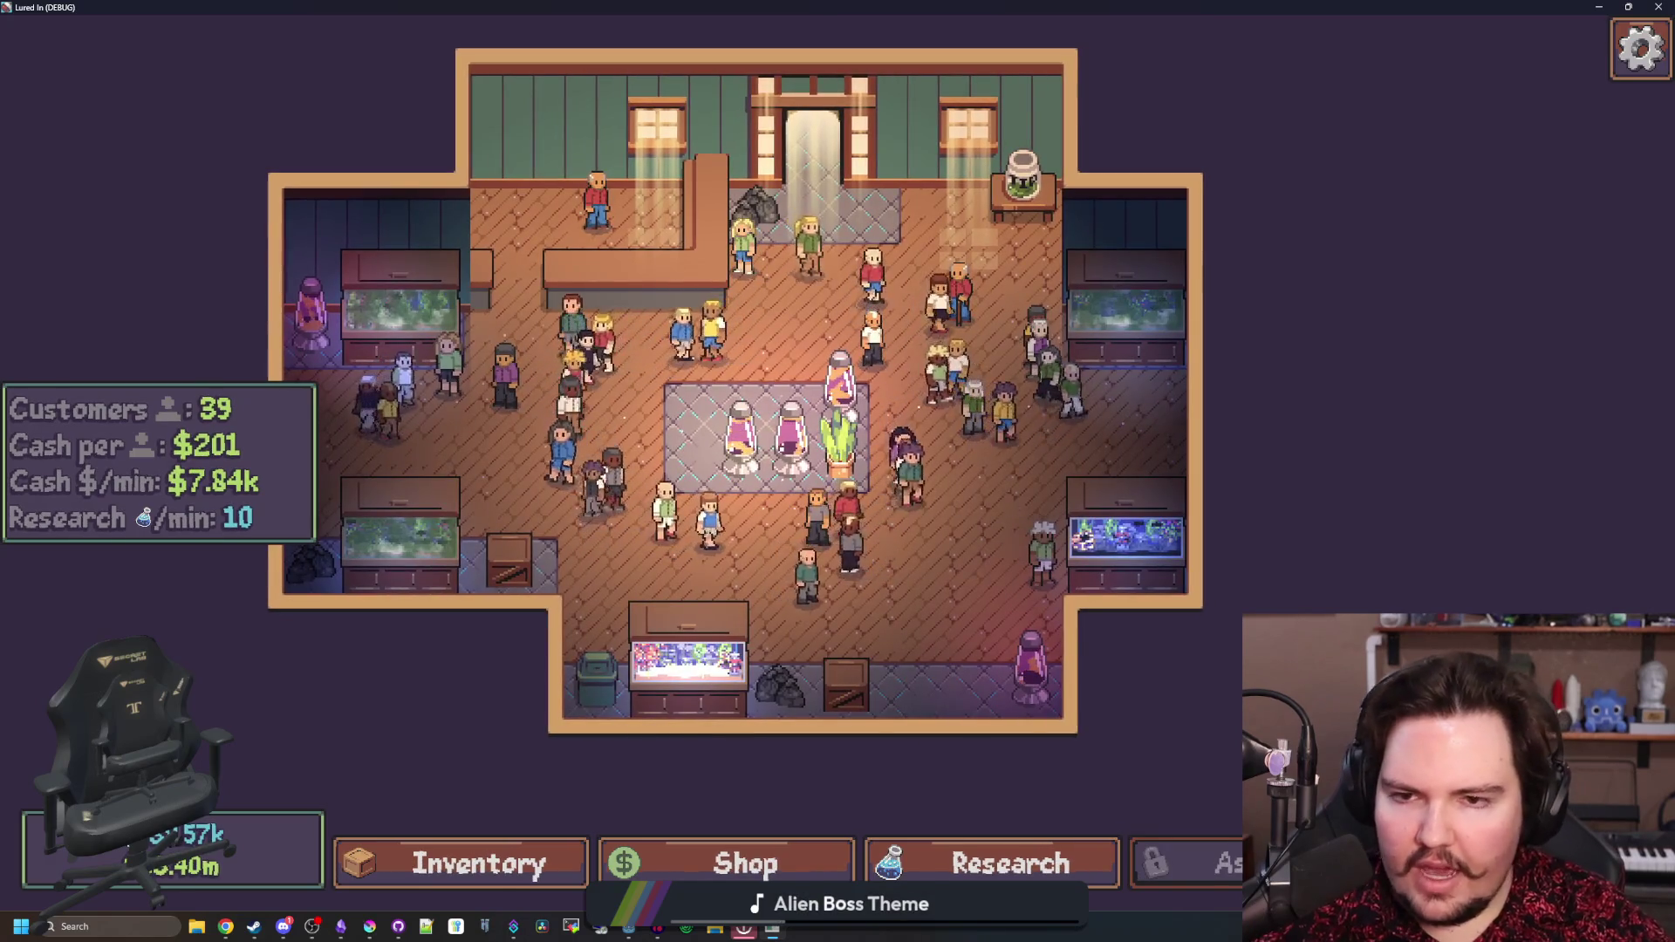
- Open and dismiss the Travel destinations and the crate's Edit options
key("t")
left_click(1132, 692)
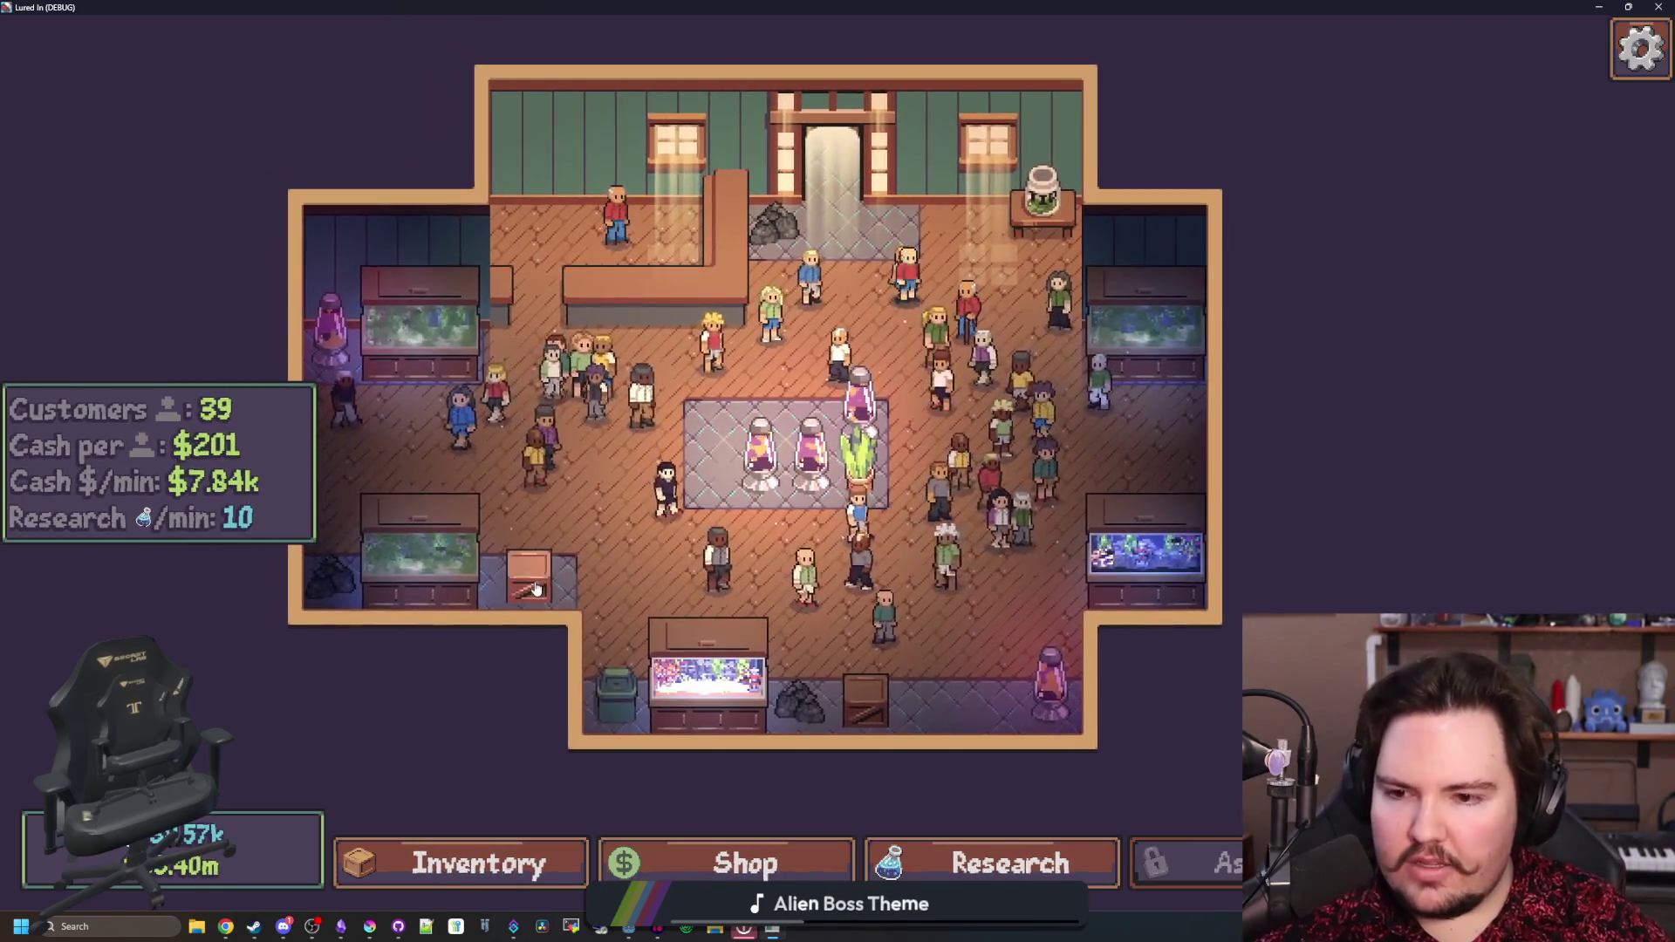
left_click(535, 589)
key("Escape")
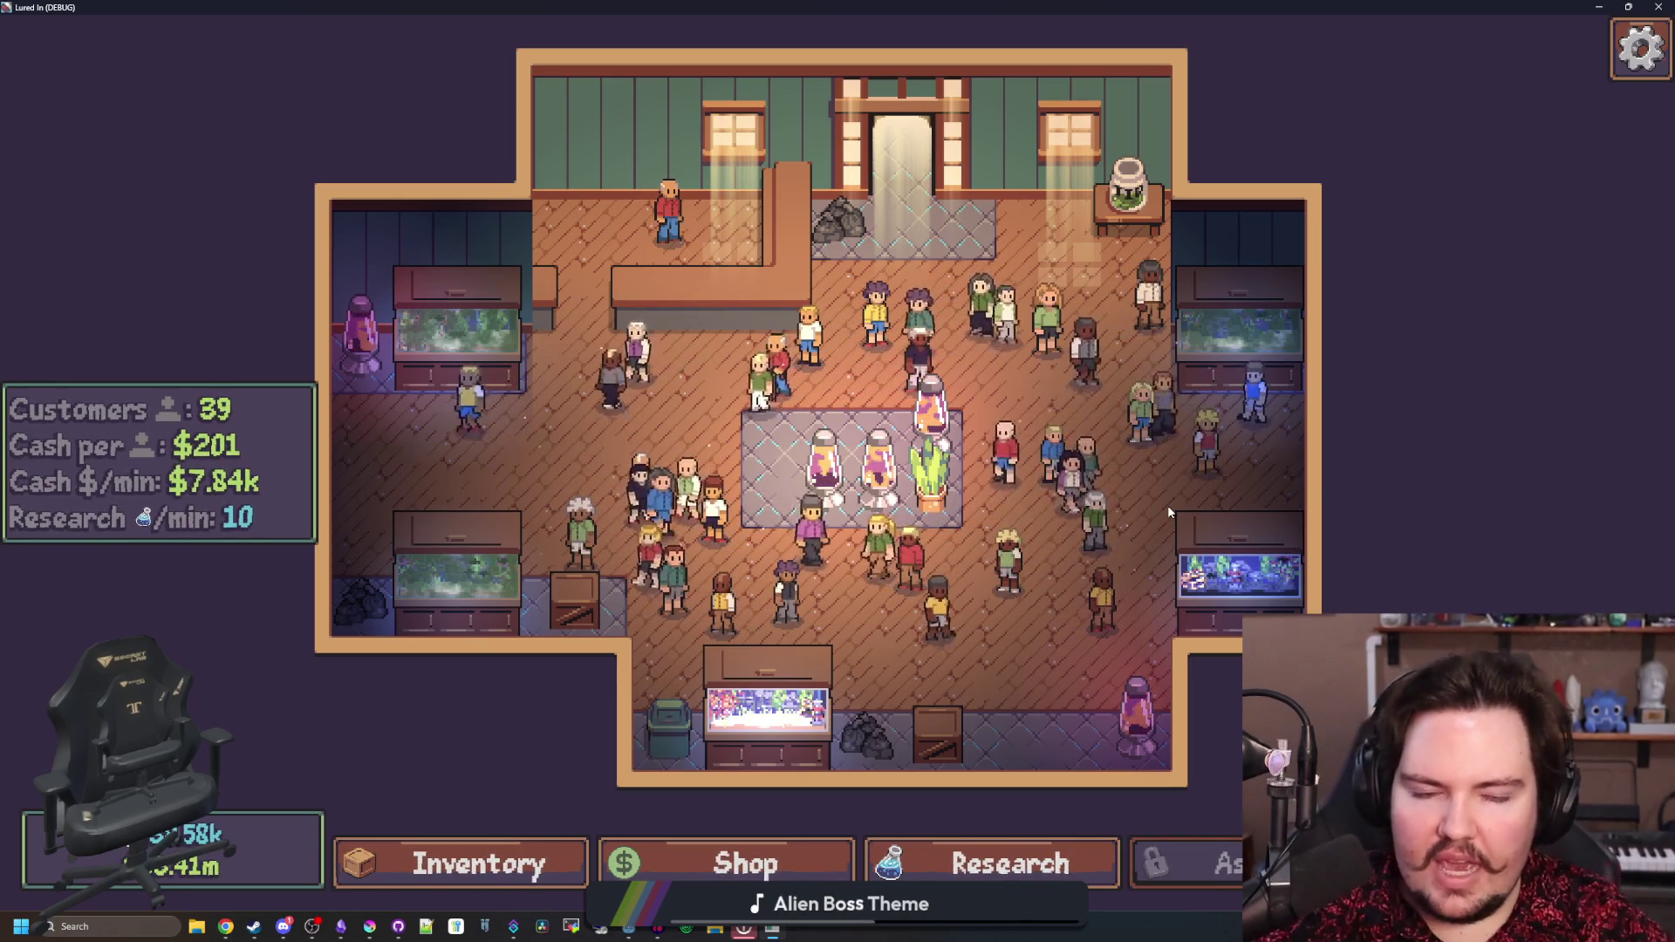
mouse_move(1216, 522)
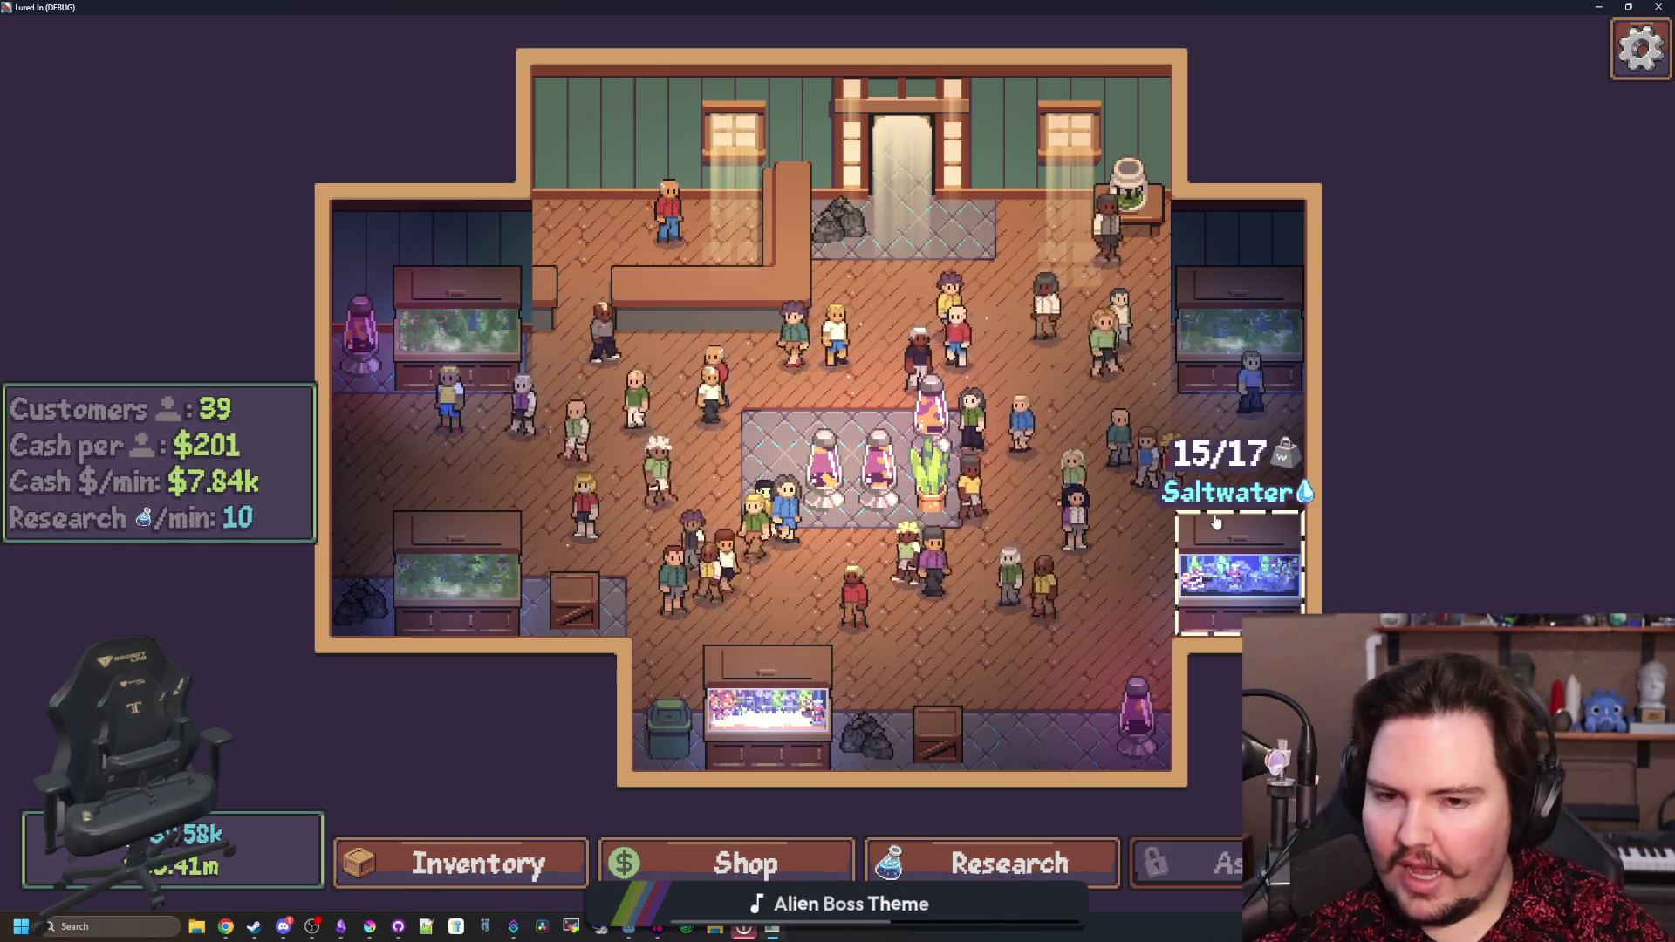
- Look at Fish Tank 4 and the Fish Food research details
left_click(1216, 522)
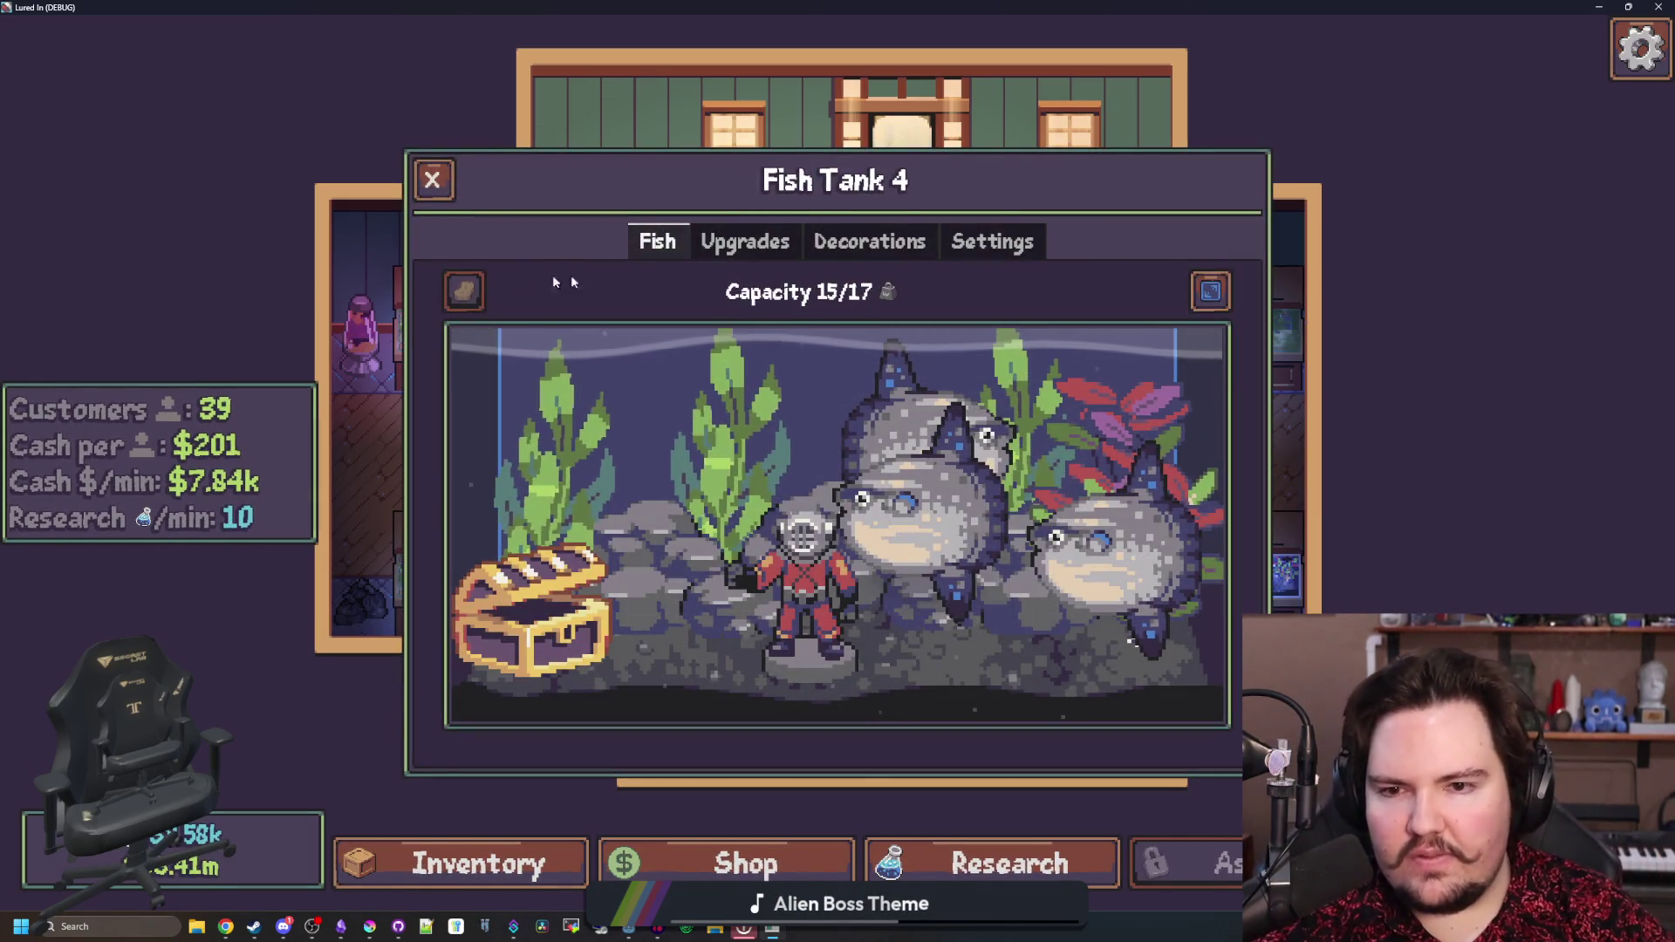
left_click(415, 176)
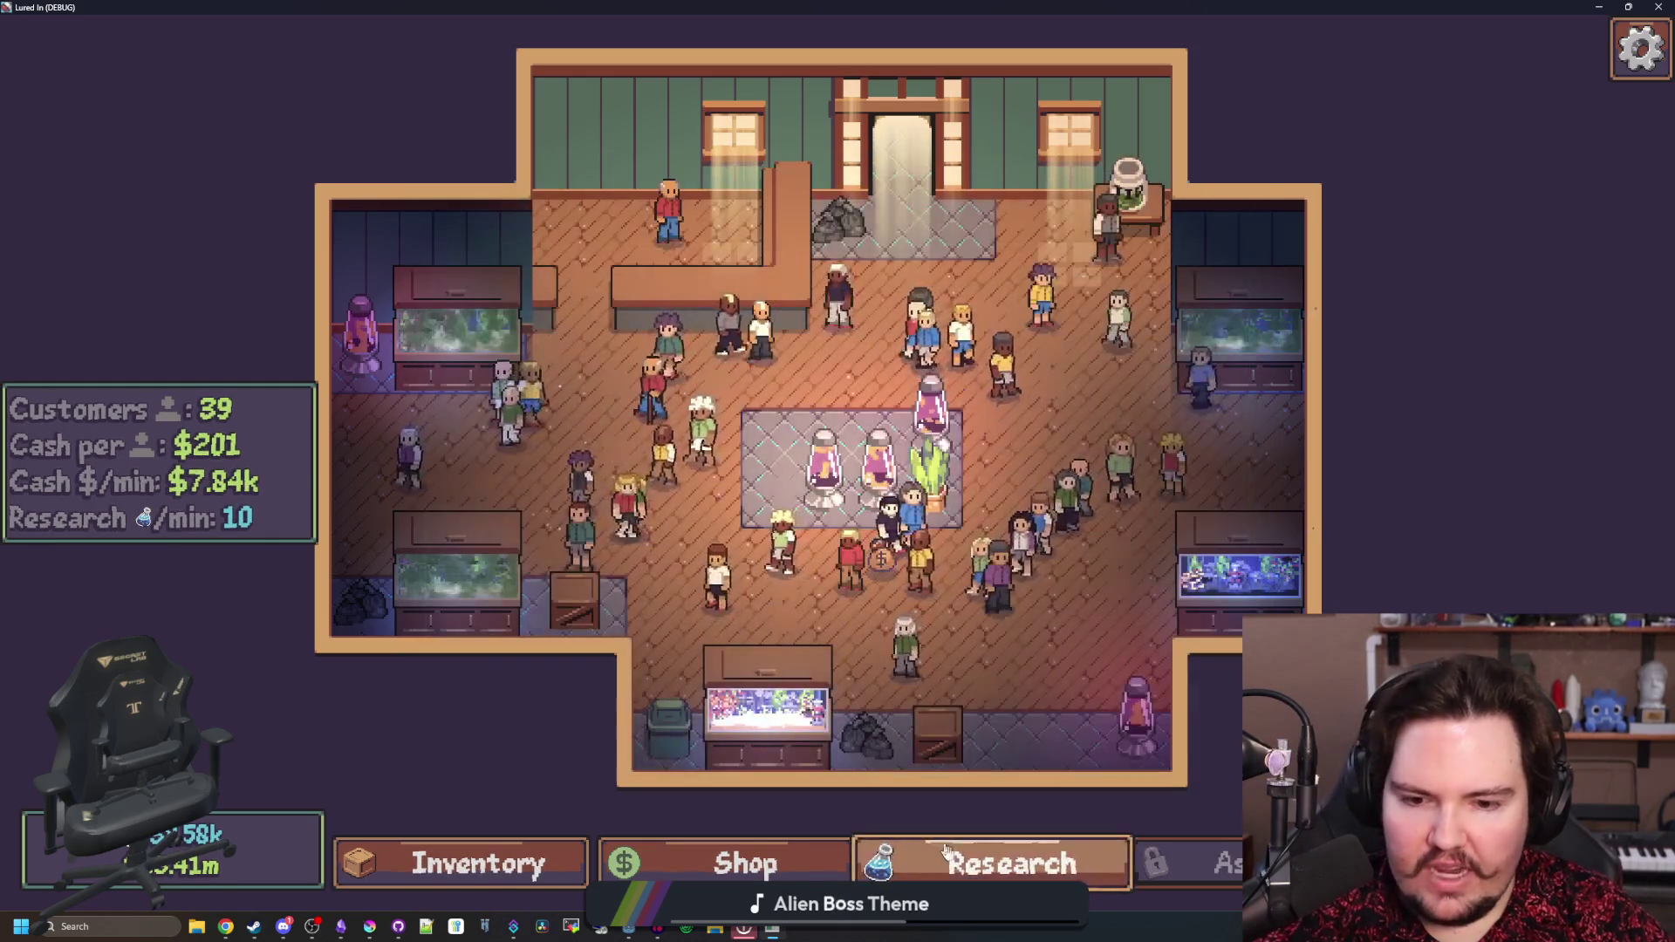
left_click(1009, 862)
left_click(693, 628)
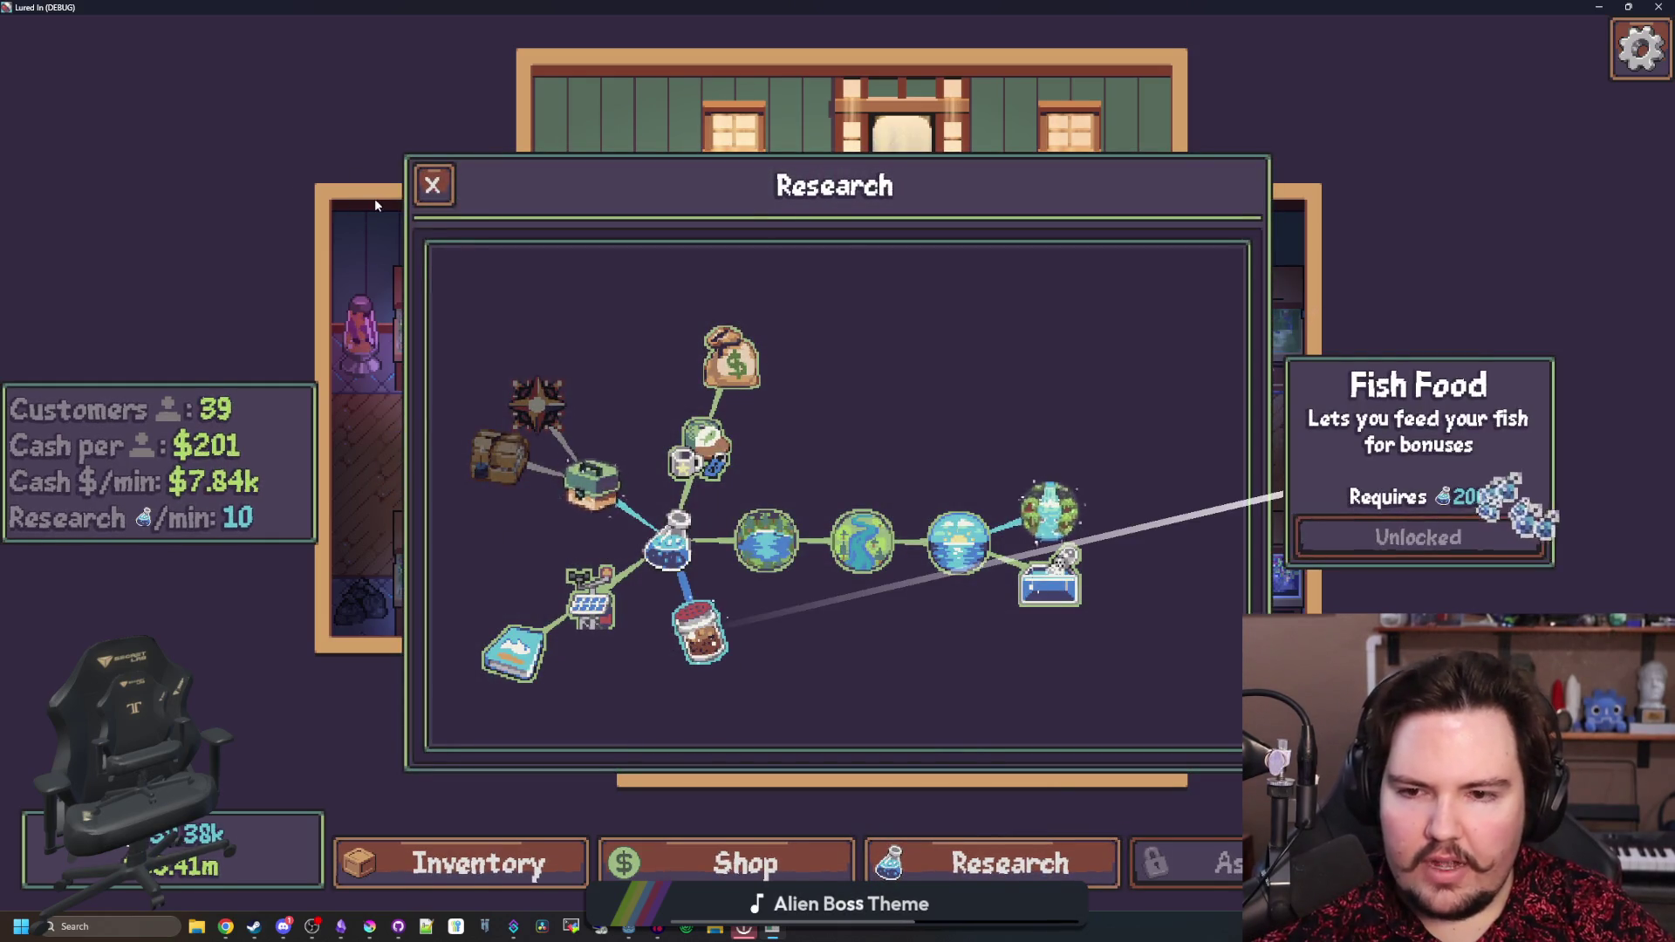
left_click(432, 184)
- Feed the fish in Fish Tank 4 for the 10% income boost
left_click(1256, 603)
left_click(462, 284)
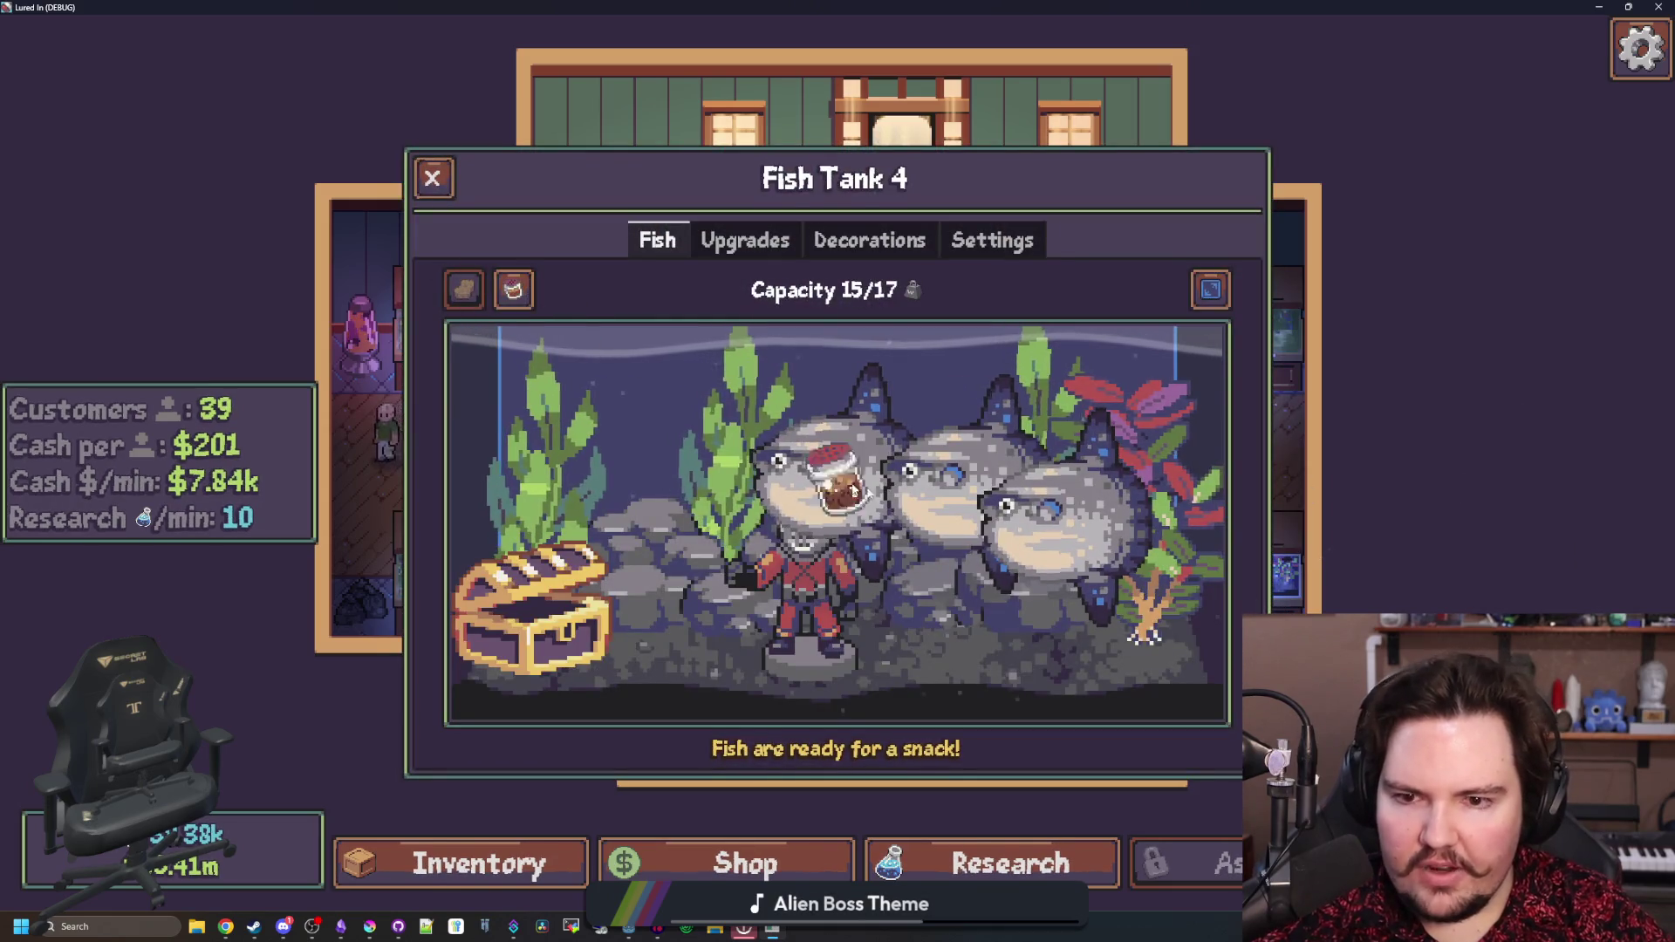
left_click(731, 464)
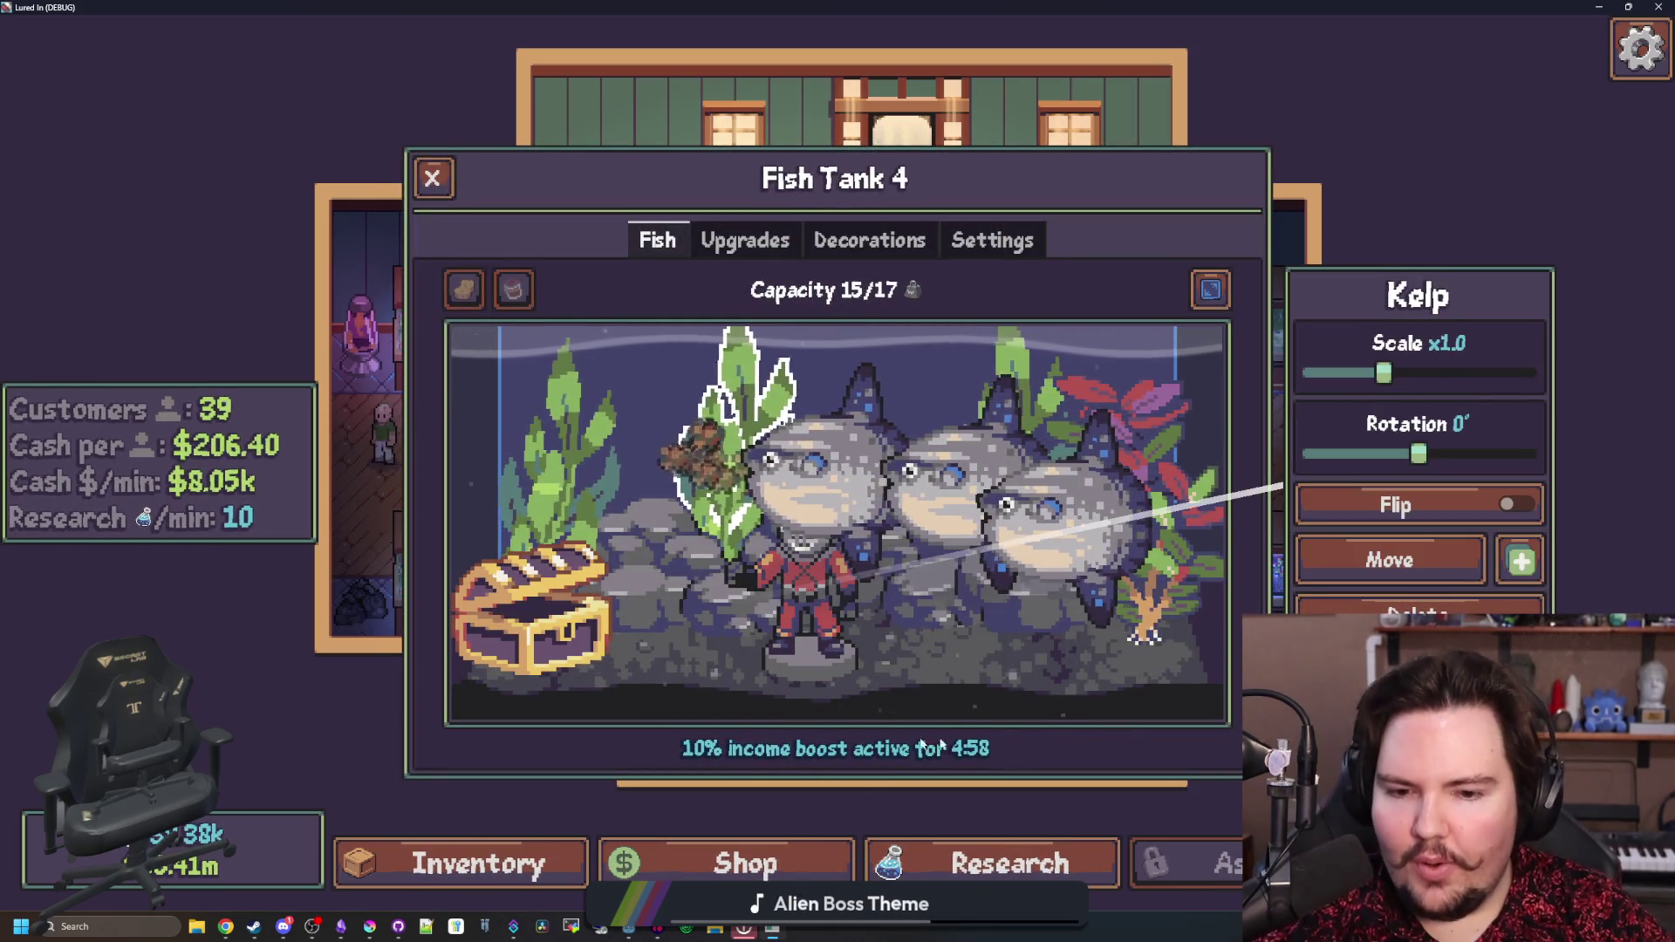
left_click(431, 178)
- Scrub Fish Tank 1's murky water clean, then check the Shop upgrades
left_click(497, 299)
mouse_move(463, 290)
left_mouse_down()
mouse_move(467, 355)
mouse_move(979, 553)
mouse_move(348, 609)
mouse_move(1221, 689)
mouse_move(1264, 486)
mouse_move(1189, 385)
left_mouse_up()
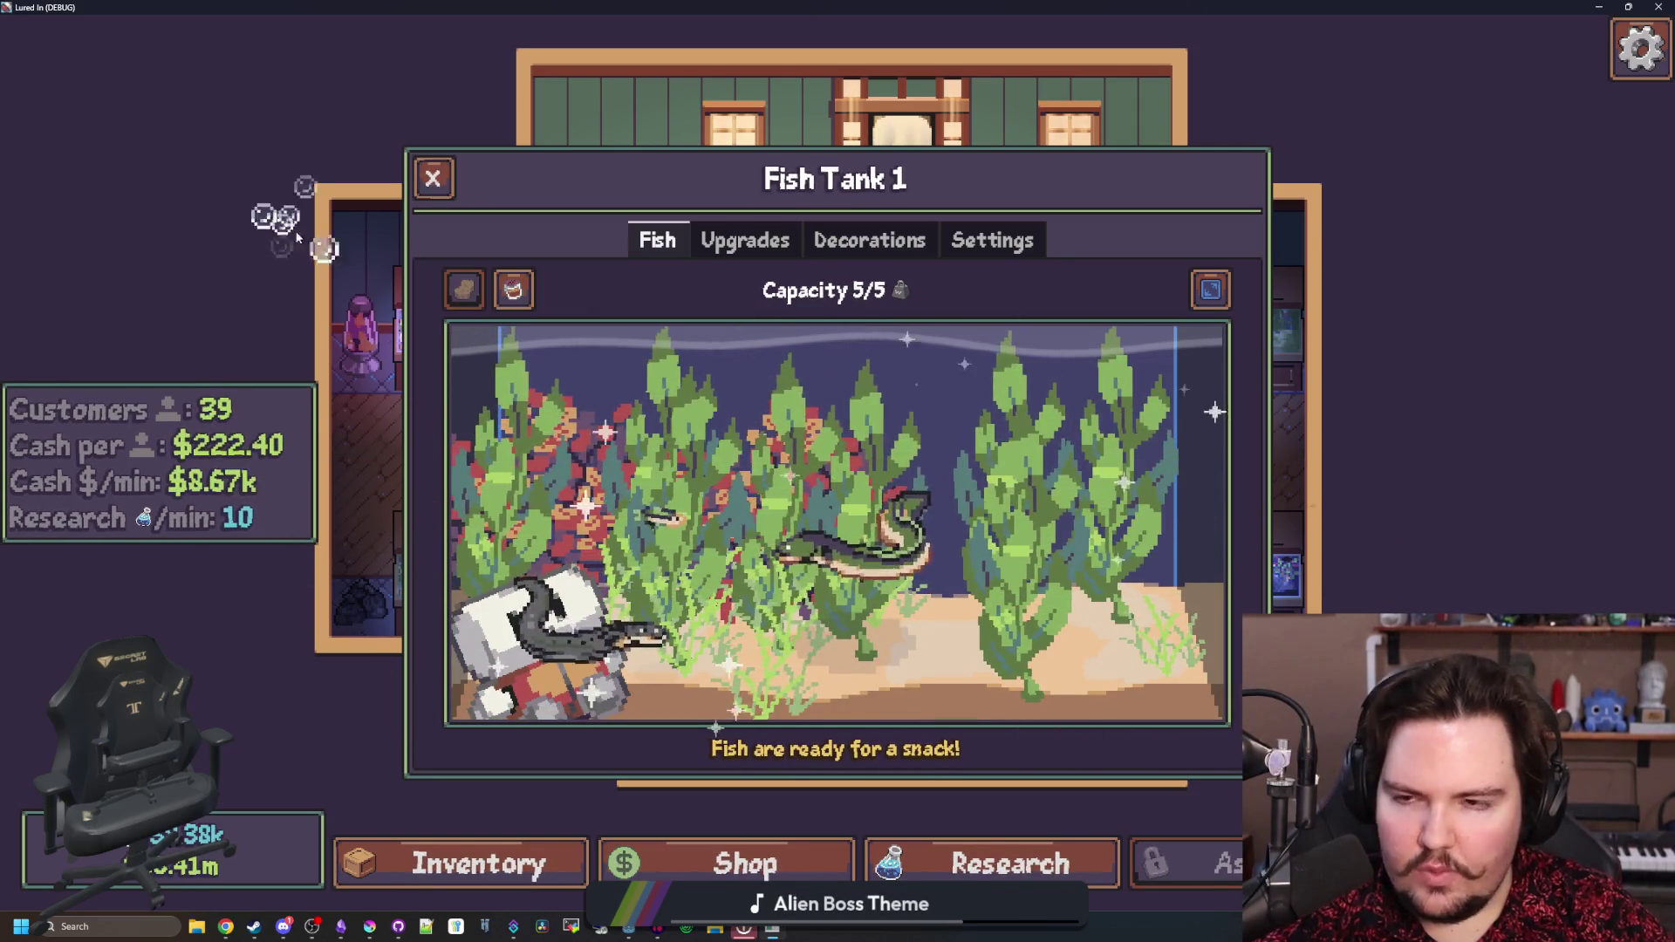
left_click(297, 237)
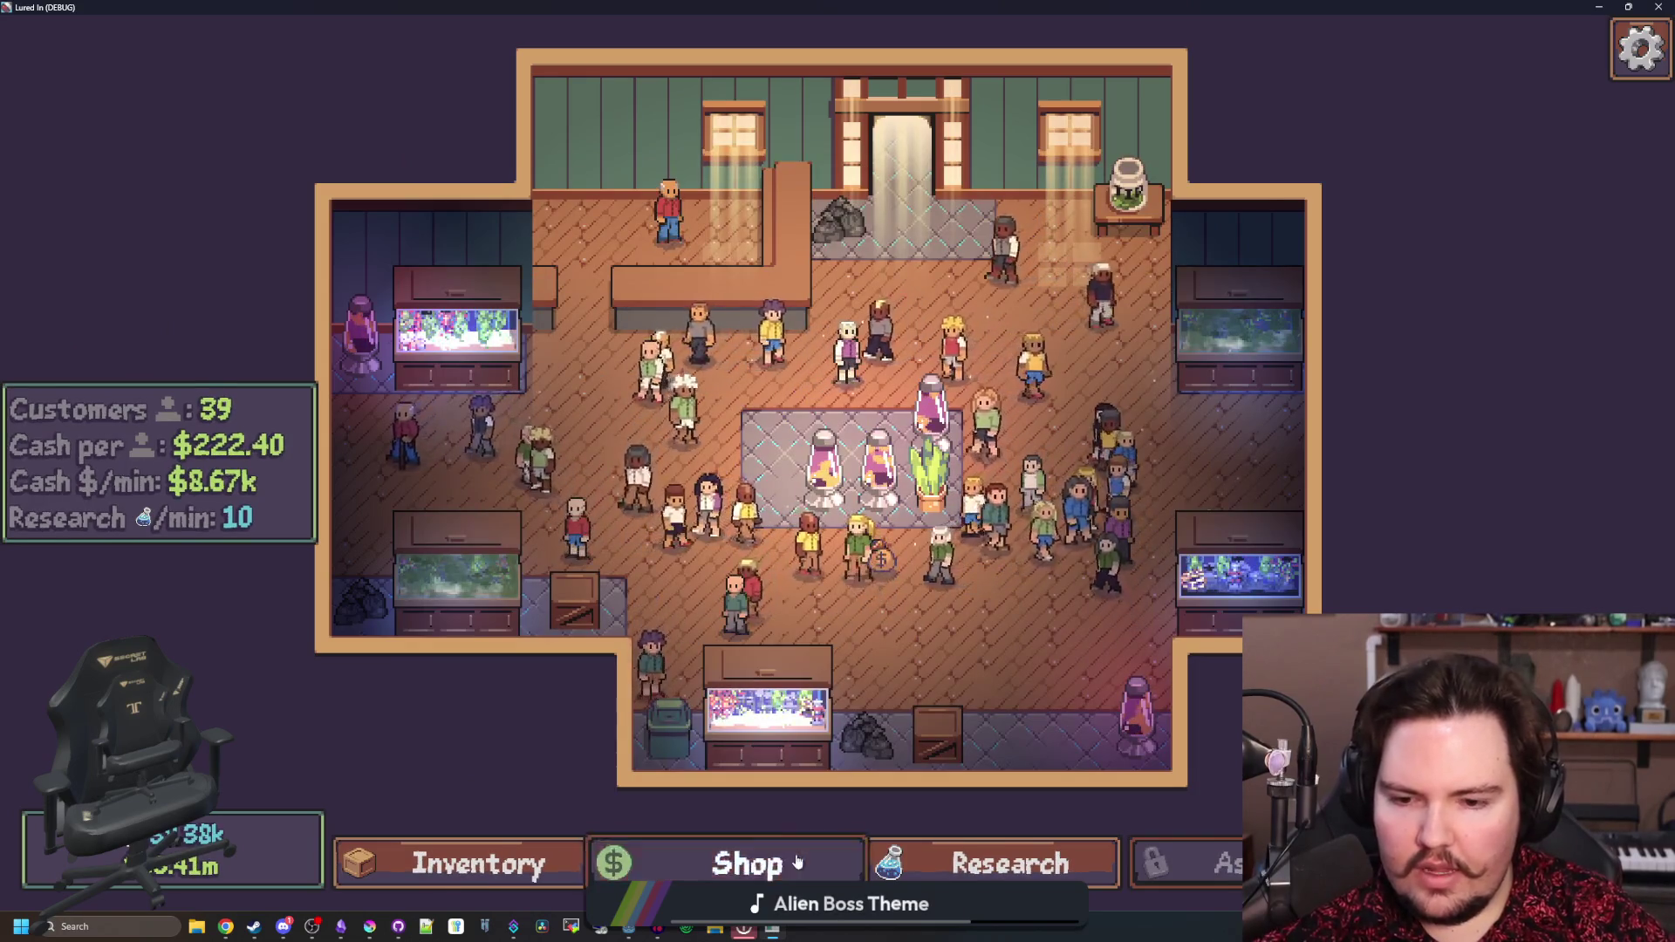
left_click(797, 862)
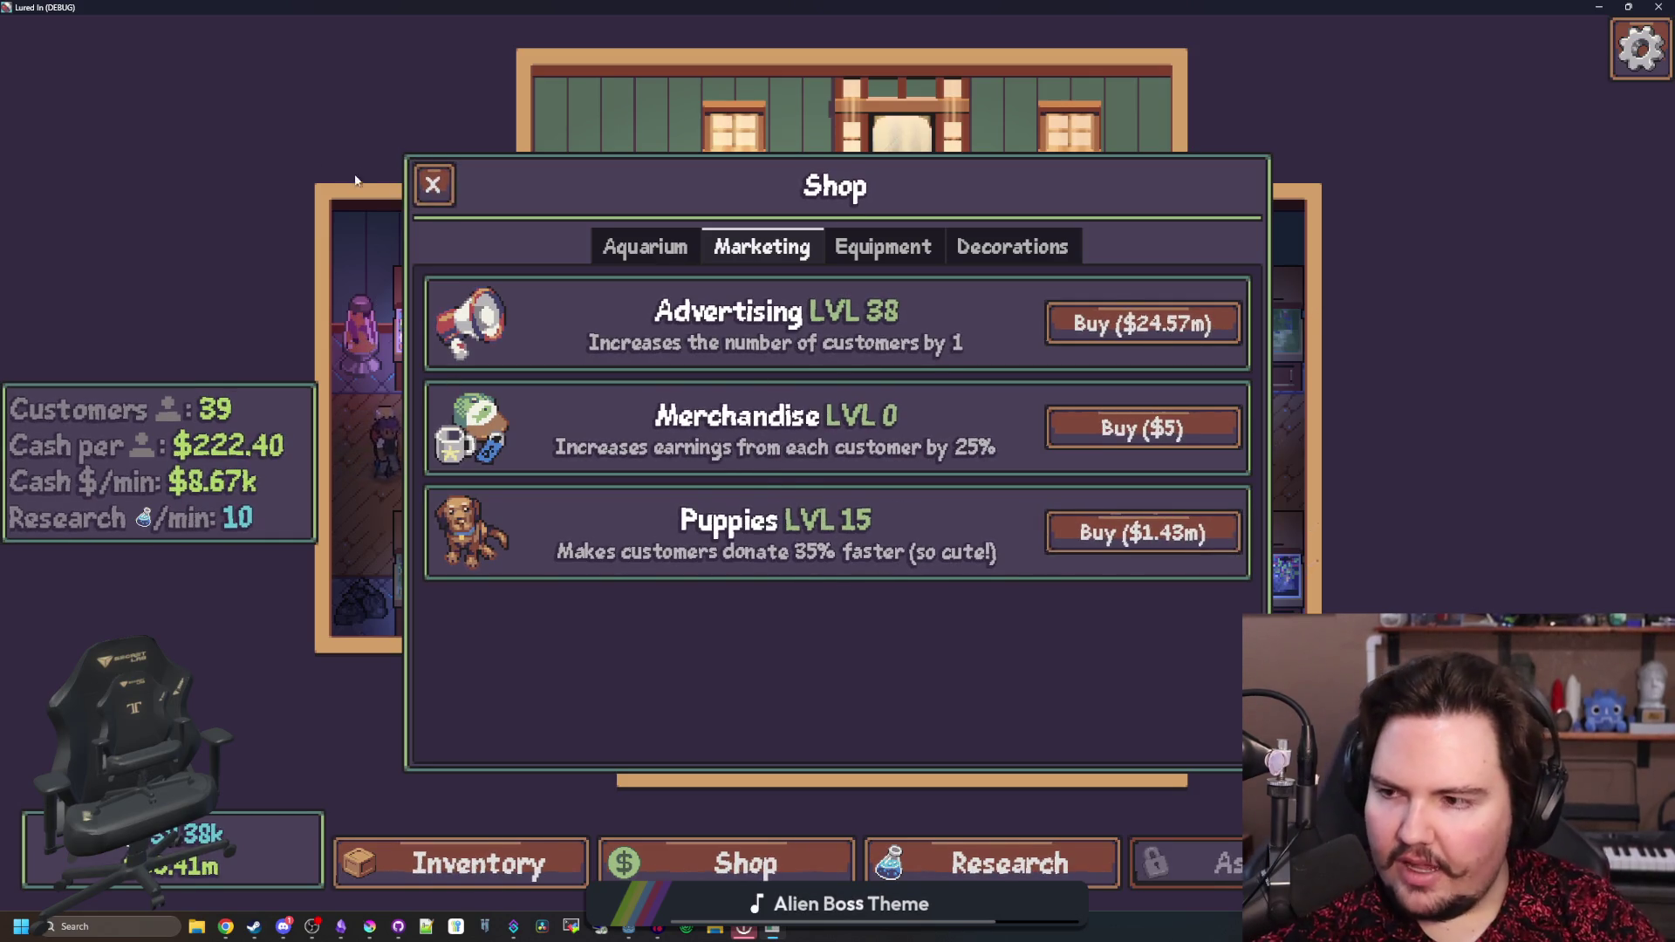
left_click(434, 185)
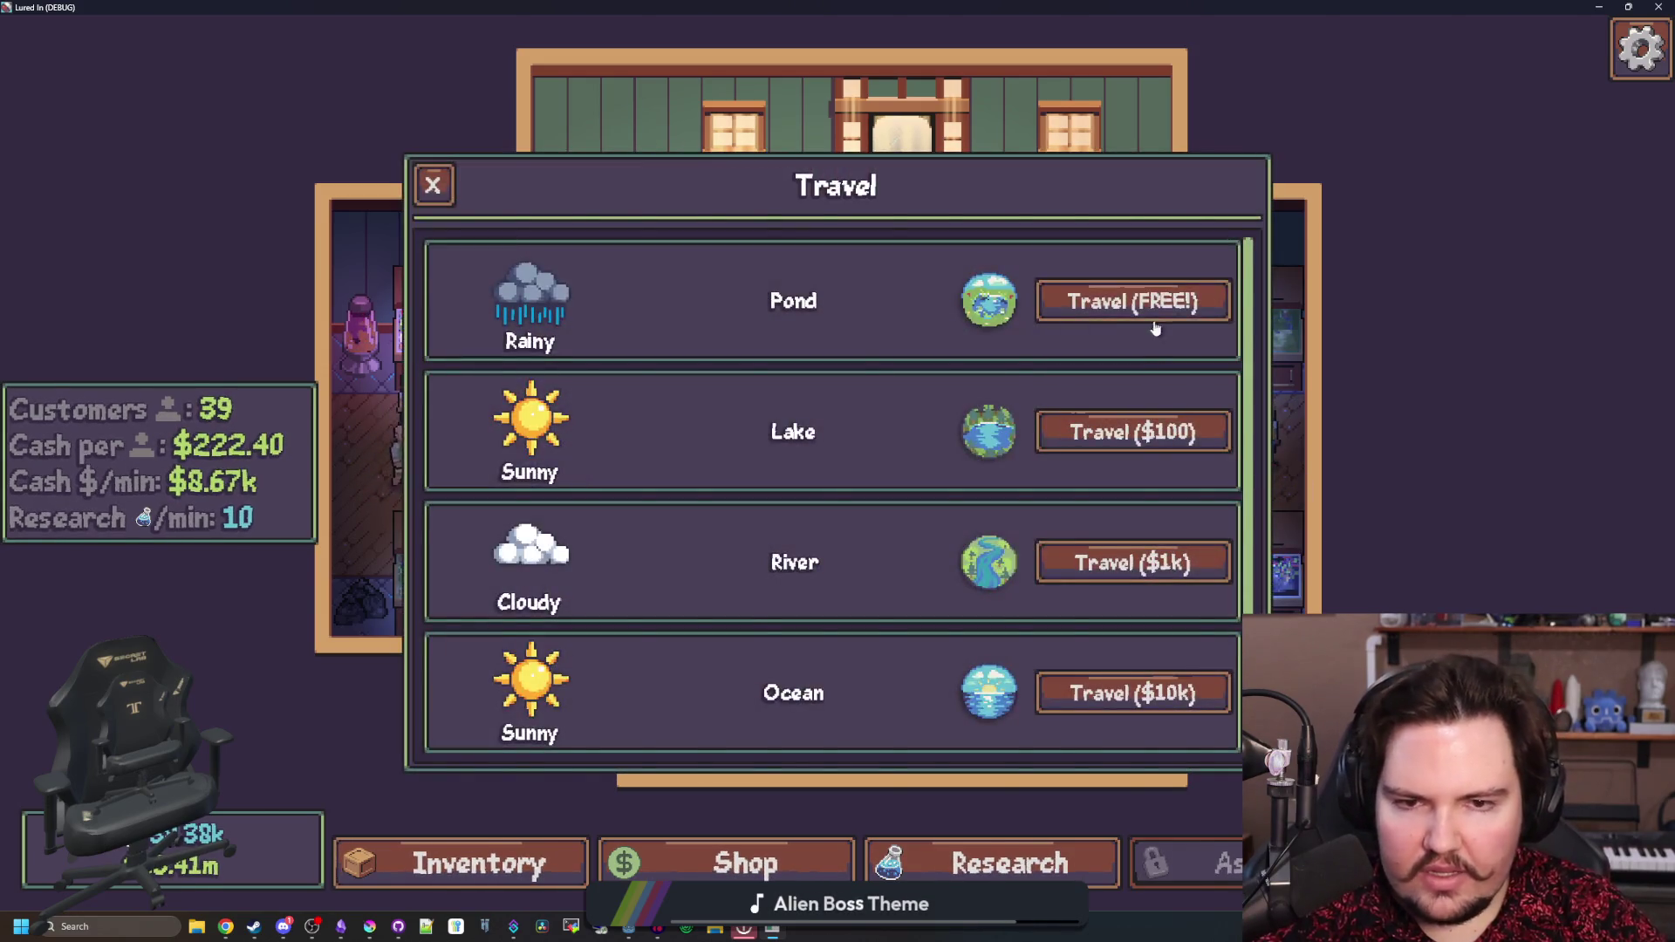
- Travel to the Pond for free and reel in the first catch
left_click(1143, 307)
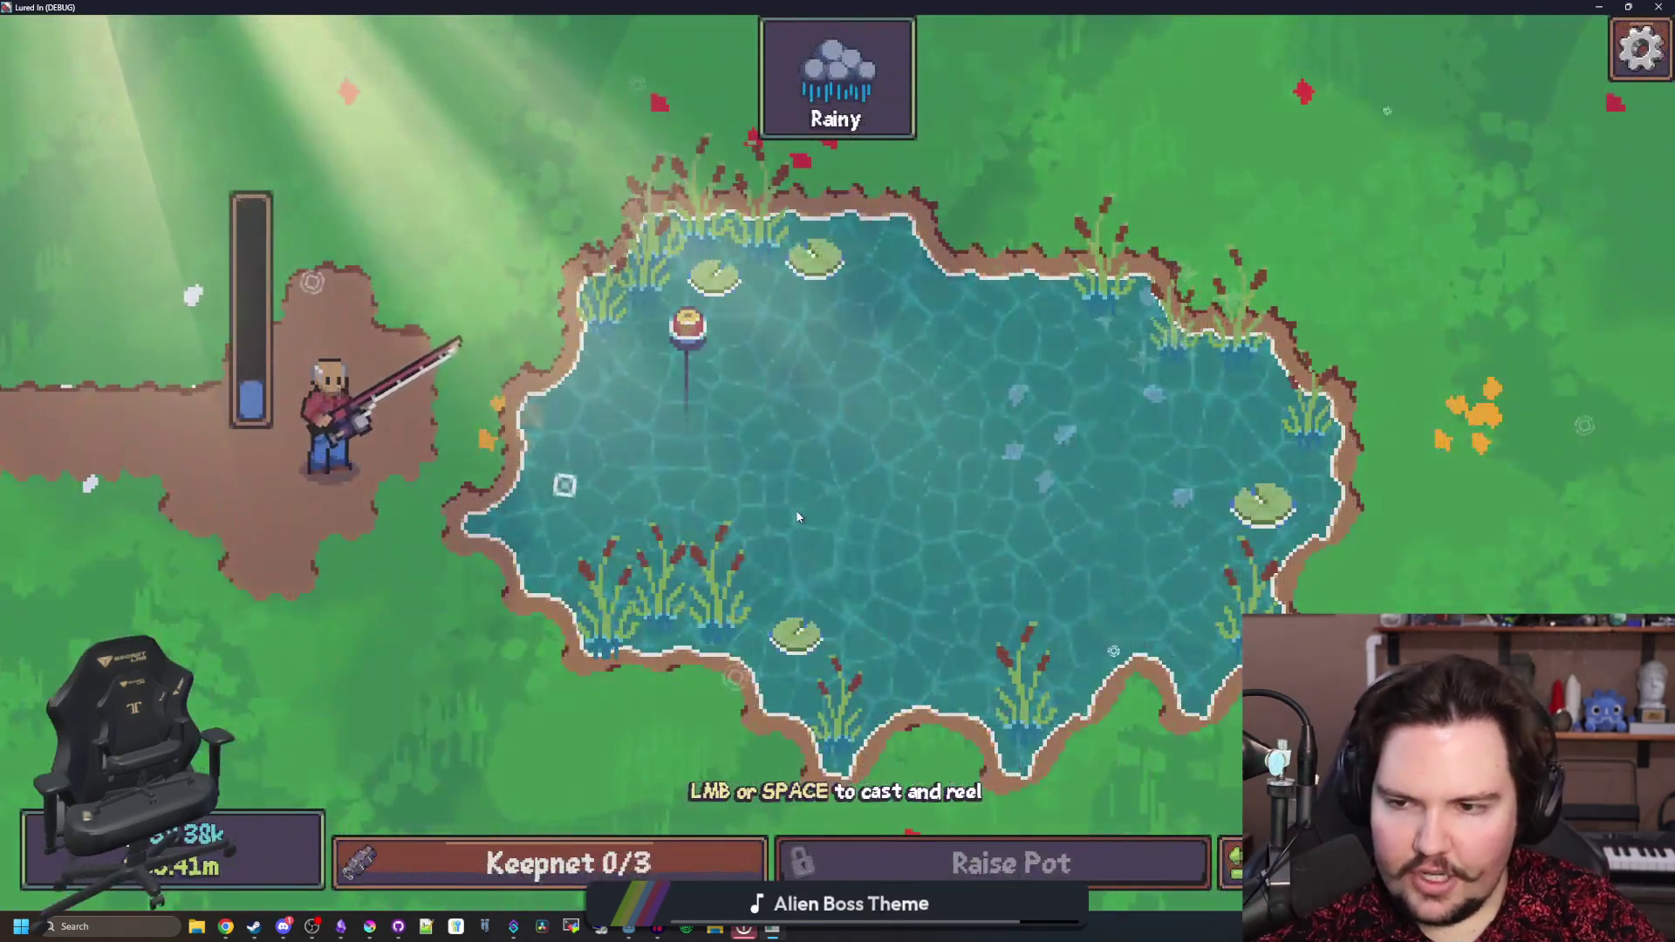
left_click(881, 447)
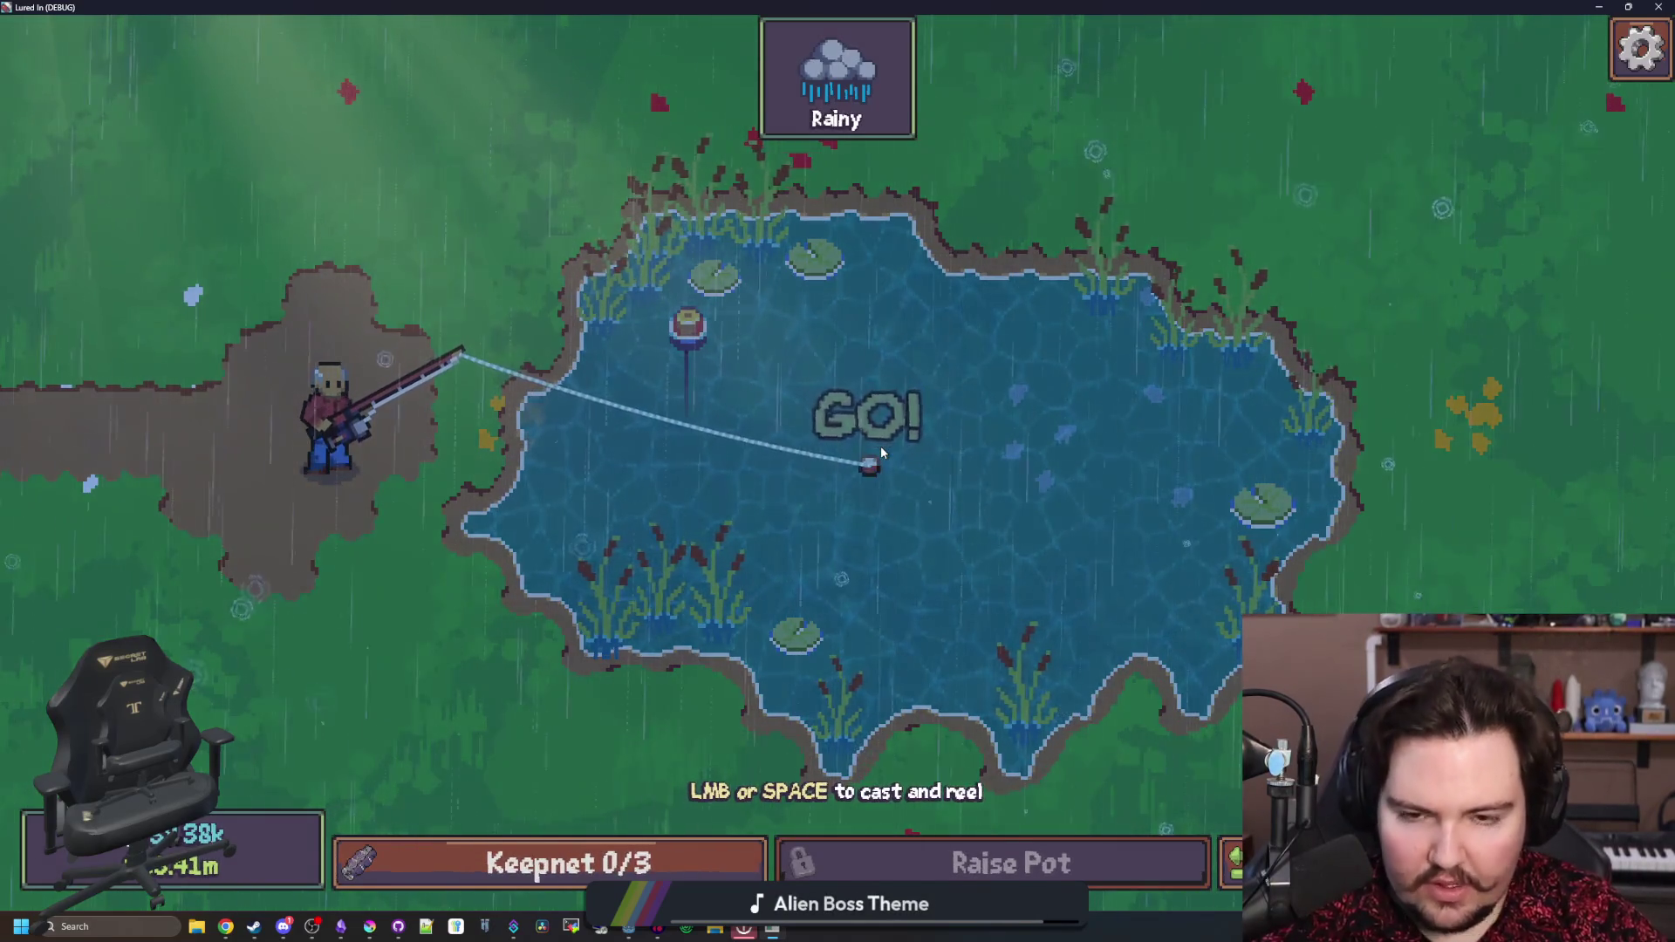
left_click(881, 446)
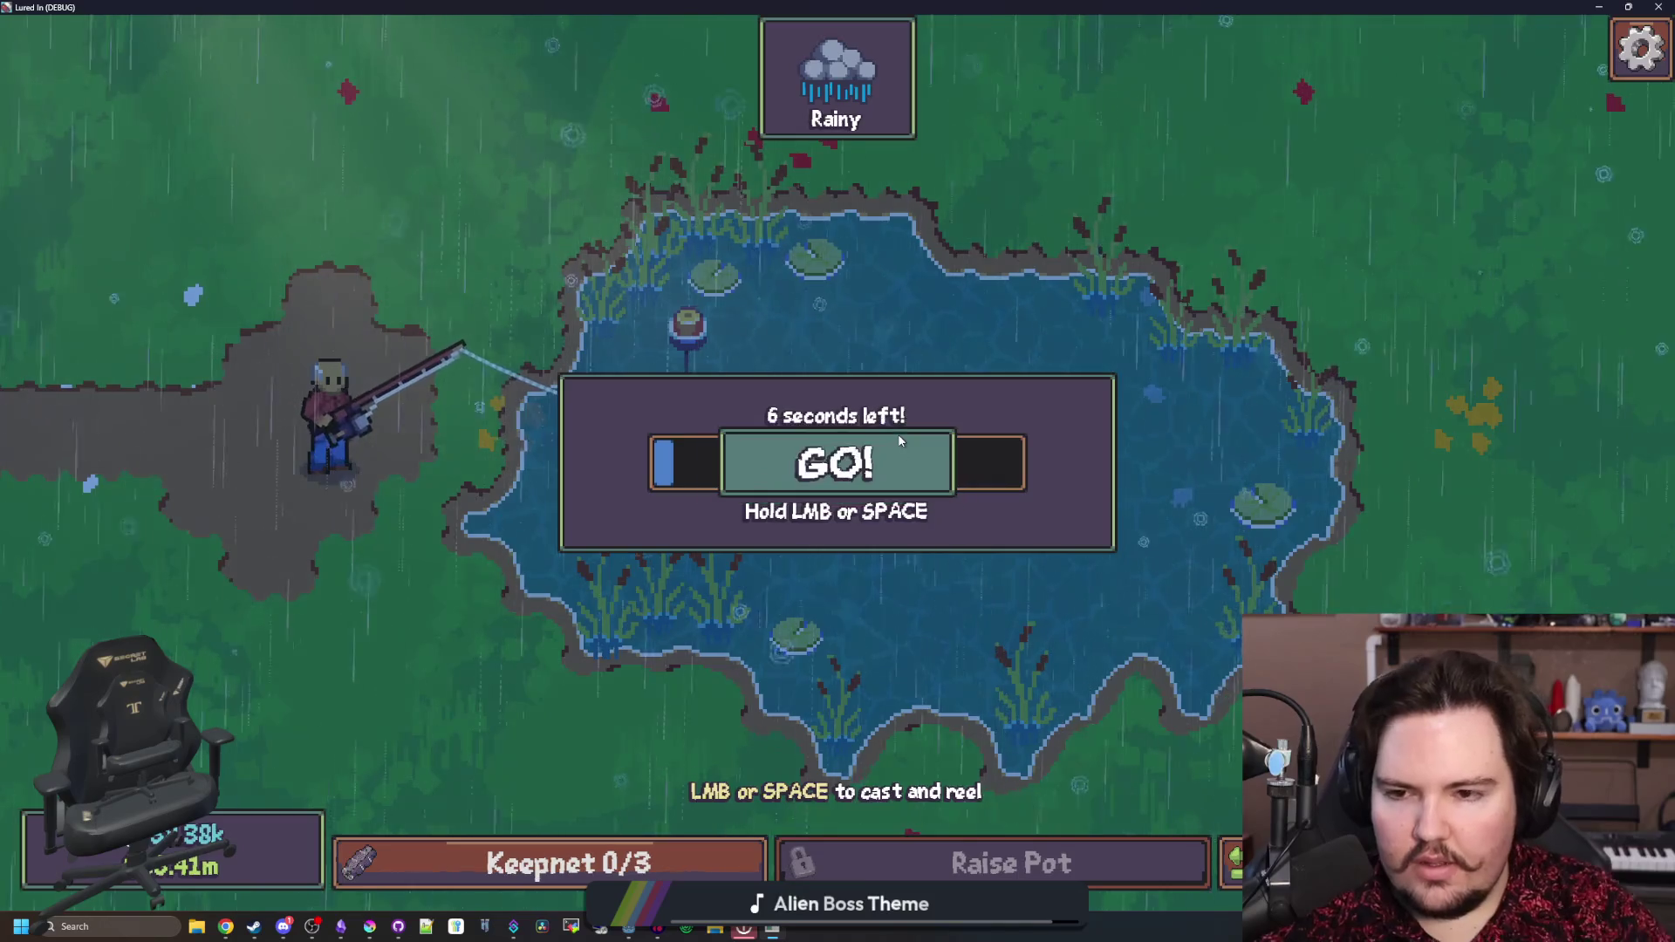
left_click(901, 441)
left_click(925, 489)
left_click(855, 458)
left_click(855, 458)
left_click(787, 406)
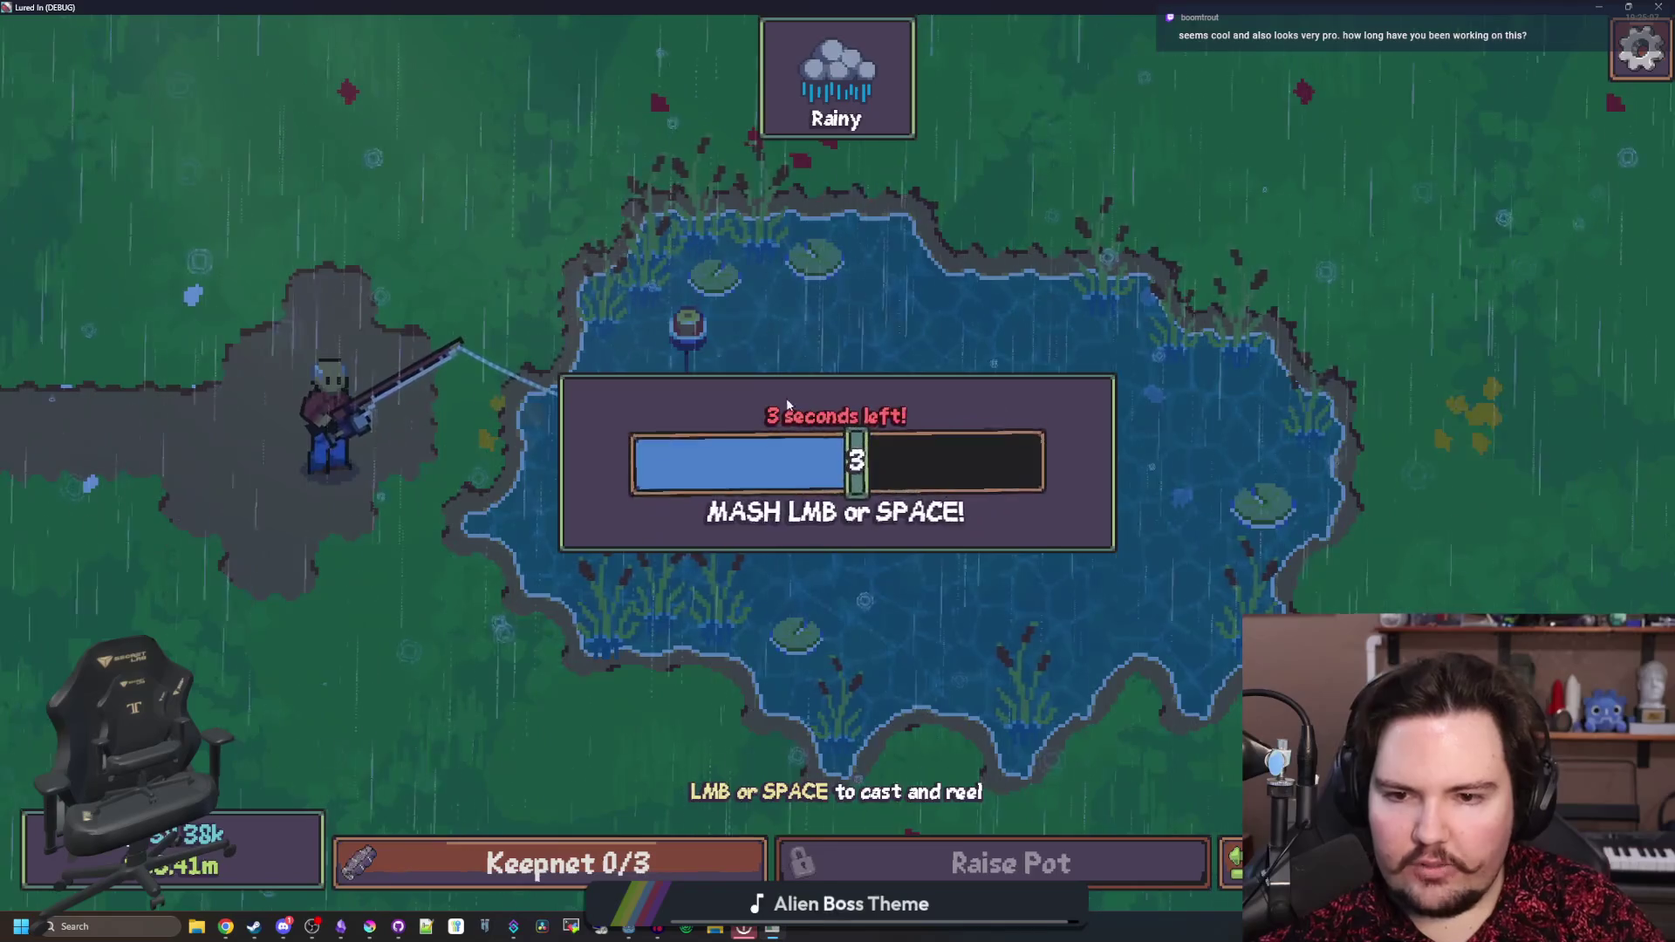
left_click(787, 405)
left_click(788, 406)
left_click(788, 406)
left_click_drag(1080, 444, 1080, 444)
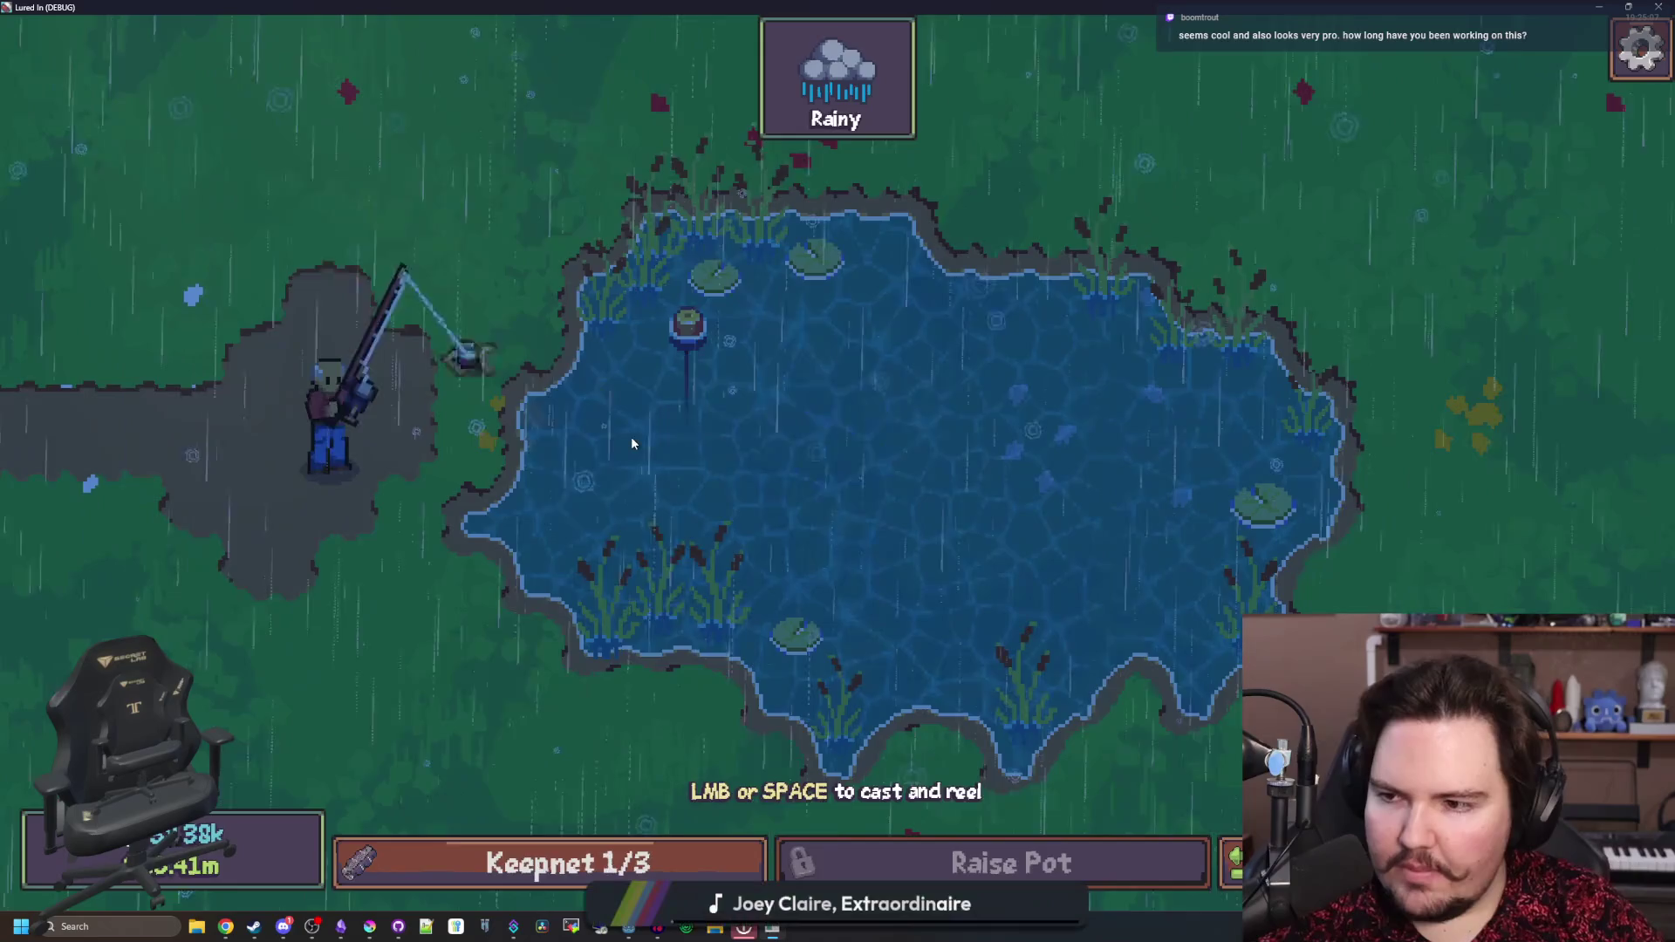
- Catch a Minnow to fill the keepnet to 2/3, then return to the shop
left_click_drag(878, 516, 860, 483)
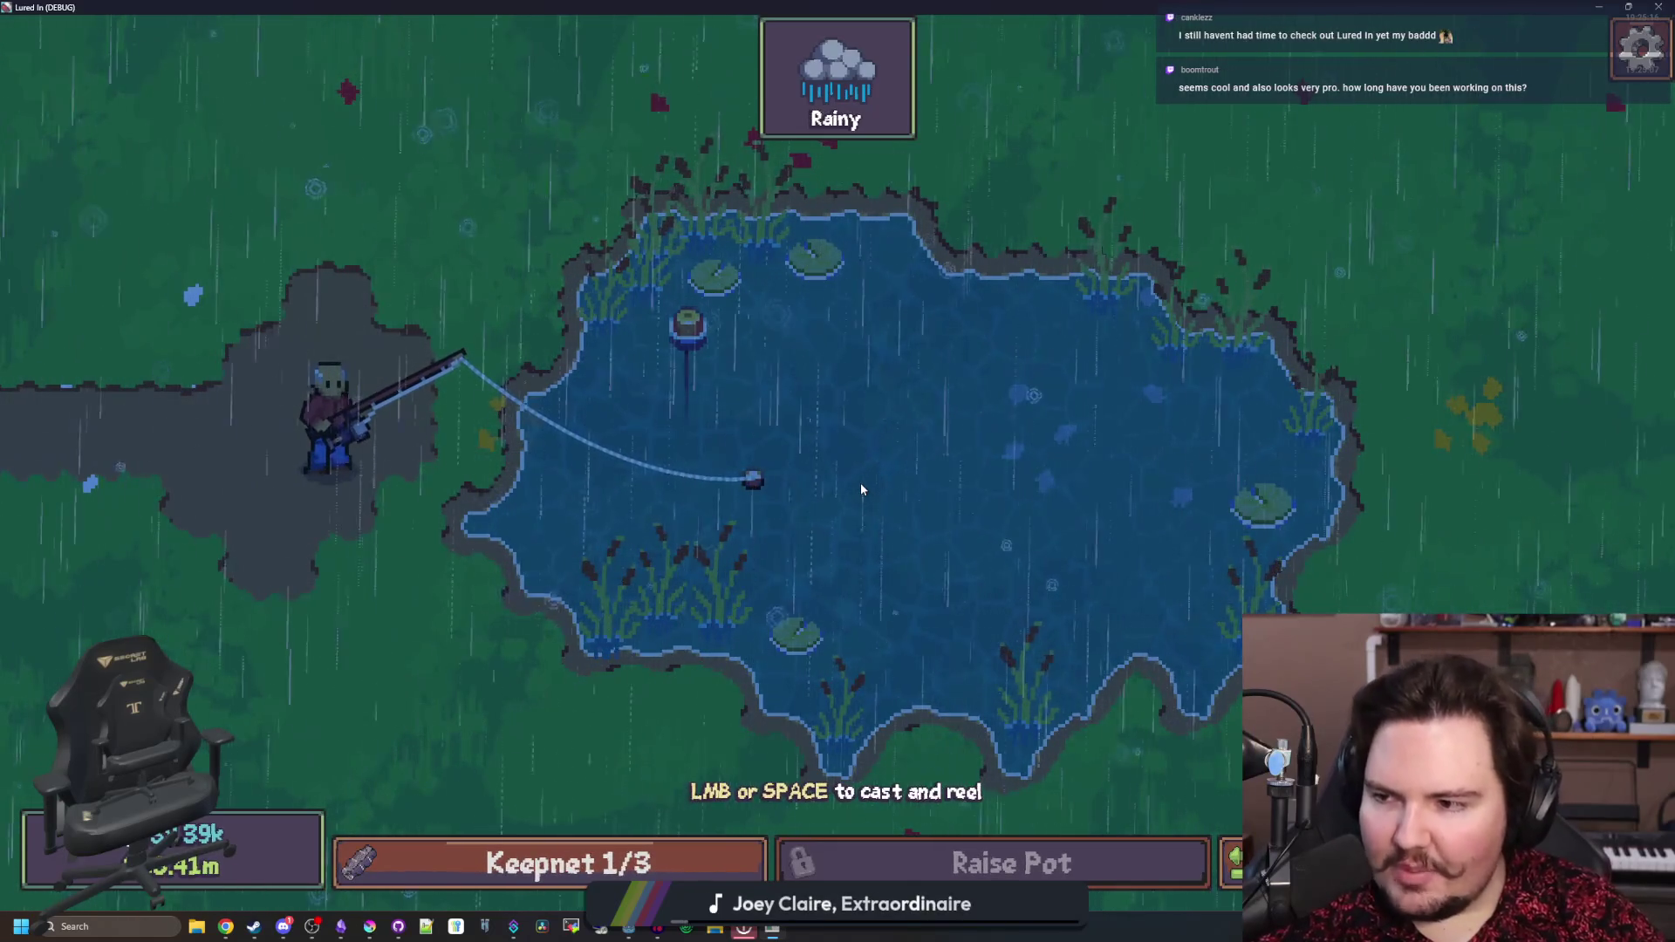
left_click(857, 478)
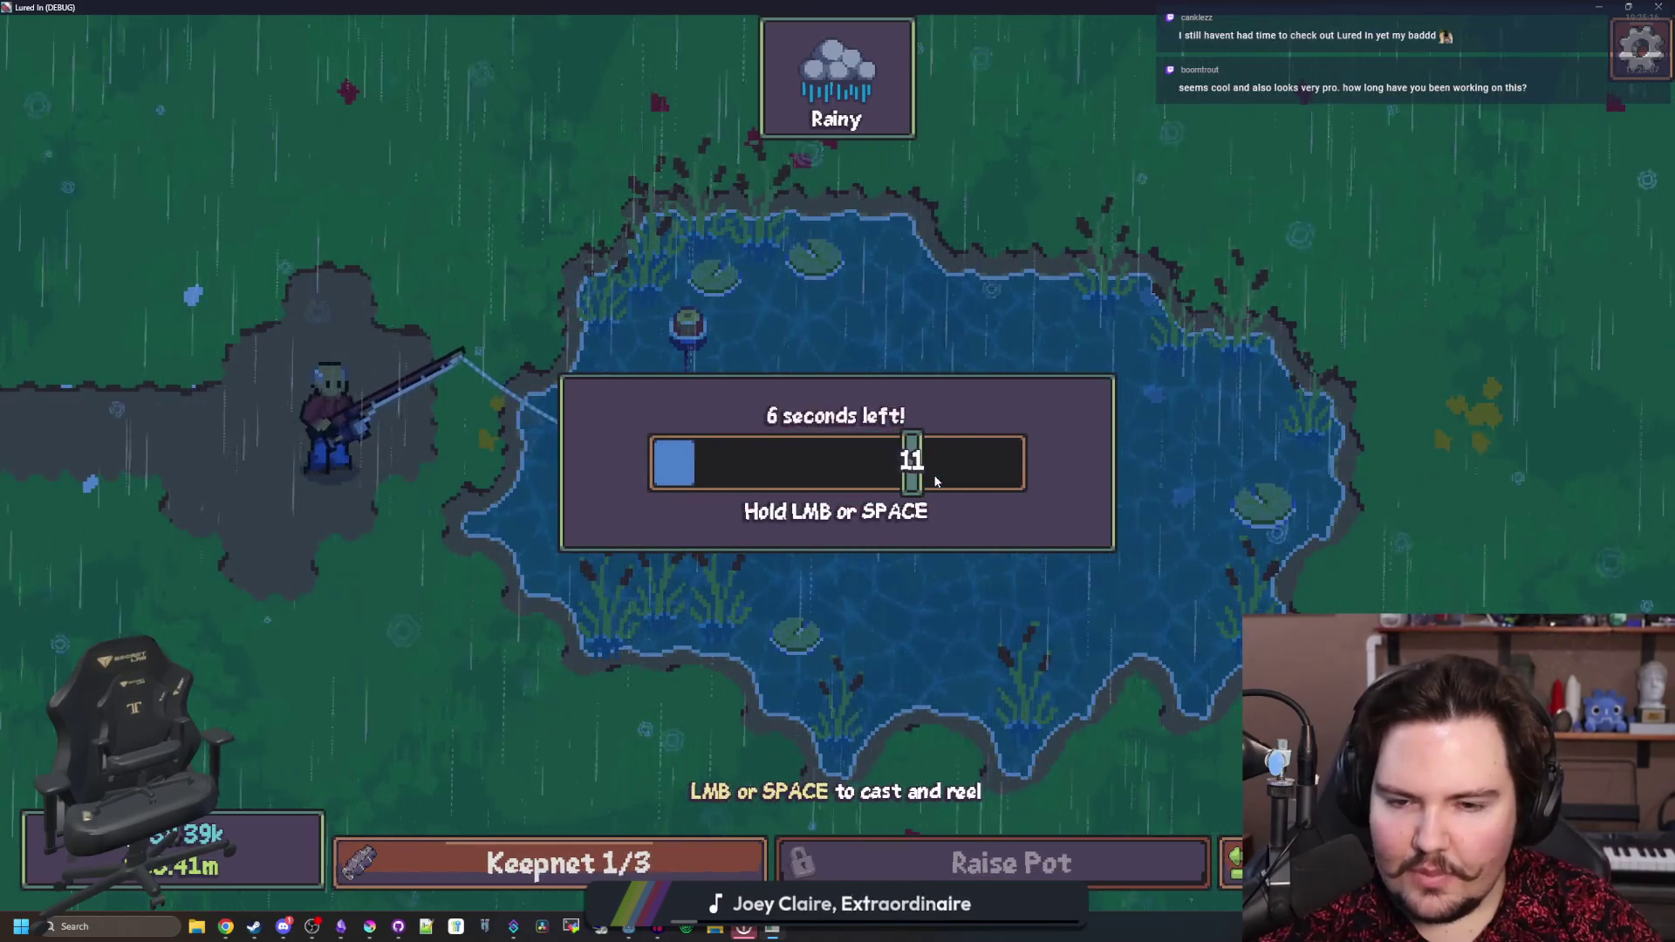
left_click(936, 480)
left_click(936, 481)
left_click(936, 480)
left_click(936, 481)
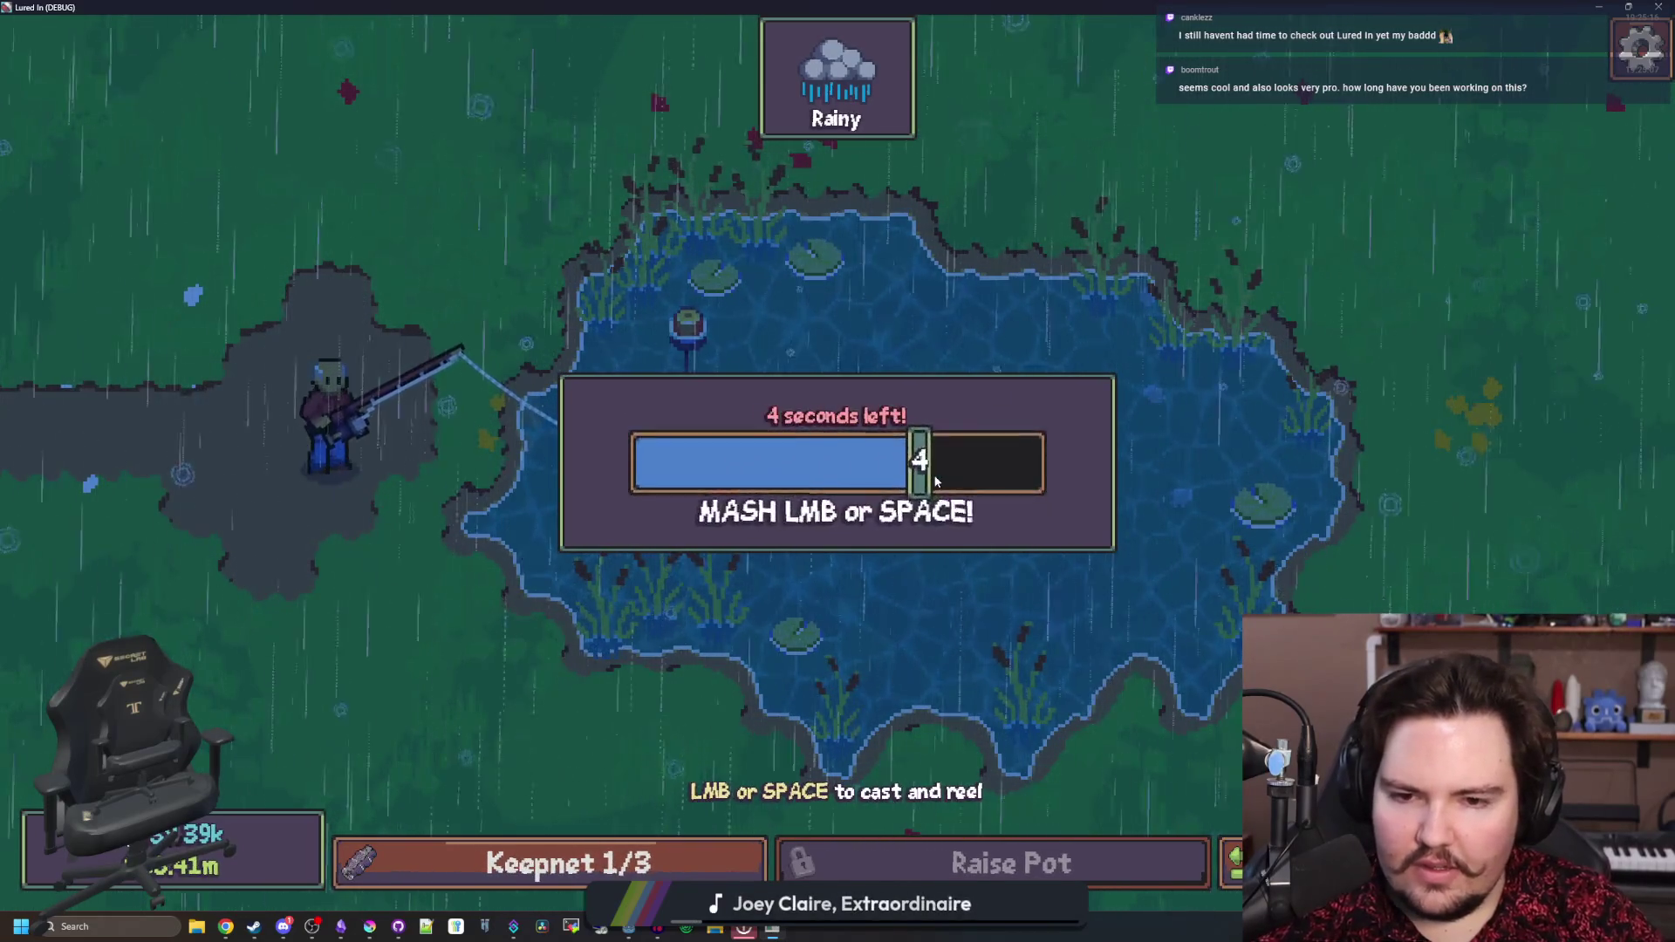
left_click(936, 481)
left_click(936, 480)
left_click(936, 481)
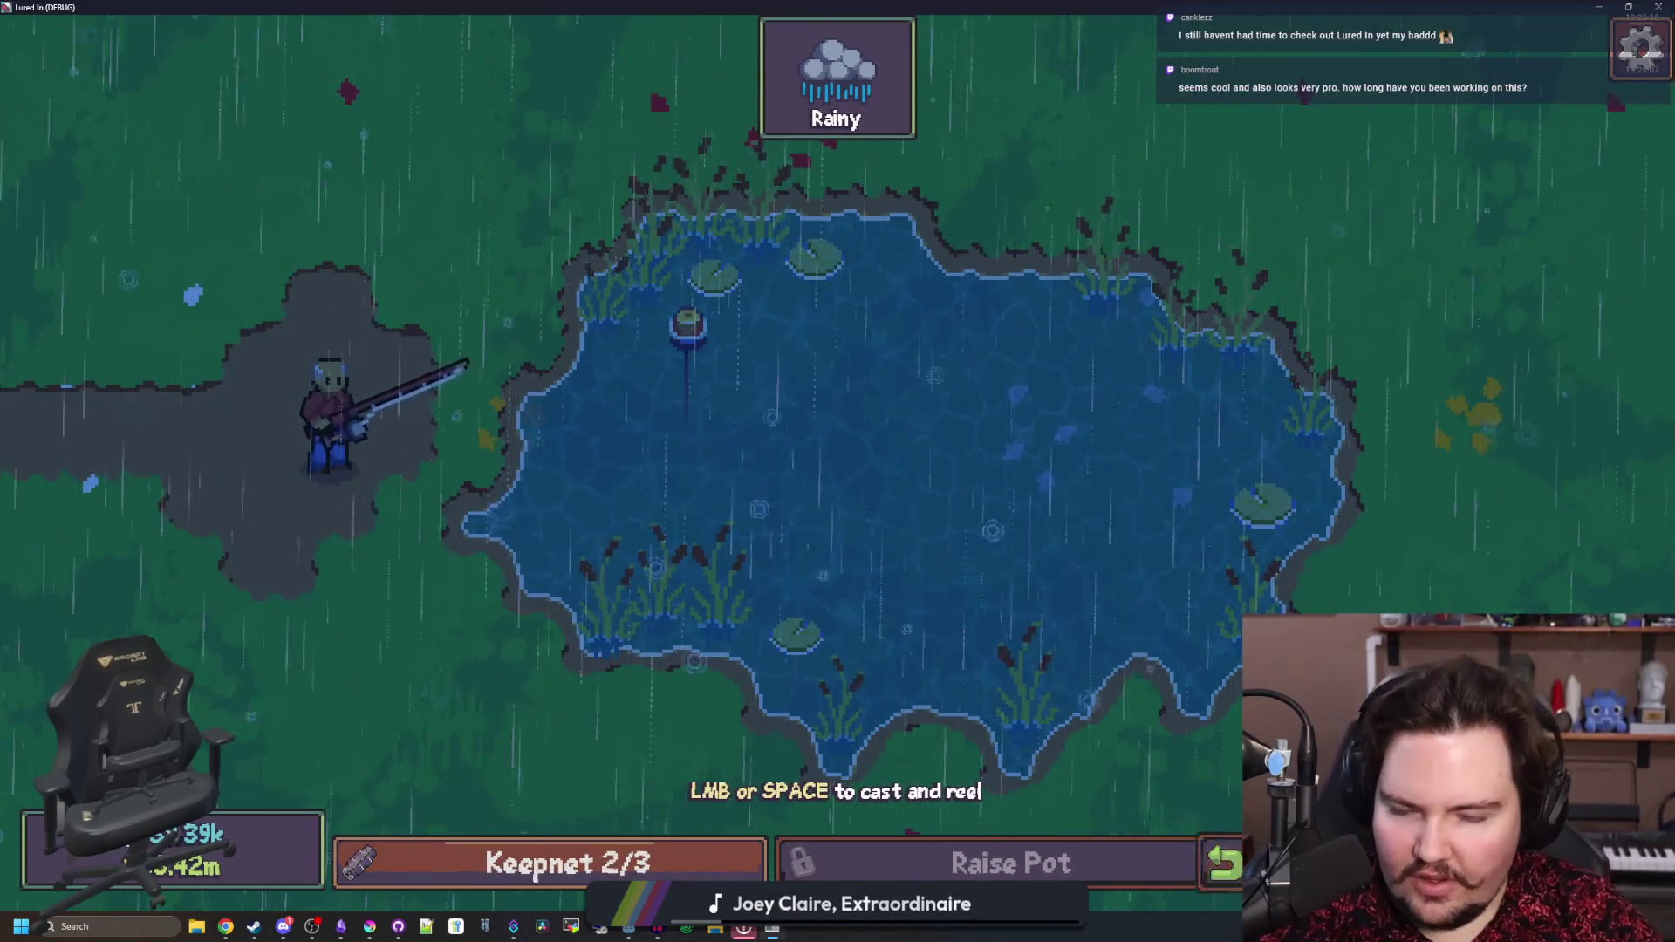
key("Escape")
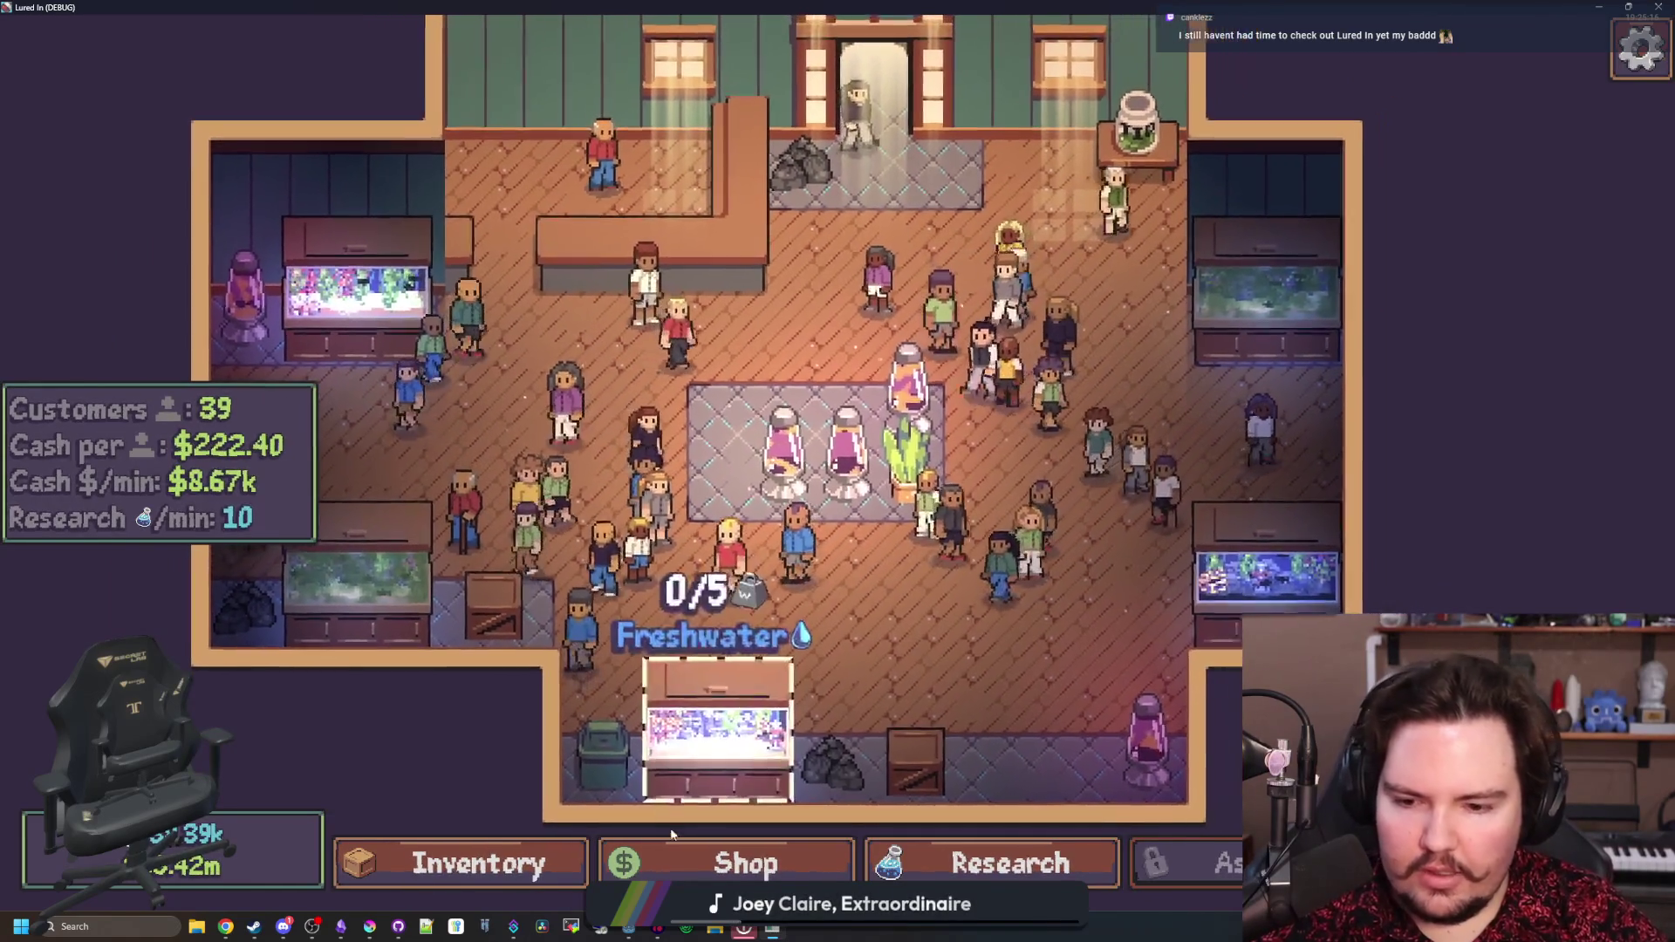
left_click(681, 850)
left_click(550, 861)
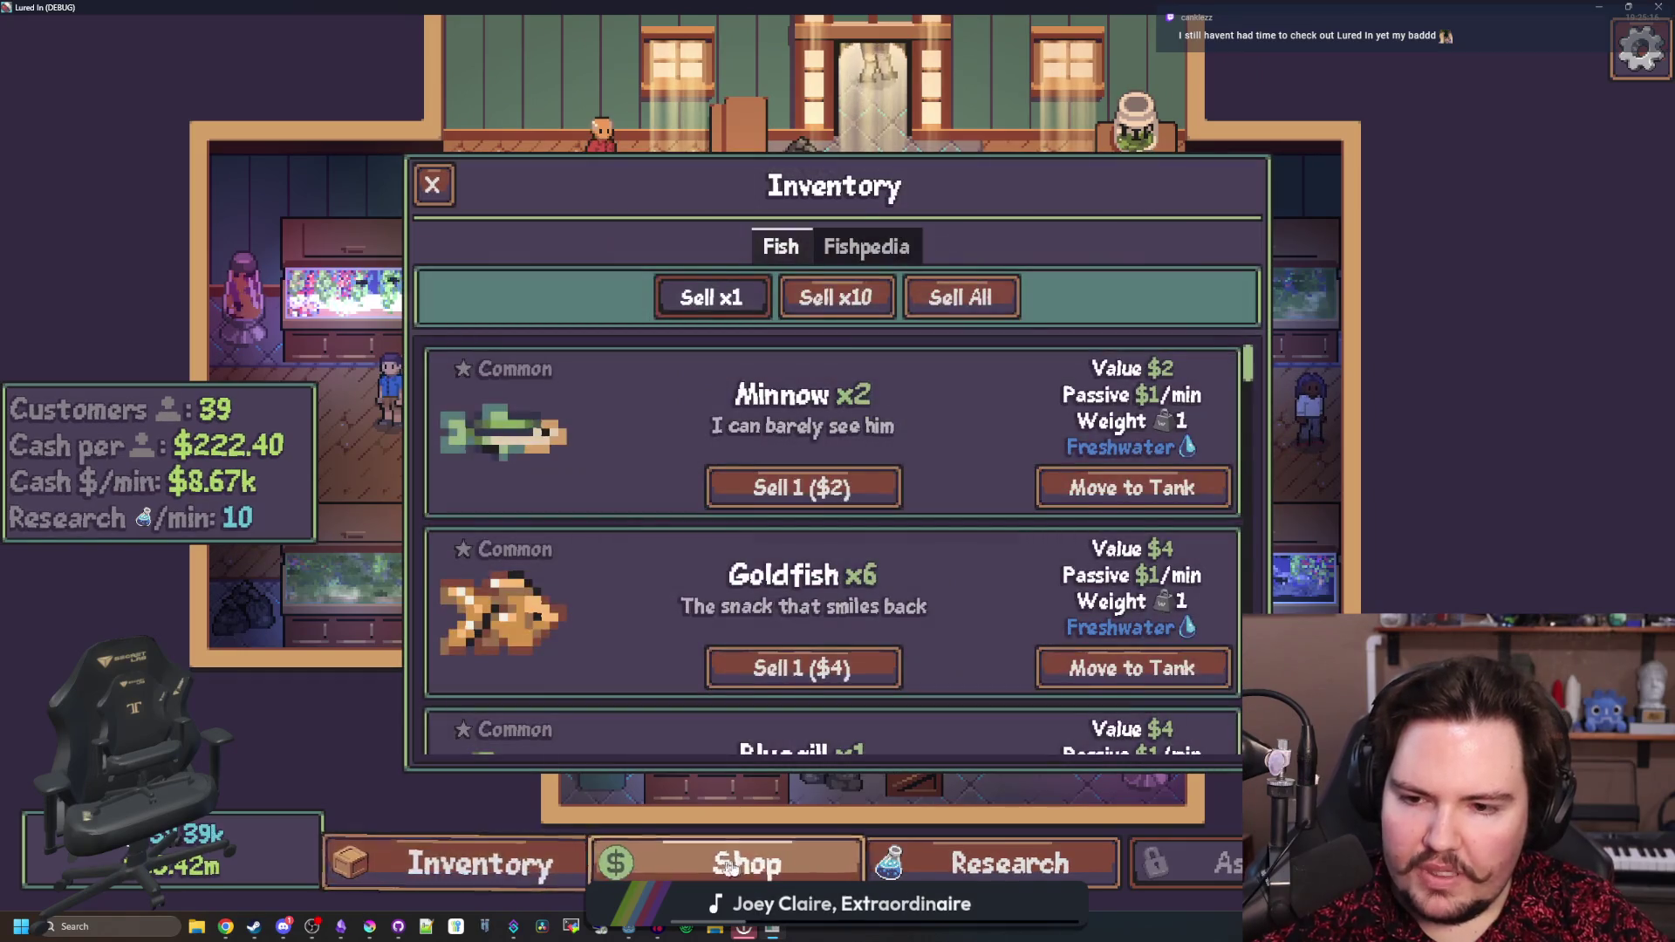
scroll(572, 693, "down", 10)
scroll(586, 689, "up", 3)
scroll(588, 685, "down", 2)
scroll(591, 681, "up", 8)
scroll(595, 669, "down", 2)
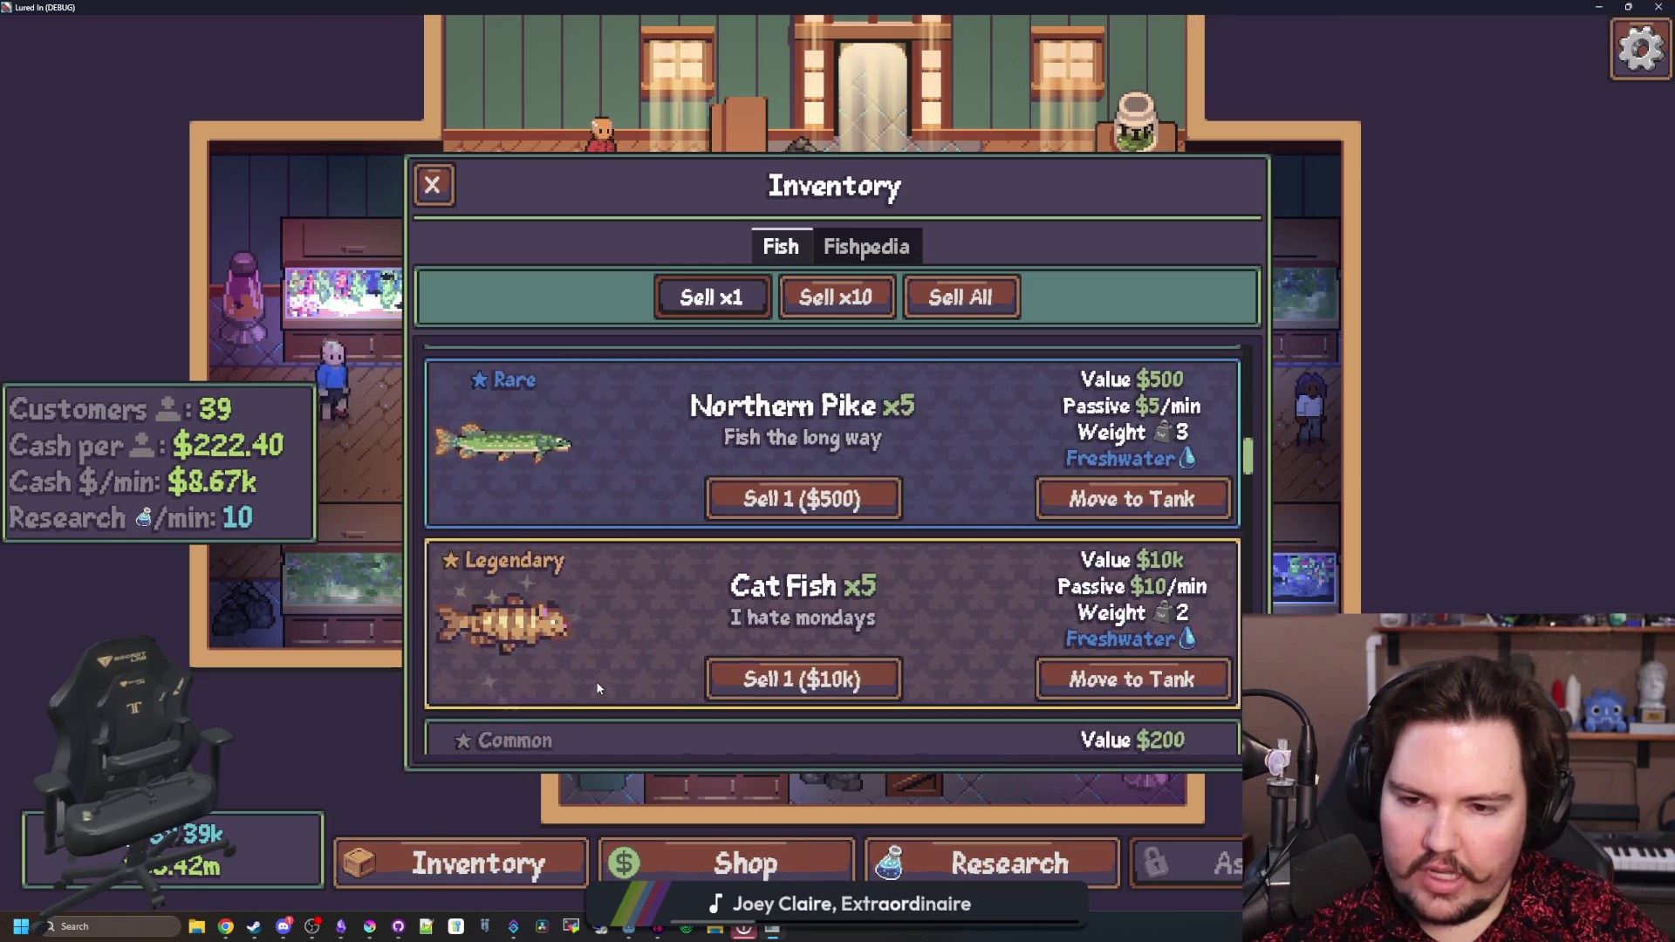
scroll(597, 672, "up", 1)
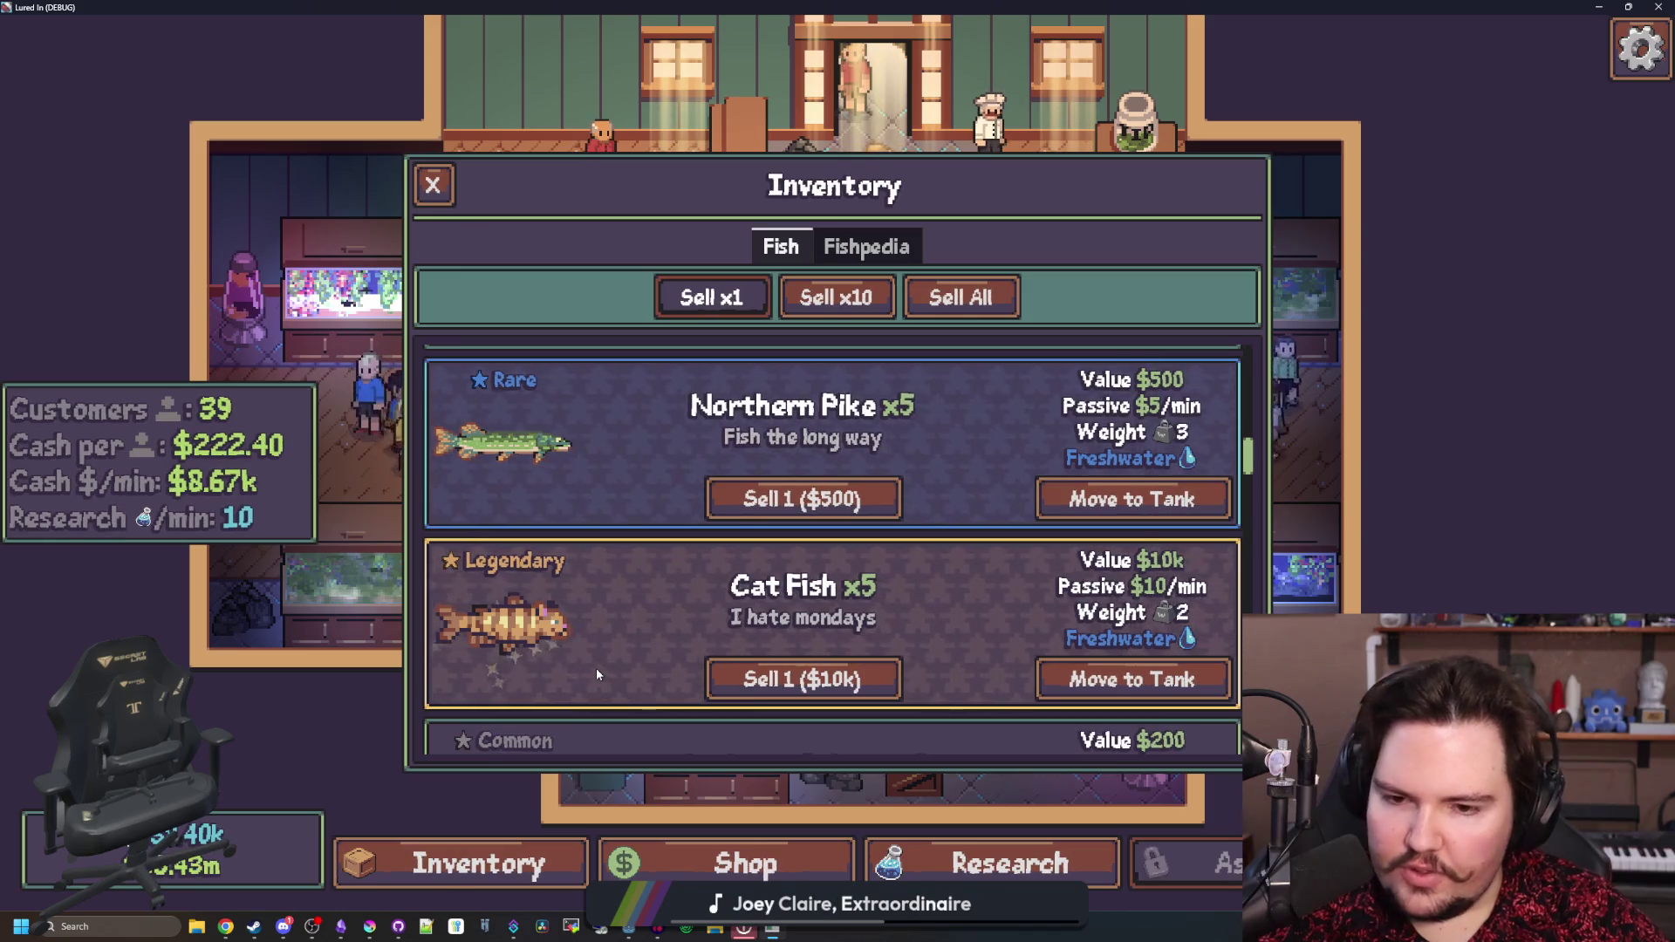
scroll(890, 509, "down", 2)
scroll(785, 593, "down", 1)
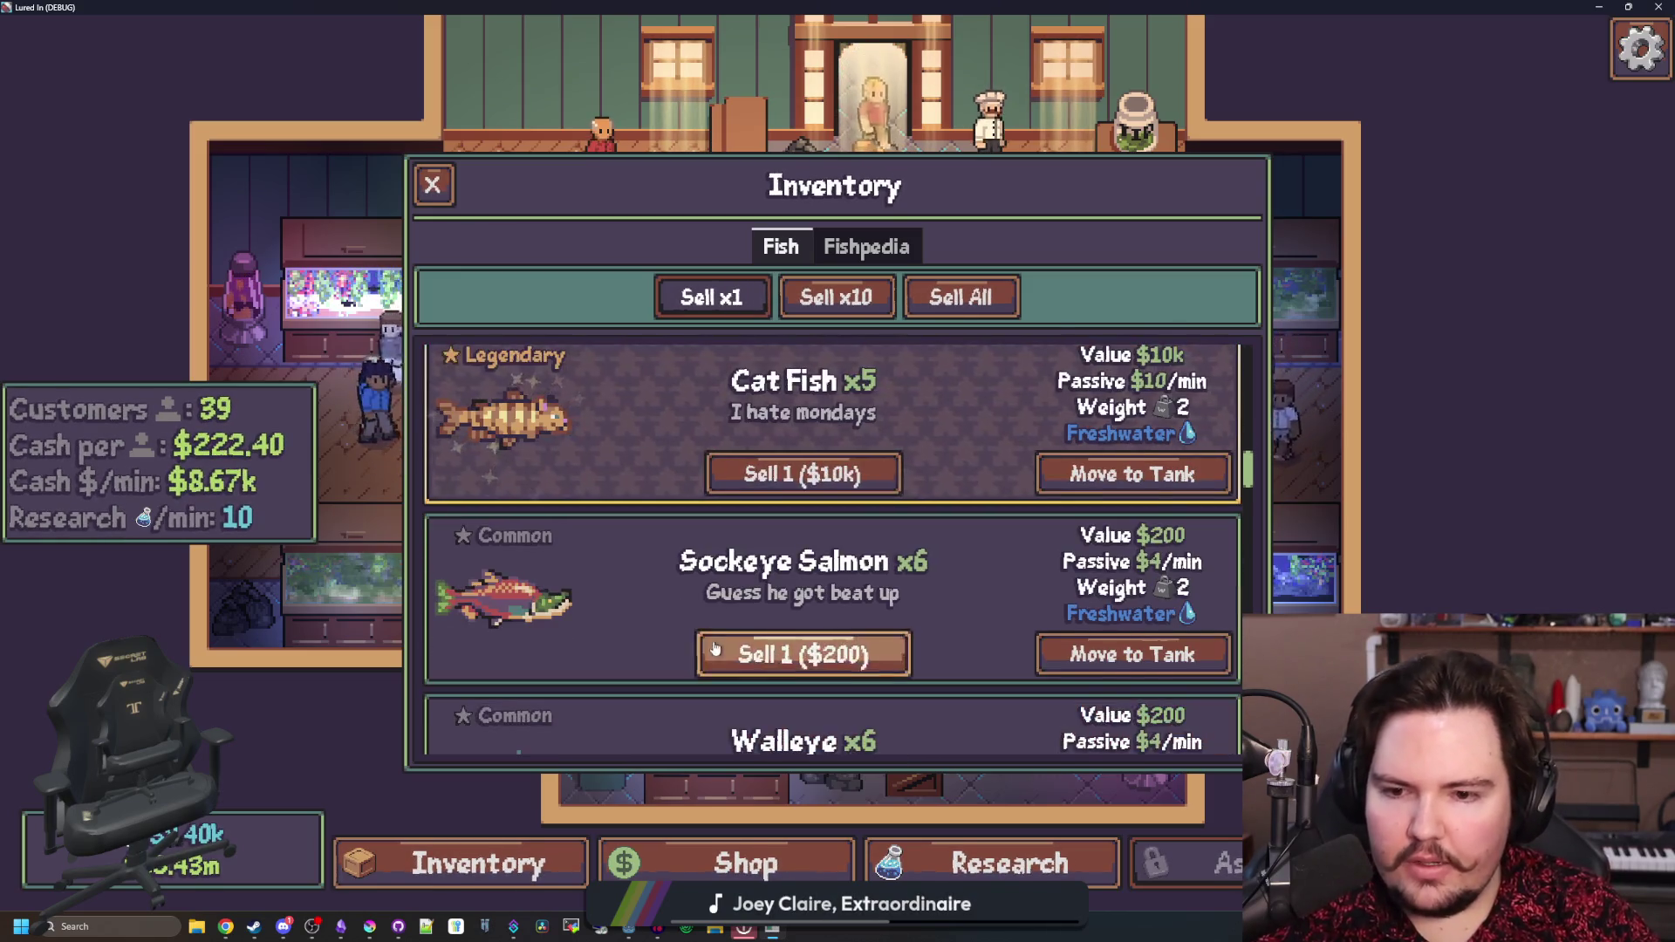
scroll(720, 595, "down", 2)
scroll(719, 595, "down", 2)
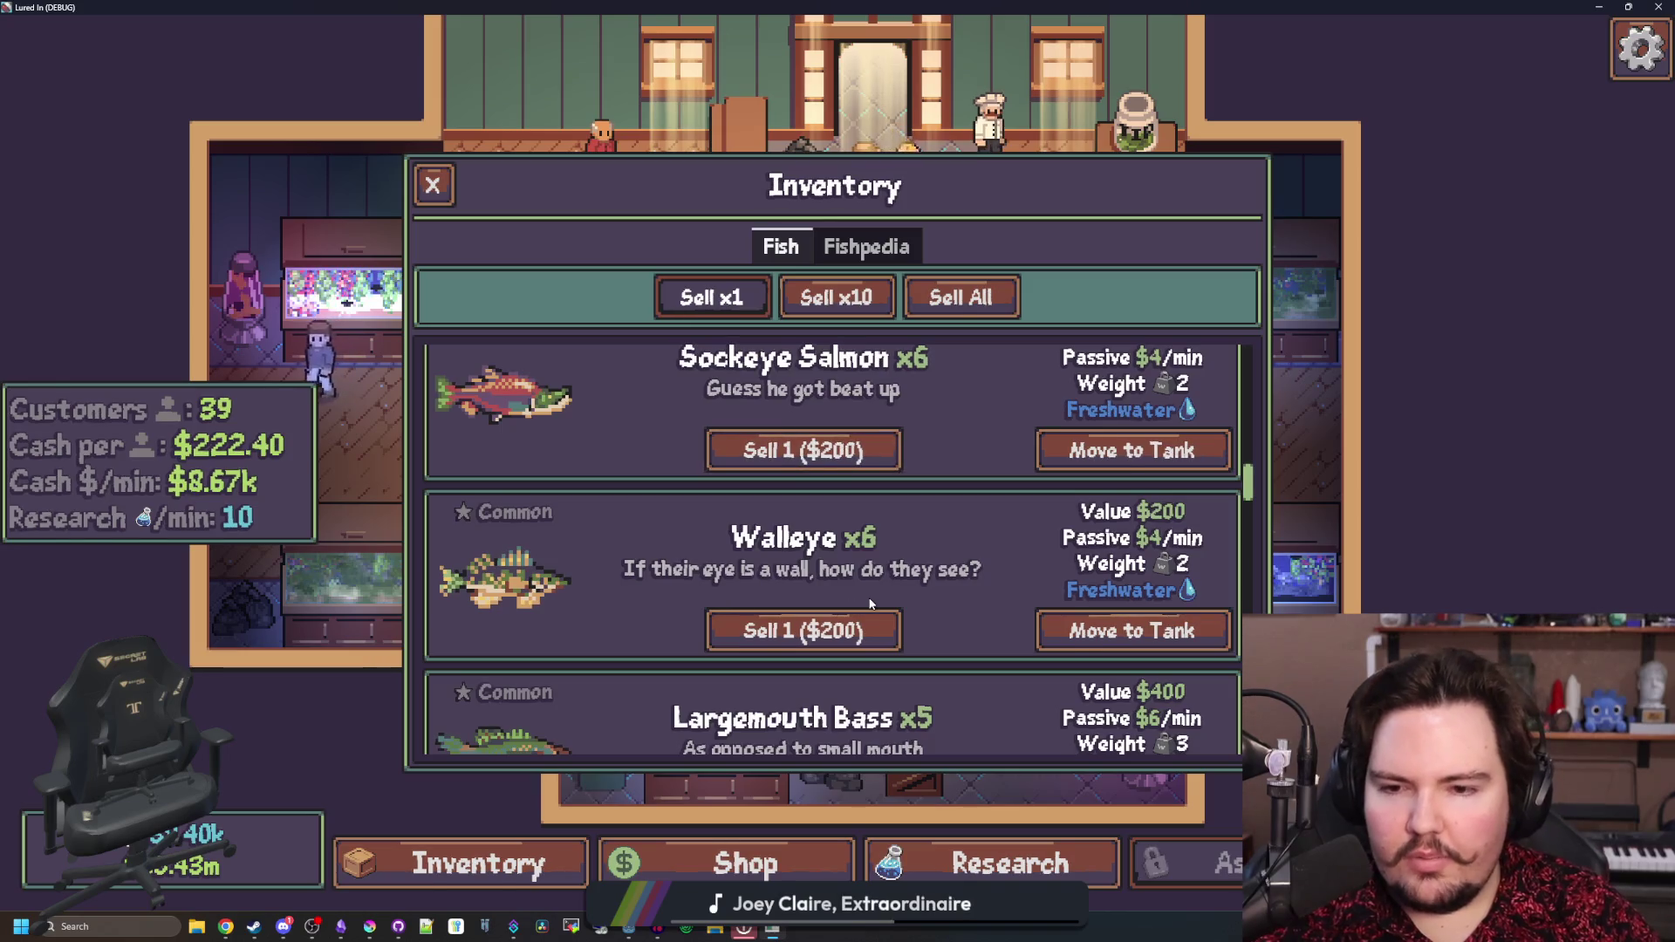
scroll(914, 382, "down", 1)
scroll(916, 381, "down", 2)
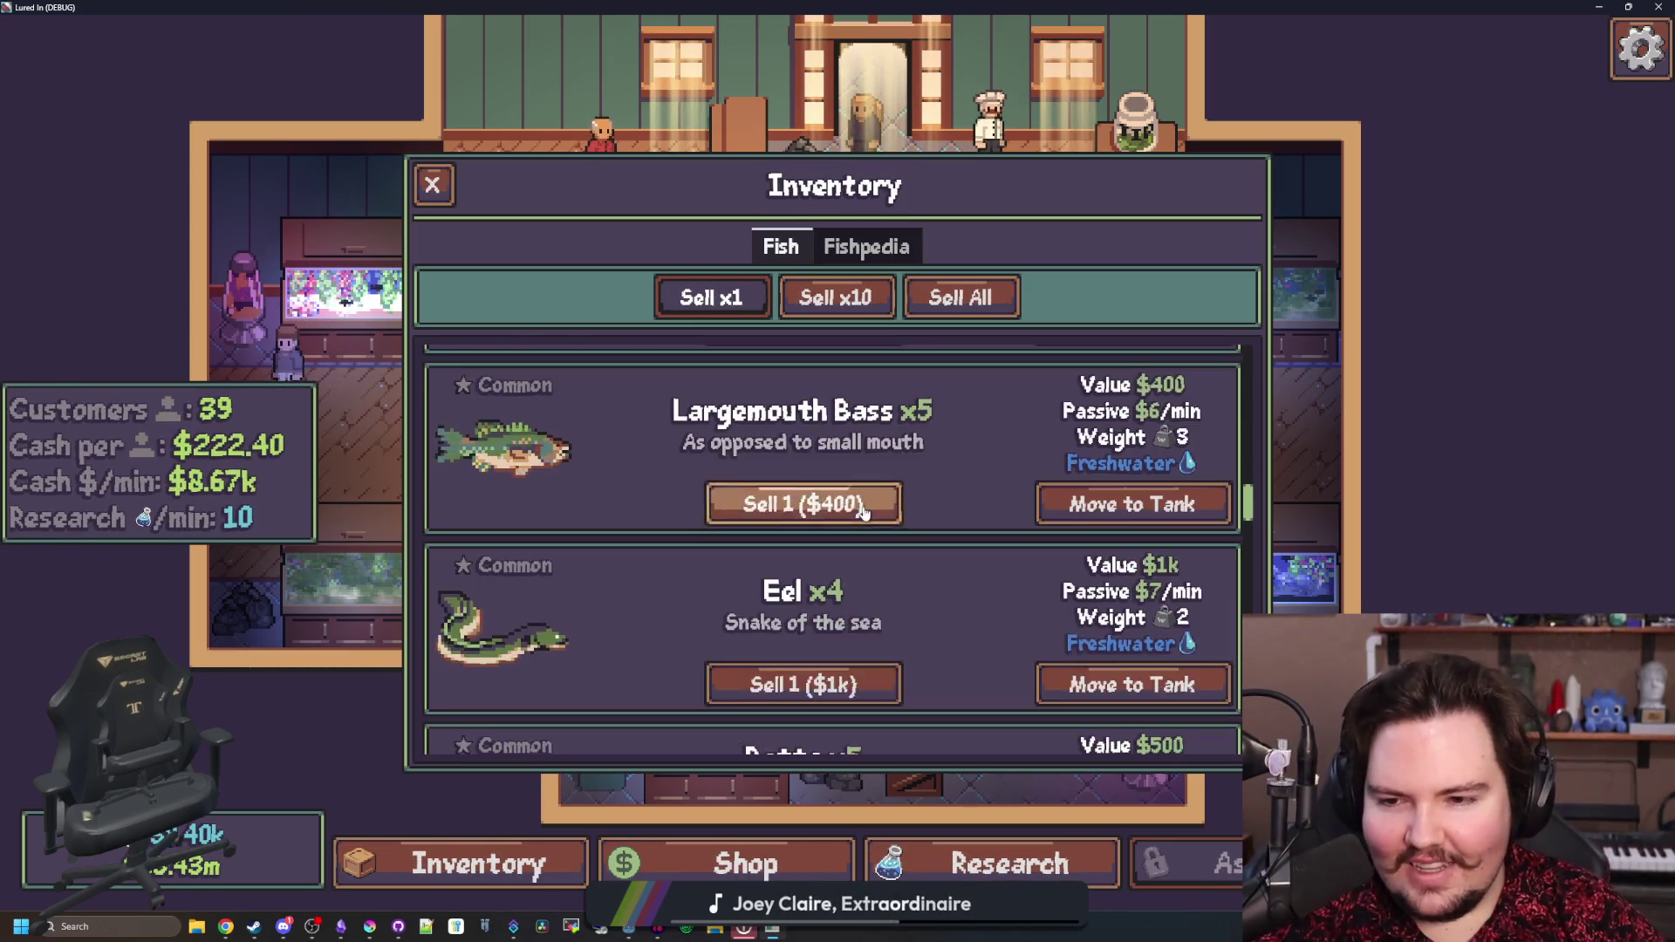
scroll(829, 506, "down", 2)
scroll(828, 507, "down", 5)
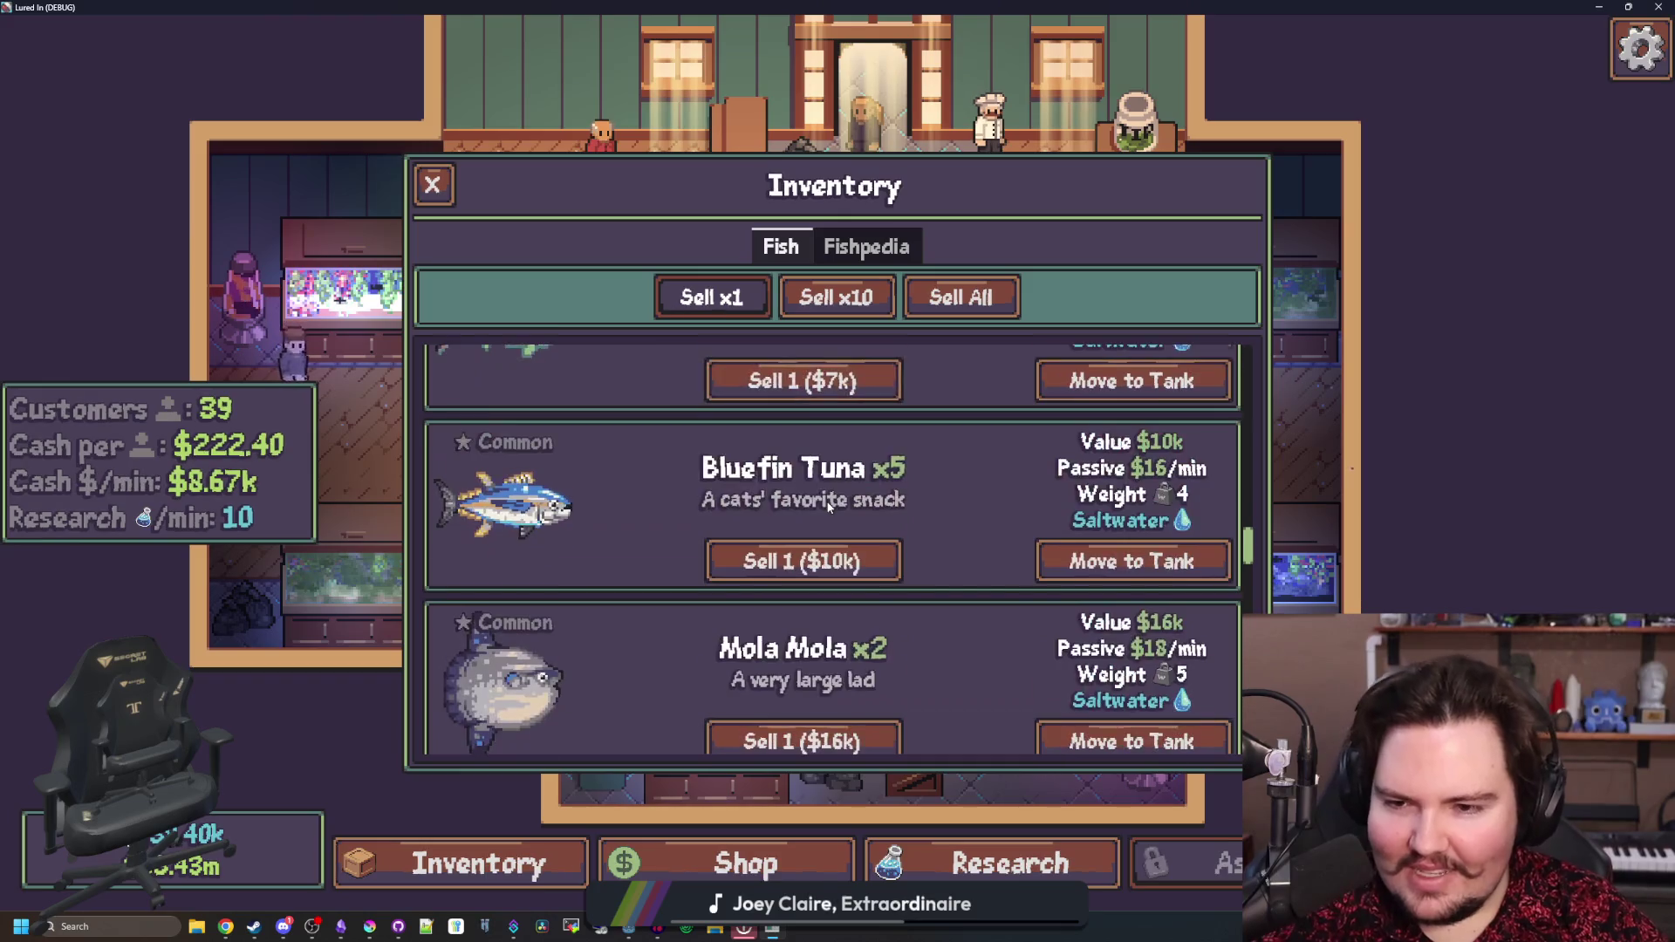
scroll(718, 512, "down", 4)
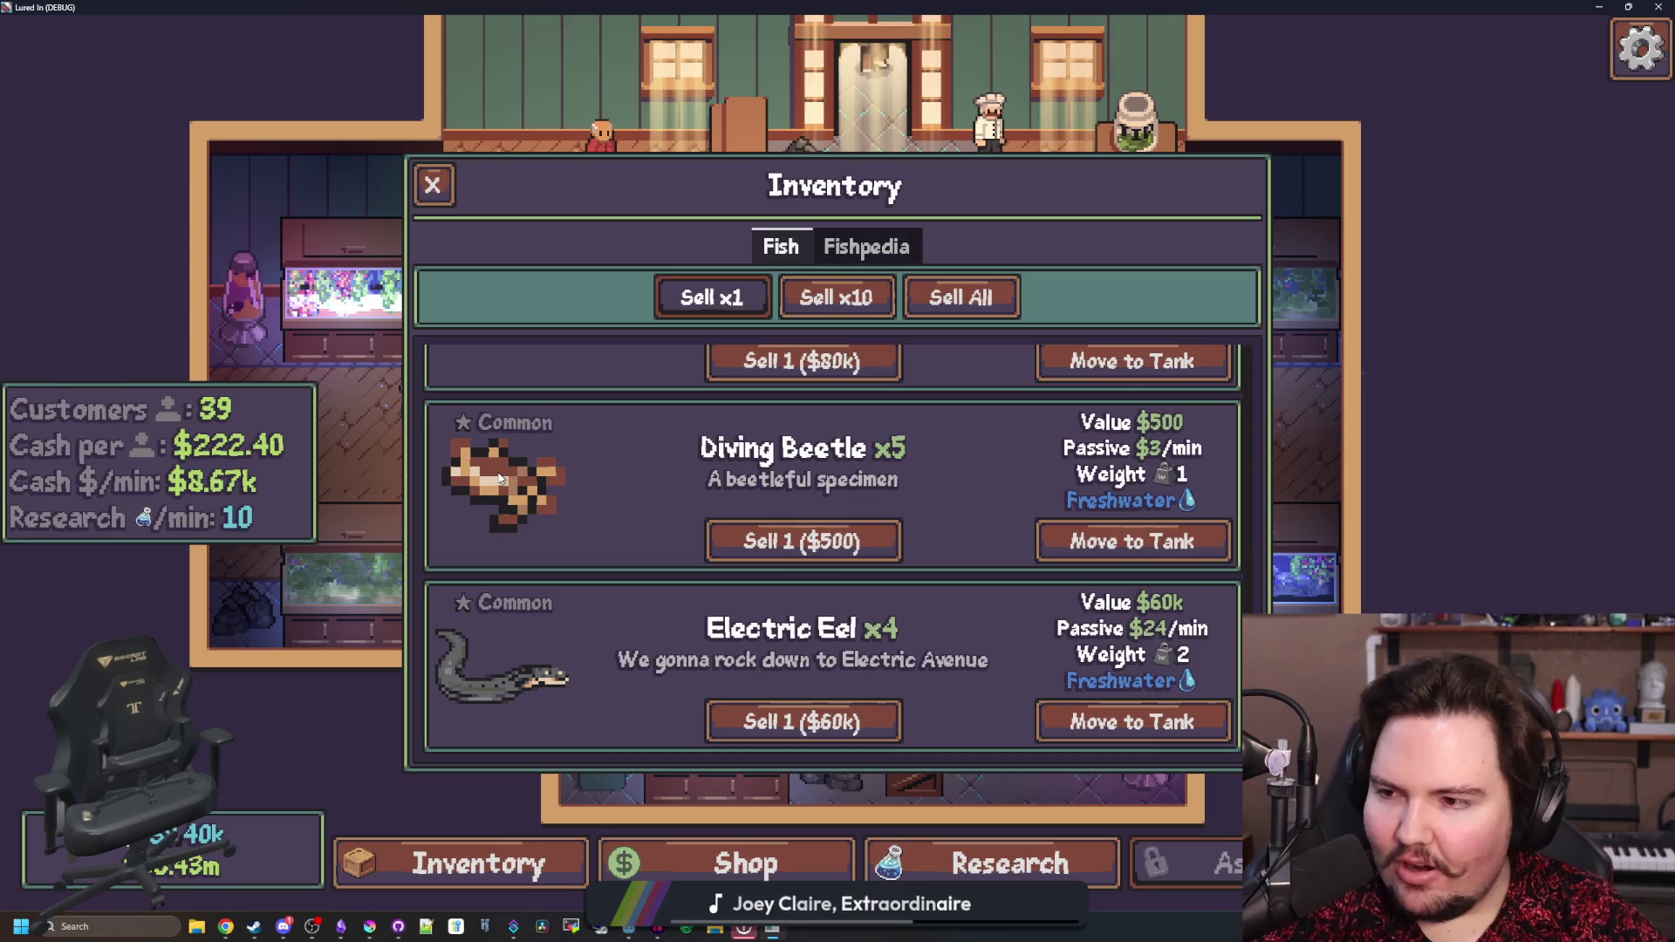
scroll(685, 618, "up", 12)
scroll(677, 592, "up", 5)
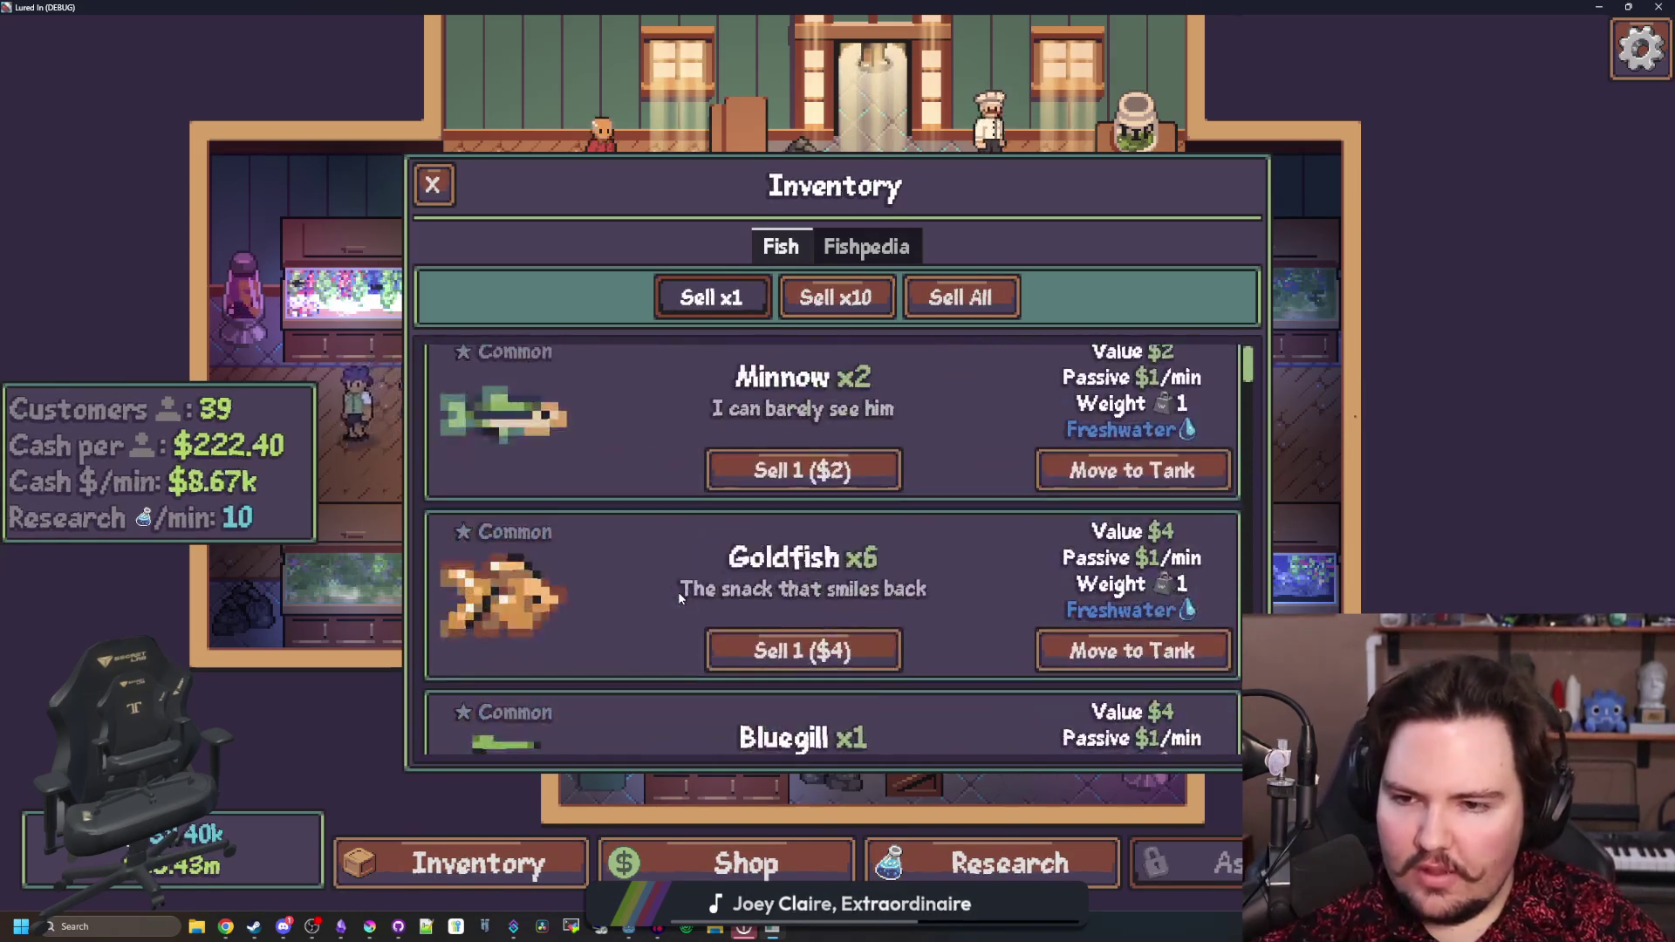
scroll(648, 548, "down", 1)
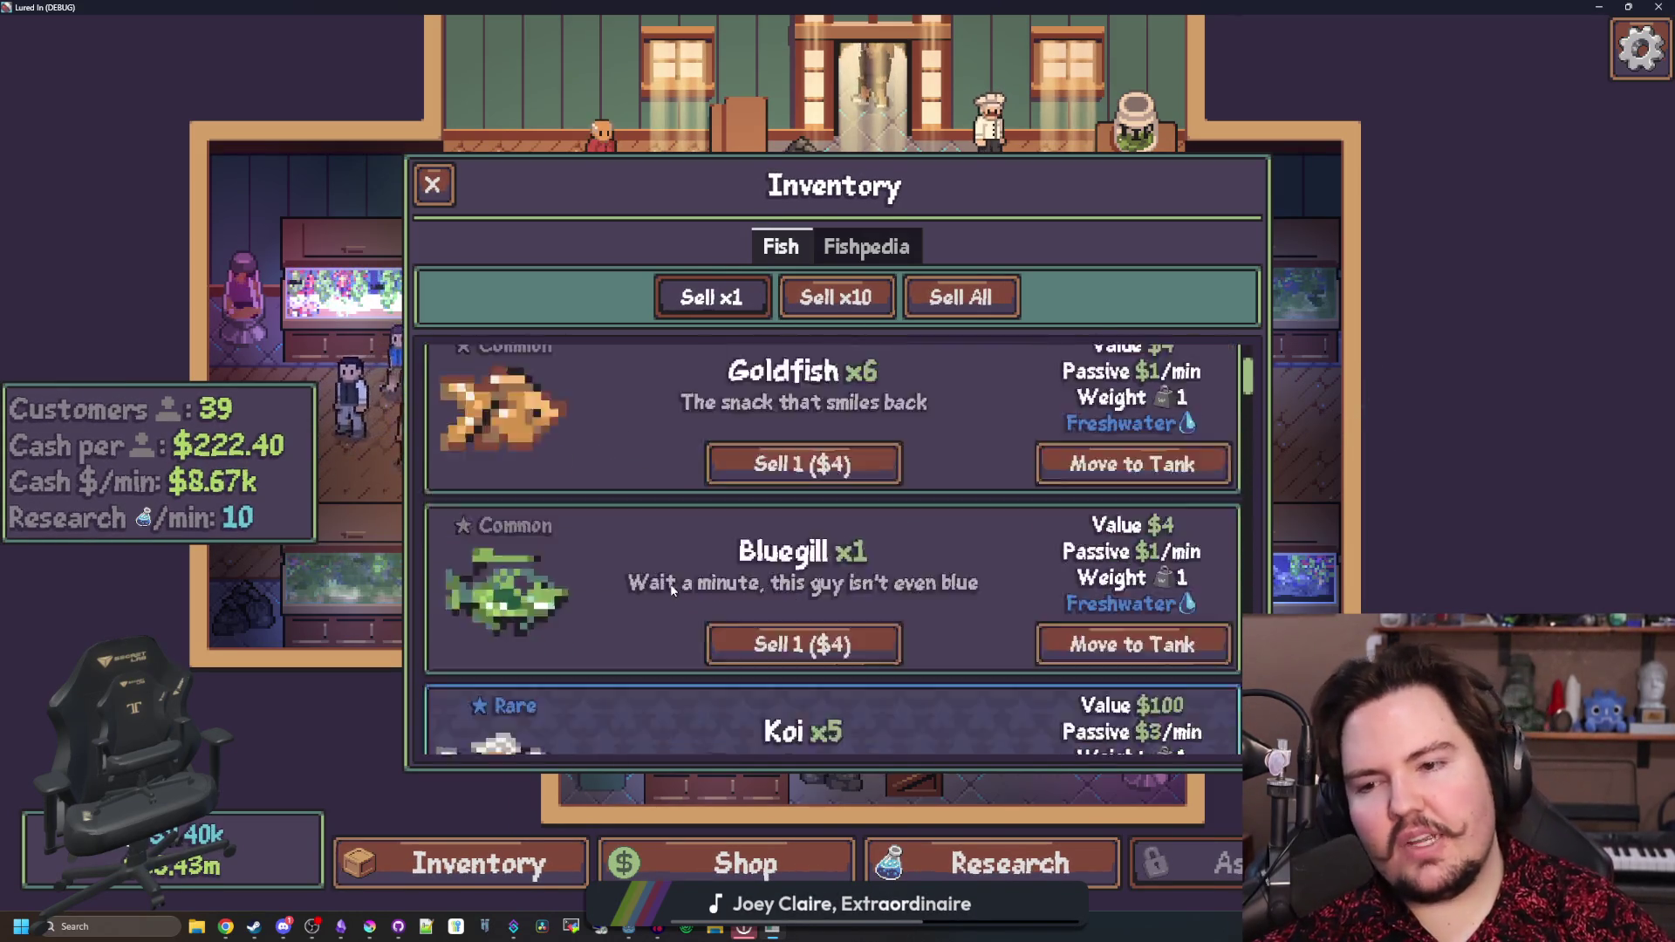
scroll(501, 604, "up", 1)
scroll(500, 608, "down", 4)
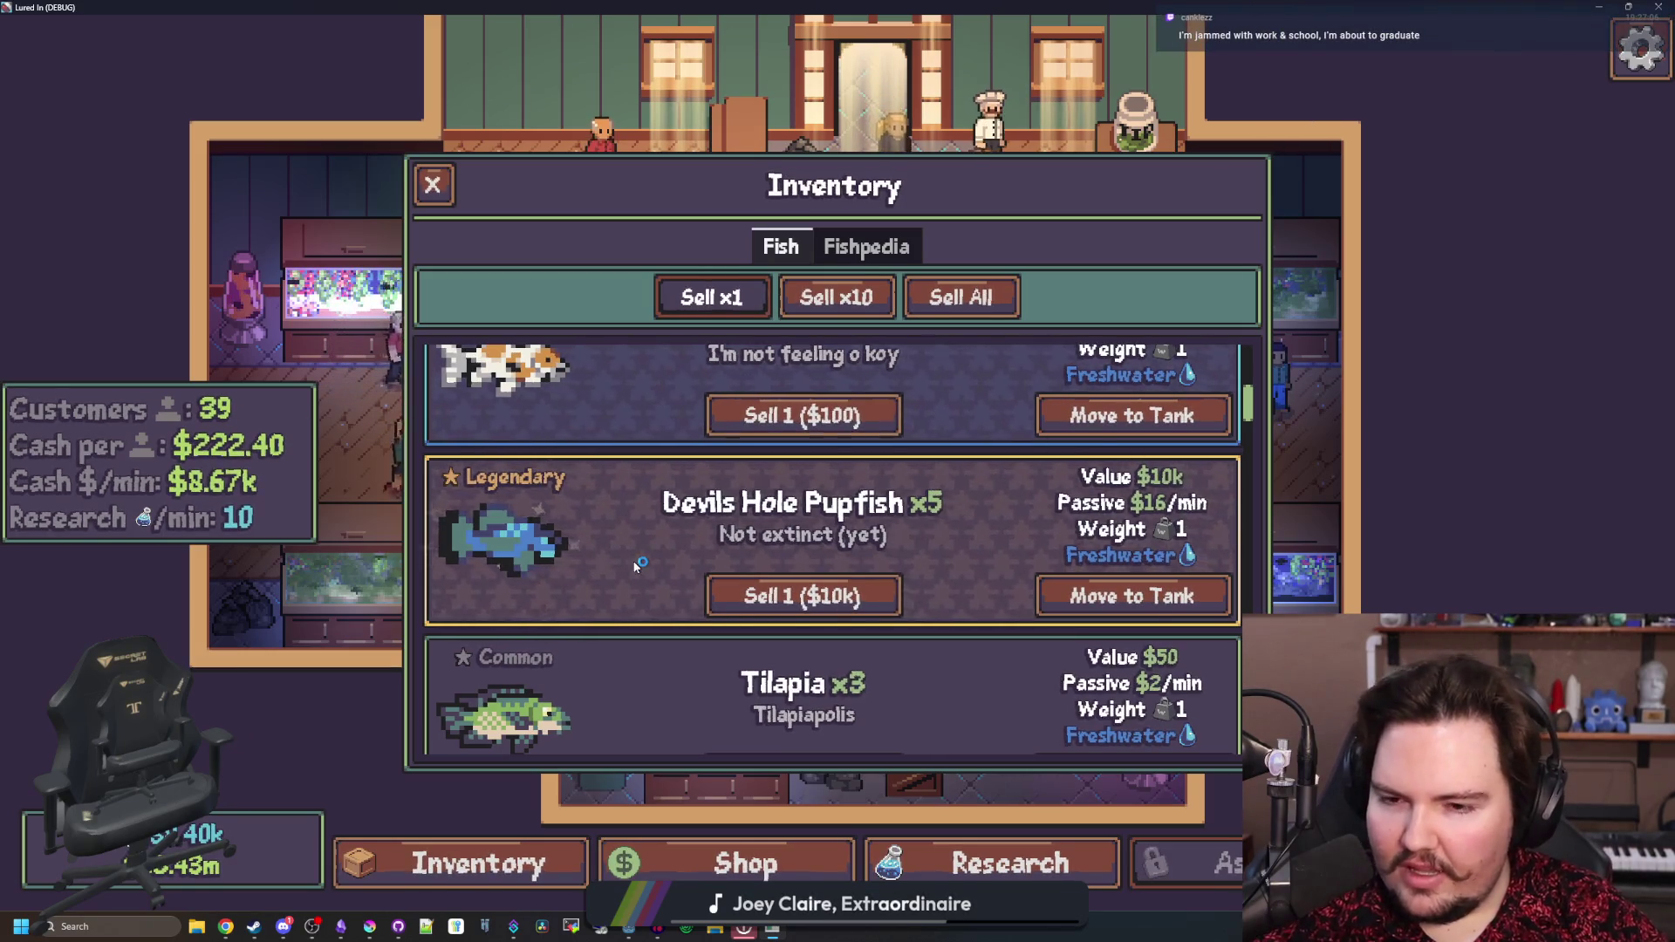
scroll(581, 565, "down", 10)
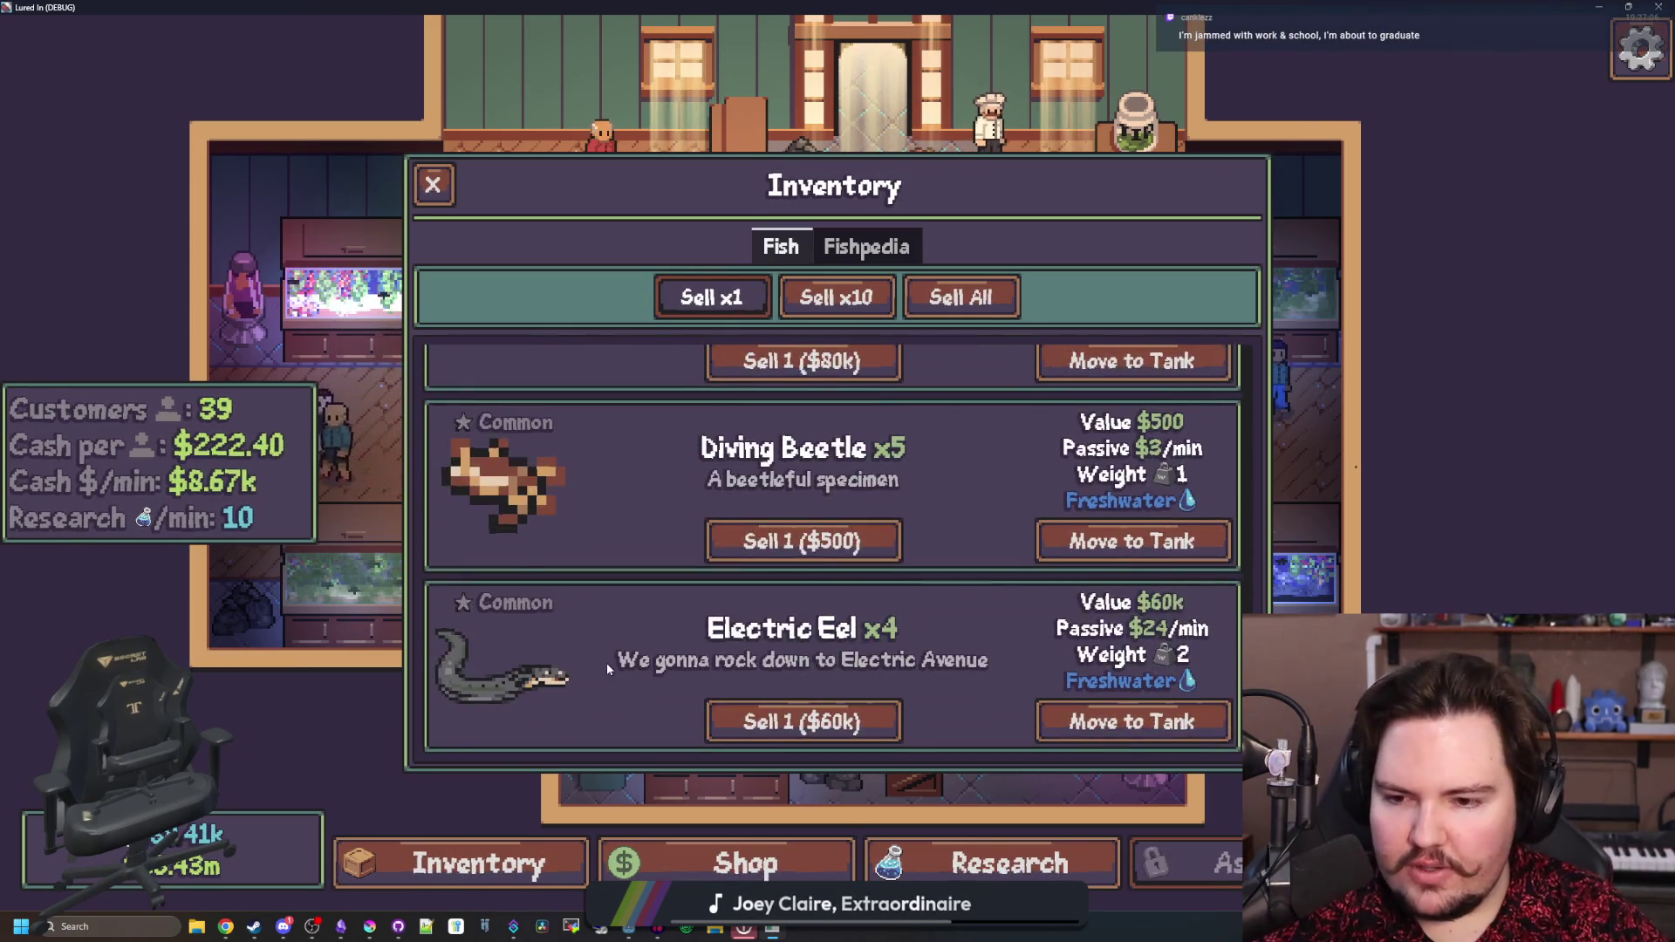
scroll(604, 653, "up", 10)
scroll(599, 629, "down", 1)
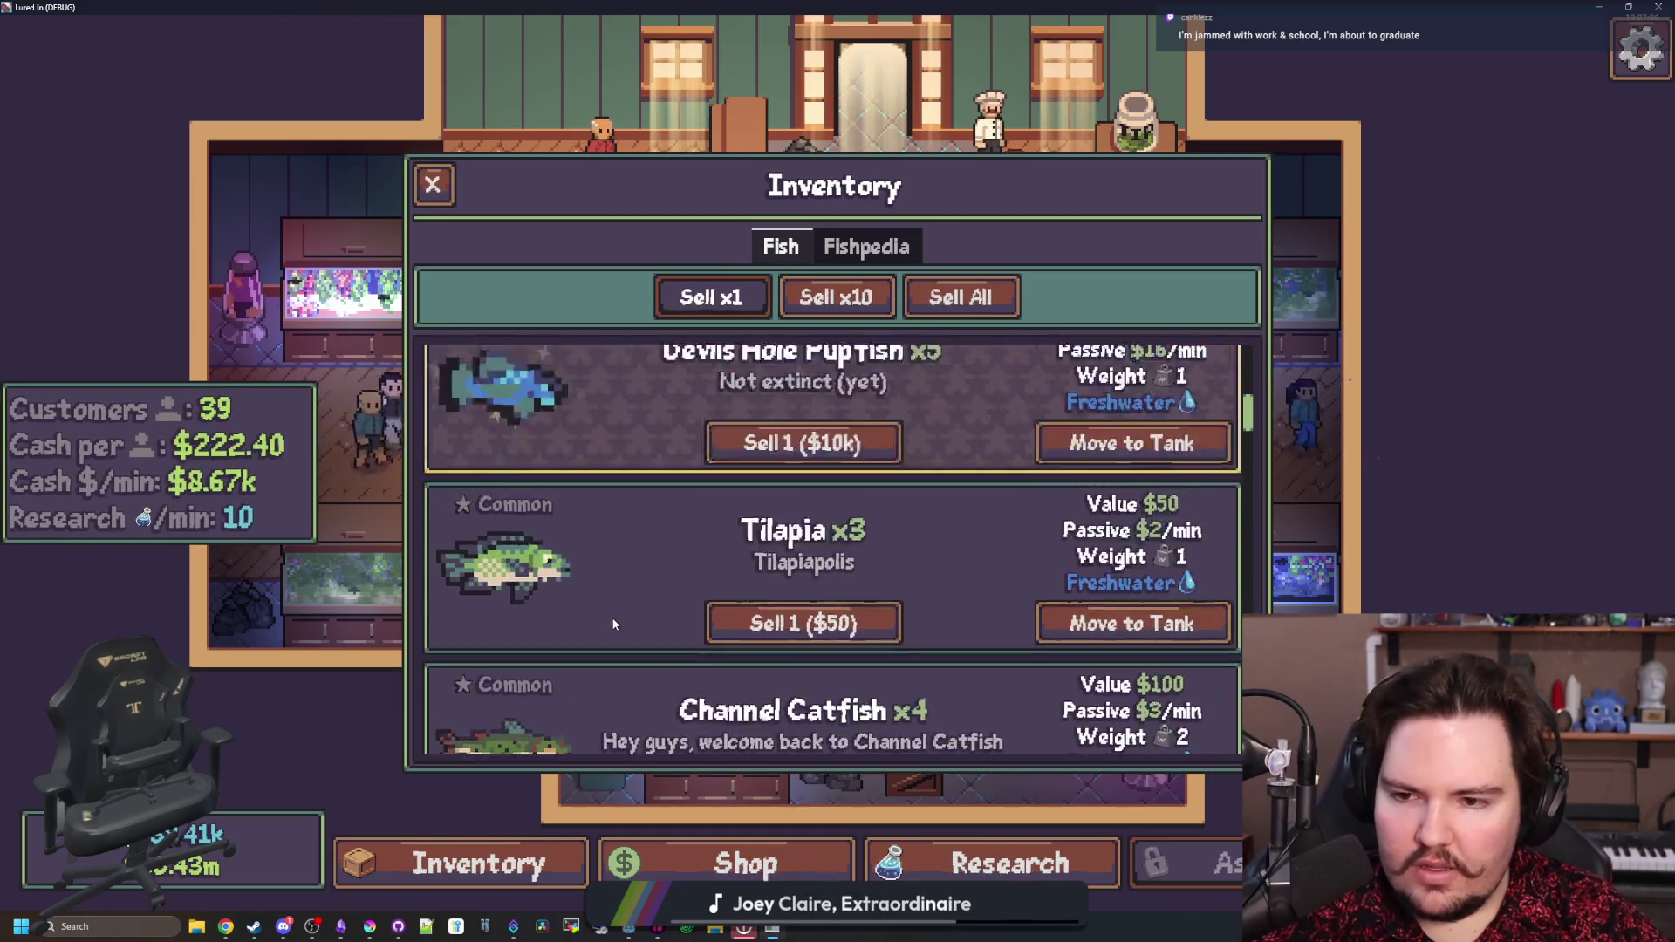
scroll(610, 616, "up", 1)
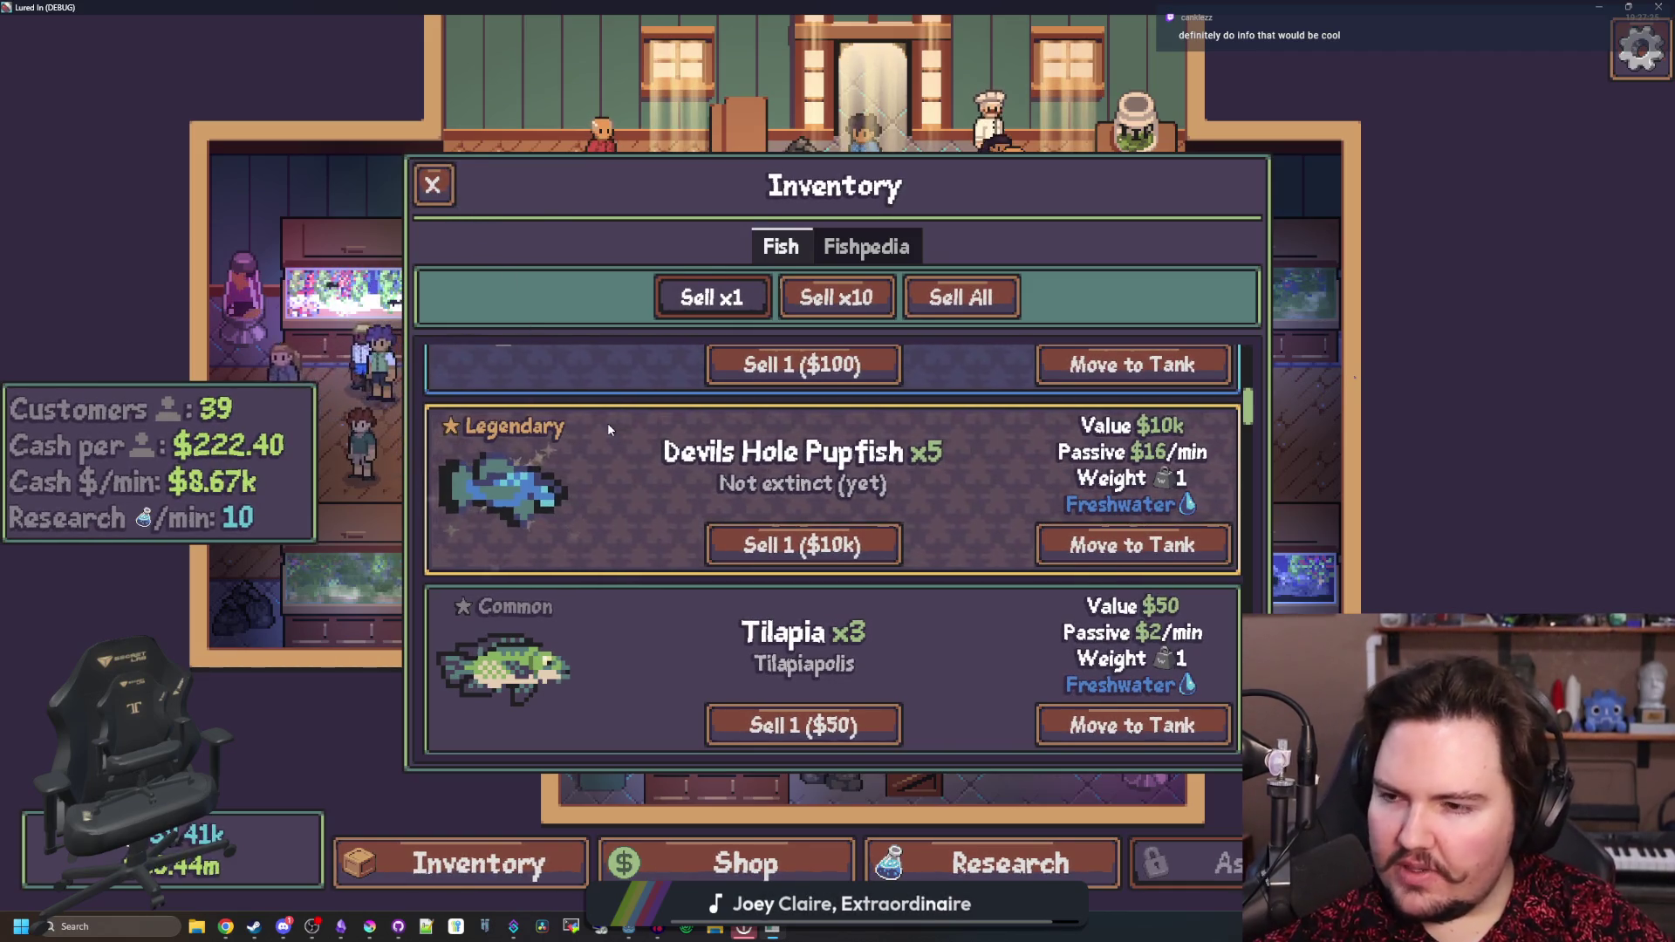
left_click(443, 194)
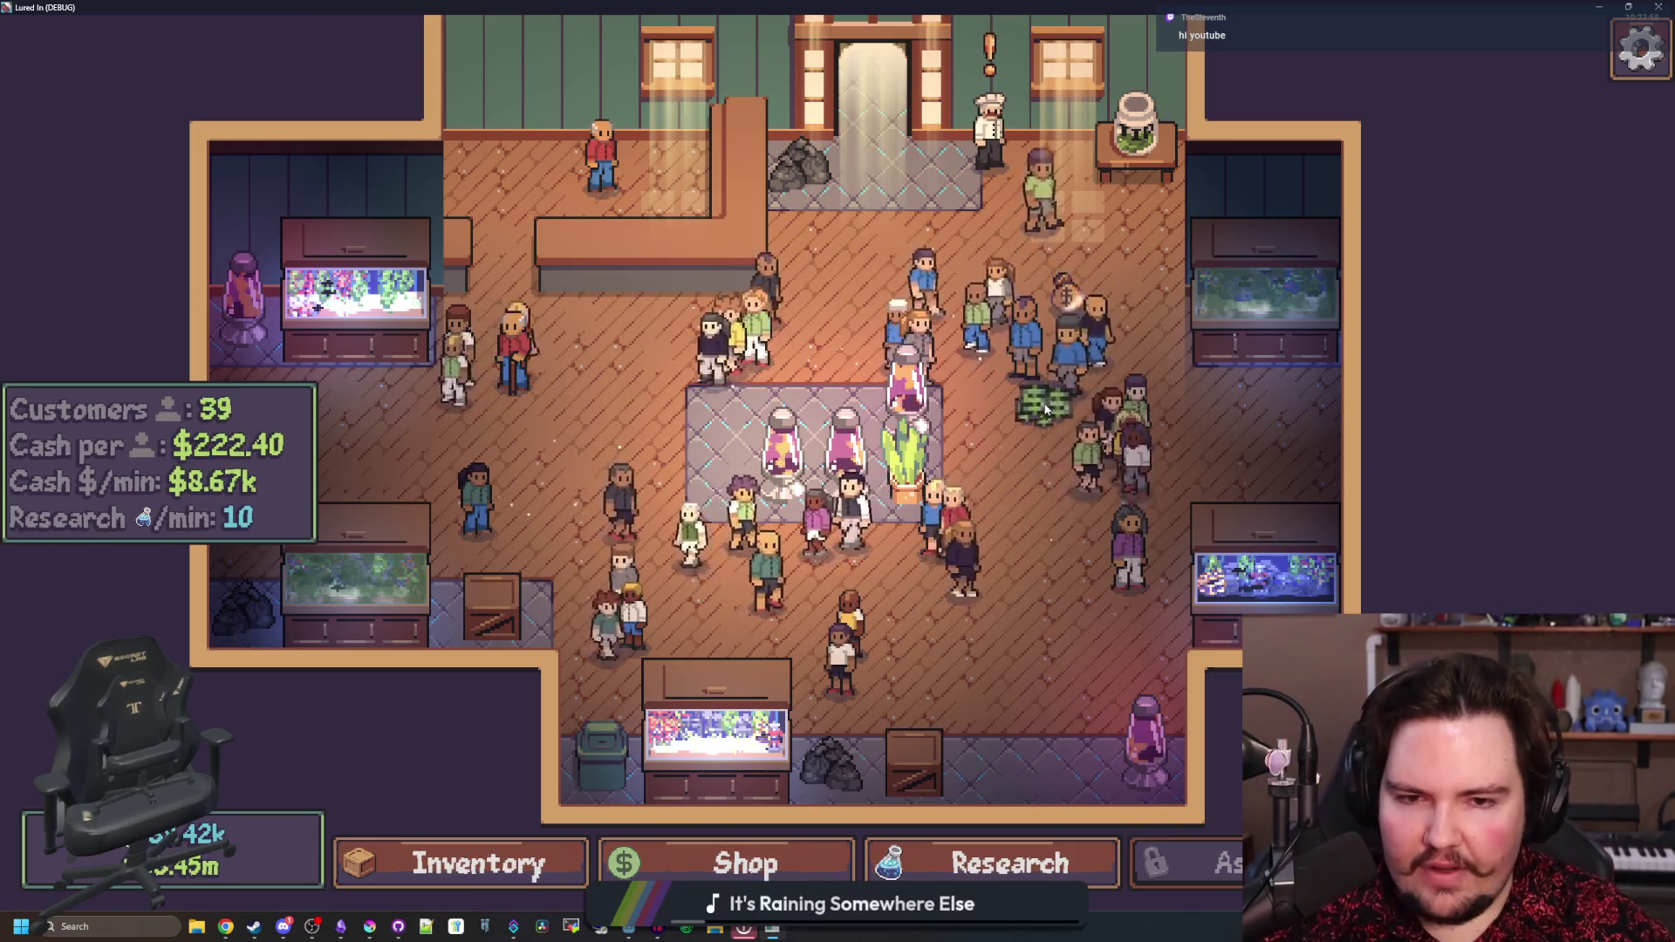
scroll(707, 472, "down", 2)
- Accept the chef's offer of $208.67k for four Piranha
scroll(708, 472, "up", 3)
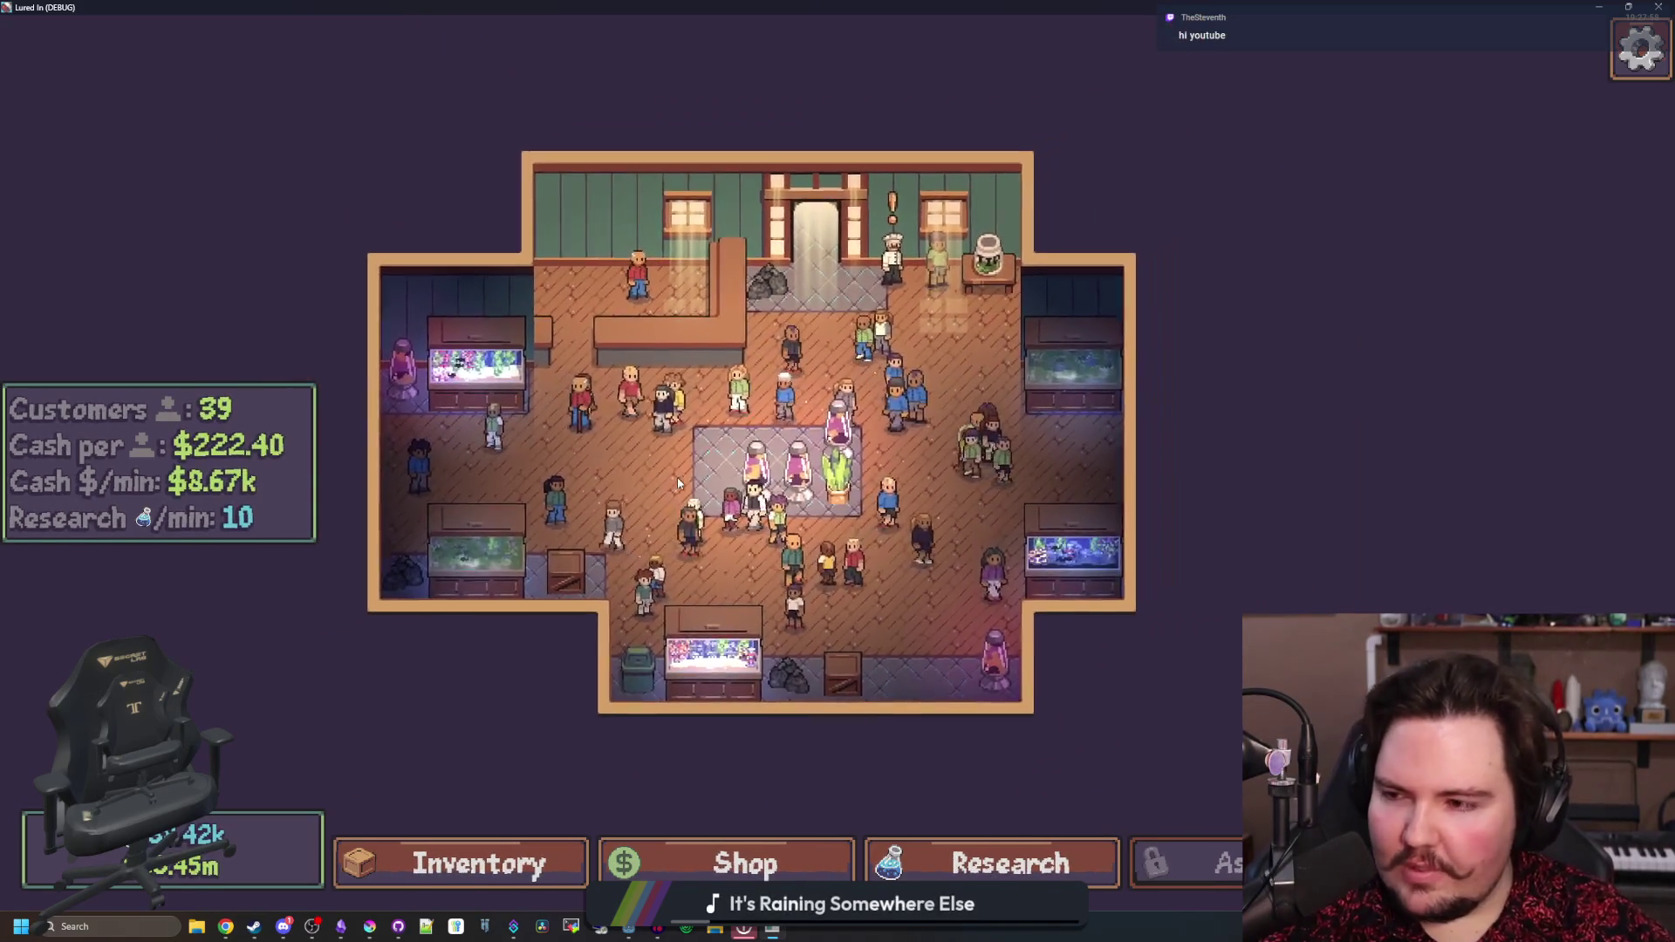
left_click(919, 705)
left_click(932, 337)
scroll(872, 366, "down", 2)
scroll(791, 380, "up", 1)
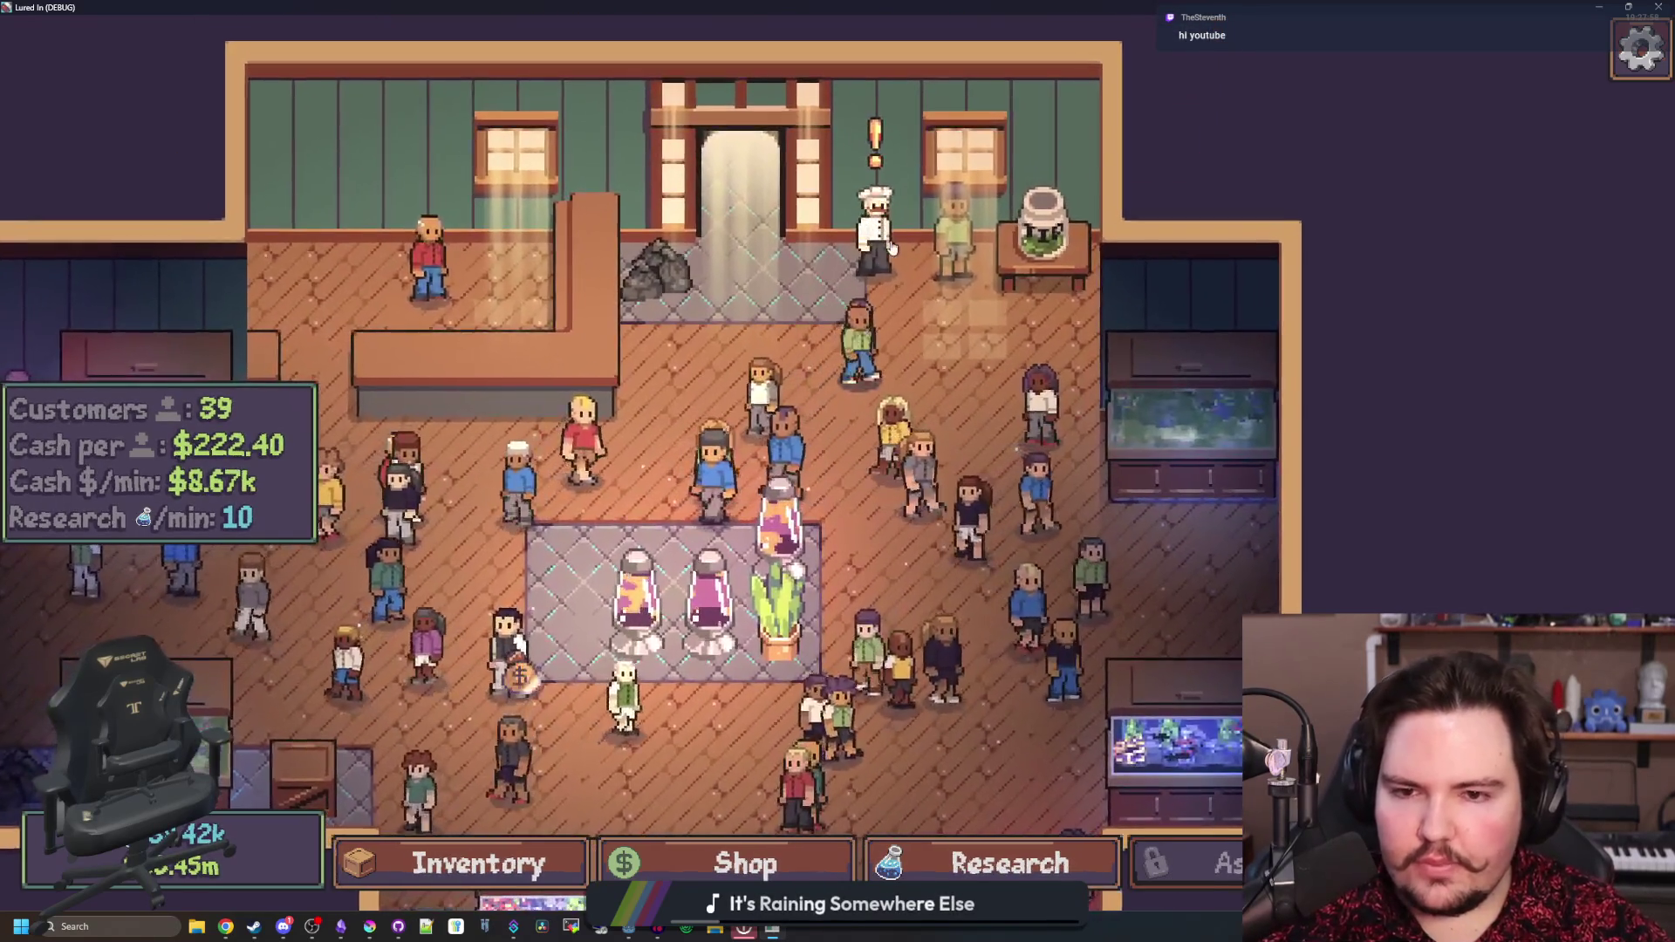
left_click(867, 218)
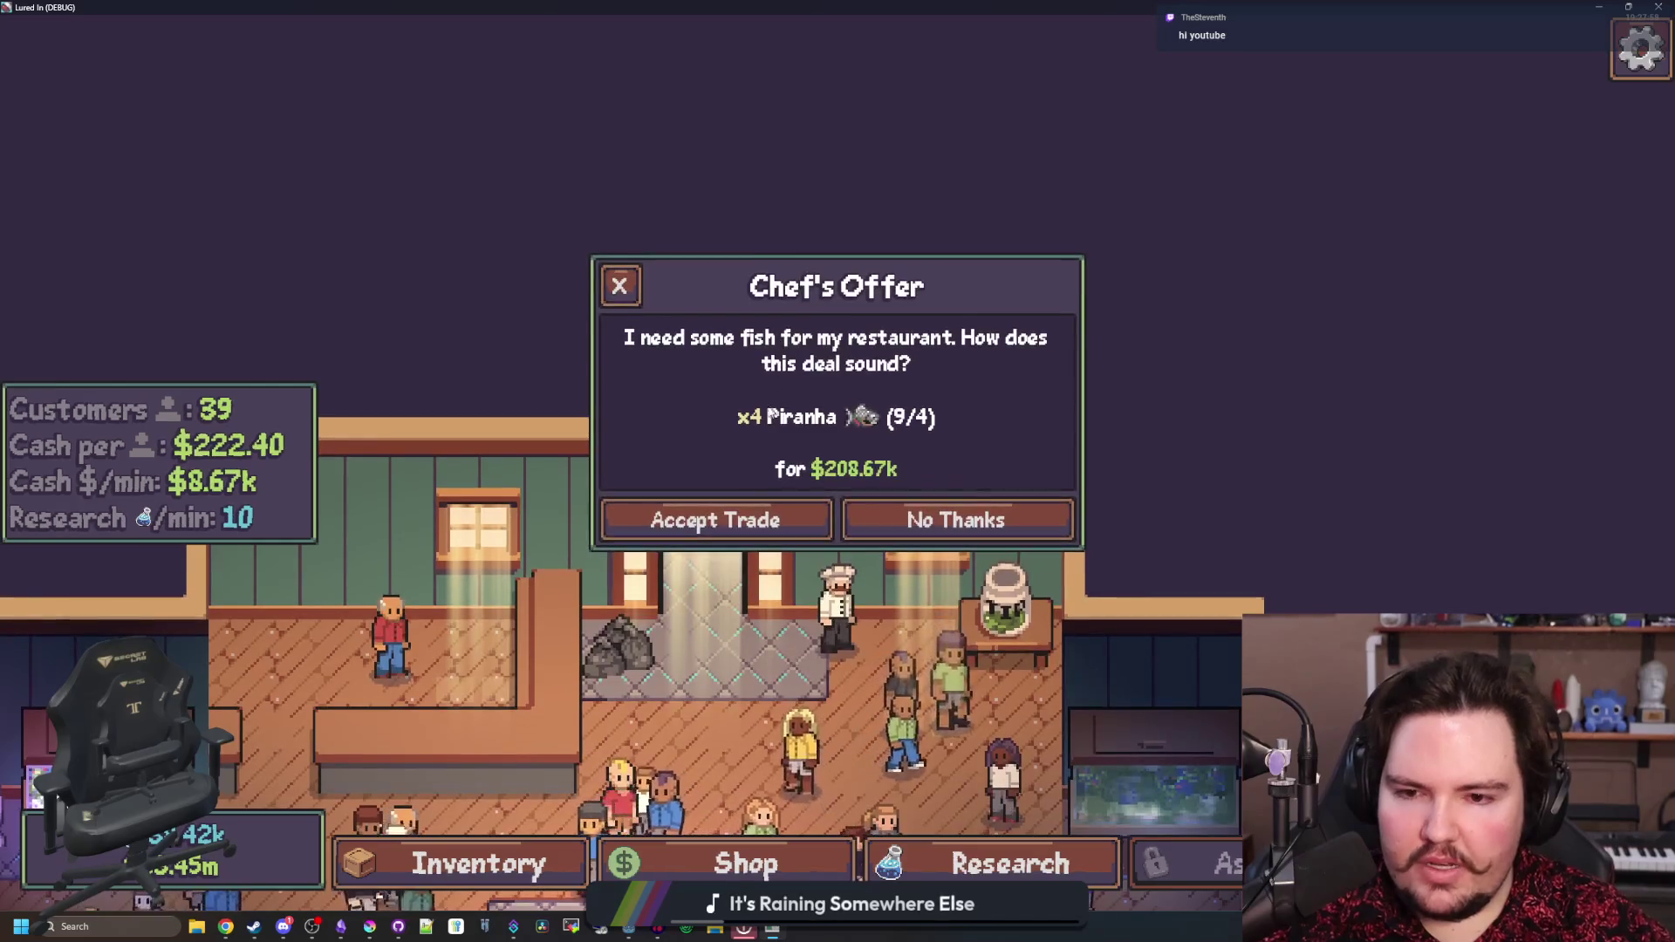
left_click(791, 517)
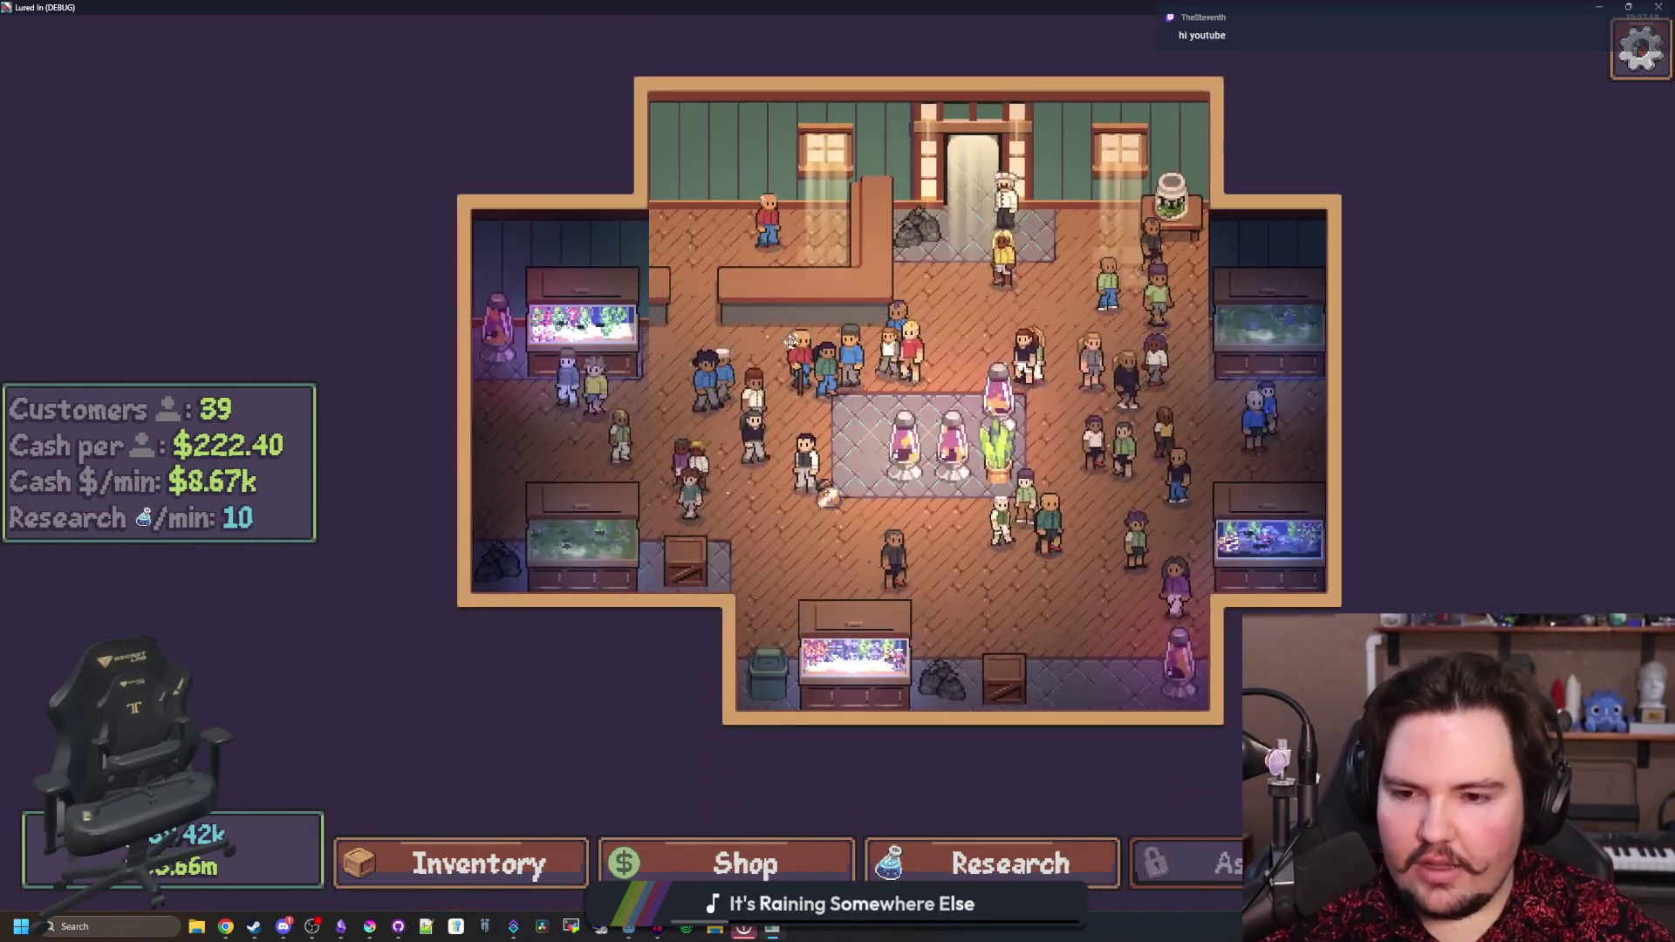
- Inspect the bottom crate decoration, then pan the shop view right
scroll(708, 532, "up", 3)
scroll(704, 507, "down", 2)
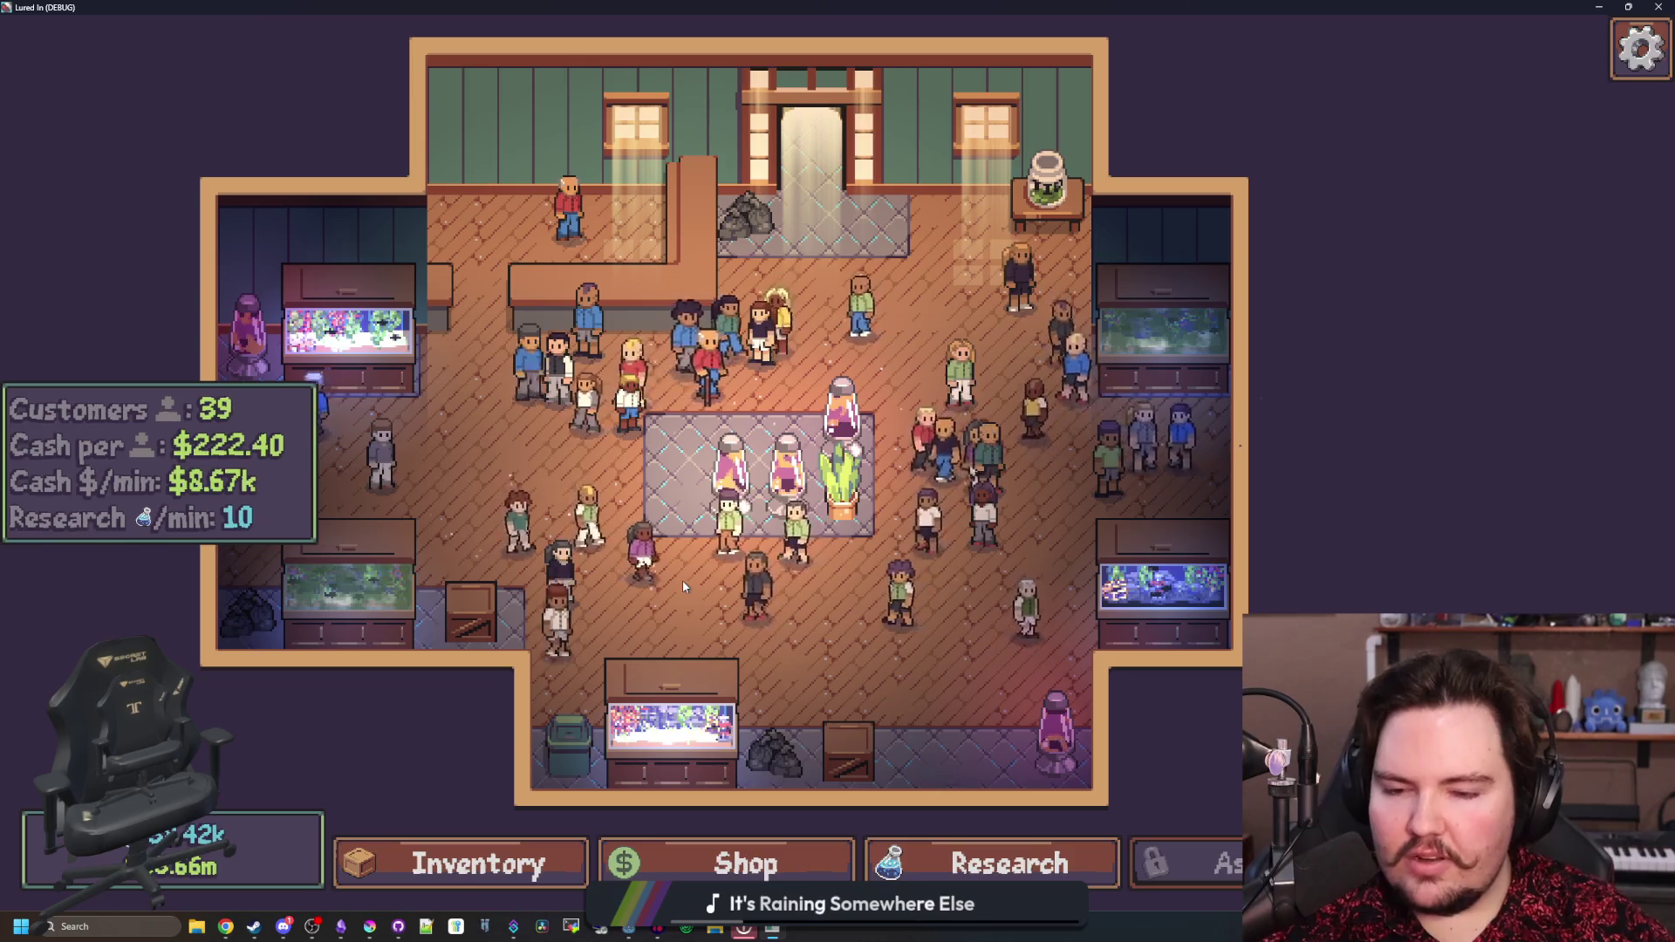
left_click(848, 748)
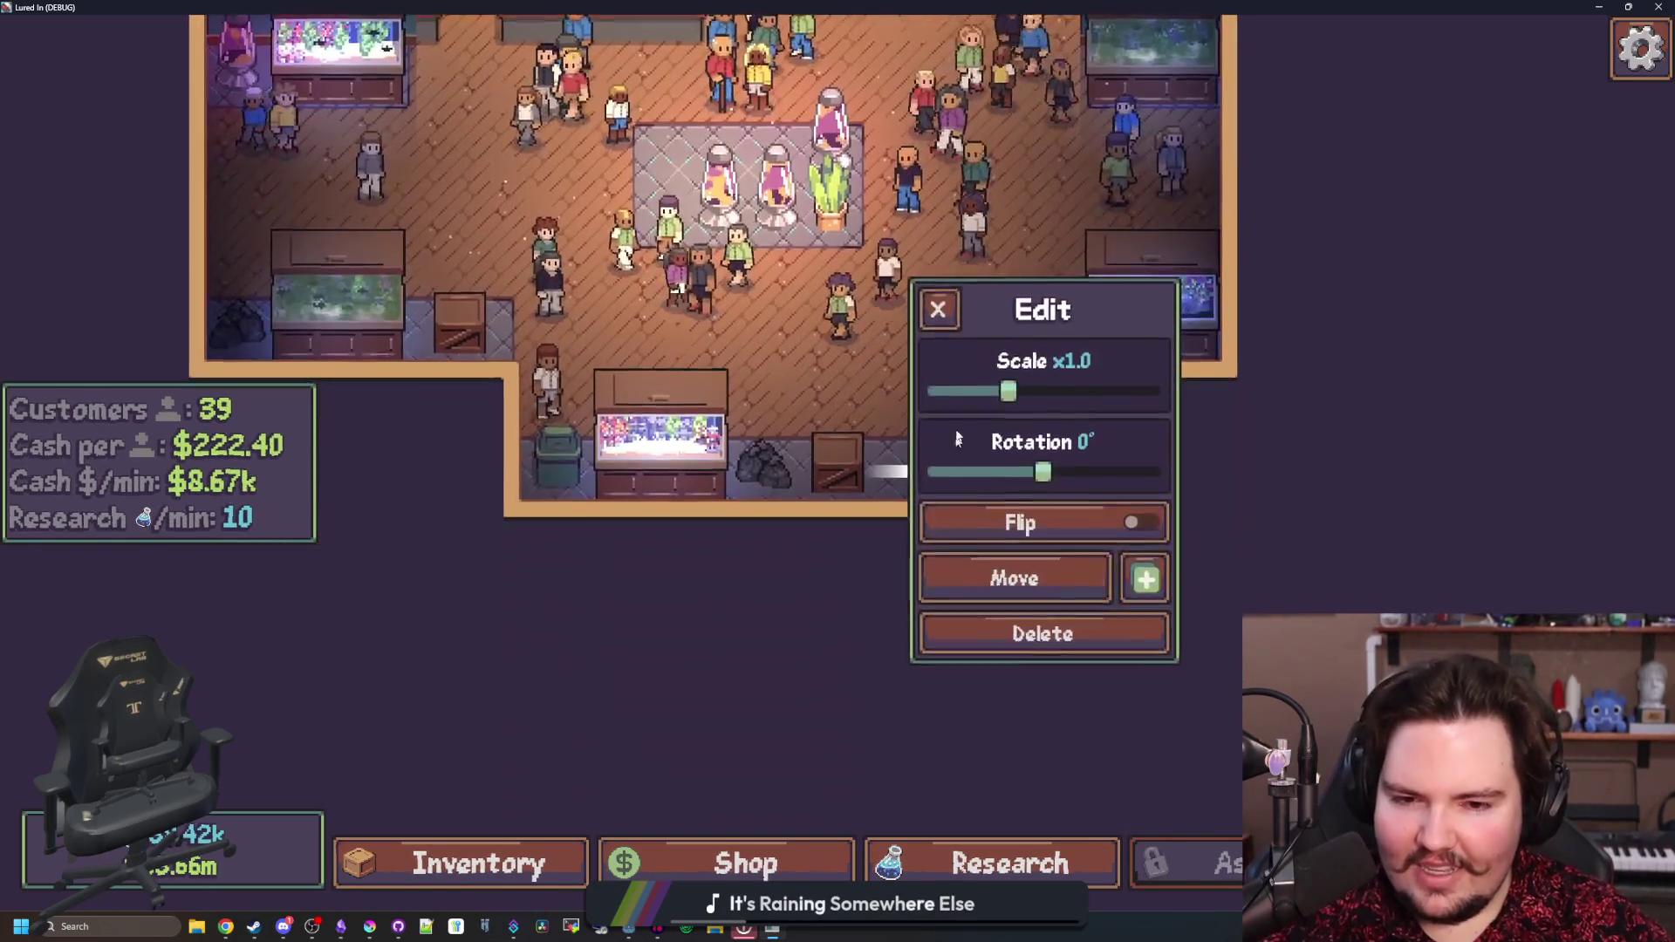
left_click(896, 506)
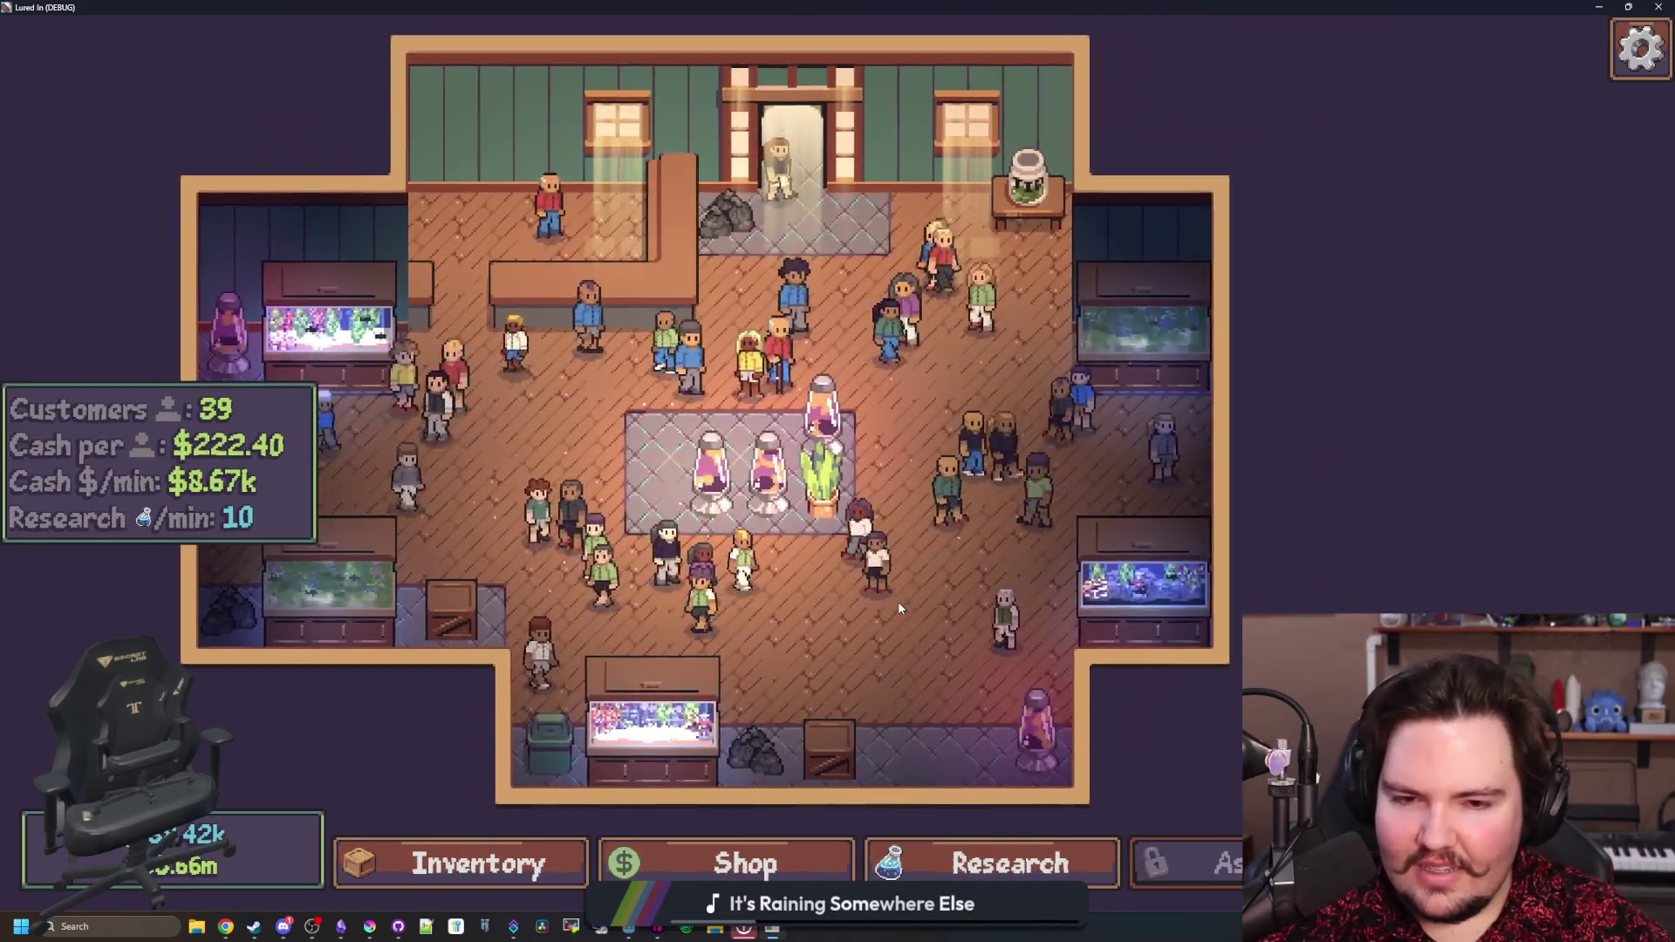
mouse_move(898, 601)
left_mouse_down()
mouse_move(1073, 598)
mouse_move(955, 605)
mouse_move(998, 656)
left_mouse_up()
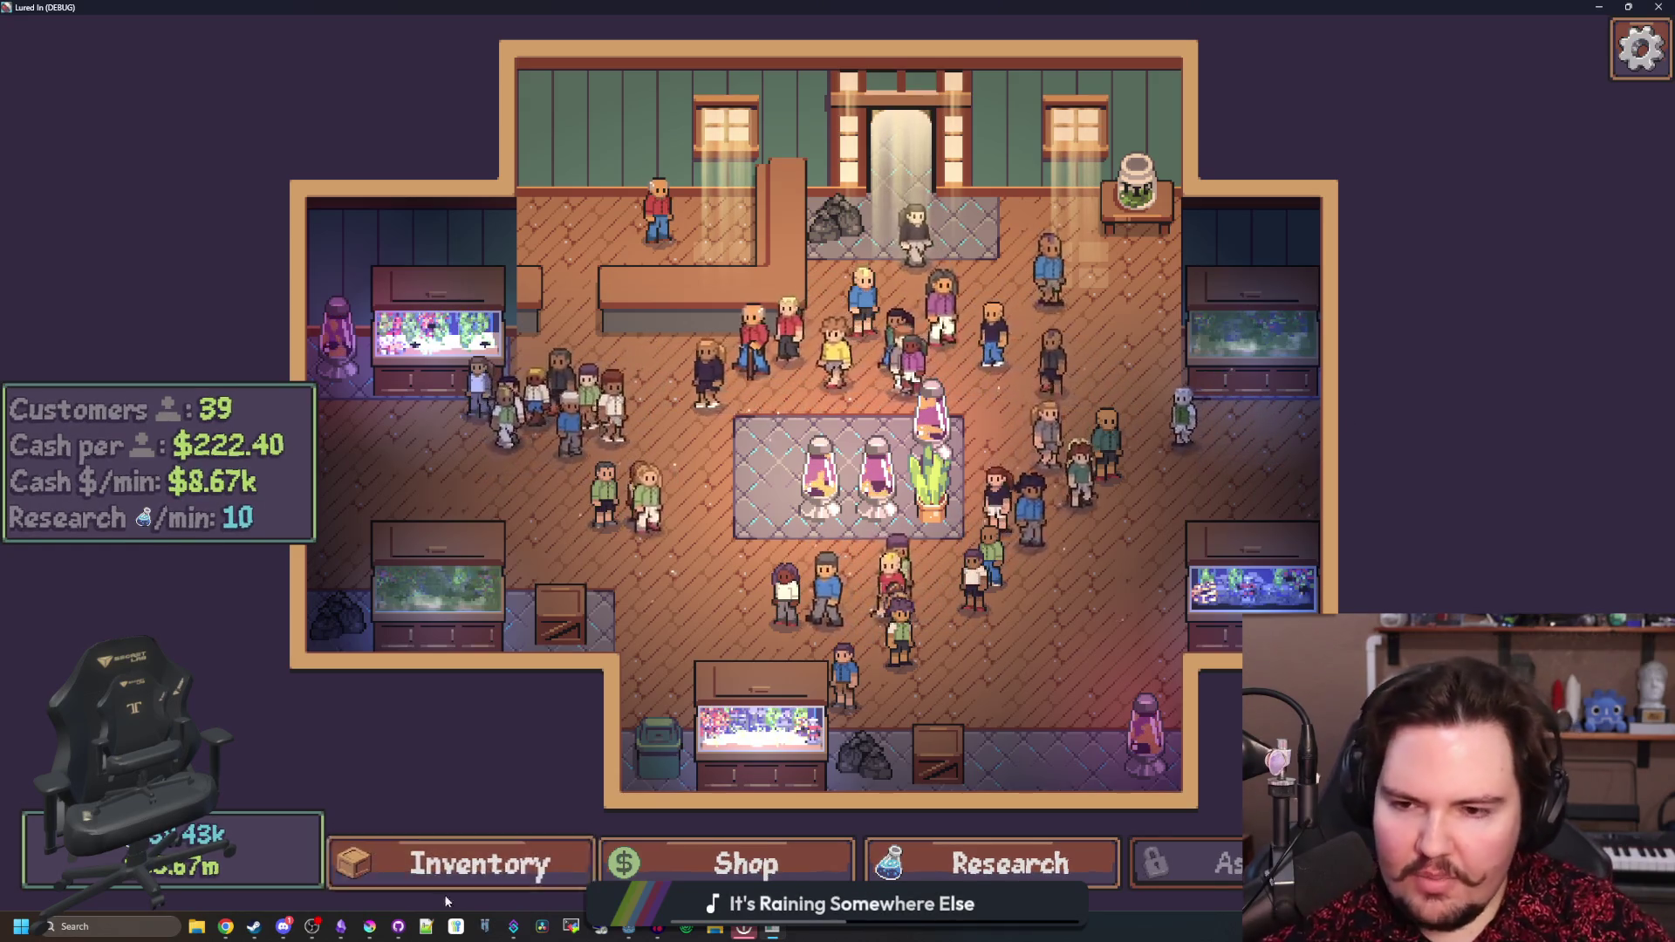
- Maximize Steam and search the store for 'hotline miami' to open its page
key("alt+Tab")
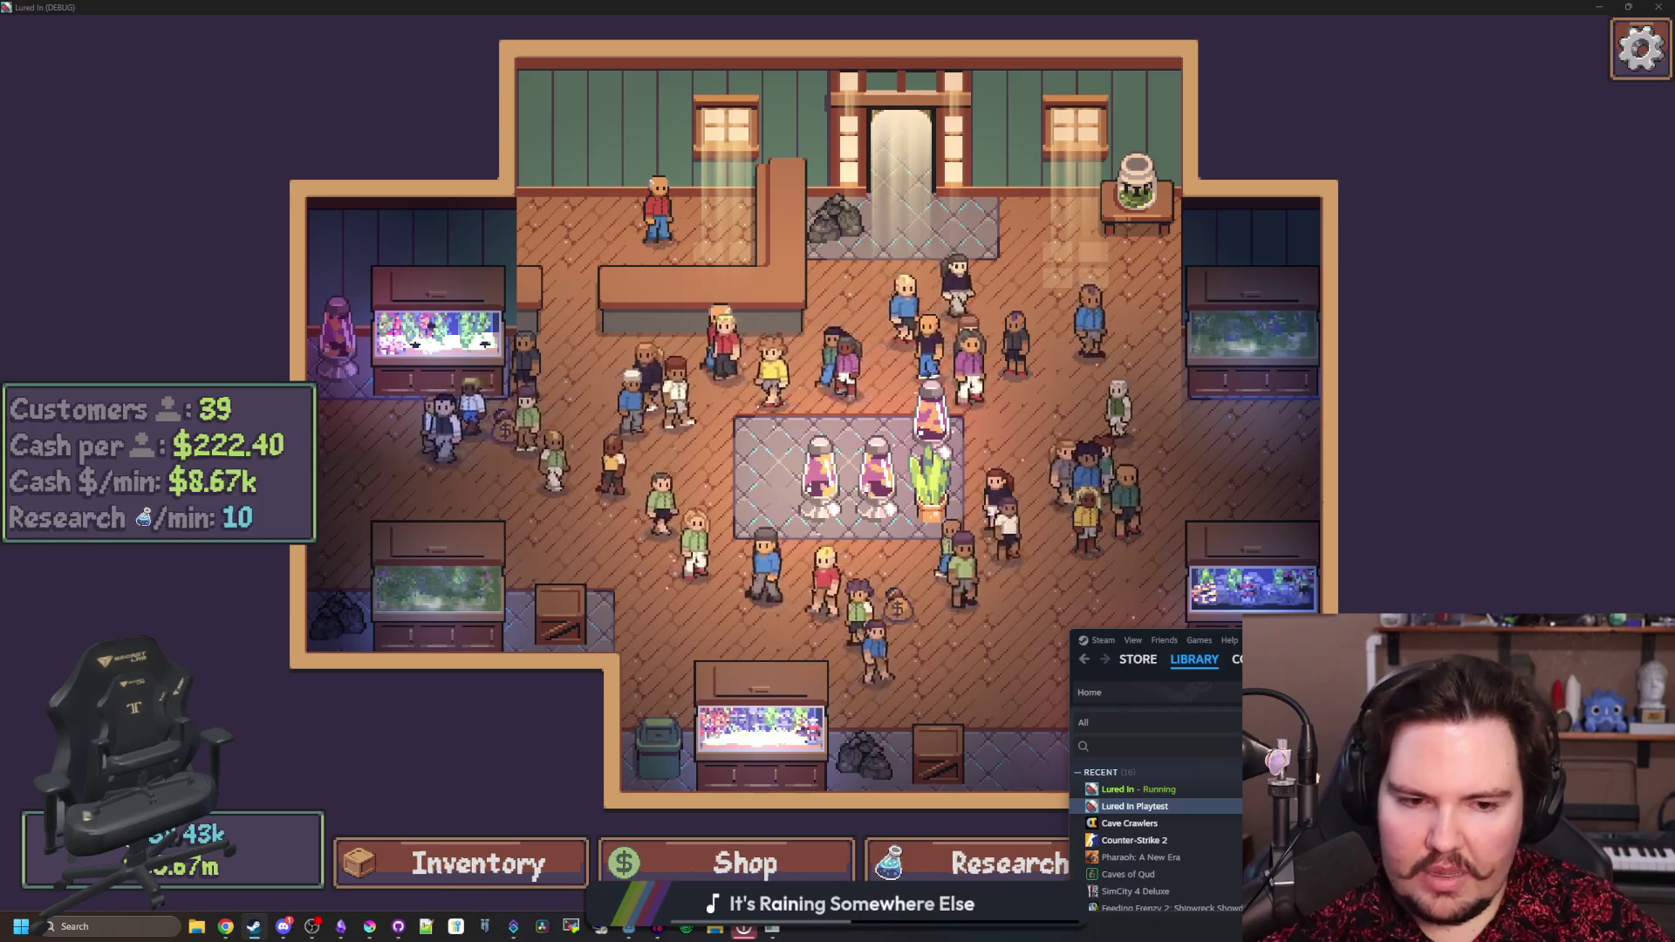
left_click_drag(1137, 663, 95, 32)
type("hotl")
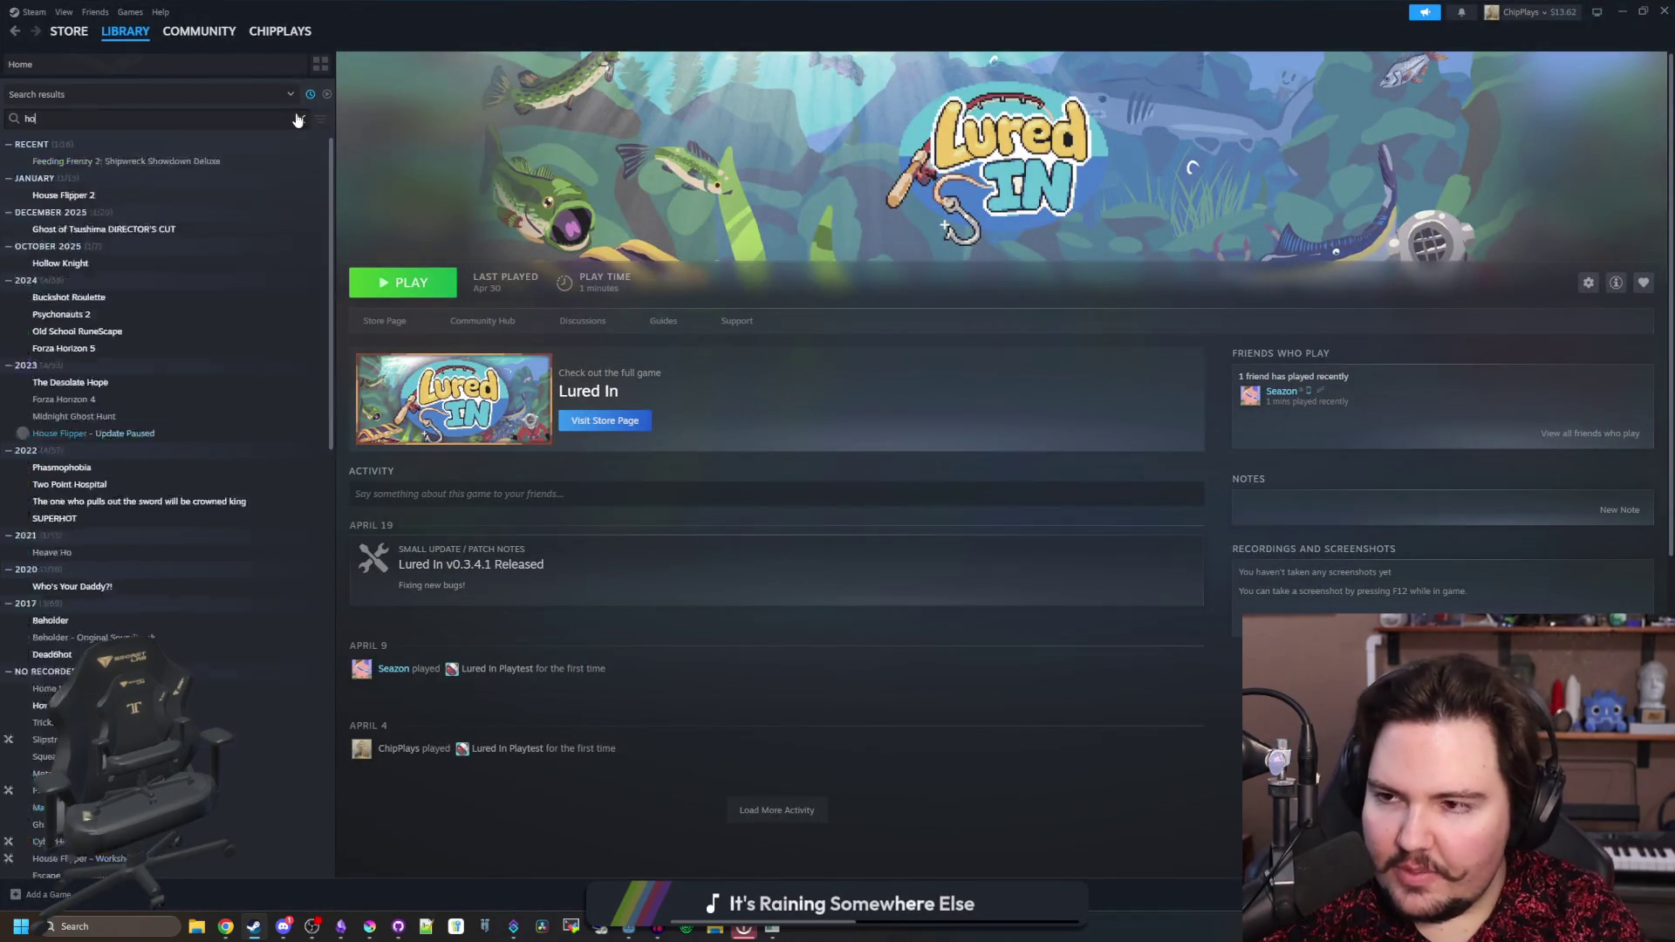
left_click(69, 31)
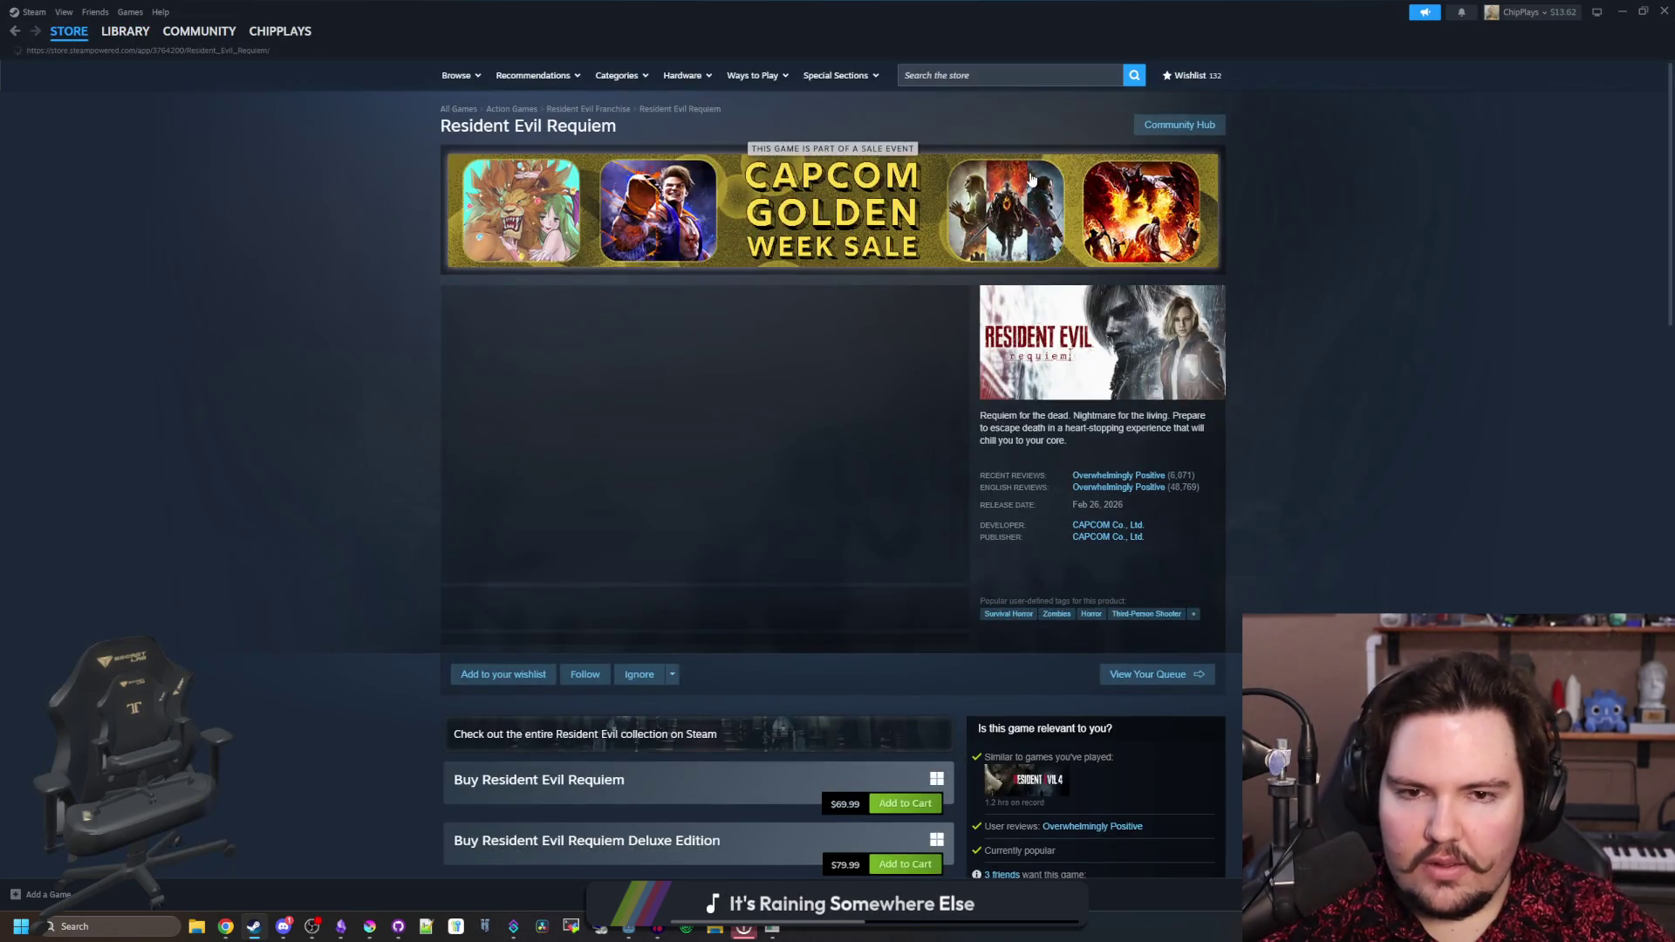
left_click(1034, 78)
type("hotline miami")
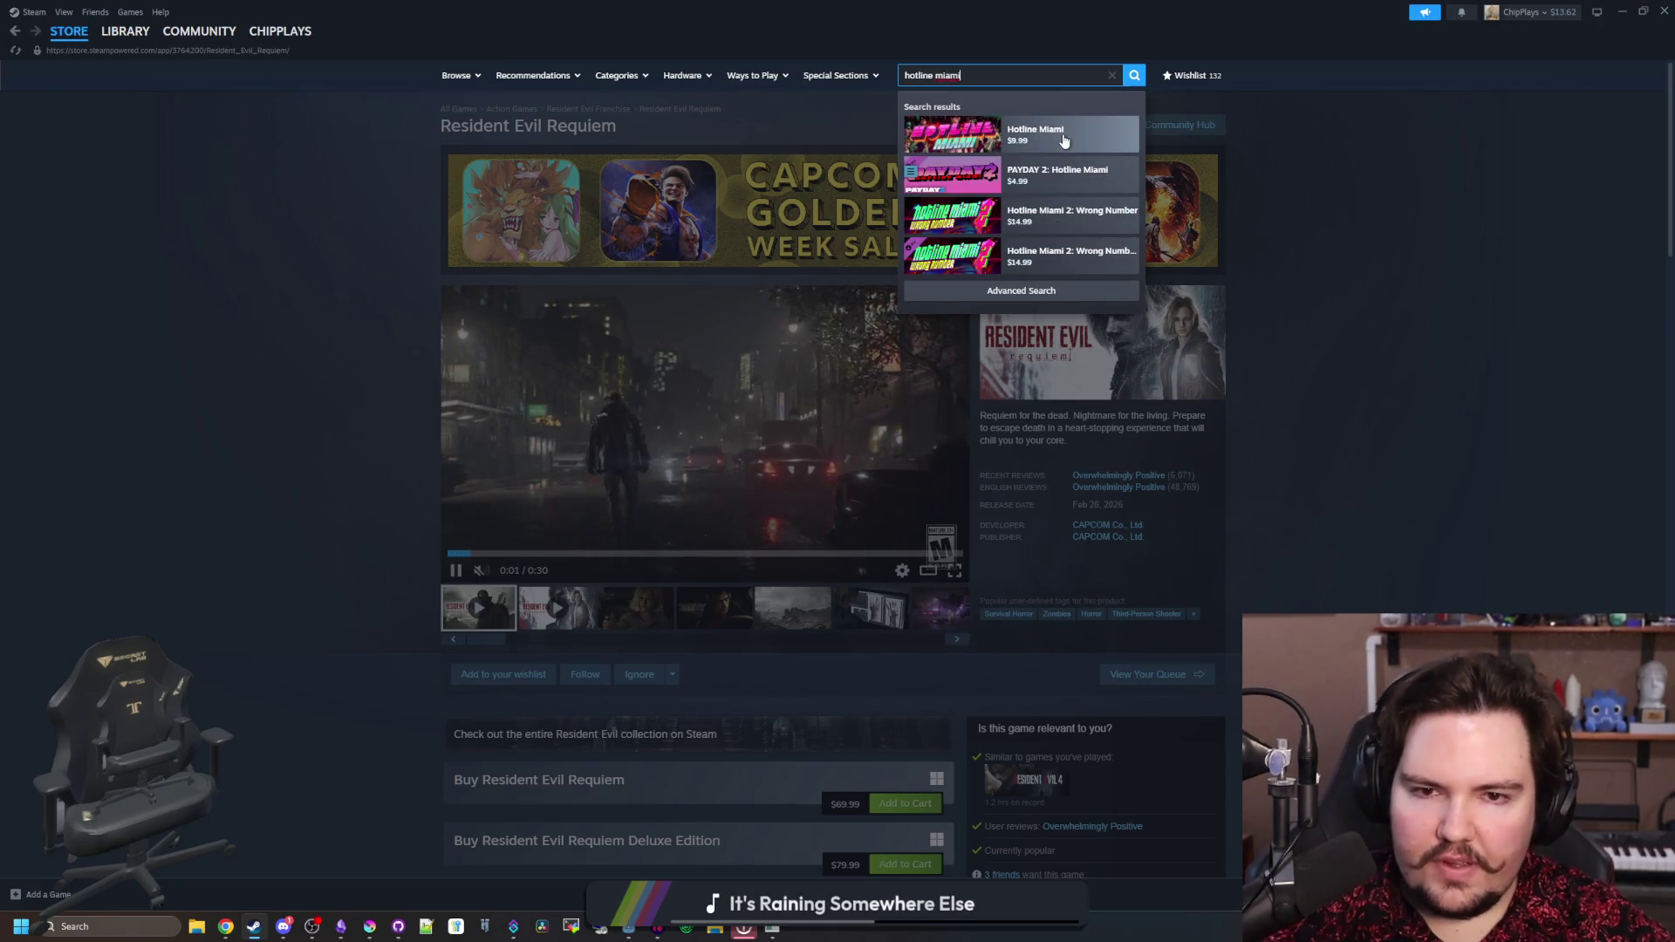
left_click(1063, 138)
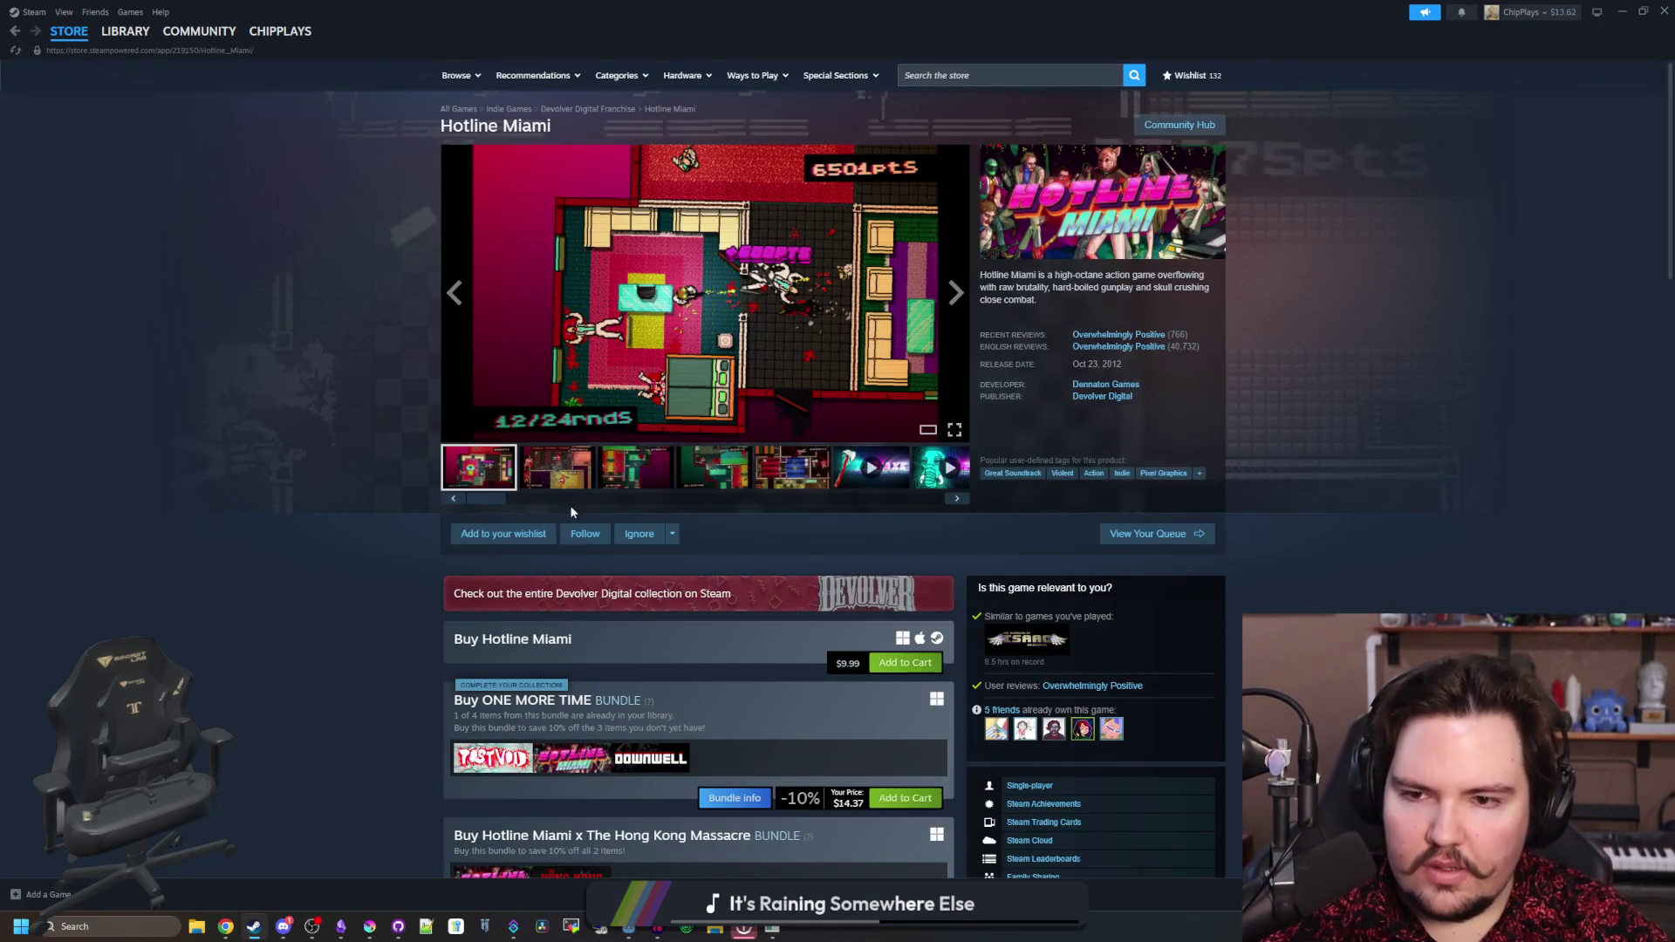
- Browse the Hotline Miami screenshots, then shrink Steam and return to Lured In
left_click(638, 483)
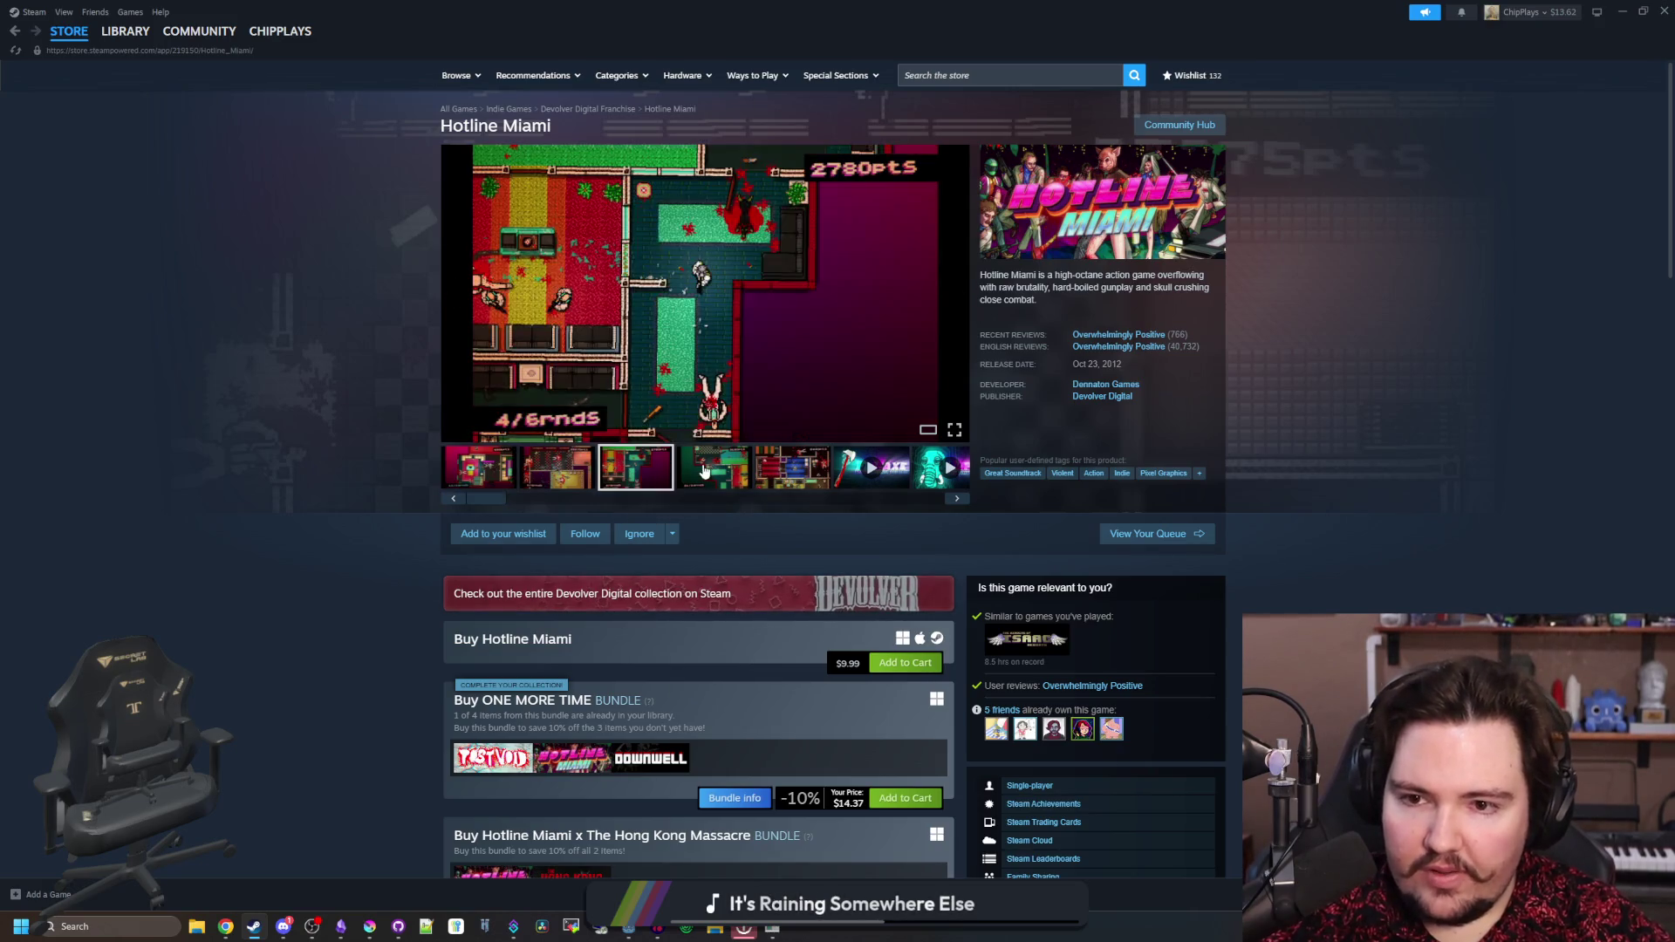
left_click(704, 471)
left_click(782, 456)
scroll(185, 370, "down", 5)
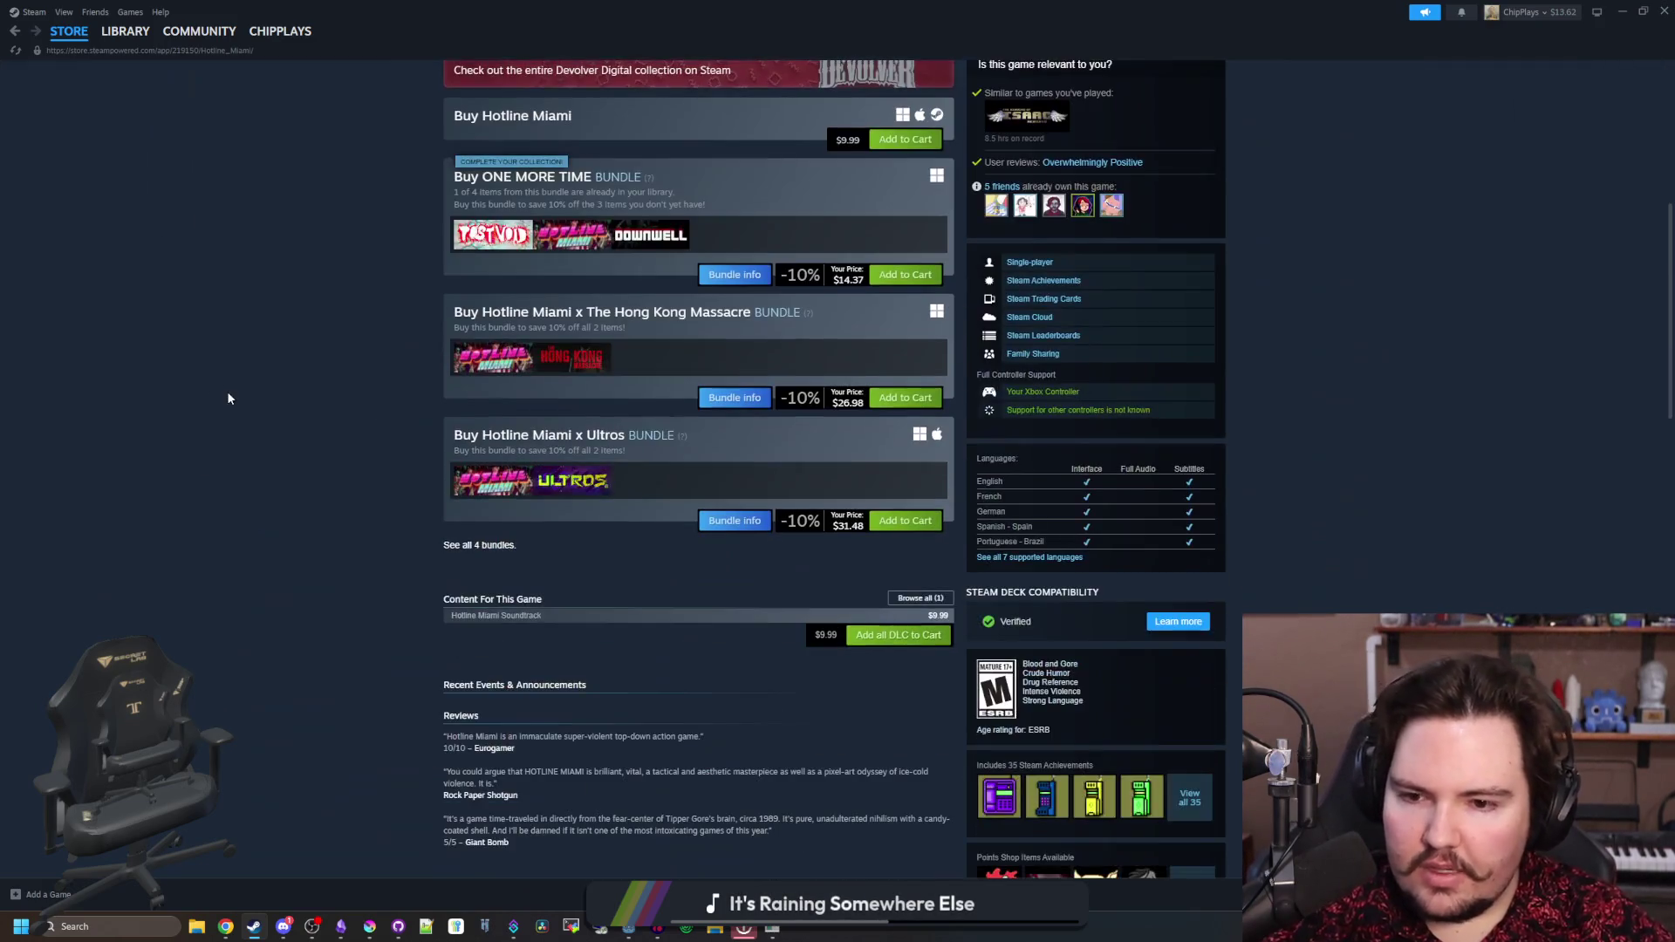
left_click_drag(655, 10, 442, 557)
left_click(443, 450)
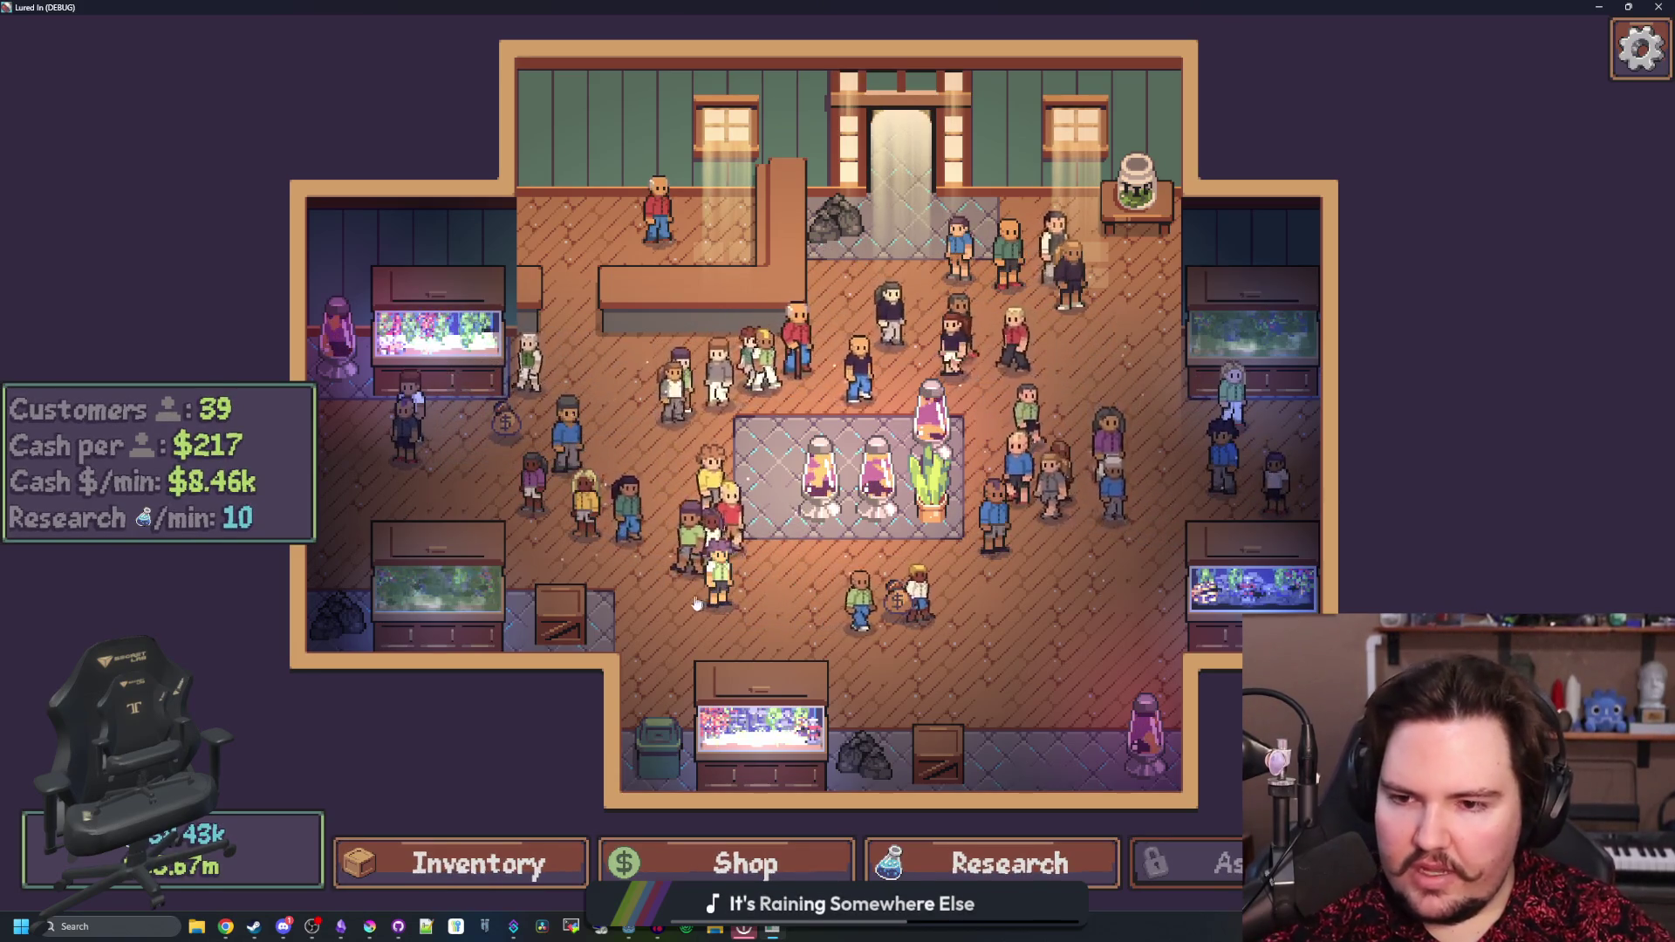
key("d")
key("s")
key("a")
key("w")
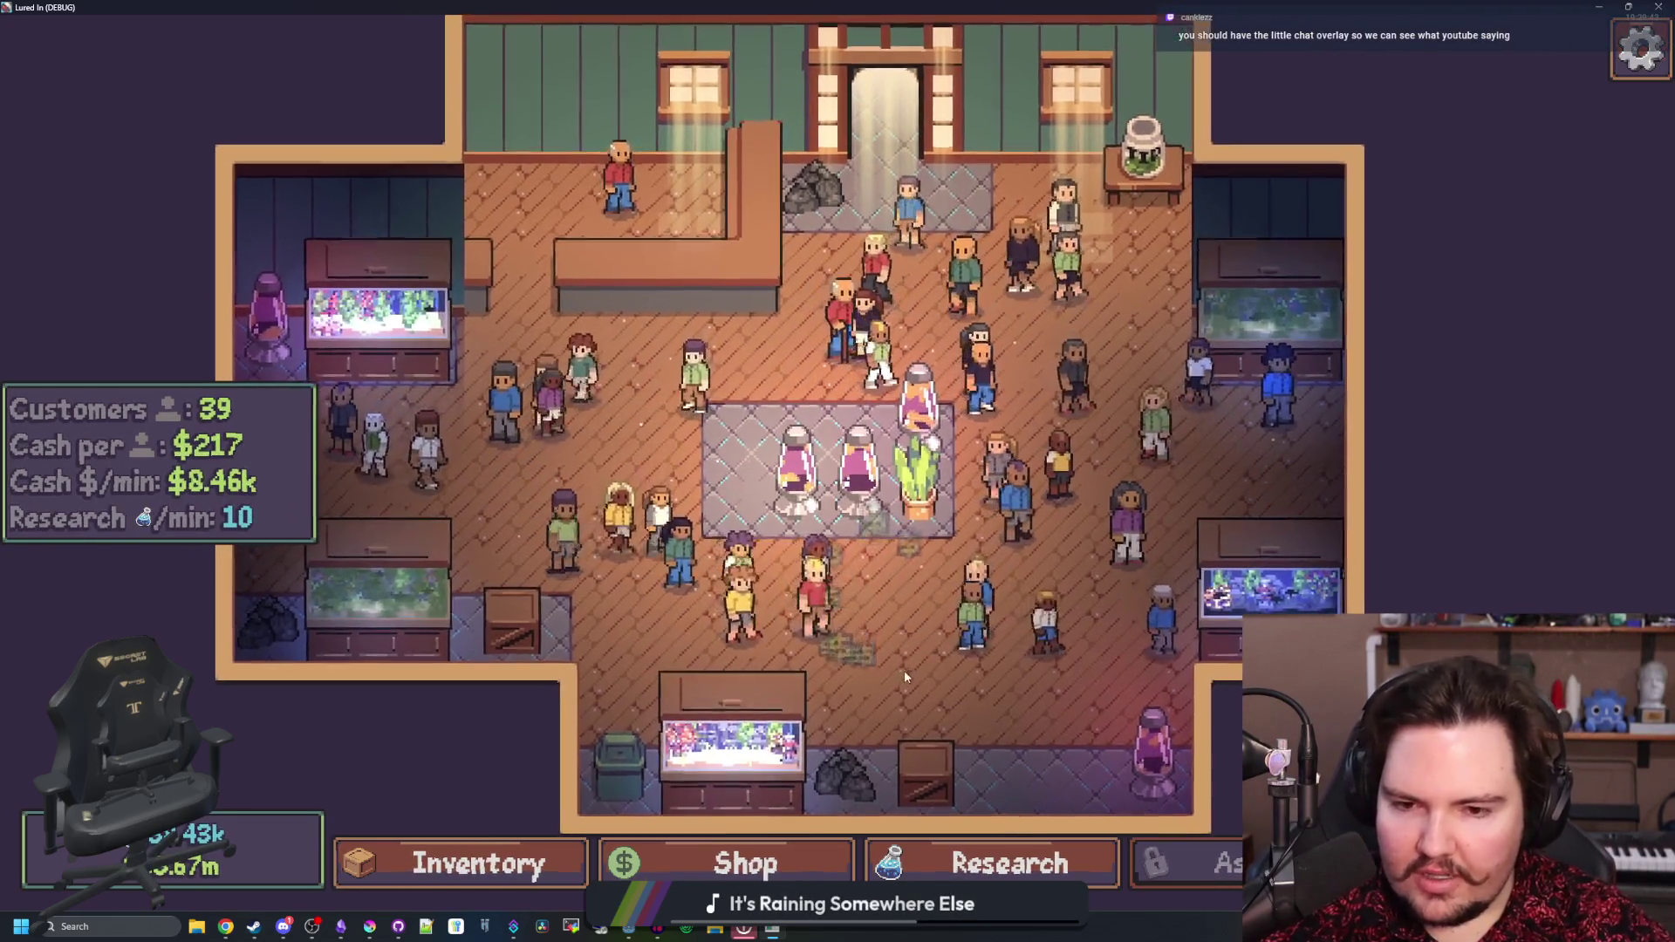
key("d")
key("s")
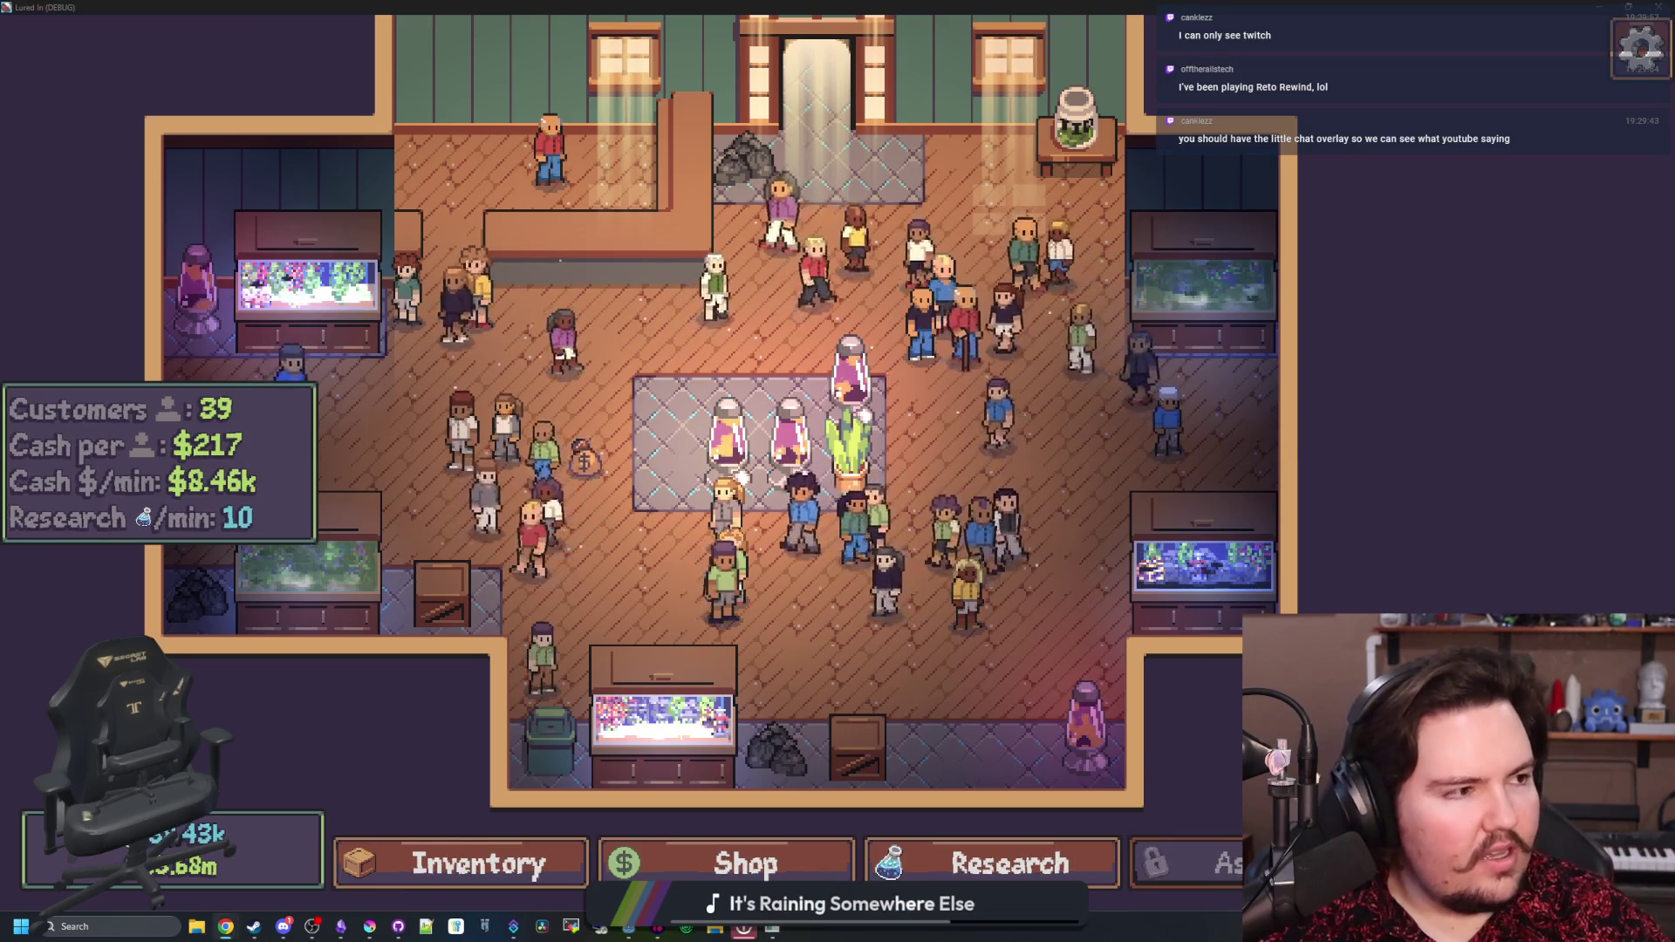
left_click(226, 926)
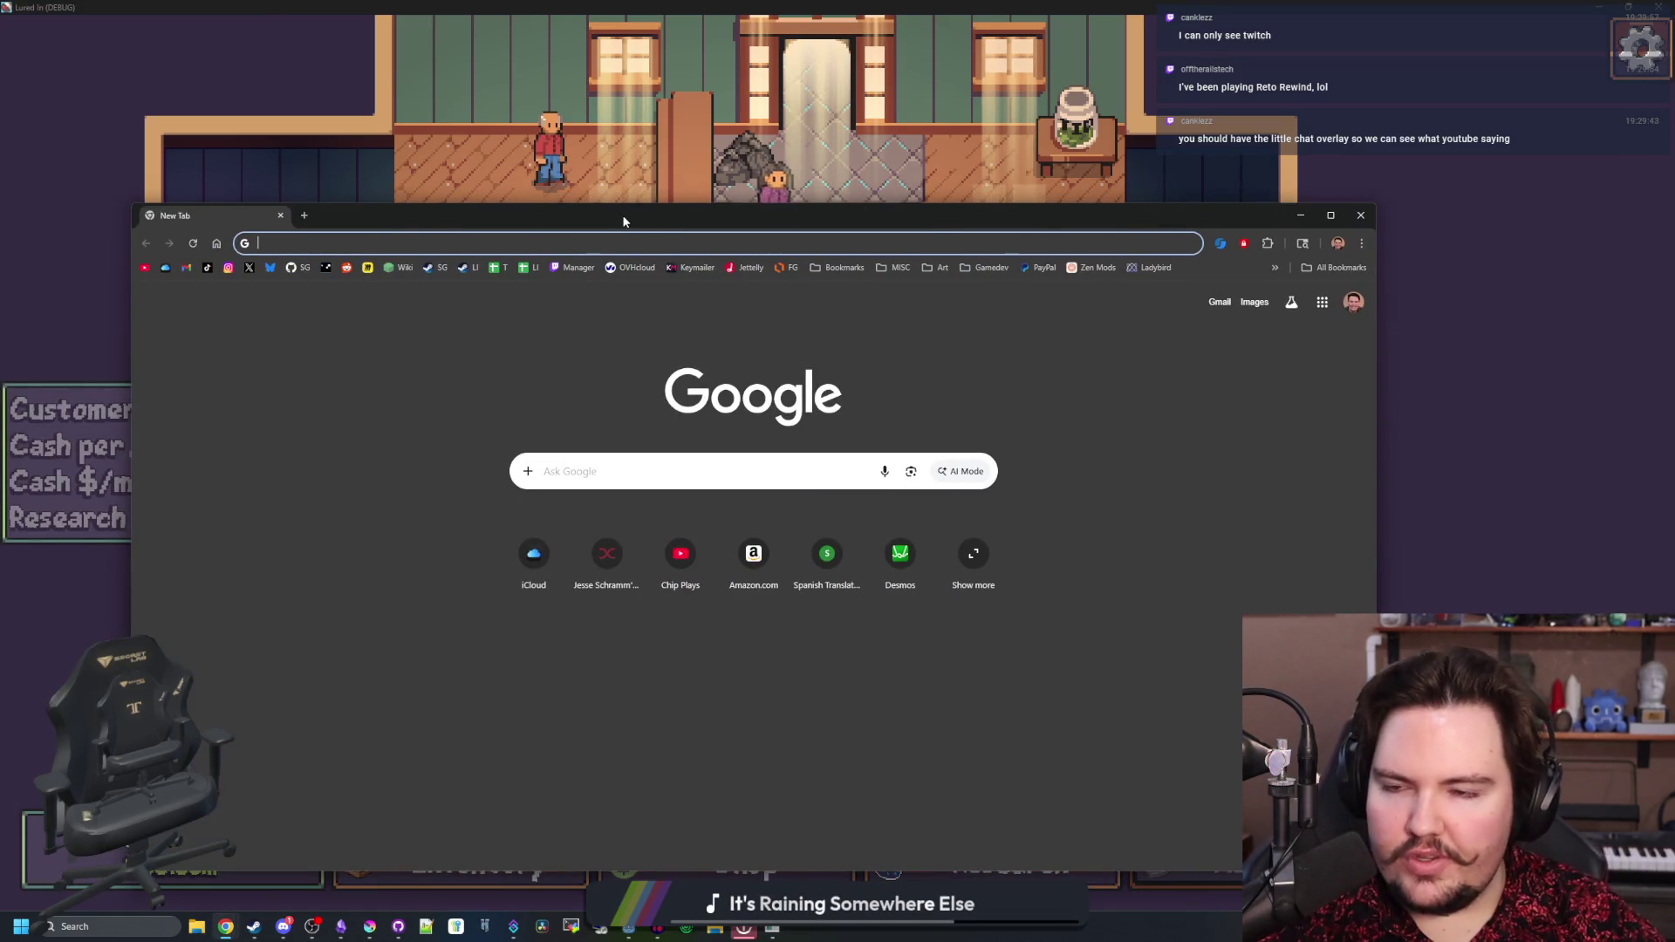
- Search the web for 'restream' and open the restream.io result
left_click_drag(624, 218, 707, 197)
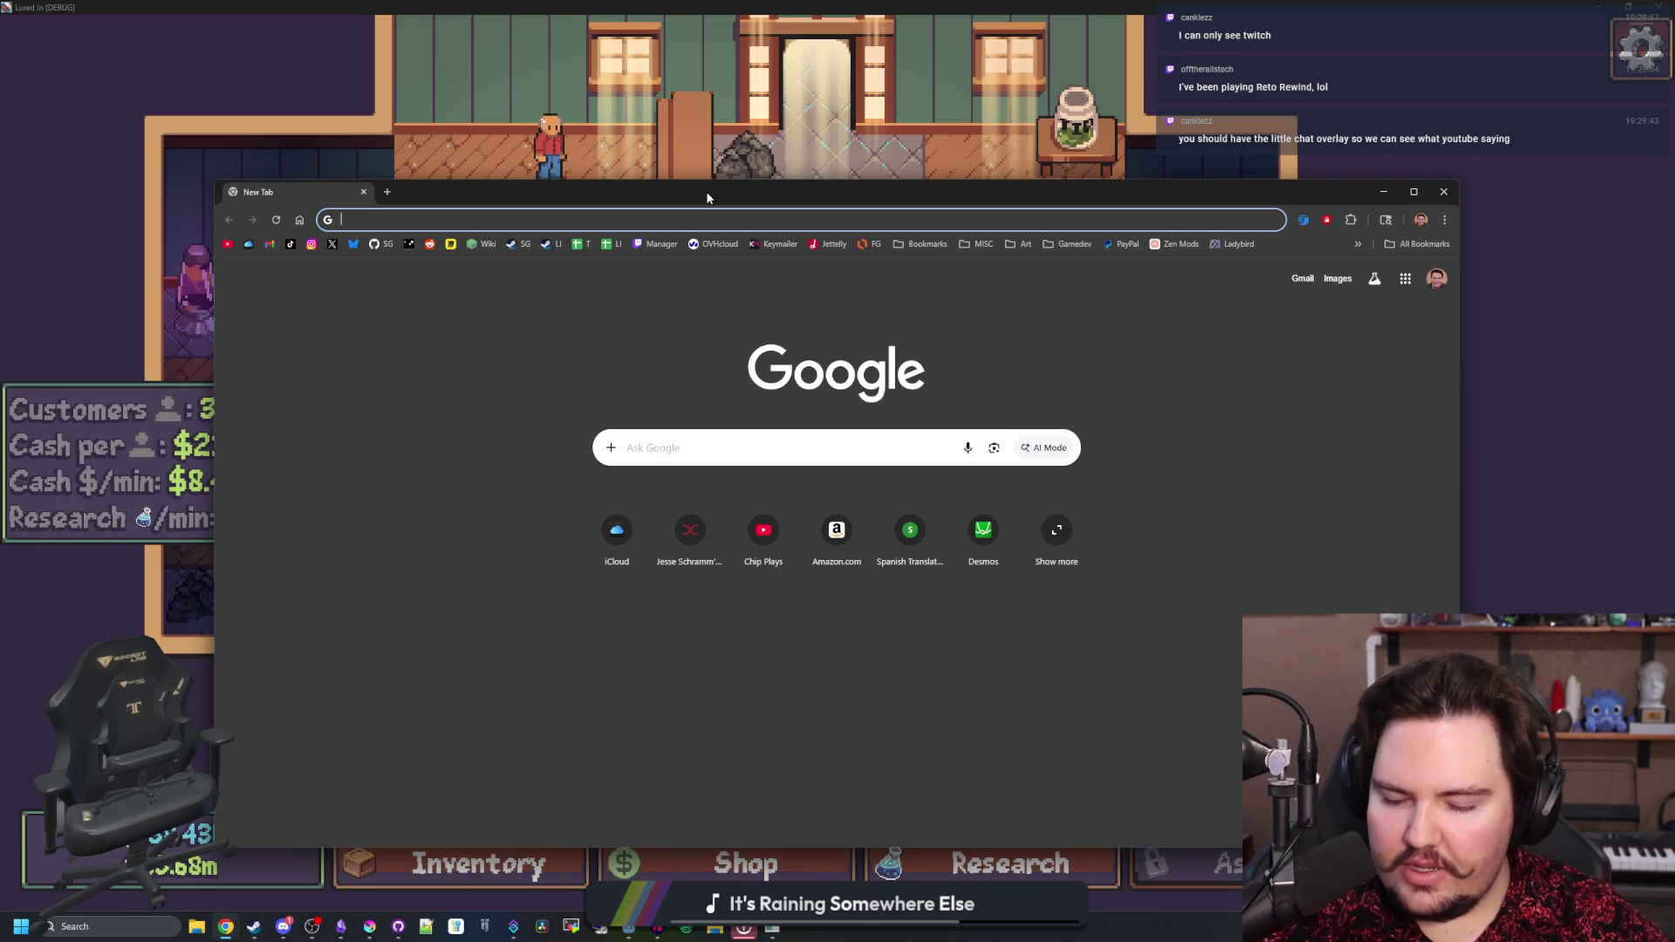
type("restream")
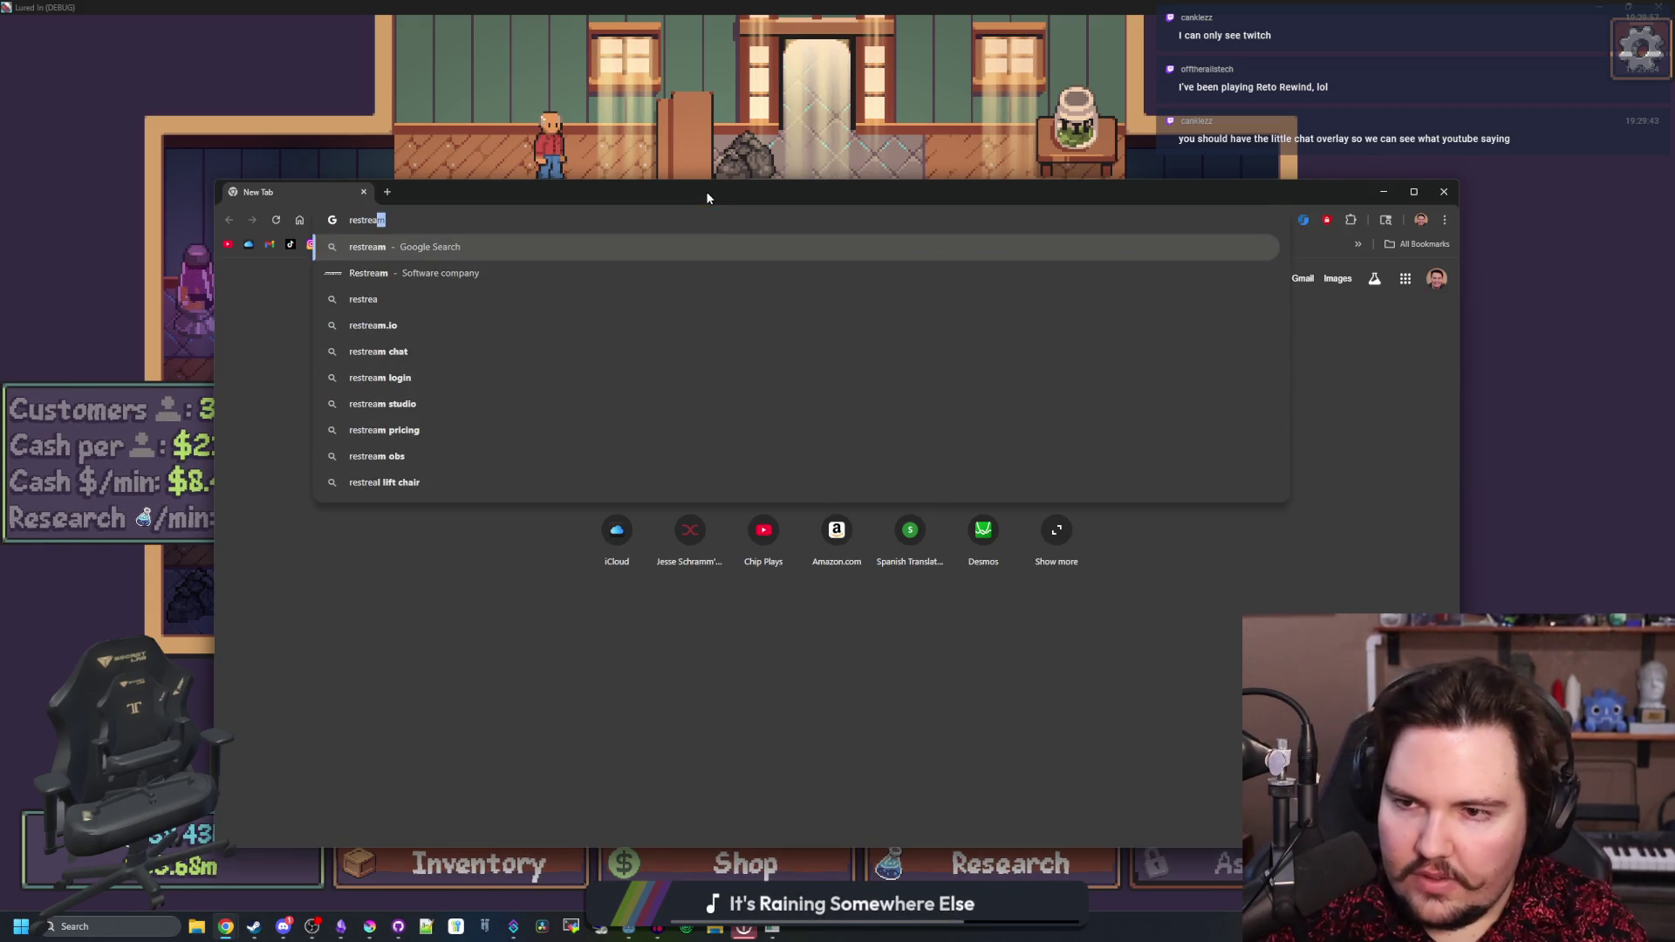
key("Return")
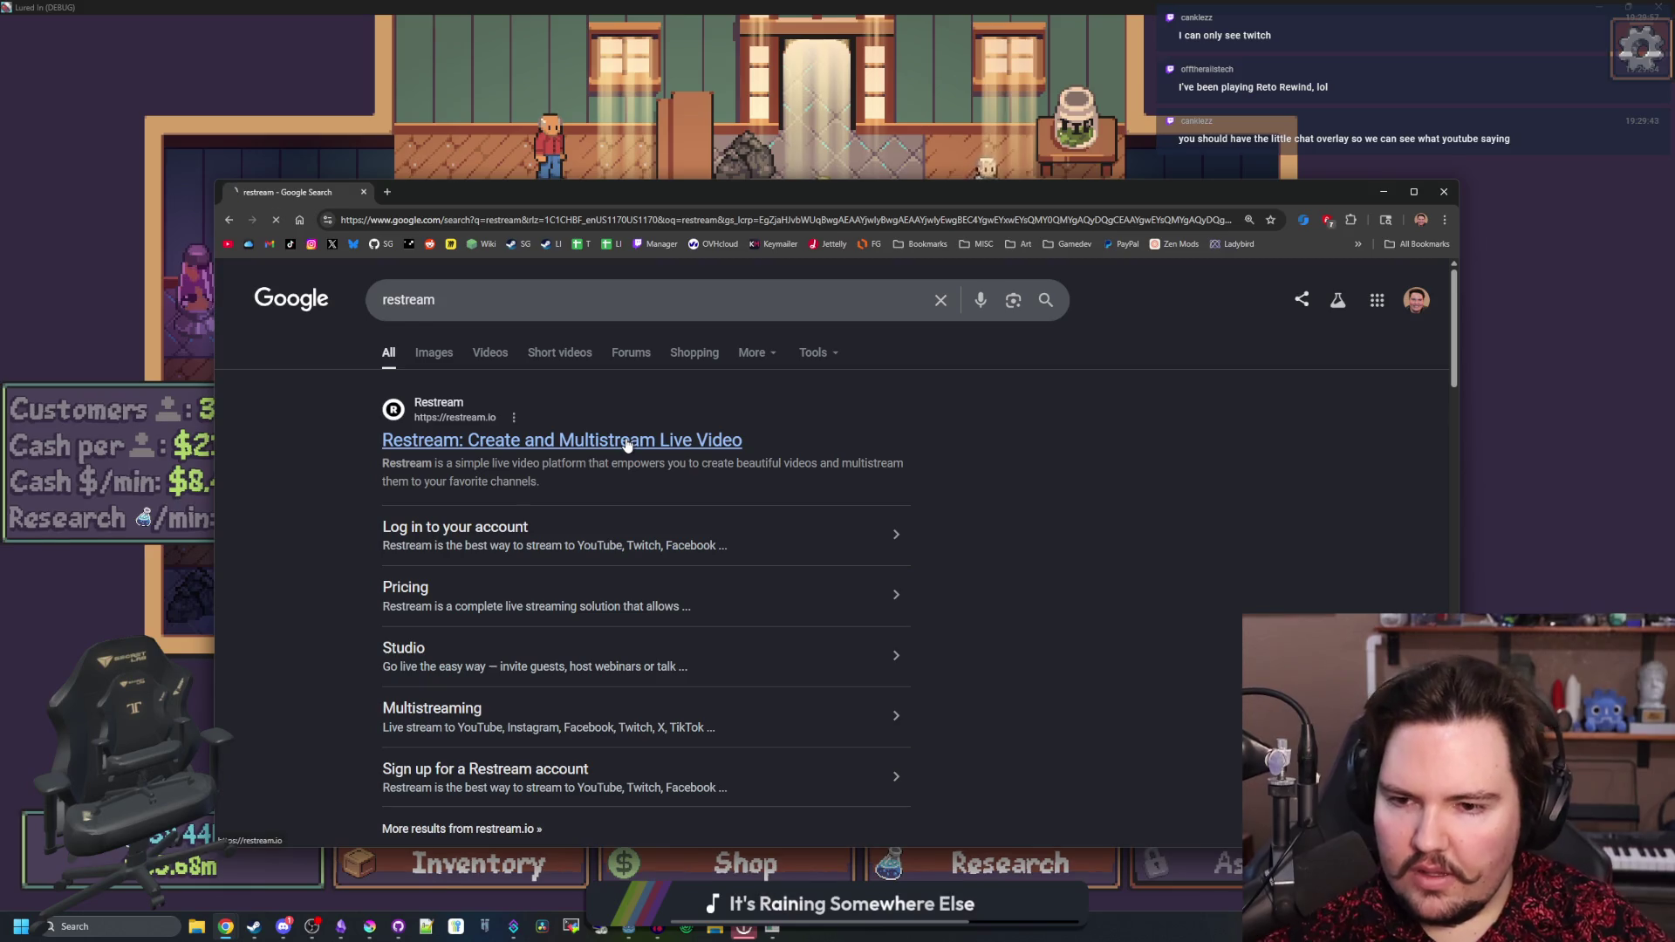
left_click(625, 437)
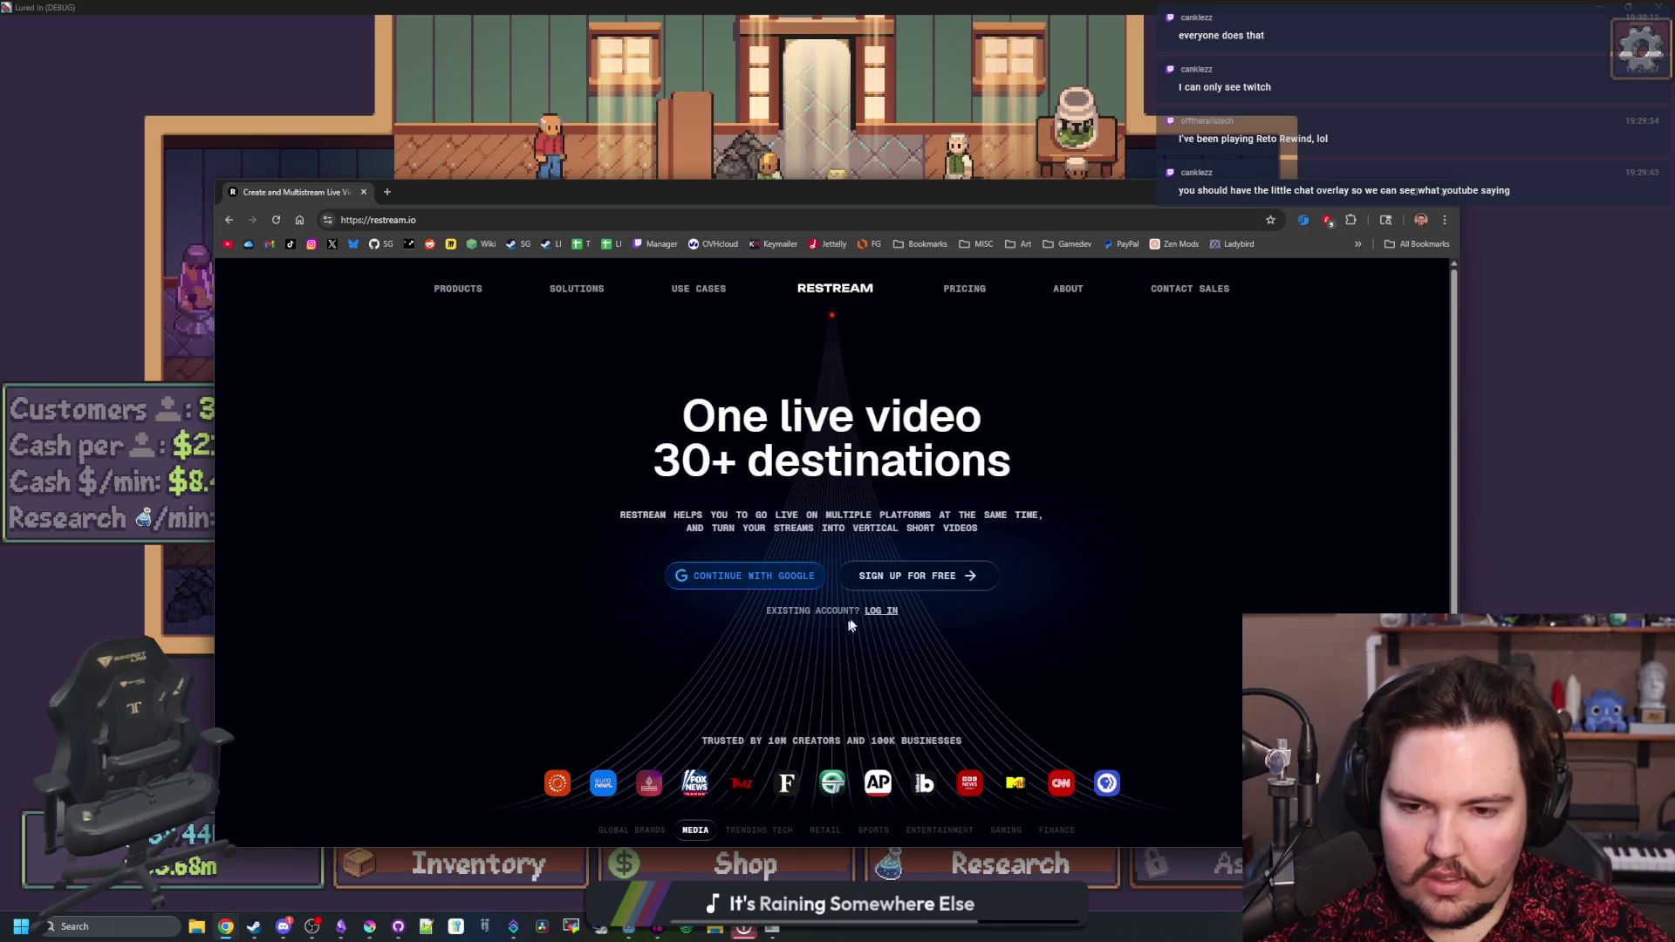
- Log in to Restream with the saved credentials, then switch back to the game
left_click(882, 611)
left_click(818, 557)
left_click(785, 594)
left_click(836, 657)
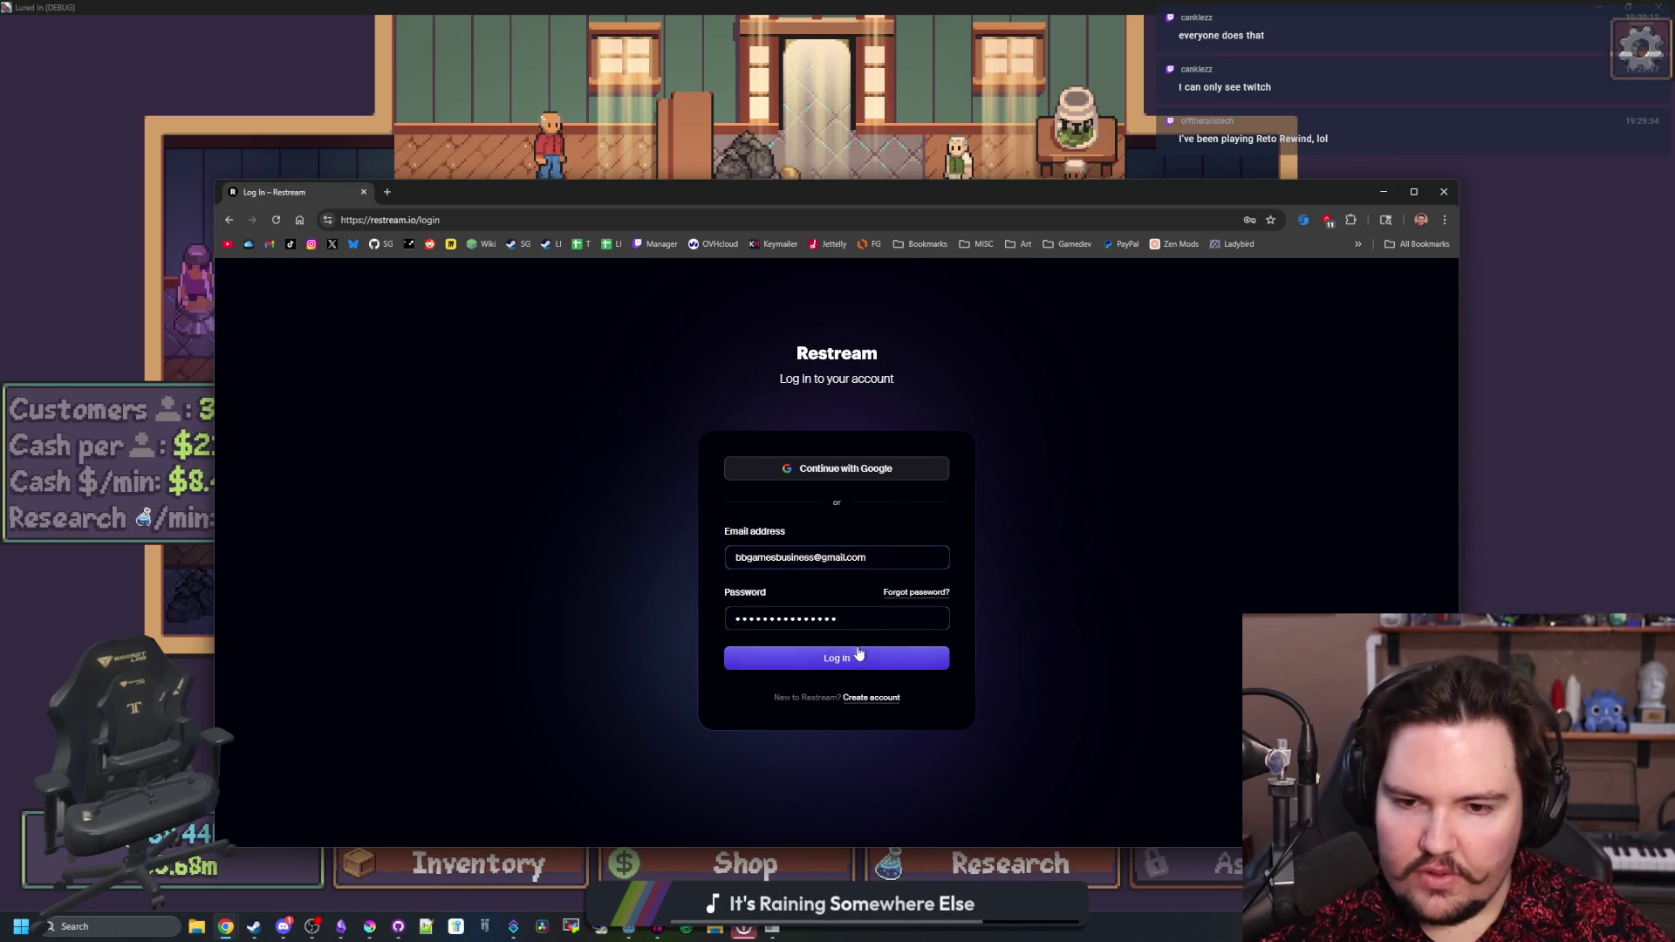
mouse_move(940, 209)
left_mouse_down()
mouse_move(992, 183)
mouse_move(986, 165)
left_mouse_up()
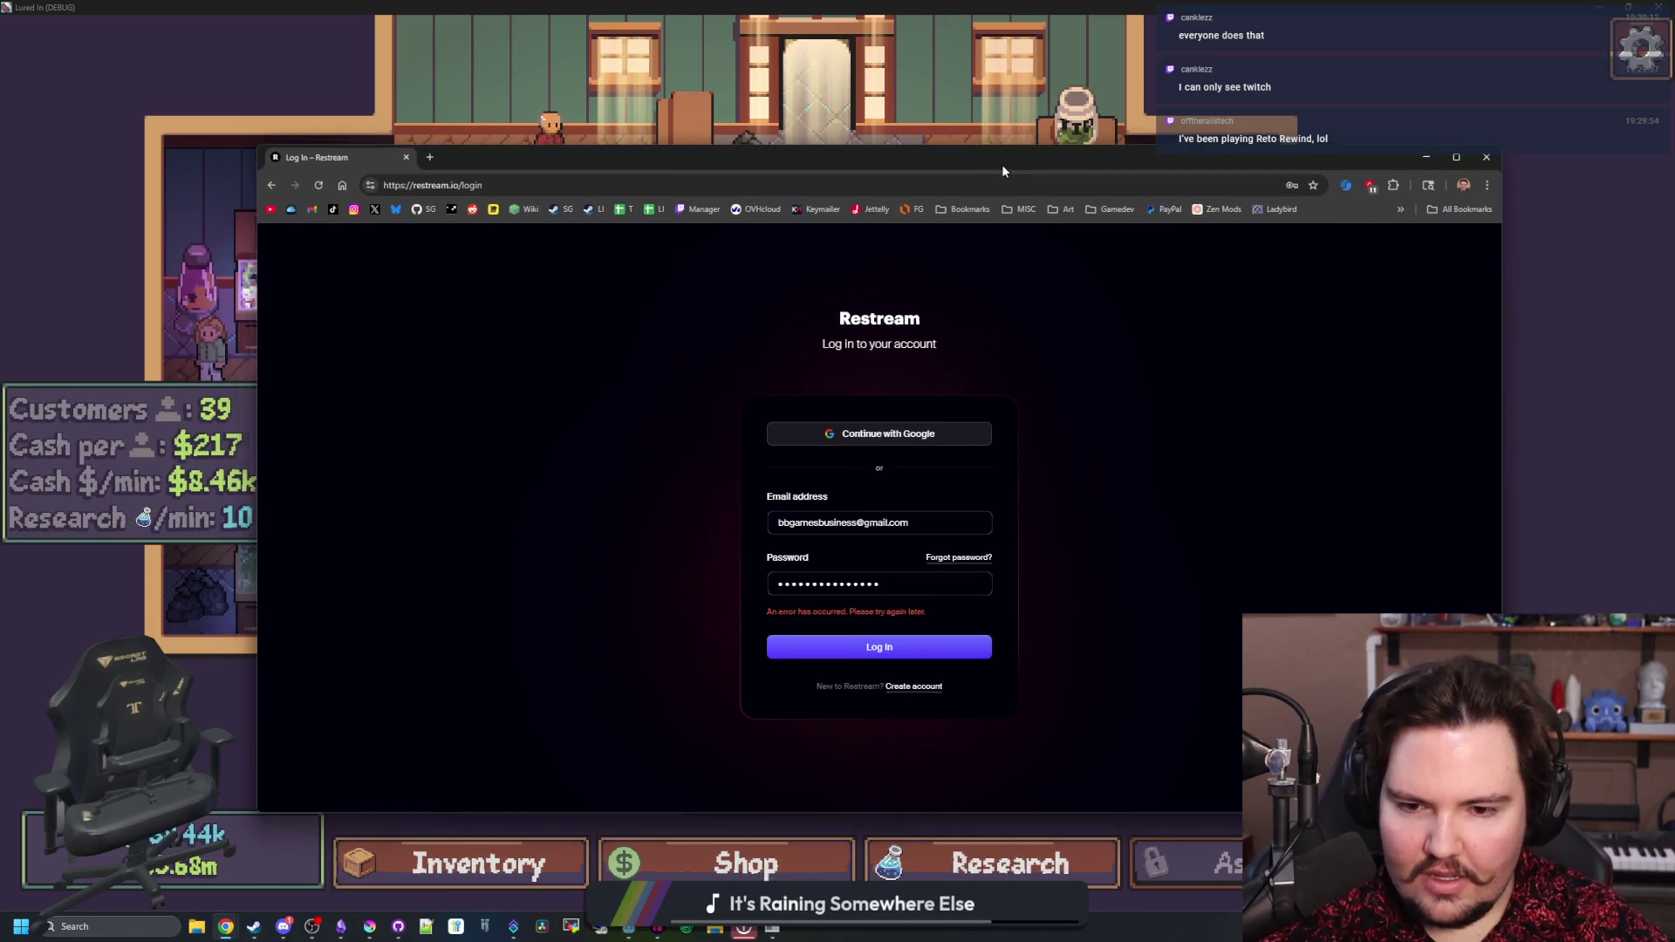
key("alt+Tab")
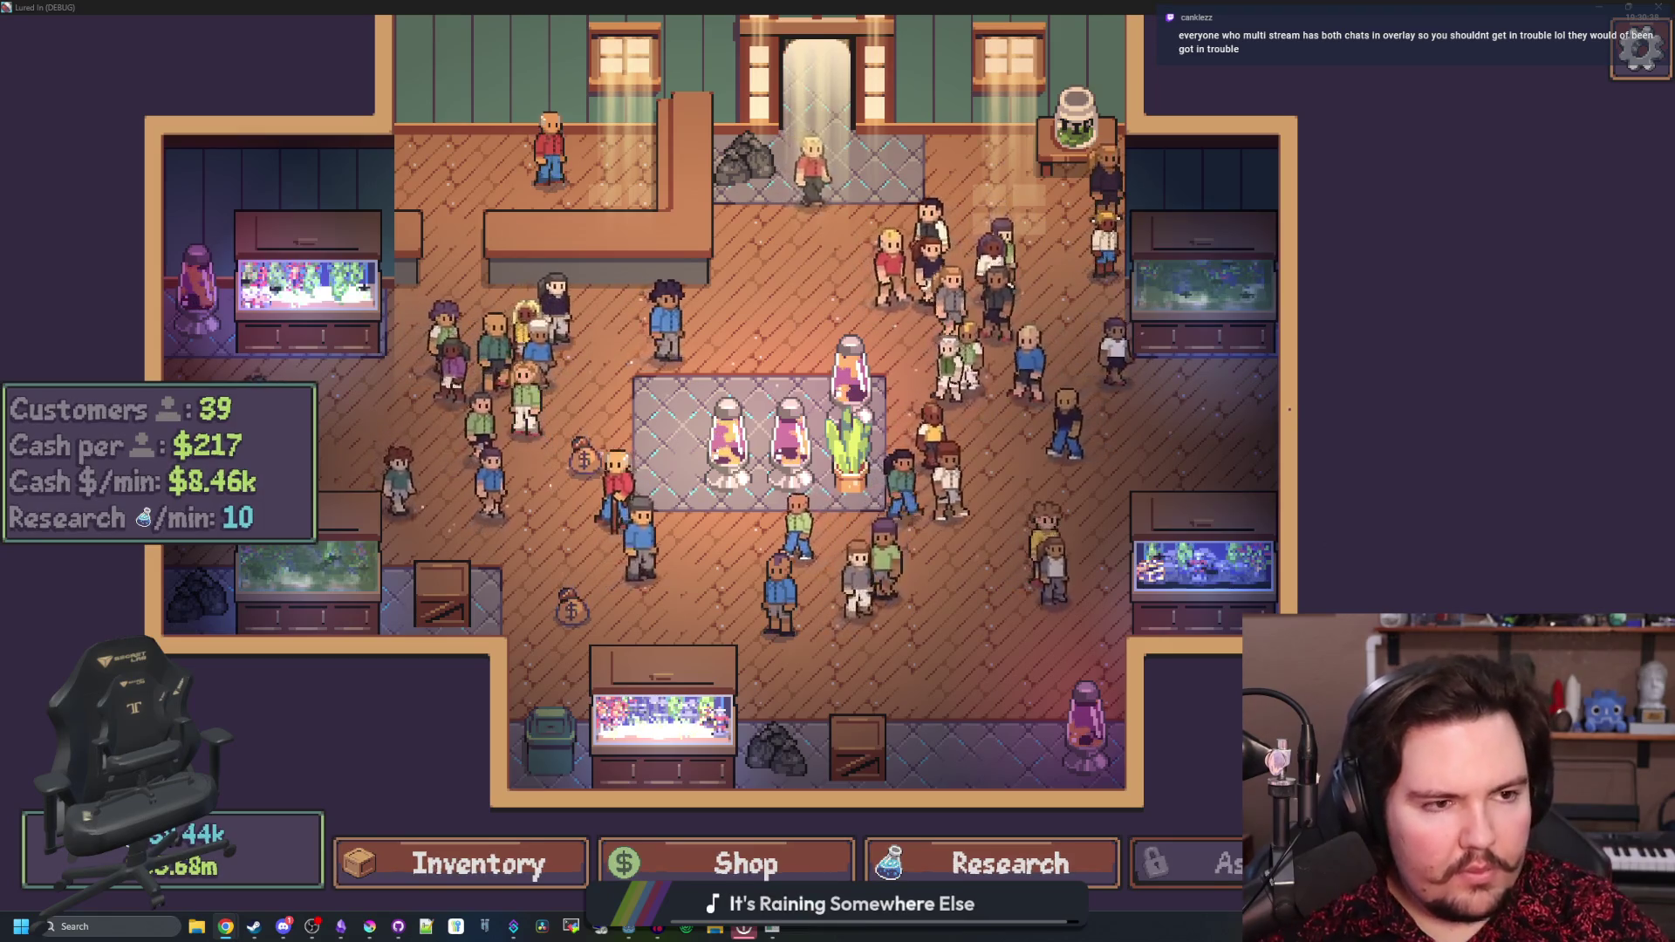
- Restore and maximize Chrome, visit account Settings, then go back to the Home stream list
key("alt+Tab")
double_click(731, 200)
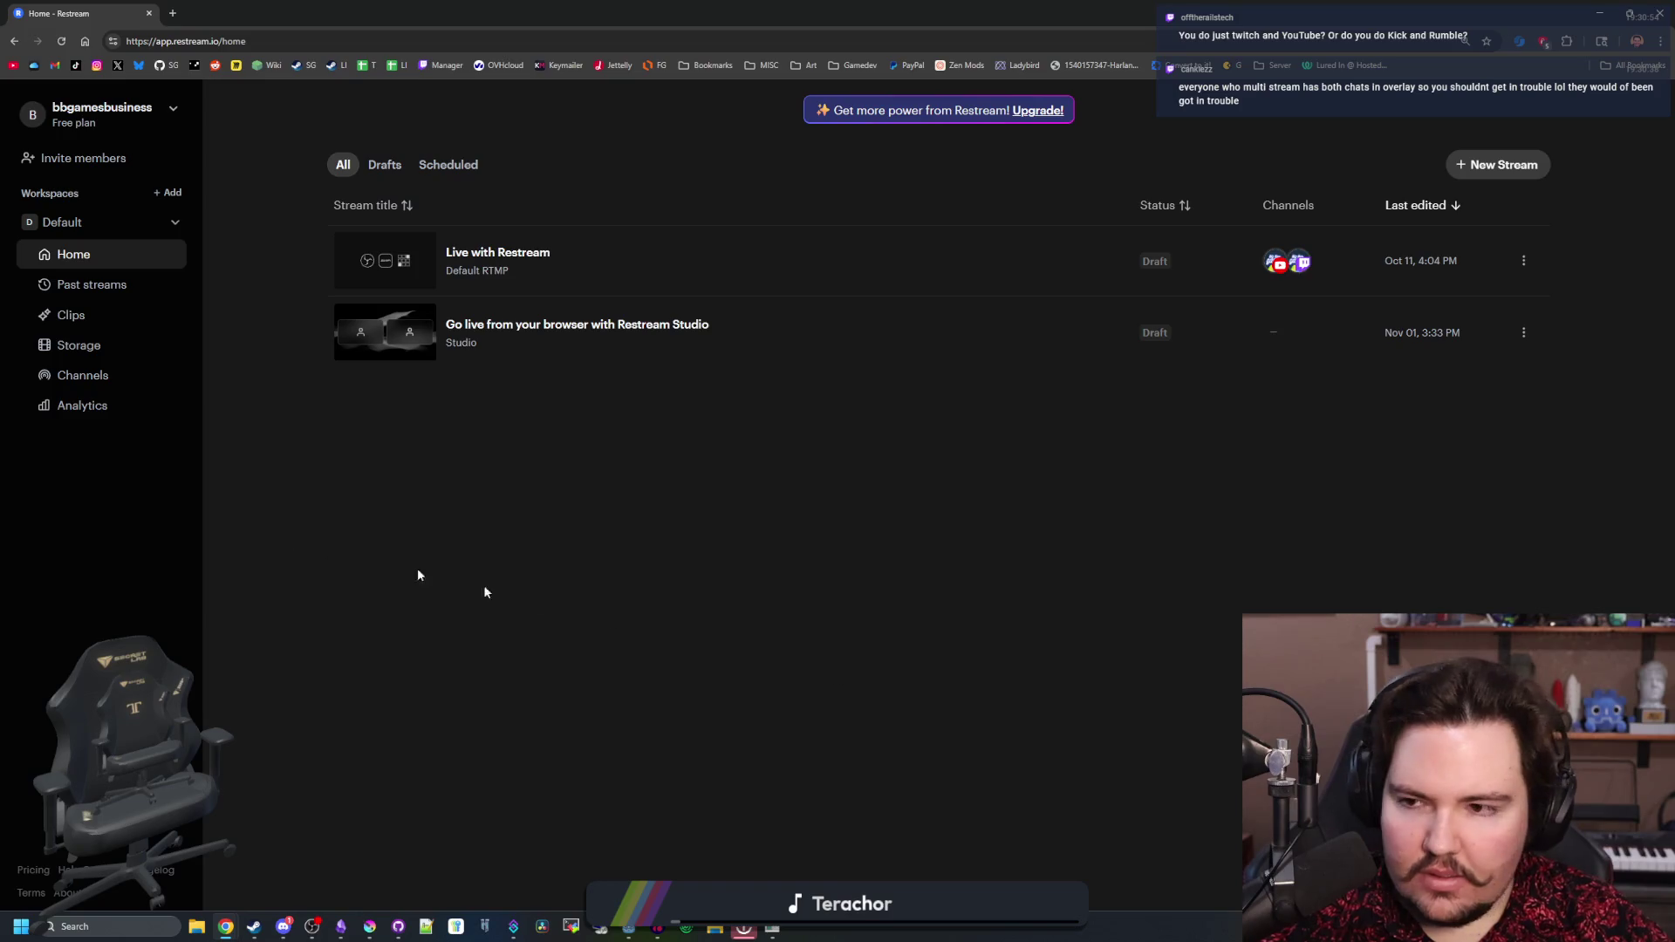
left_click(91, 225)
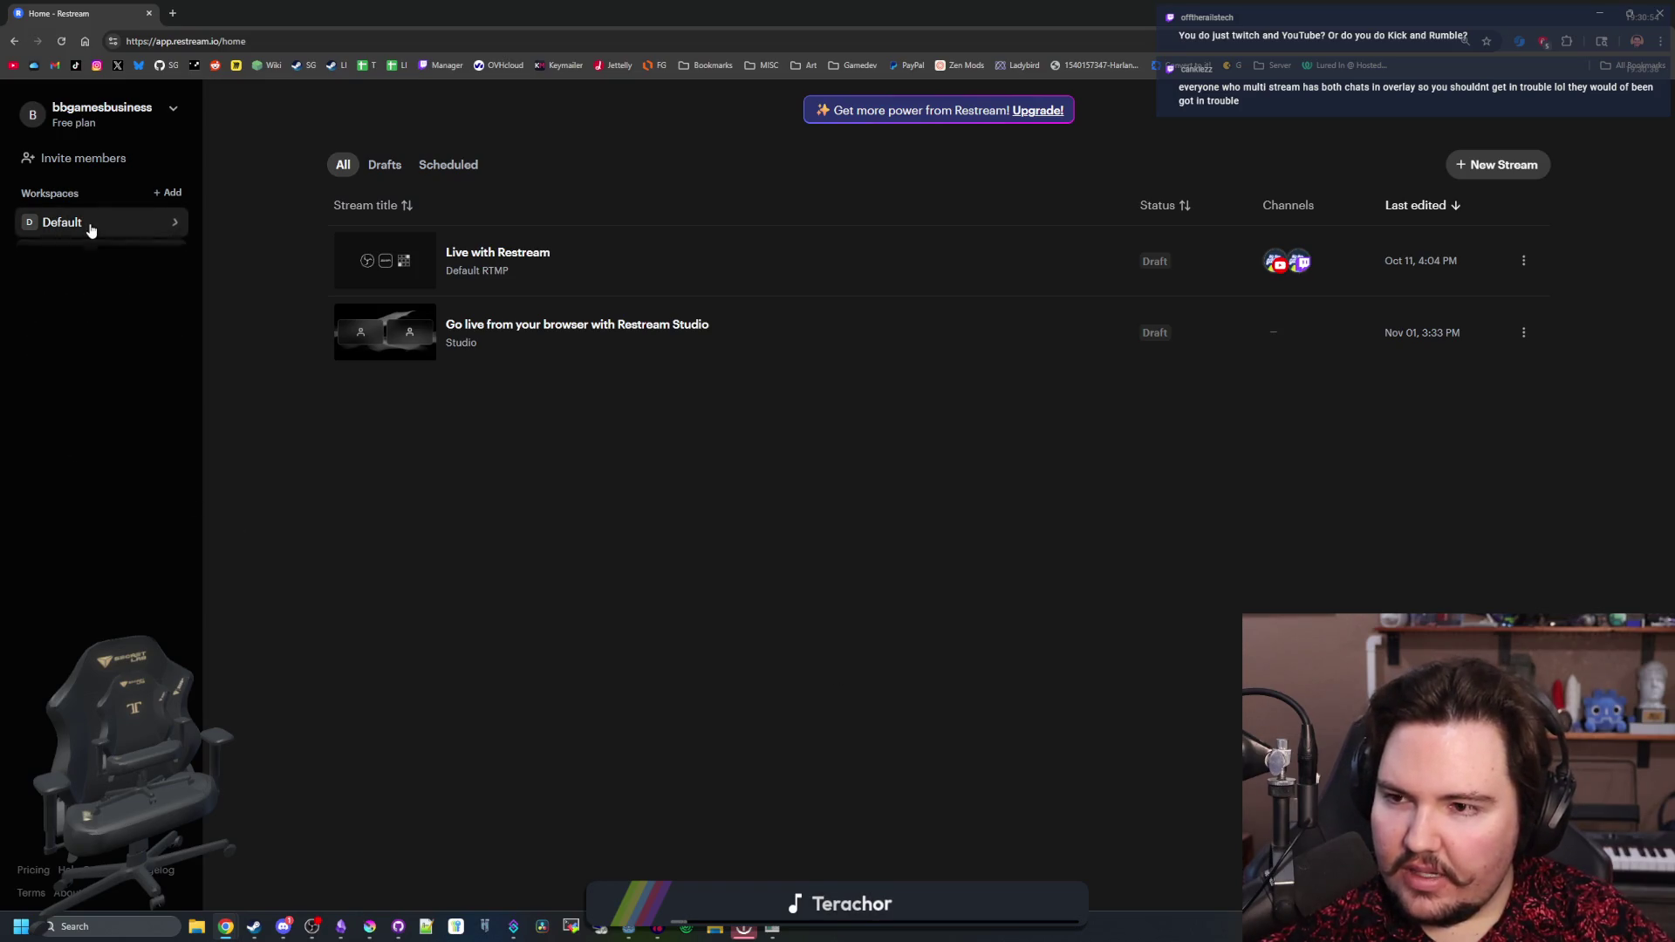
left_click(112, 117)
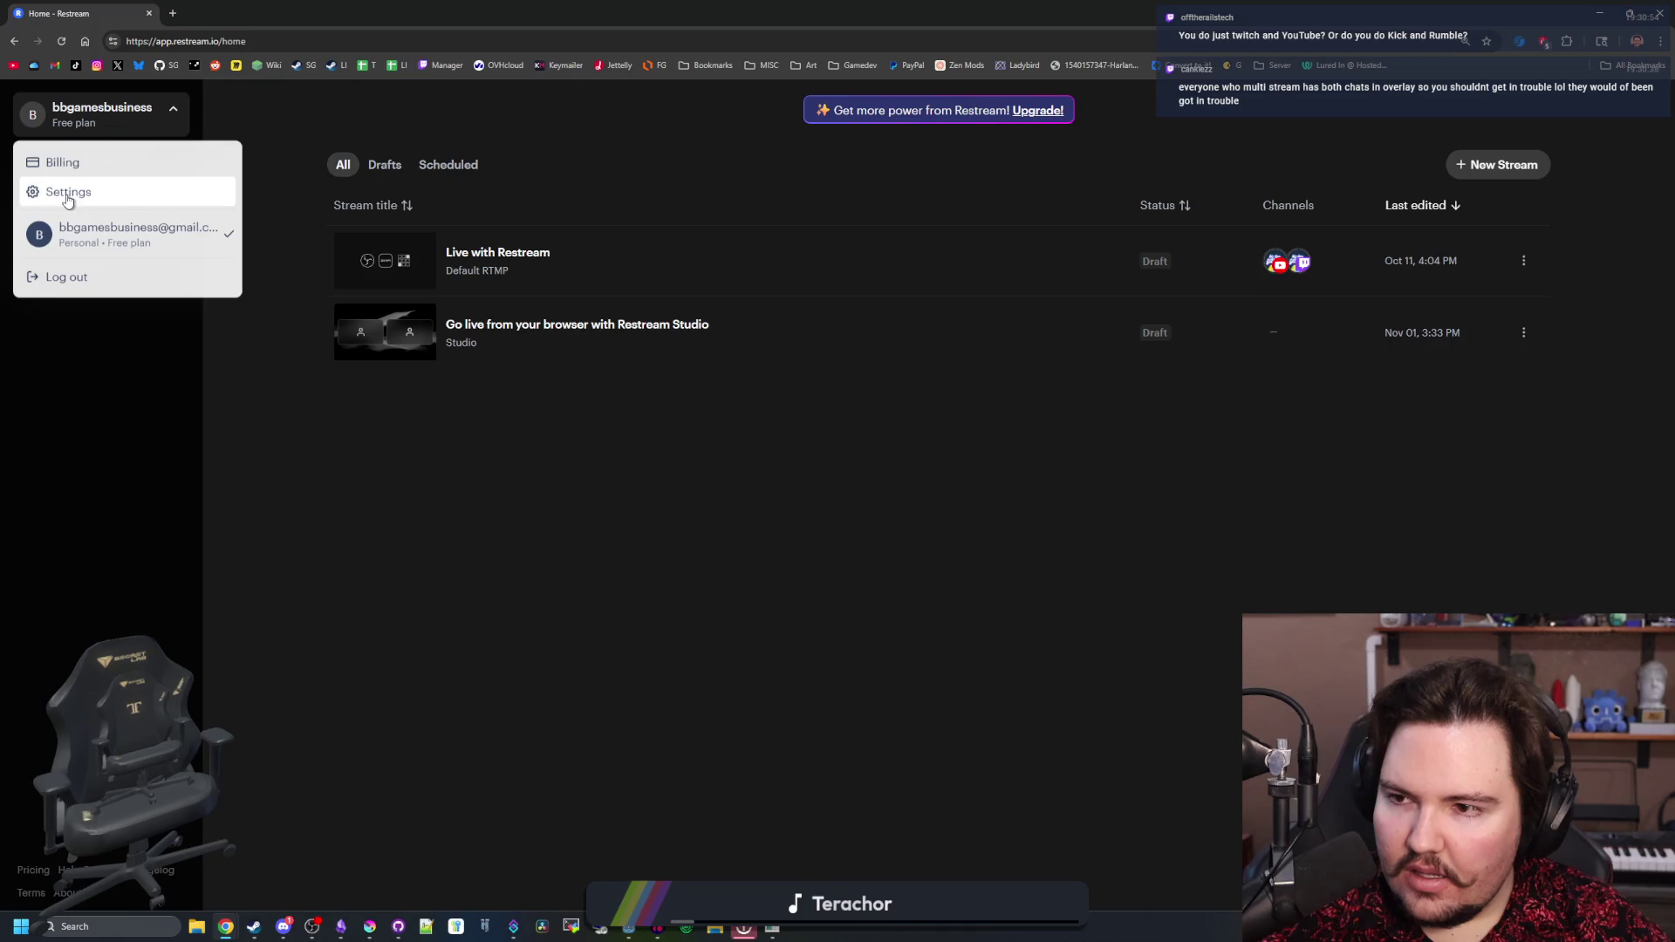
left_click(65, 192)
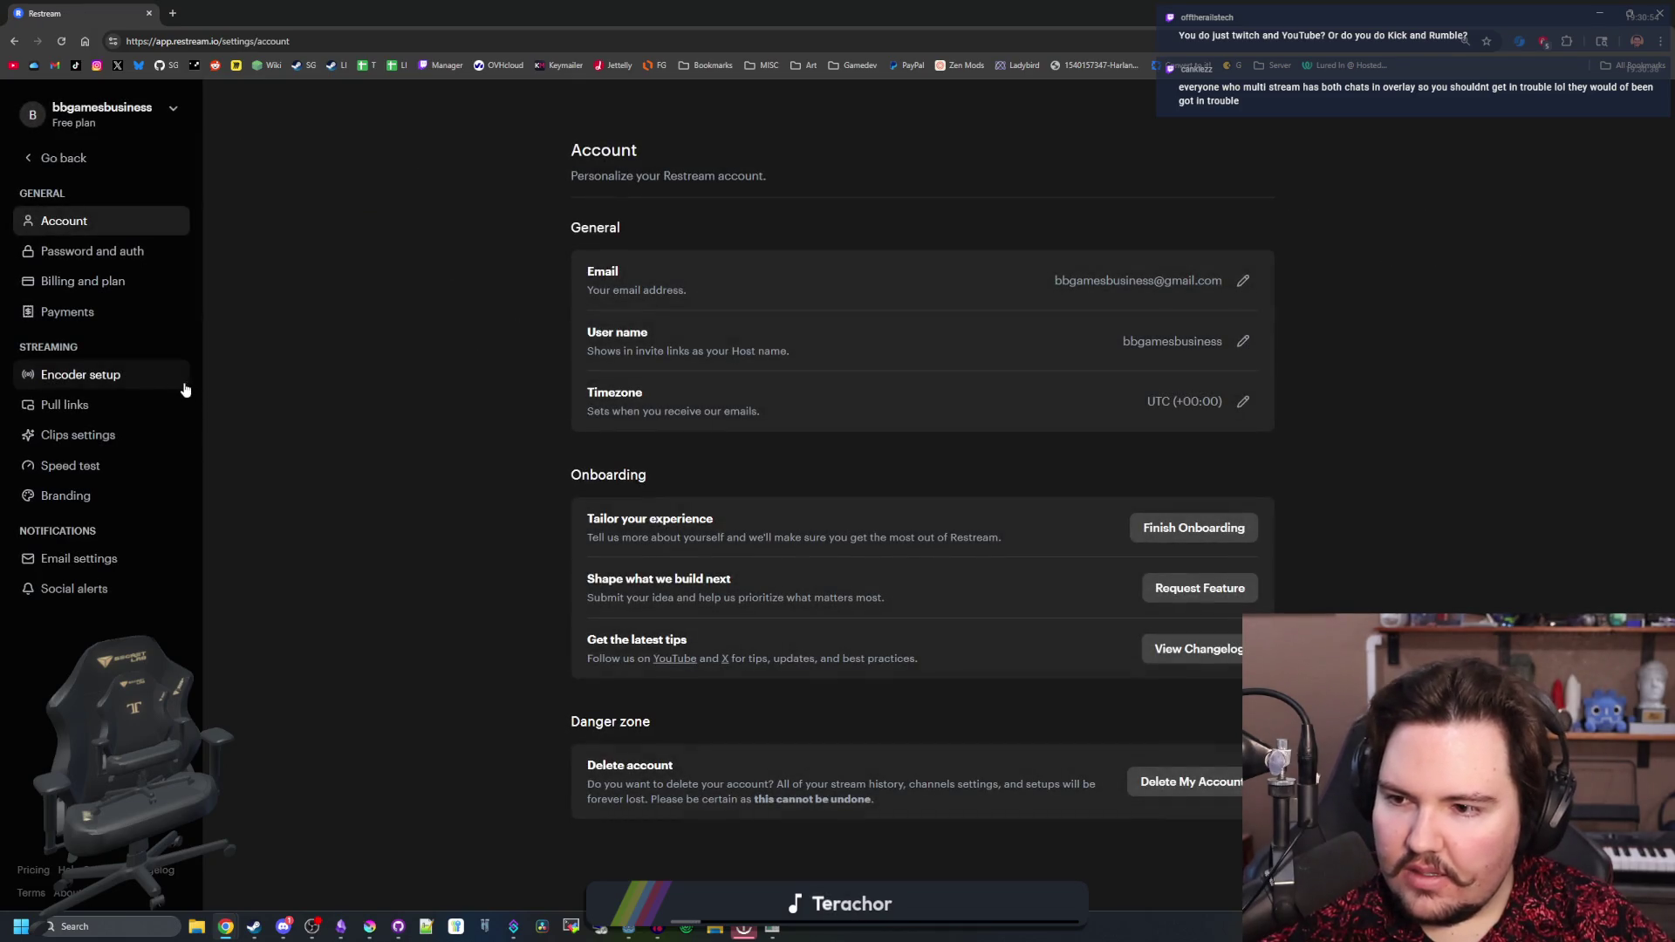
key("alt+Left")
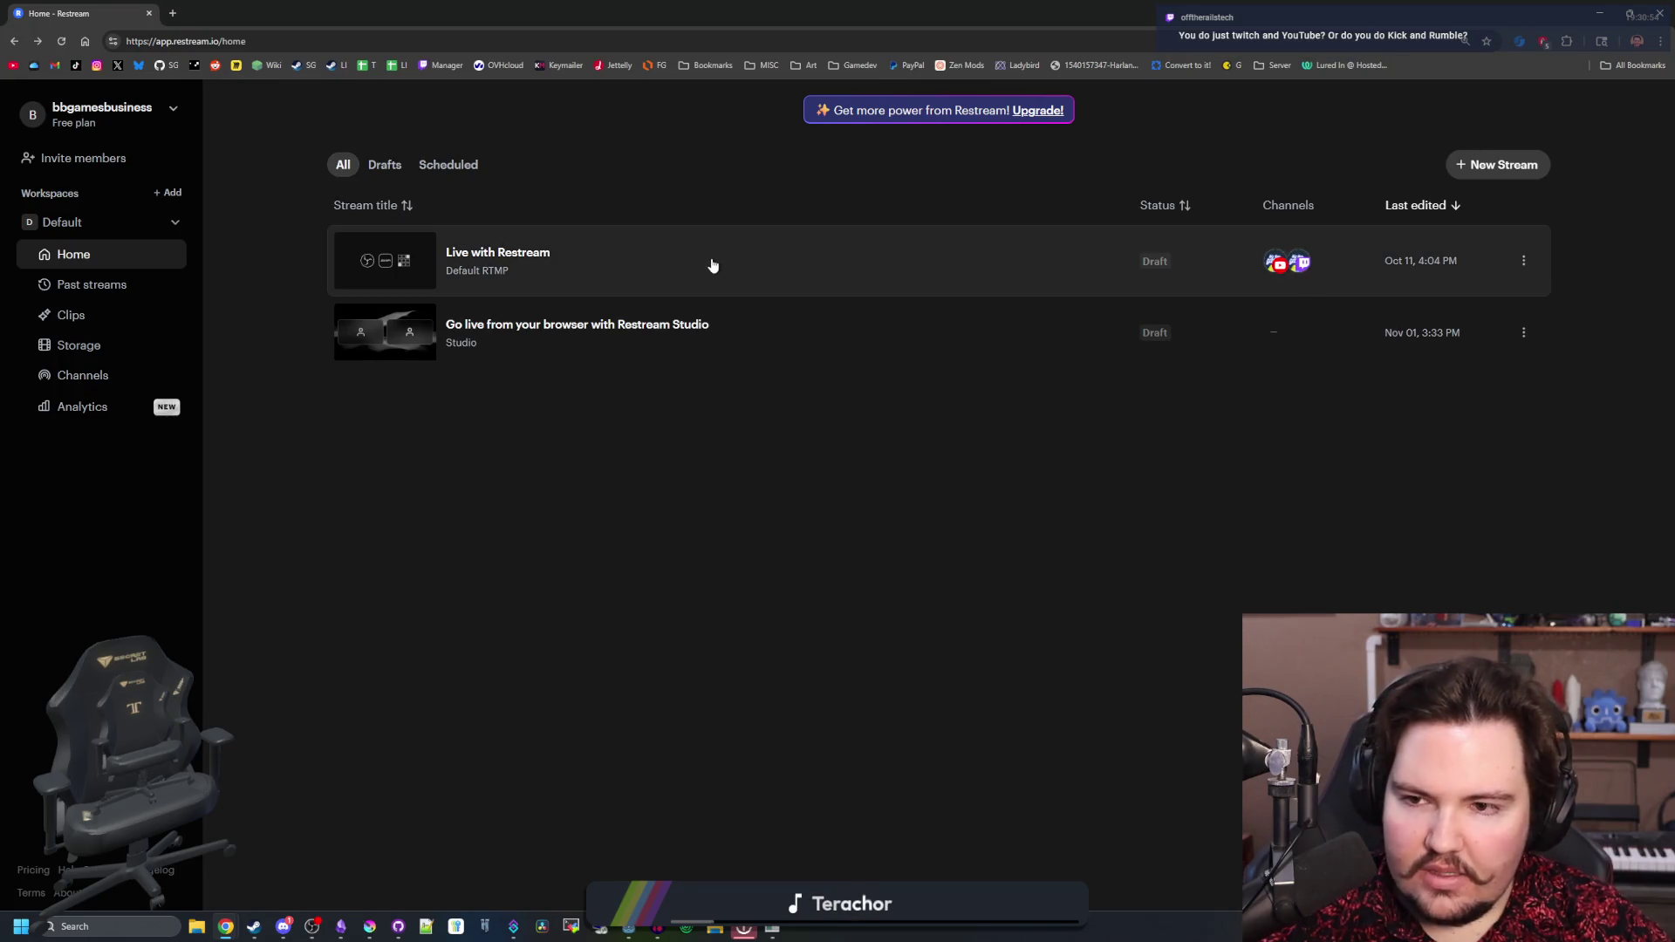
- Copy the Embed chat link from Live with Restream's chat settings, then switch to Streamer.bot
left_click(526, 255)
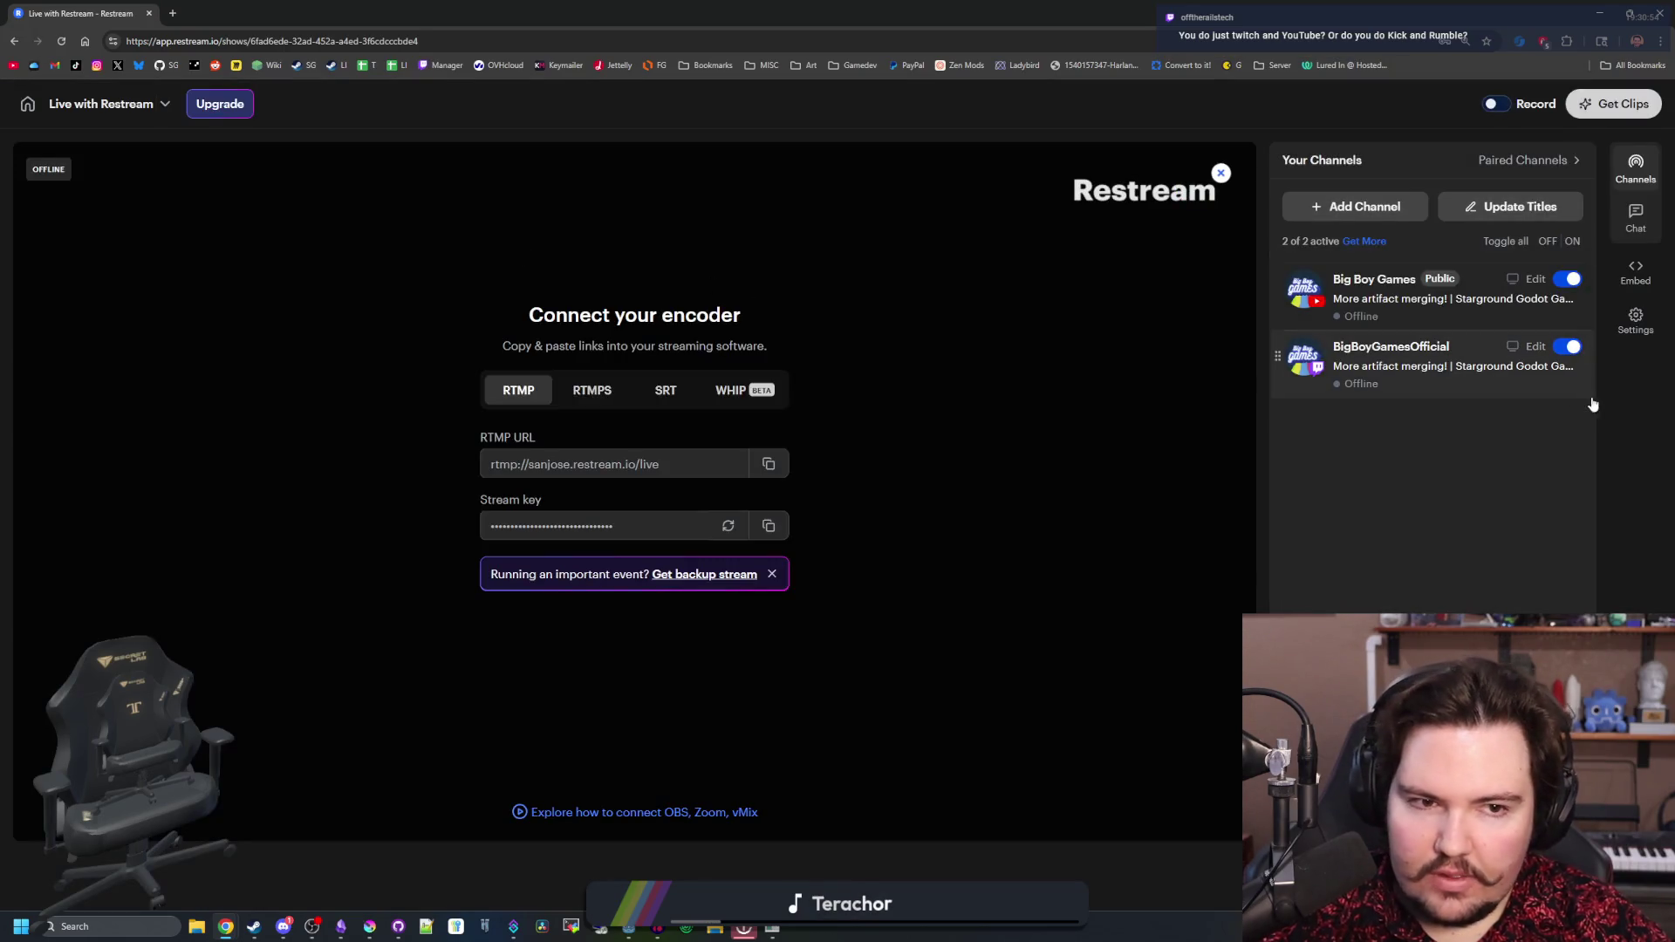
left_click(1636, 218)
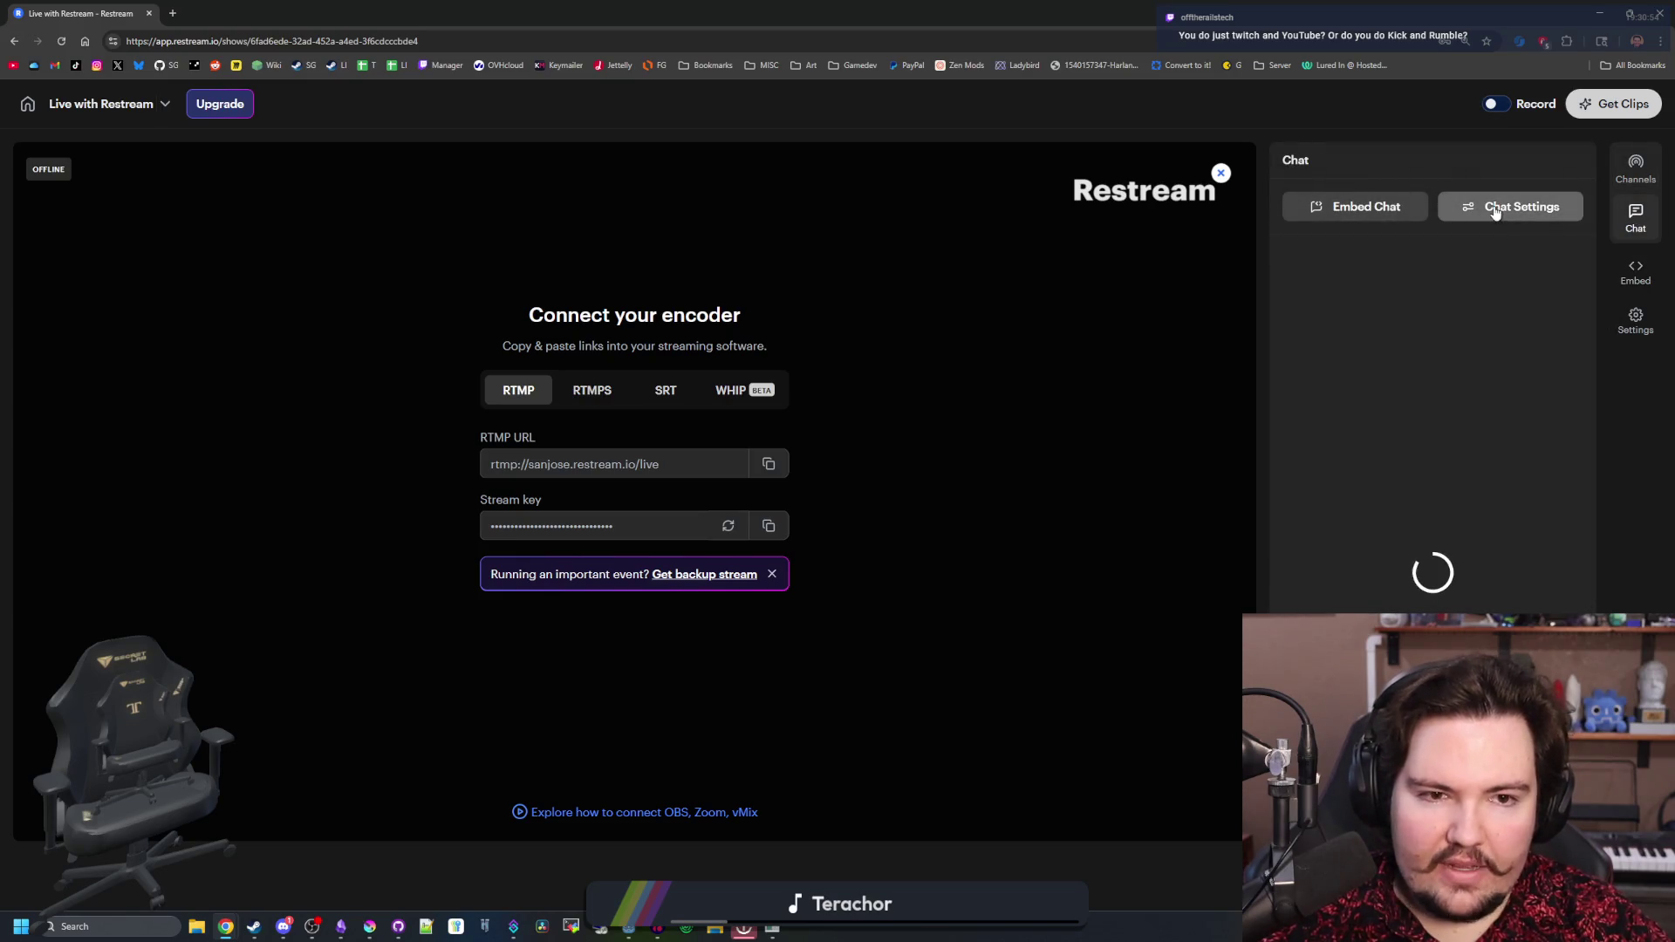
left_click(1494, 208)
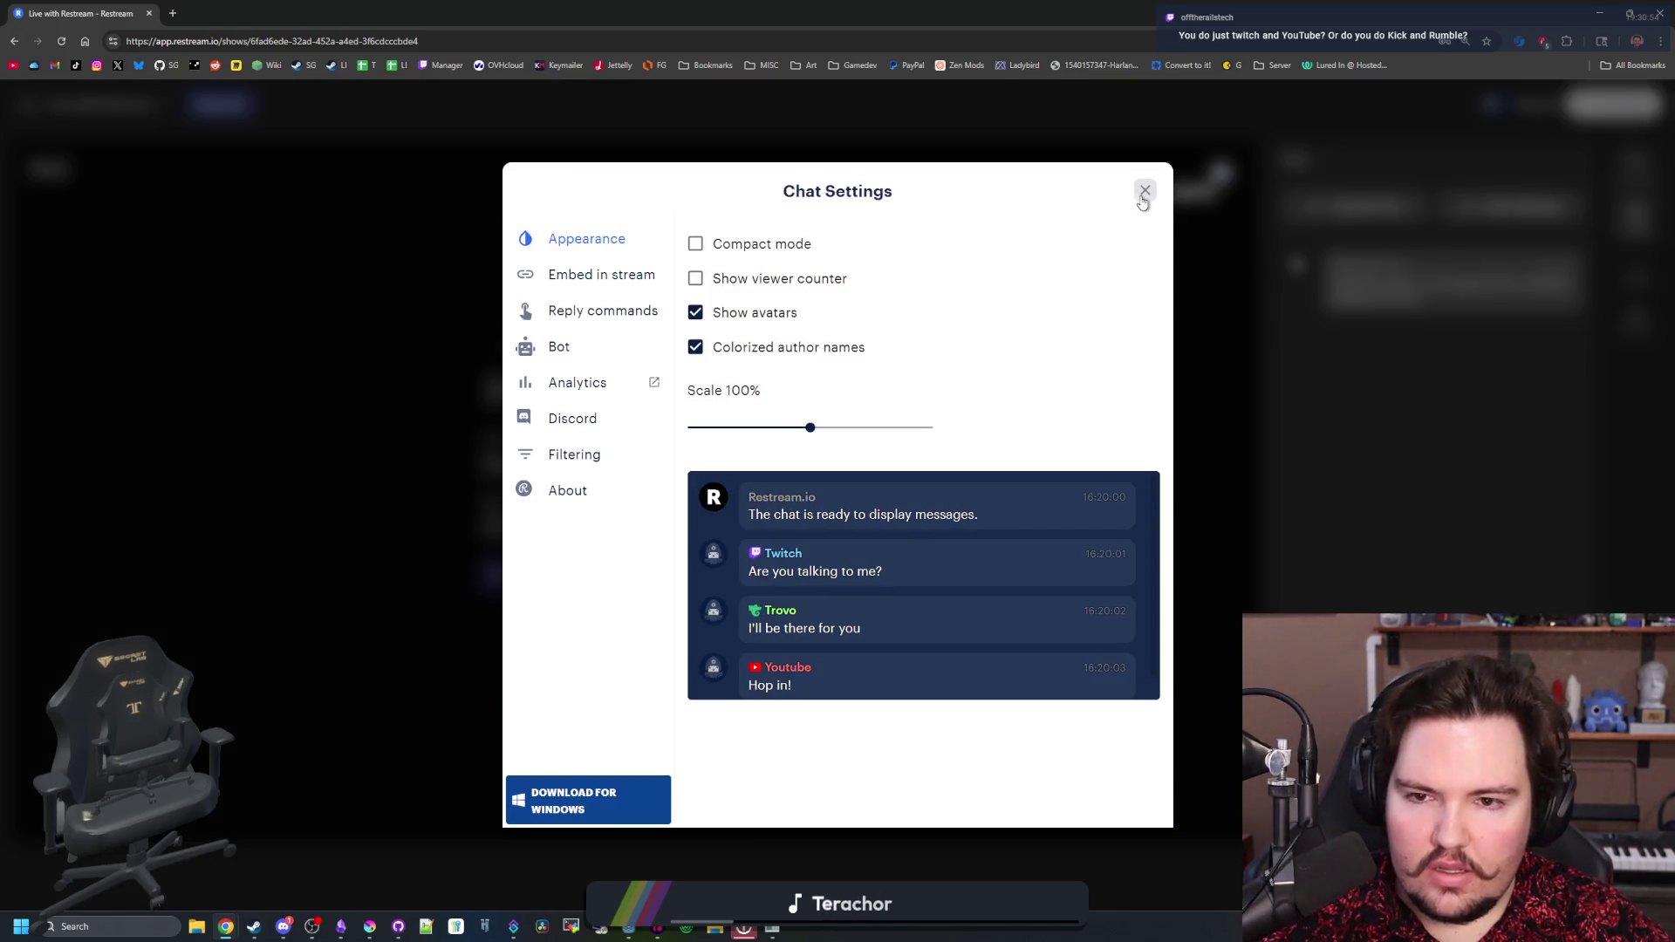
left_click(601, 275)
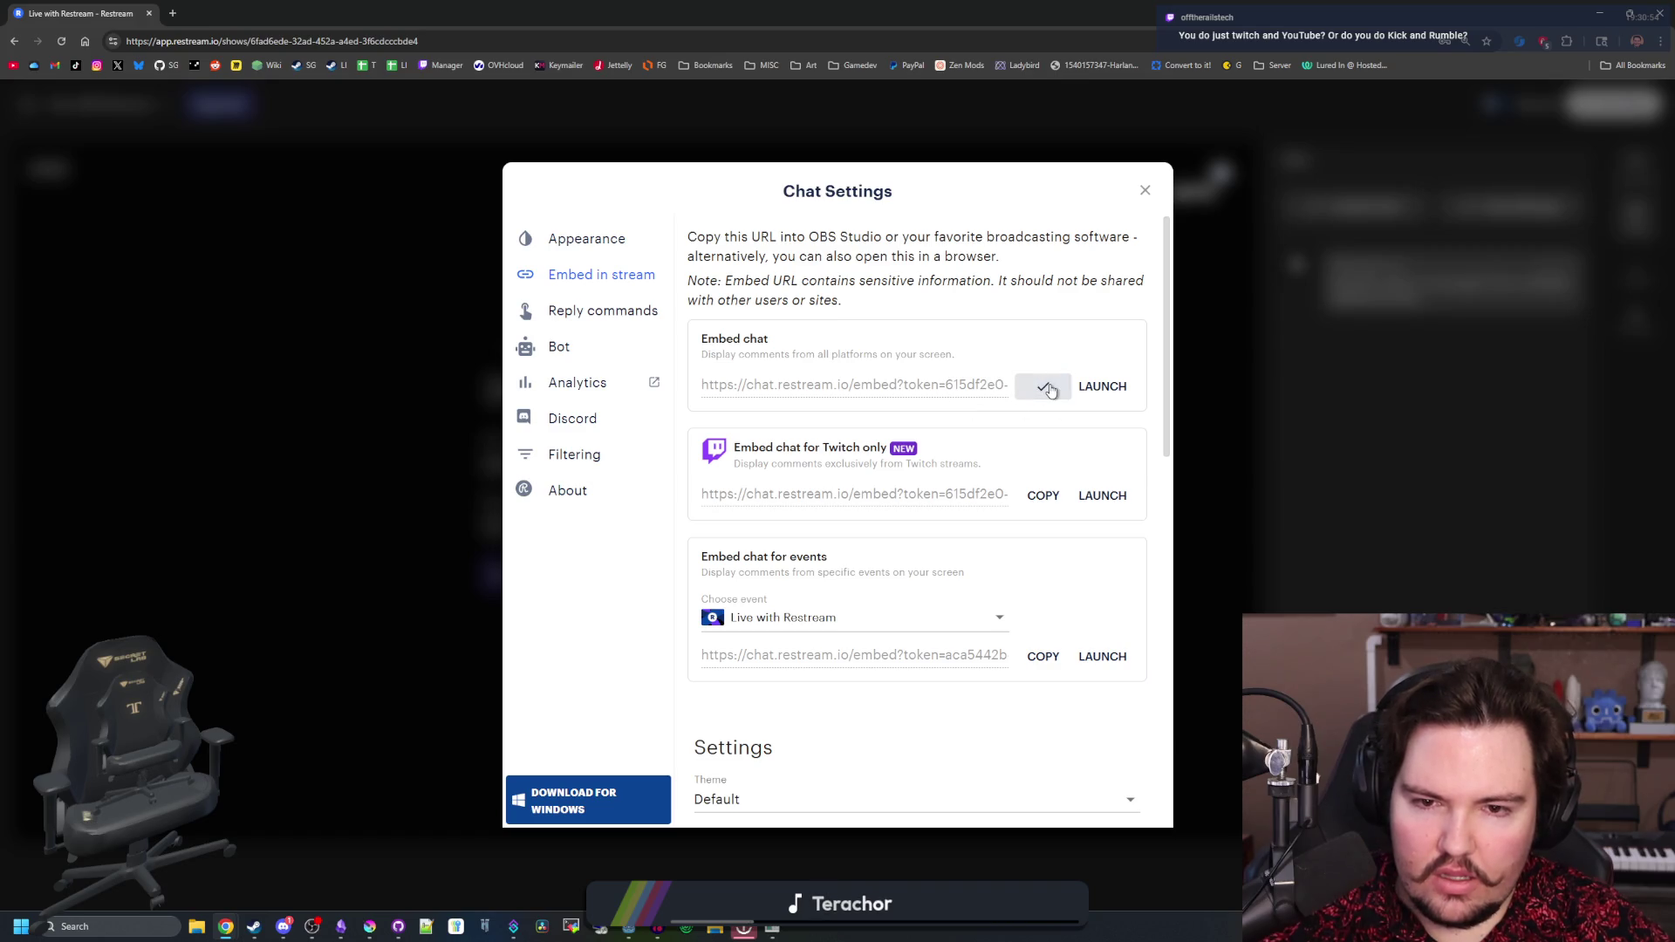
left_click(1143, 194)
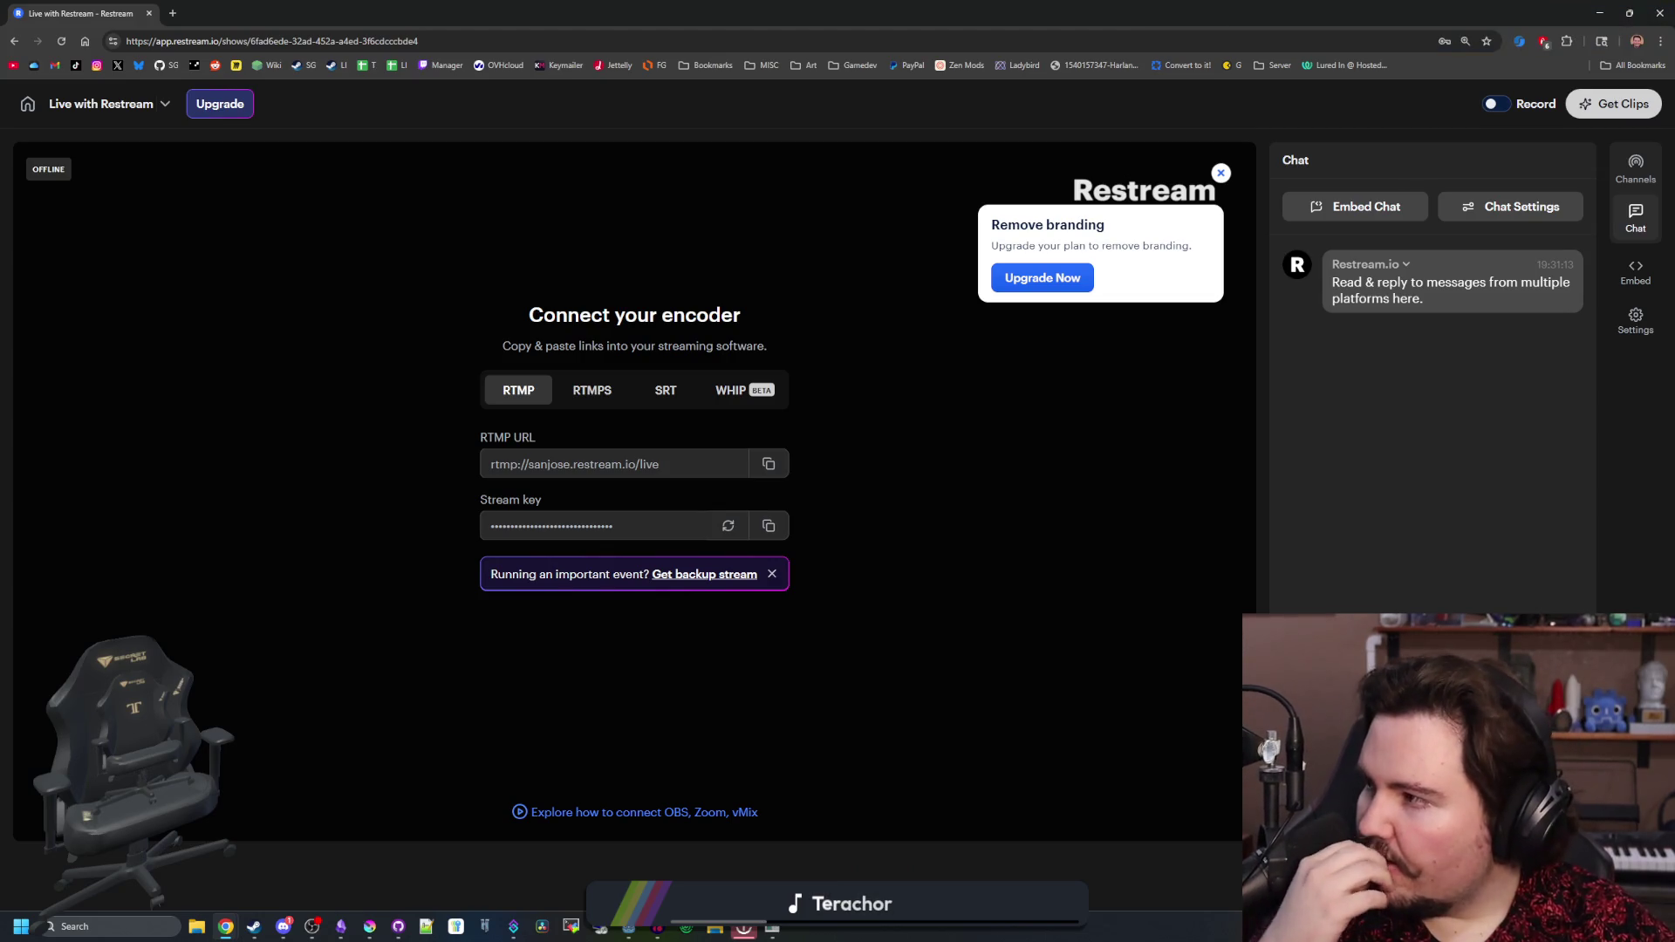
key("alt+Tab")
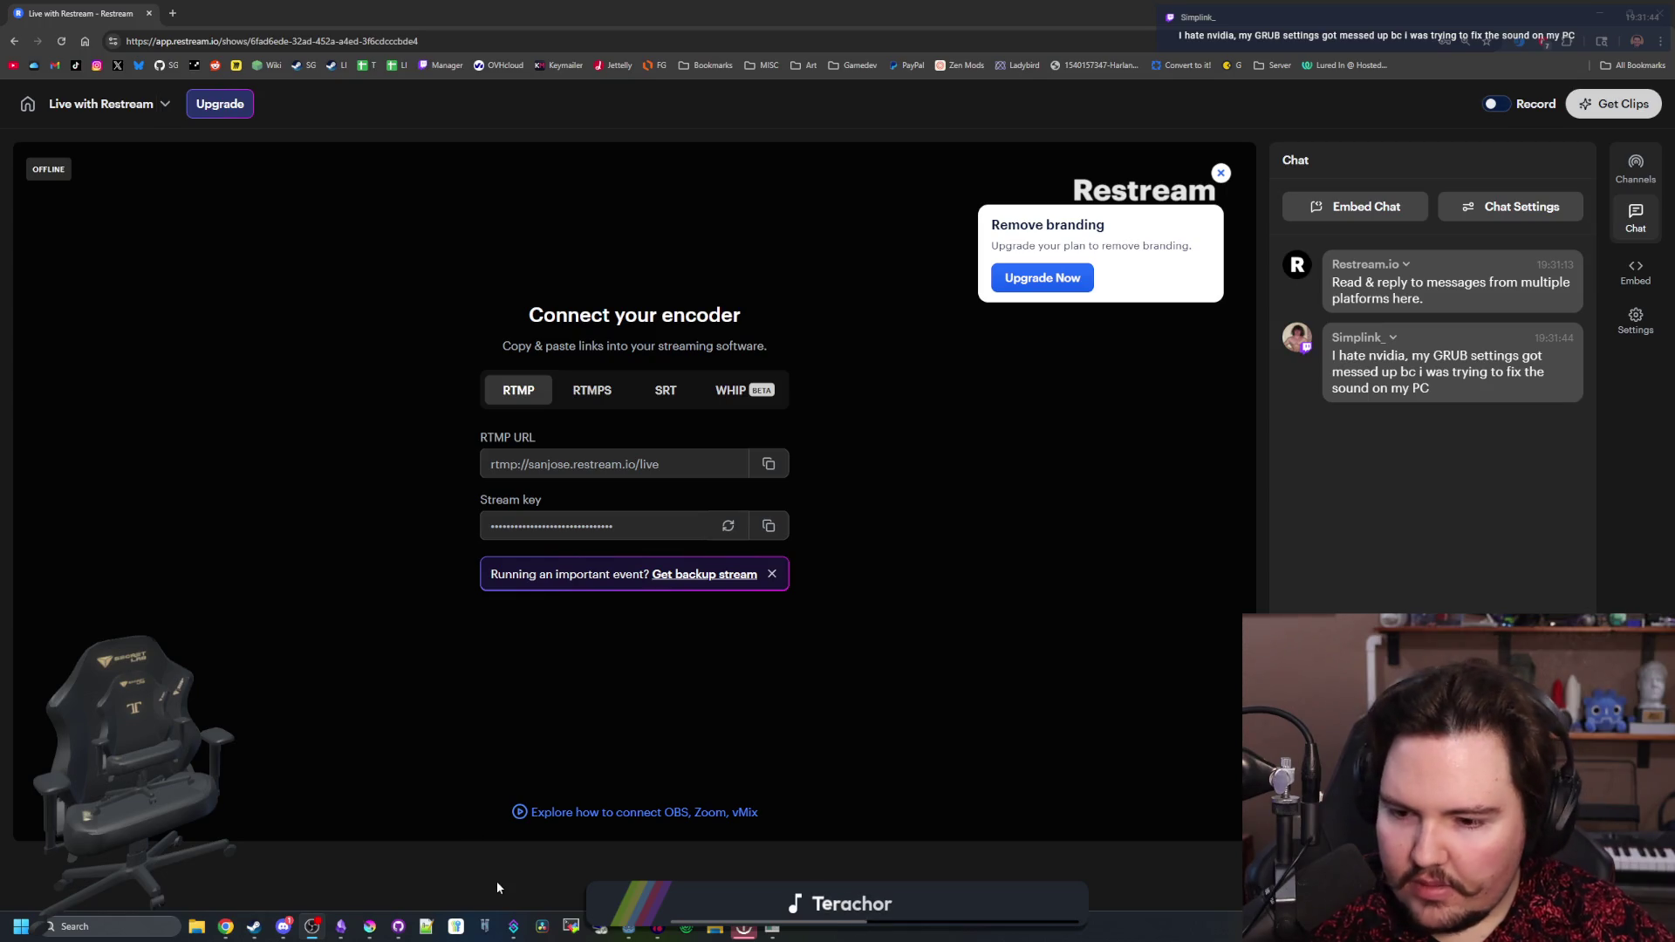
left_click(513, 926)
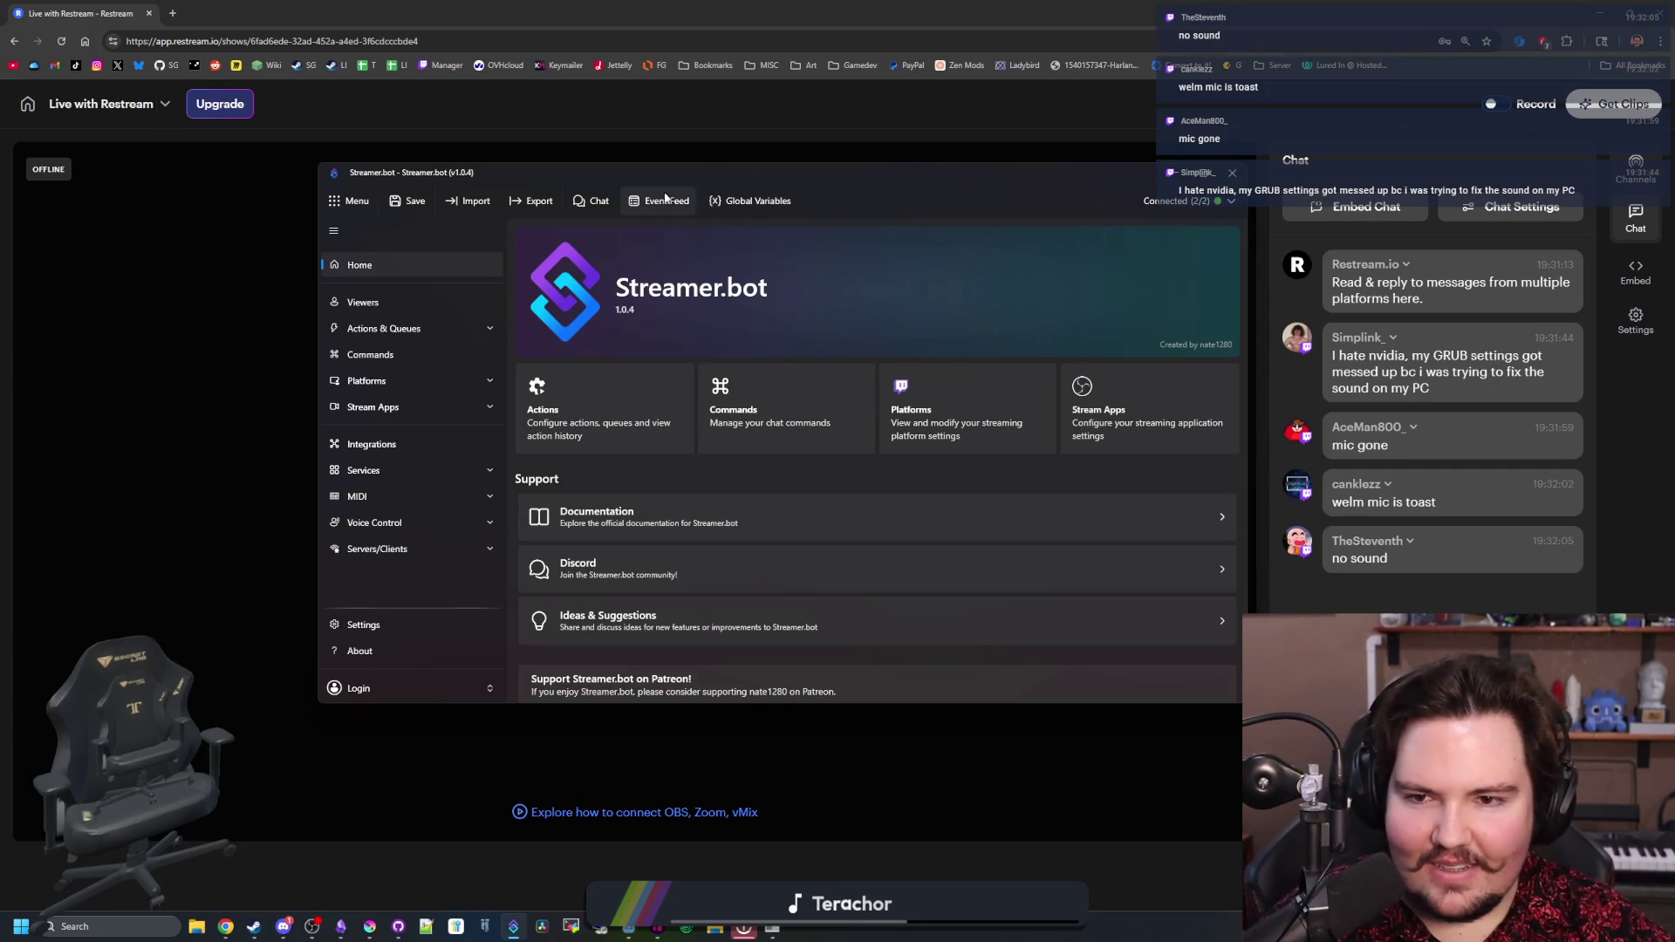
- Open Streamer.bot's chat window, move it to the upper left and show its General settings
left_click(593, 201)
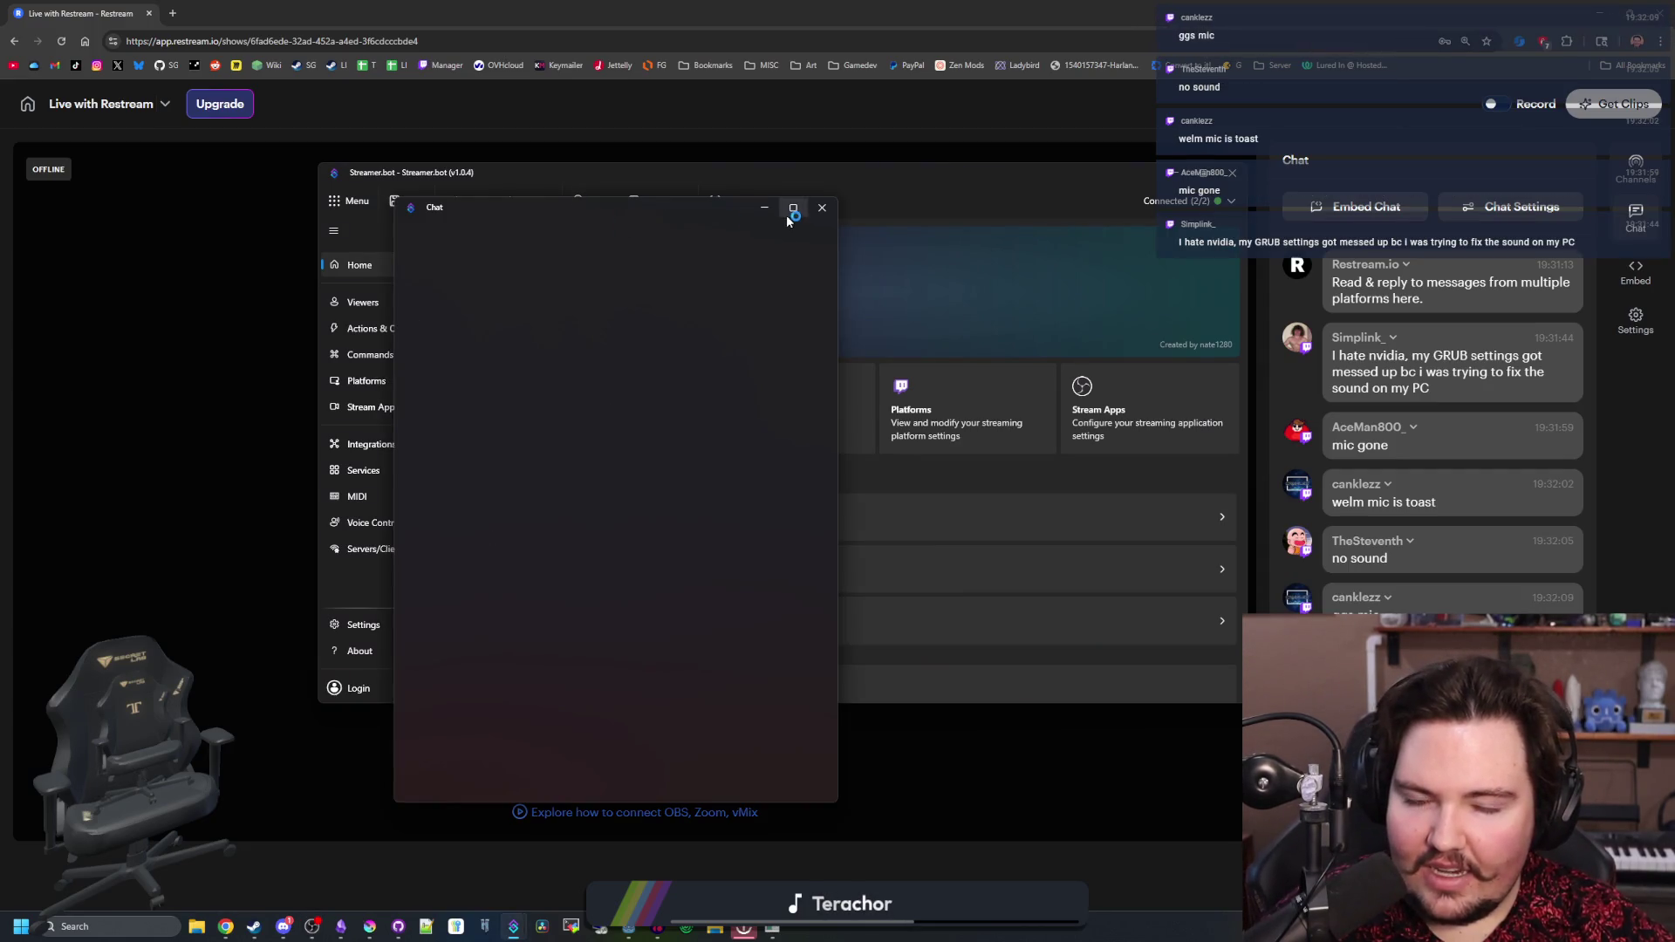
mouse_move(558, 209)
left_mouse_down()
mouse_move(479, 208)
mouse_move(325, 389)
mouse_move(314, 159)
mouse_move(442, 245)
left_mouse_up()
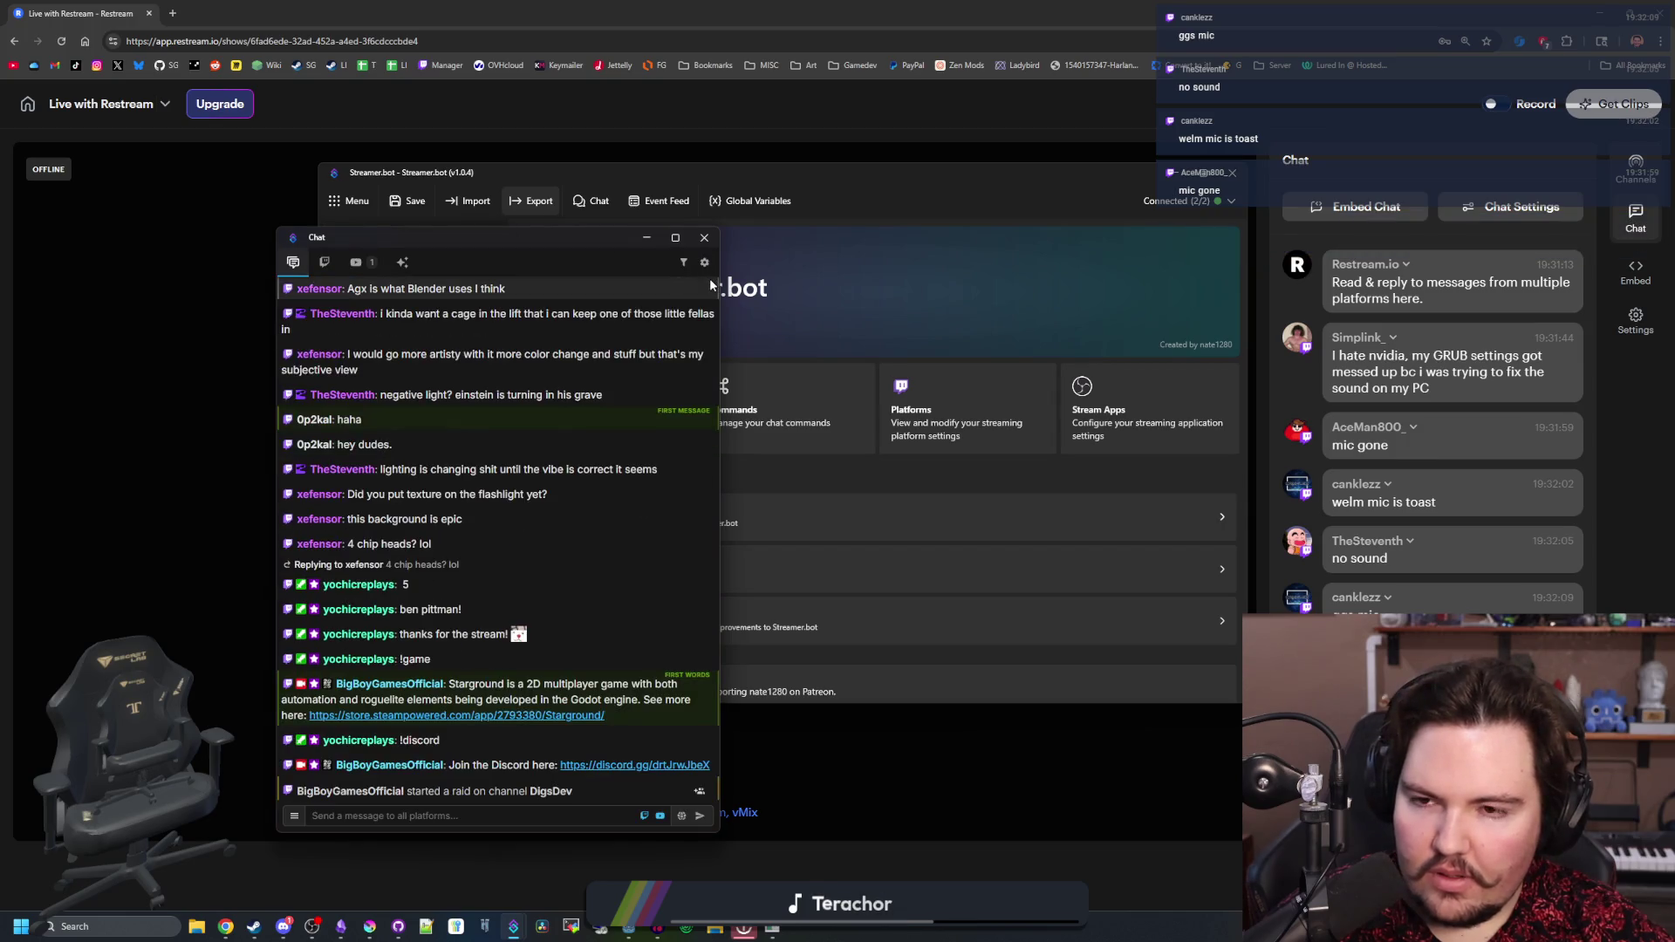
left_click(704, 261)
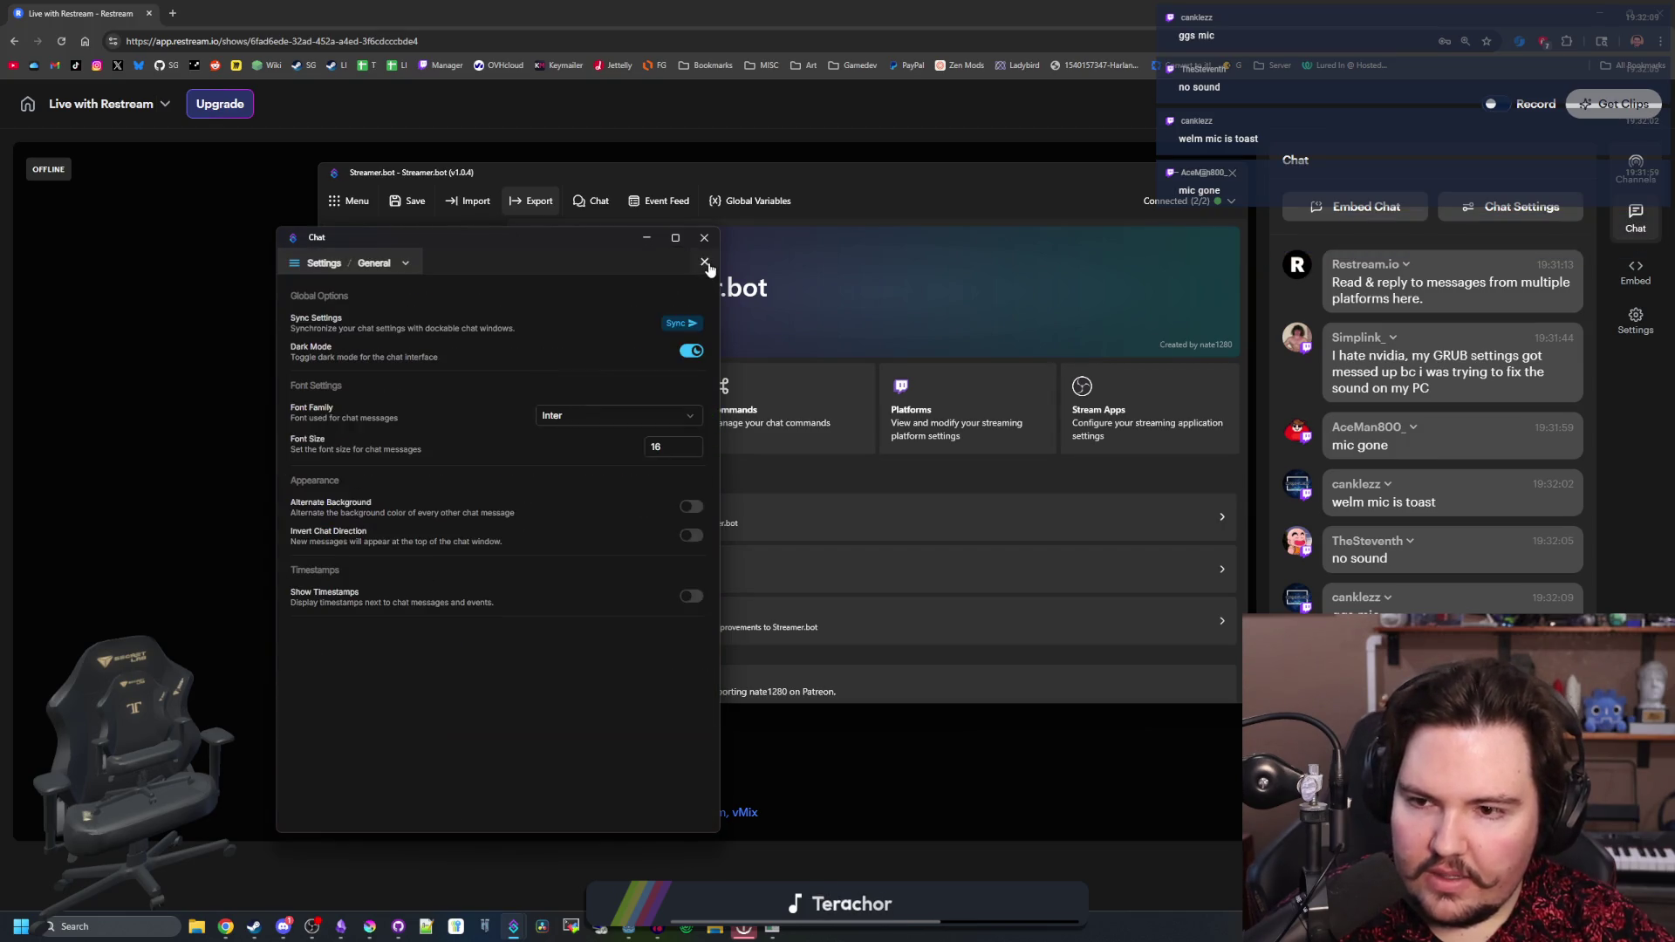
left_click(406, 263)
left_click(487, 467)
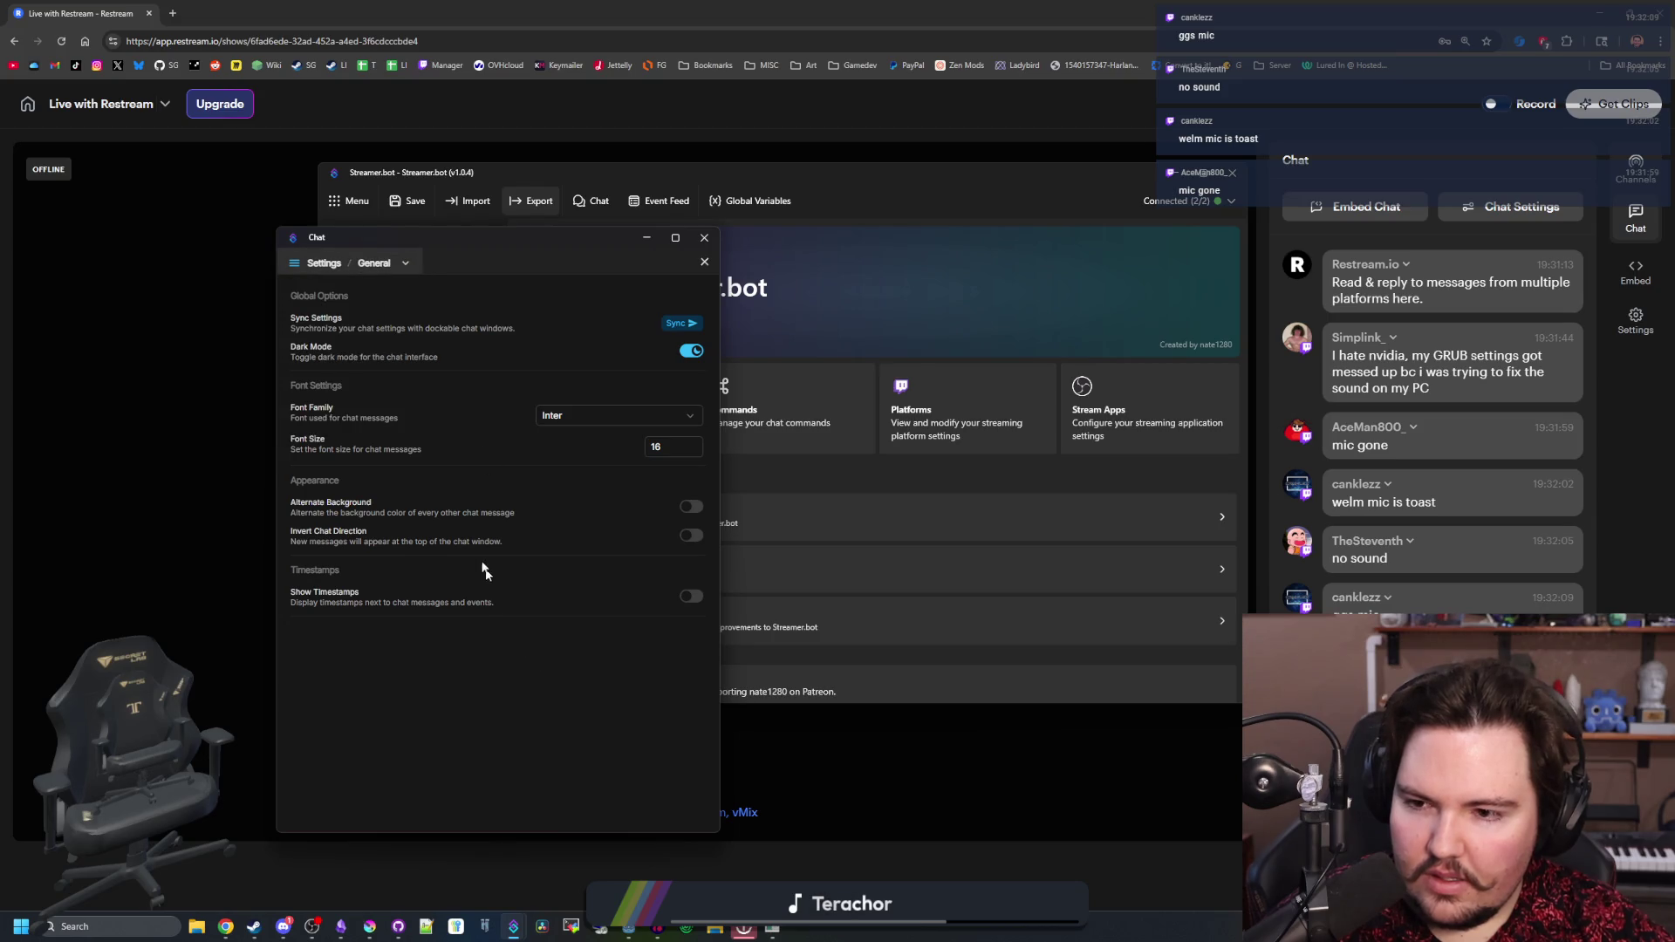
- Leave the settings, scroll back through earlier chat messages, then close the chat window
key("Escape")
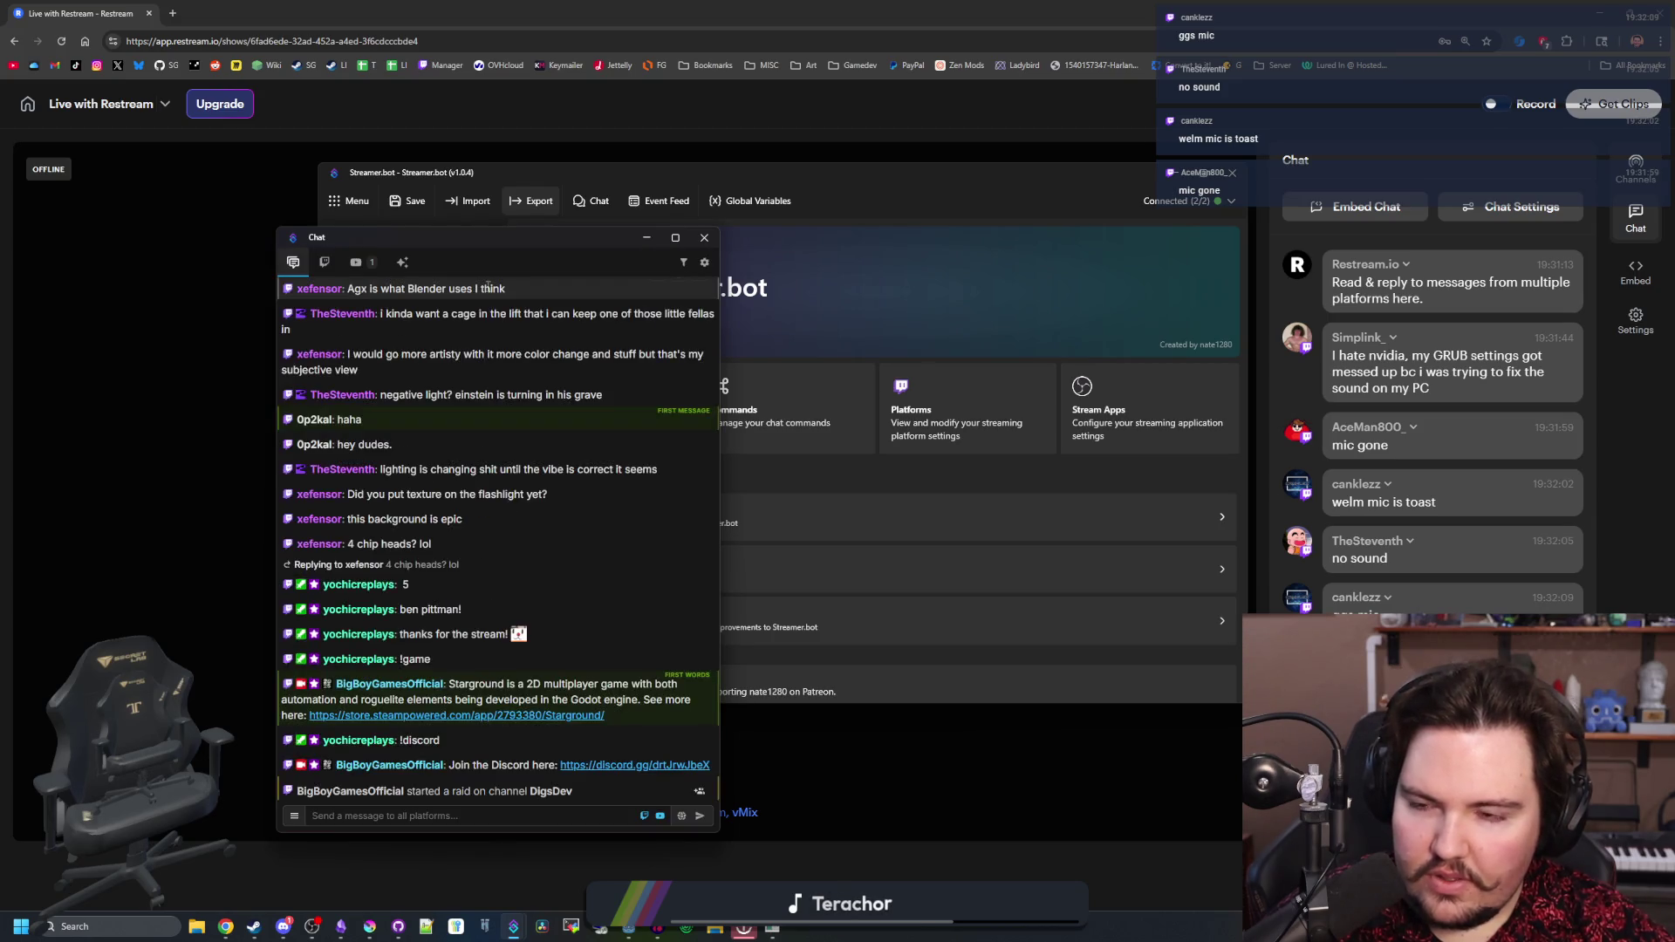
scroll(384, 321, "up", 3)
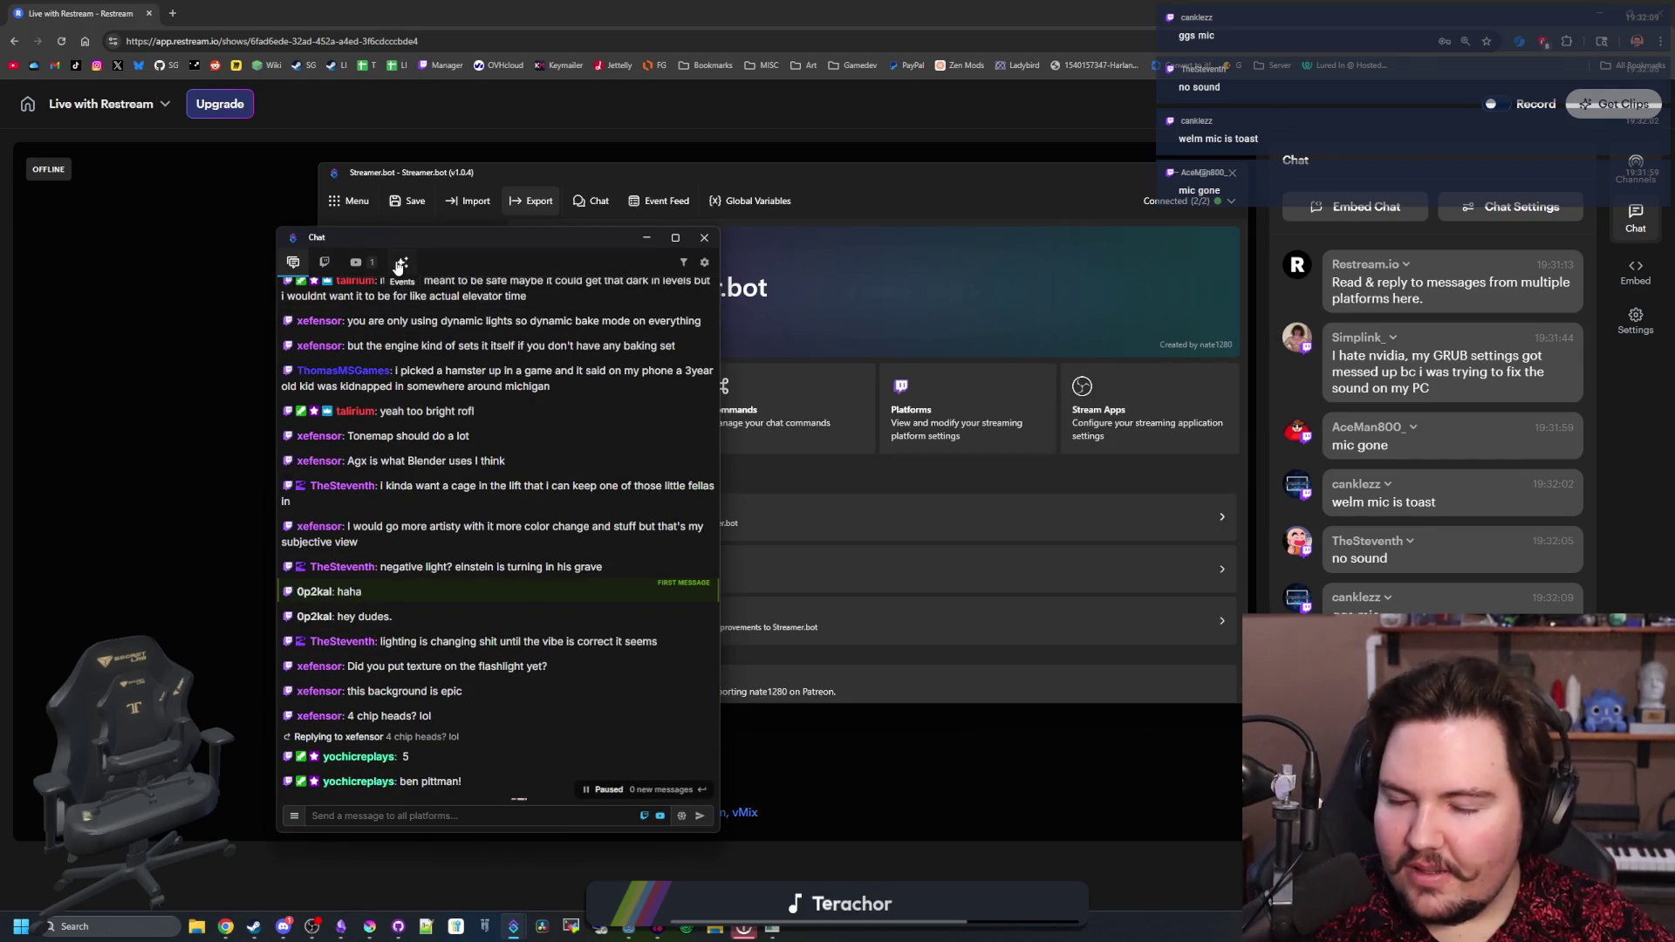
key("alt+Tab")
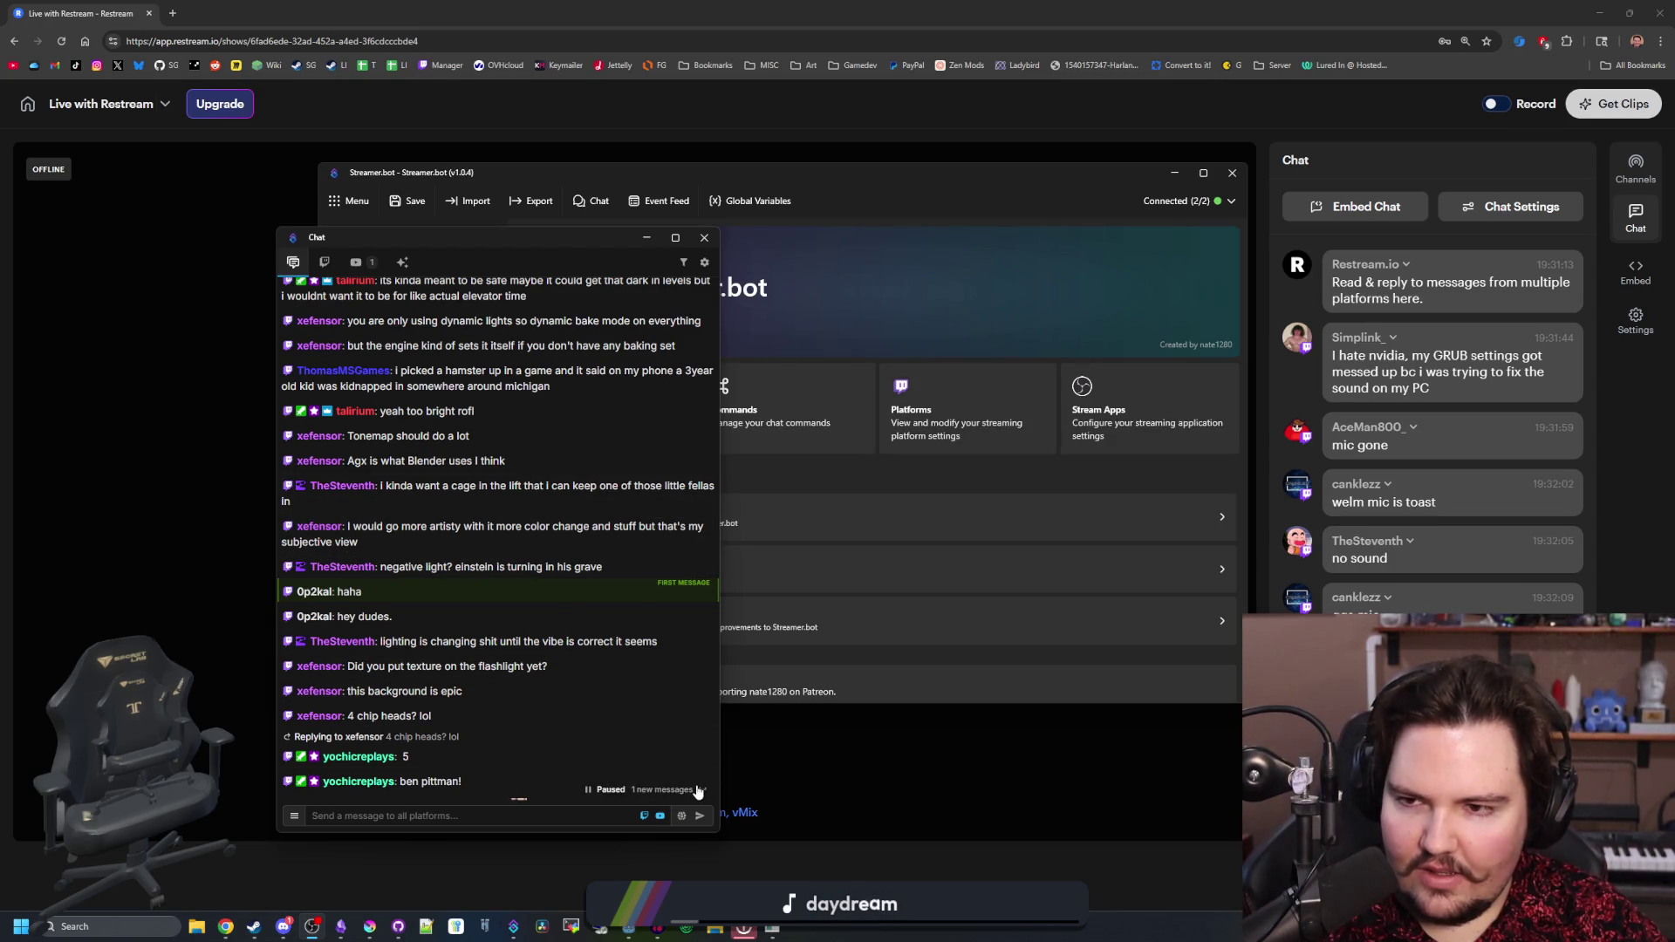
left_click(704, 237)
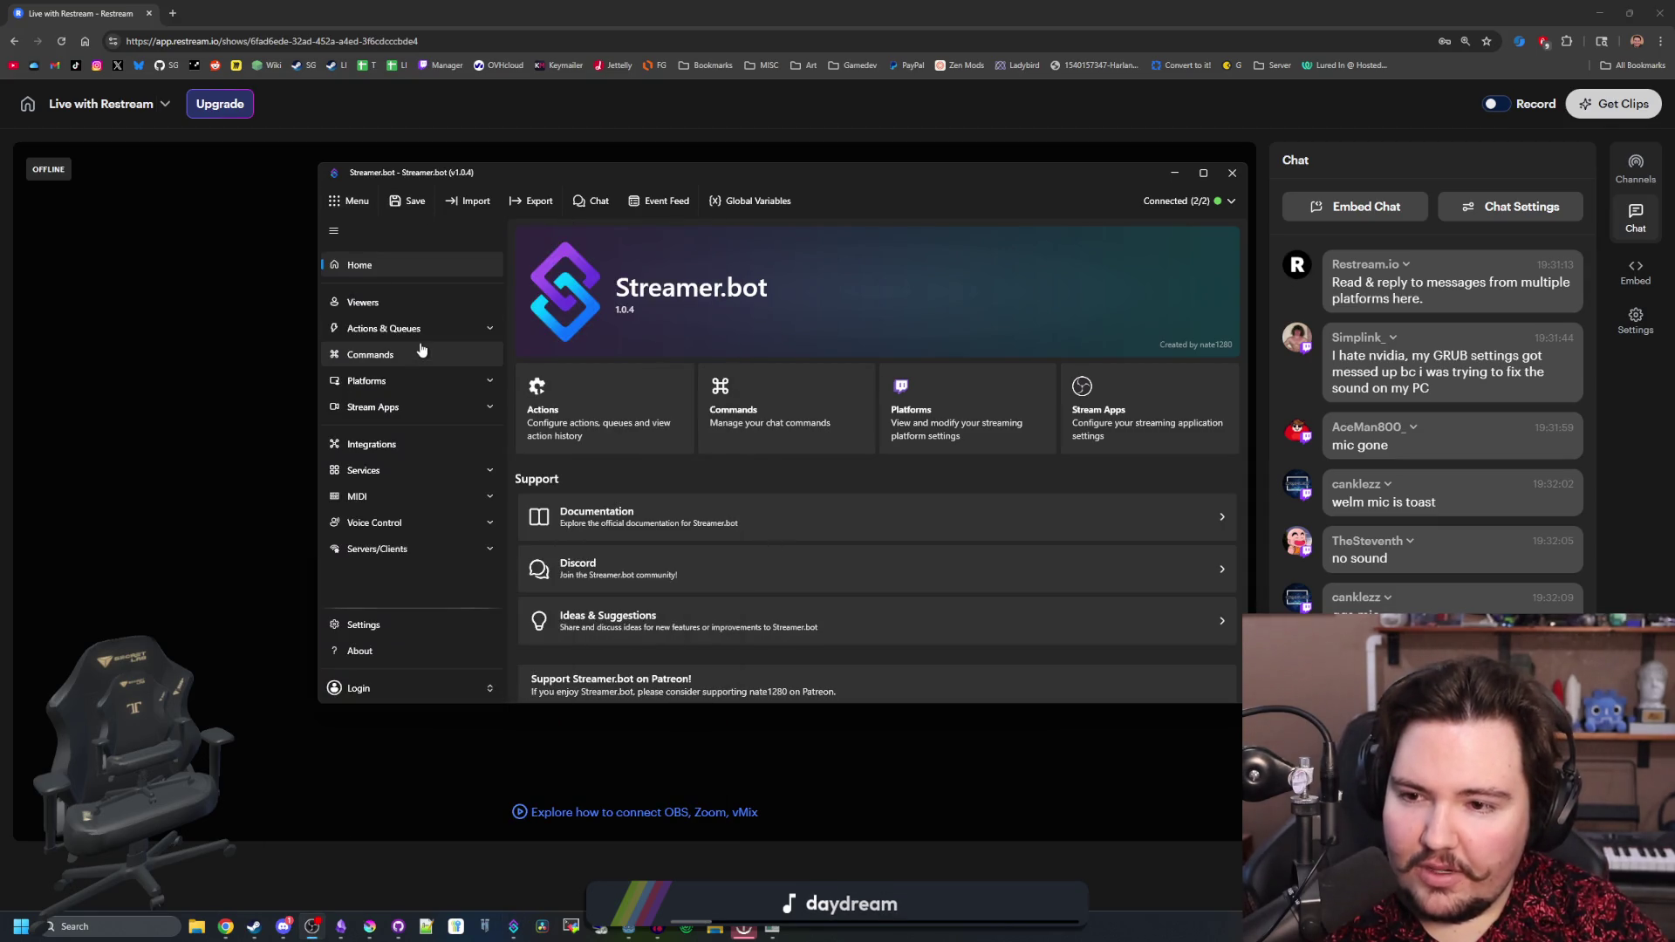
left_click(428, 446)
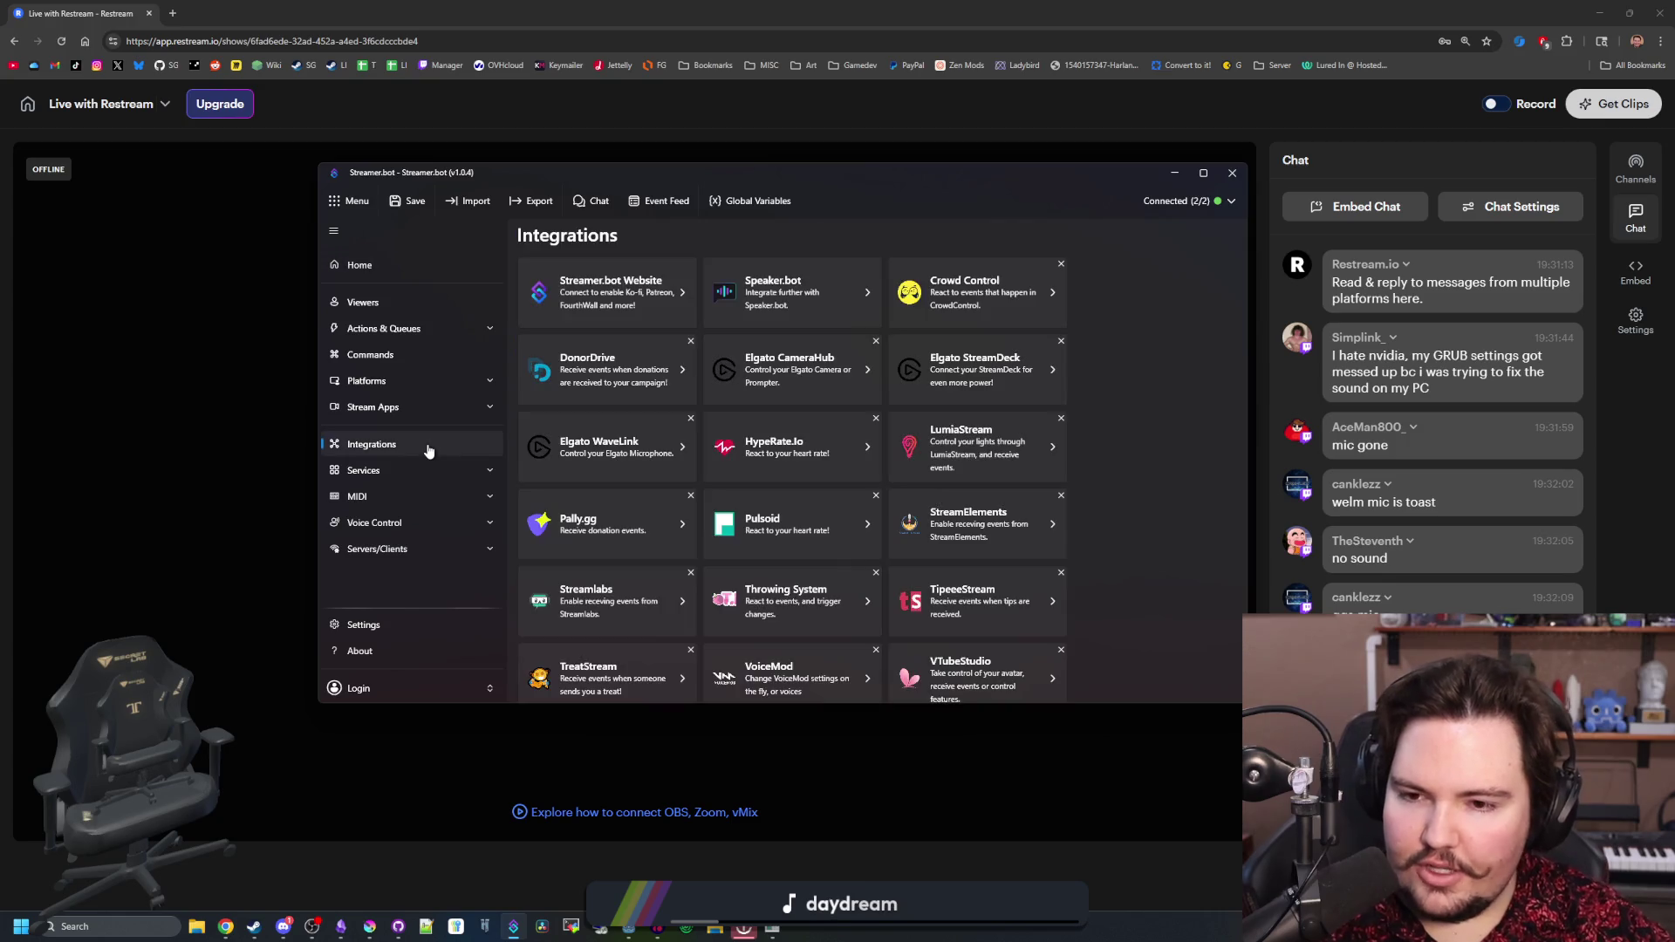
scroll(625, 485, "down", 1)
left_click(389, 482)
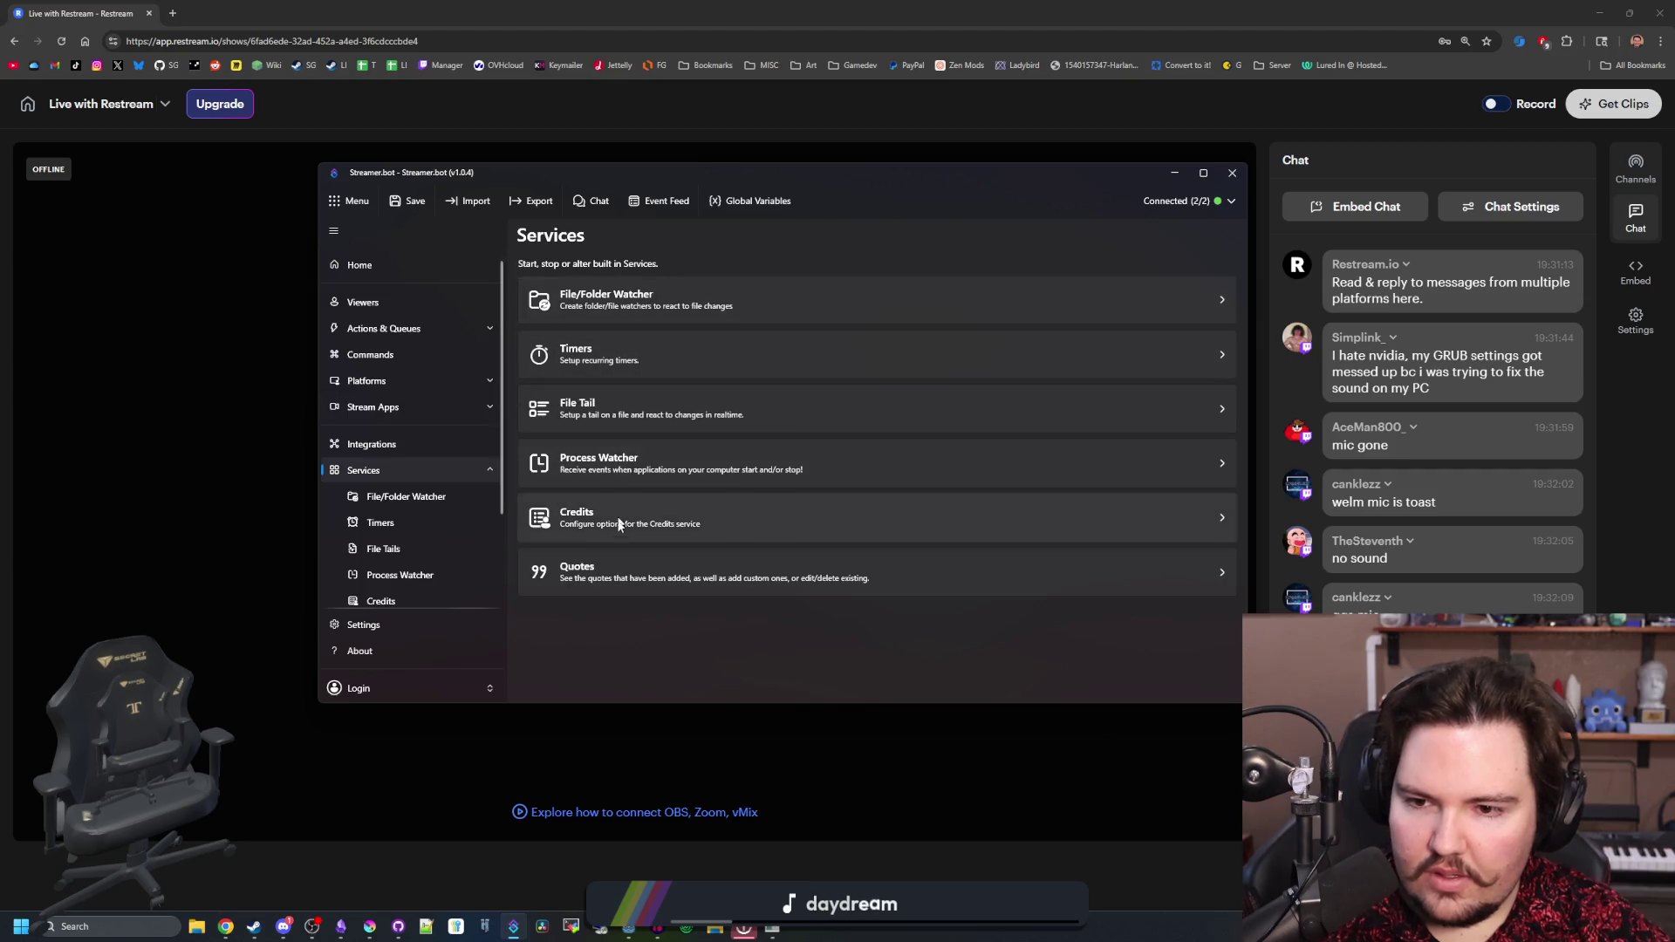
scroll(411, 532, "down", 3)
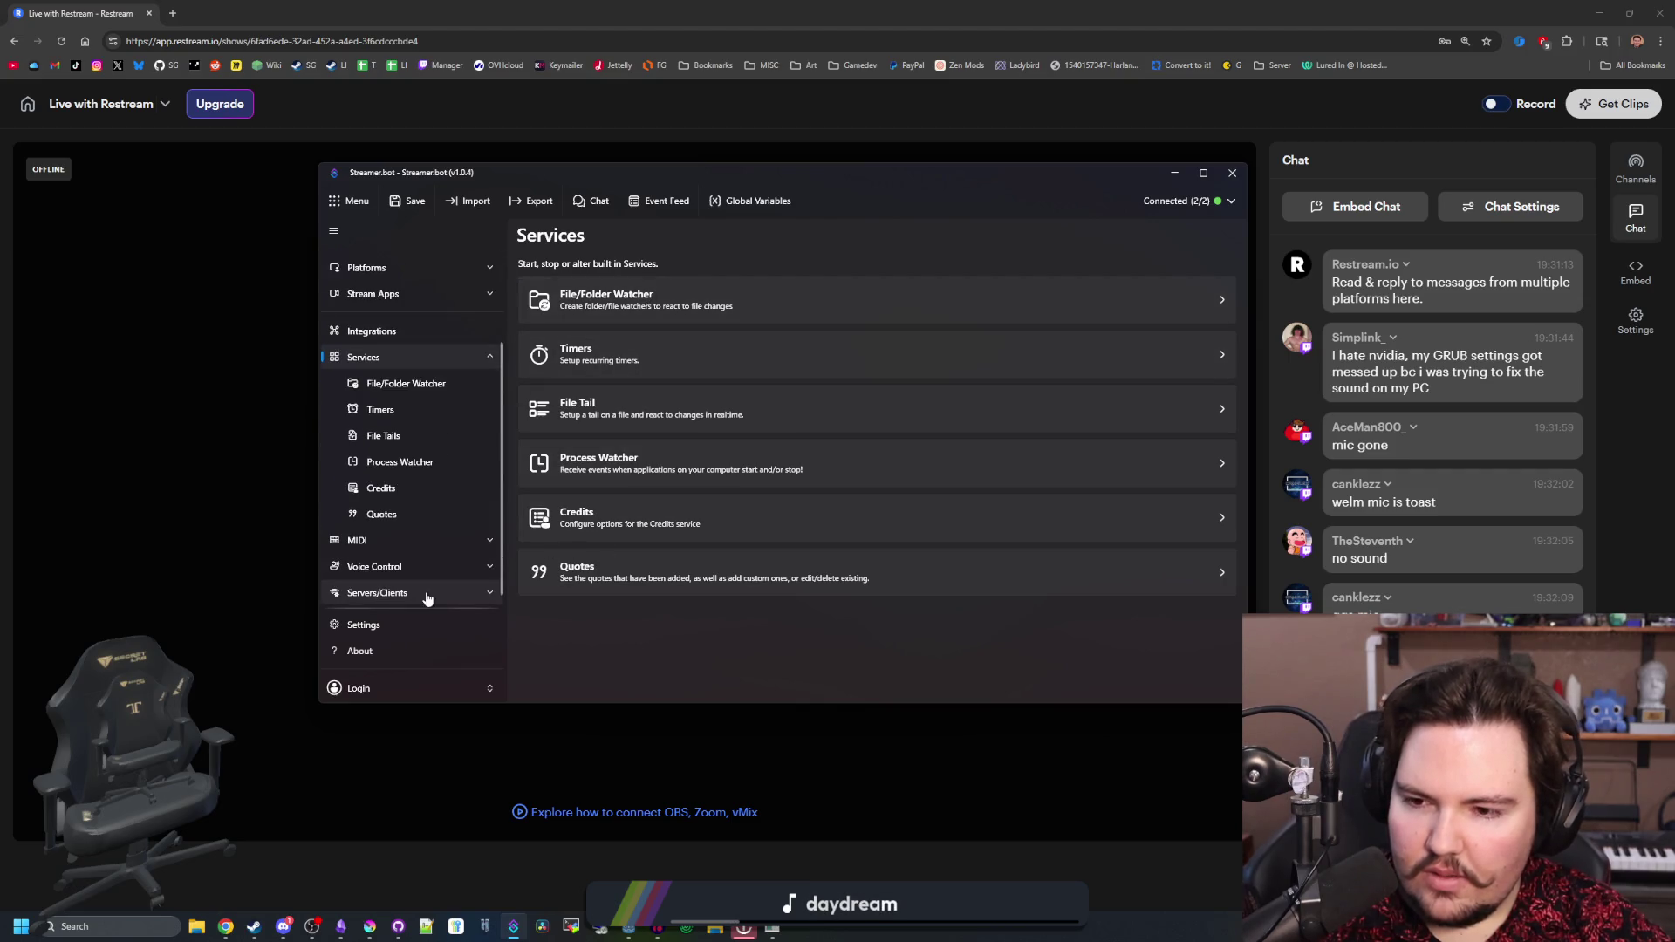
scroll(411, 624, "up", 3)
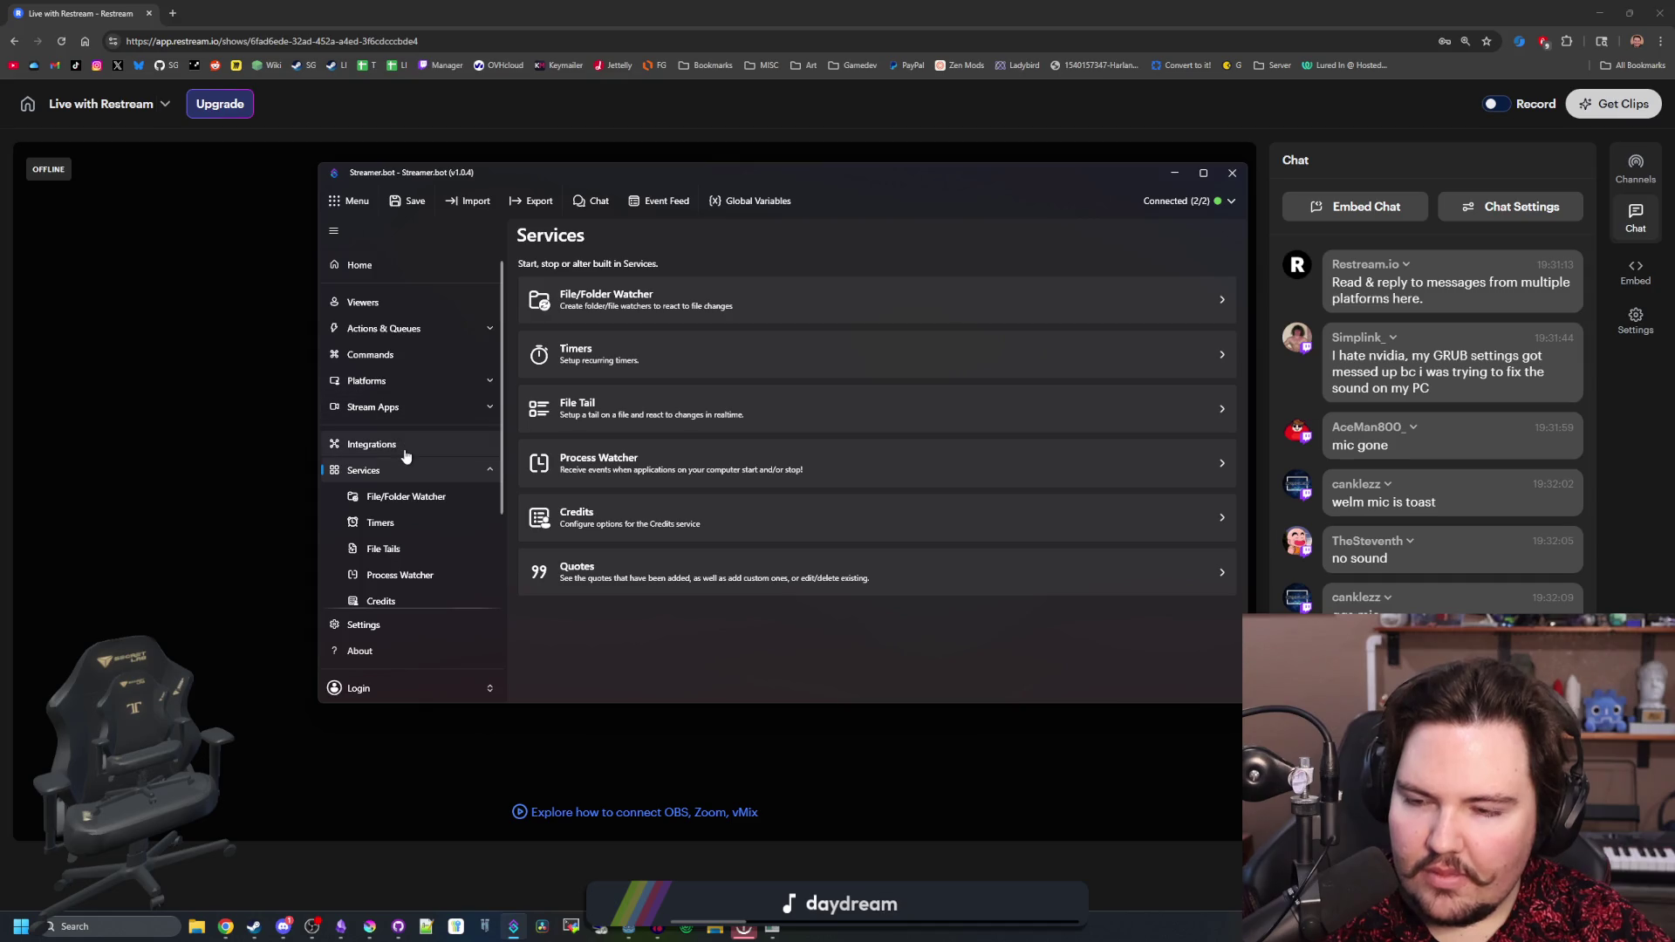
left_click(410, 407)
left_click(411, 433)
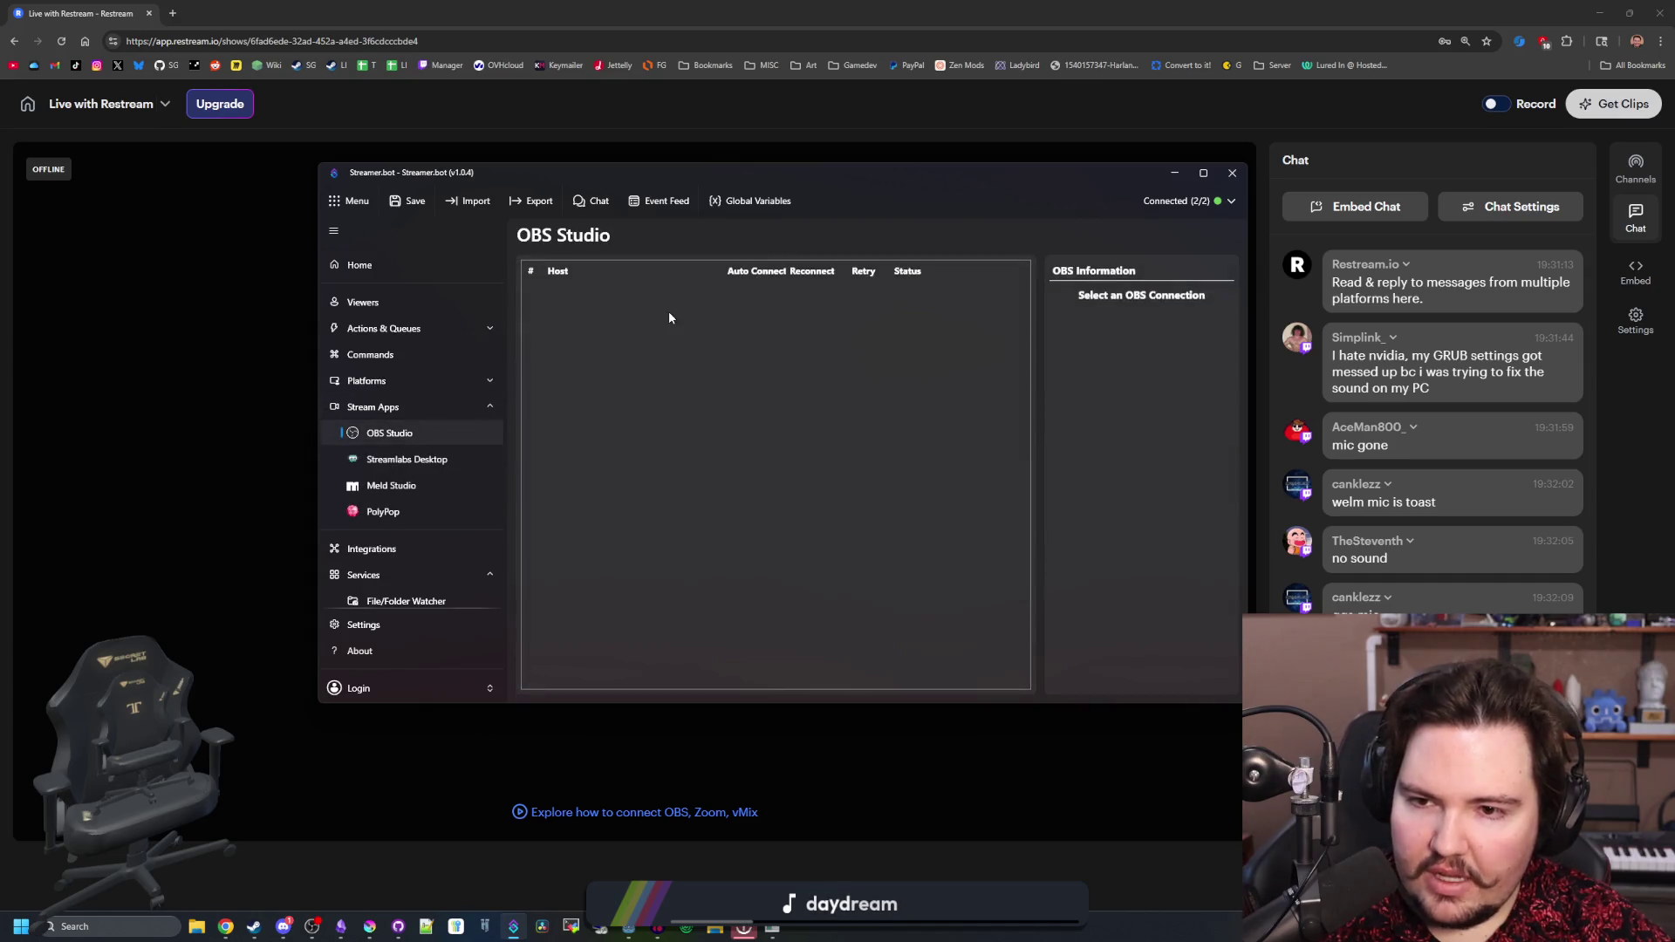
left_click(384, 407)
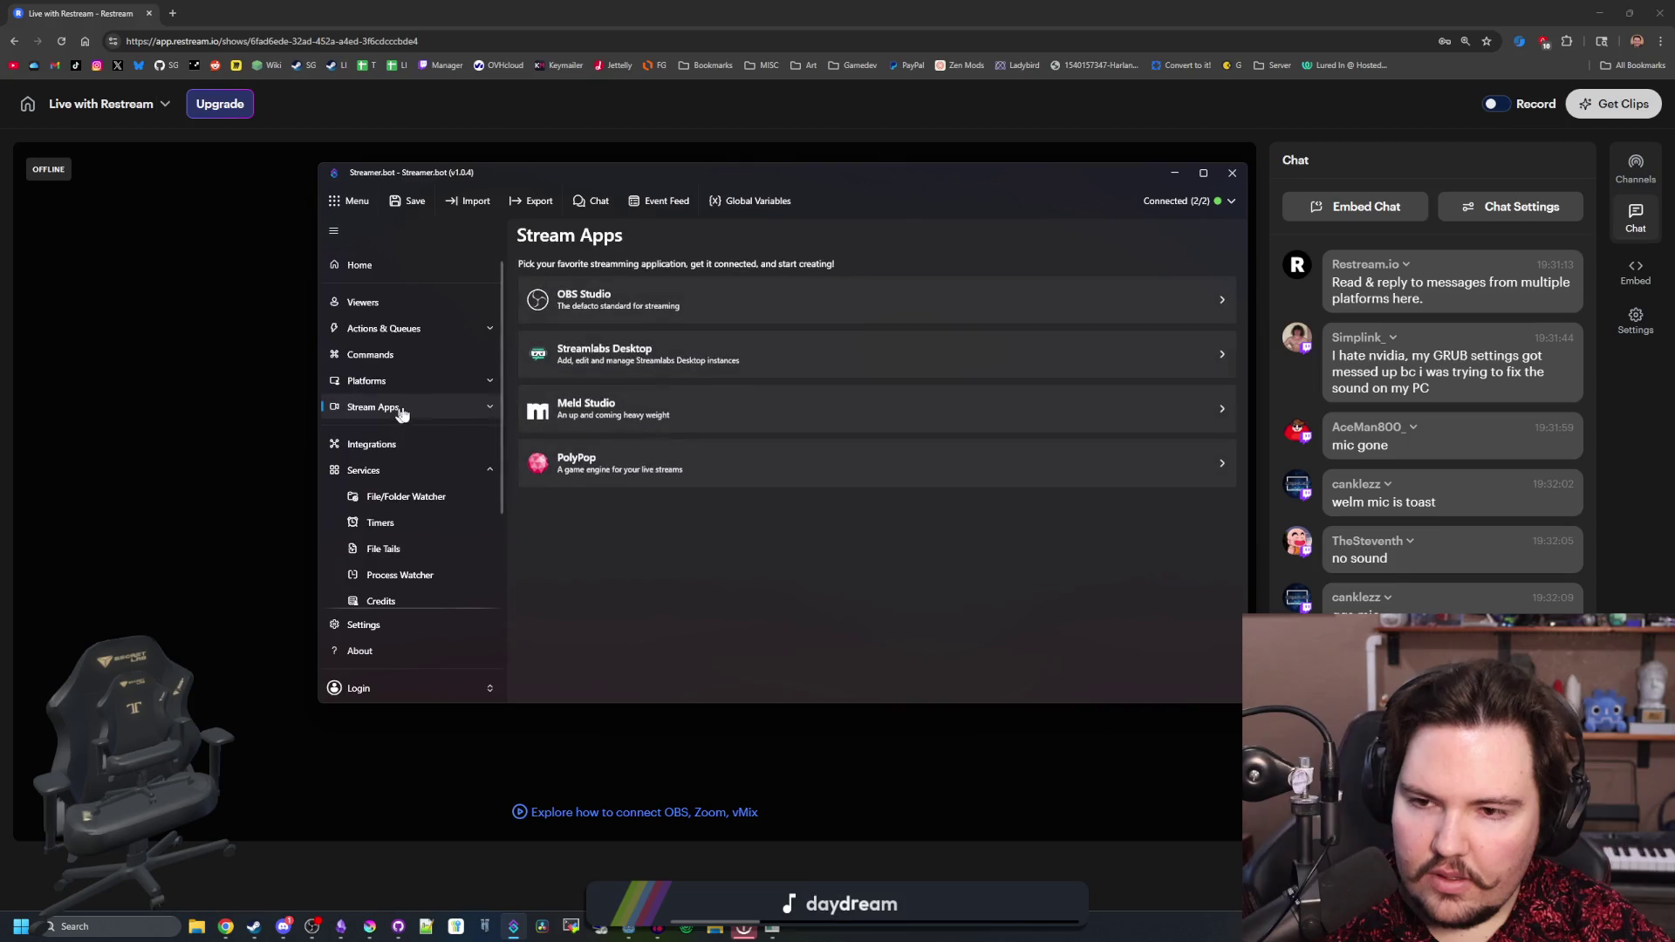
left_click(656, 307)
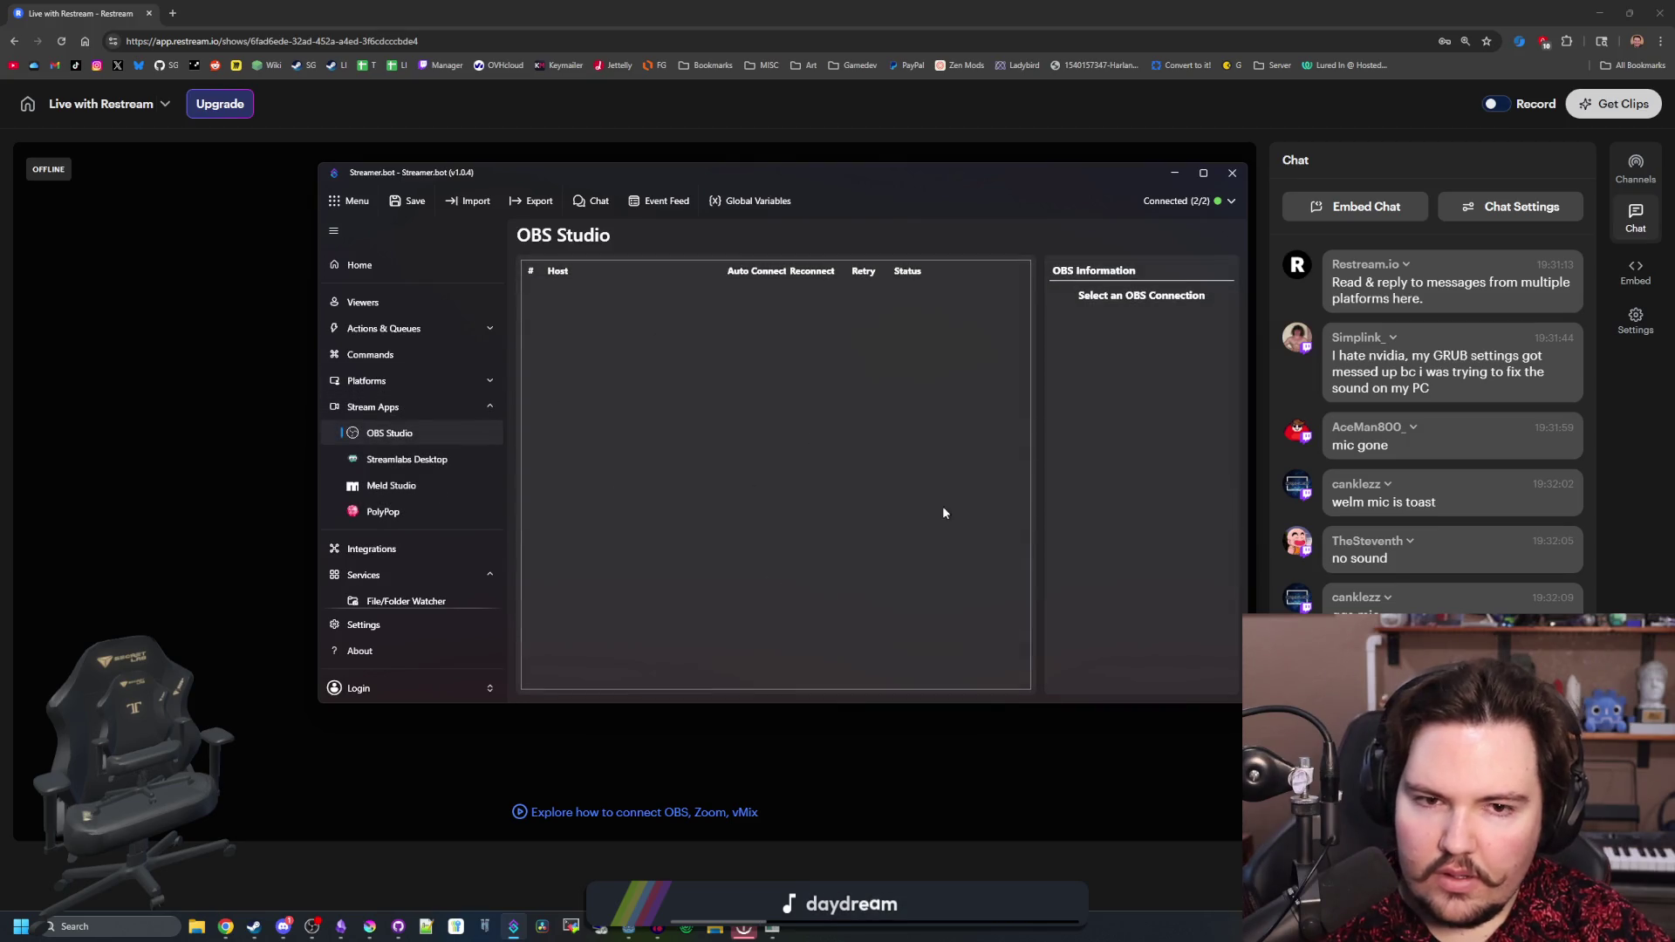
left_click(1225, 204)
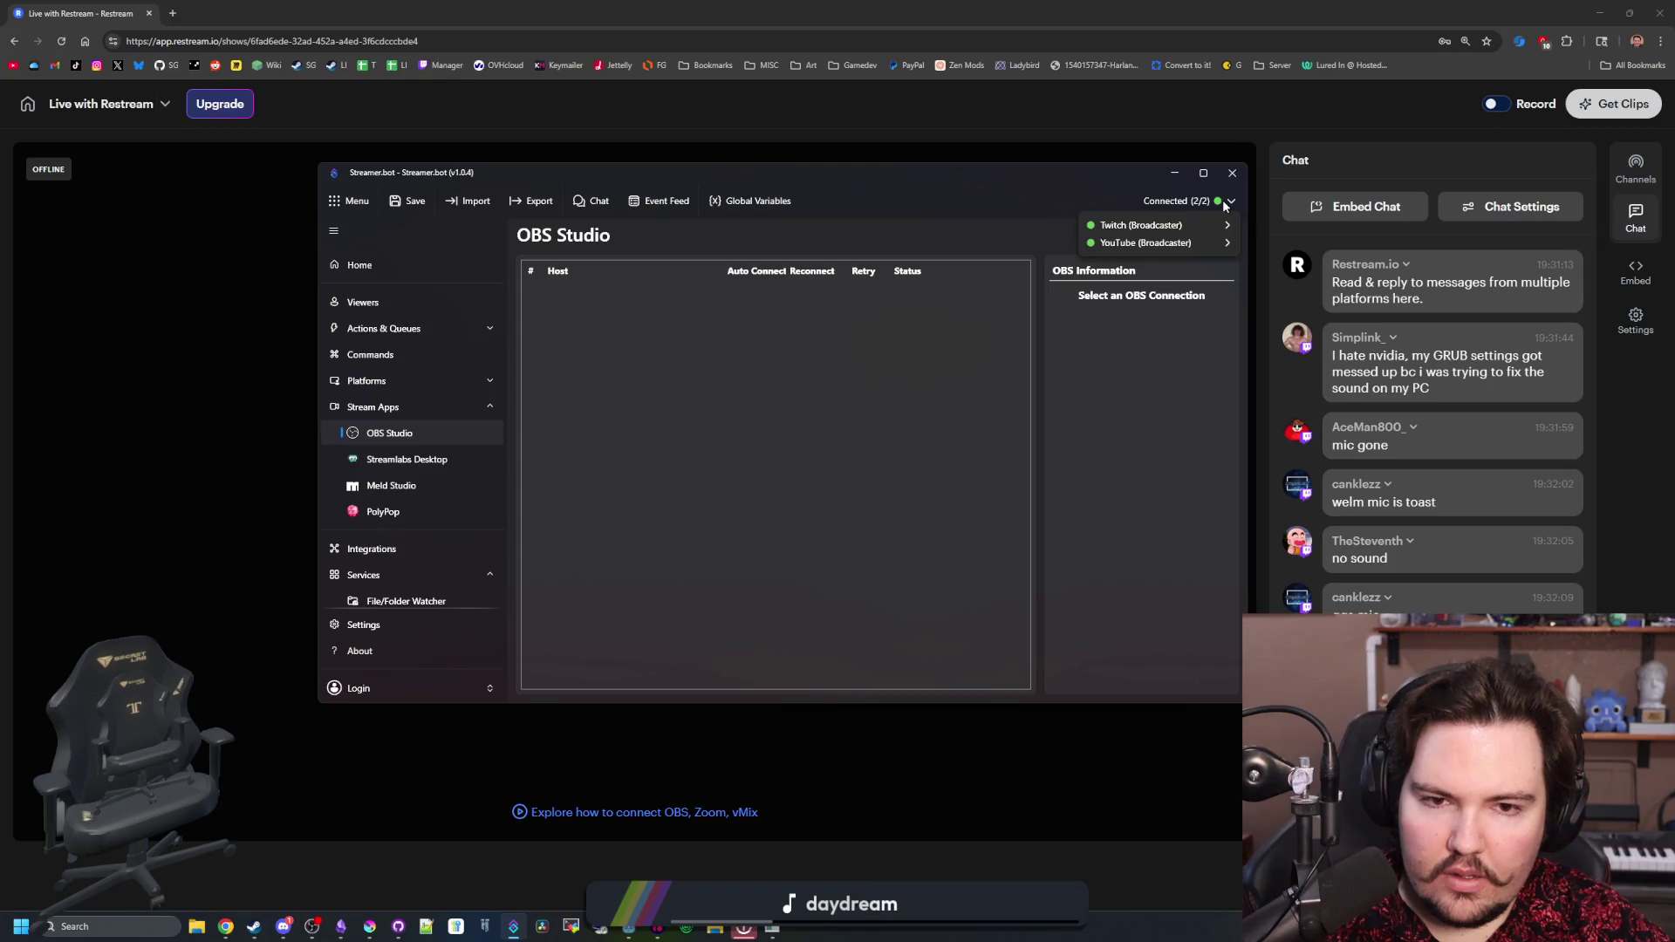
left_click(368, 383)
left_click(394, 330)
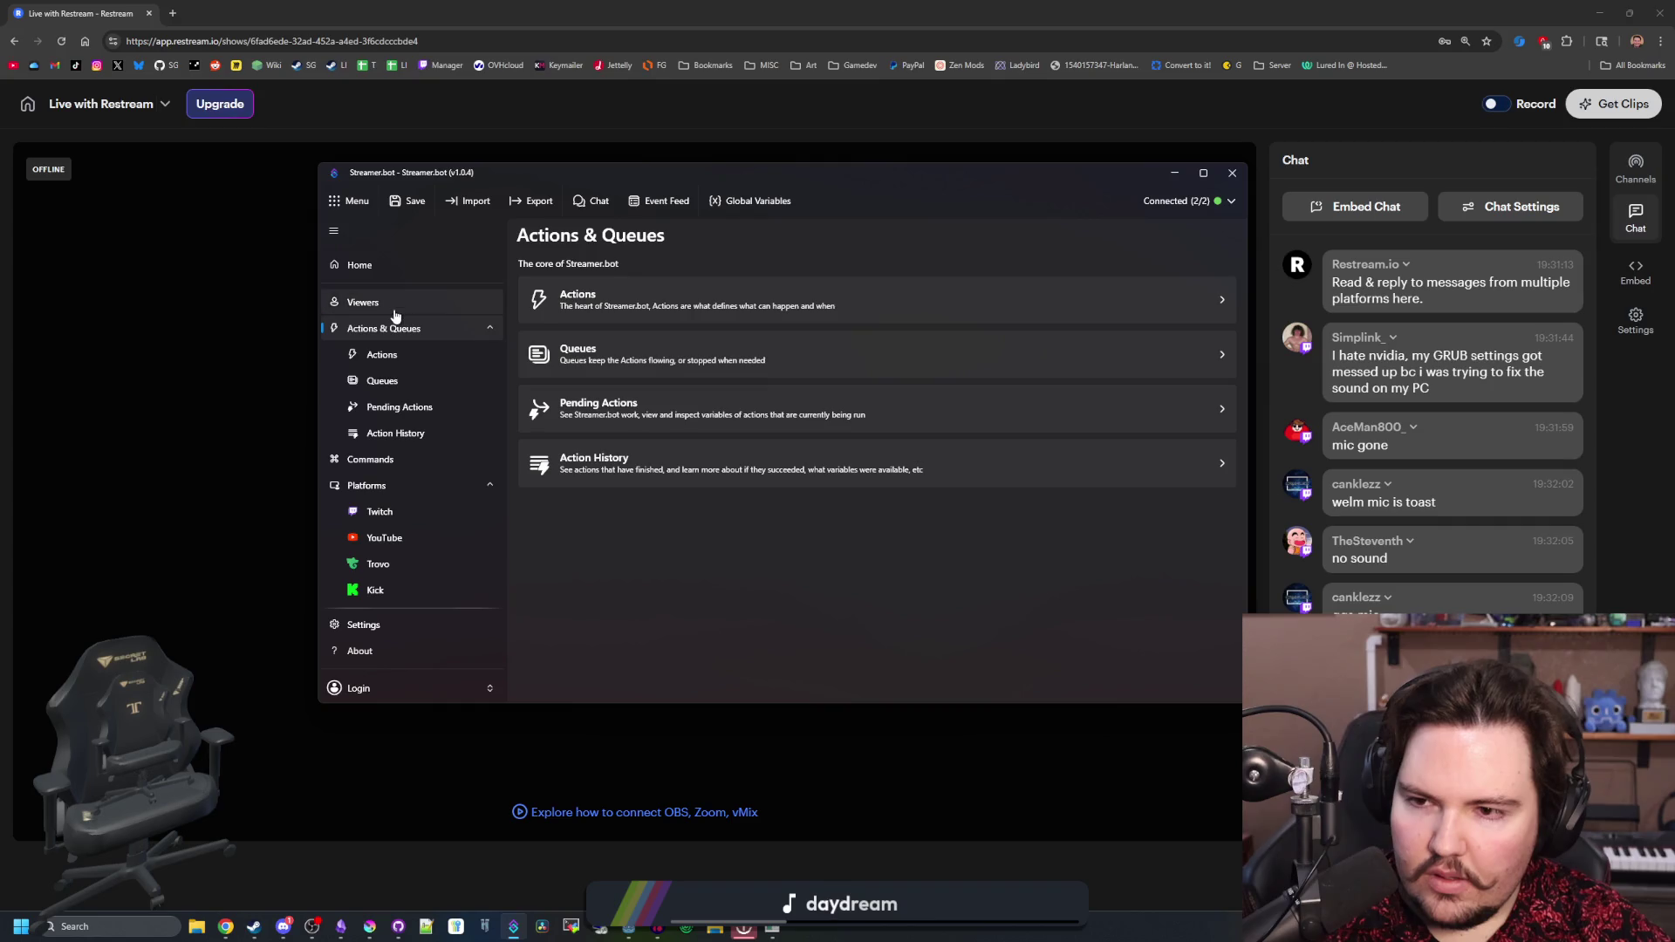
left_click(386, 267)
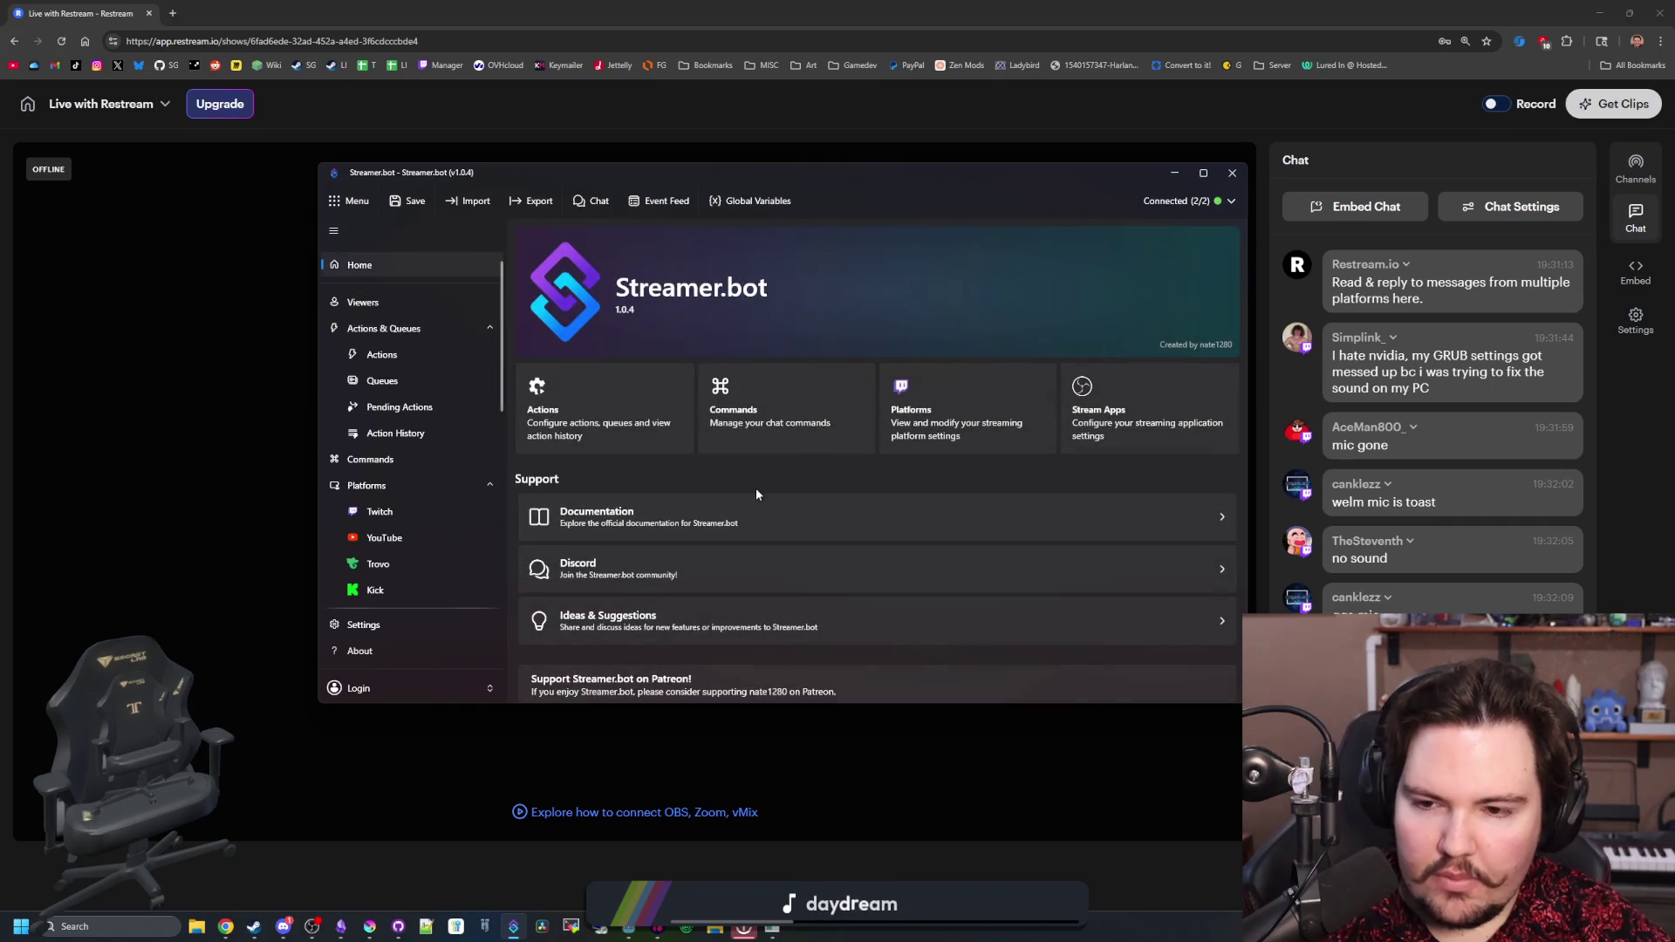
scroll(755, 497, "down", 3)
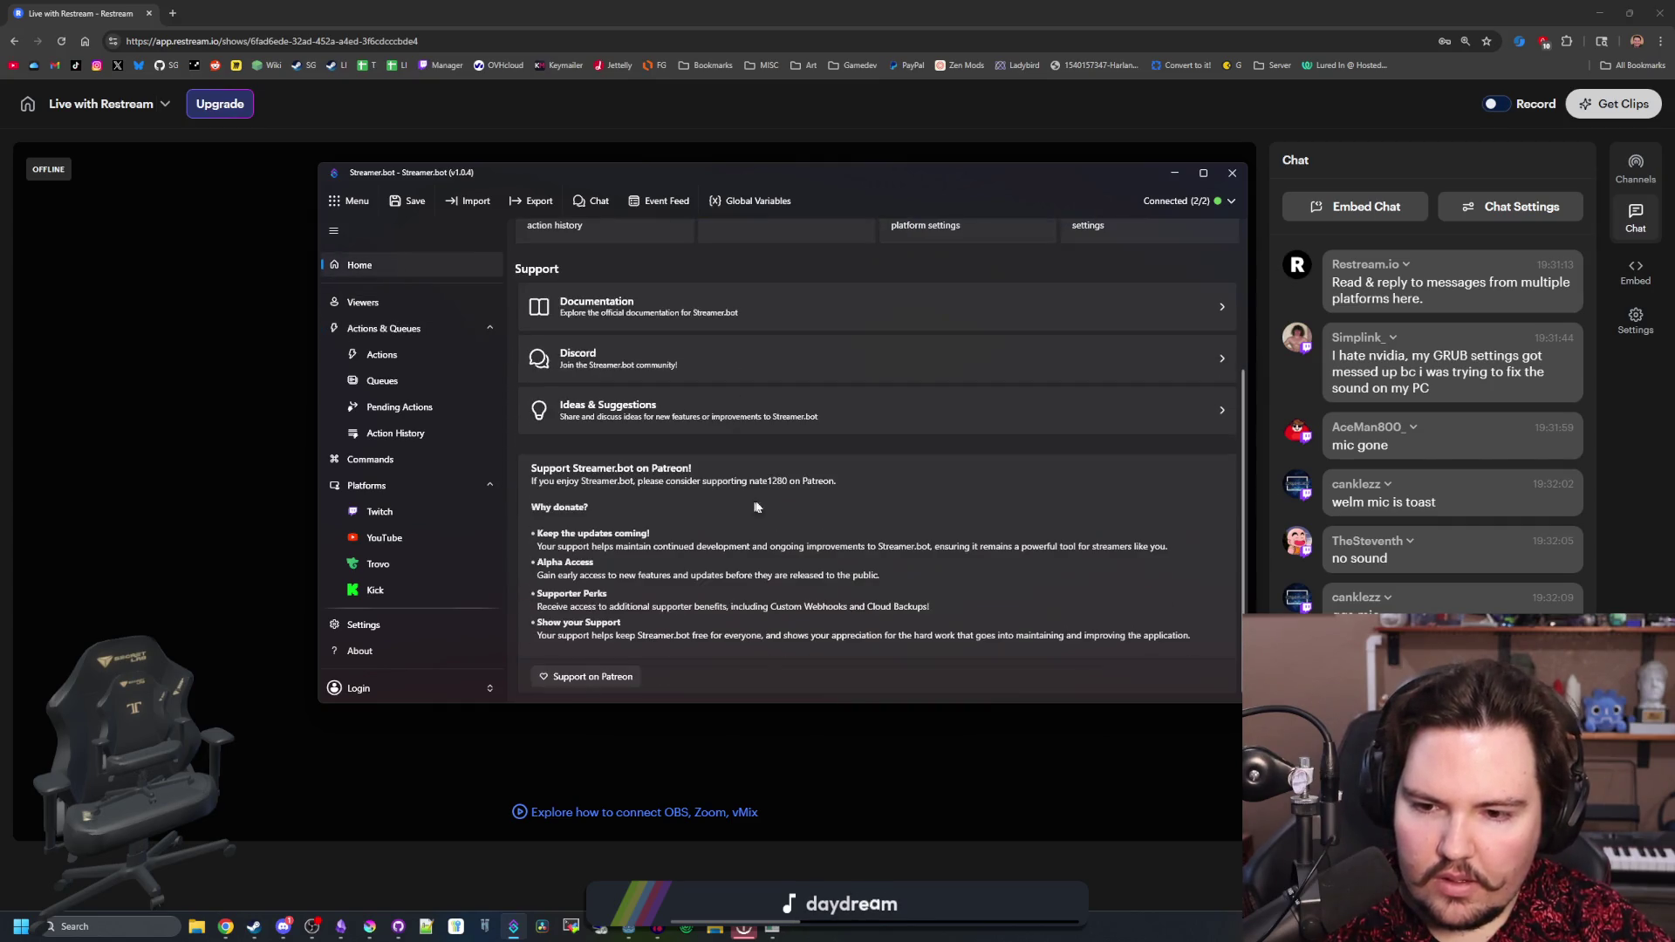
scroll(755, 507, "up", 3)
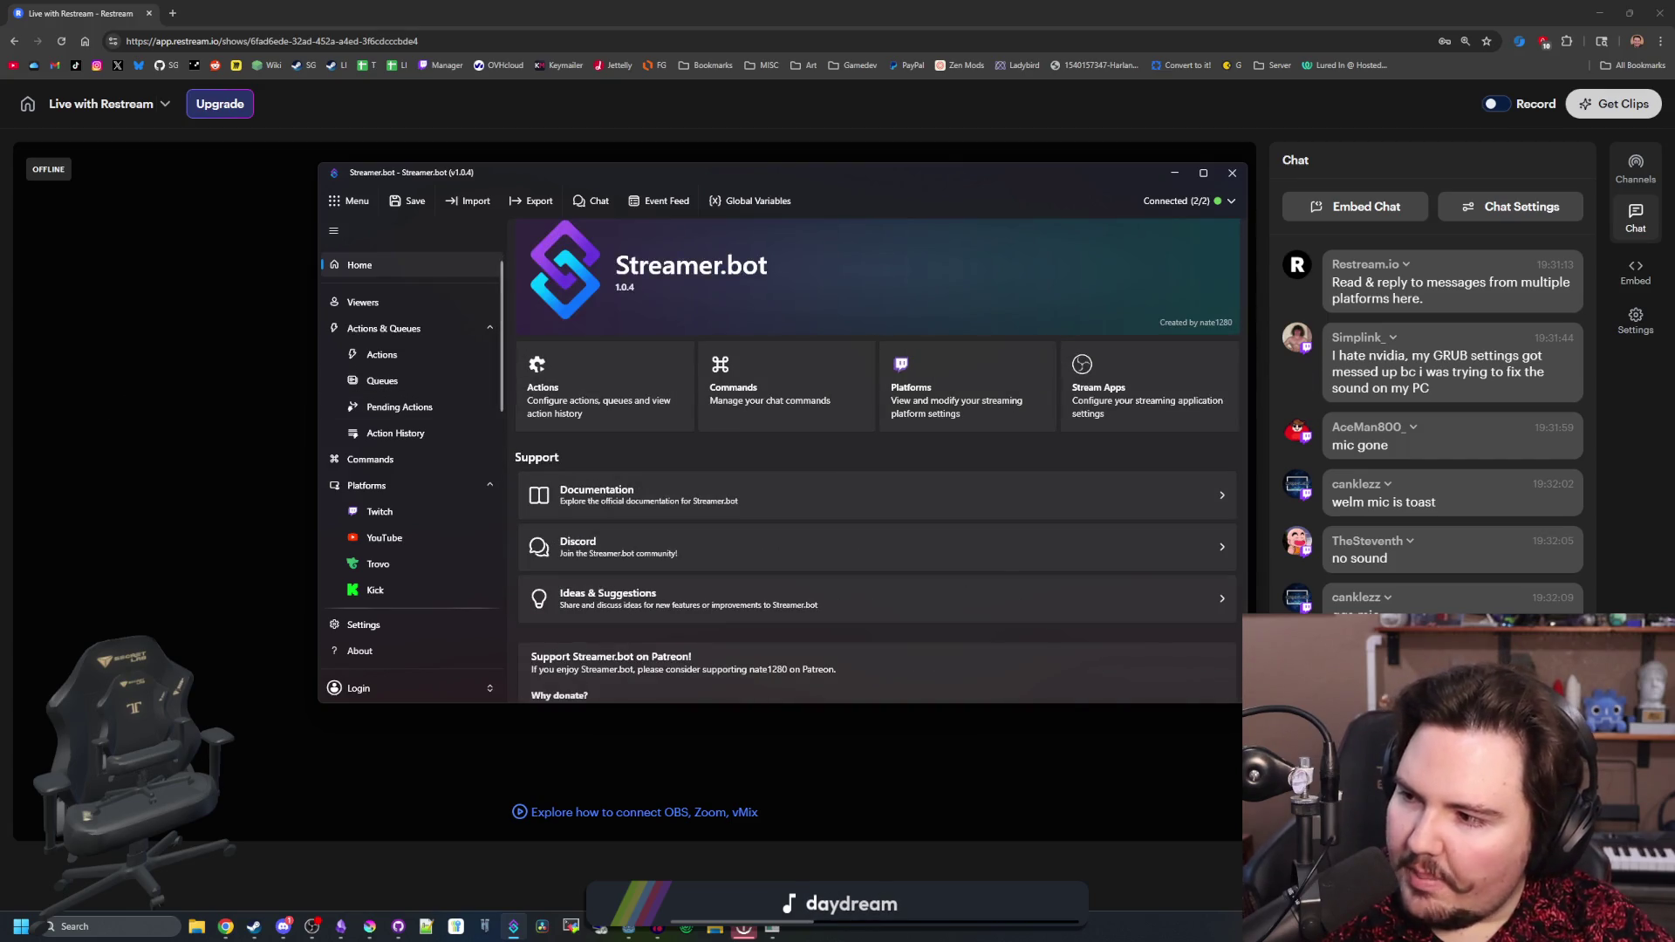
key("alt+Tab")
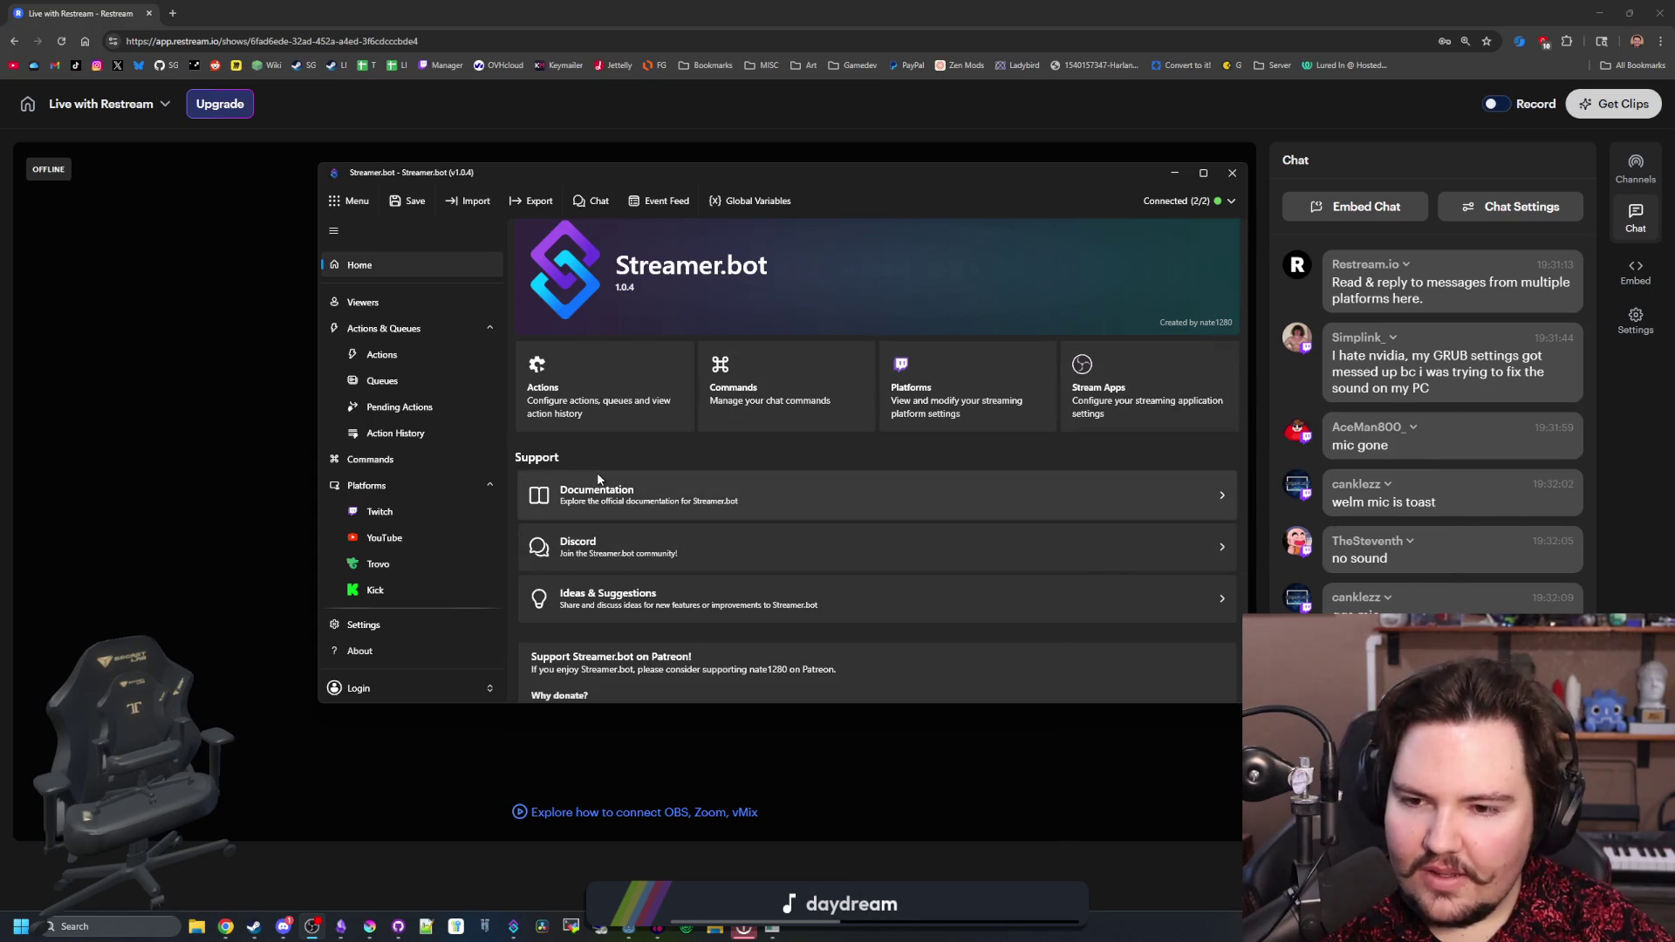
scroll(674, 486, "down", 3)
scroll(673, 481, "up", 3)
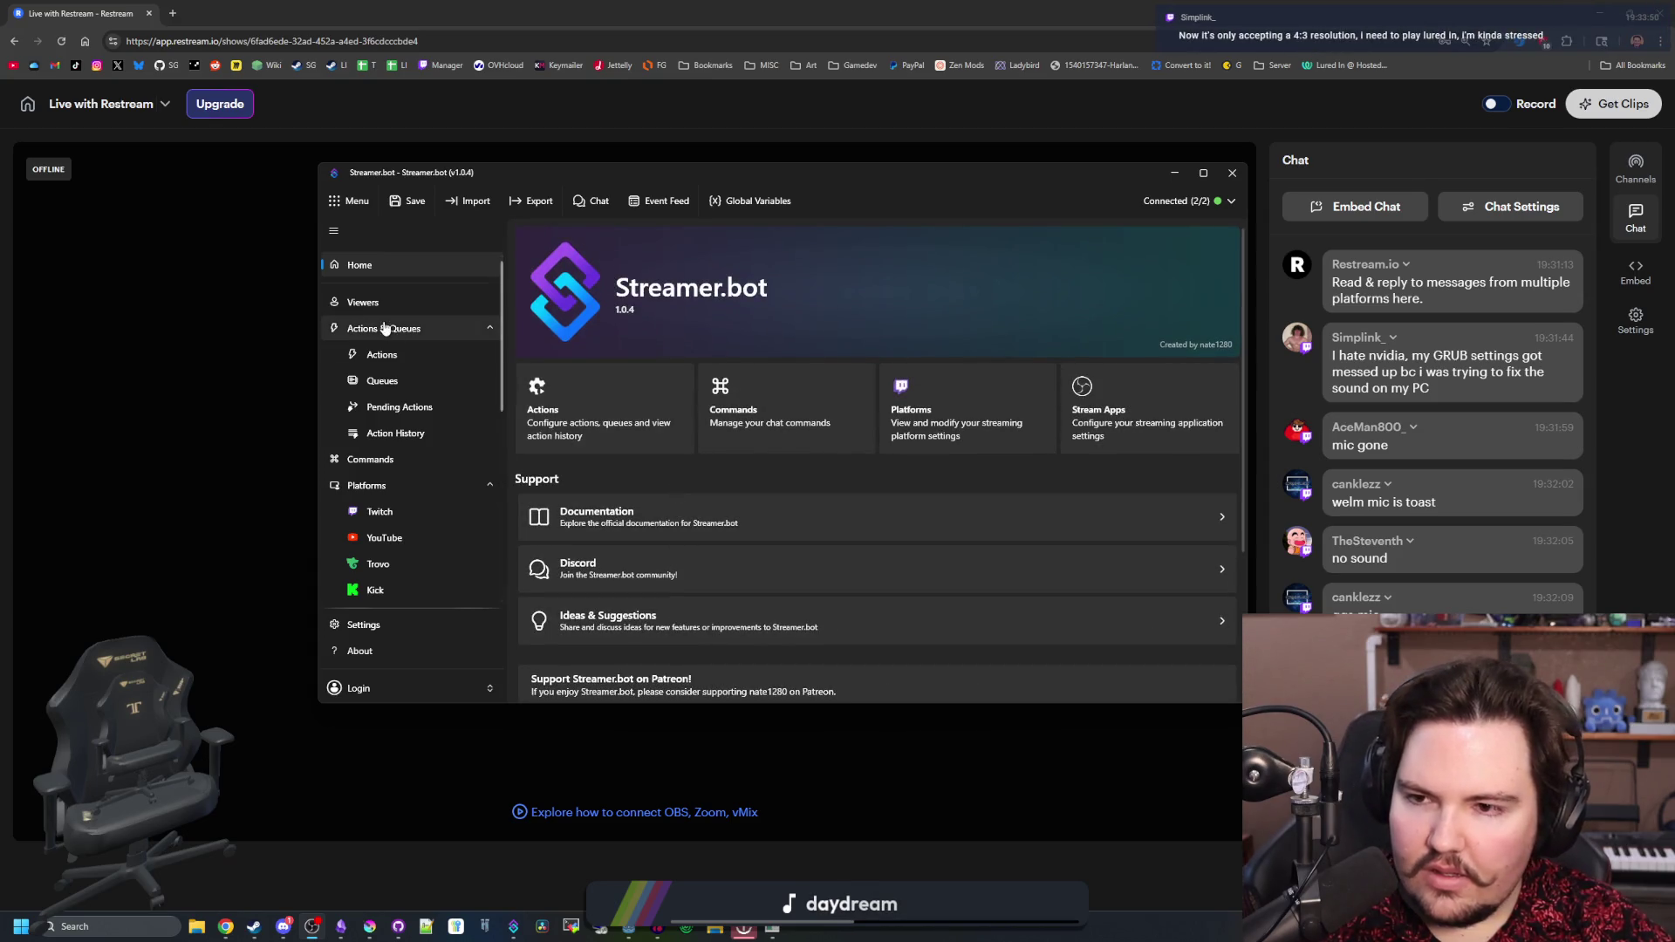
left_click(598, 202)
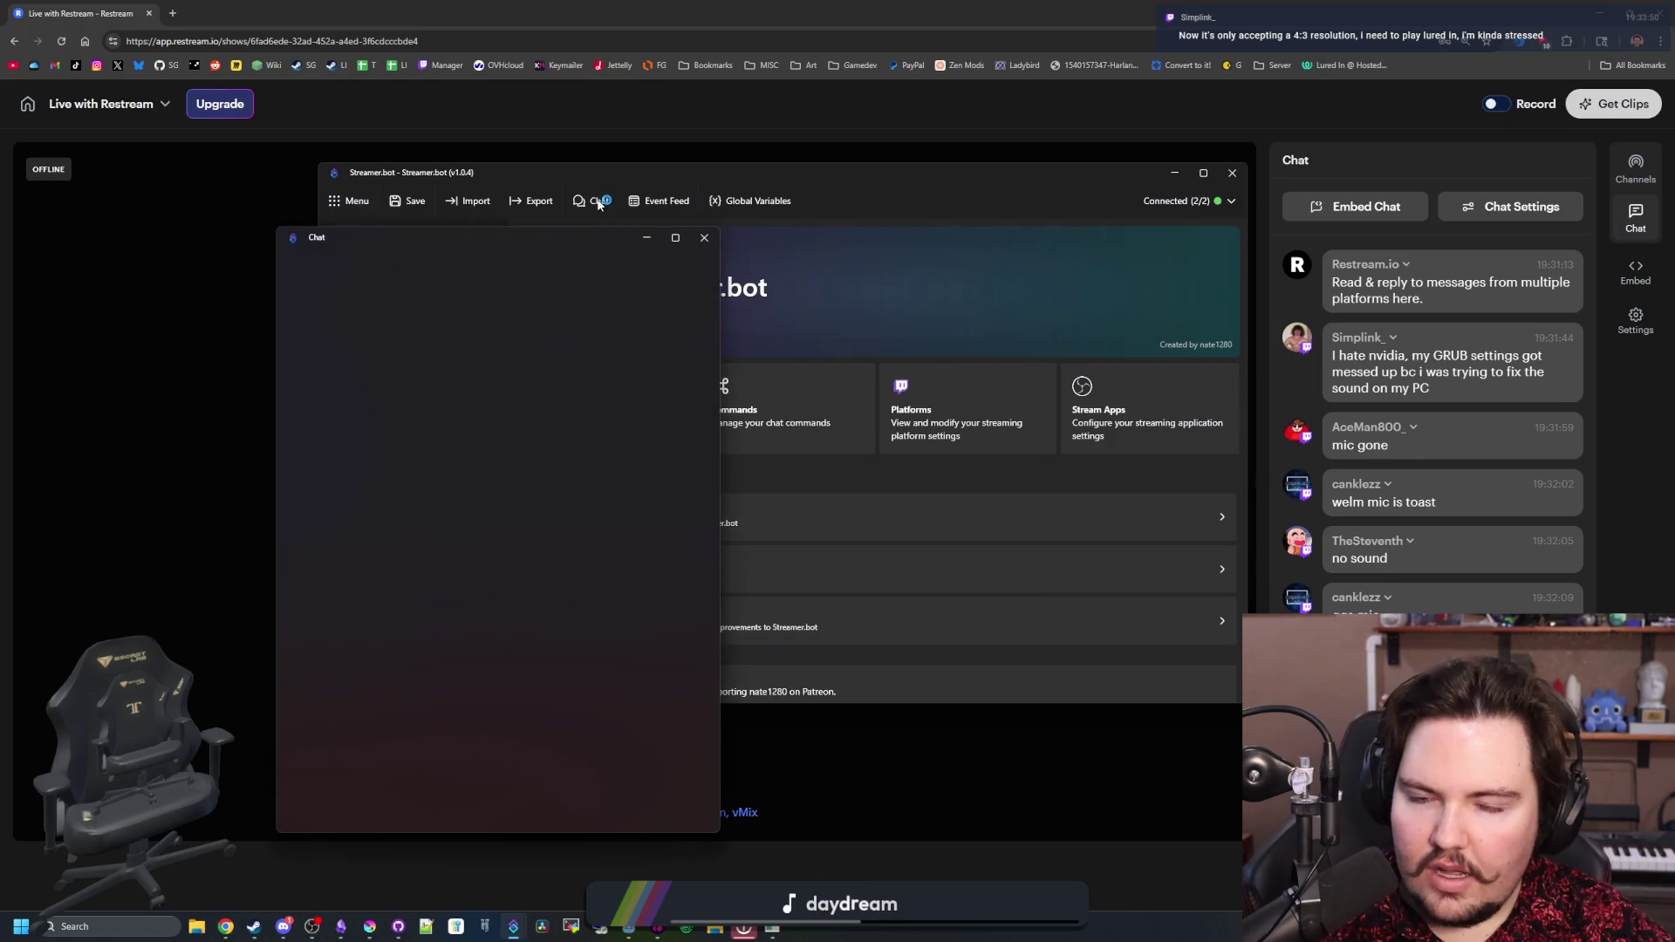
- Move the chat window right and switch its settings to Overlay, showing WebSocket 127.0.0.1:8080
mouse_move(563, 243)
left_mouse_down()
mouse_move(747, 223)
mouse_move(871, 250)
left_mouse_up()
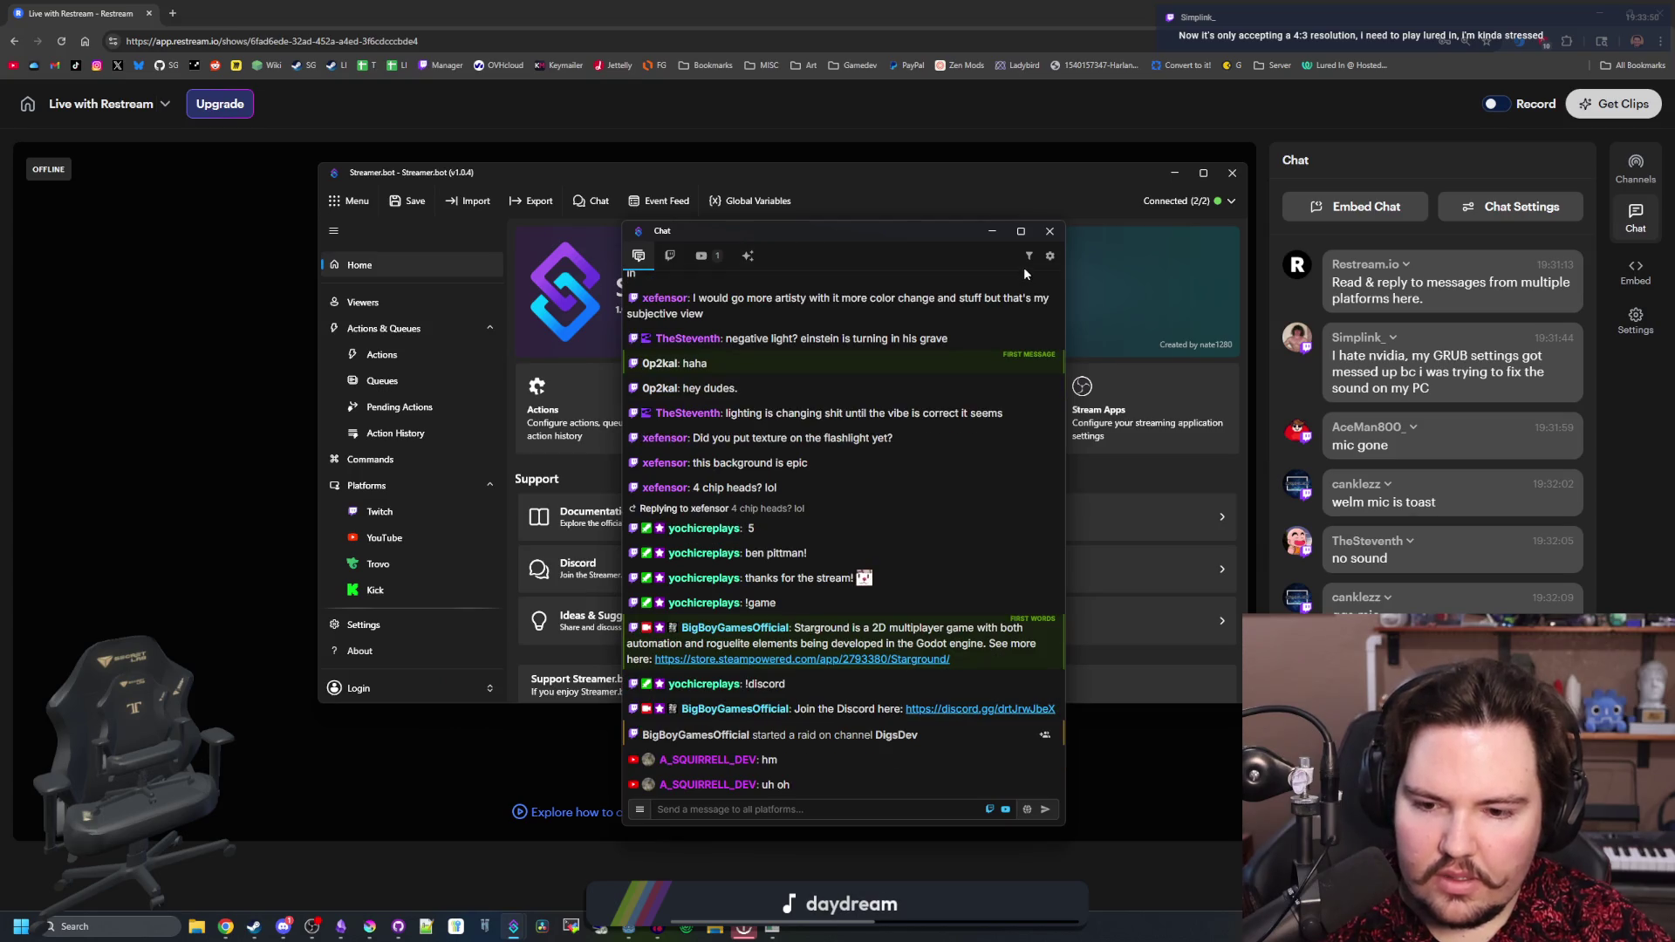
left_click(1050, 257)
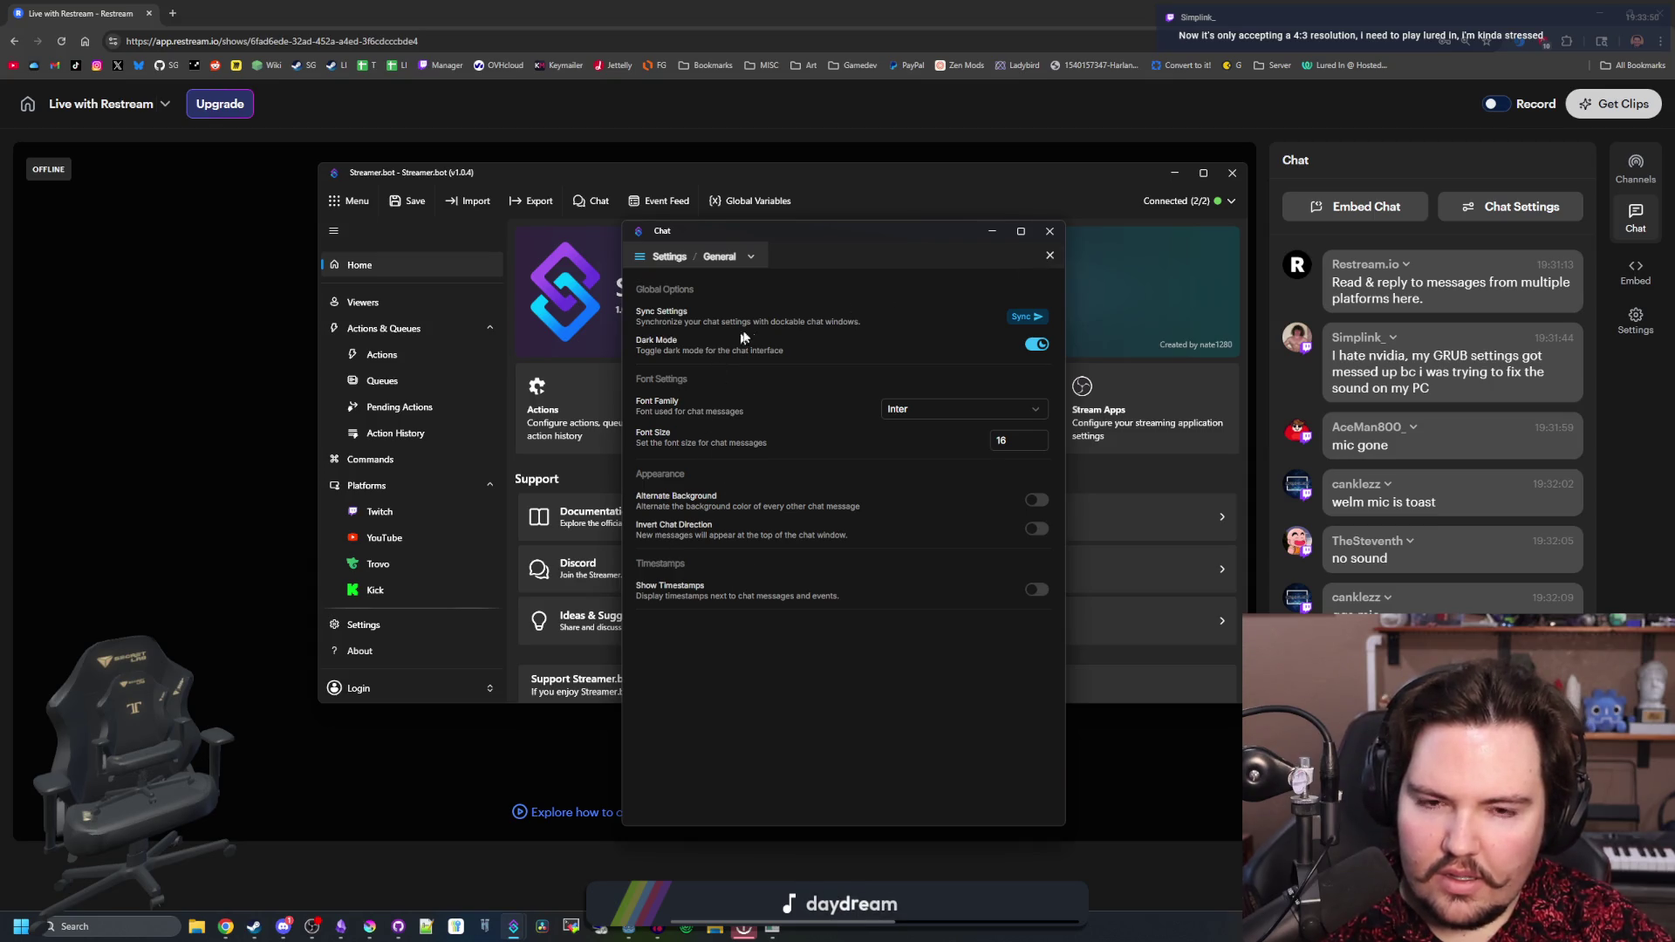
left_click(668, 259)
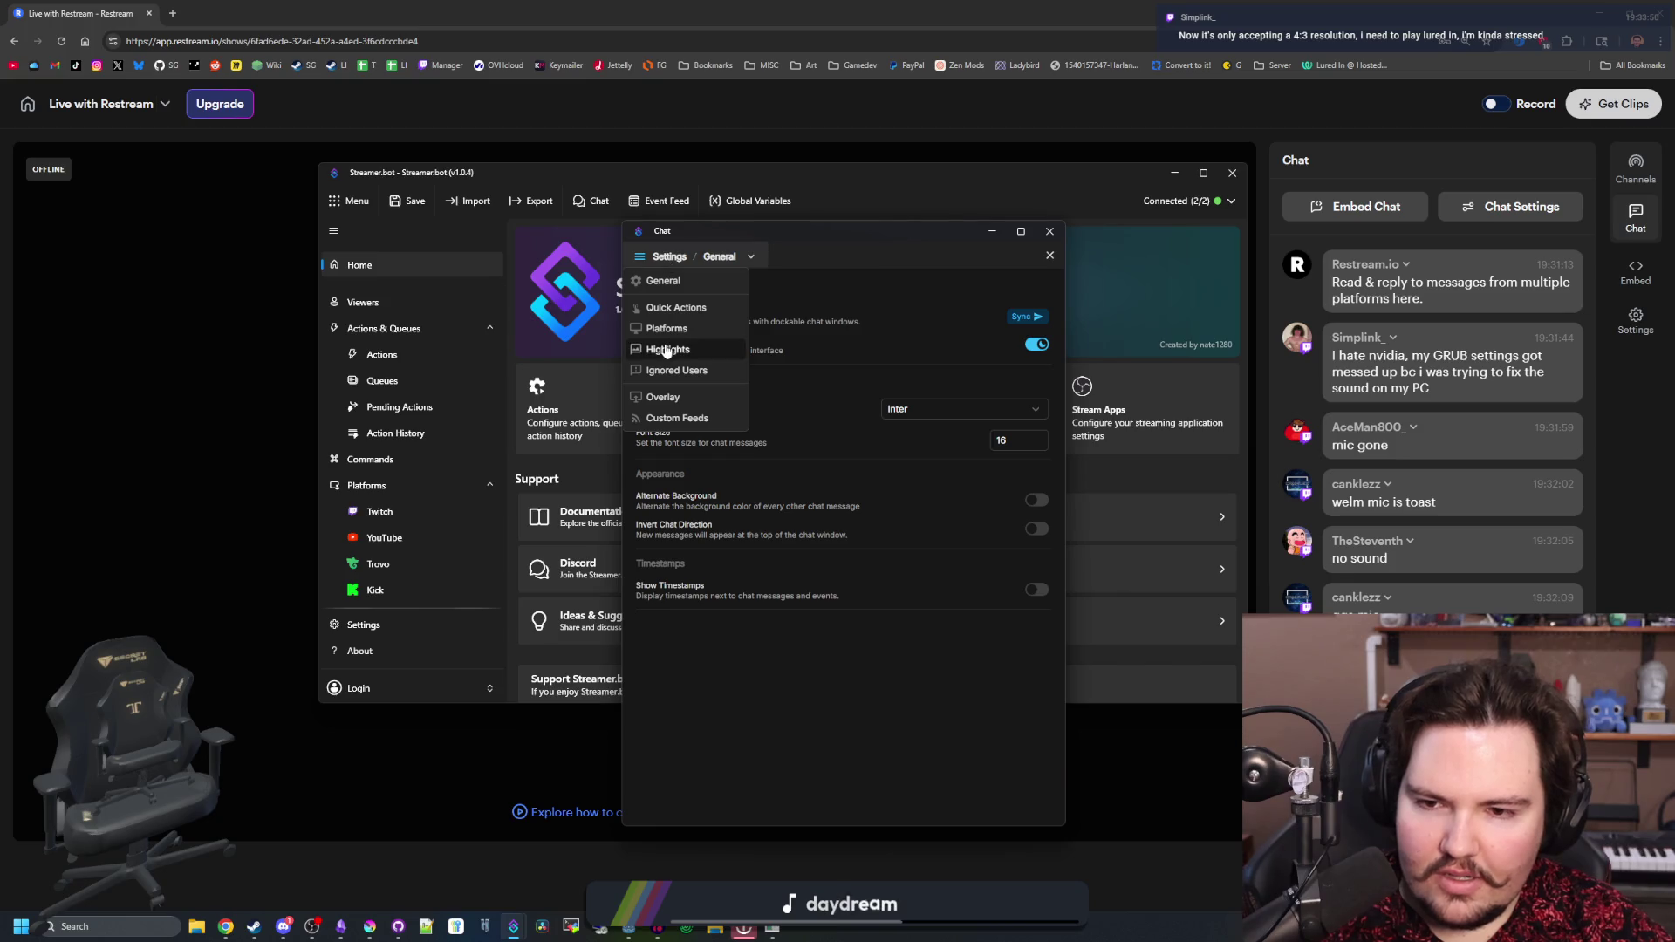
left_click(668, 397)
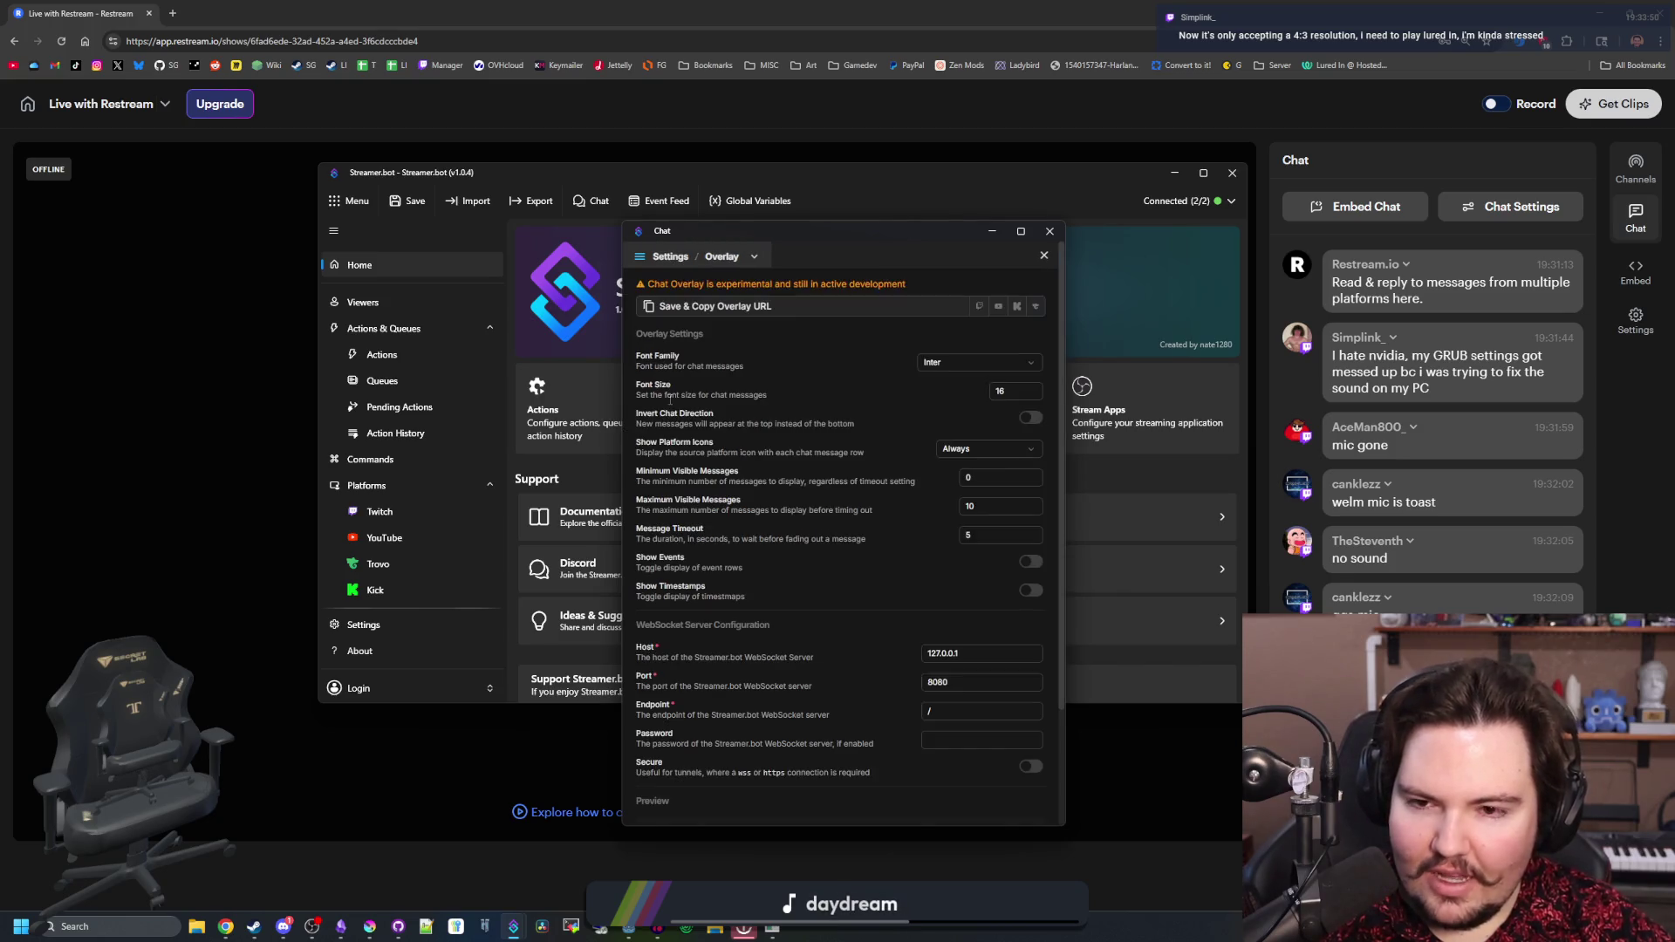
scroll(784, 505, "down", 3)
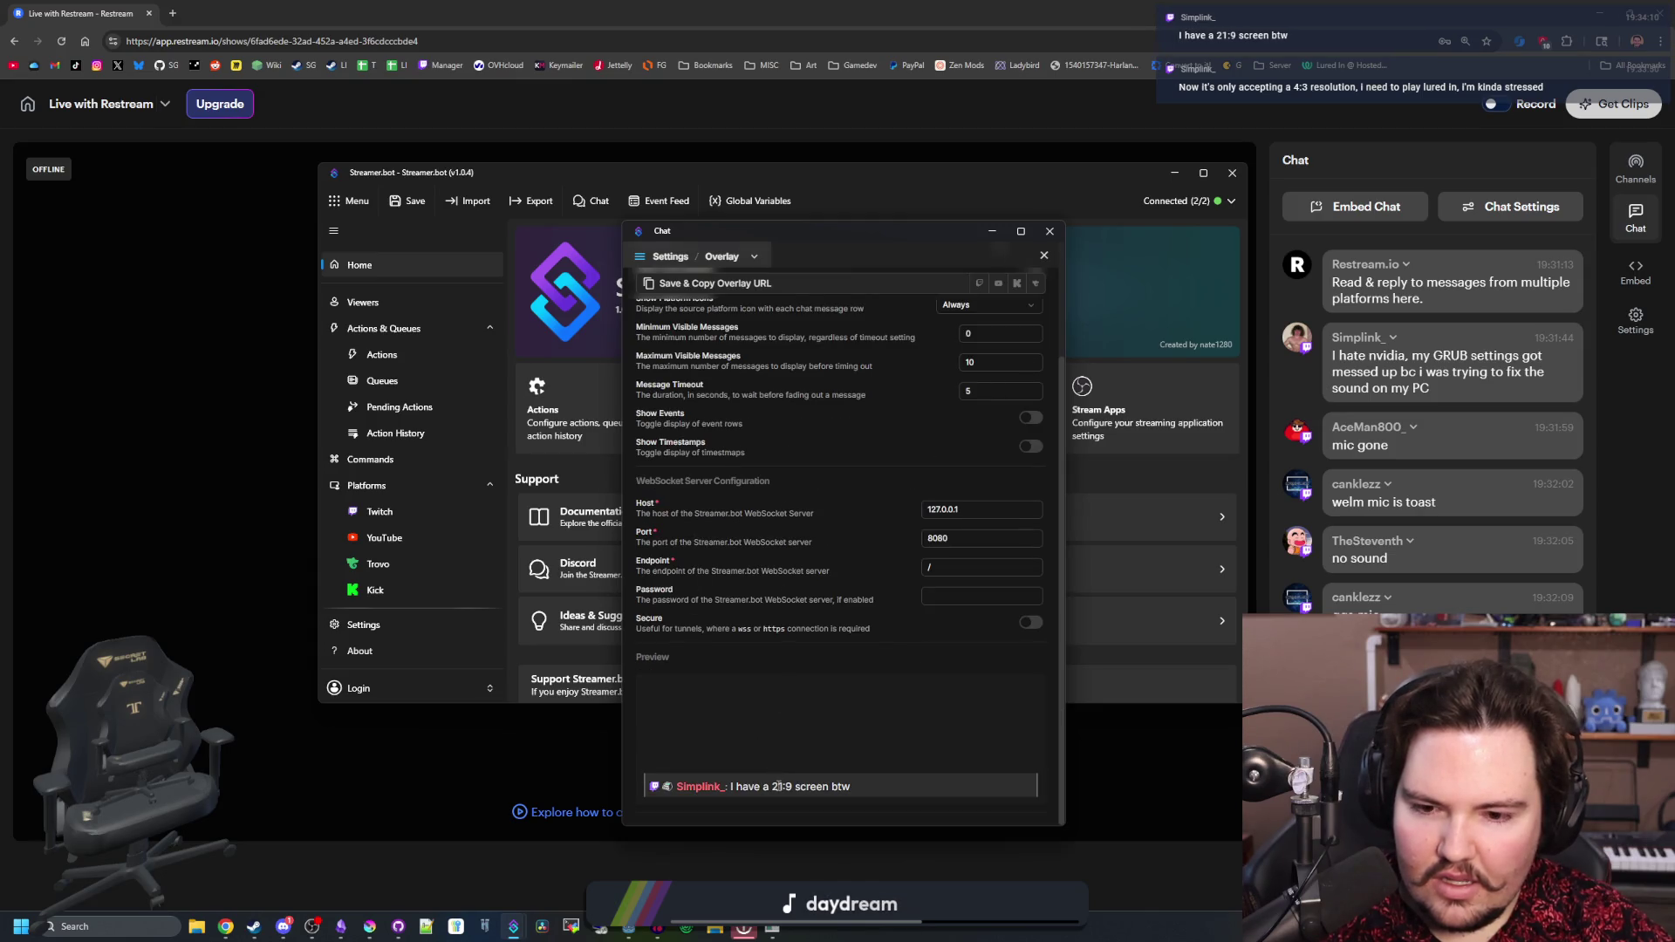
scroll(786, 688, "up", 3)
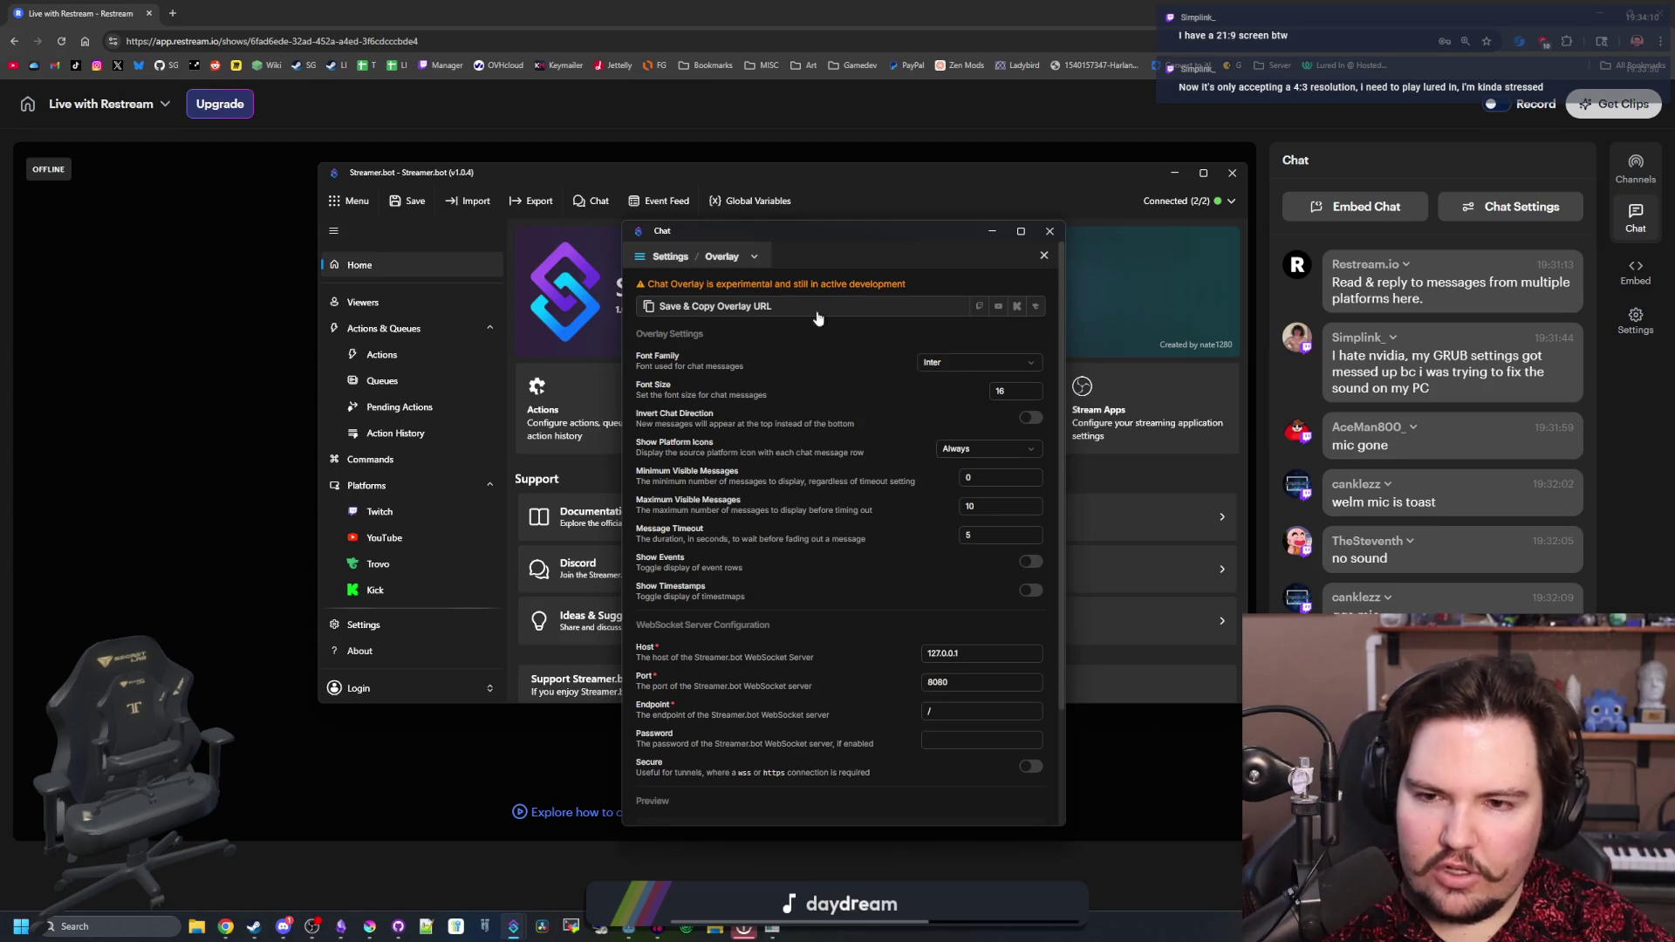
- Save and copy the chat overlay URL, review the overlay and WebSocket options, then close Chat
left_click(694, 311)
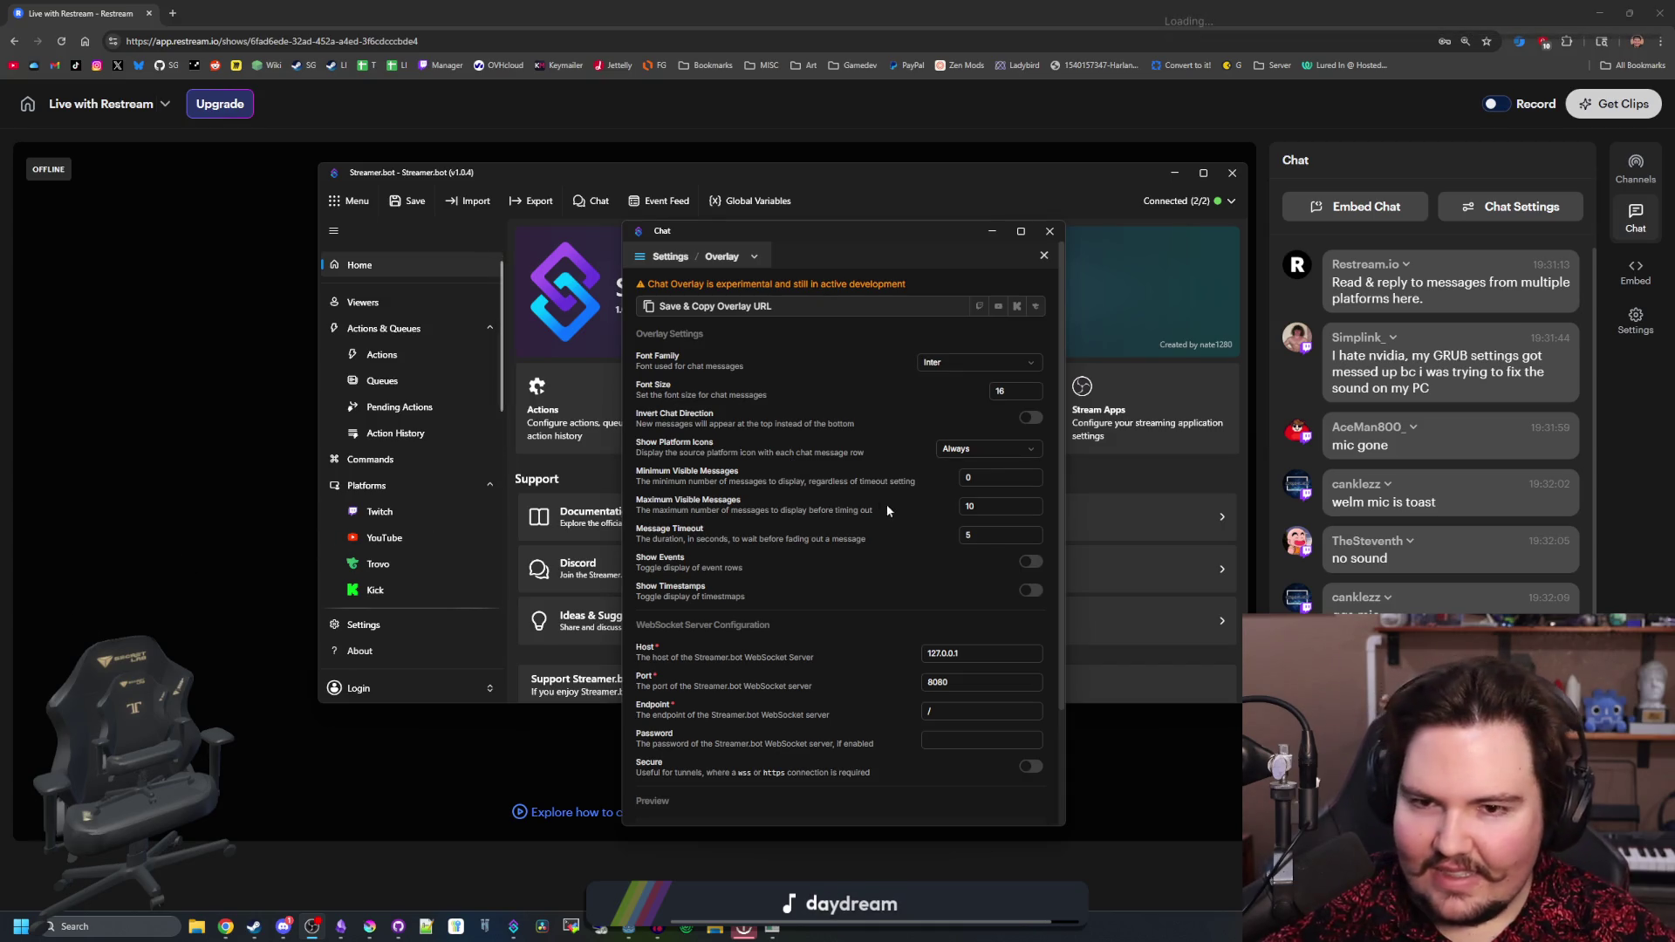
scroll(775, 483, "down", 2)
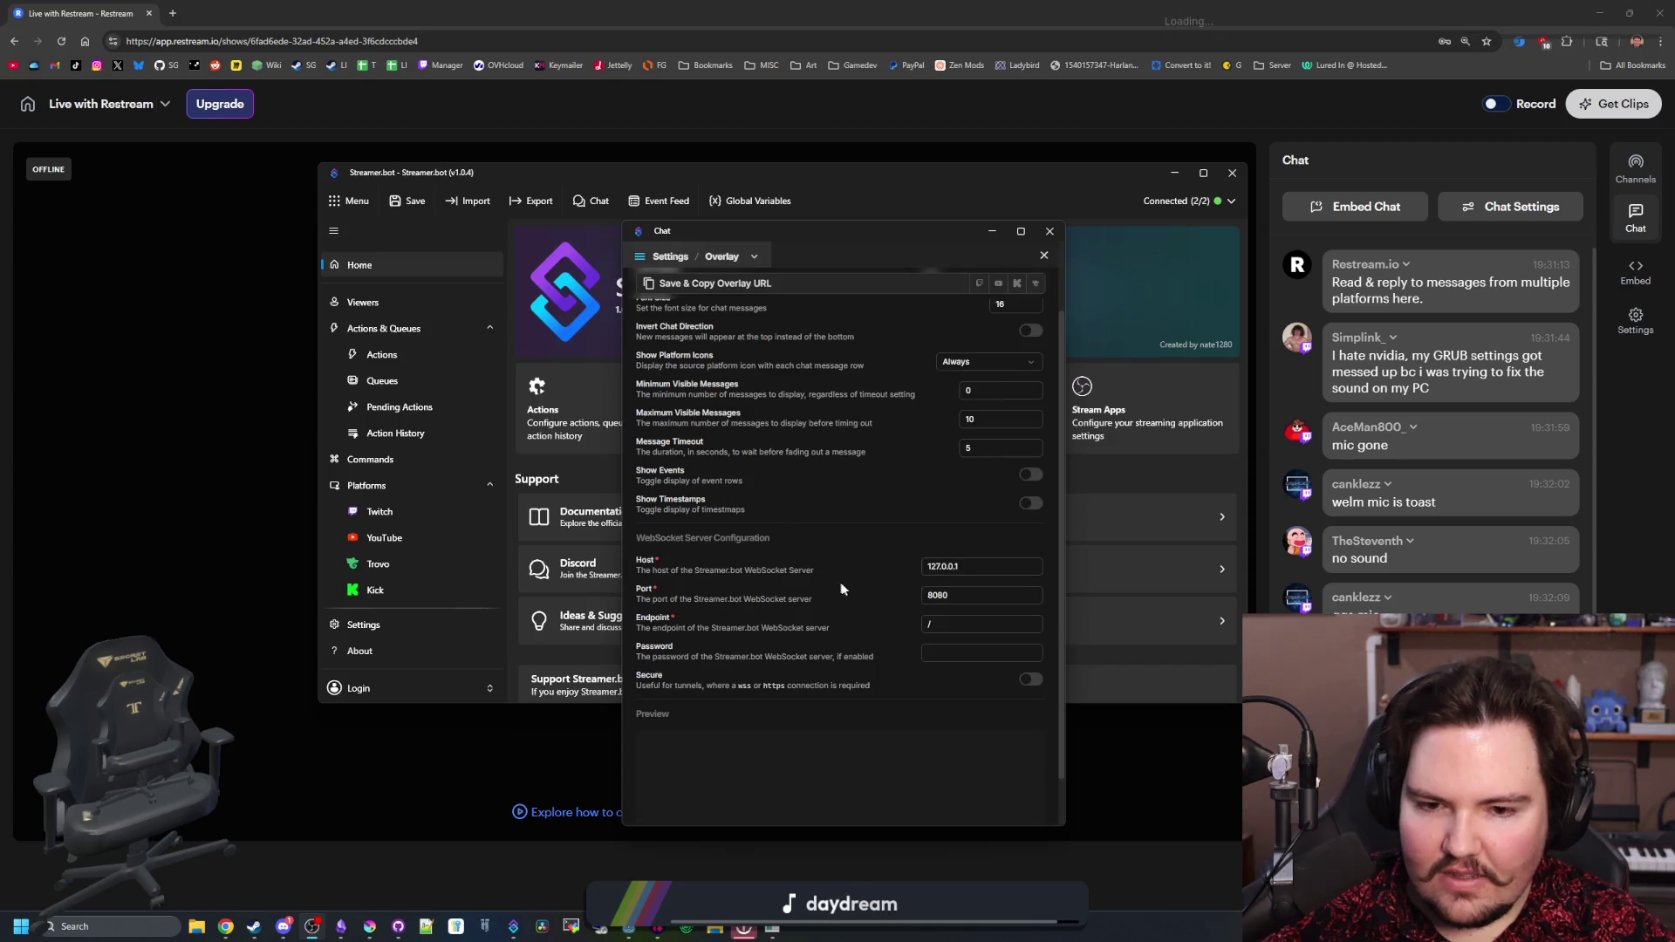
scroll(748, 641, "down", 1)
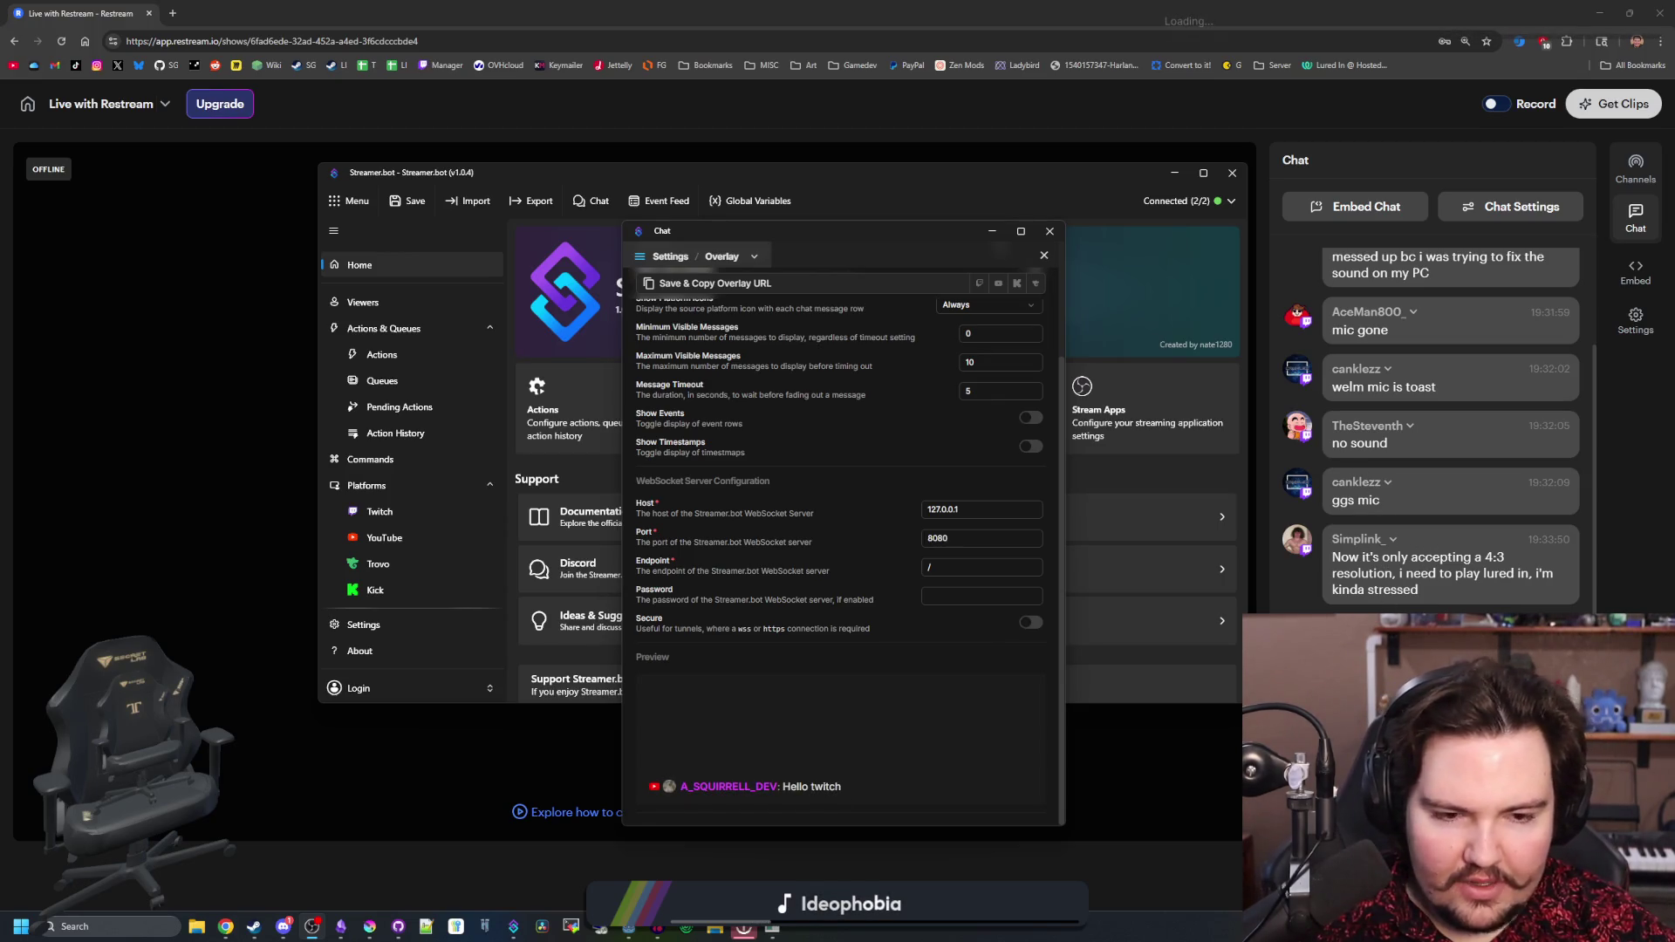
scroll(1537, 584, "up", 3)
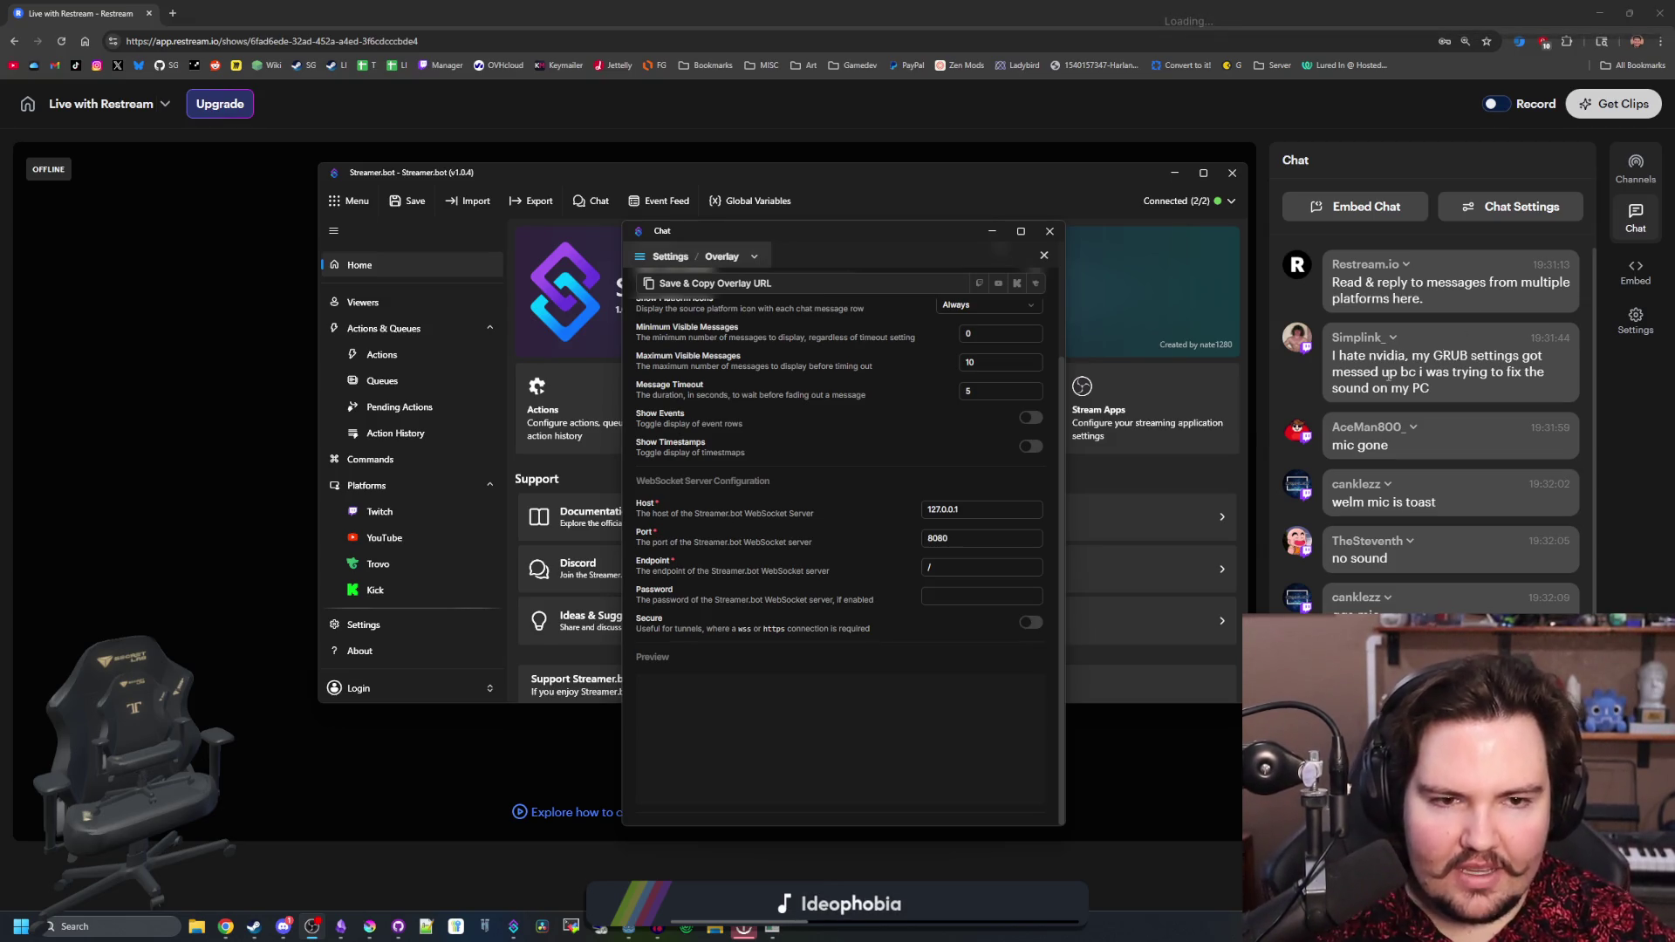
scroll(1399, 411, "down", 3)
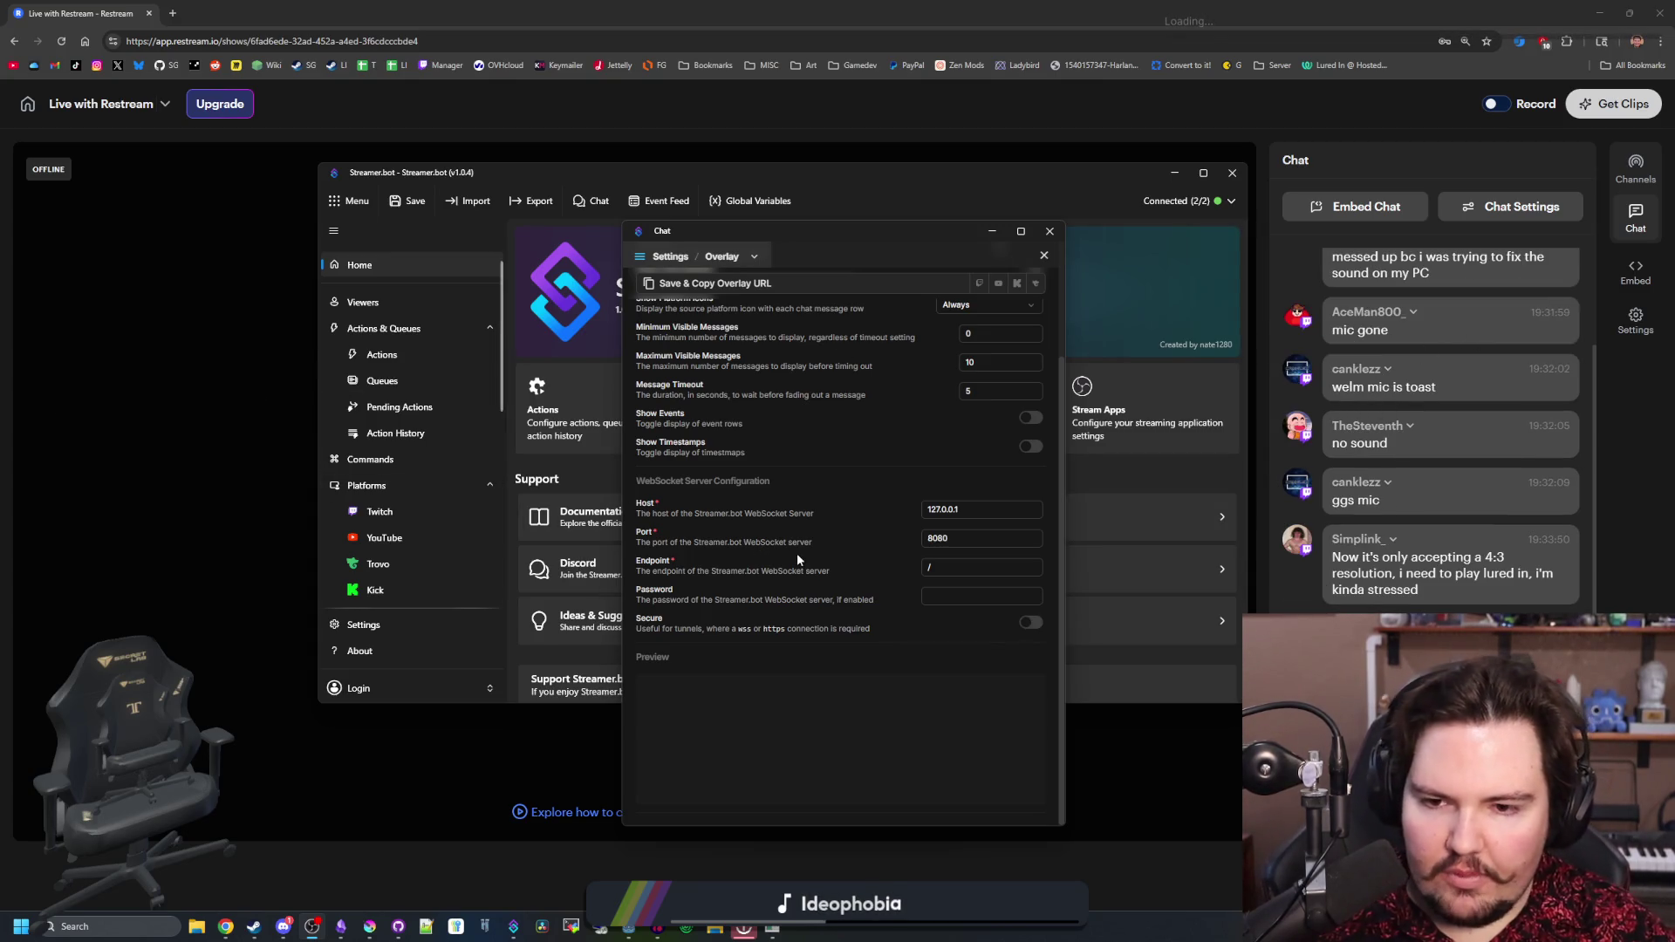
scroll(797, 553, "up", 3)
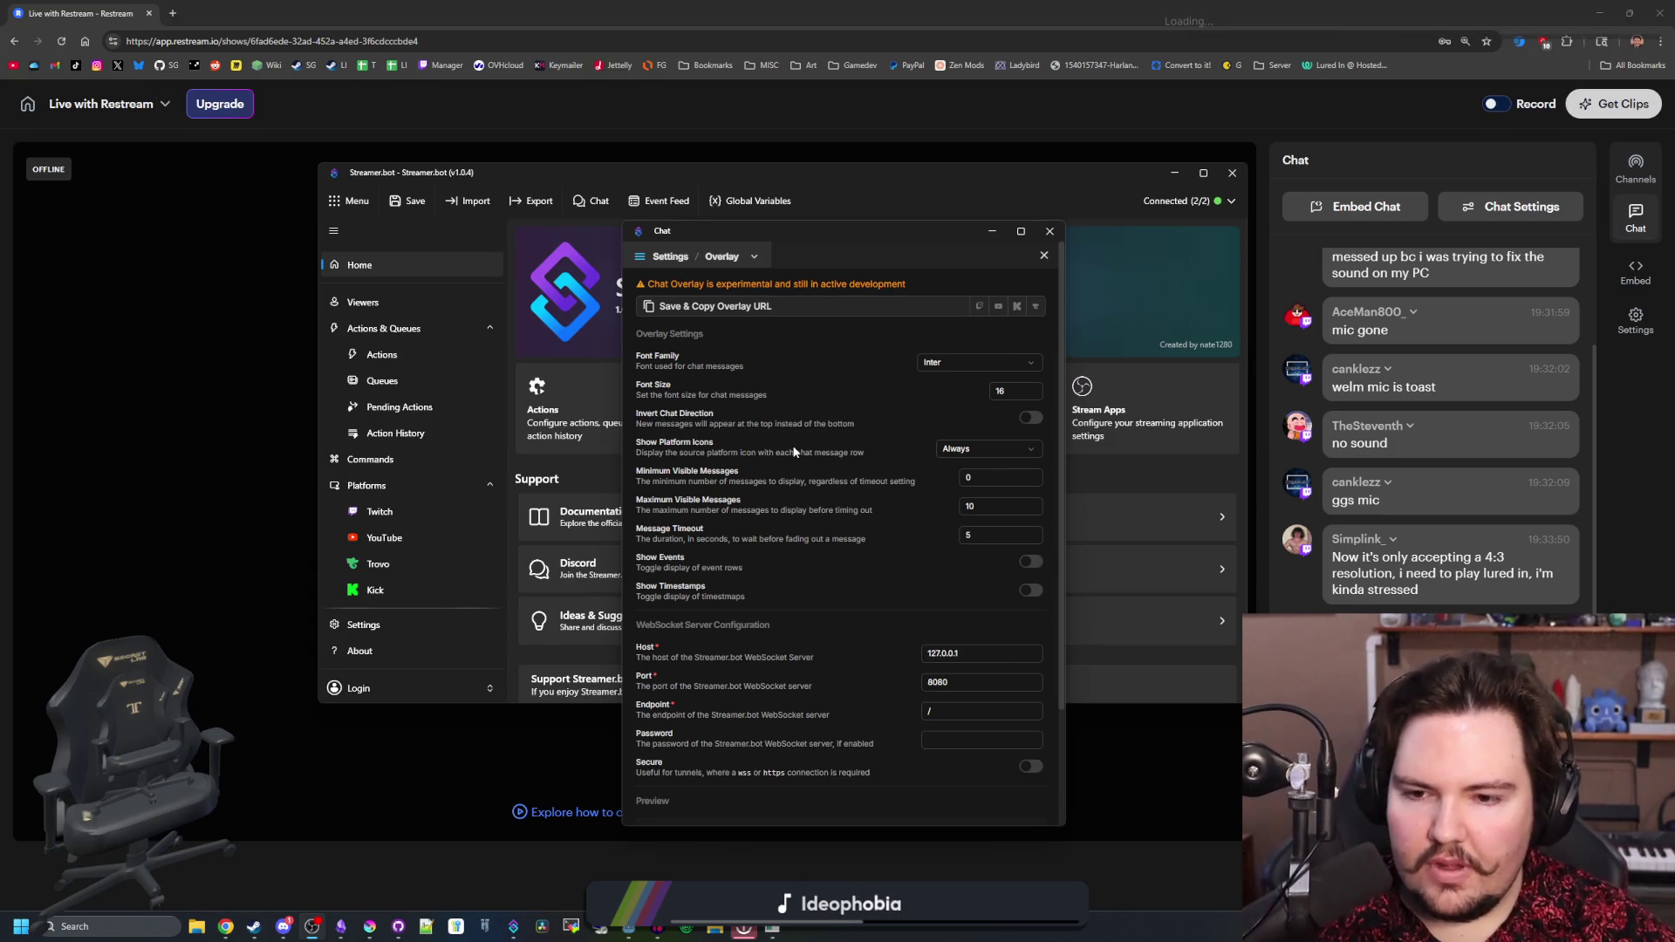
scroll(912, 515, "down", 1)
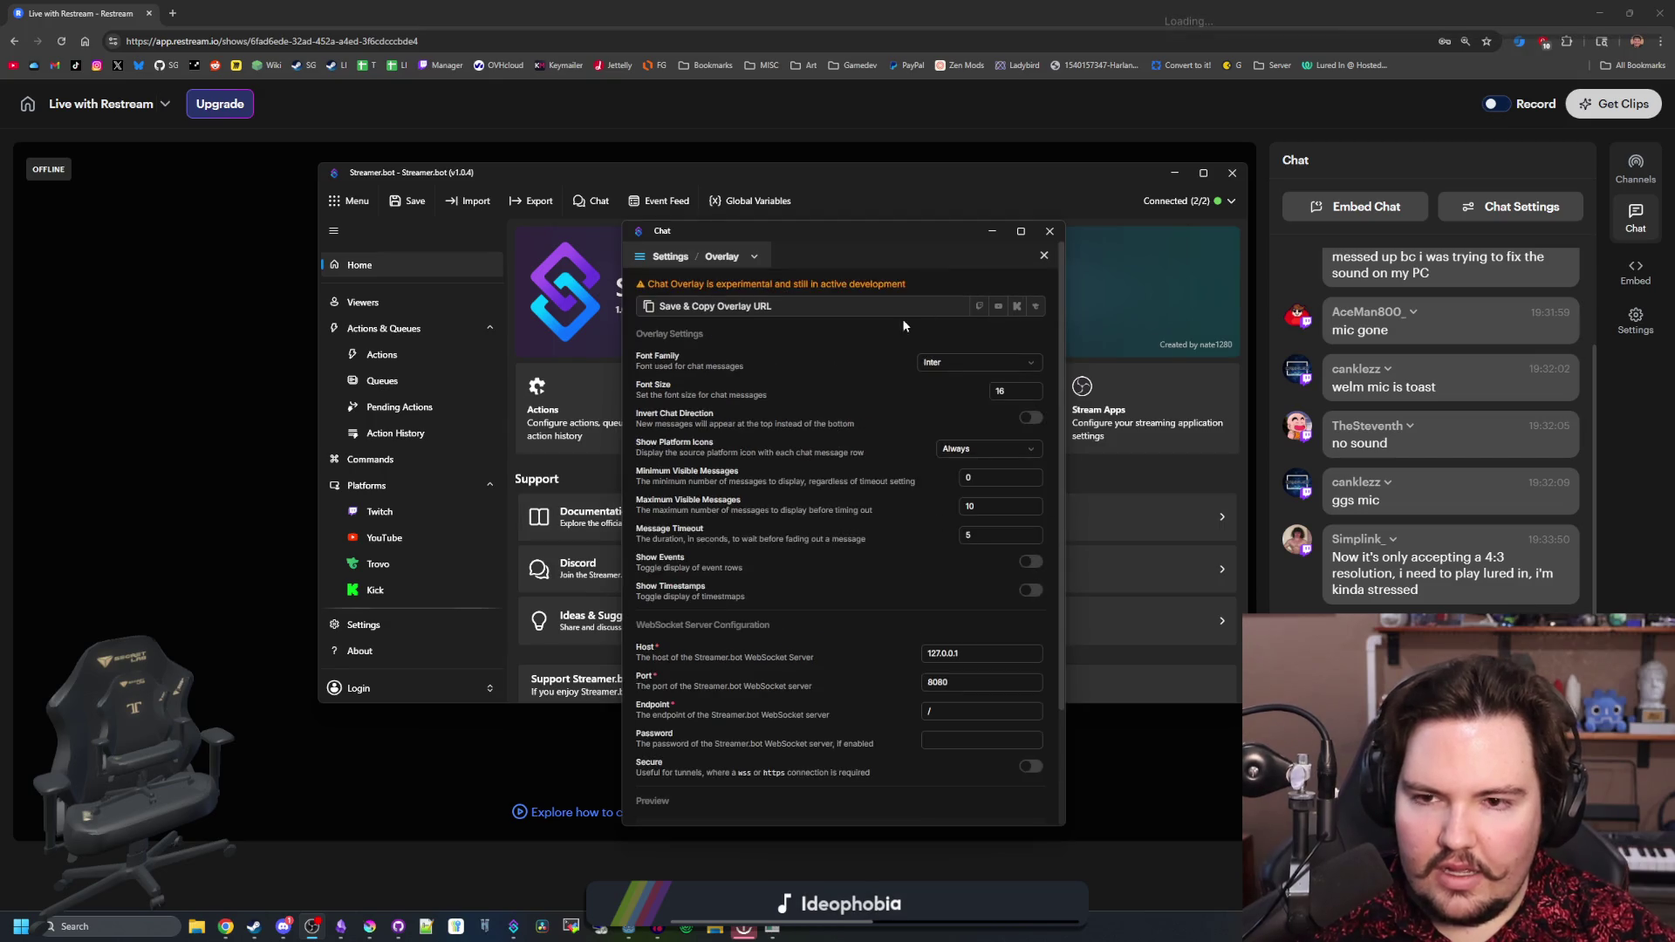
left_click(1055, 232)
- Copy Restream's embed chat link and open the Customize Chat page in a new tab
left_click(1435, 223)
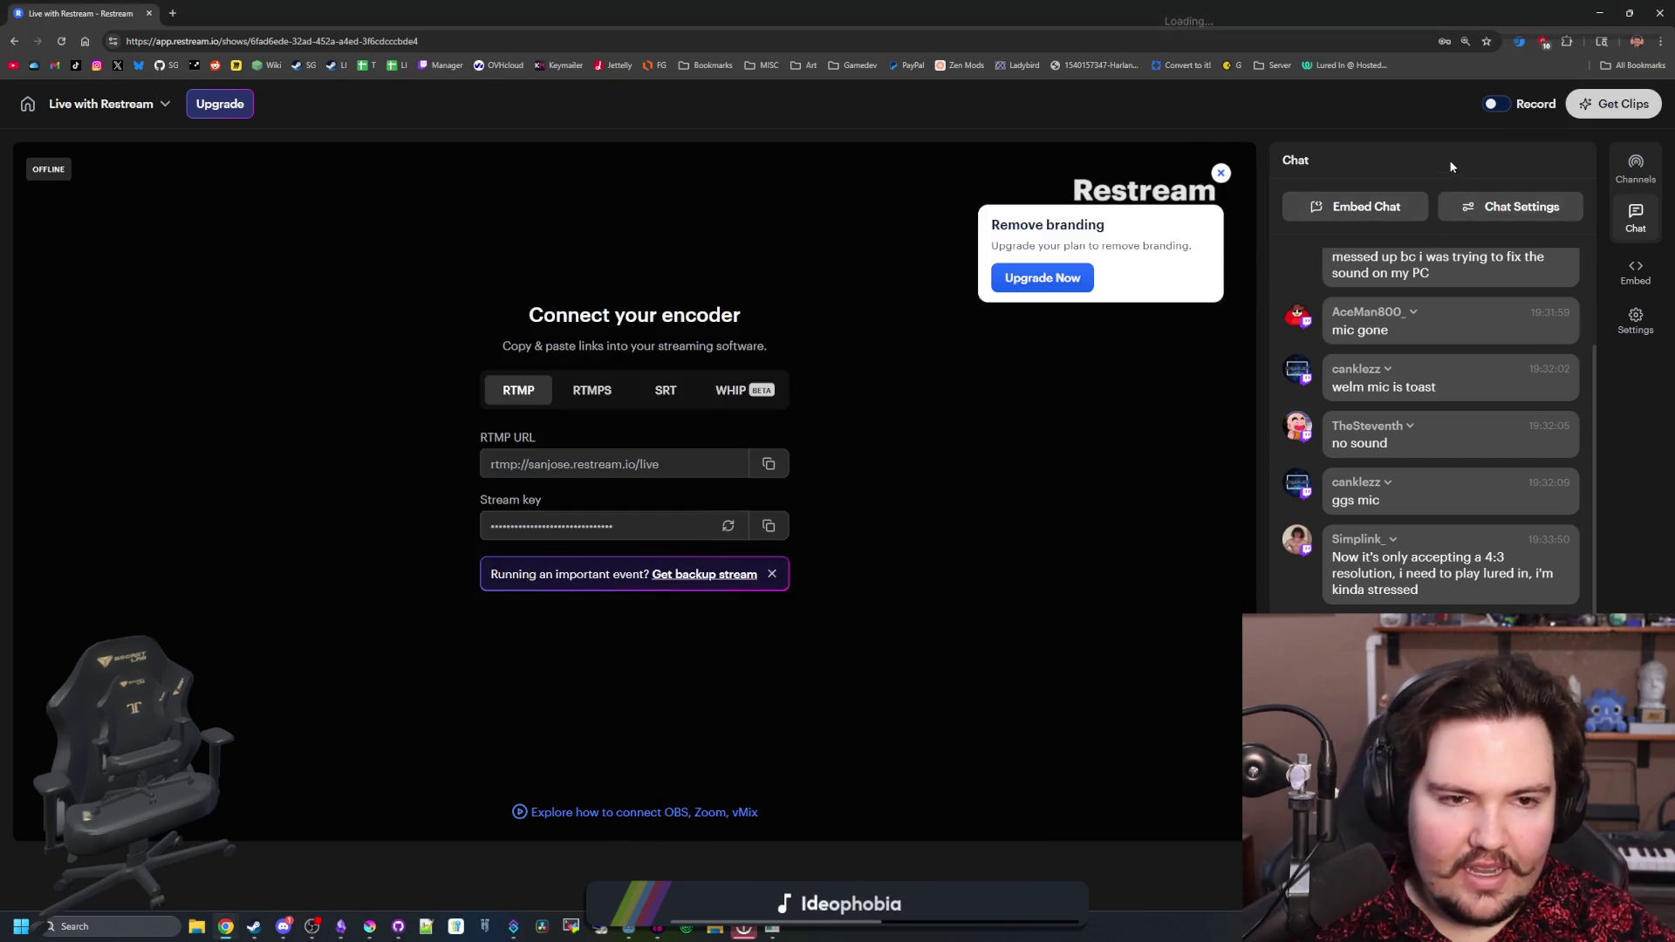
left_click(1357, 218)
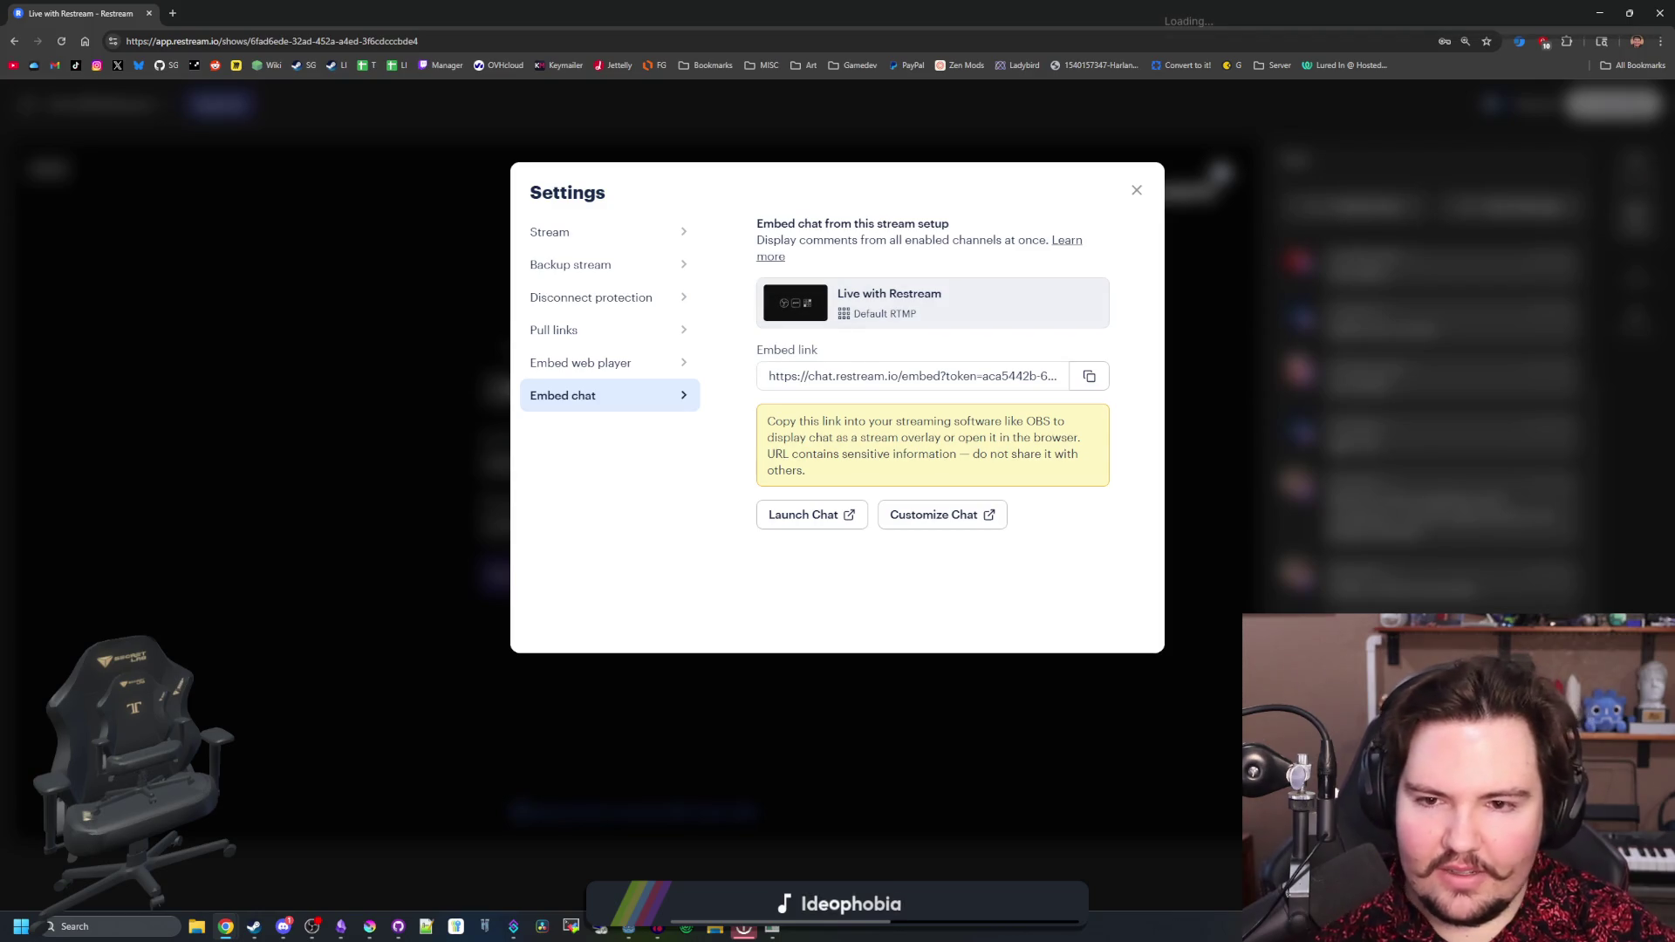
left_click(1094, 377)
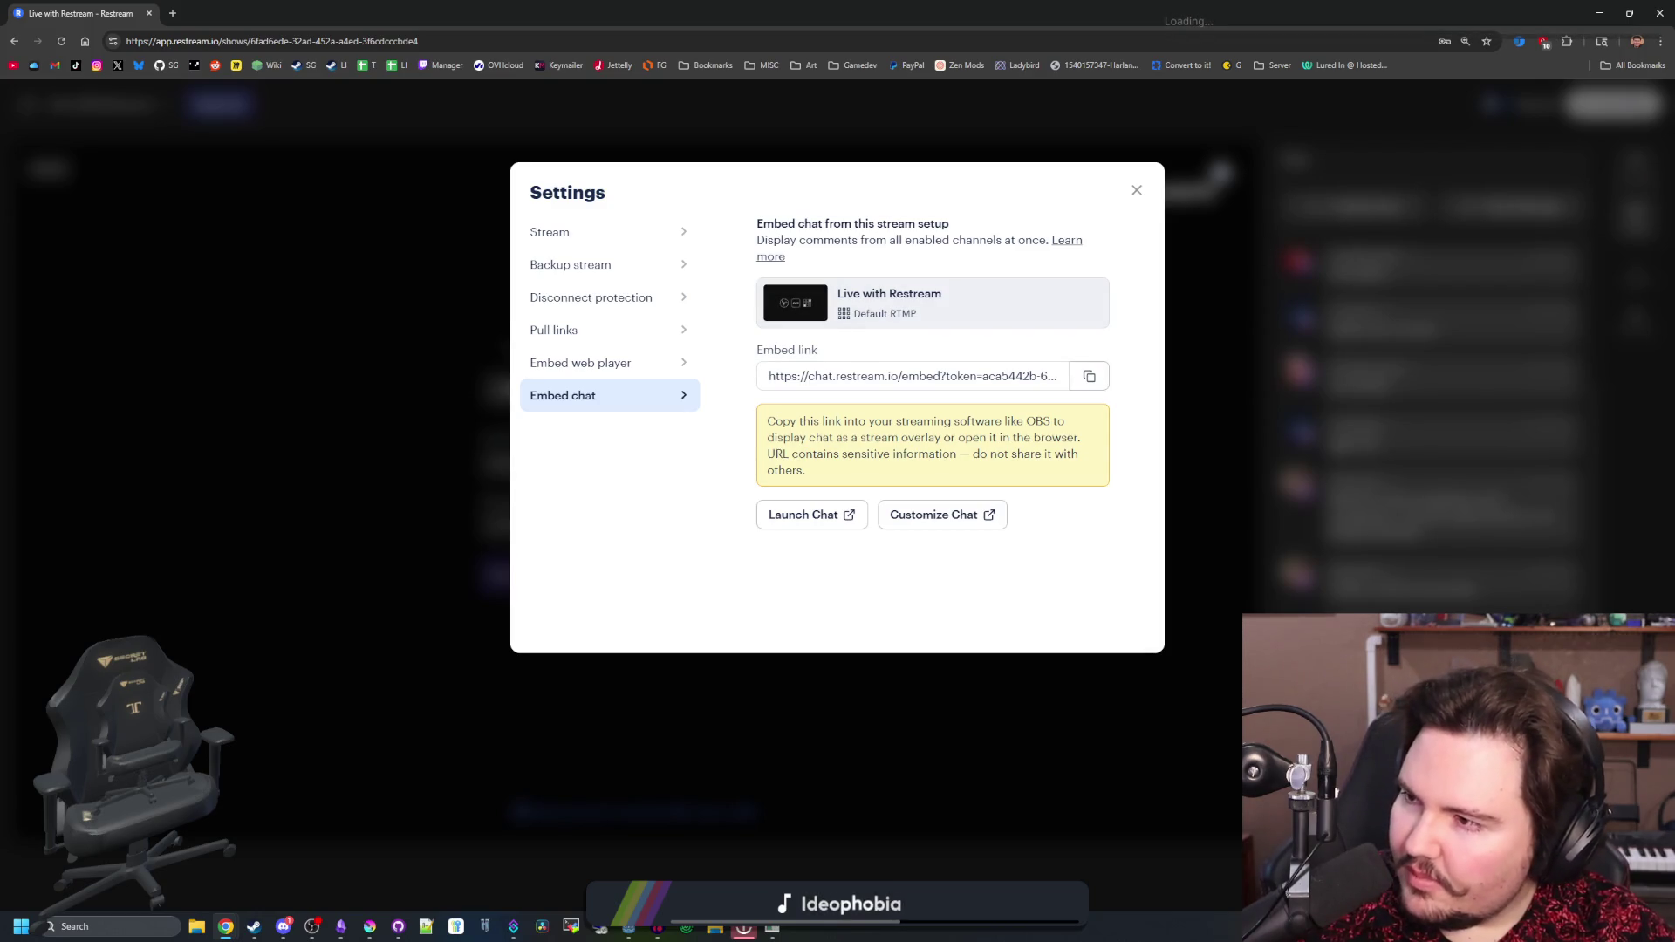
key("alt+Tab")
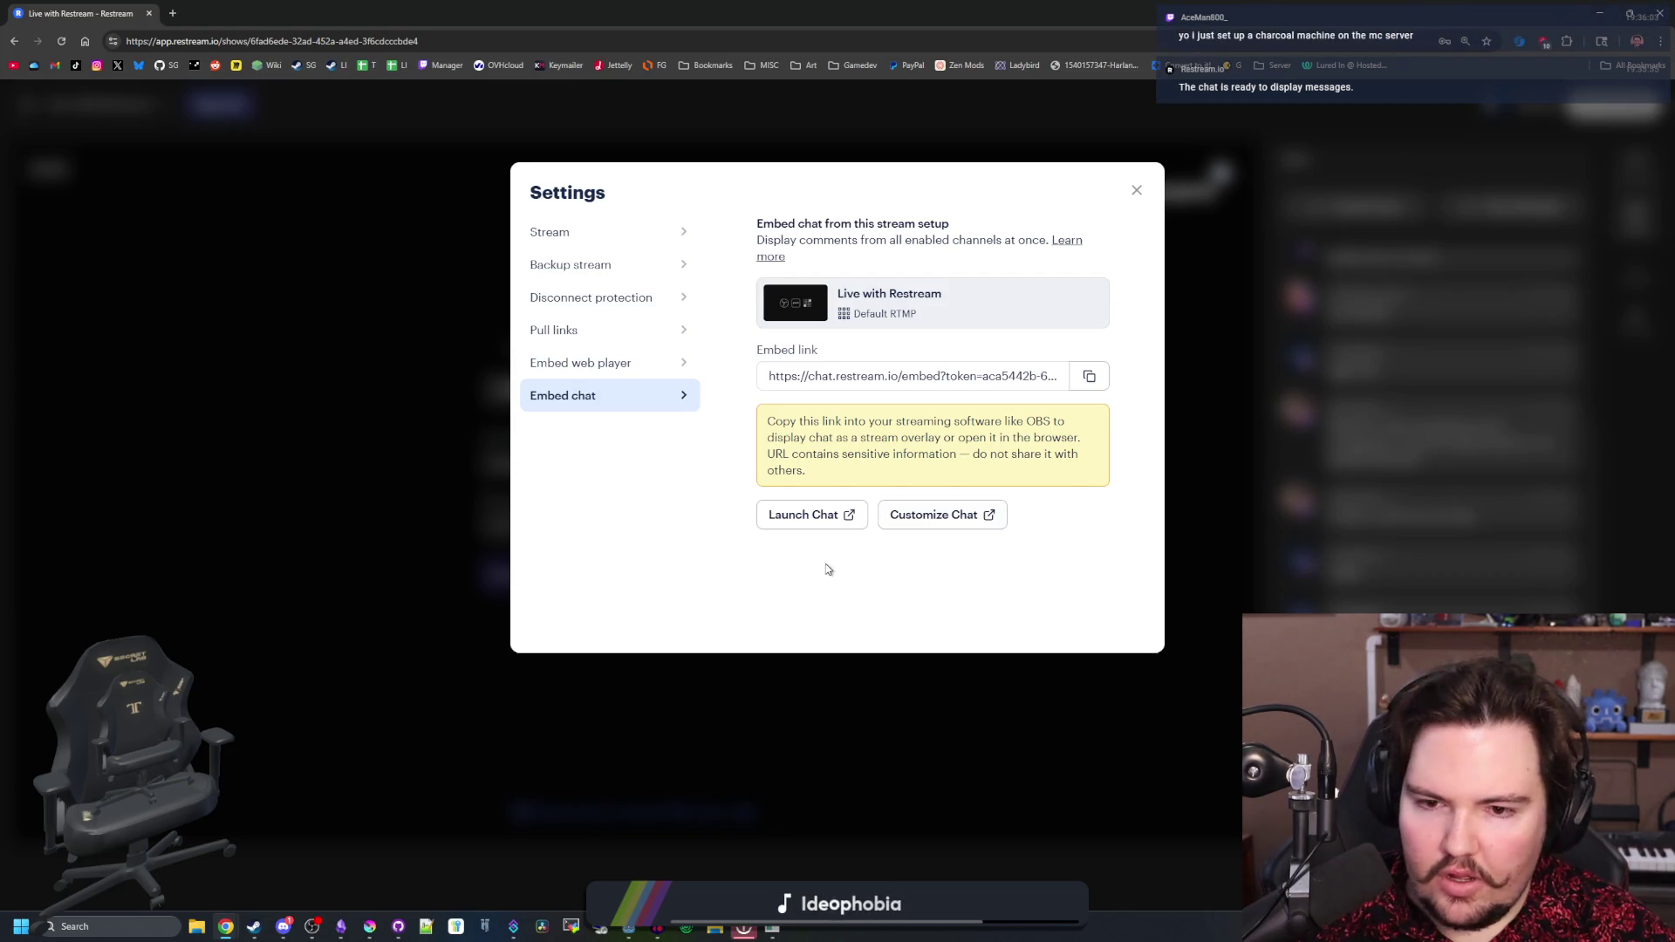
left_click(977, 513)
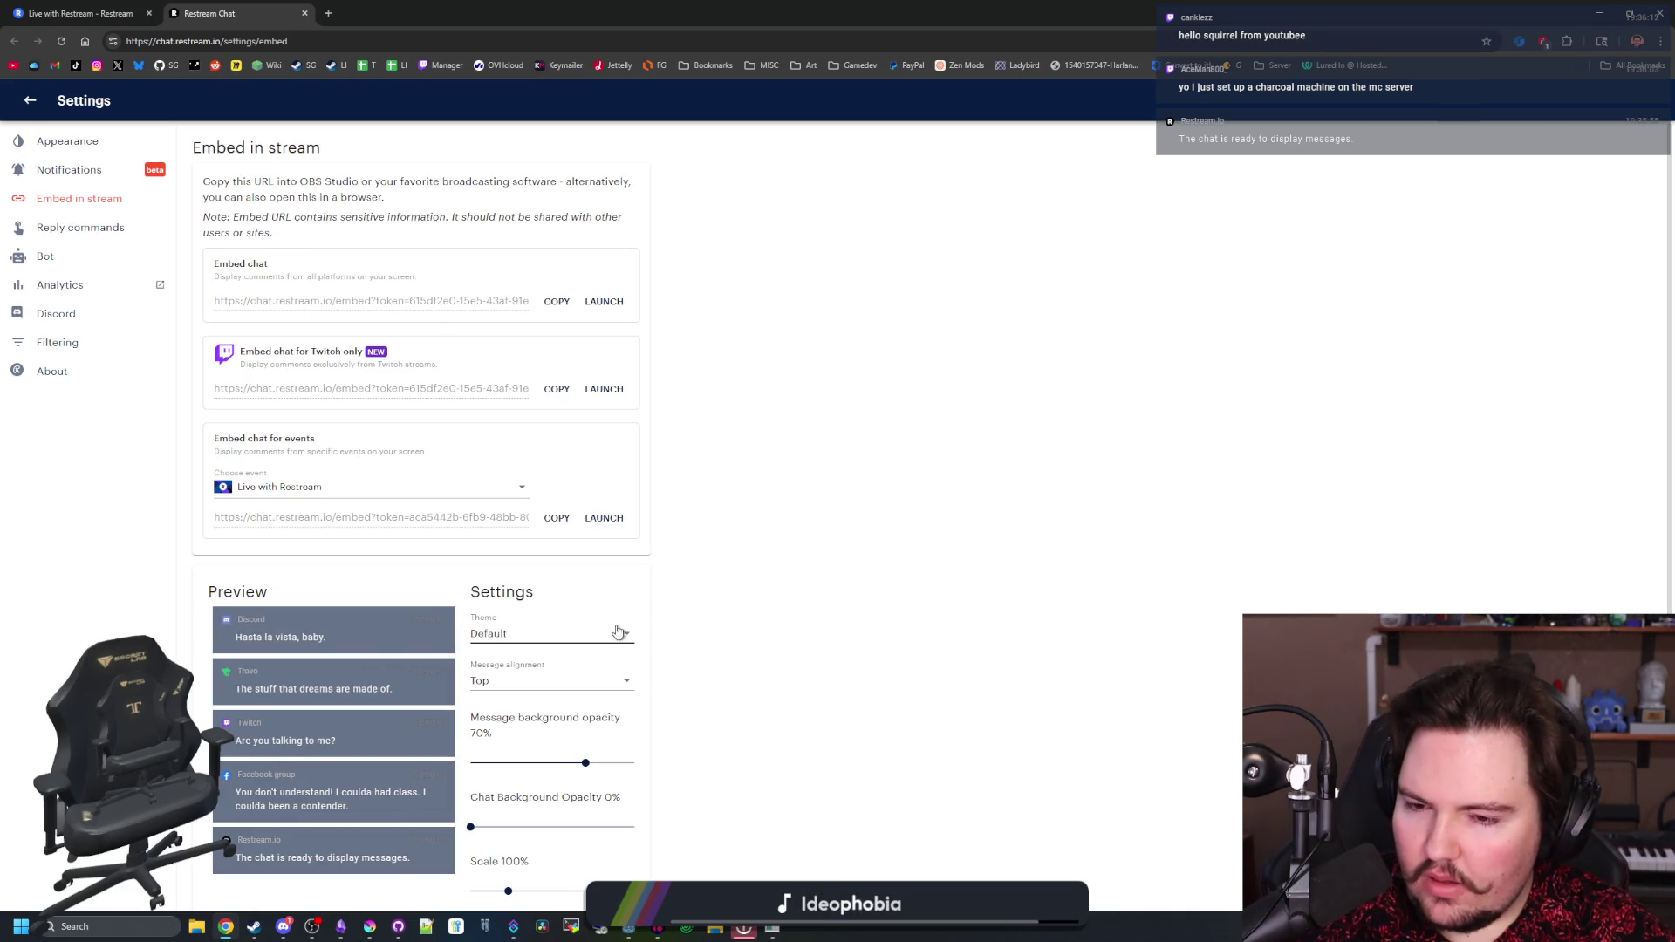
- Restore down the browser, open Streamer.bot's chat feed, then return to the 'Set Browser Source Url' docs
scroll(708, 672, "down", 1)
scroll(283, 693, "up", 2)
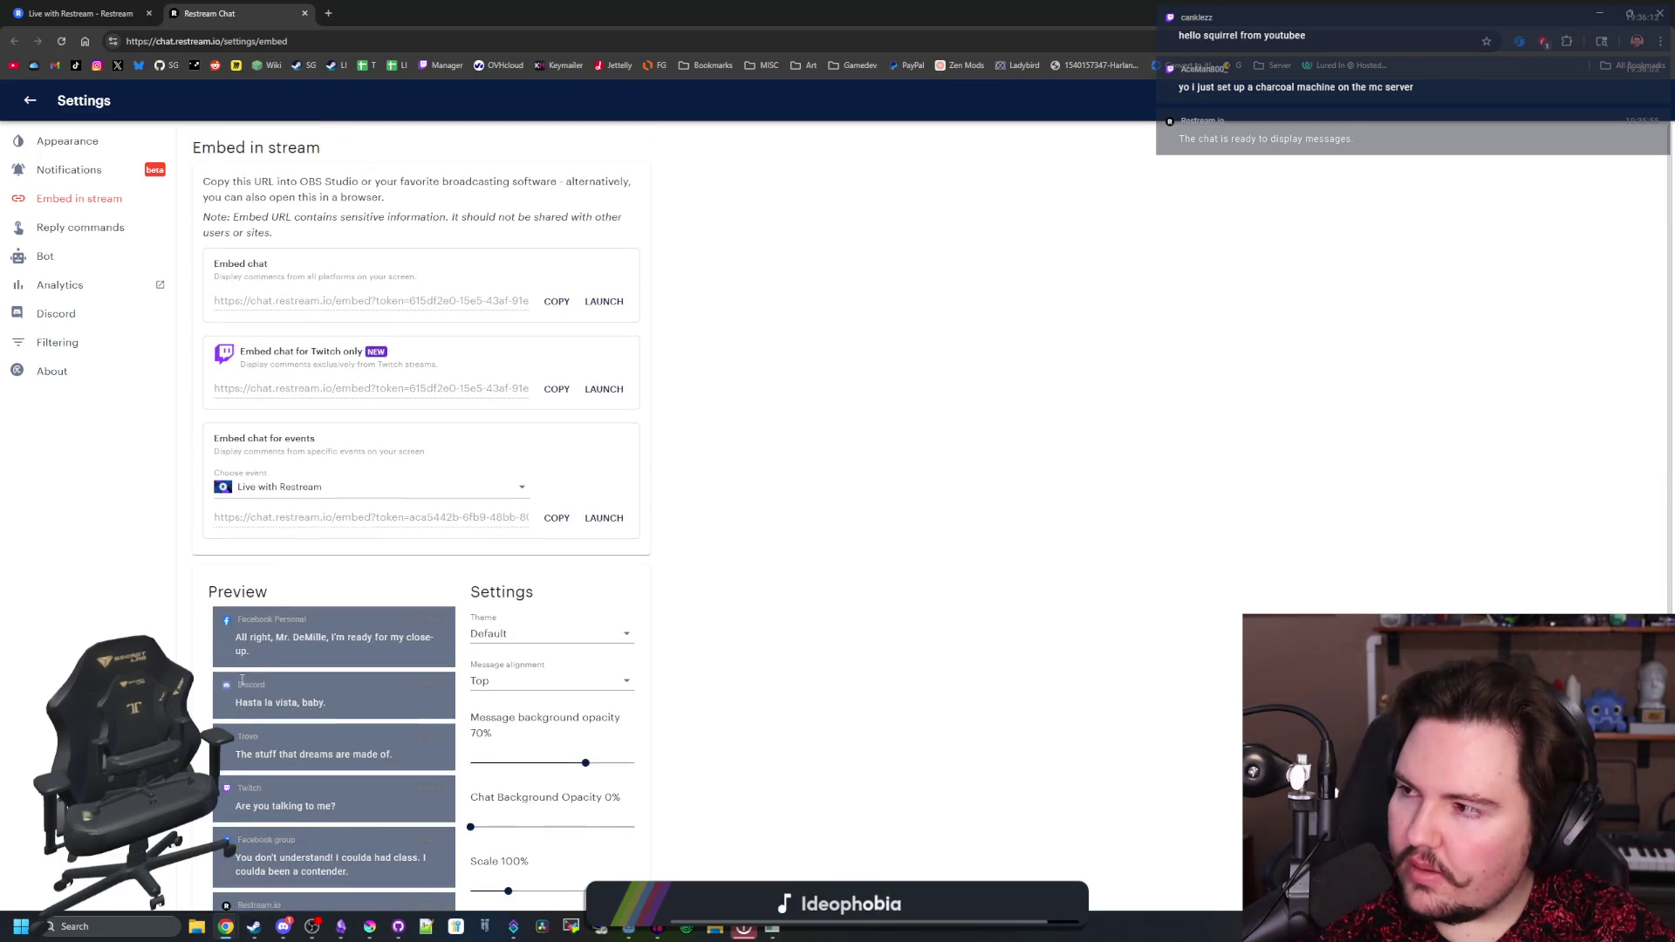
key("super+Down")
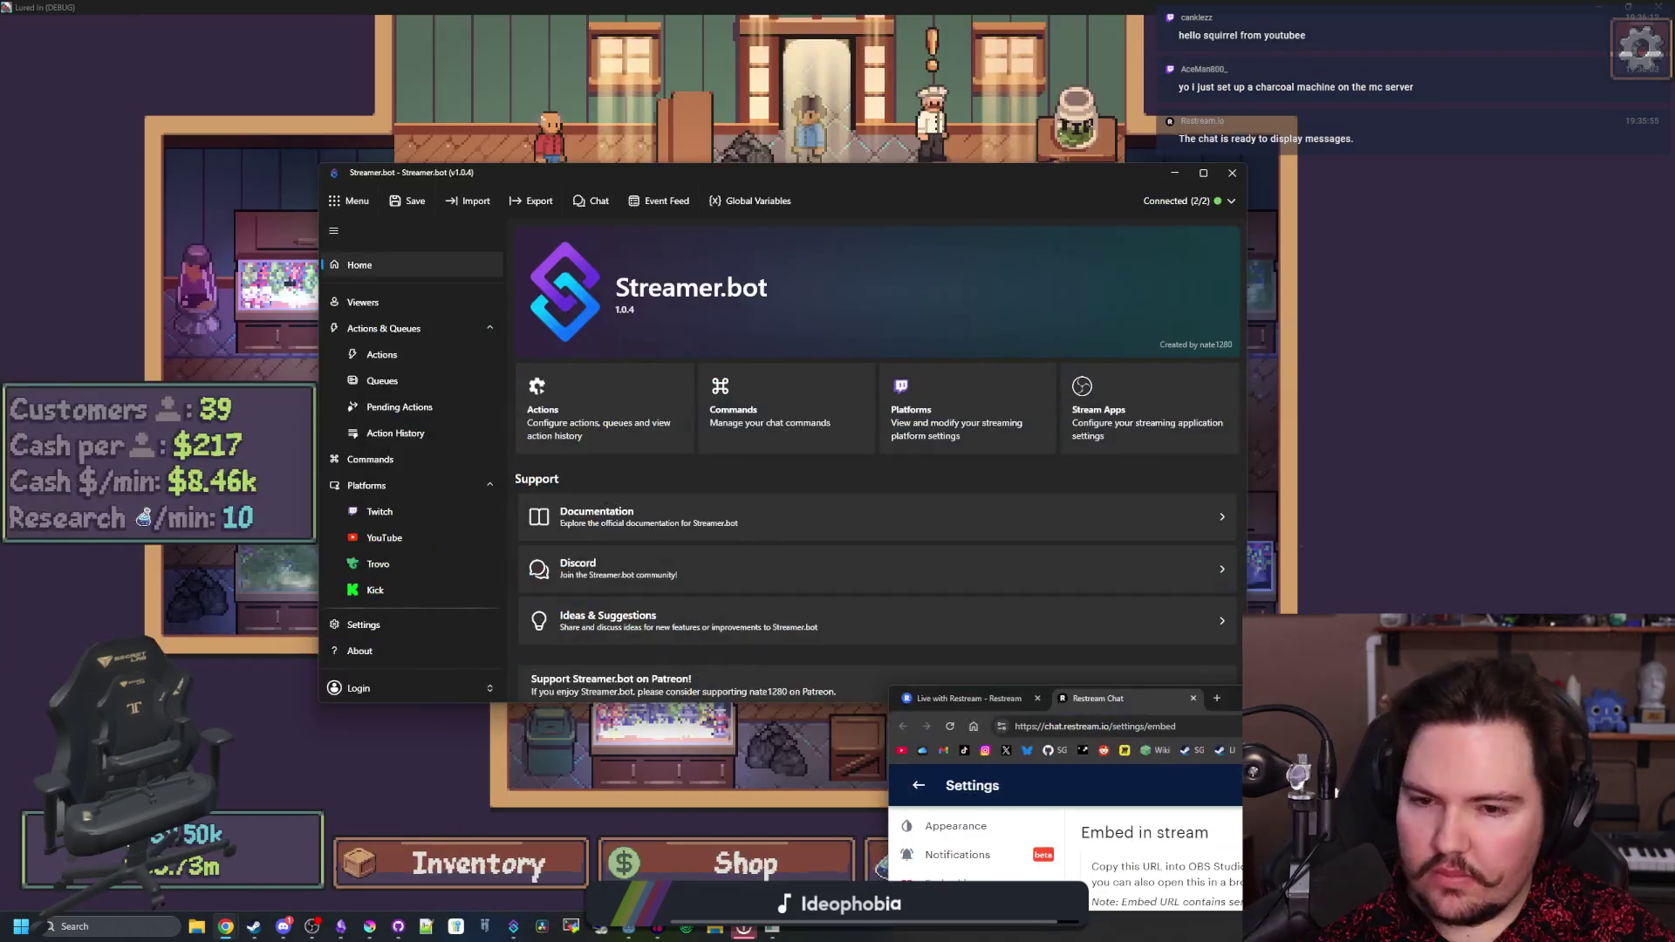
left_click(594, 201)
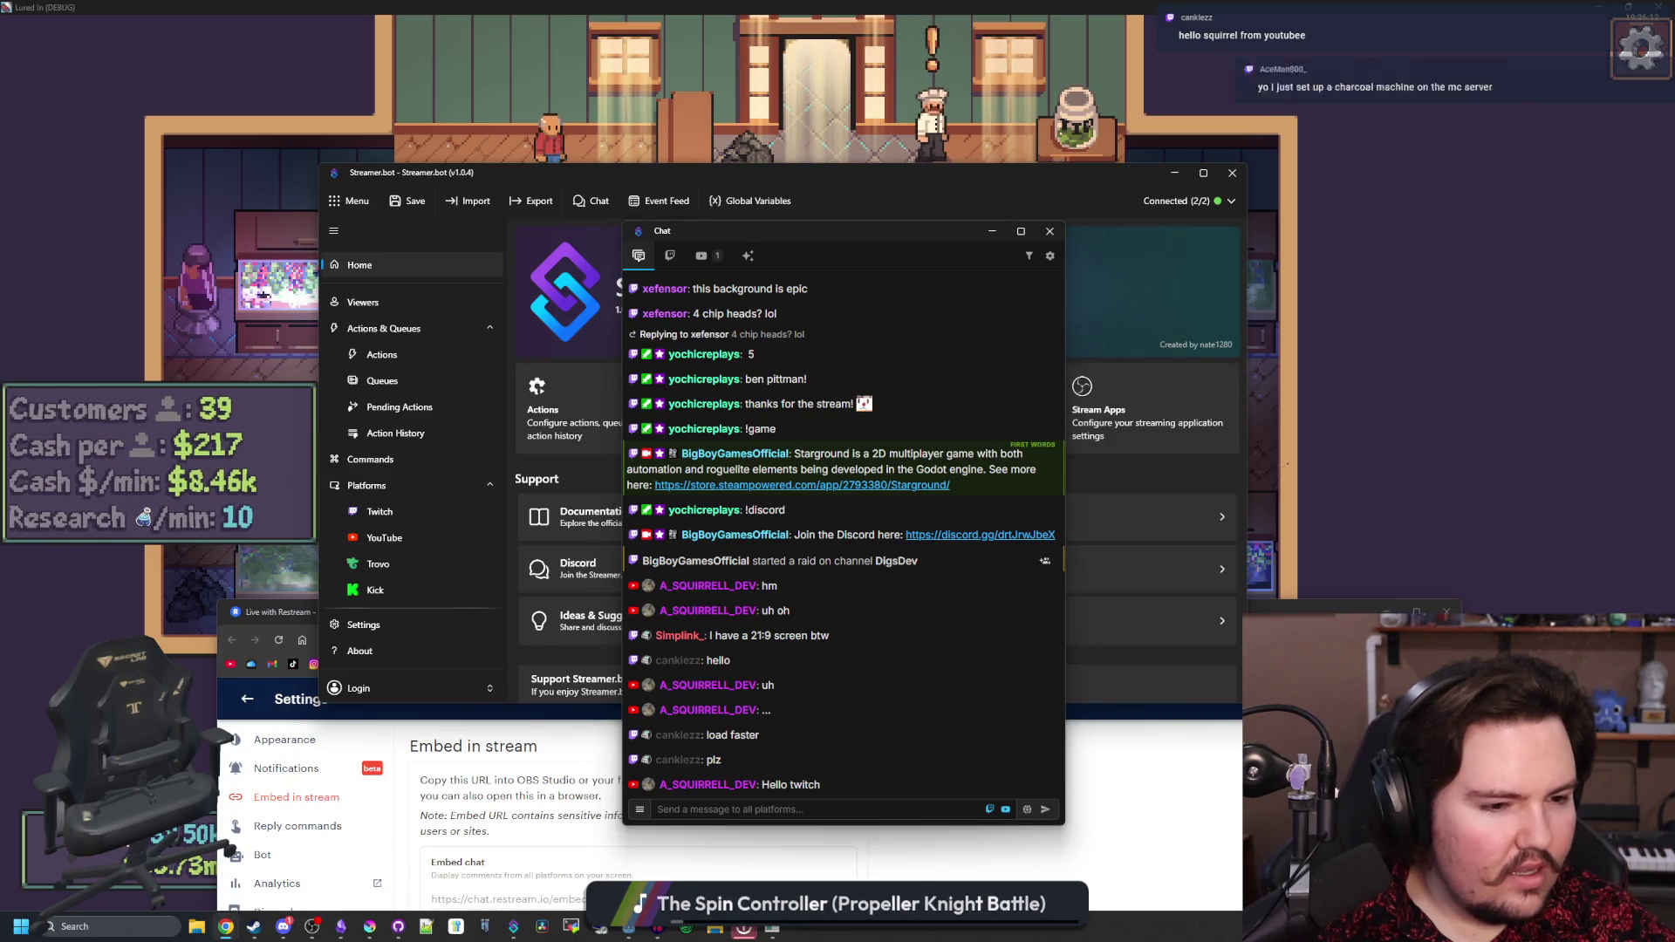
key("alt+Tab")
scroll(1131, 200, "up", 2)
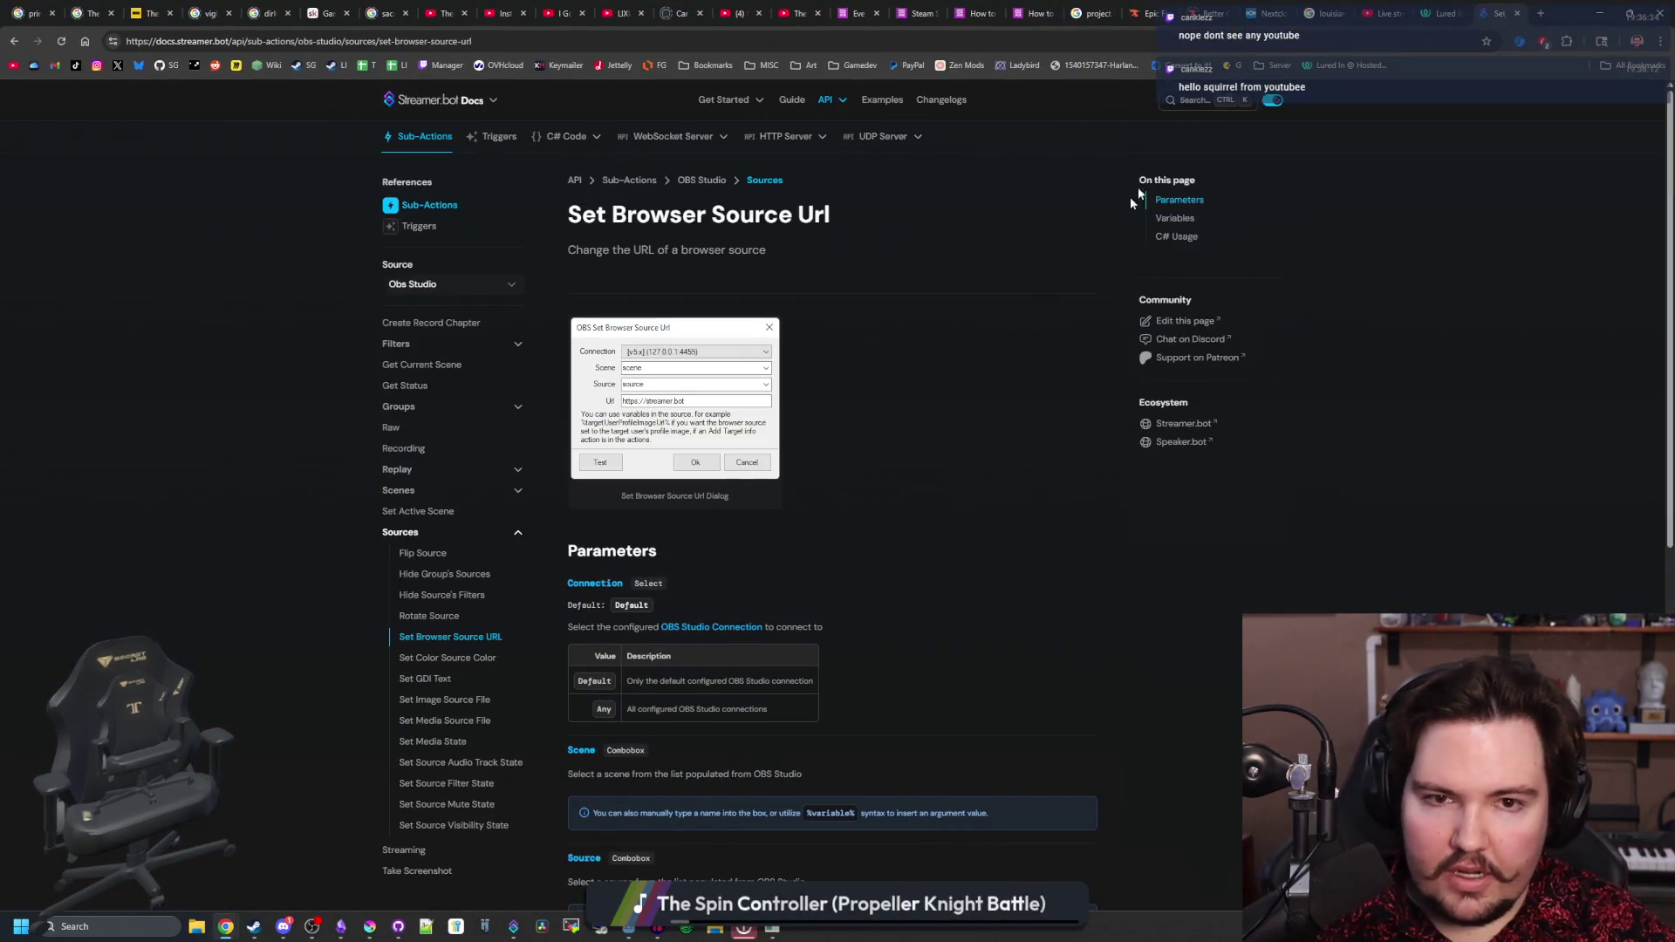
- Search the Streamer.bot docs for 'chat' and dismiss the search without opening a result
left_click(1191, 109)
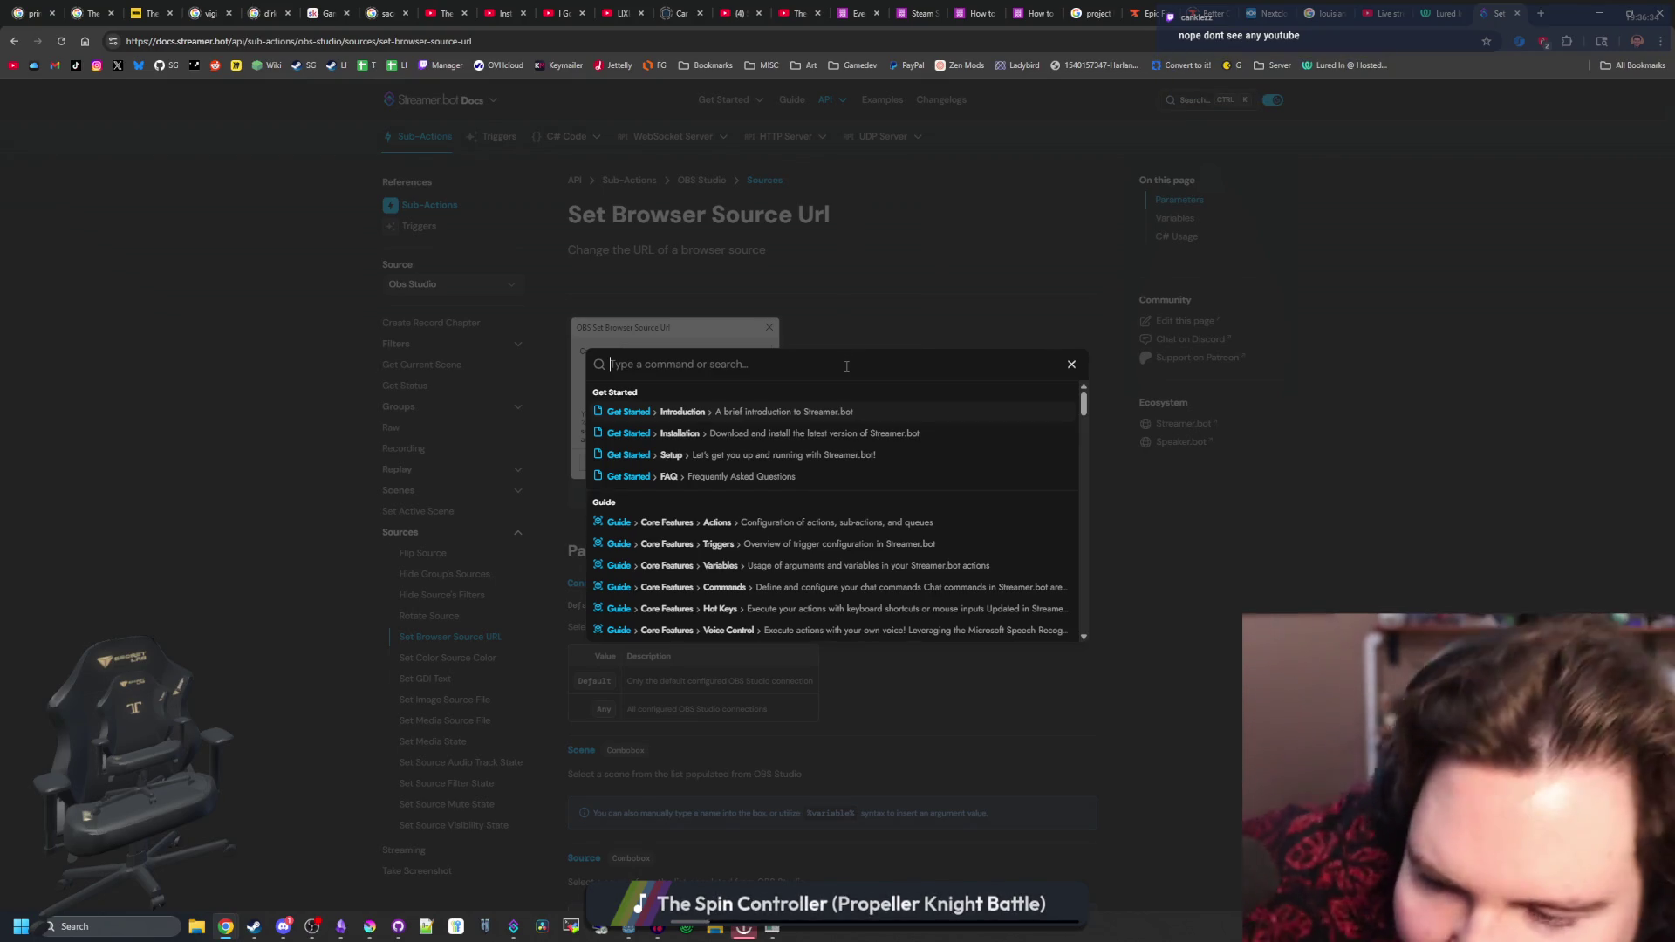
type("chat")
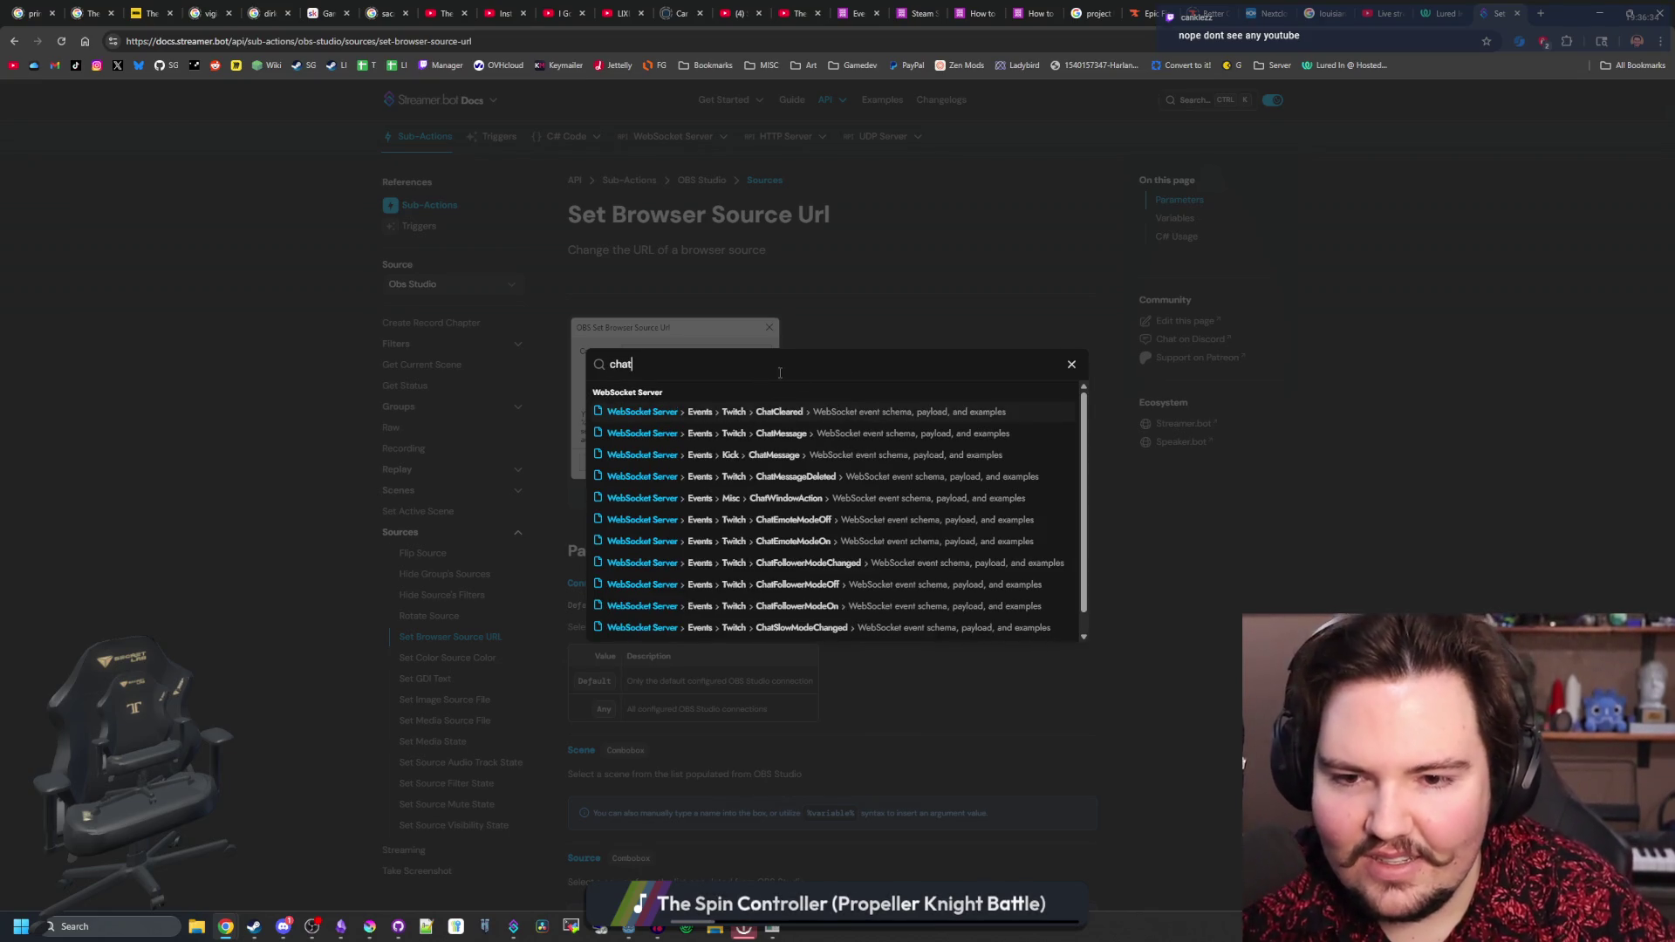
scroll(758, 478, "down", 1)
scroll(866, 509, "up", 1)
key("Escape")
- Scroll the docs page, then shrink the browser and move it down to reveal Streamer.bot's chat
scroll(794, 454, "down", 6)
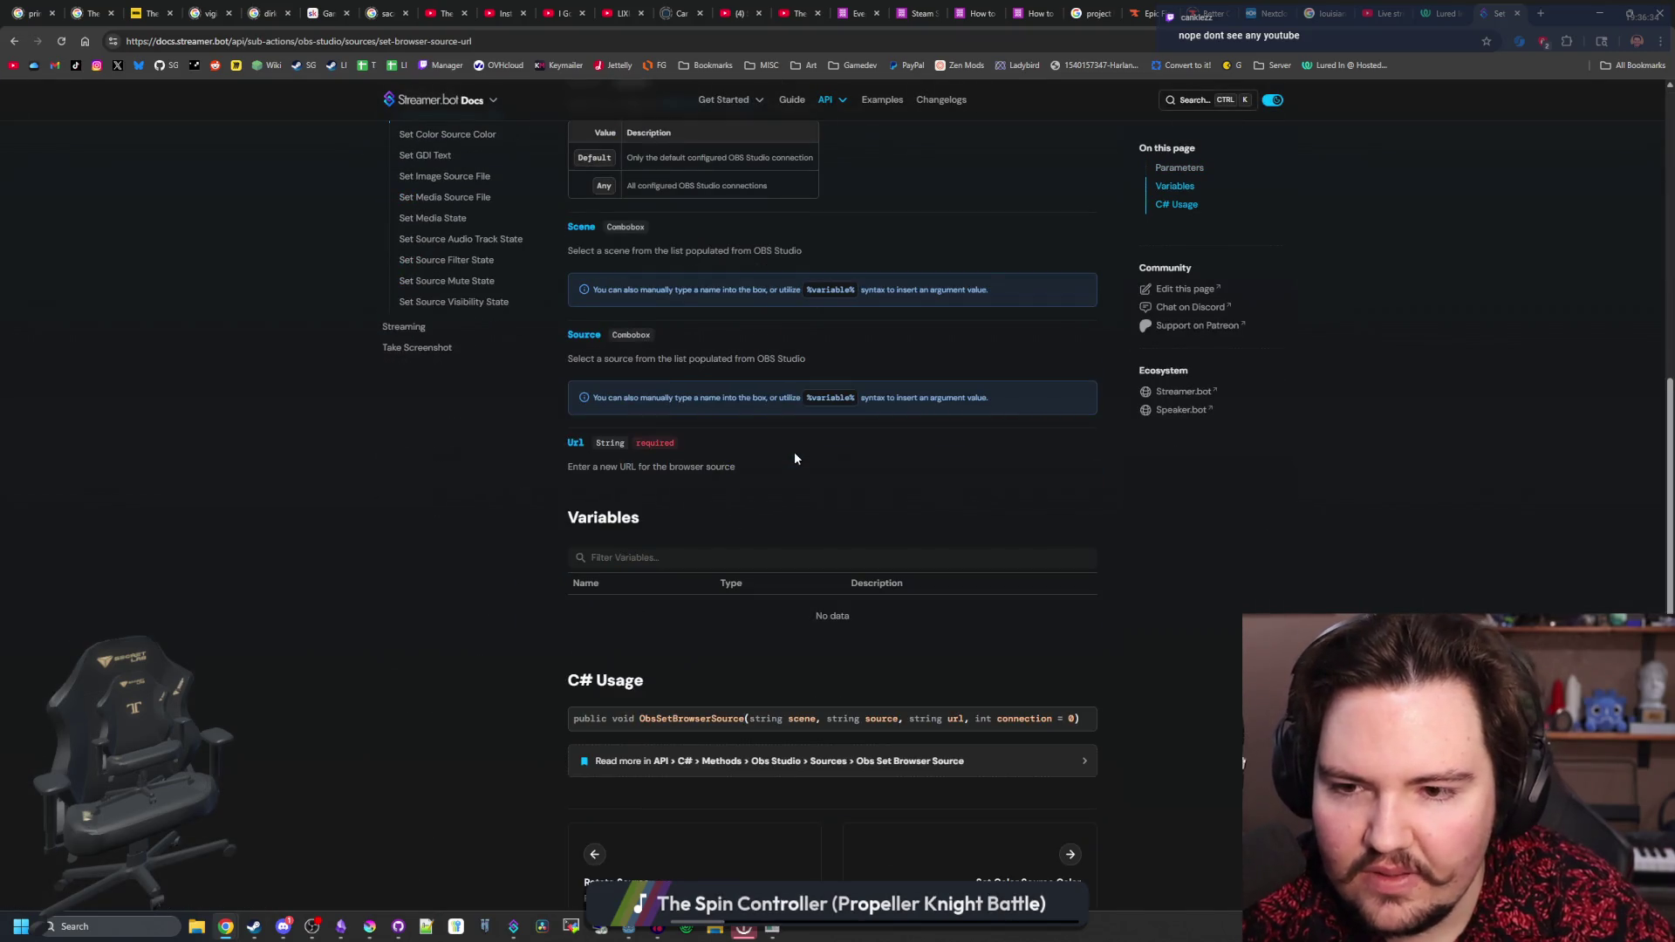
scroll(789, 523, "down", 1)
scroll(766, 593, "up", 6)
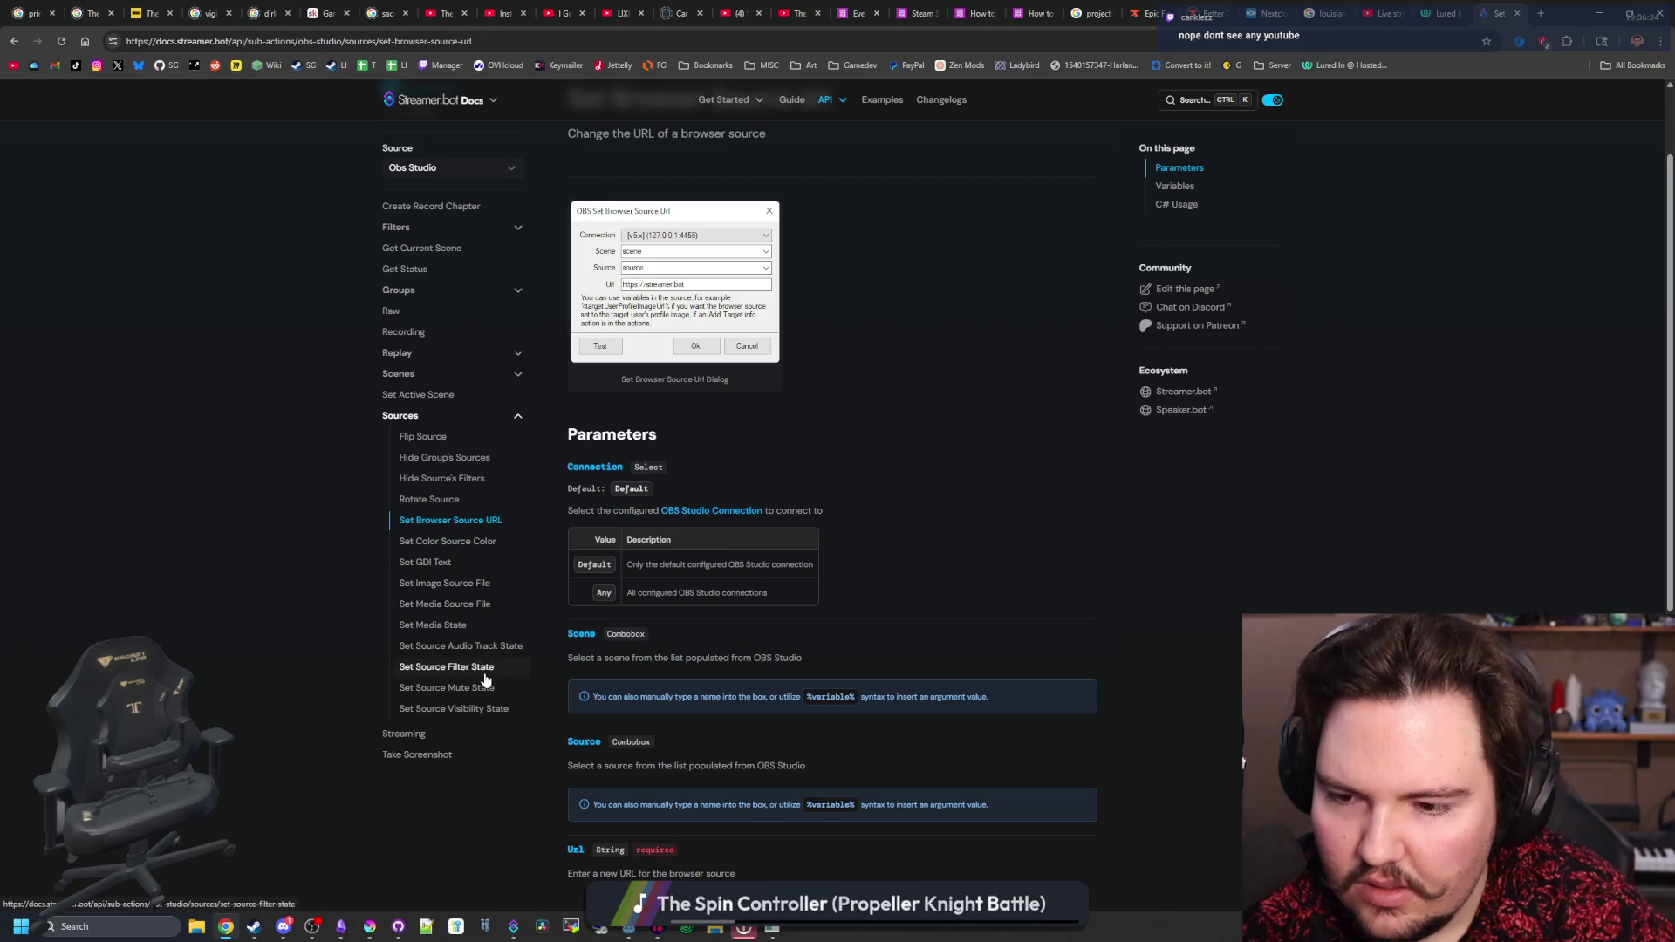
scroll(939, 471, "up", 2)
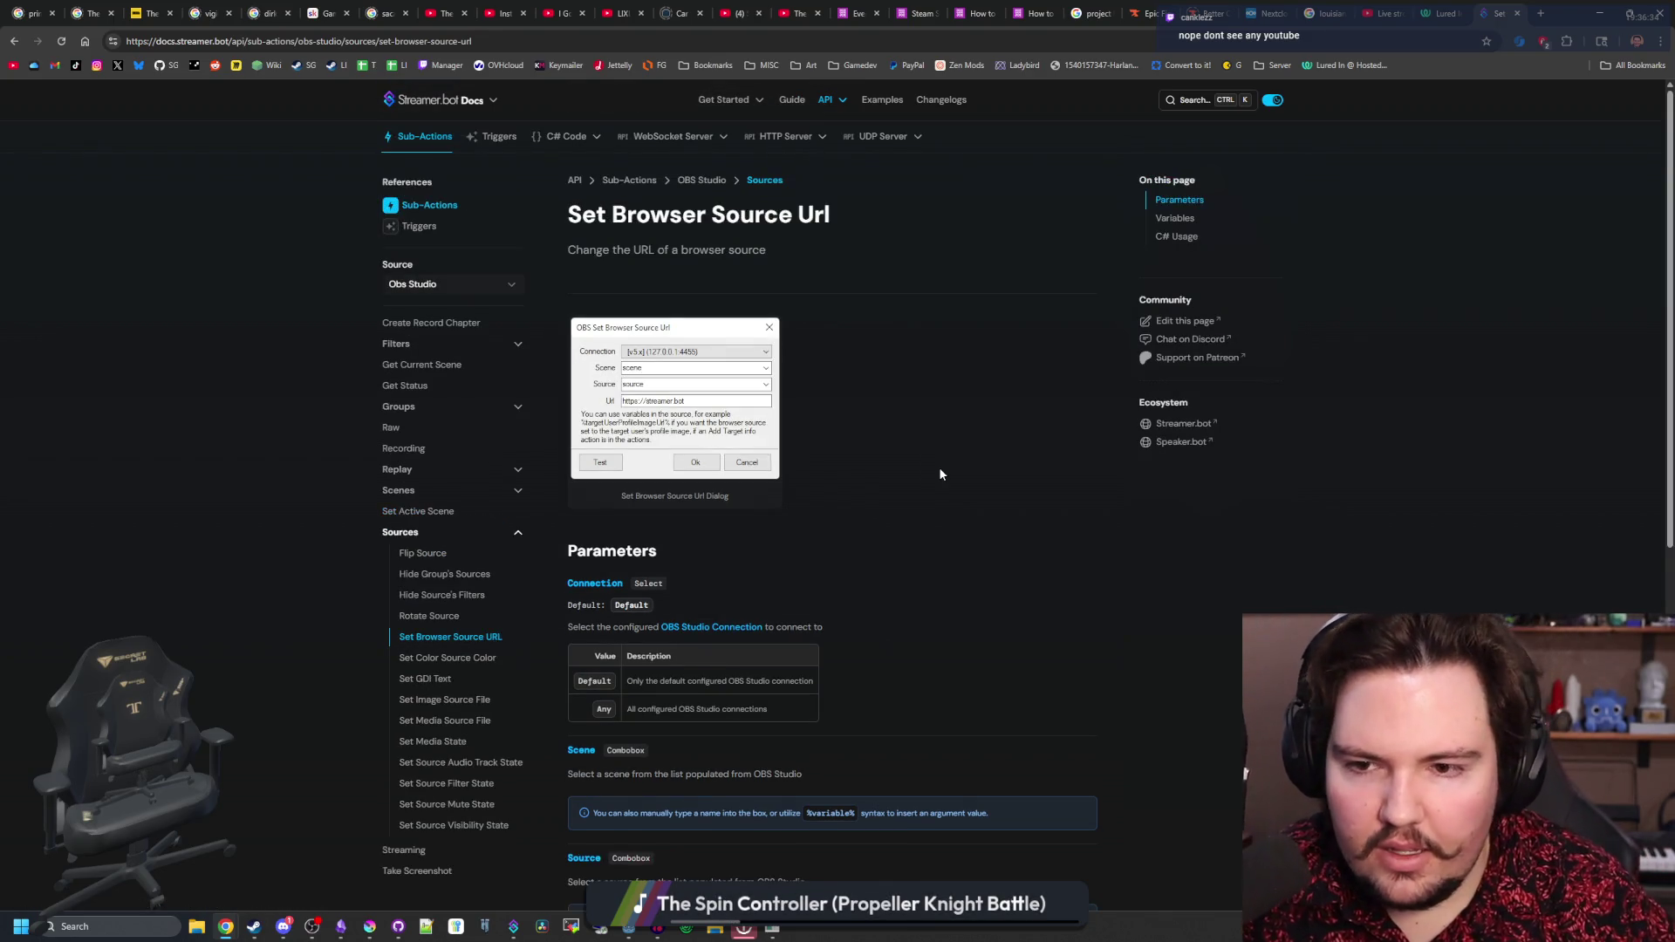
left_click(1628, 13)
mouse_move(1603, 10)
left_mouse_down()
mouse_move(1071, 352)
mouse_move(1264, 759)
left_mouse_up()
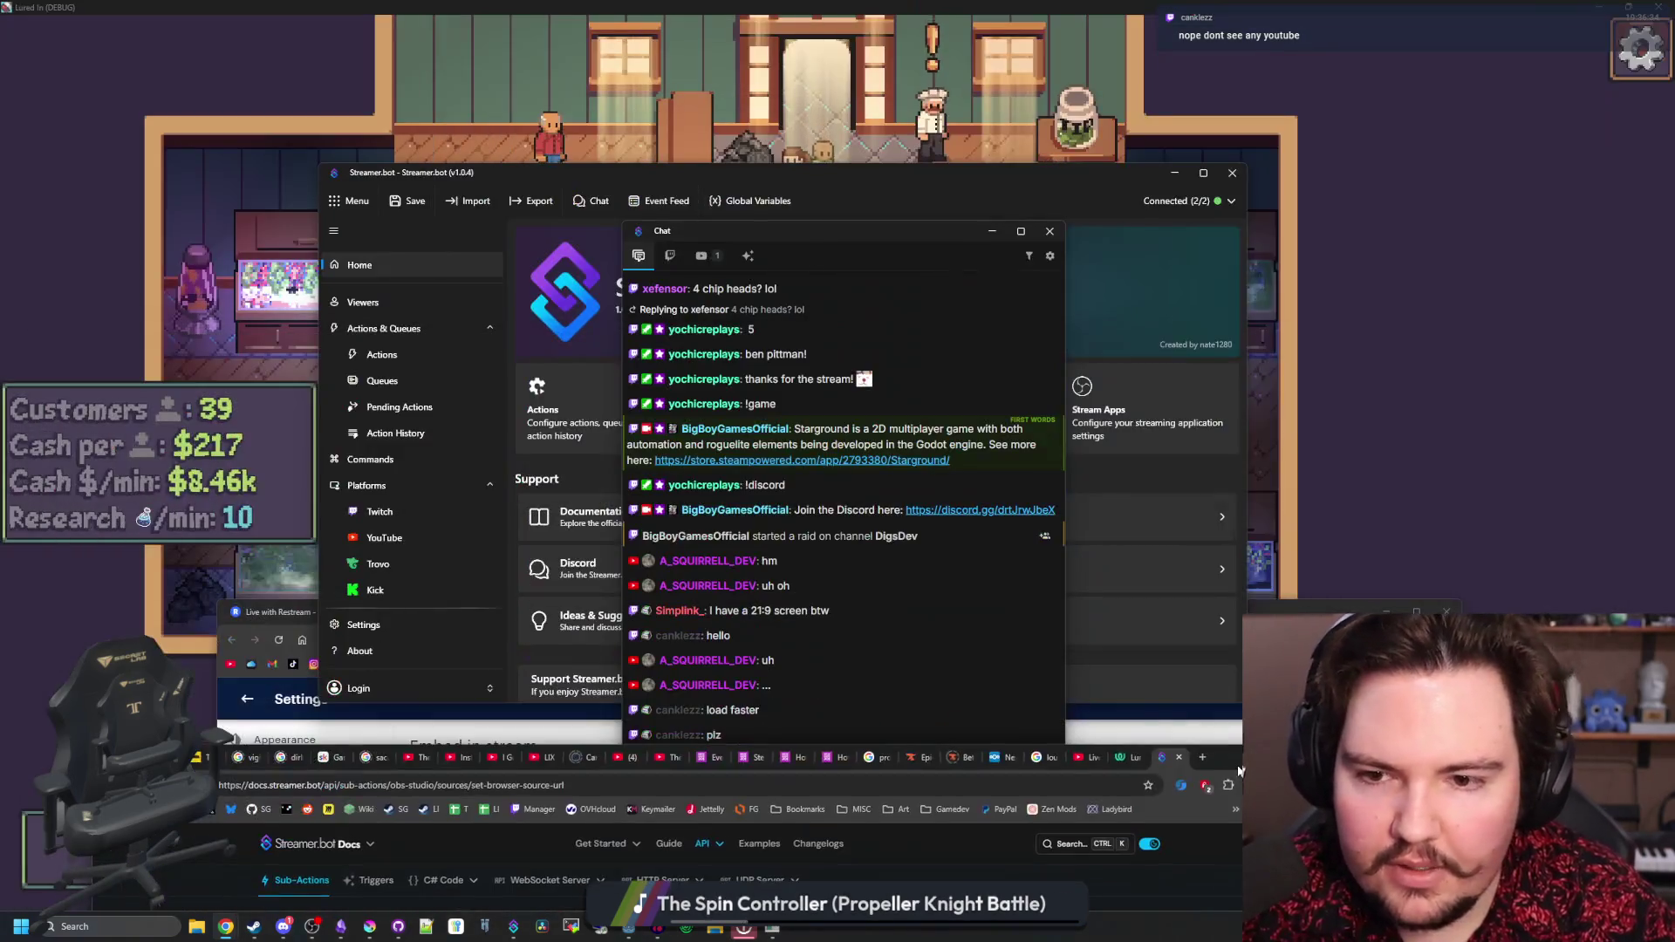
- Bring Streamer.bot's chat feed forward and pick an option from its right-click menu
left_click(836, 235)
right_click(832, 230)
left_click(787, 223)
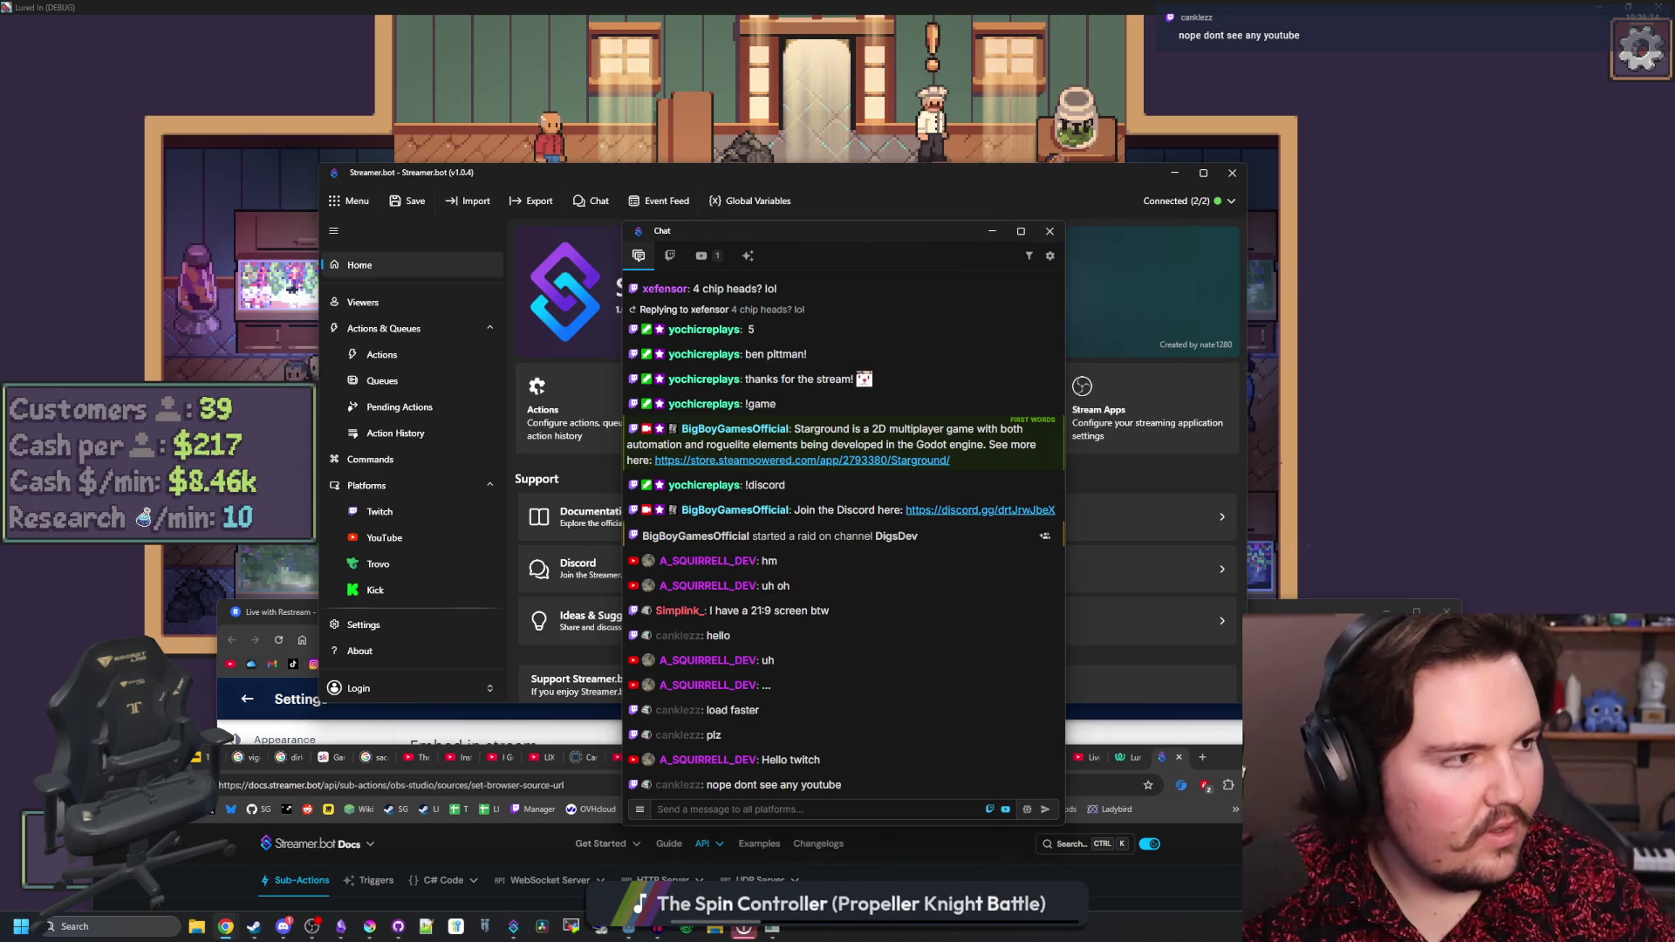
- Search Google for 'streamer.bot put chat into obs' and open the first video result in a new tab
key("ctrl+n")
type("streamer")
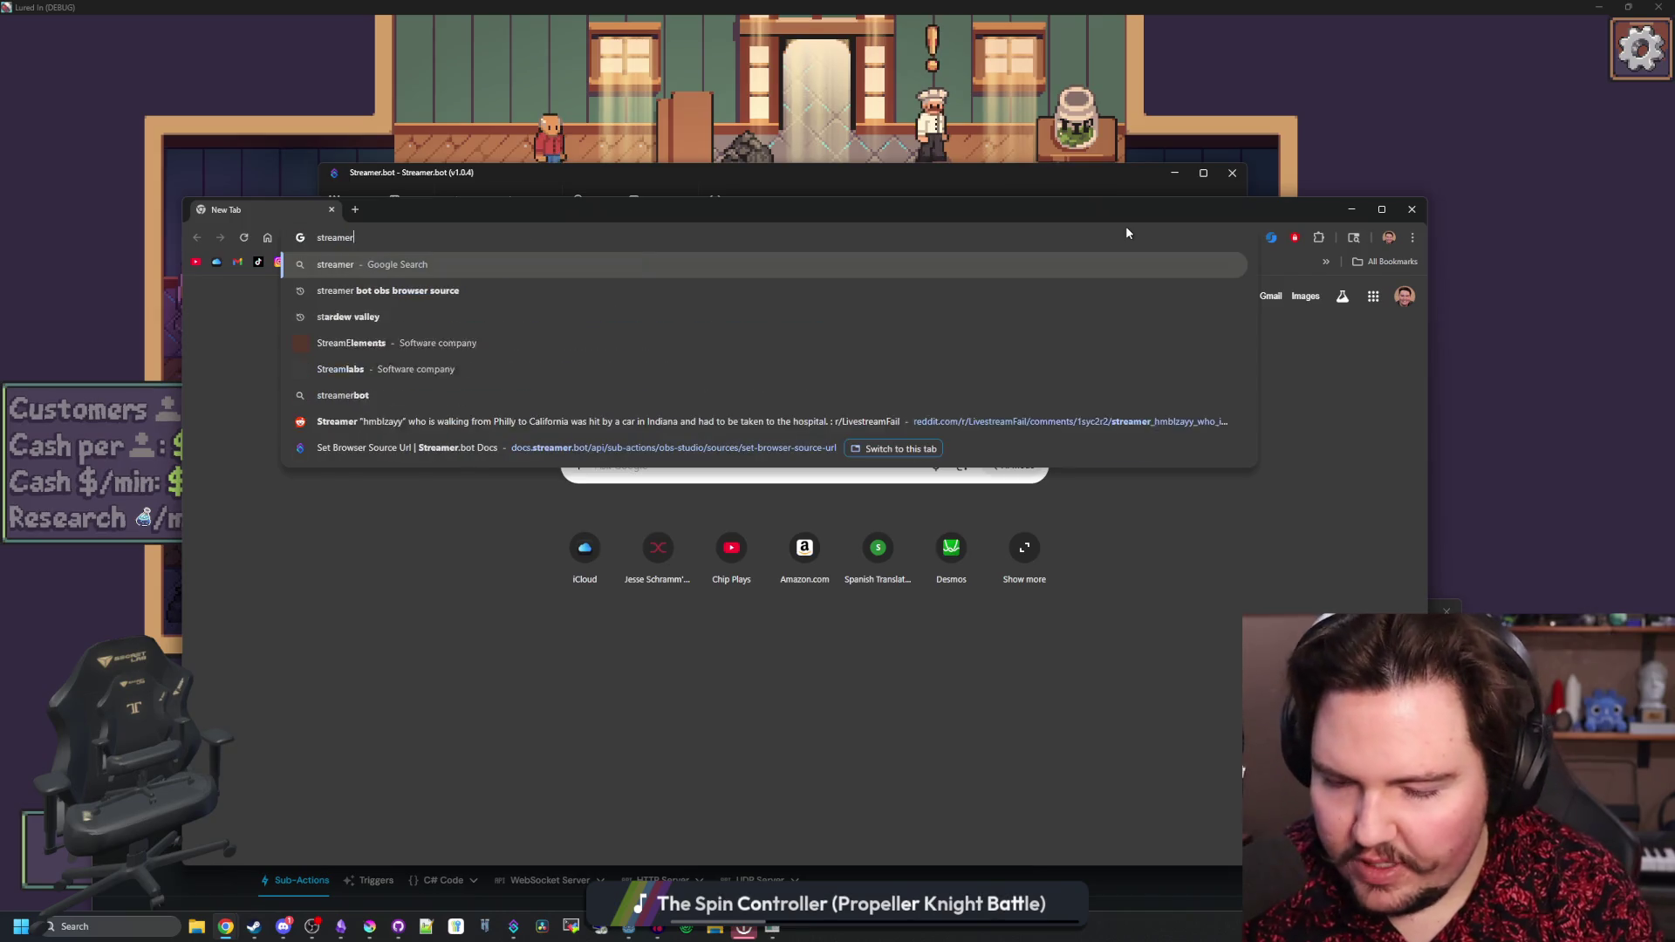
type(".bot put chat into obs")
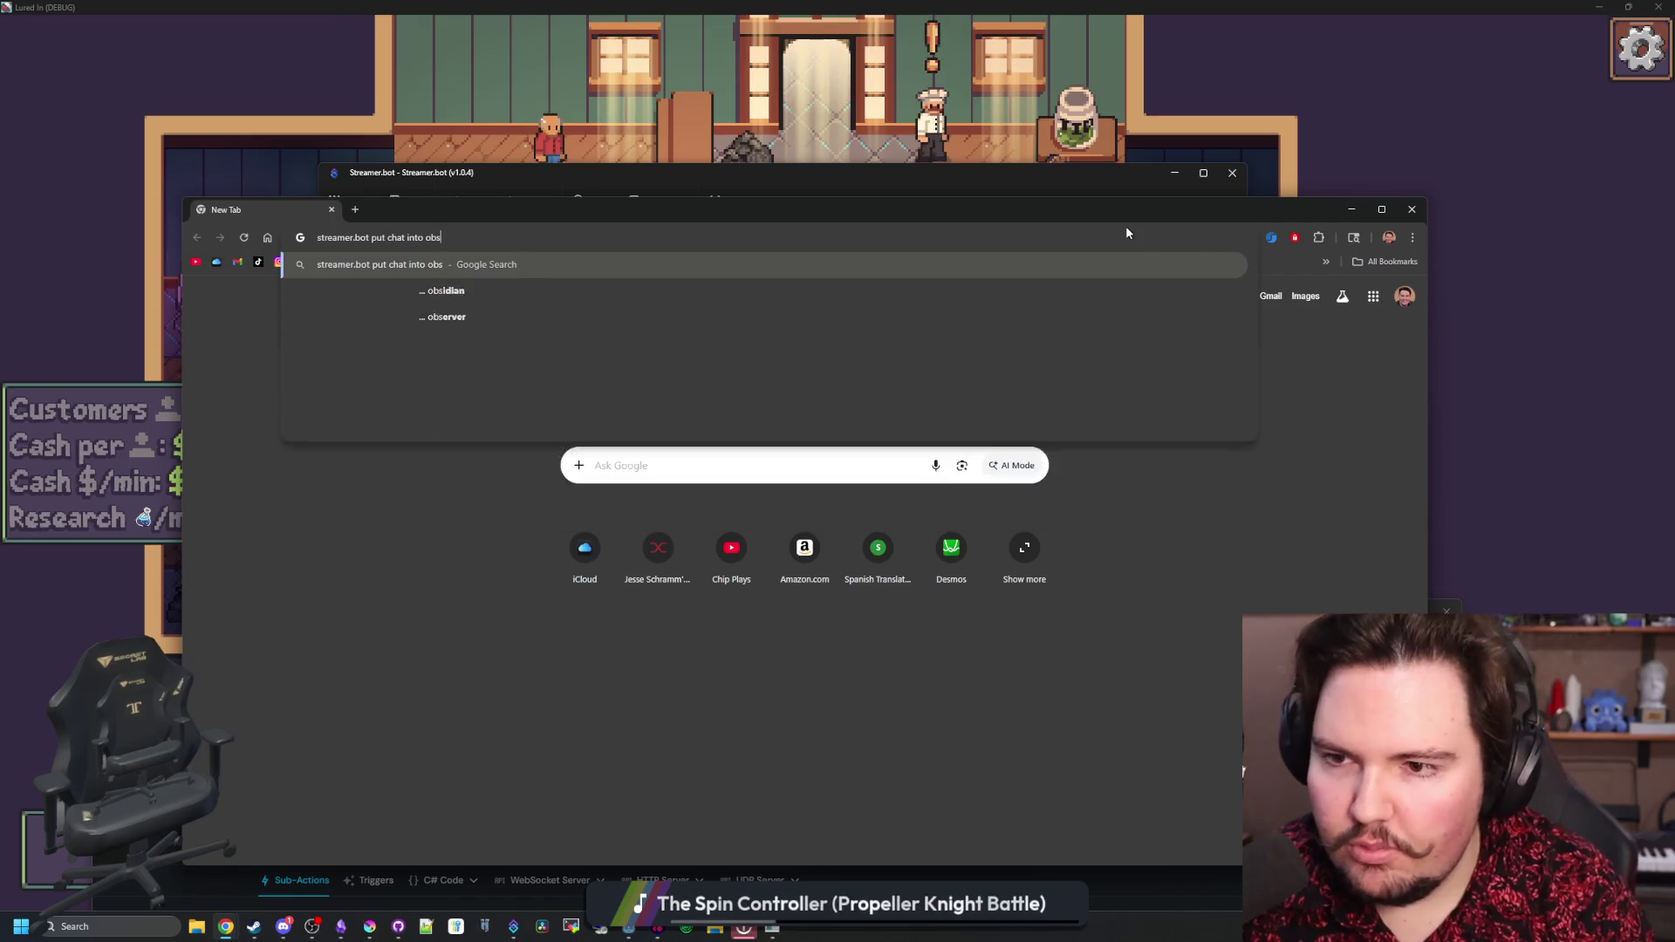
key("Return")
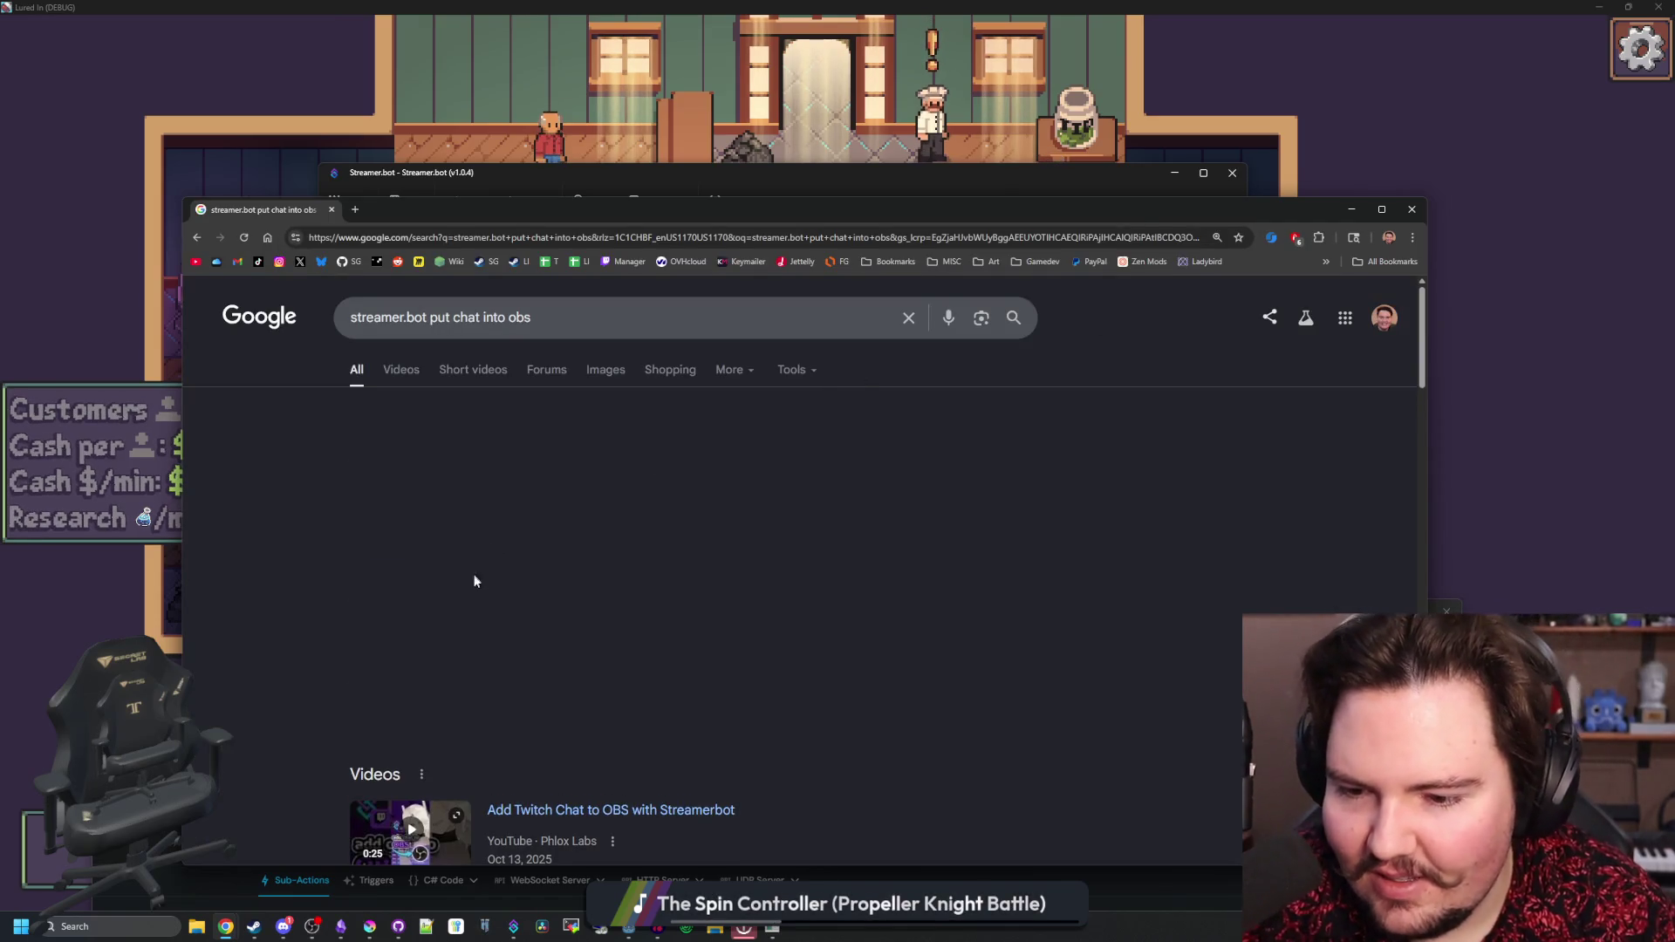
scroll(488, 611, "down", 2)
middle_click(554, 636)
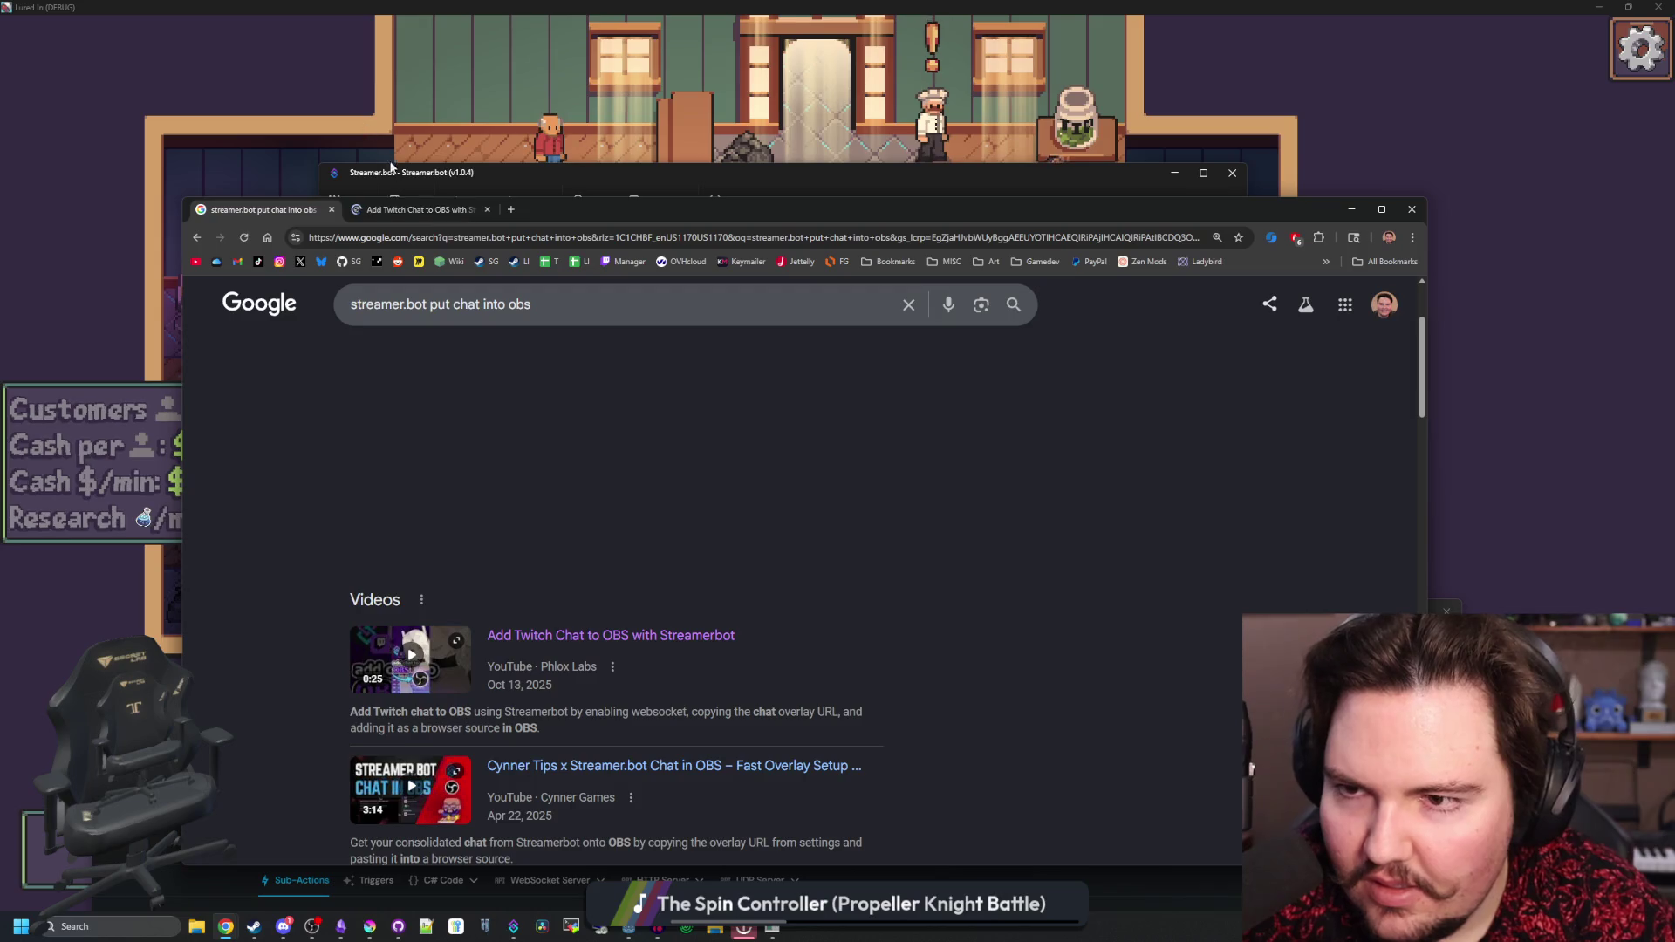
- Play the Add Twitch Chat to OBS Short, pausing at its overlay settings step
left_click(411, 208)
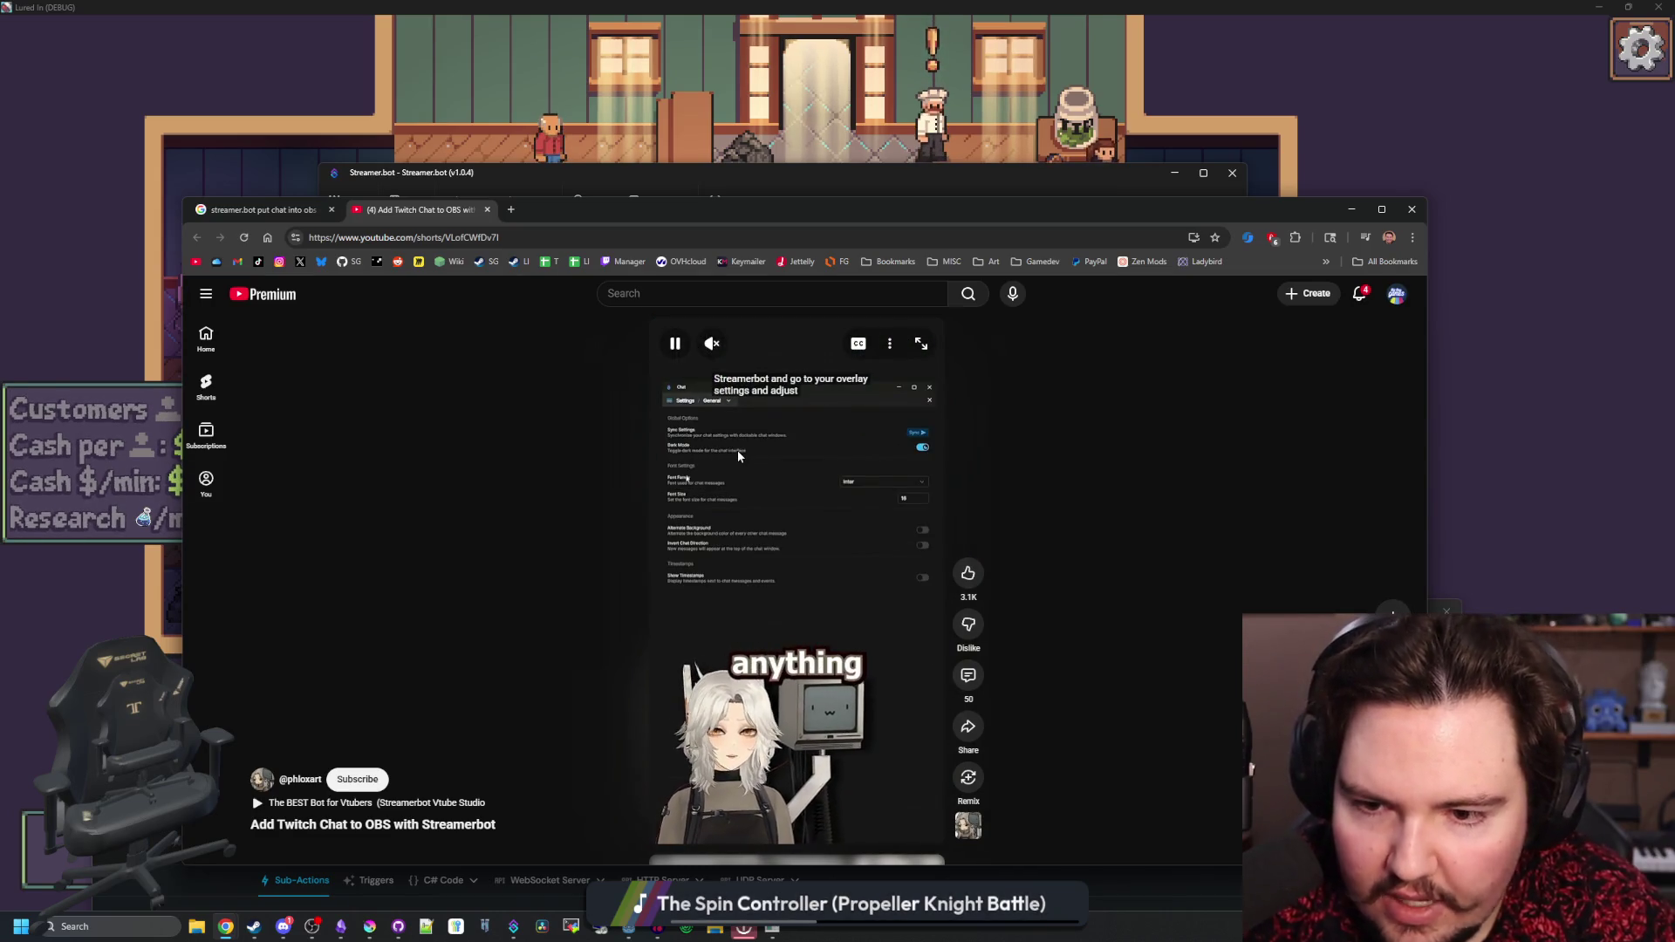
left_click(738, 454)
key("Left")
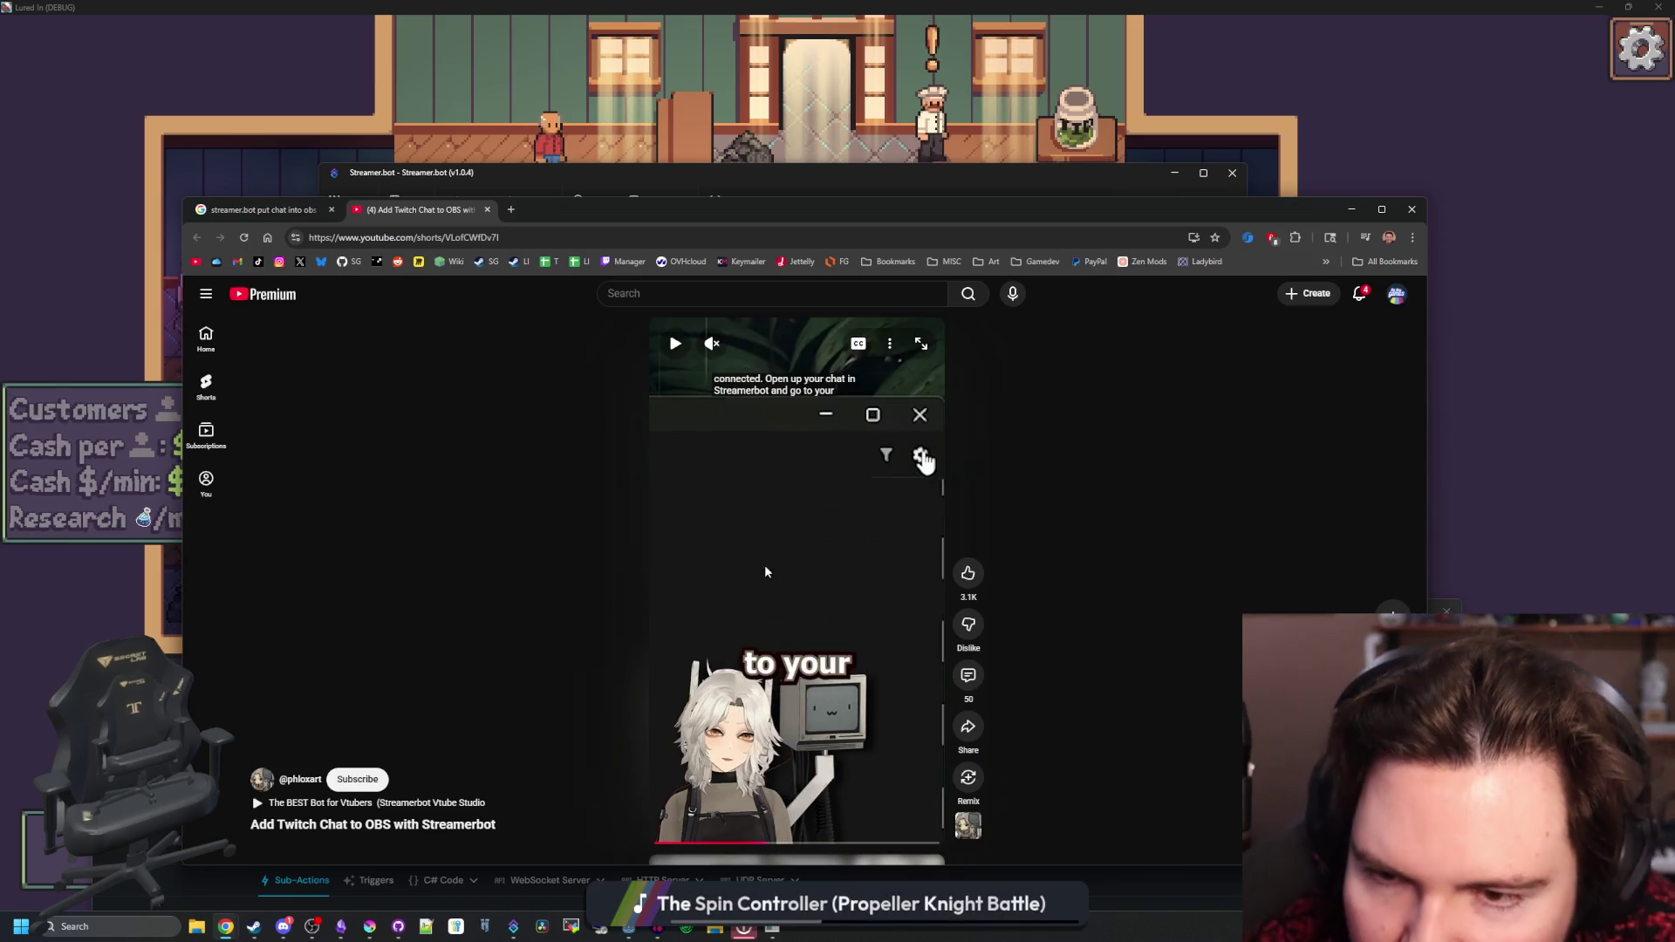
left_click(766, 571)
left_click(745, 504)
left_click(697, 491)
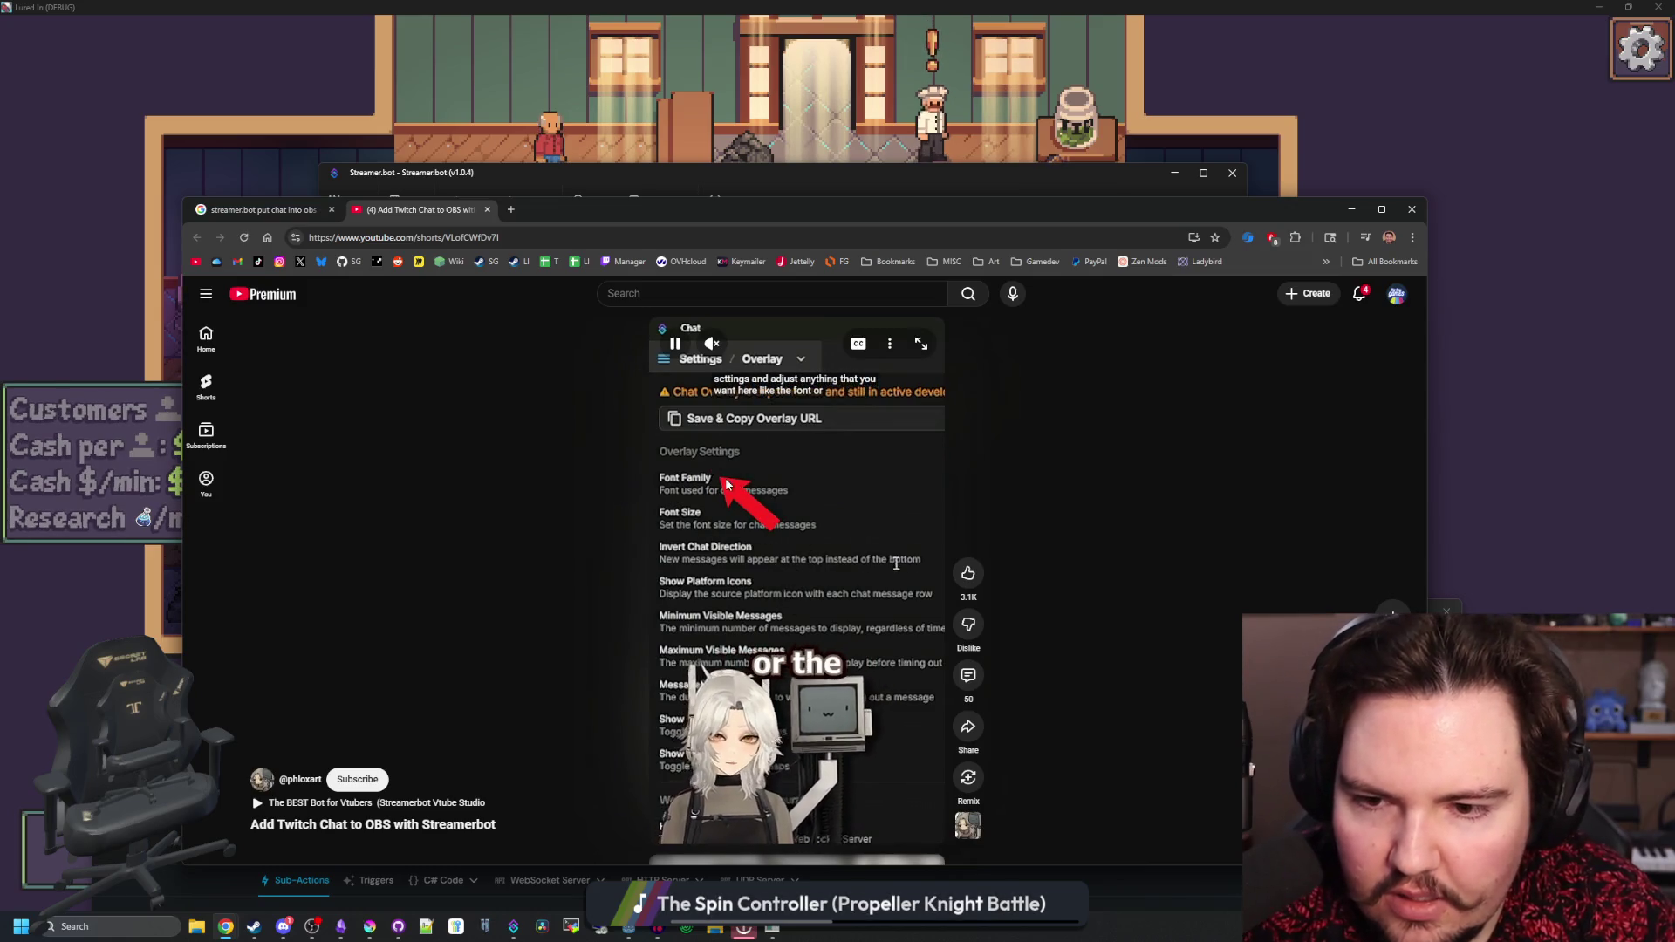
left_click(783, 507)
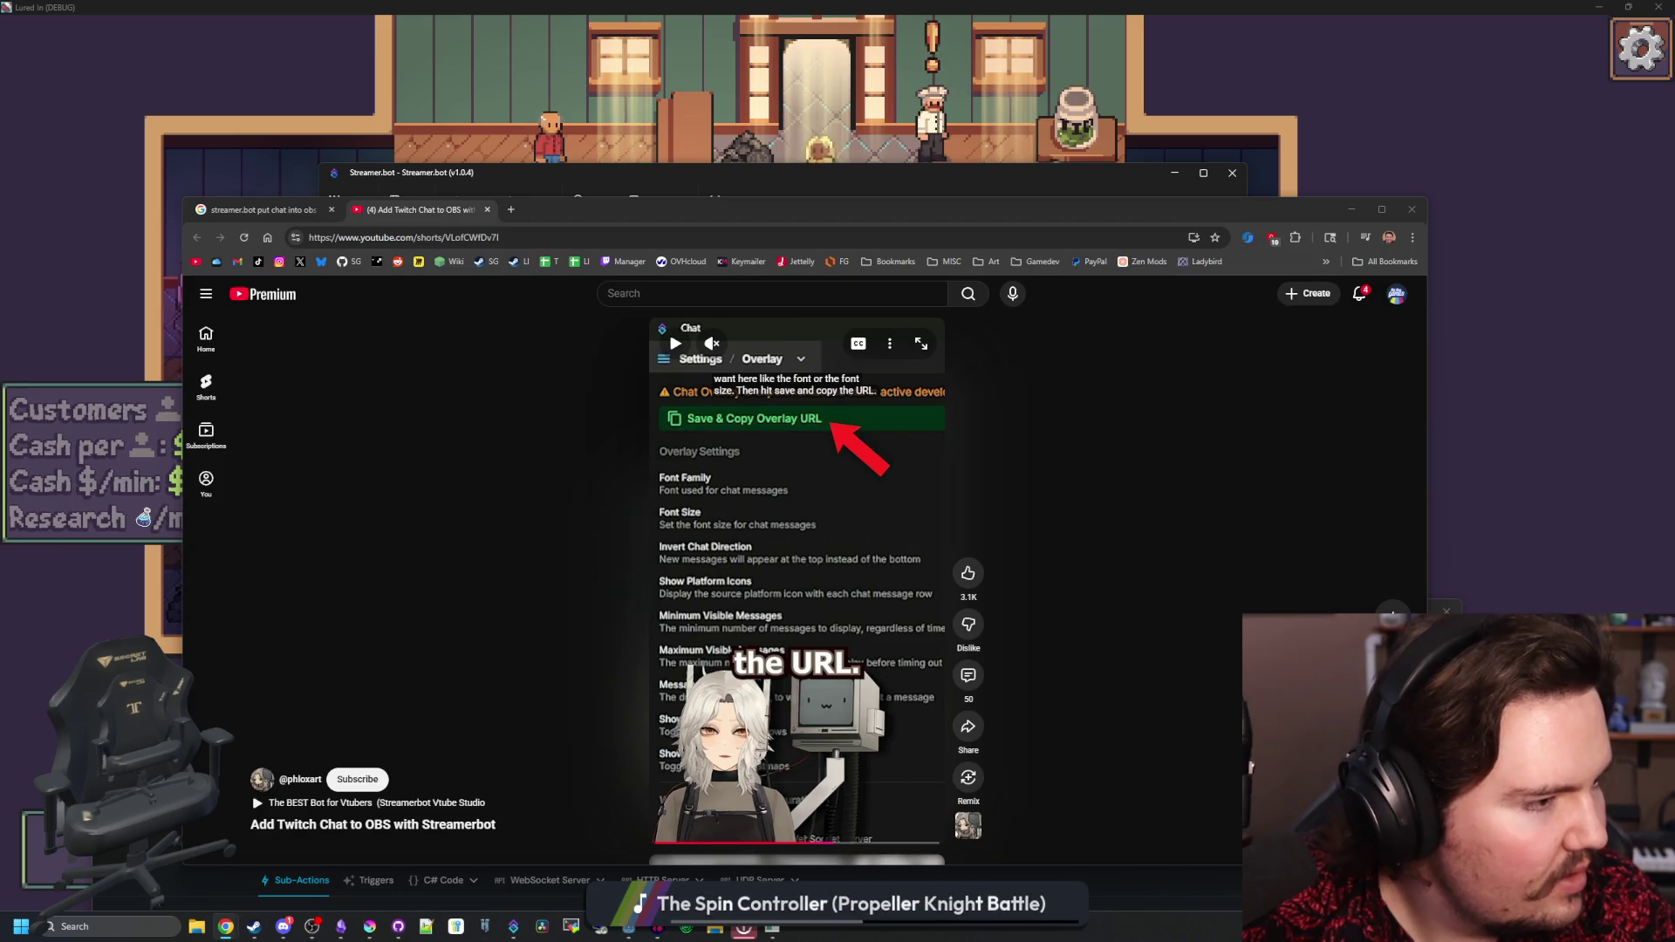
- Continue the Short through the OBS add-source and enable-WebSocket steps, then switch to OBS
left_click(920, 634)
left_click(918, 633)
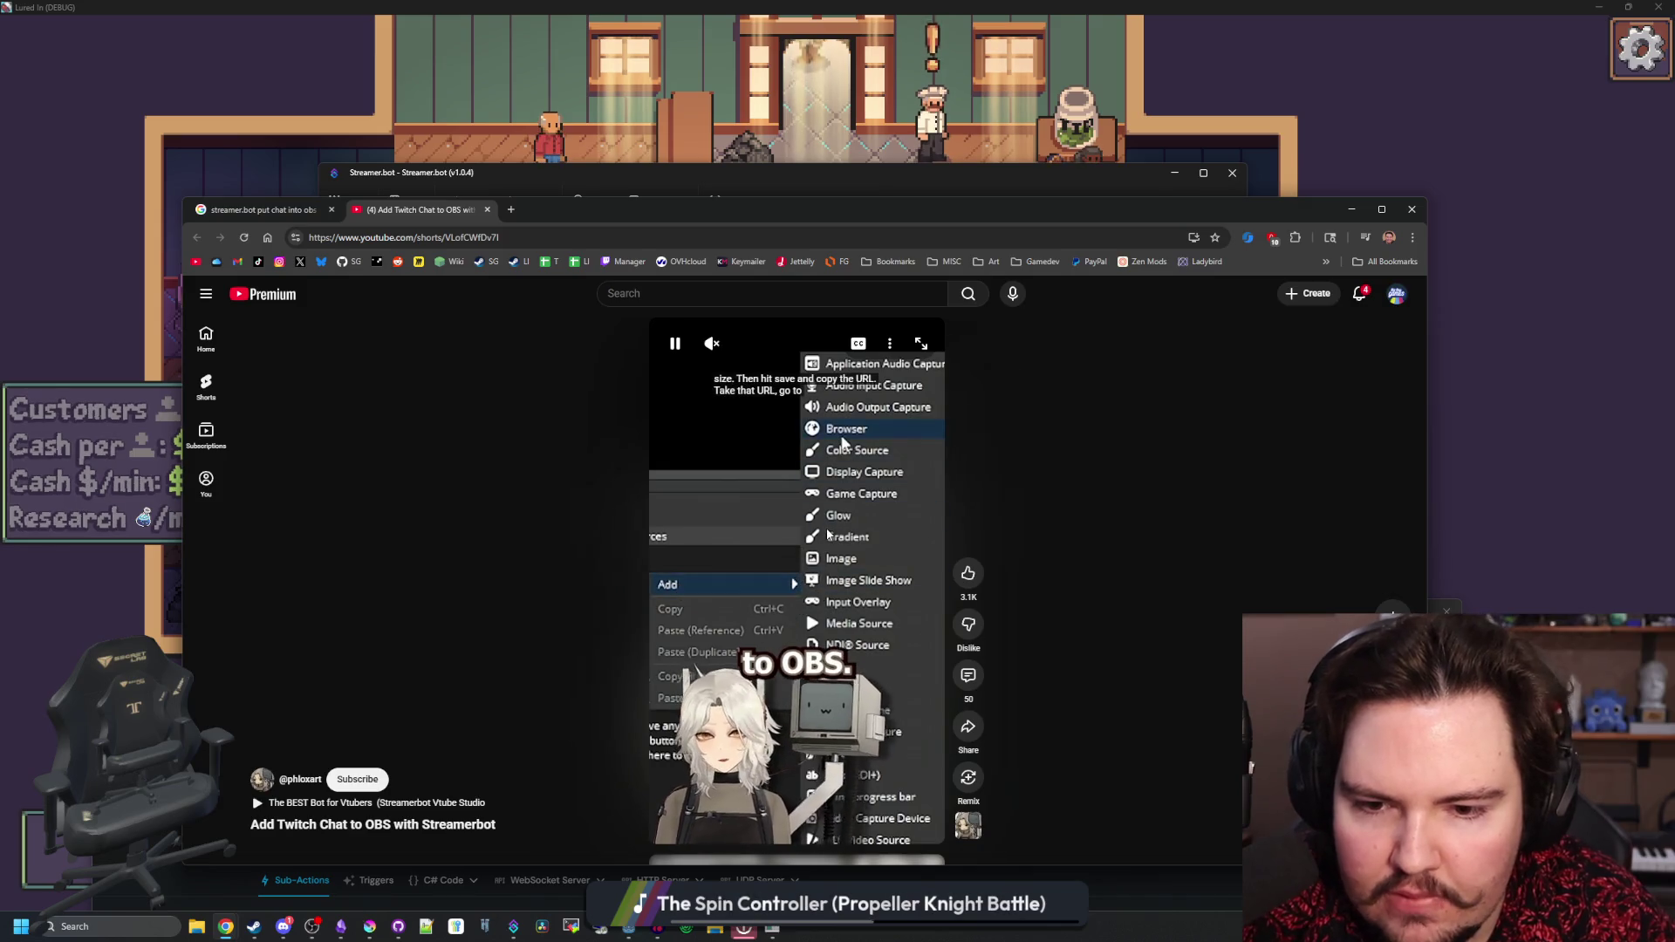
left_click(835, 433)
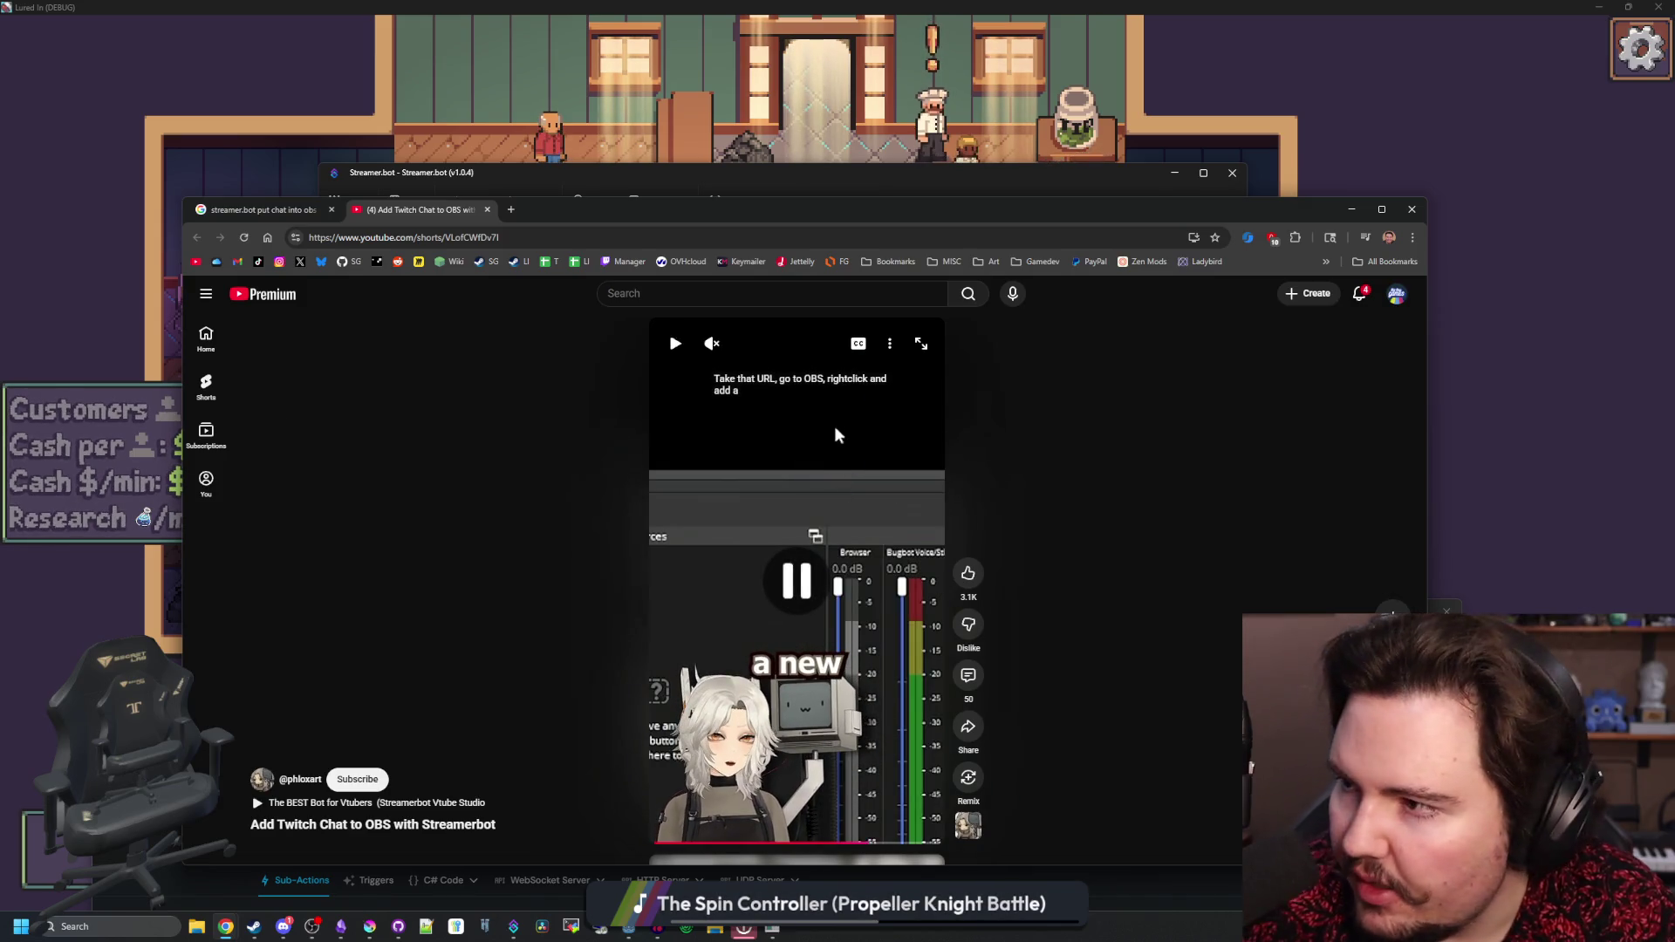
left_click(834, 425)
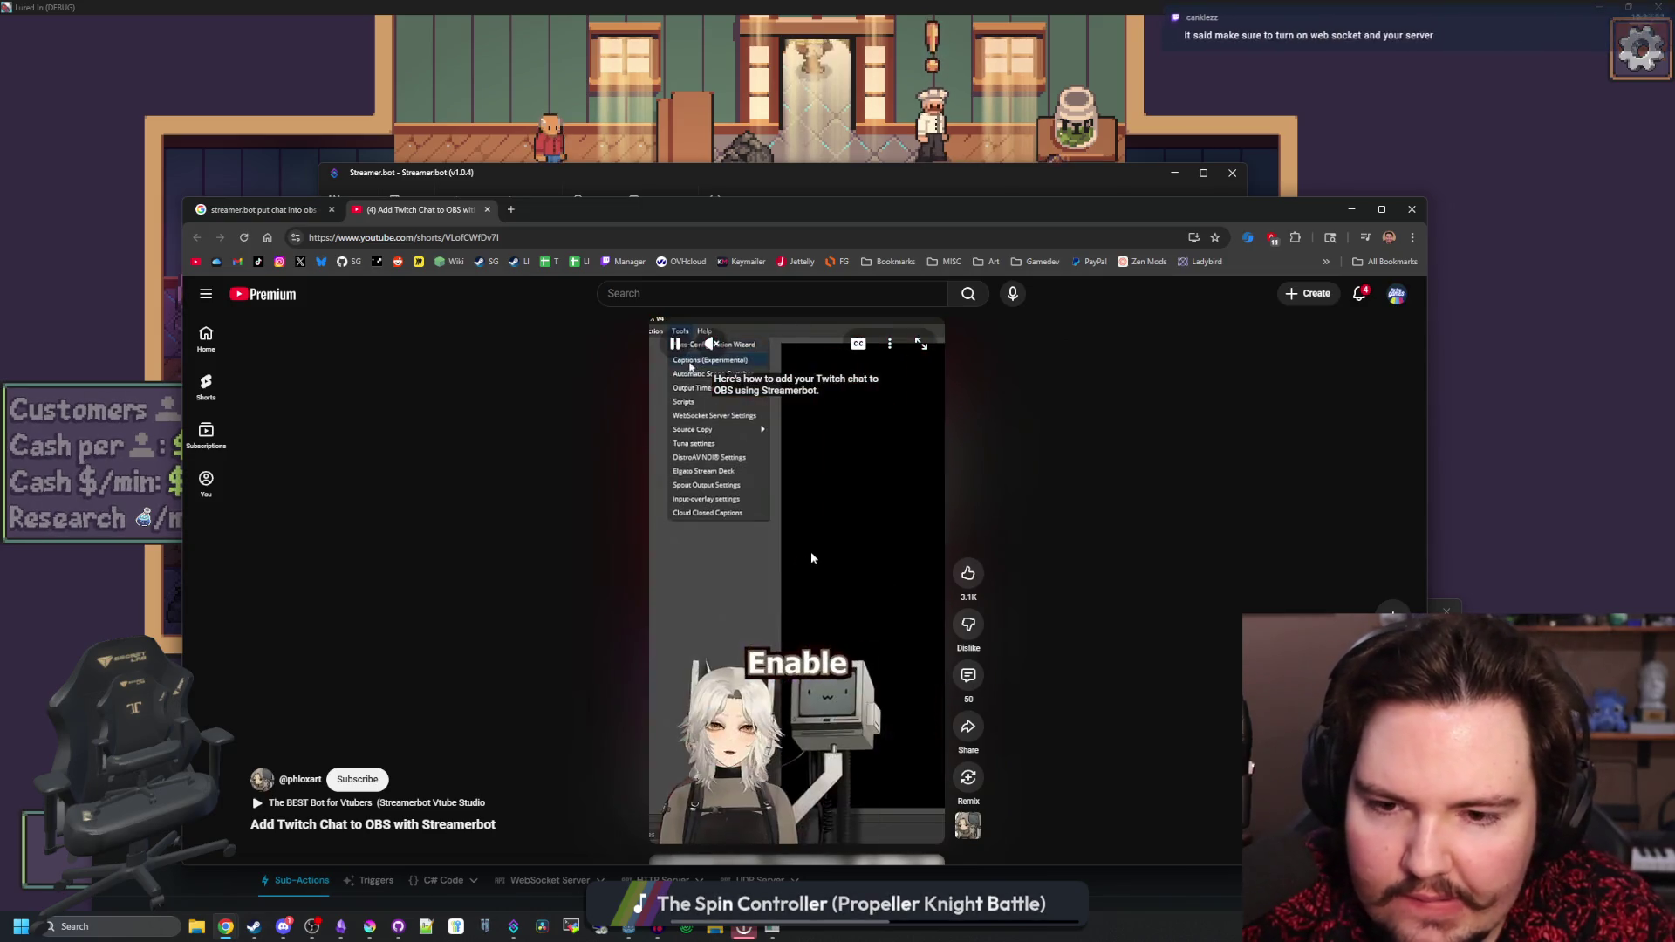
left_click(801, 518)
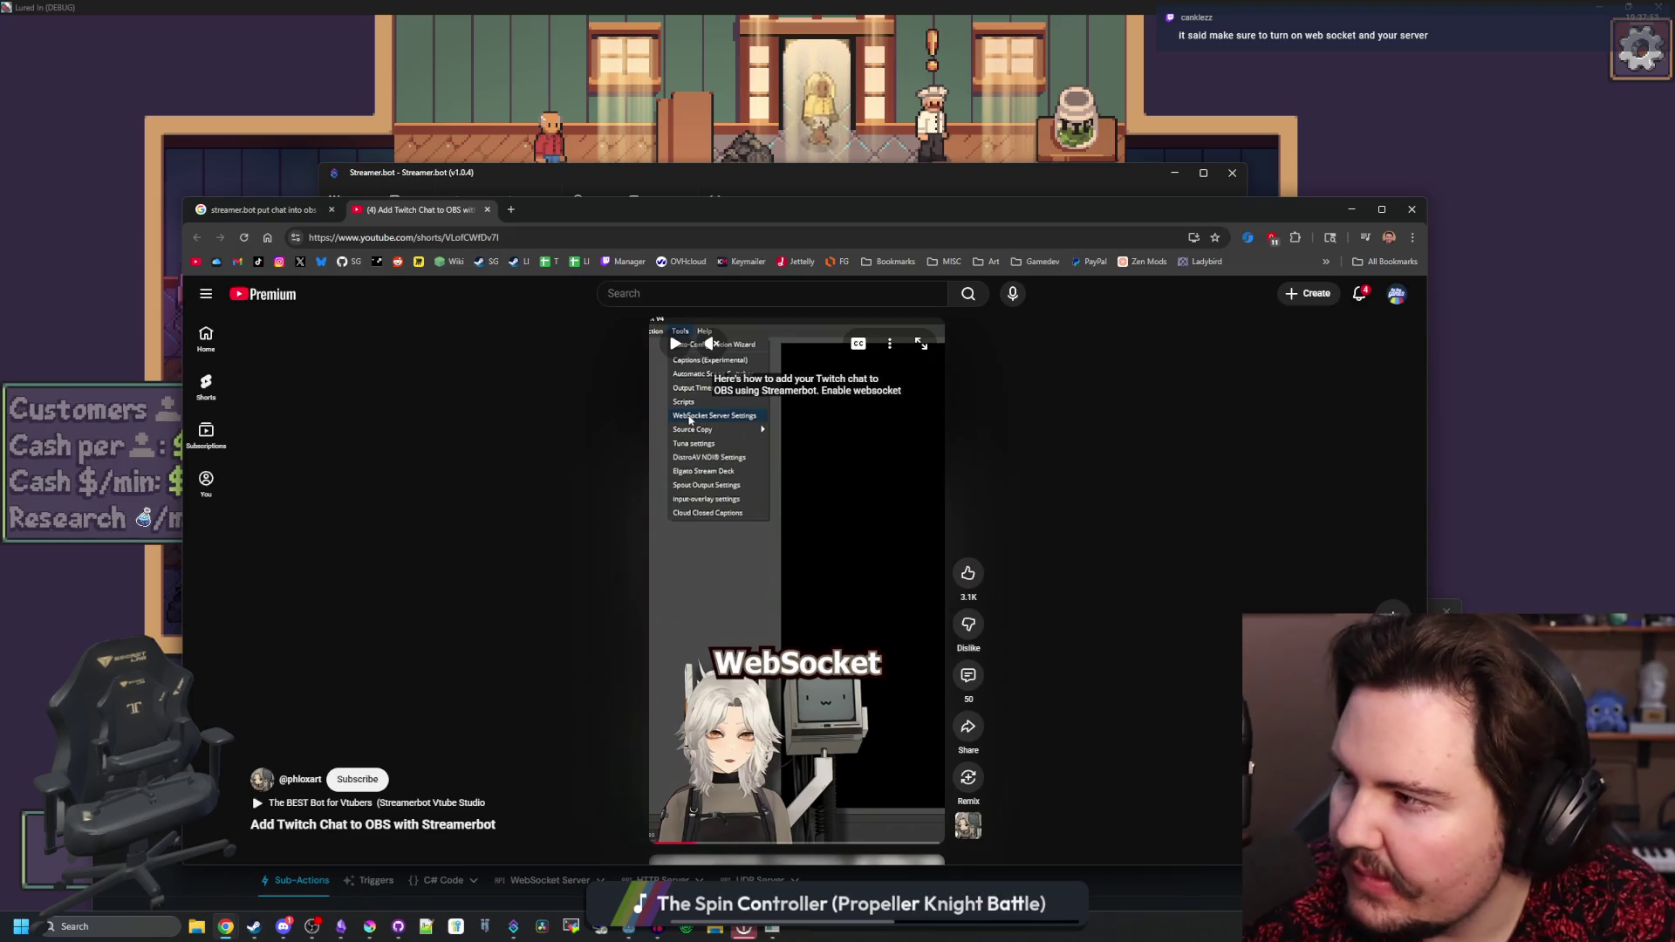
key("alt+Tab")
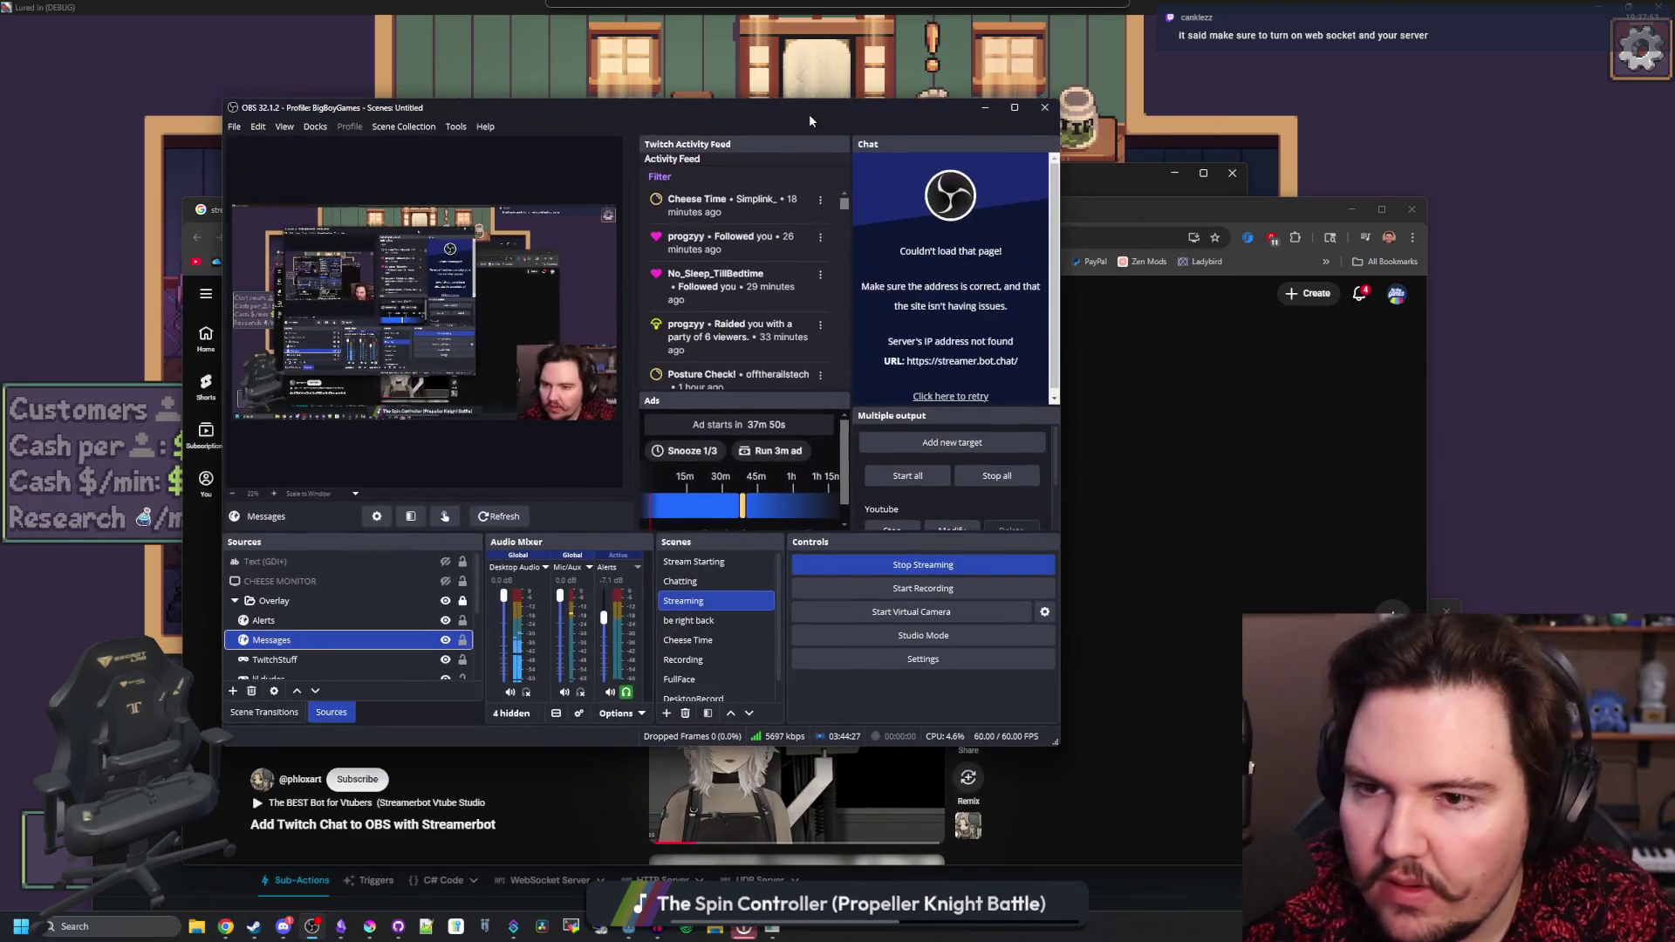
- Open and close OBS's WebSocket Server Settings, moving the OBS window aside
mouse_move(436, 103)
left_mouse_down()
mouse_move(0, 151)
mouse_move(1100, 151)
mouse_move(1098, 115)
left_mouse_up()
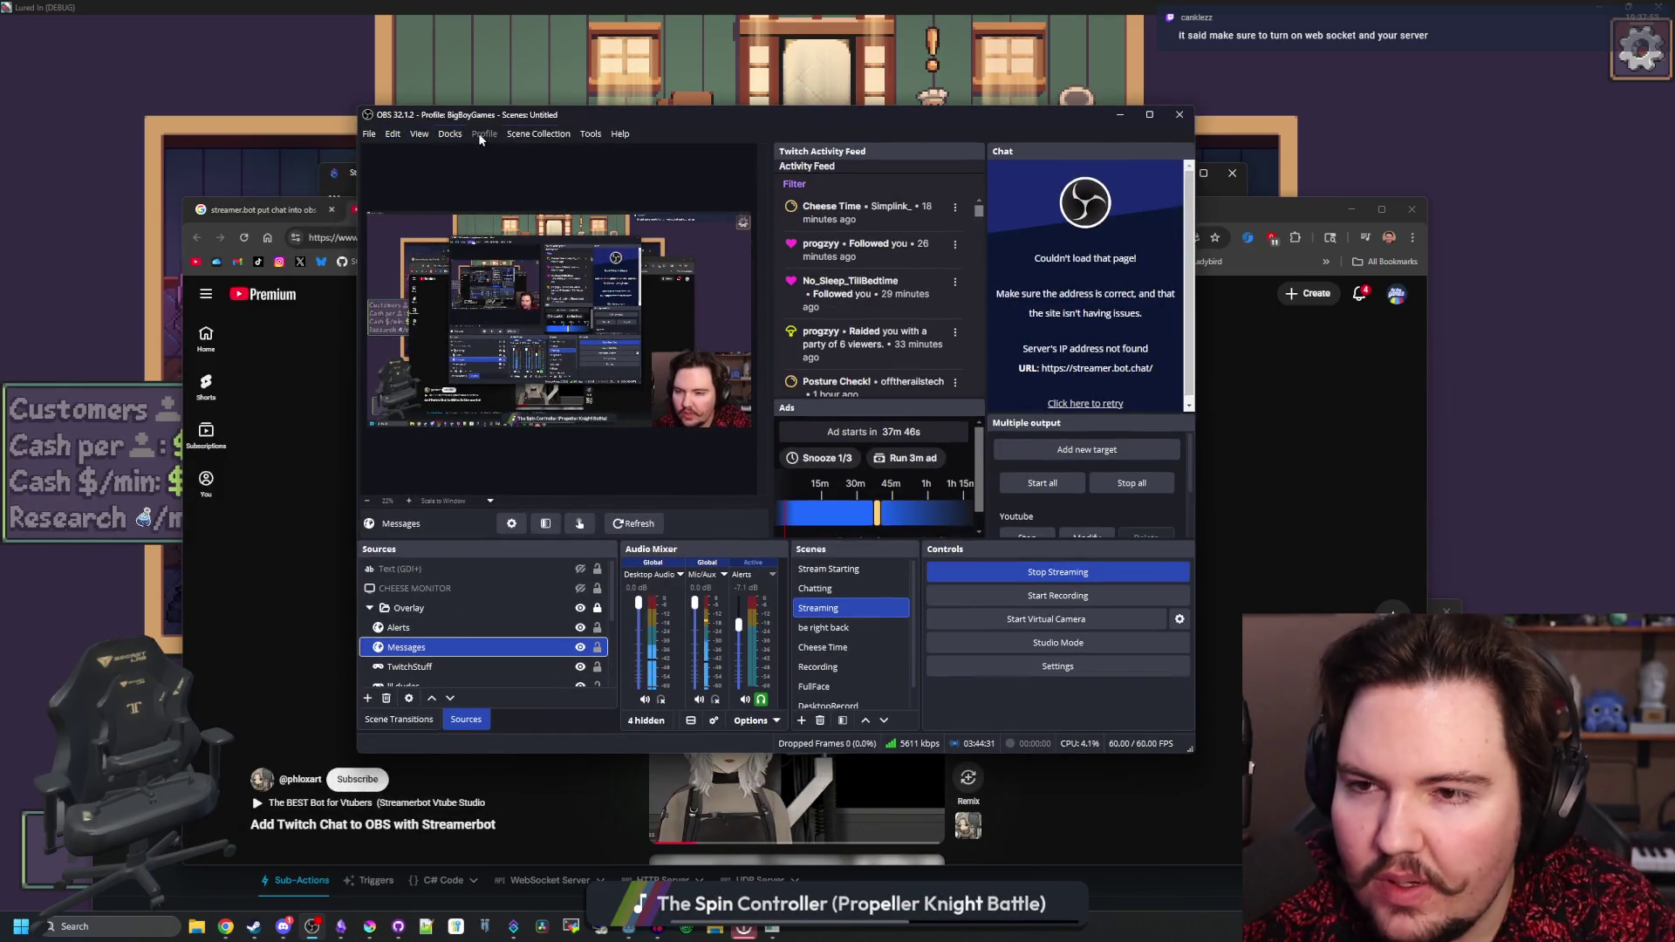
left_click(581, 135)
left_click(631, 260)
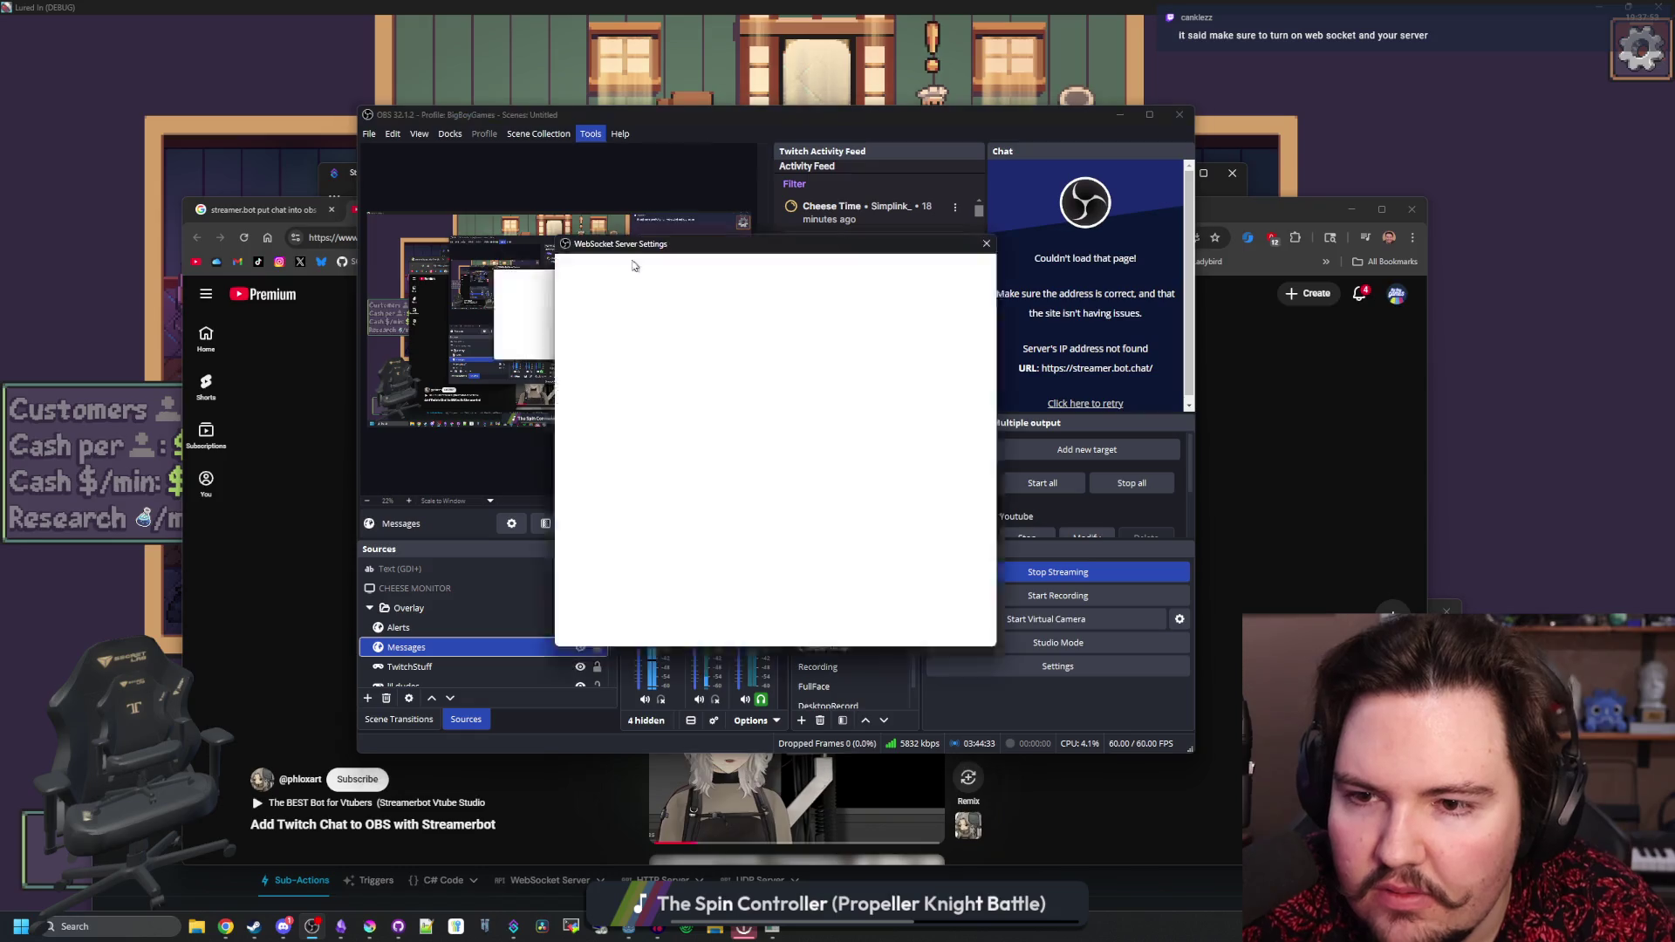
left_click(986, 243)
mouse_move(1062, 111)
left_mouse_down()
mouse_move(1012, 127)
mouse_move(581, 557)
mouse_move(571, 591)
left_mouse_up()
- Play the Short to its Start Server step, then bring Streamer.bot's home page forward
left_click(796, 580)
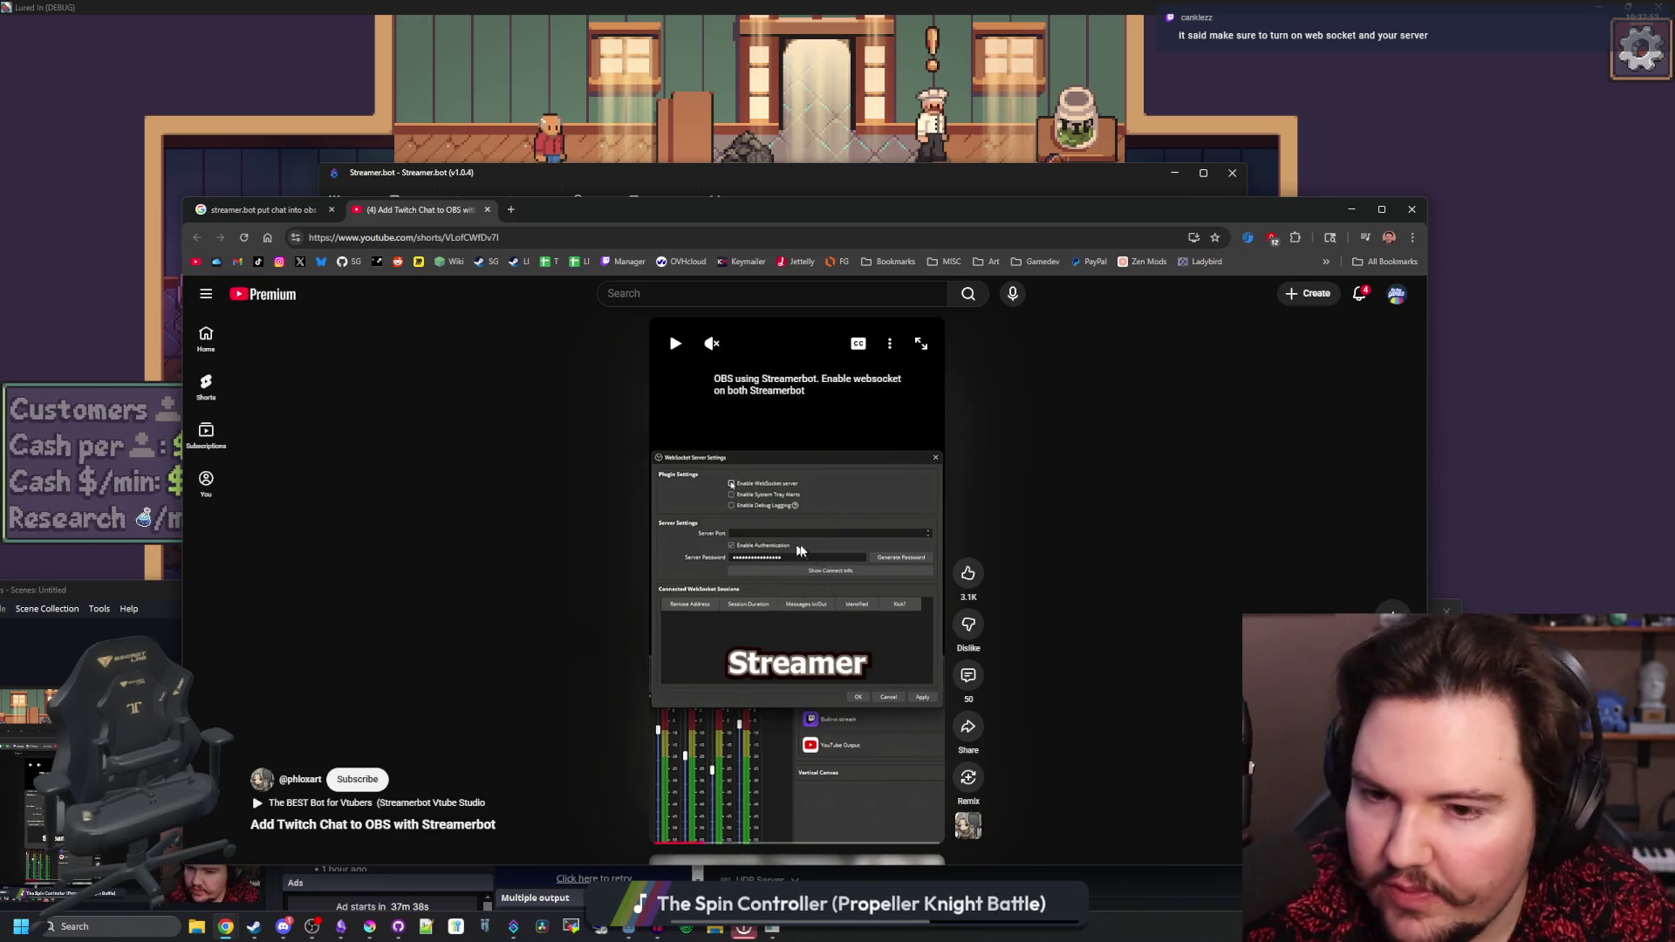
left_click(829, 536)
left_click(830, 540)
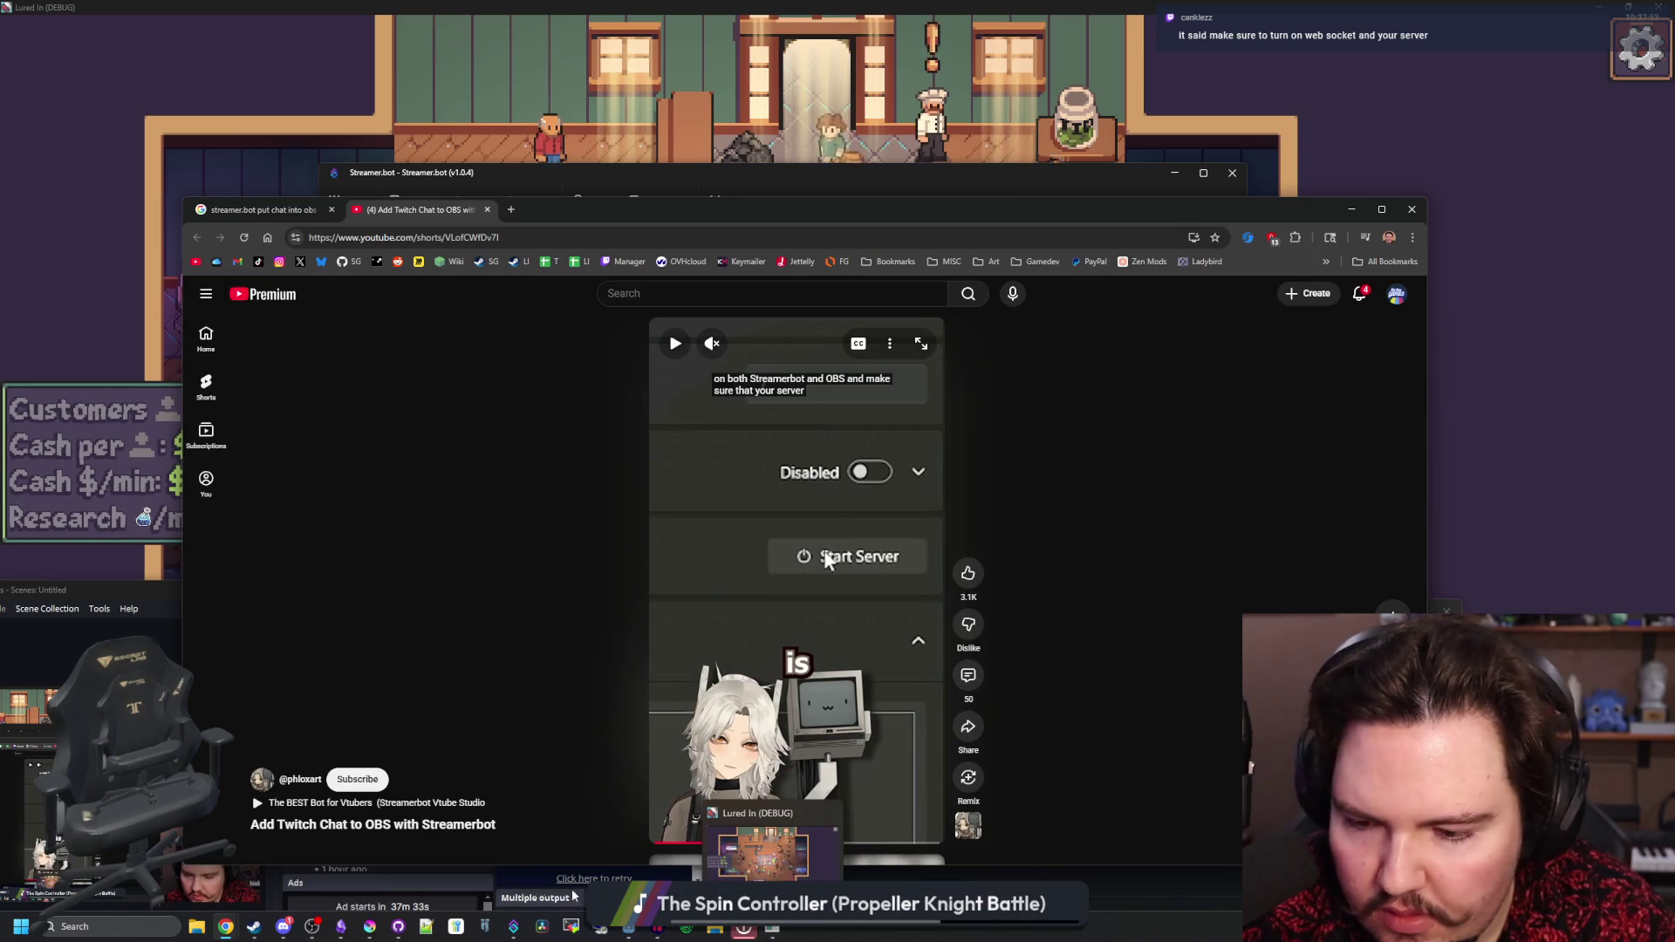
left_click(520, 928)
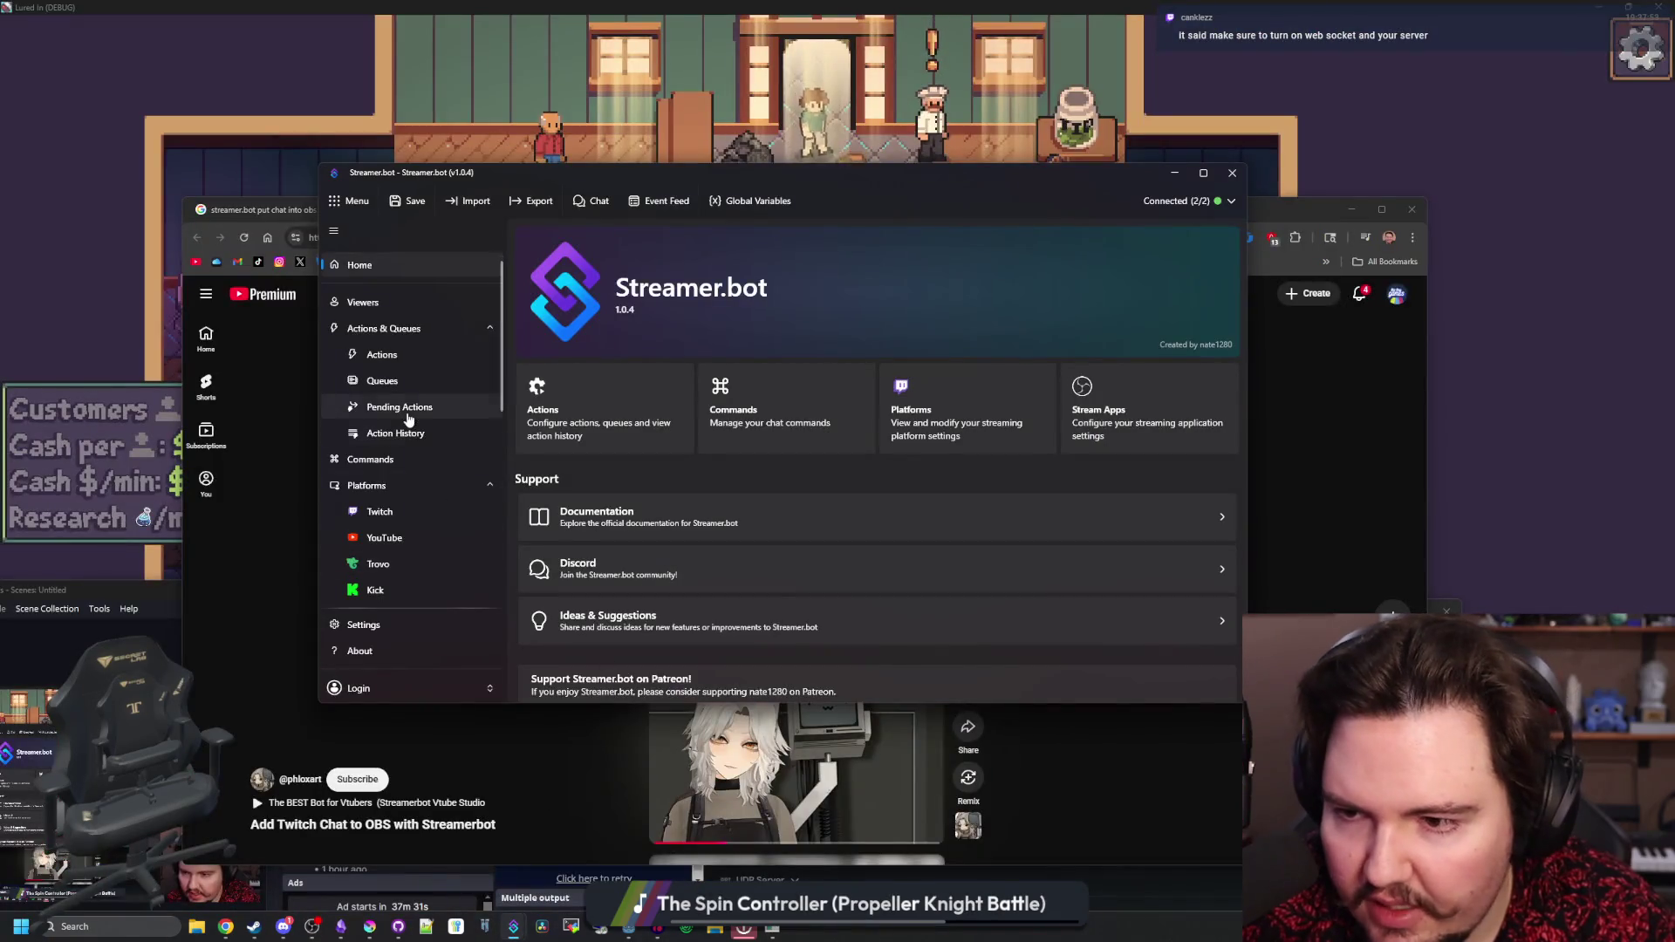
- Scroll the sidebar to Servers/Clients and open Streamer.bot's WebSocket Server settings
scroll(392, 323, "down", 5)
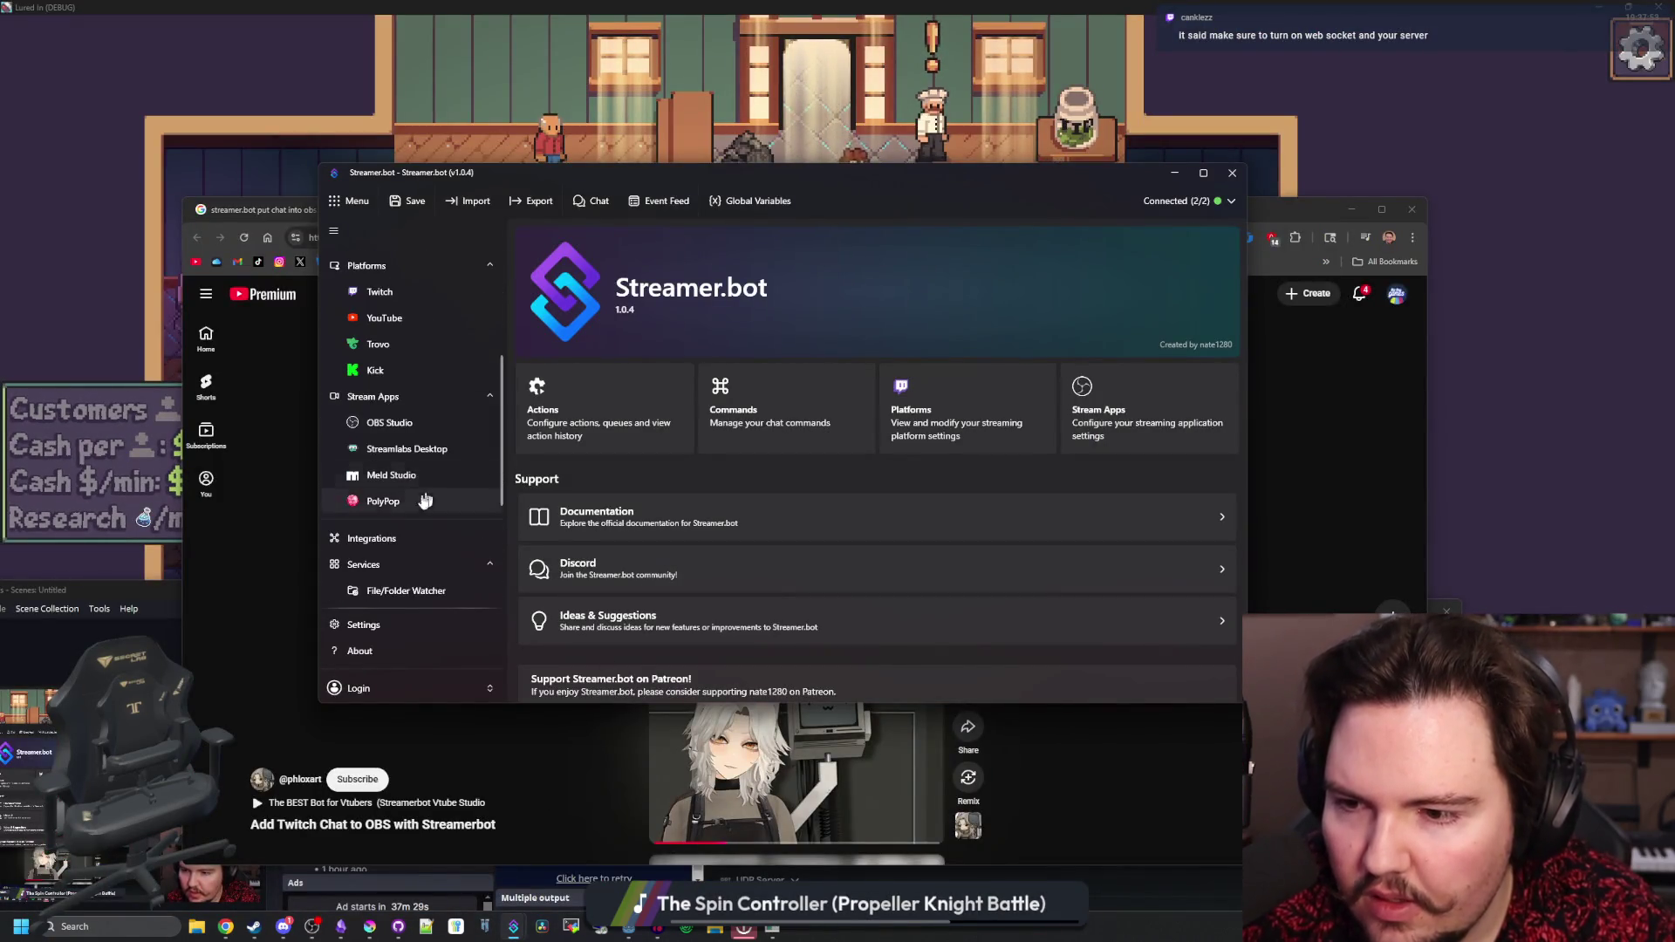
scroll(411, 534, "down", 2)
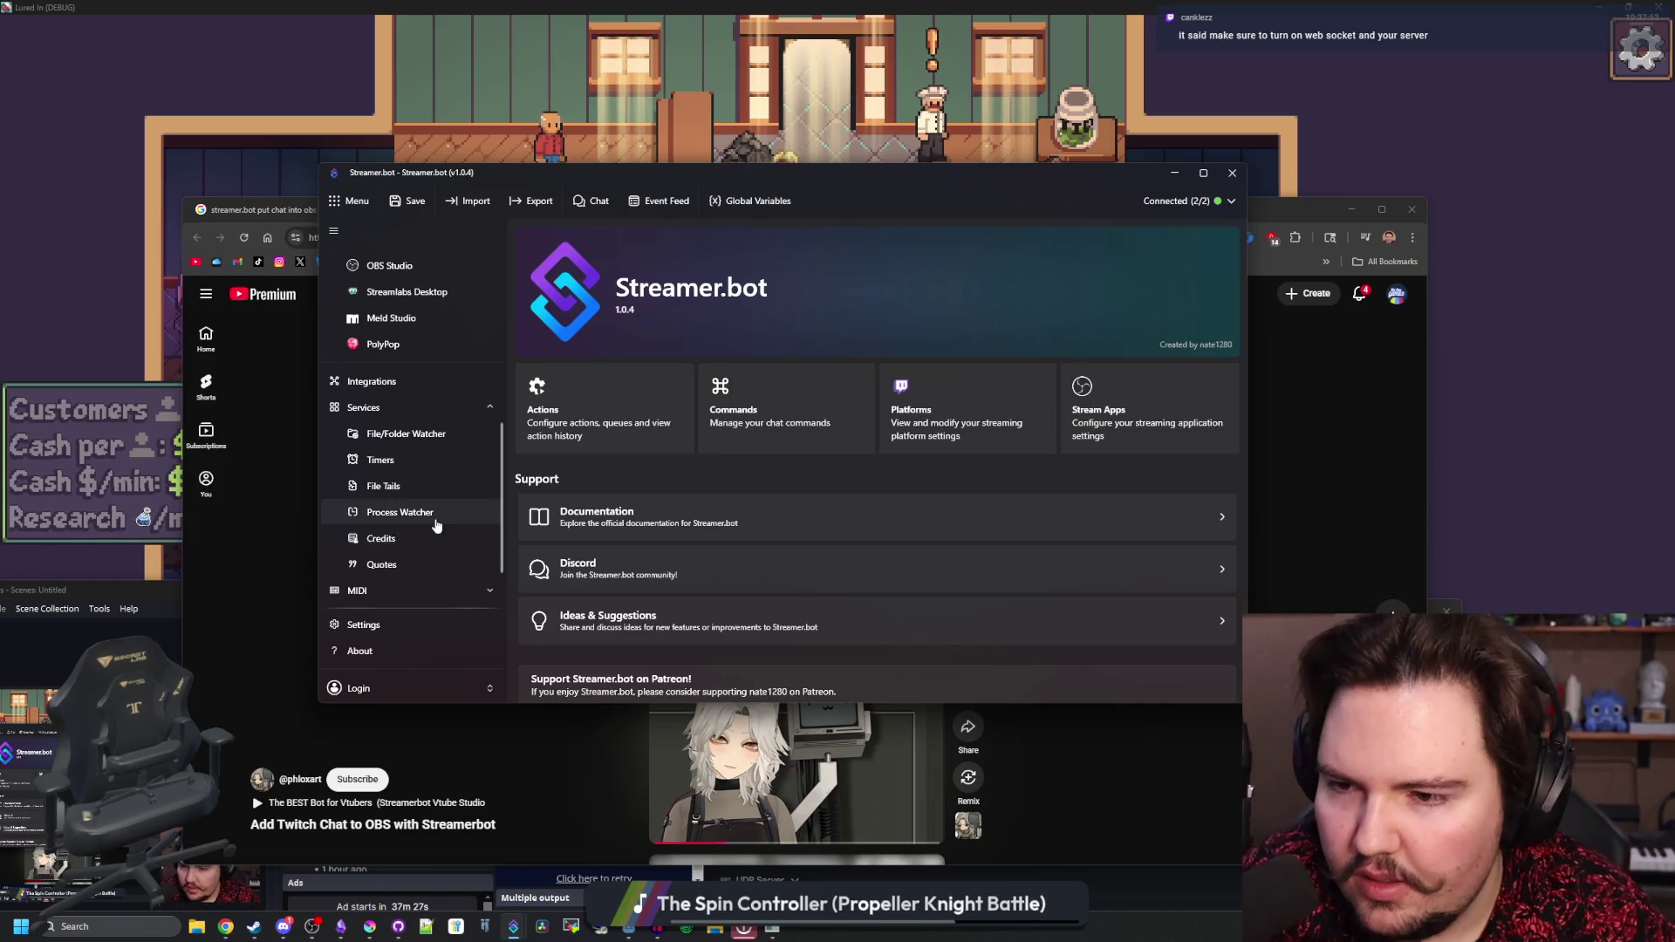
scroll(401, 541, "down", 1)
left_click(419, 593)
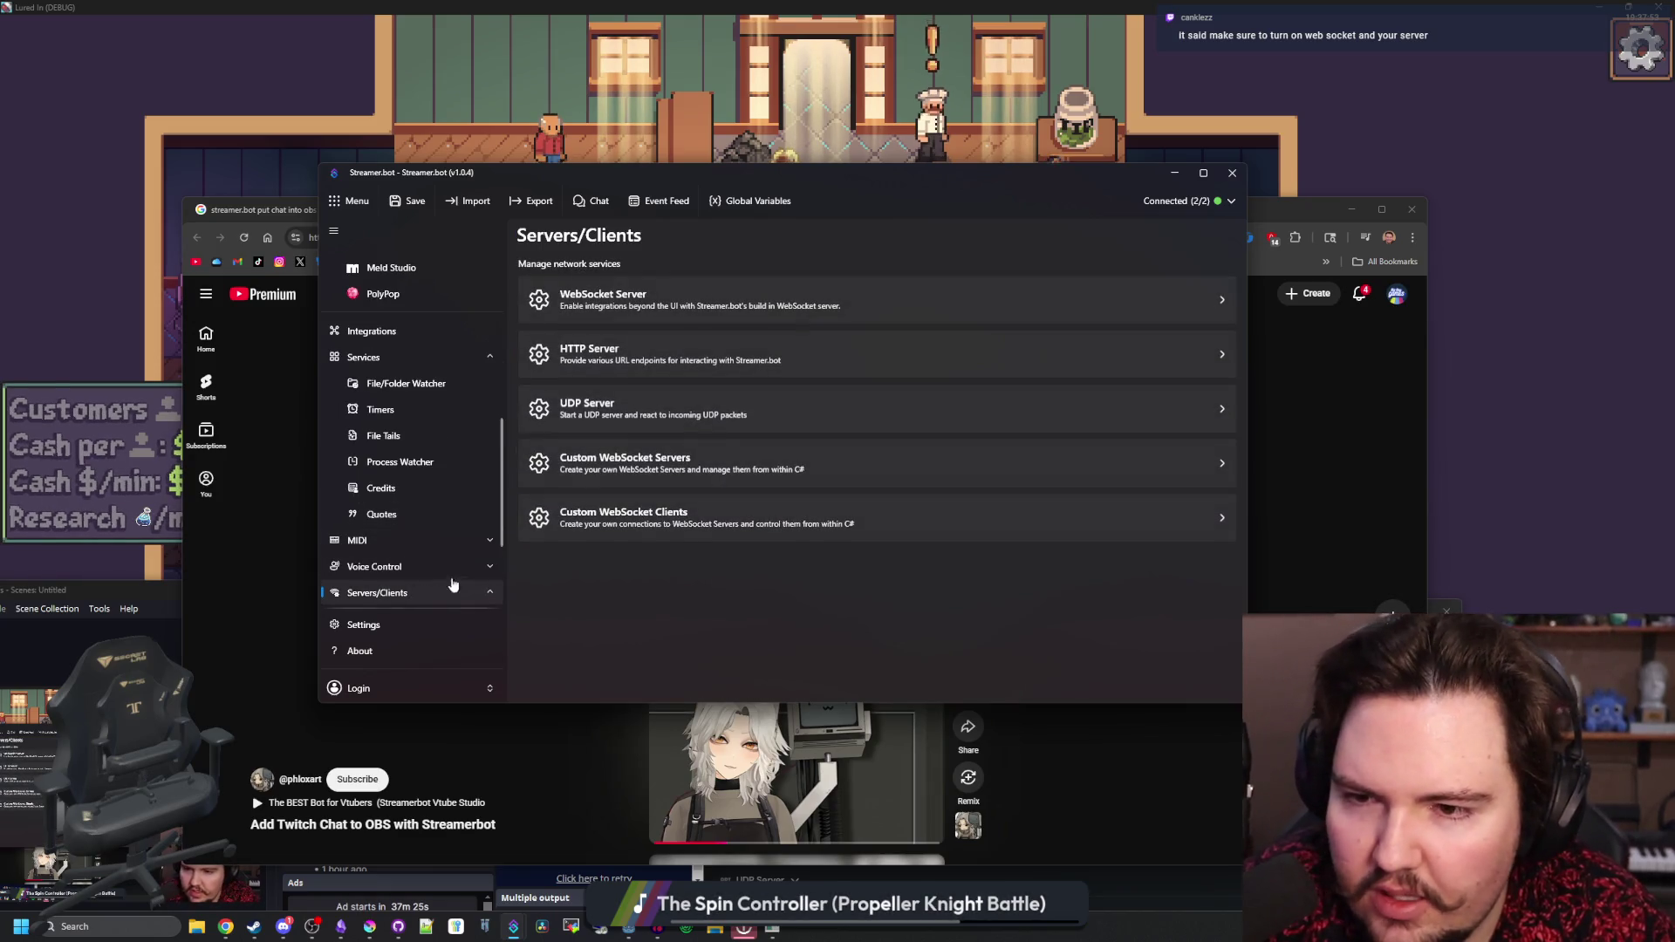
left_click(672, 296)
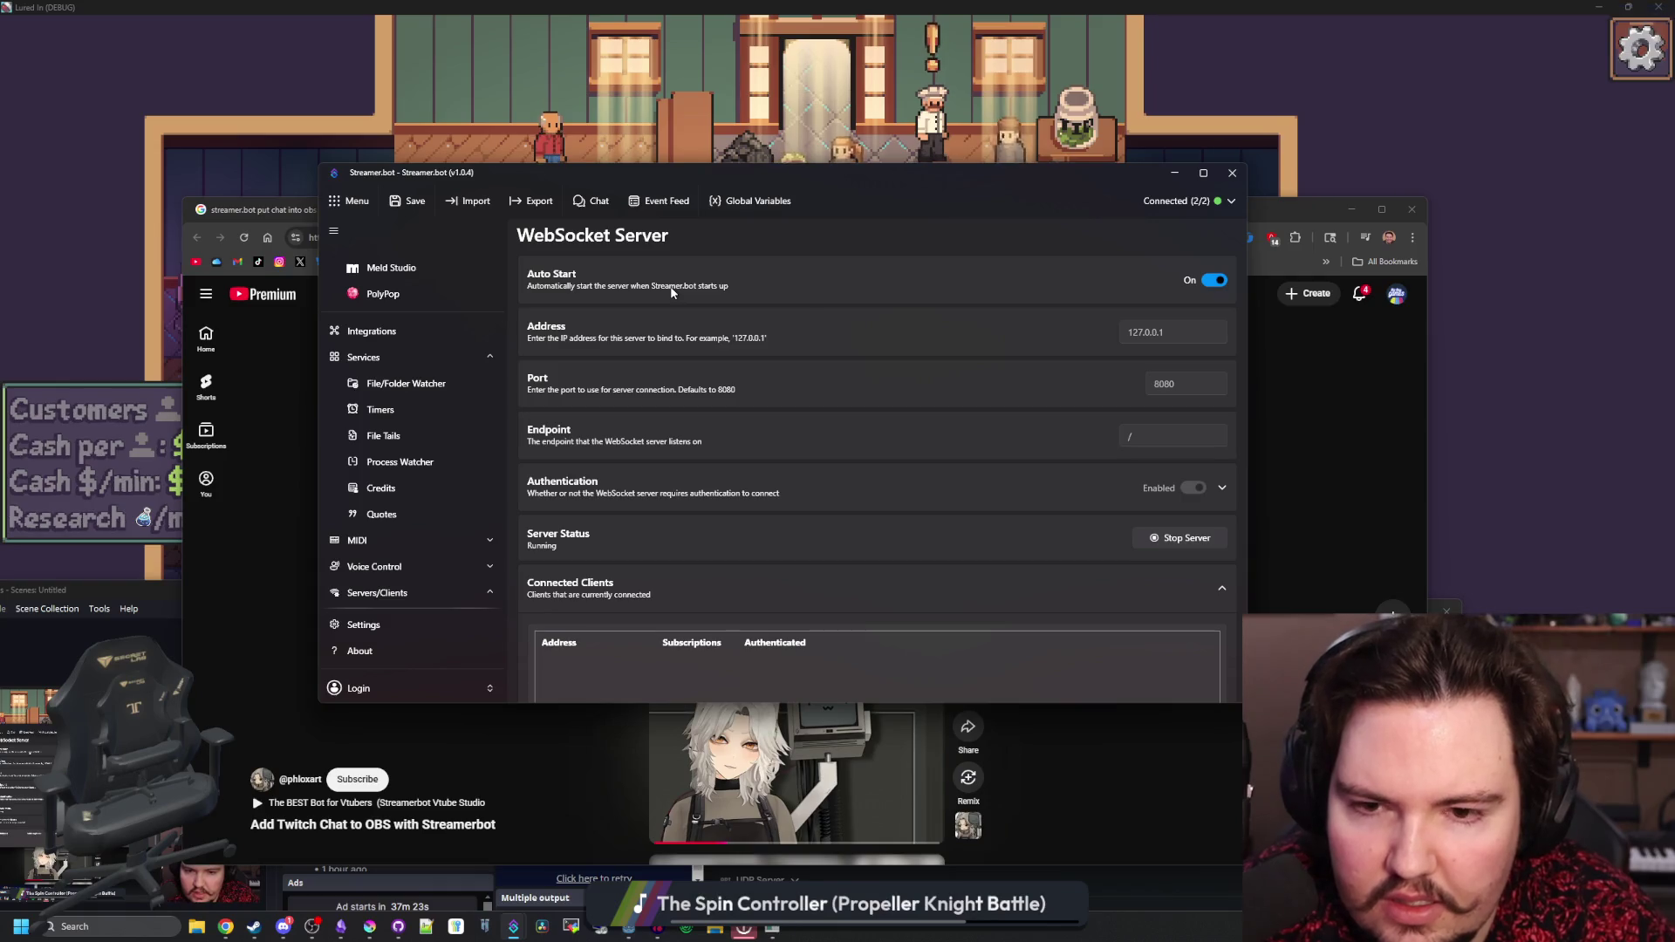
- Expand and collapse the Authentication options, then switch between Streamer.bot and OBS, leaving OBS in front
left_click(311, 927)
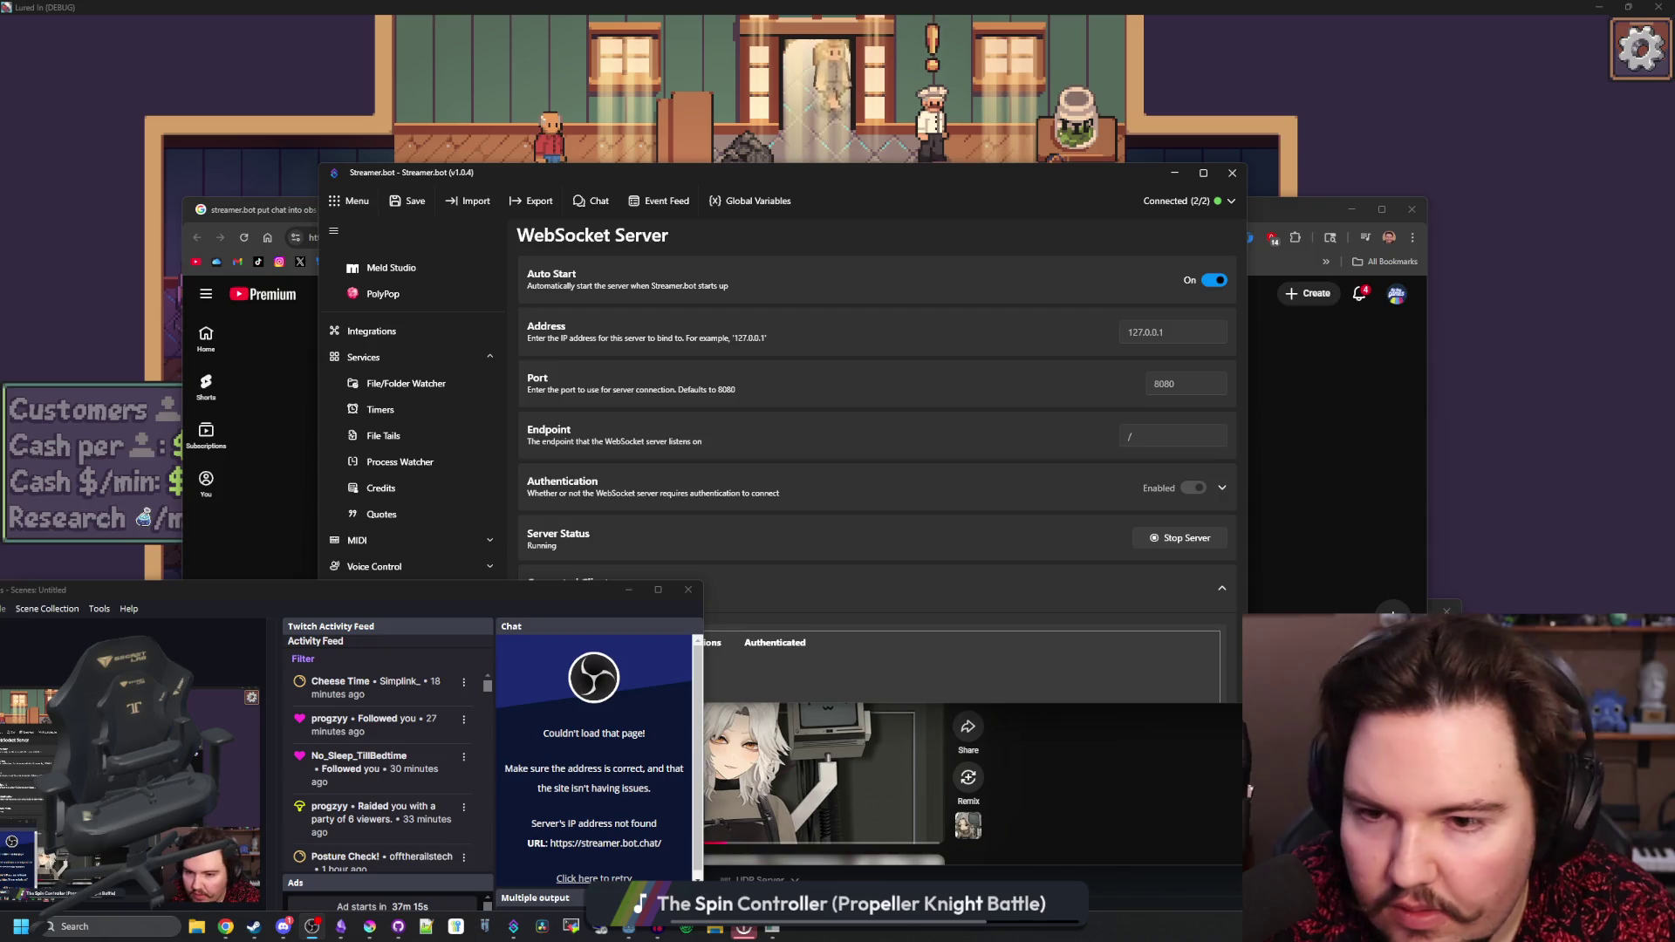
left_click(809, 483)
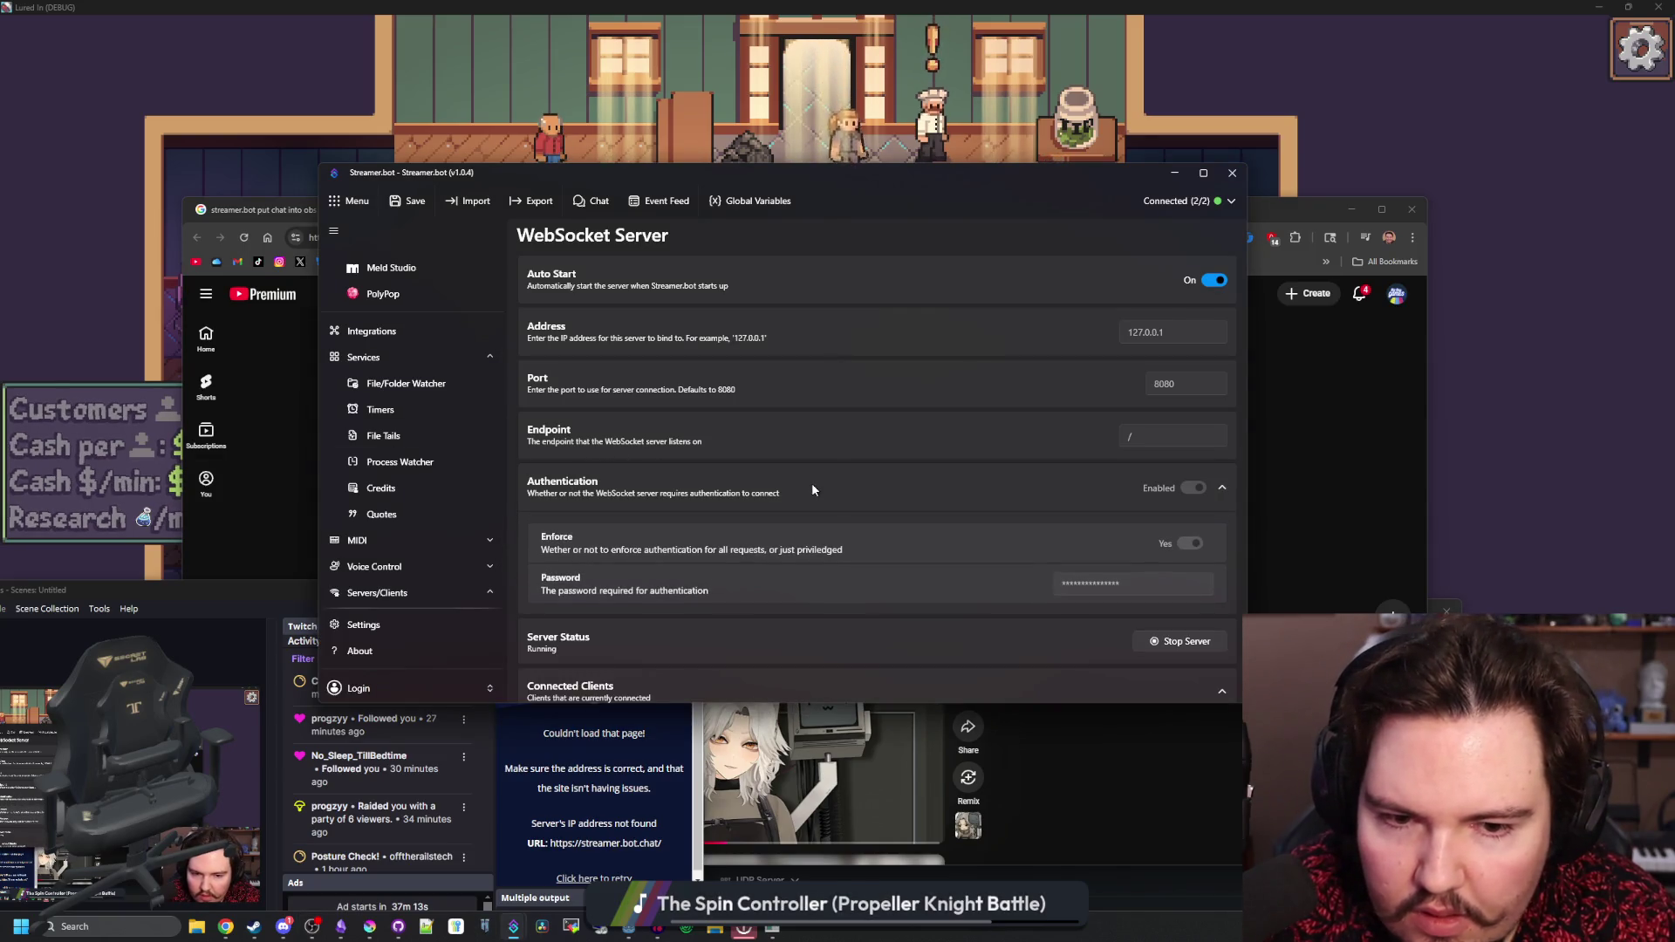
left_click(811, 485)
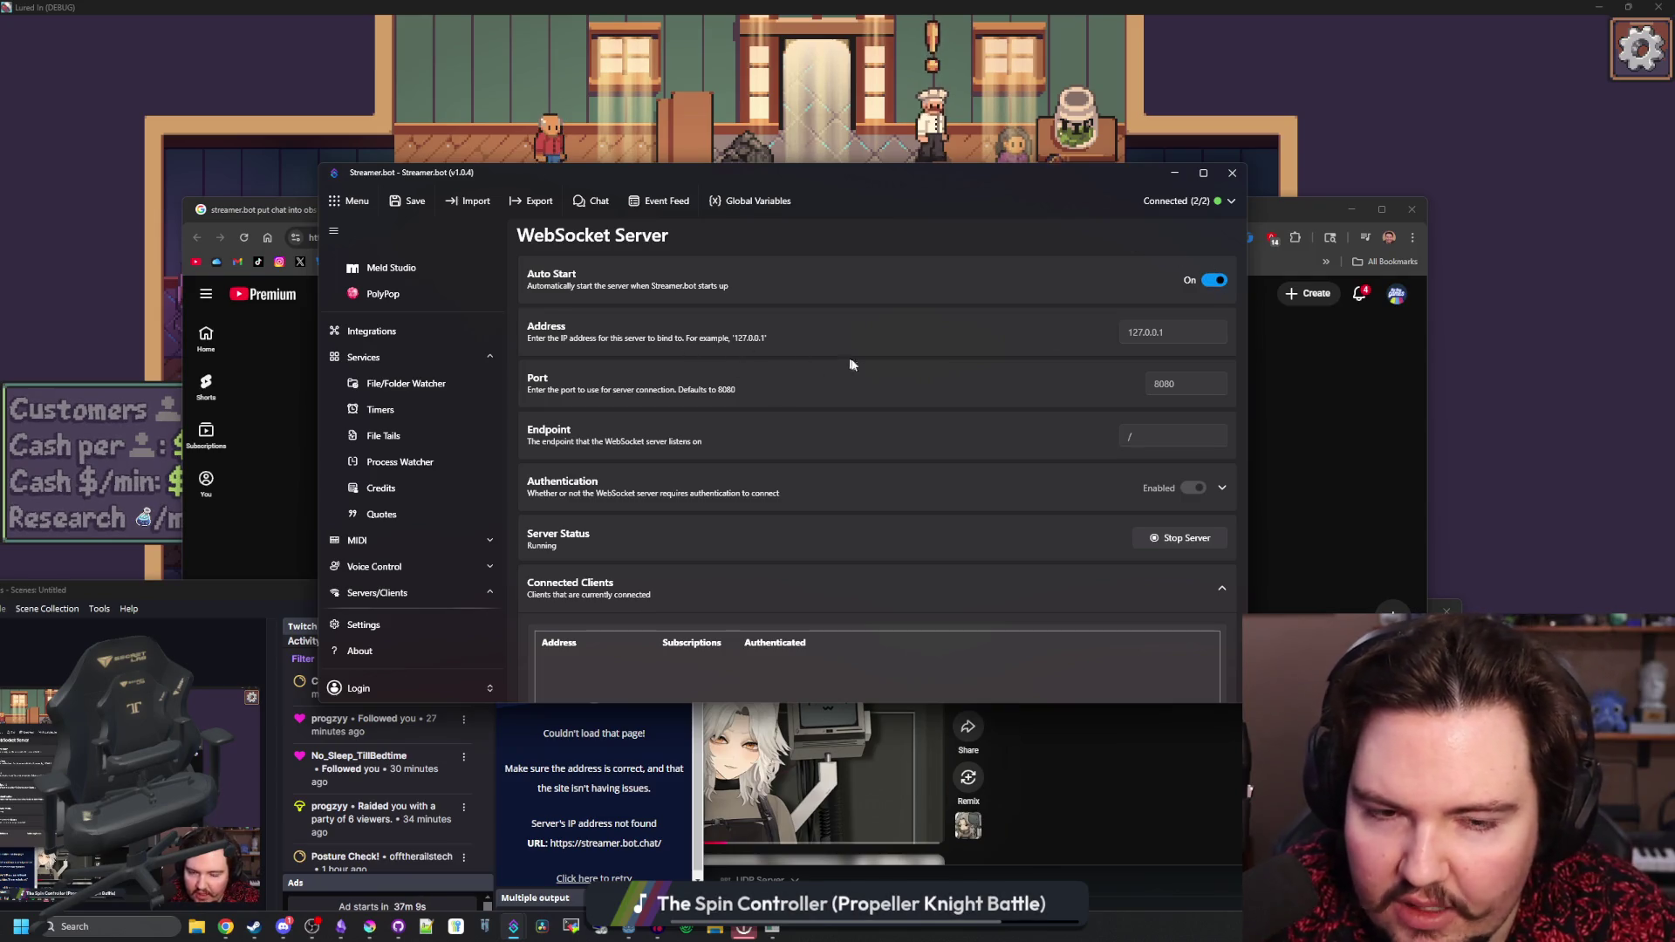
scroll(872, 380, "down", 2)
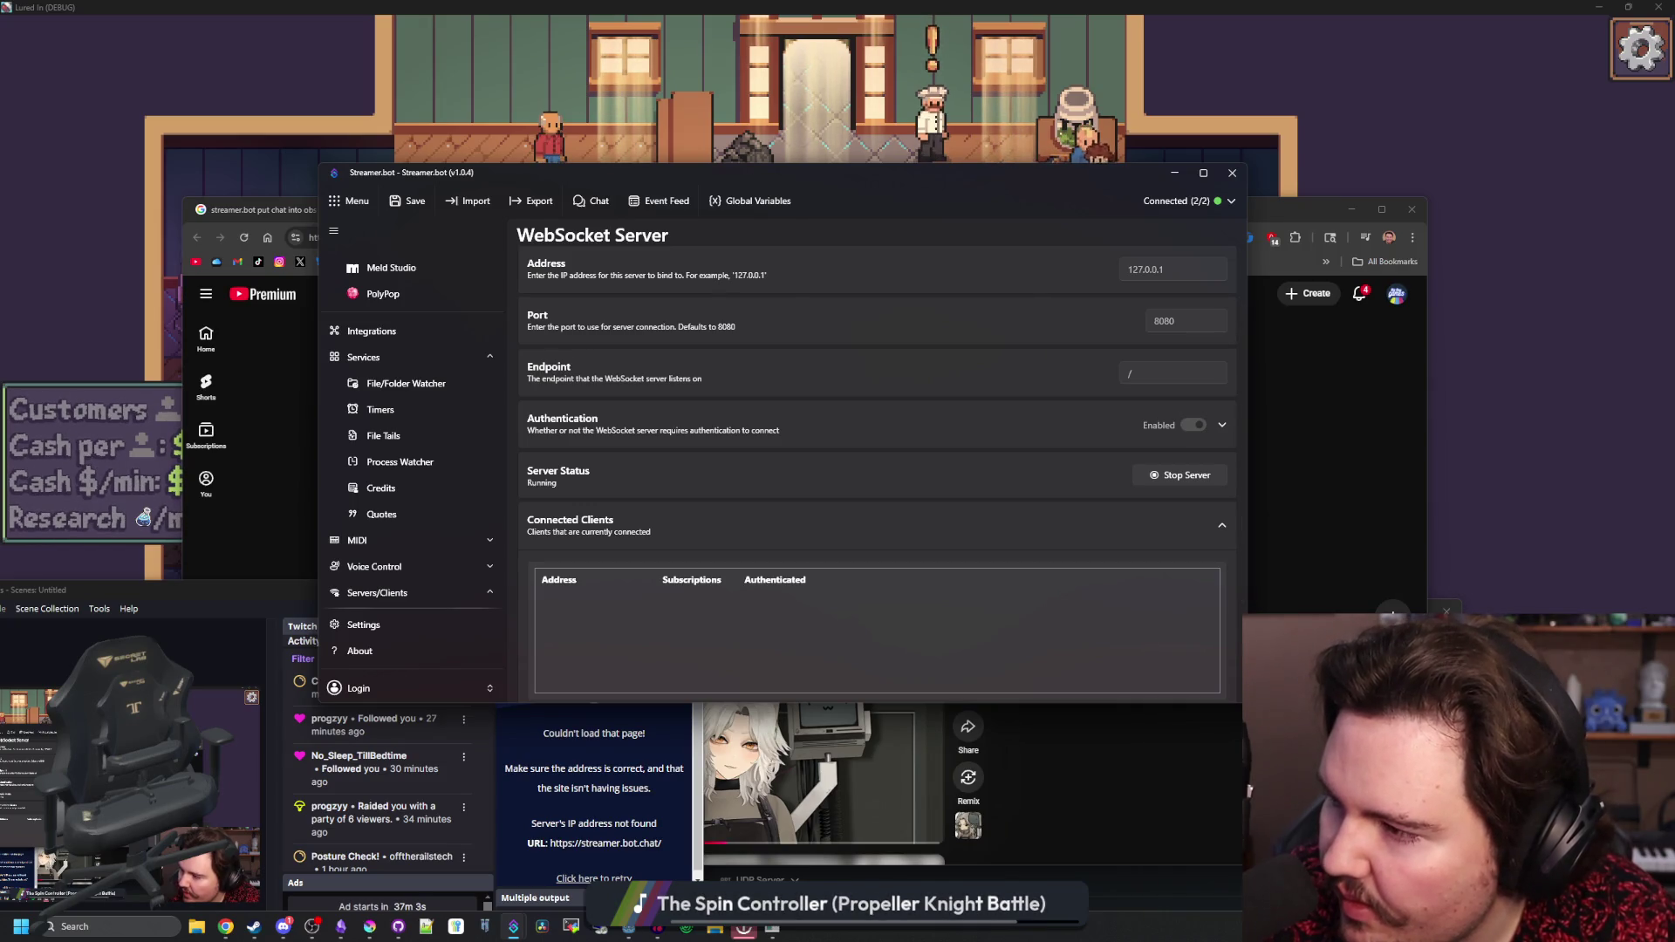
left_click(311, 927)
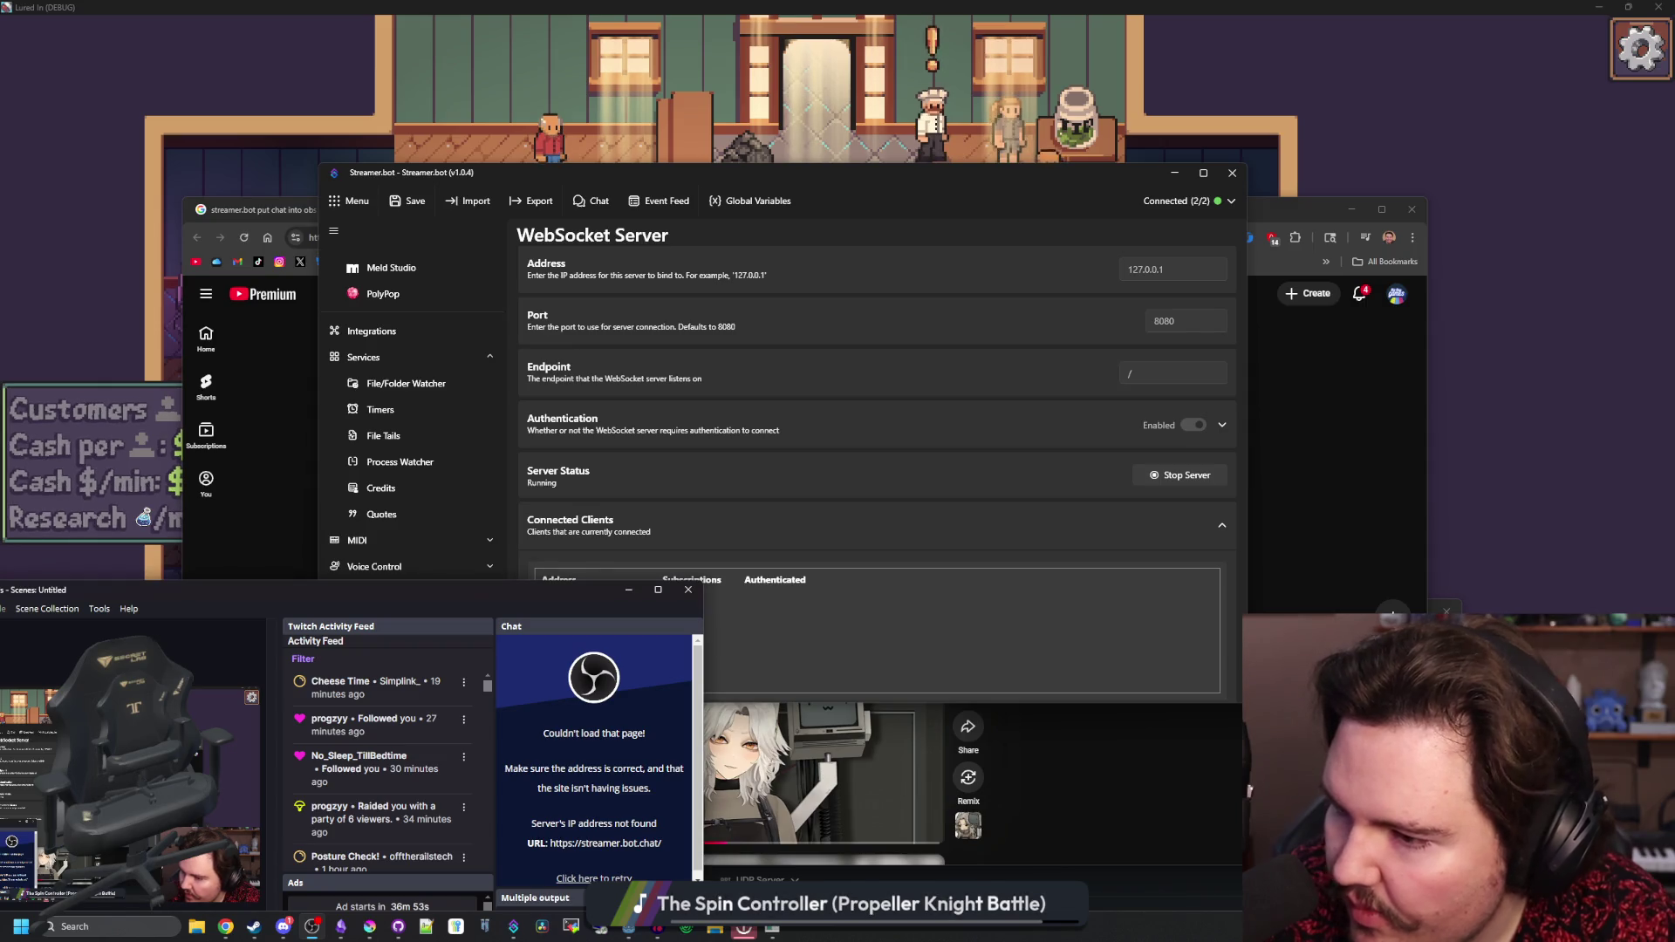
key("super+Down")
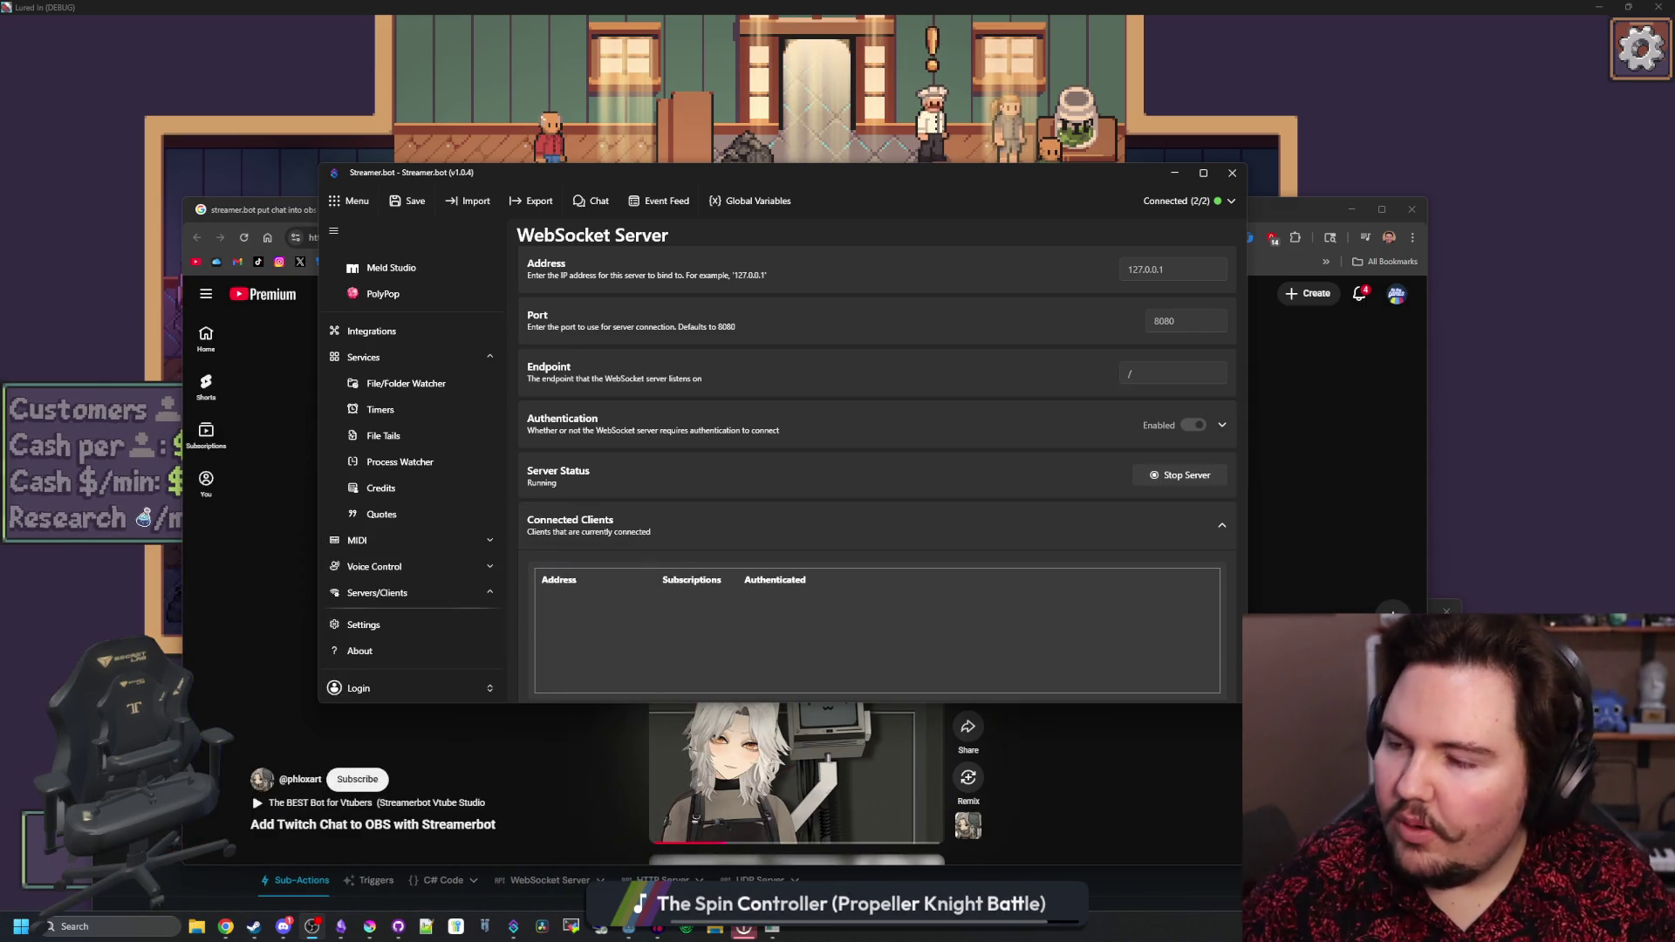
key("alt+Tab")
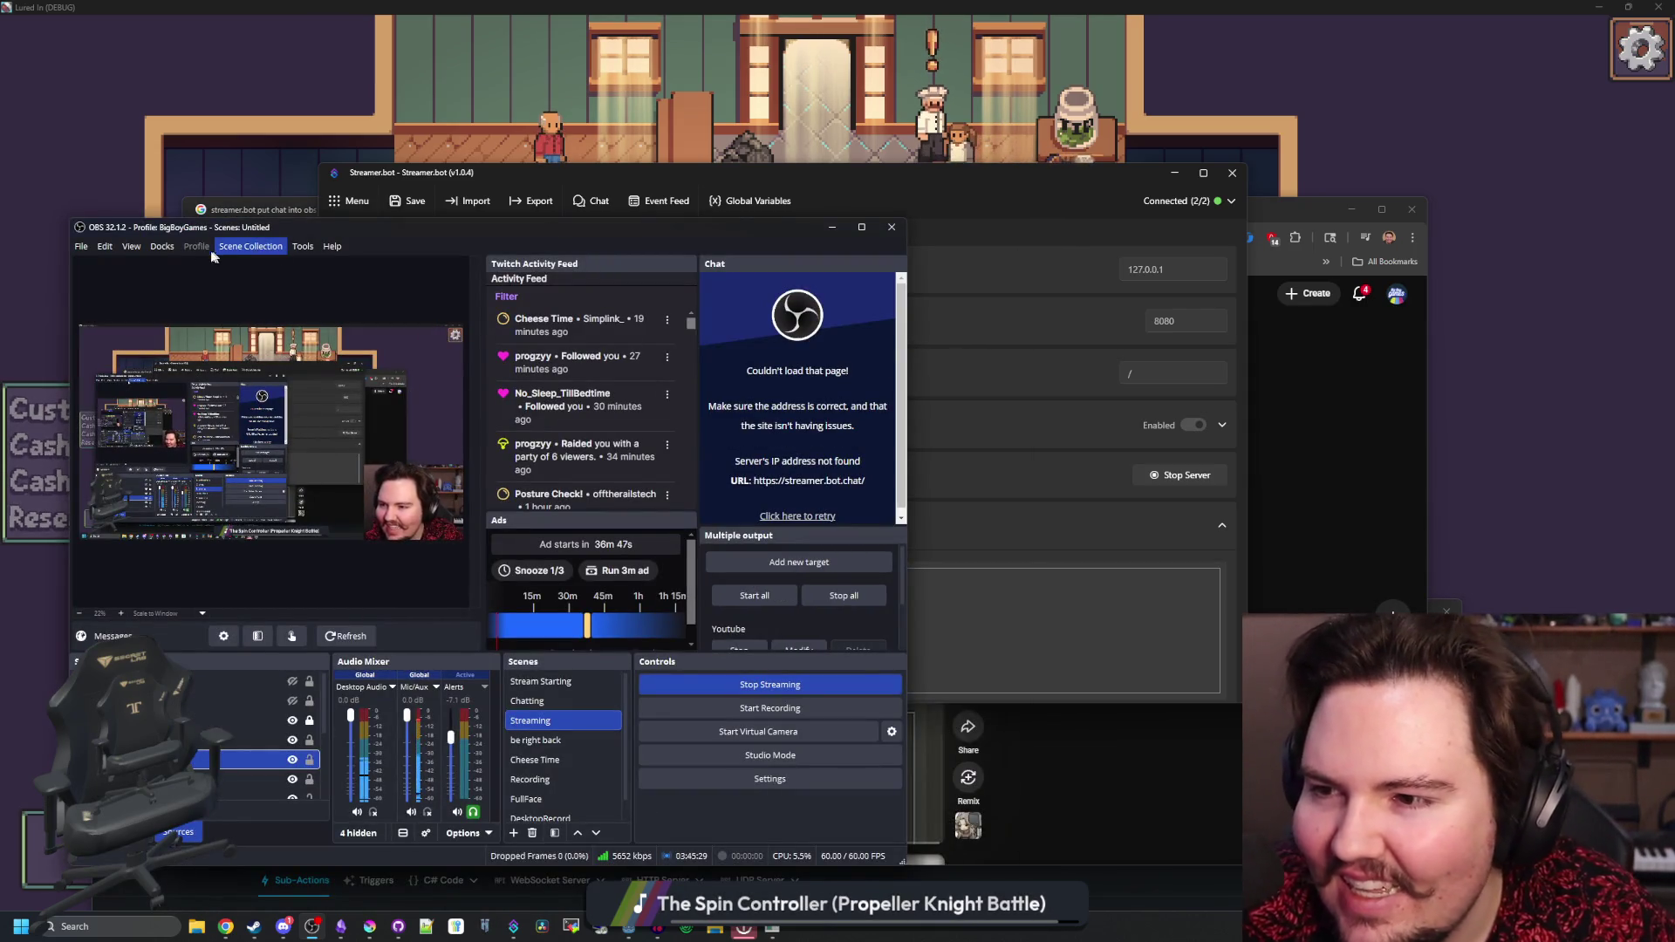
left_click(159, 248)
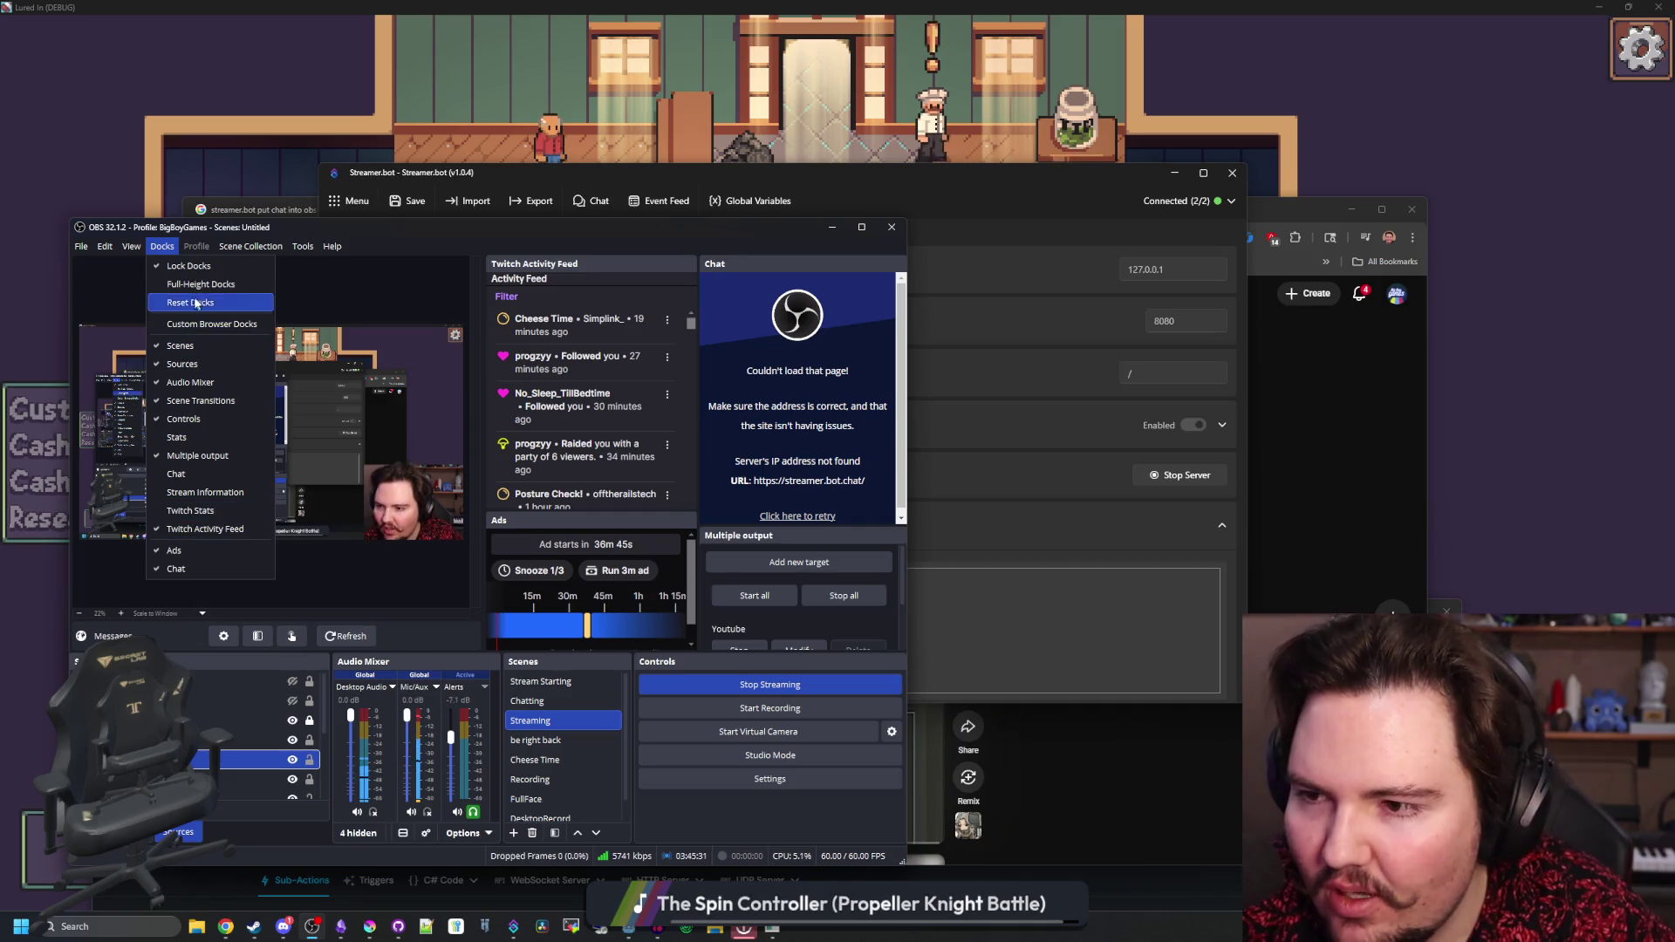
left_click(209, 325)
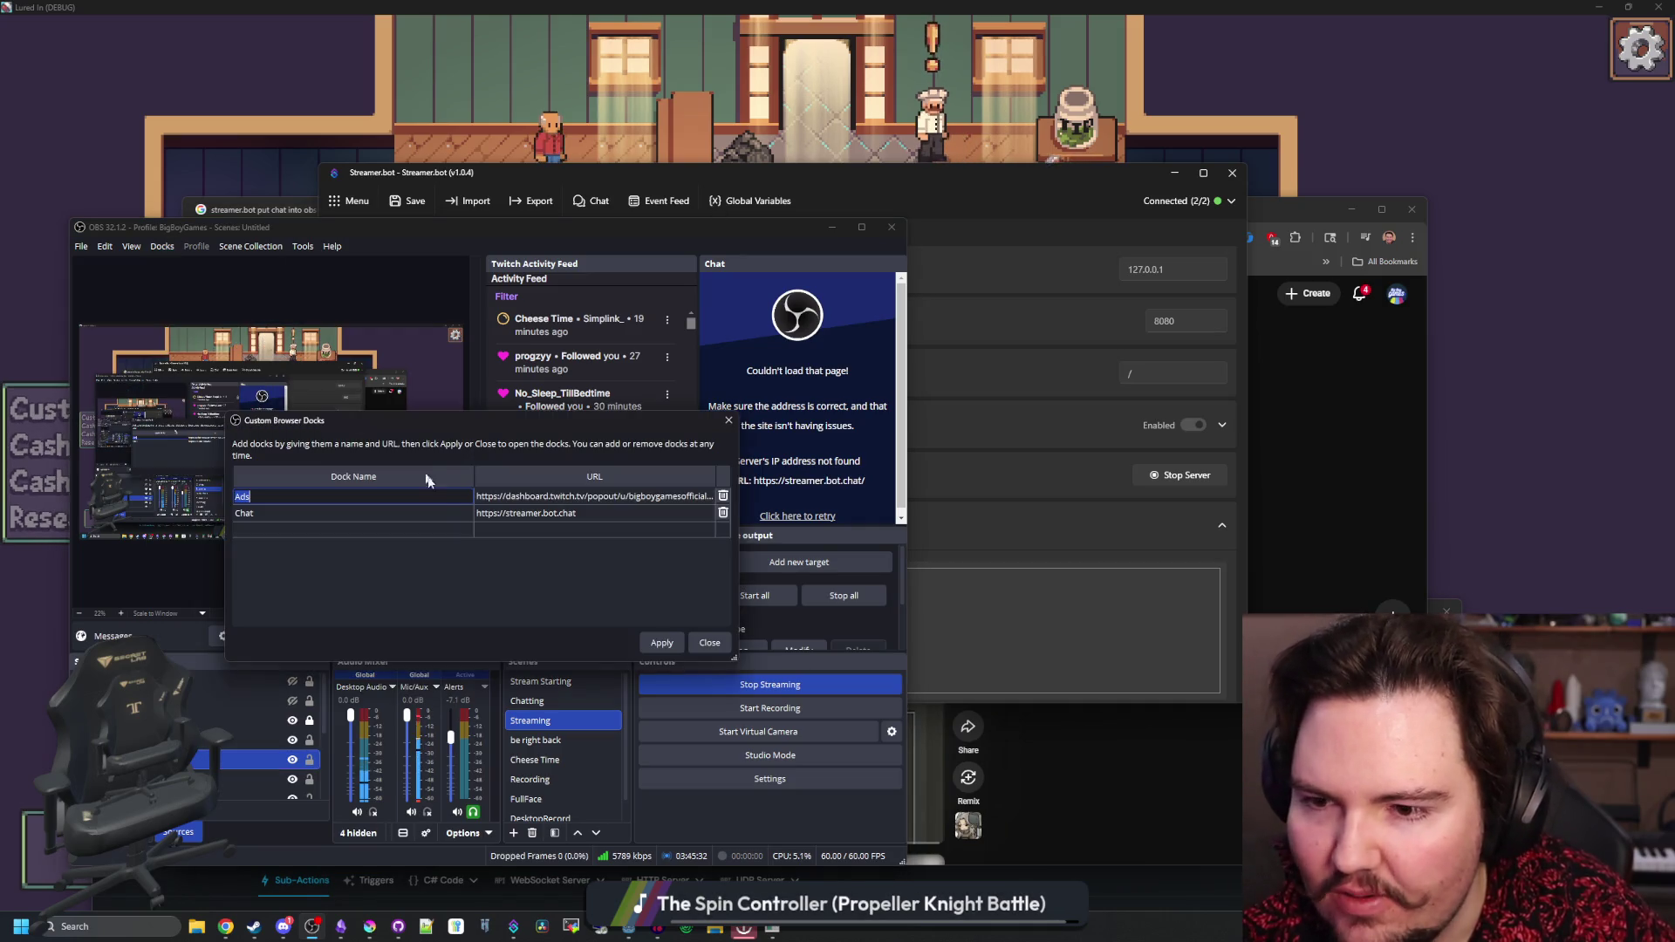
double_click(542, 515)
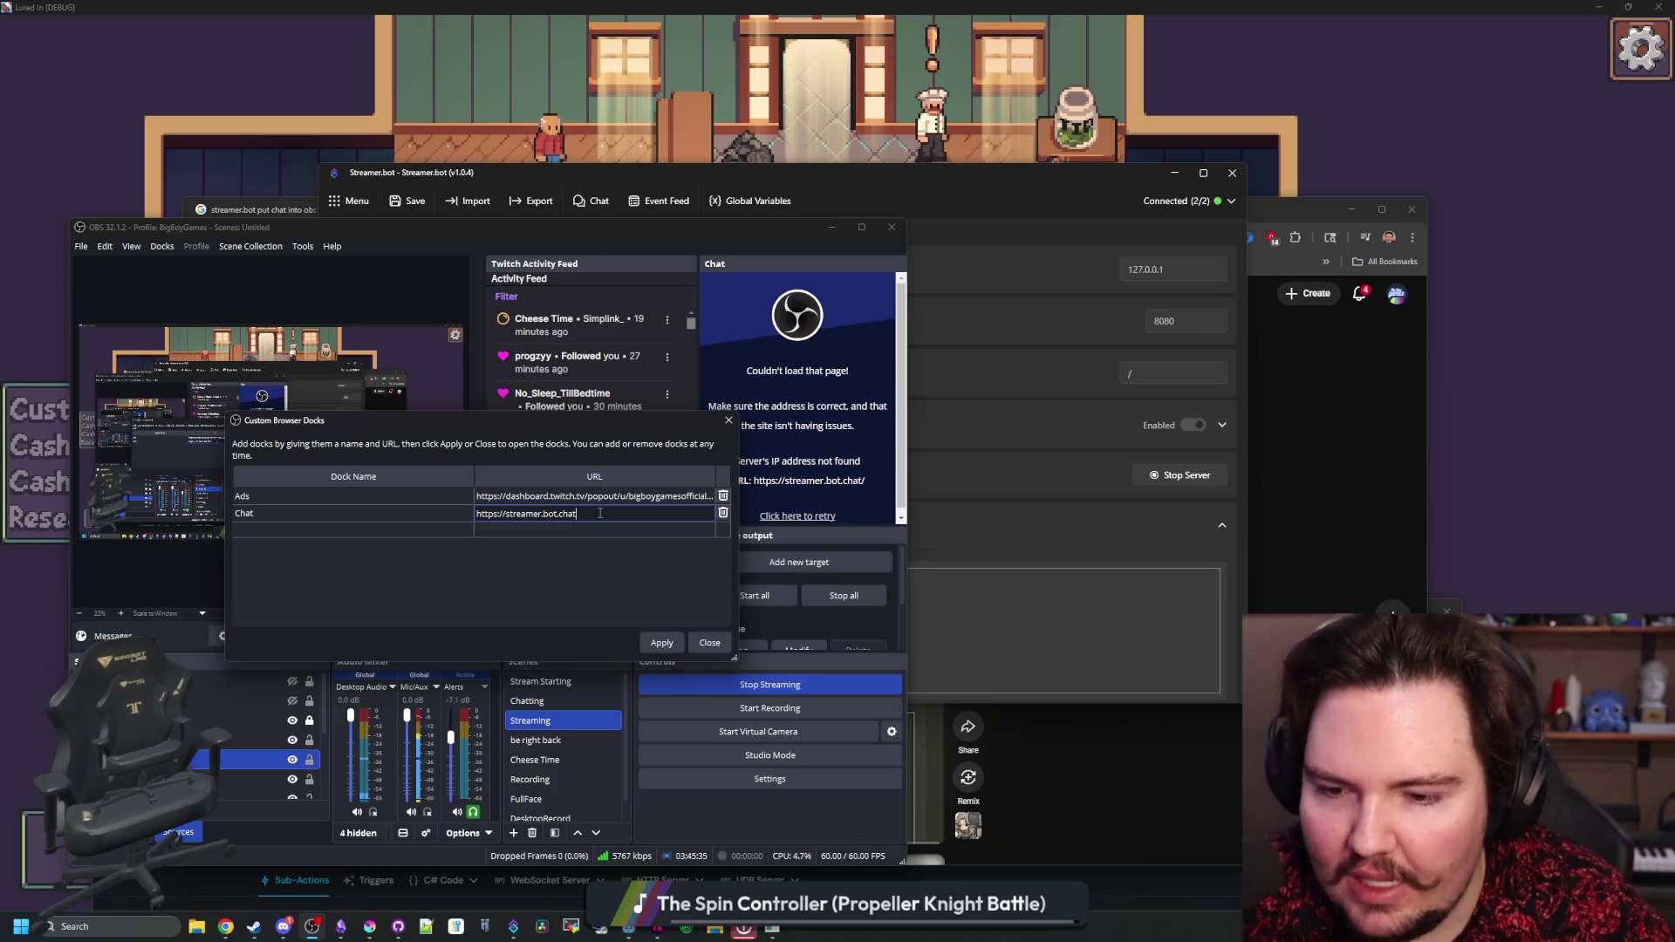
type("/8080")
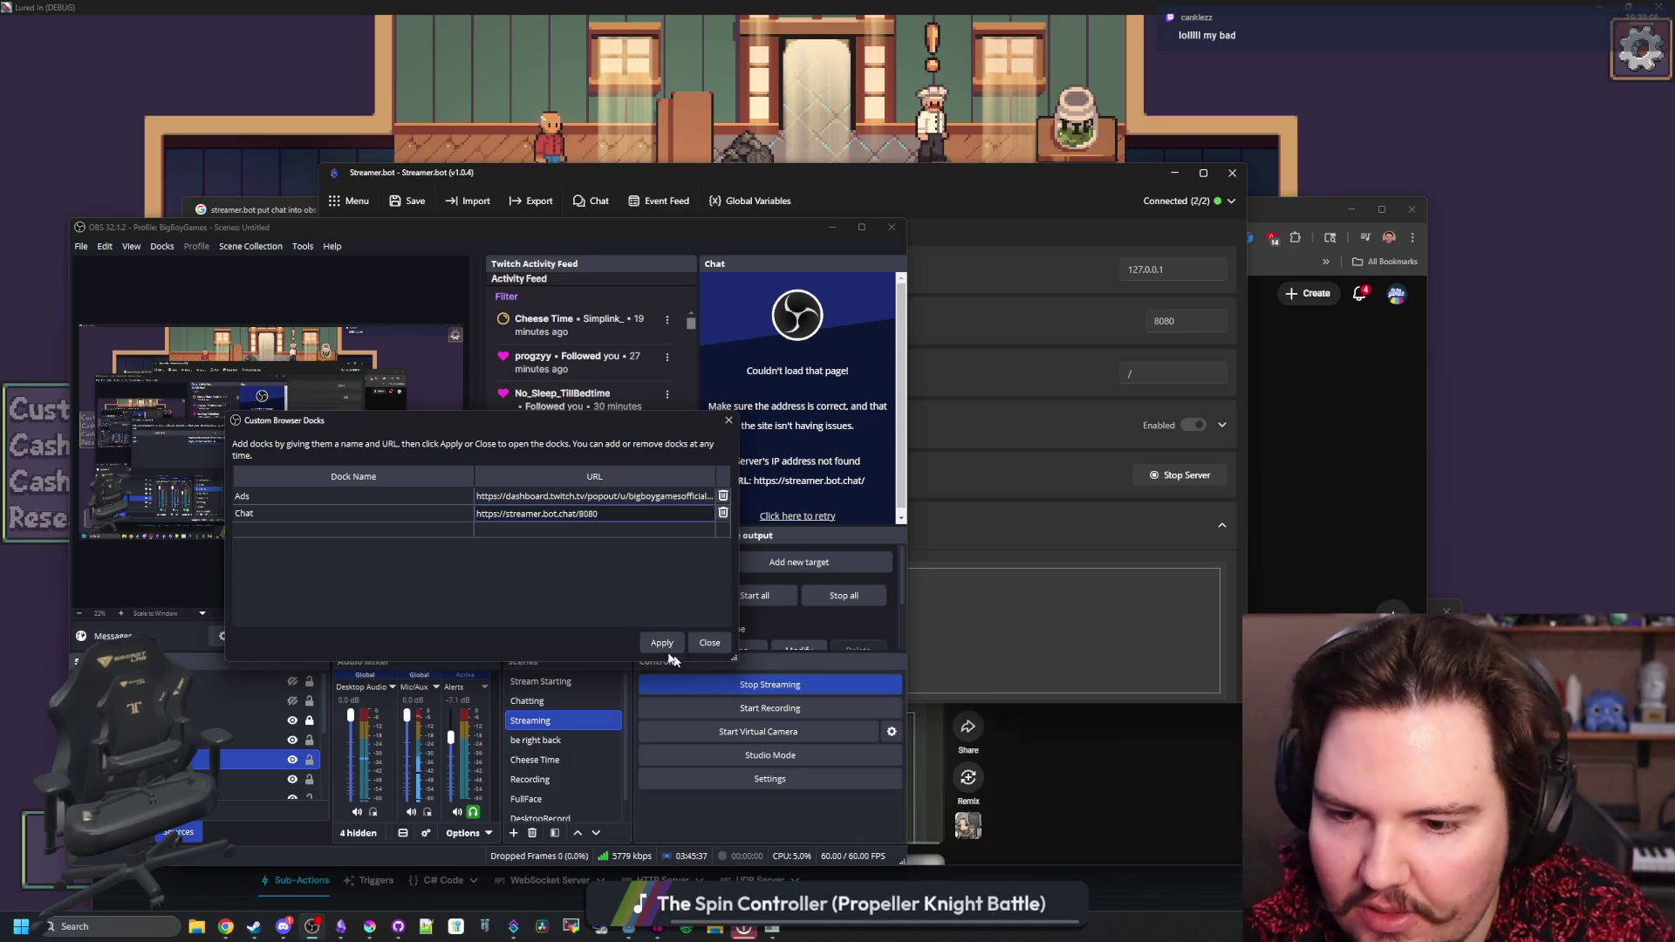
left_click(661, 643)
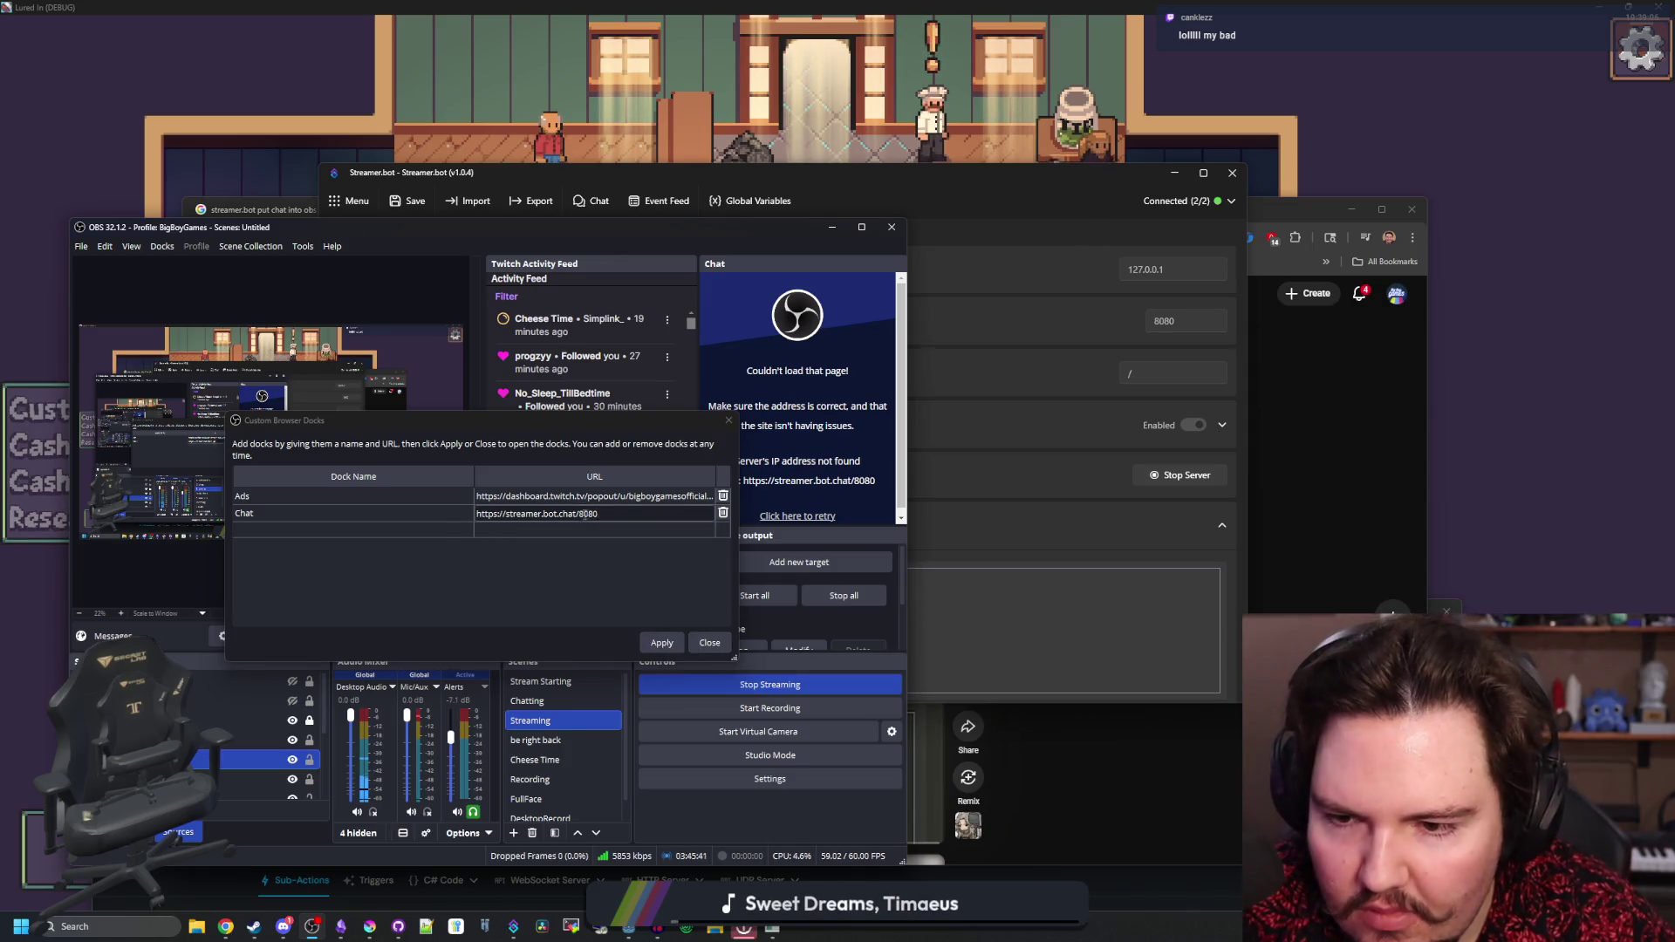
double_click(558, 513)
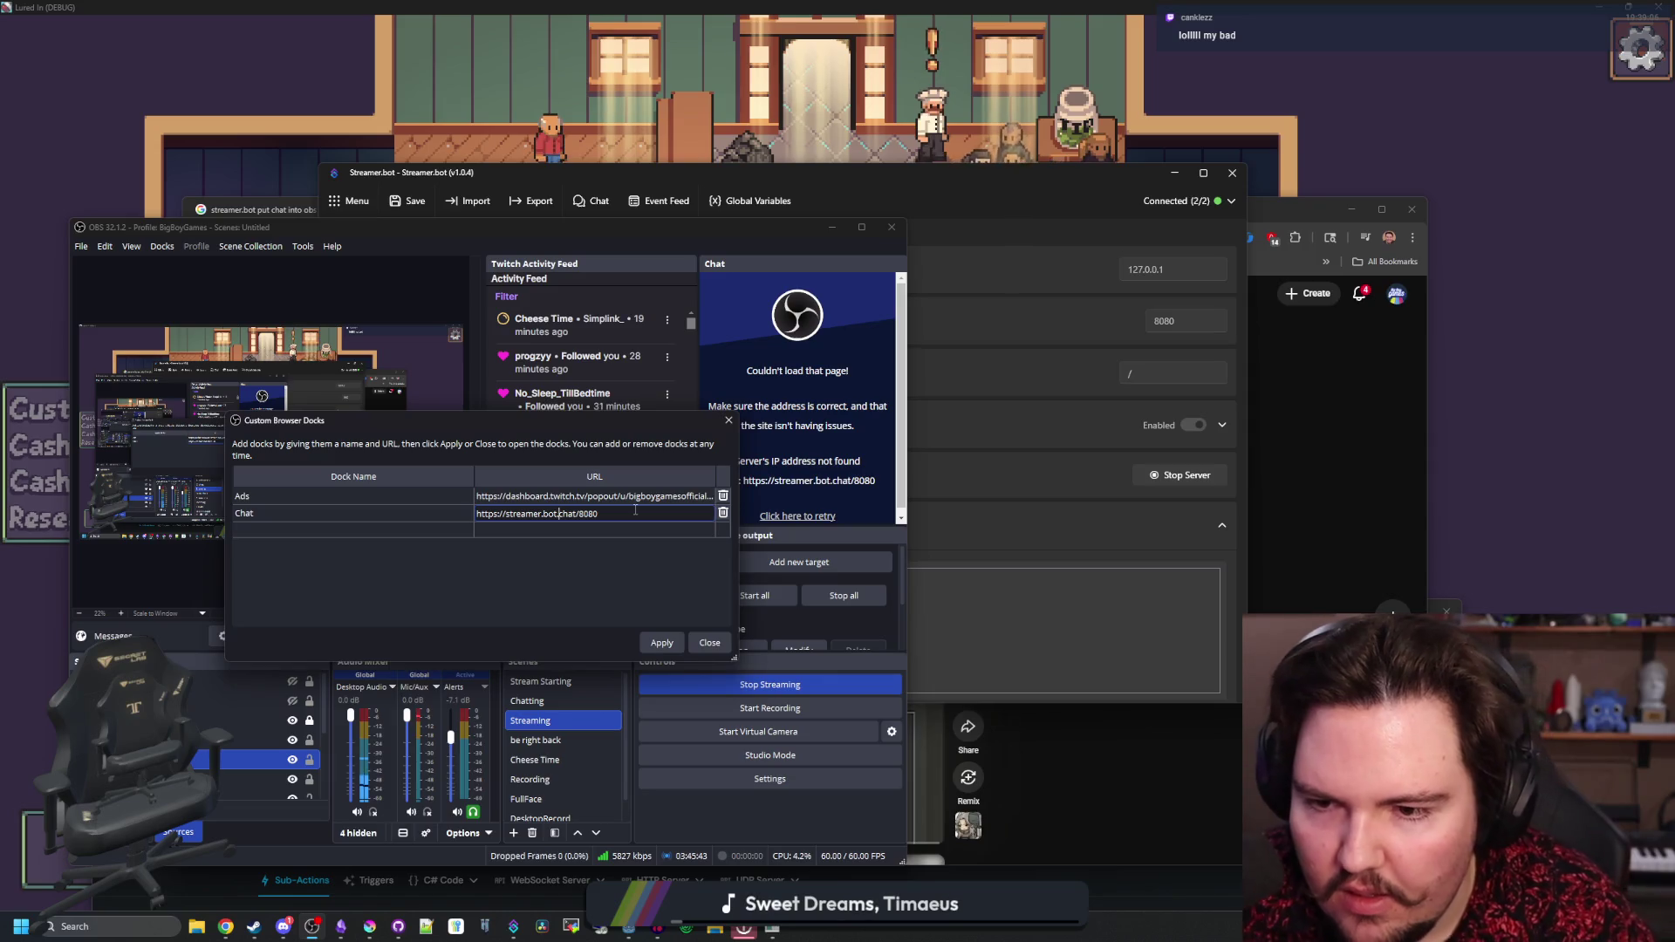
left_click(663, 644)
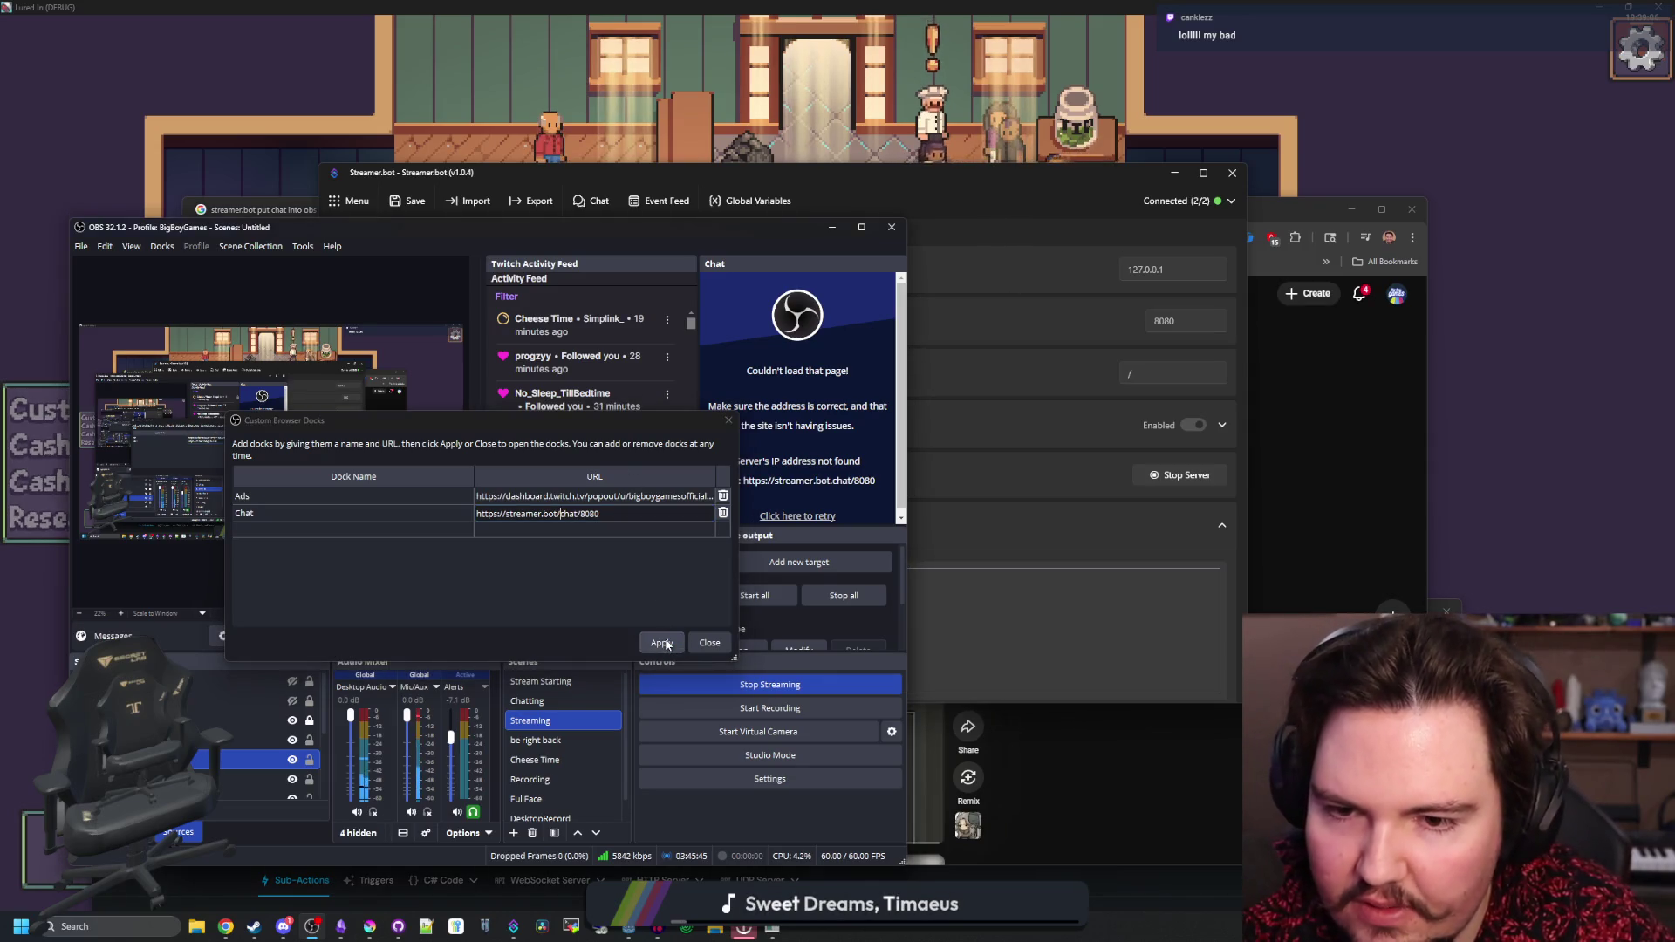
left_click(626, 512)
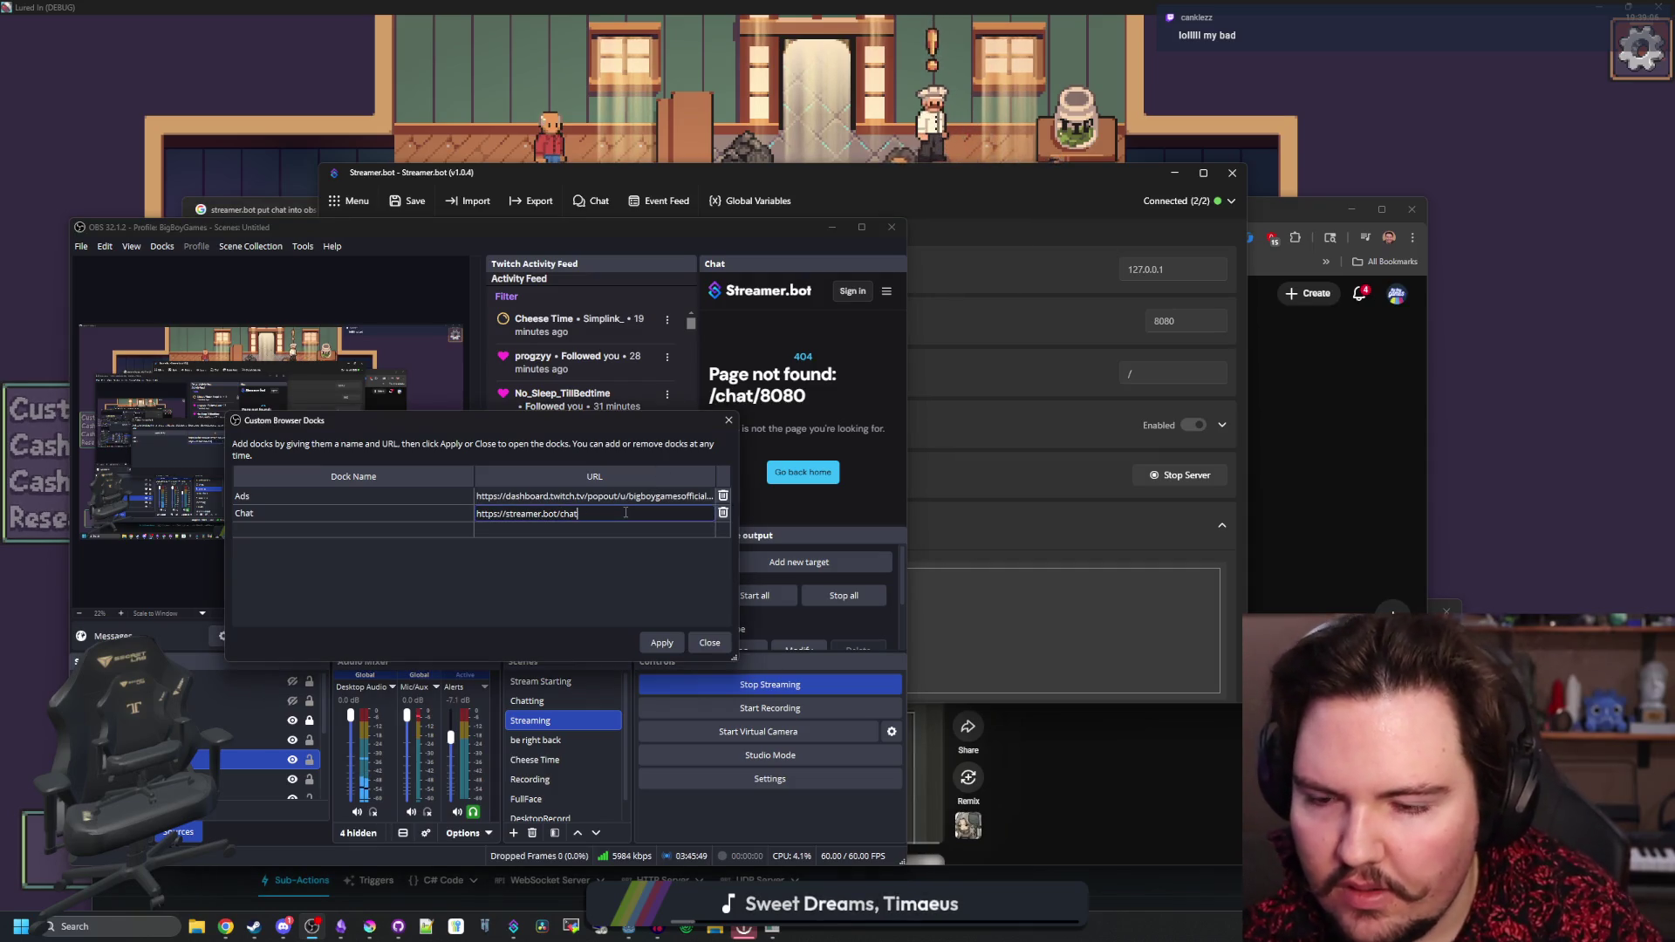
left_click(669, 642)
left_click(668, 644)
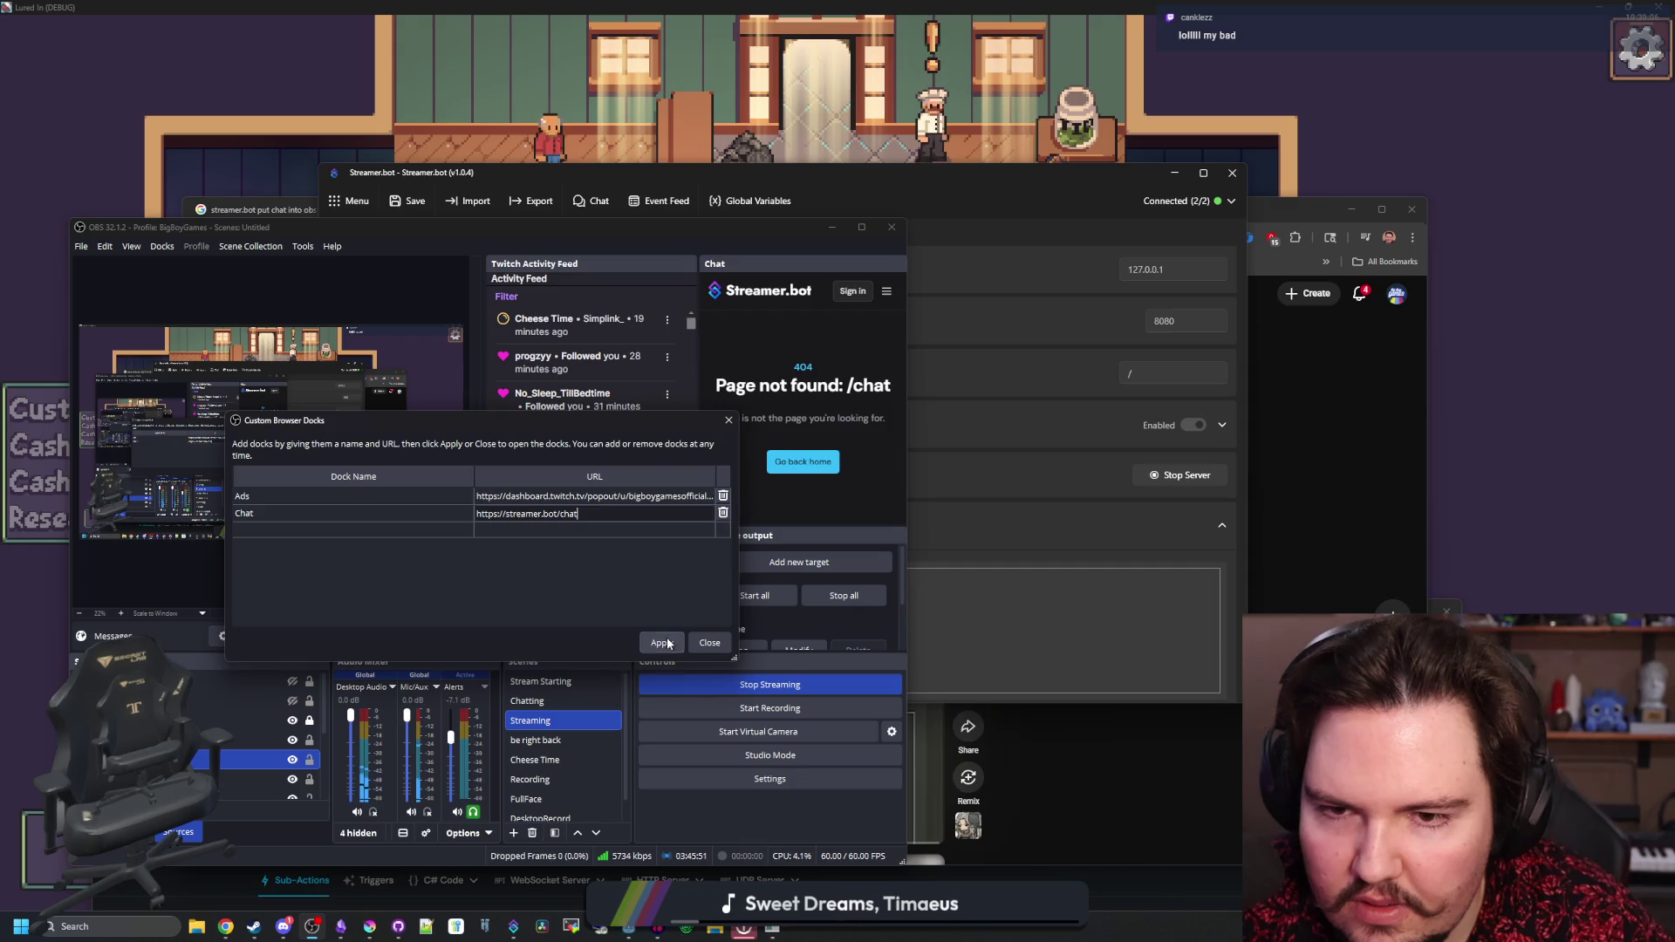
left_click(710, 642)
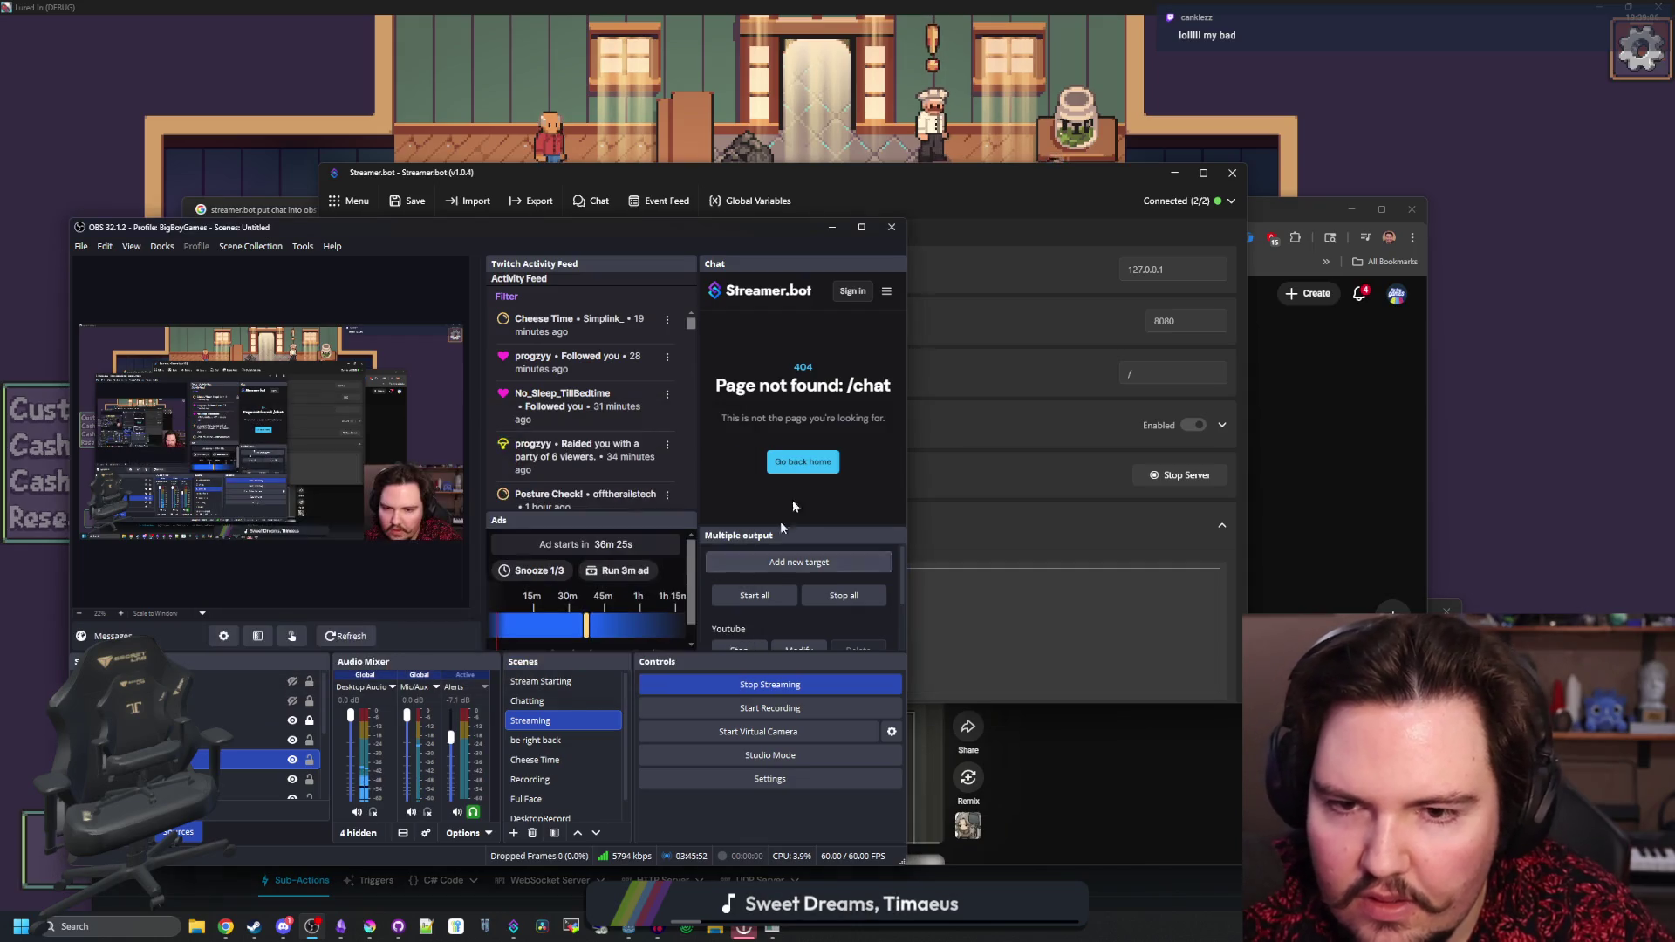
- Glance at the OBS Tools menu, then minimize the OBS window
left_click(297, 249)
left_click(294, 248)
key("super+Down")
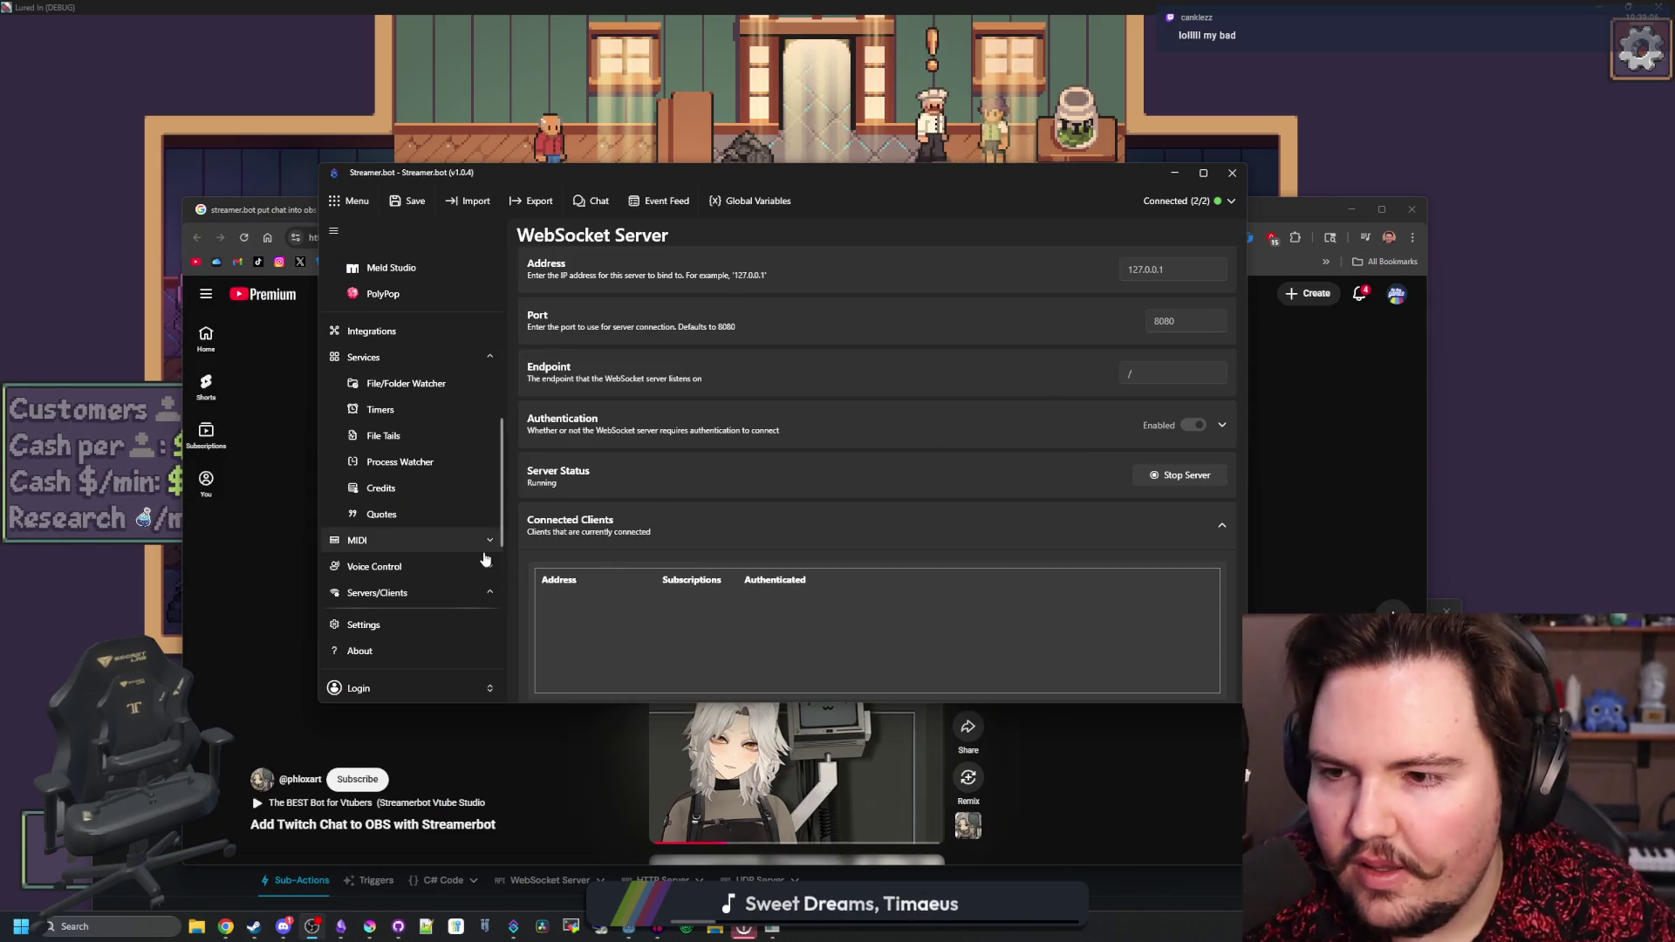
- Scroll Streamer.bot's sidebar to the top and drag its window down-right behind Chrome
scroll(419, 454, "up", 4)
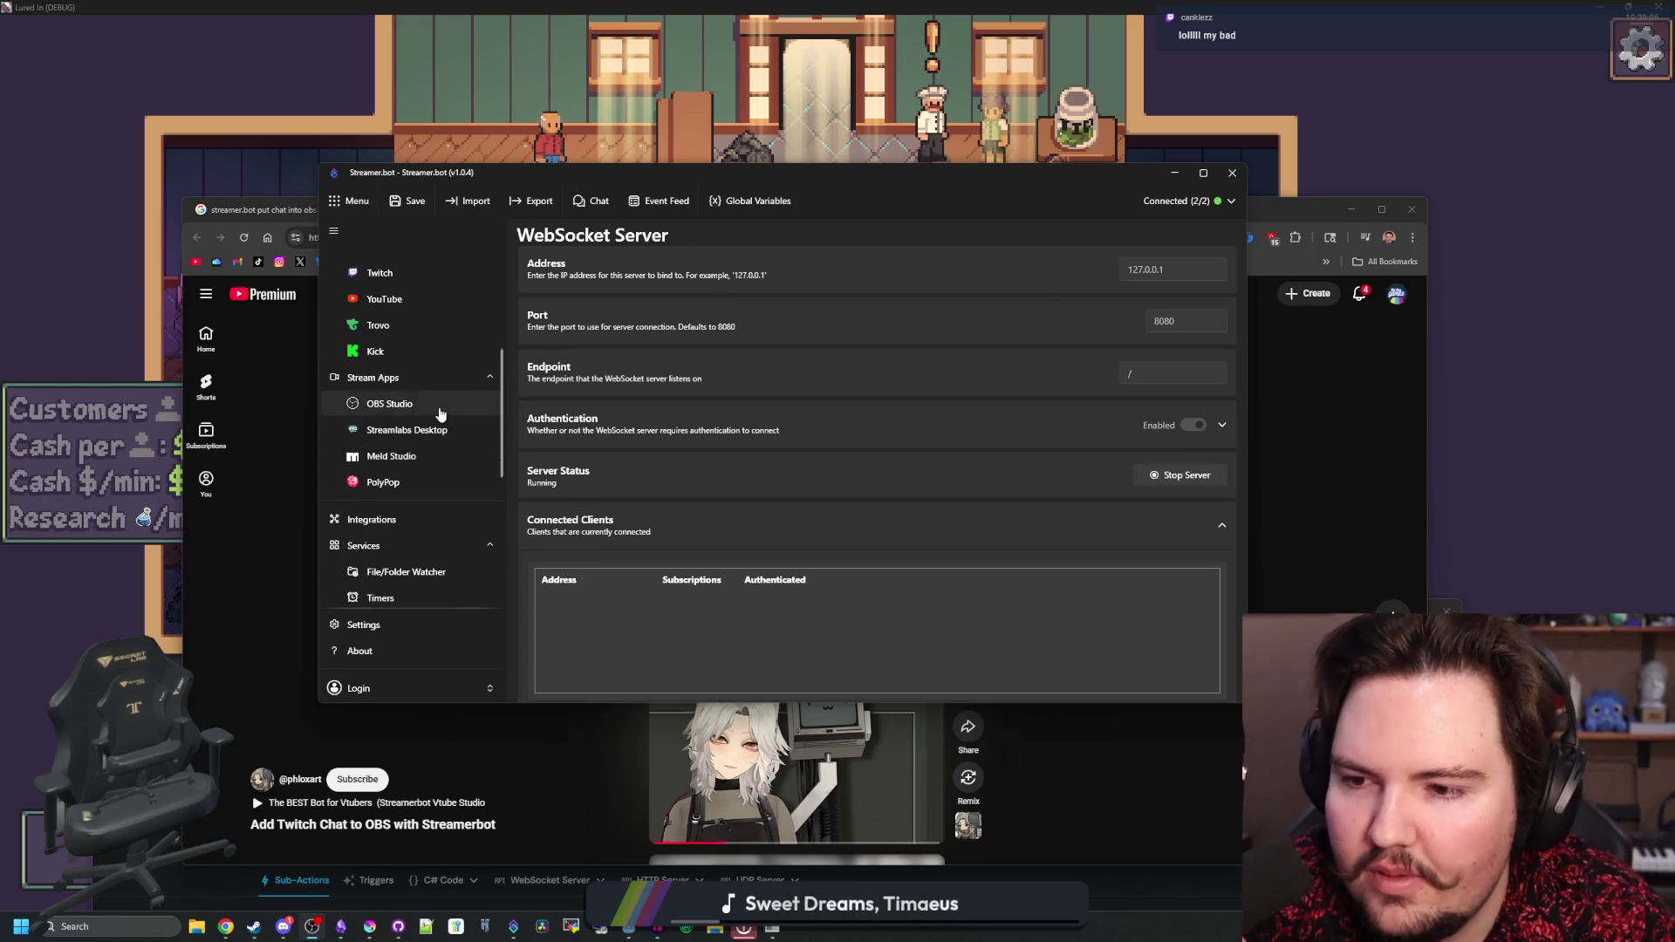
scroll(410, 471, "up", 5)
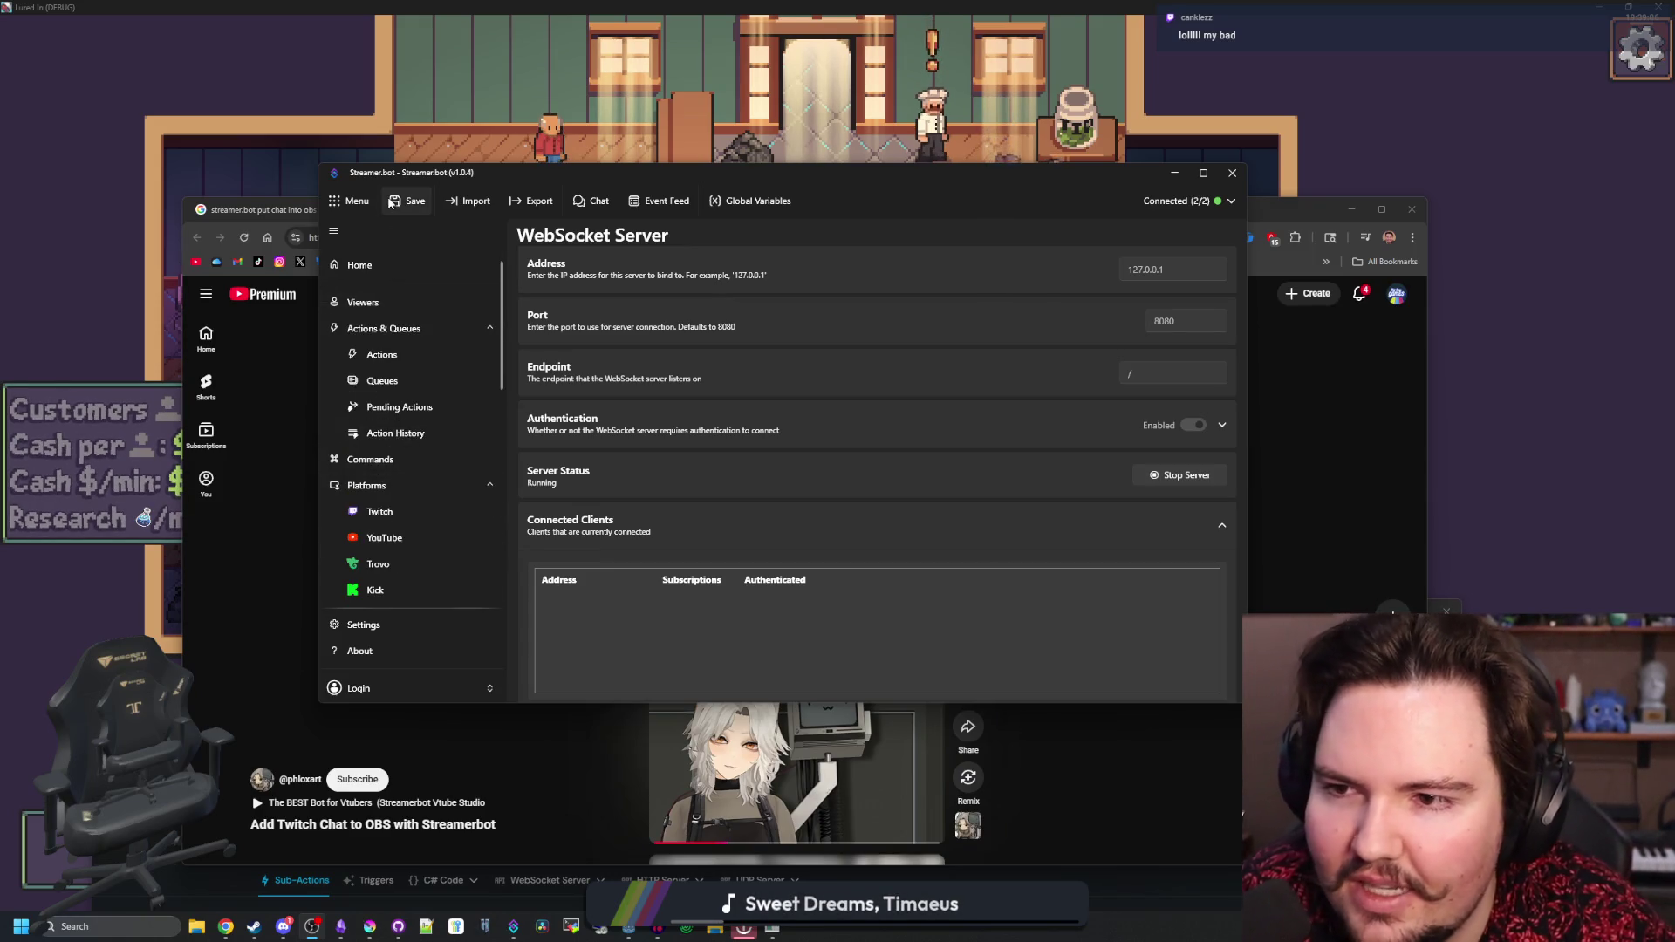
mouse_move(424, 165)
left_mouse_down()
mouse_move(798, 331)
mouse_move(1127, 519)
left_mouse_up()
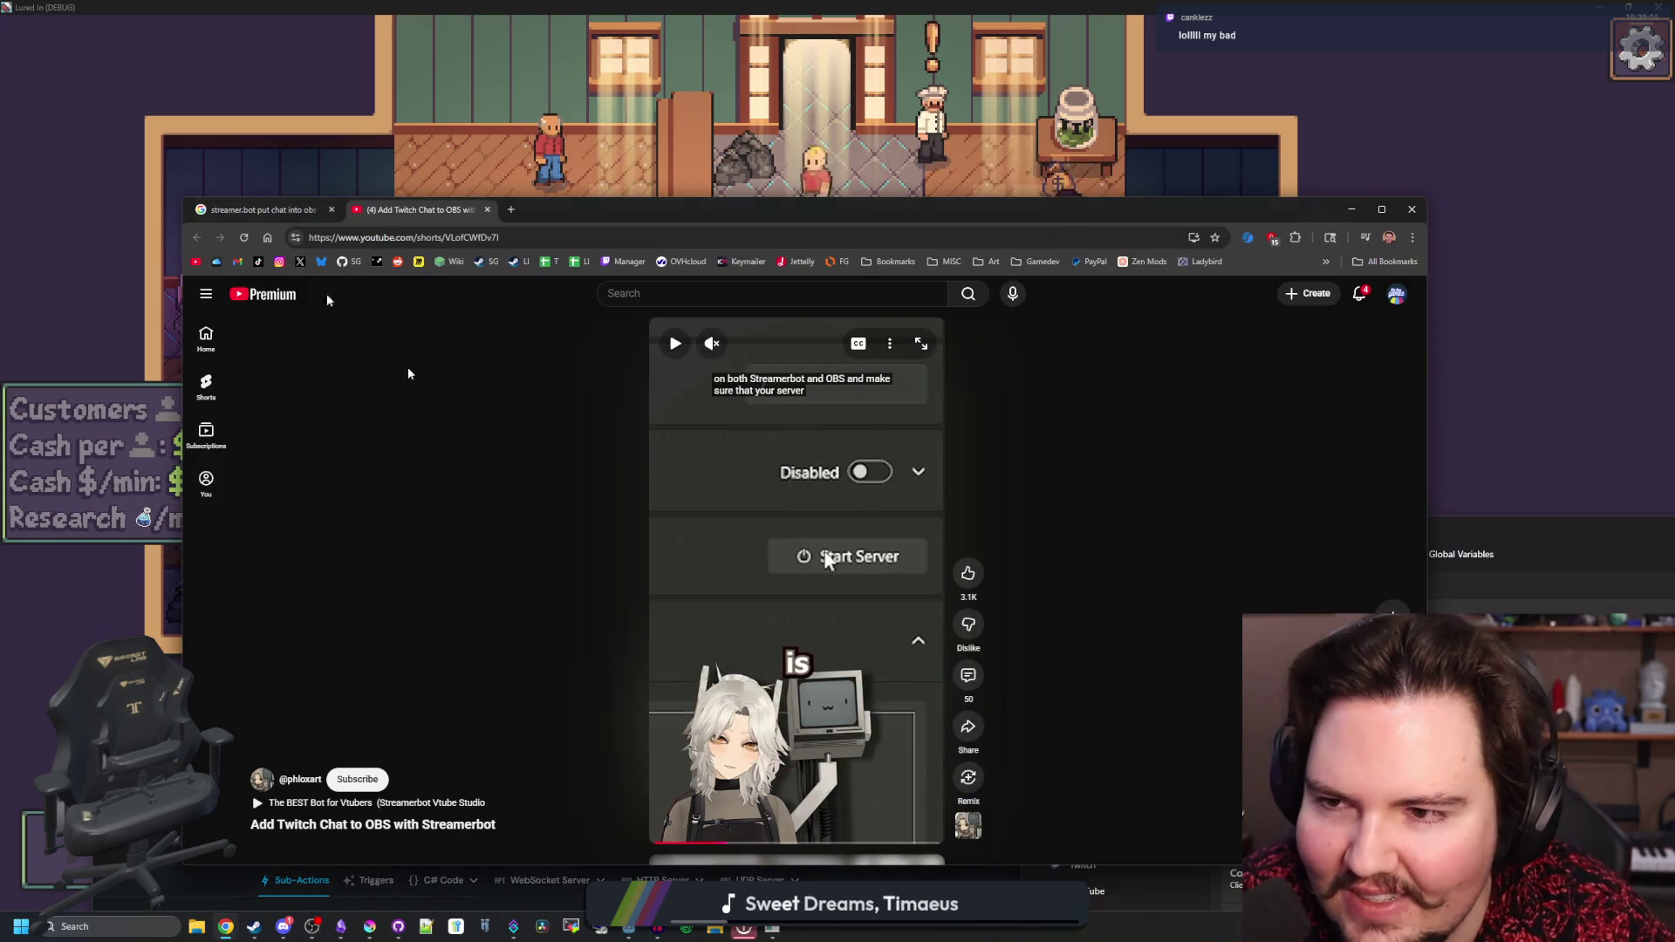
- Change the Google search to 'streamer.bot obs chat dock'
left_click(262, 209)
scroll(493, 552, "down", 2)
scroll(451, 558, "down", 2)
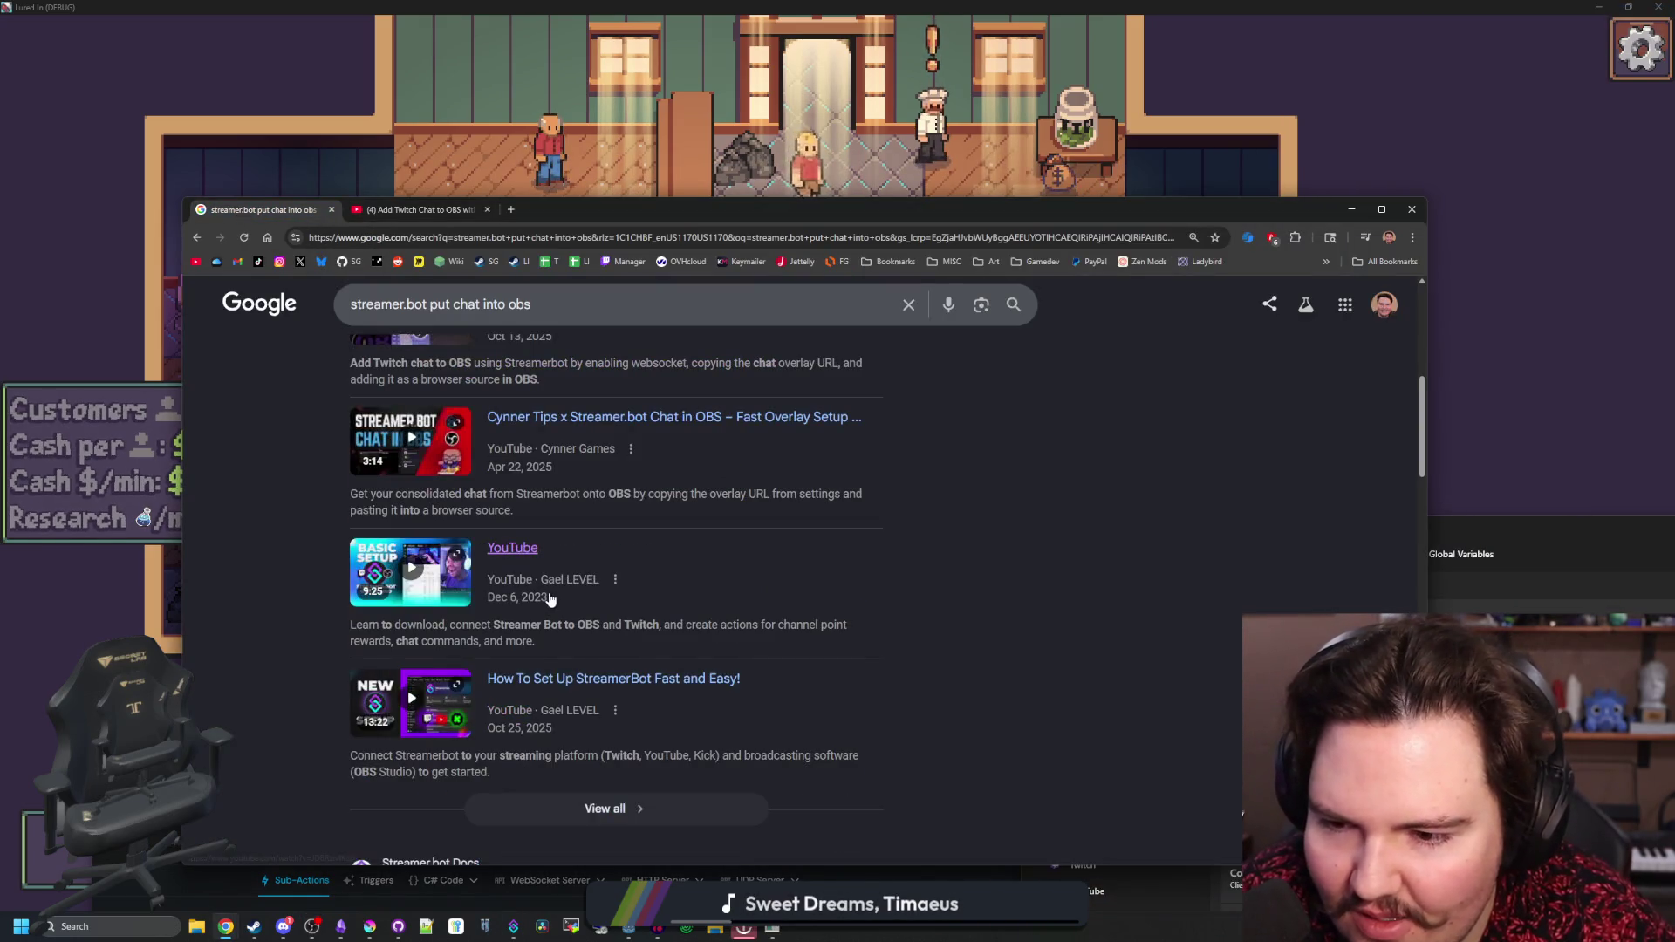
scroll(451, 558, "up", 5)
left_click_drag(531, 318, 426, 317)
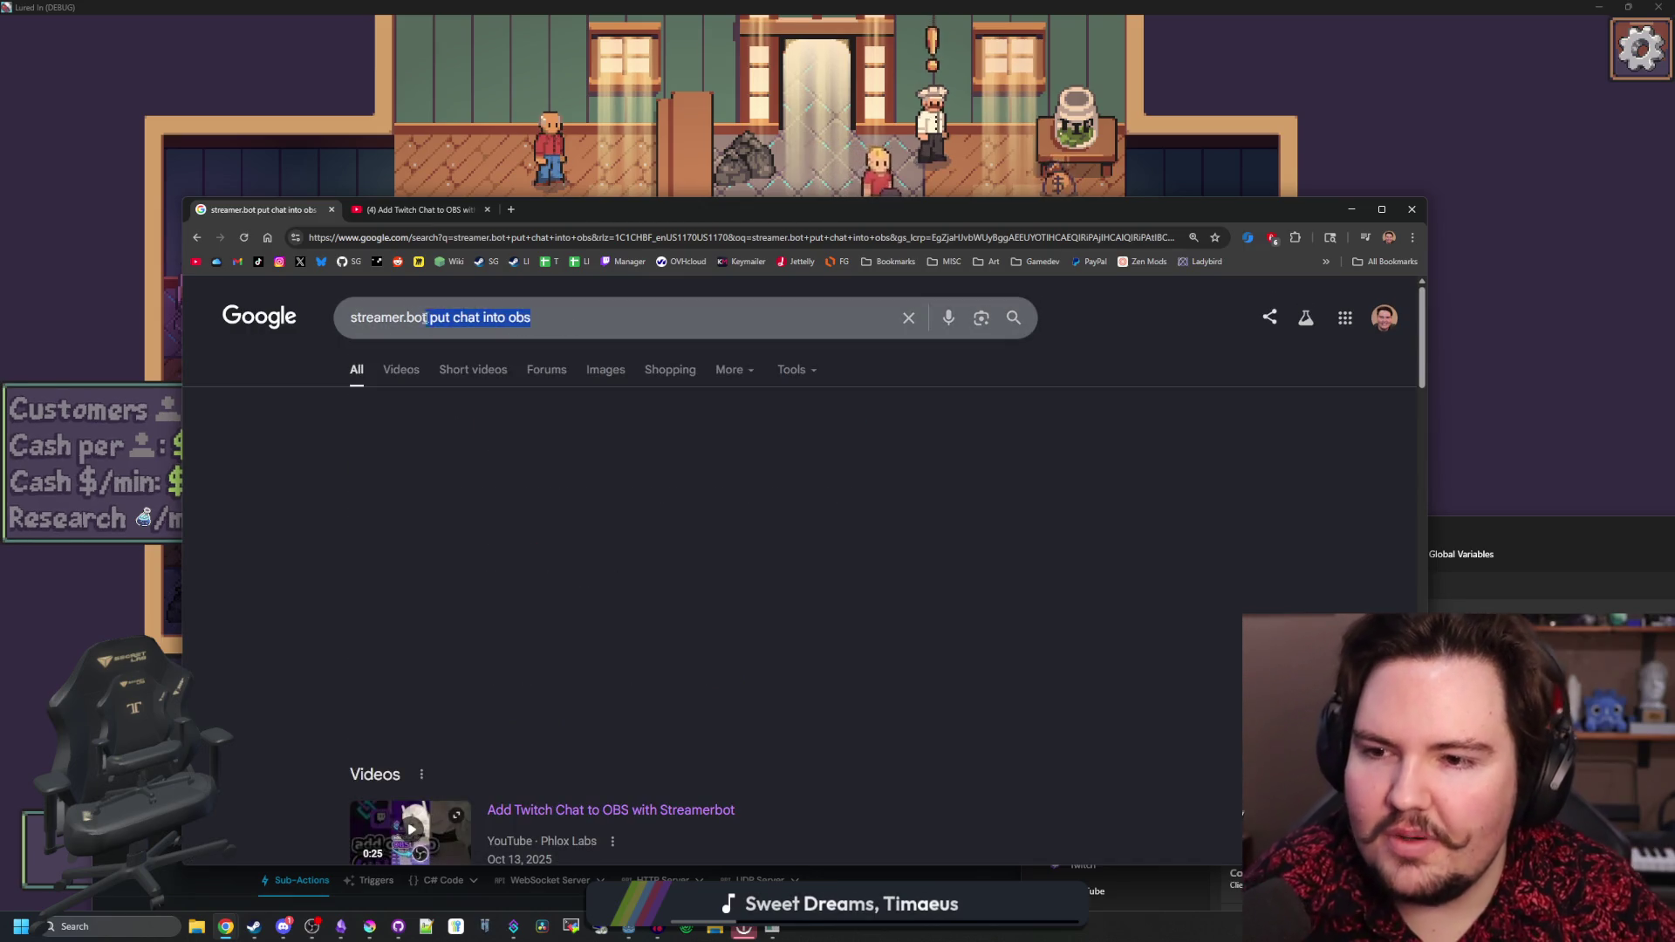
key("BackSpace")
type("chat dock")
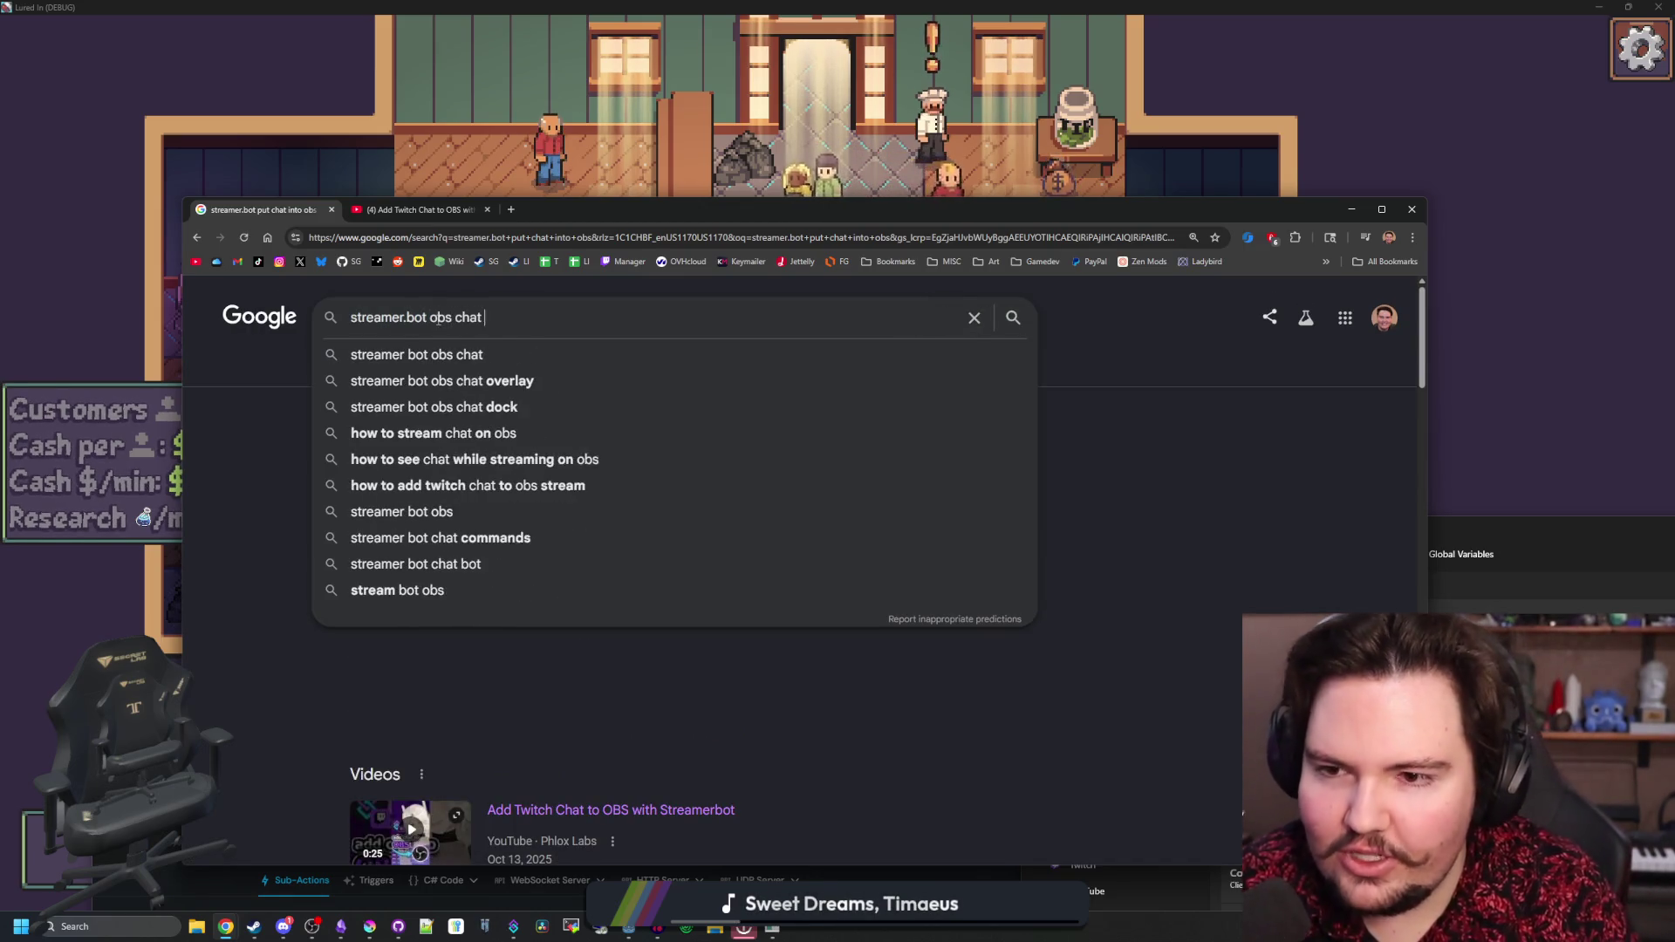
key("Return")
middle_click(472, 462)
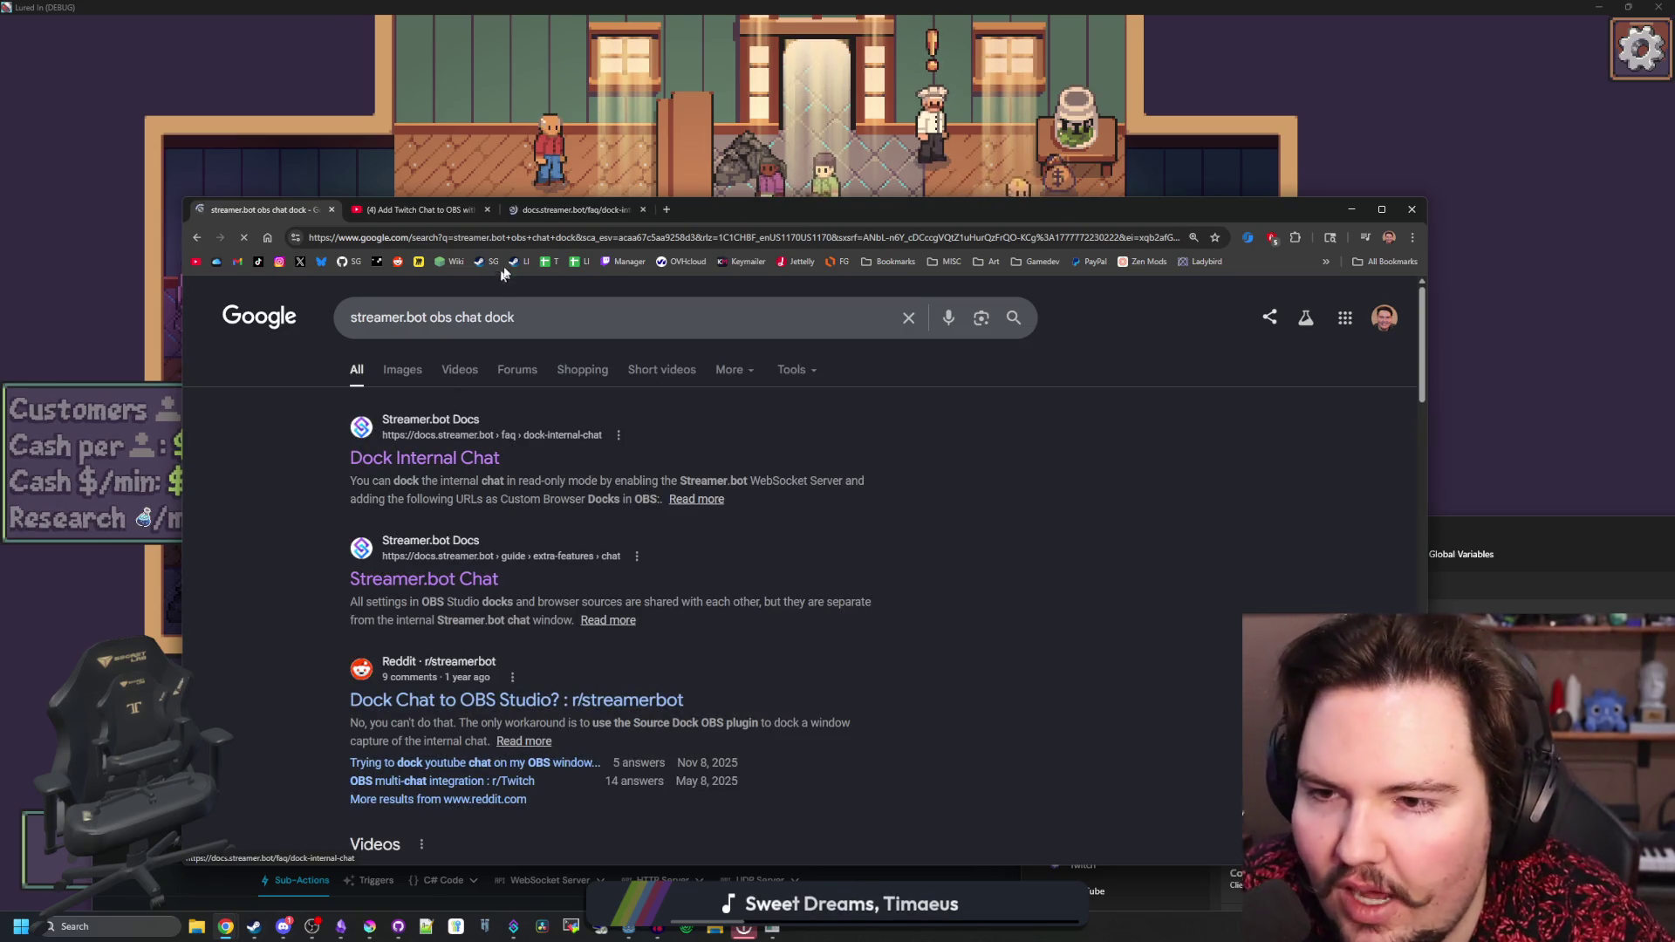
left_click(537, 212)
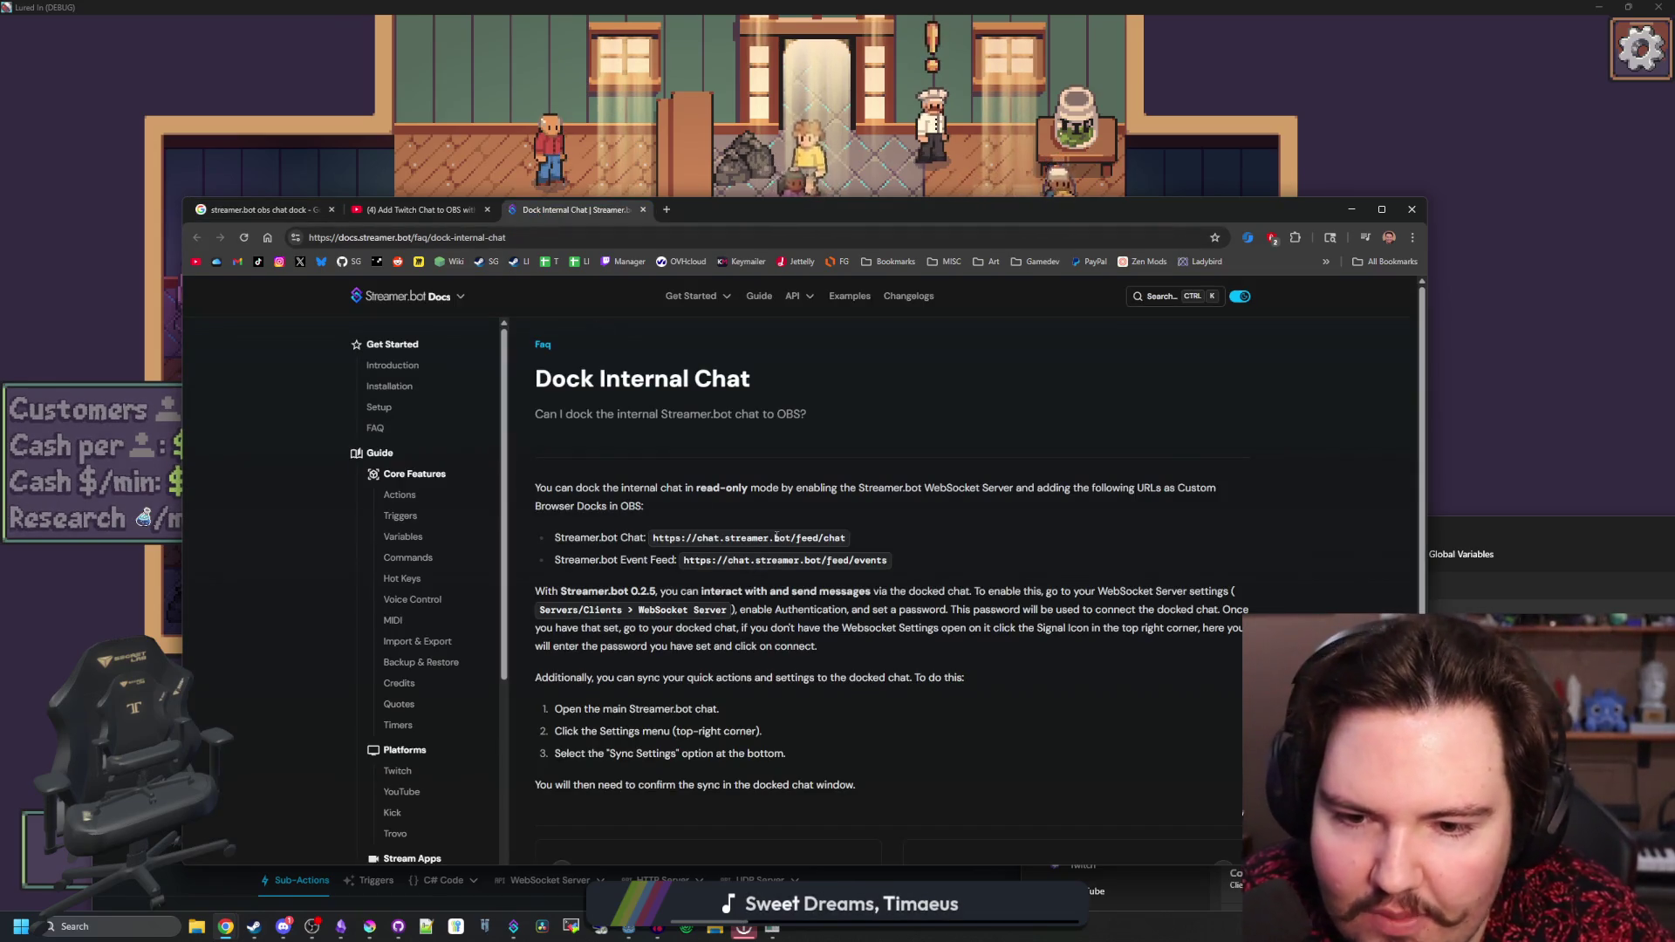
triple_click(761, 543)
left_click(661, 554)
mouse_move(654, 537)
left_mouse_down()
mouse_move(681, 560)
mouse_move(844, 538)
left_mouse_up()
key("ctrl+c")
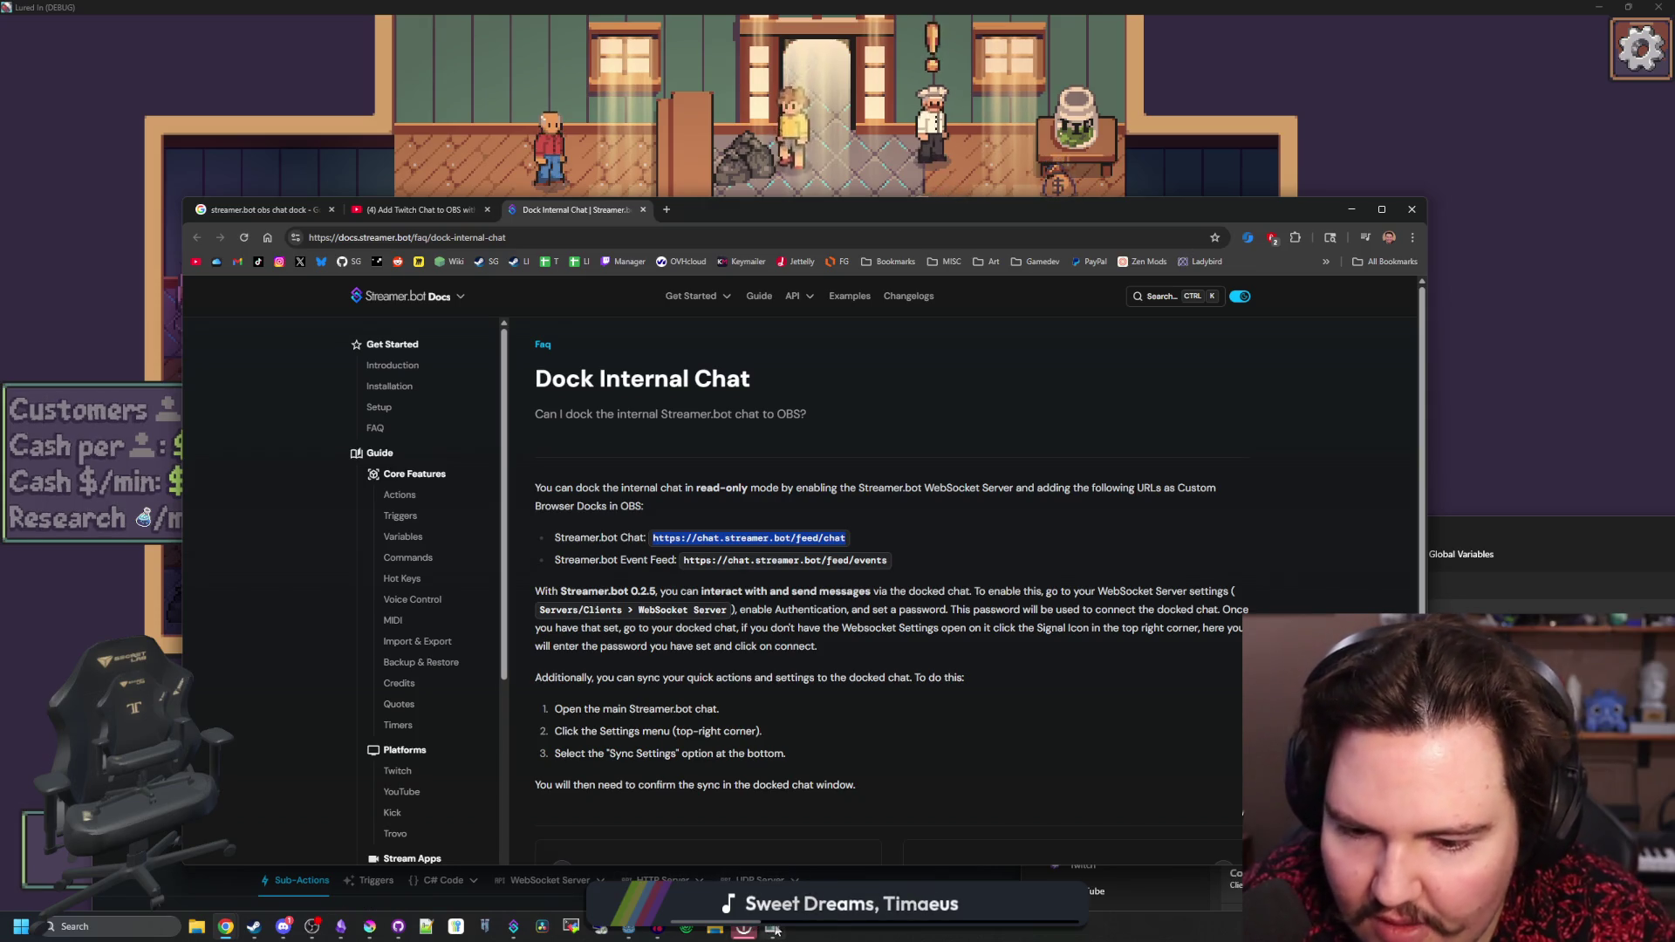
key("alt+Tab")
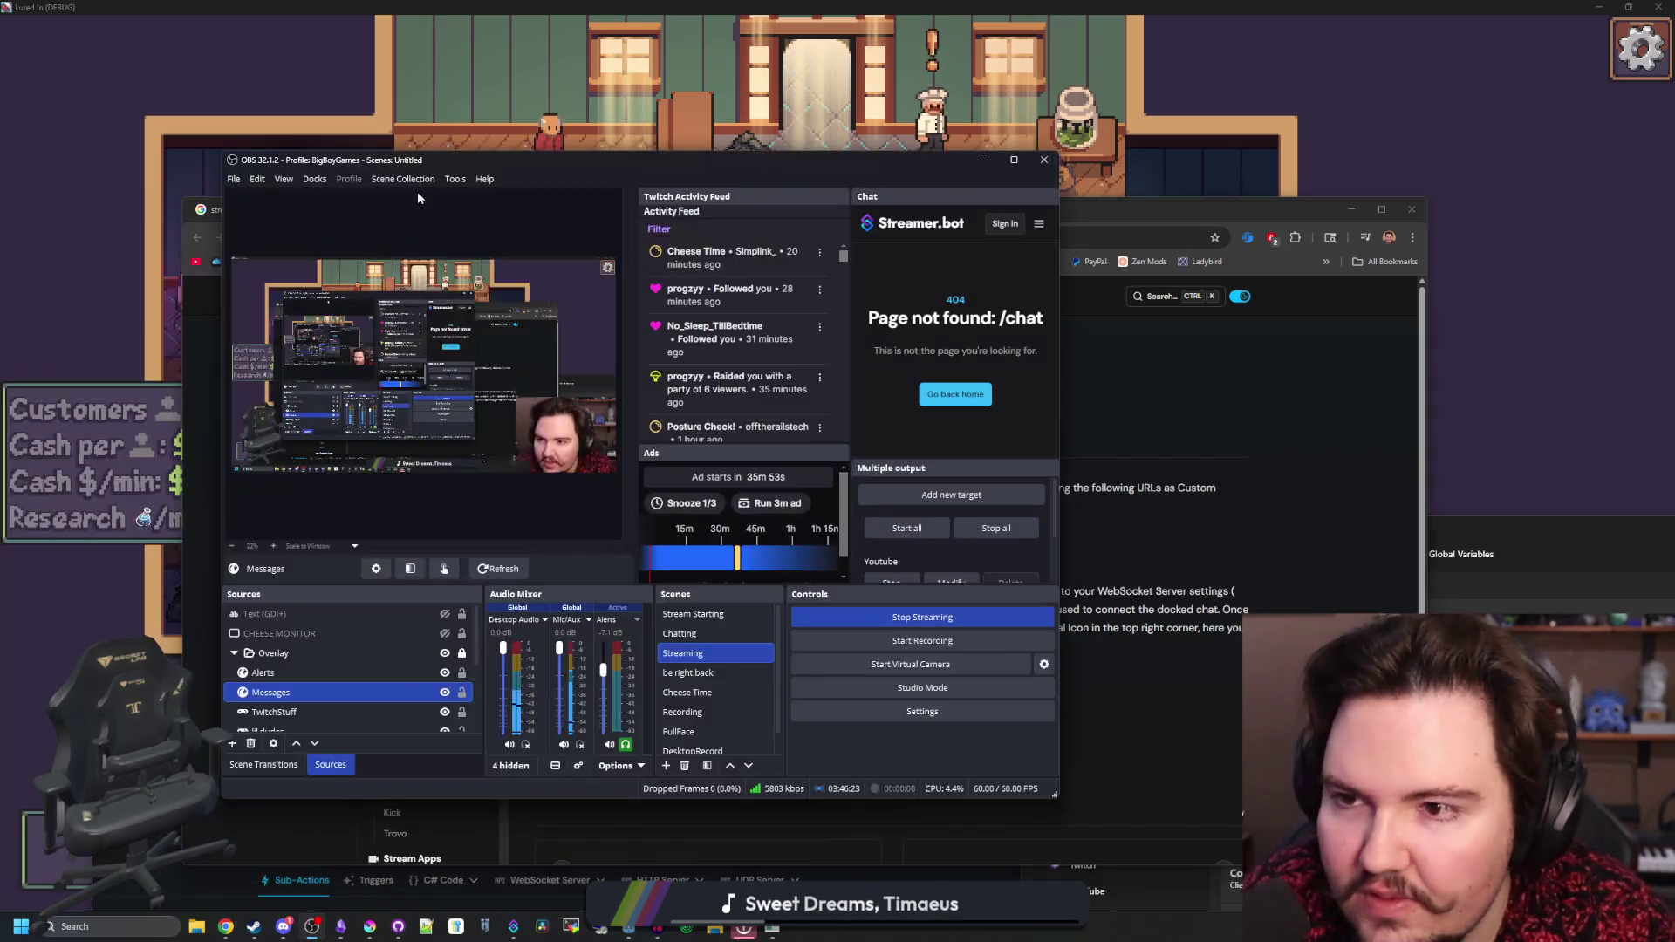
left_click(315, 179)
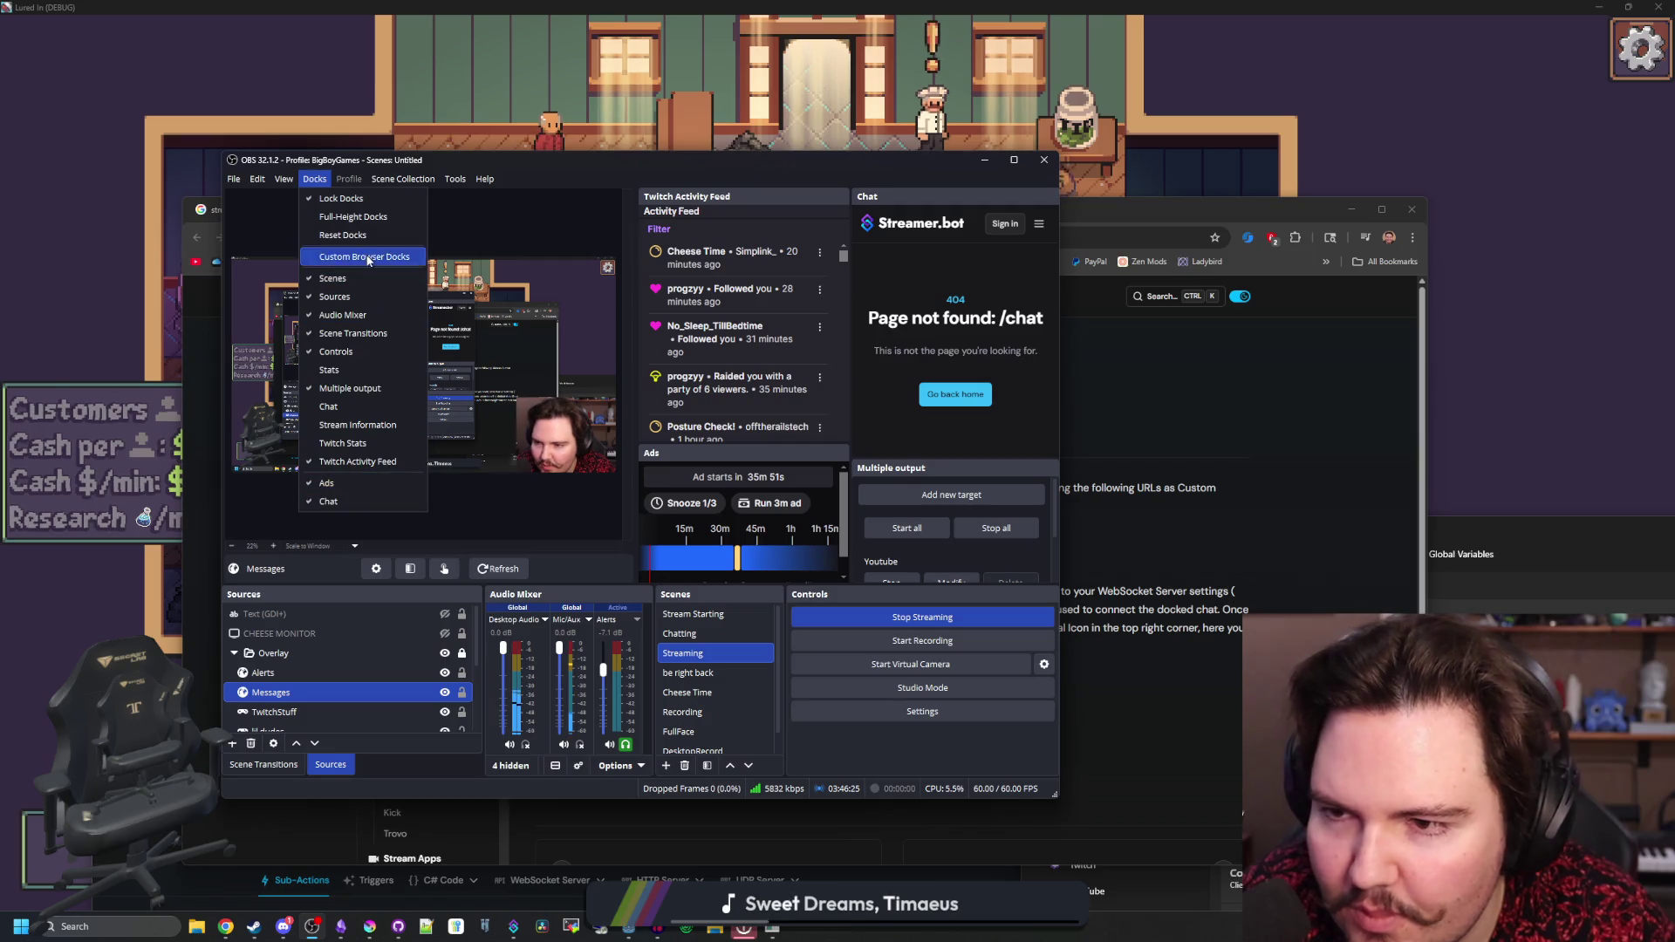
left_click(364, 257)
double_click(707, 446)
key("ctrl+v")
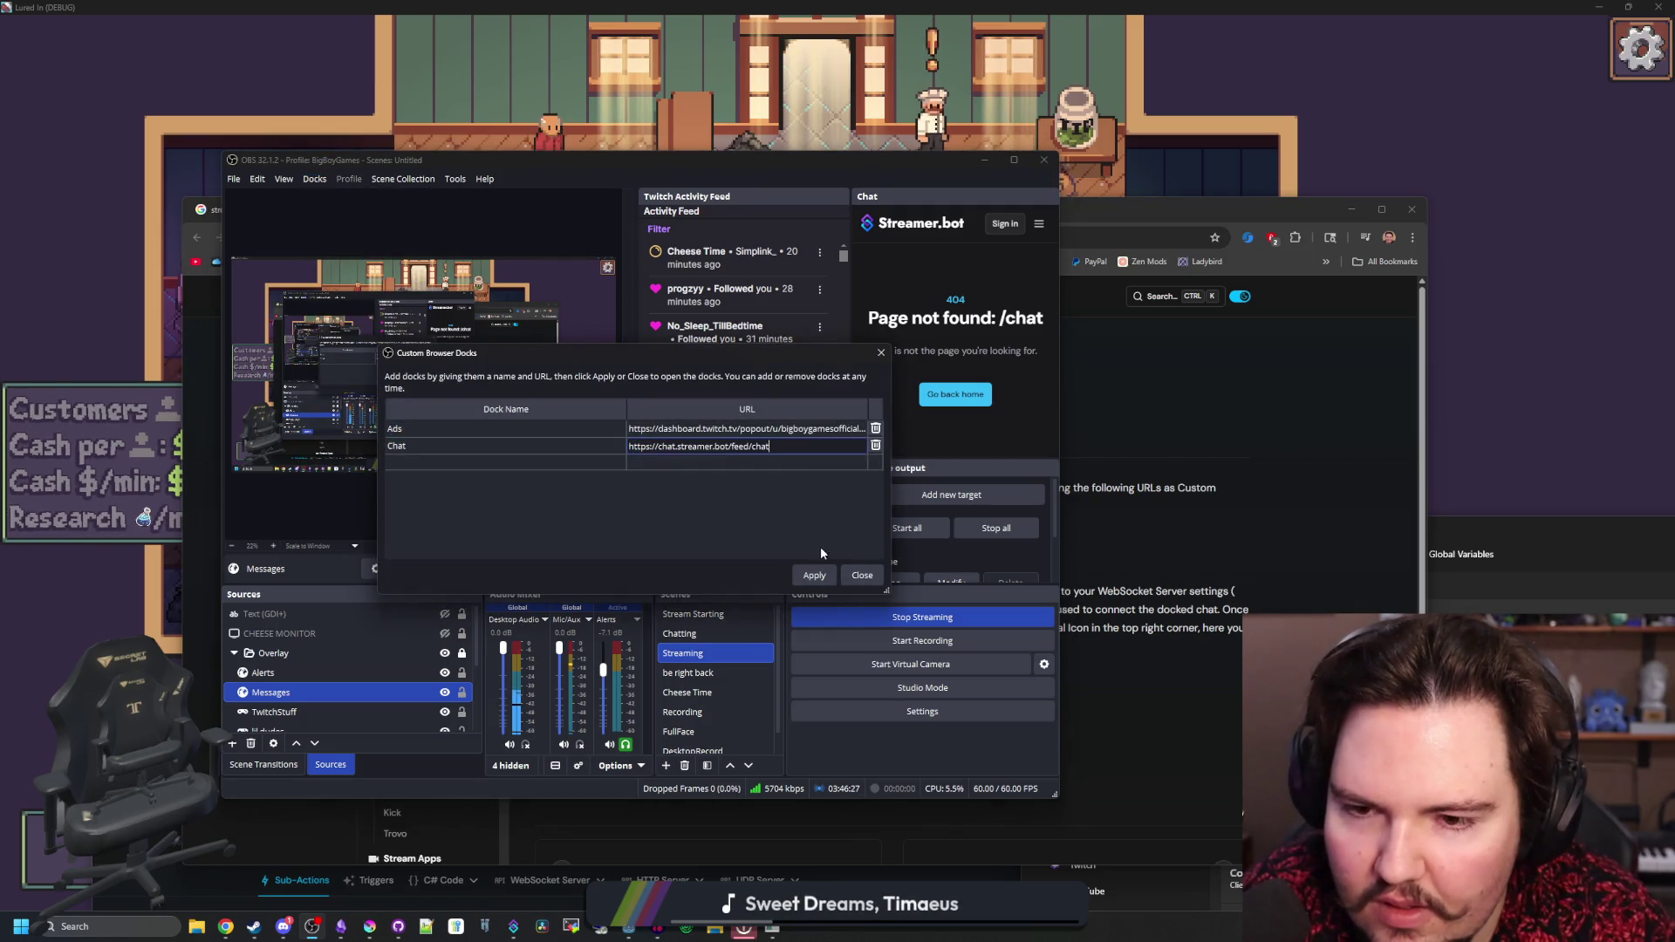
left_click(813, 574)
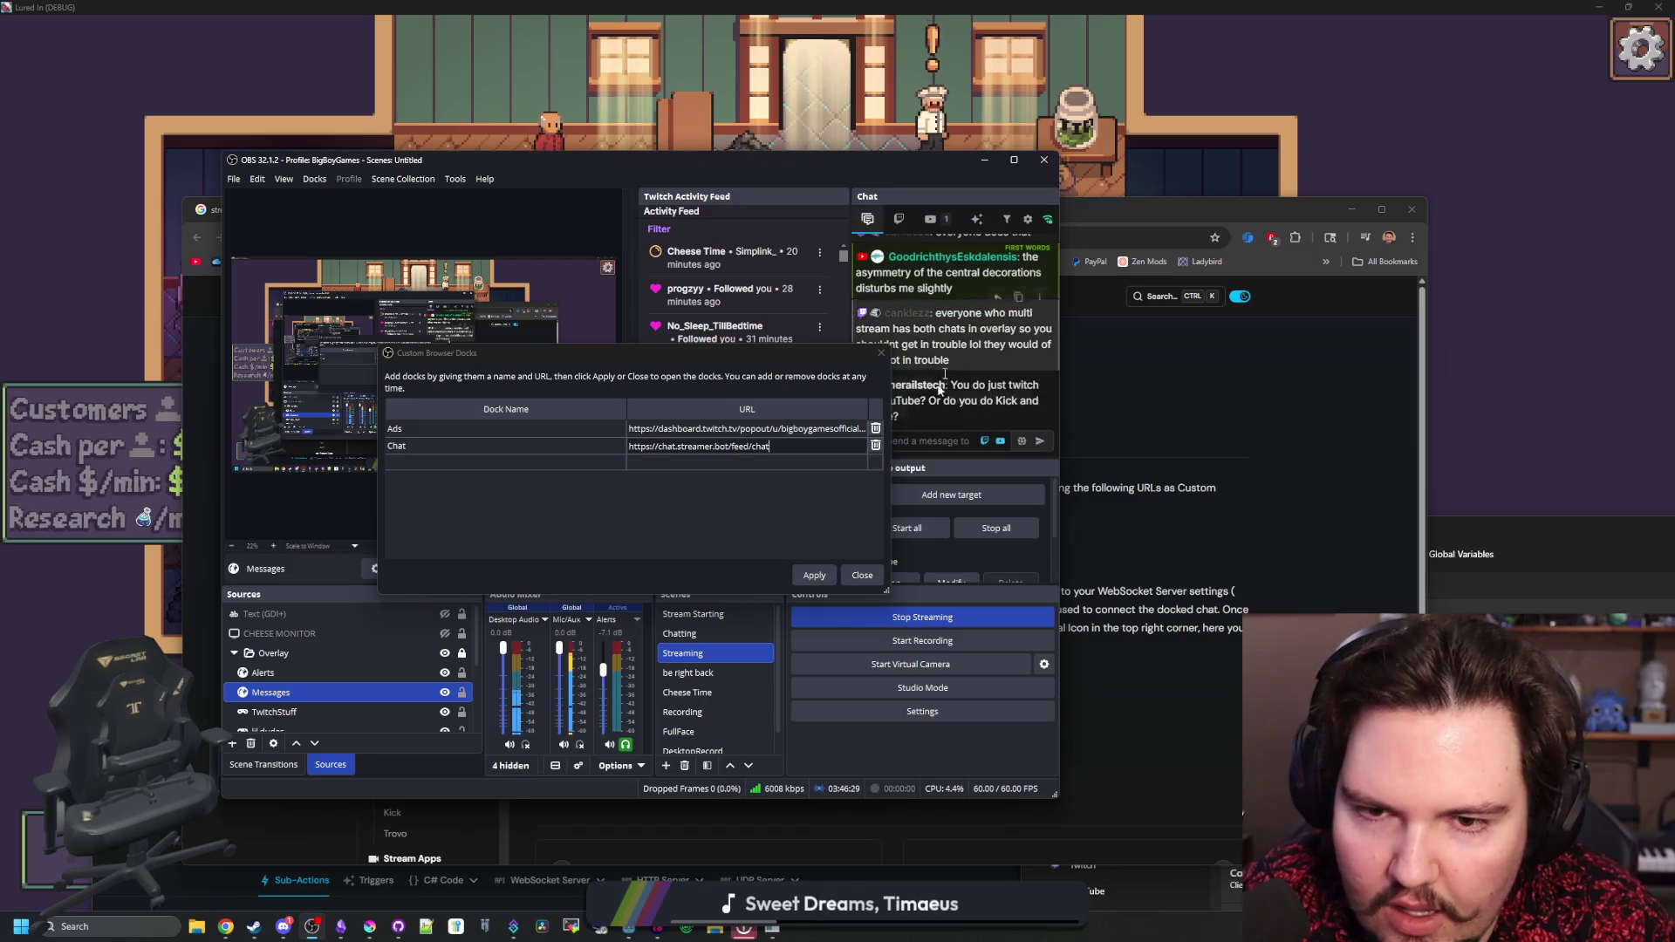
left_click(861, 575)
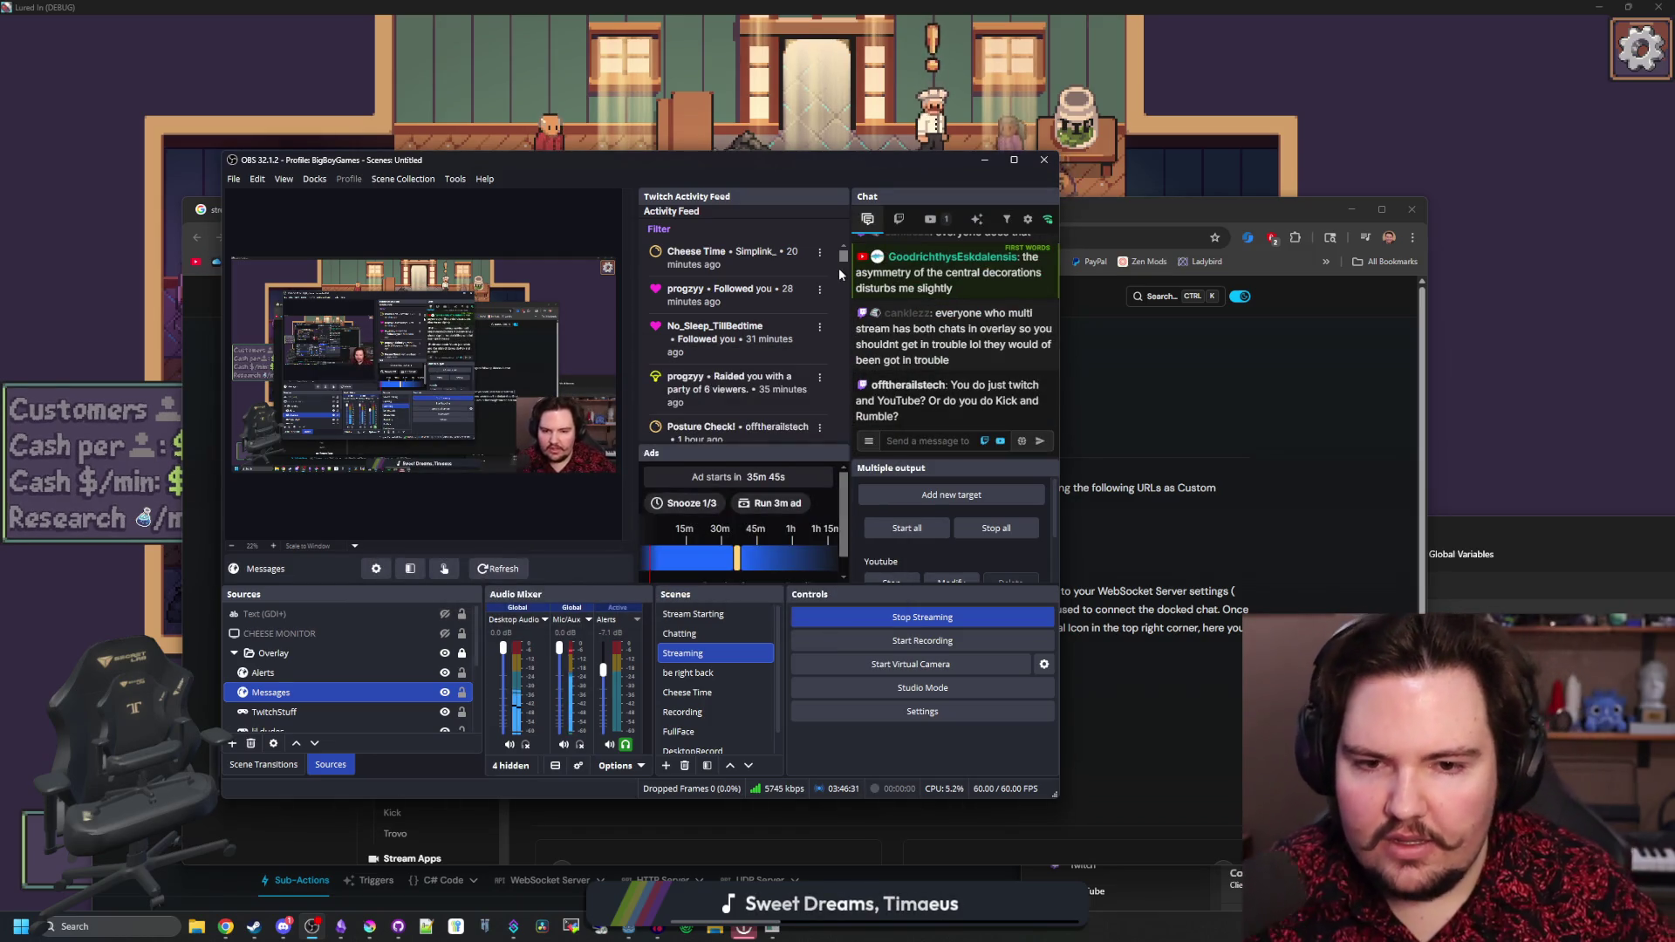
left_click(983, 160)
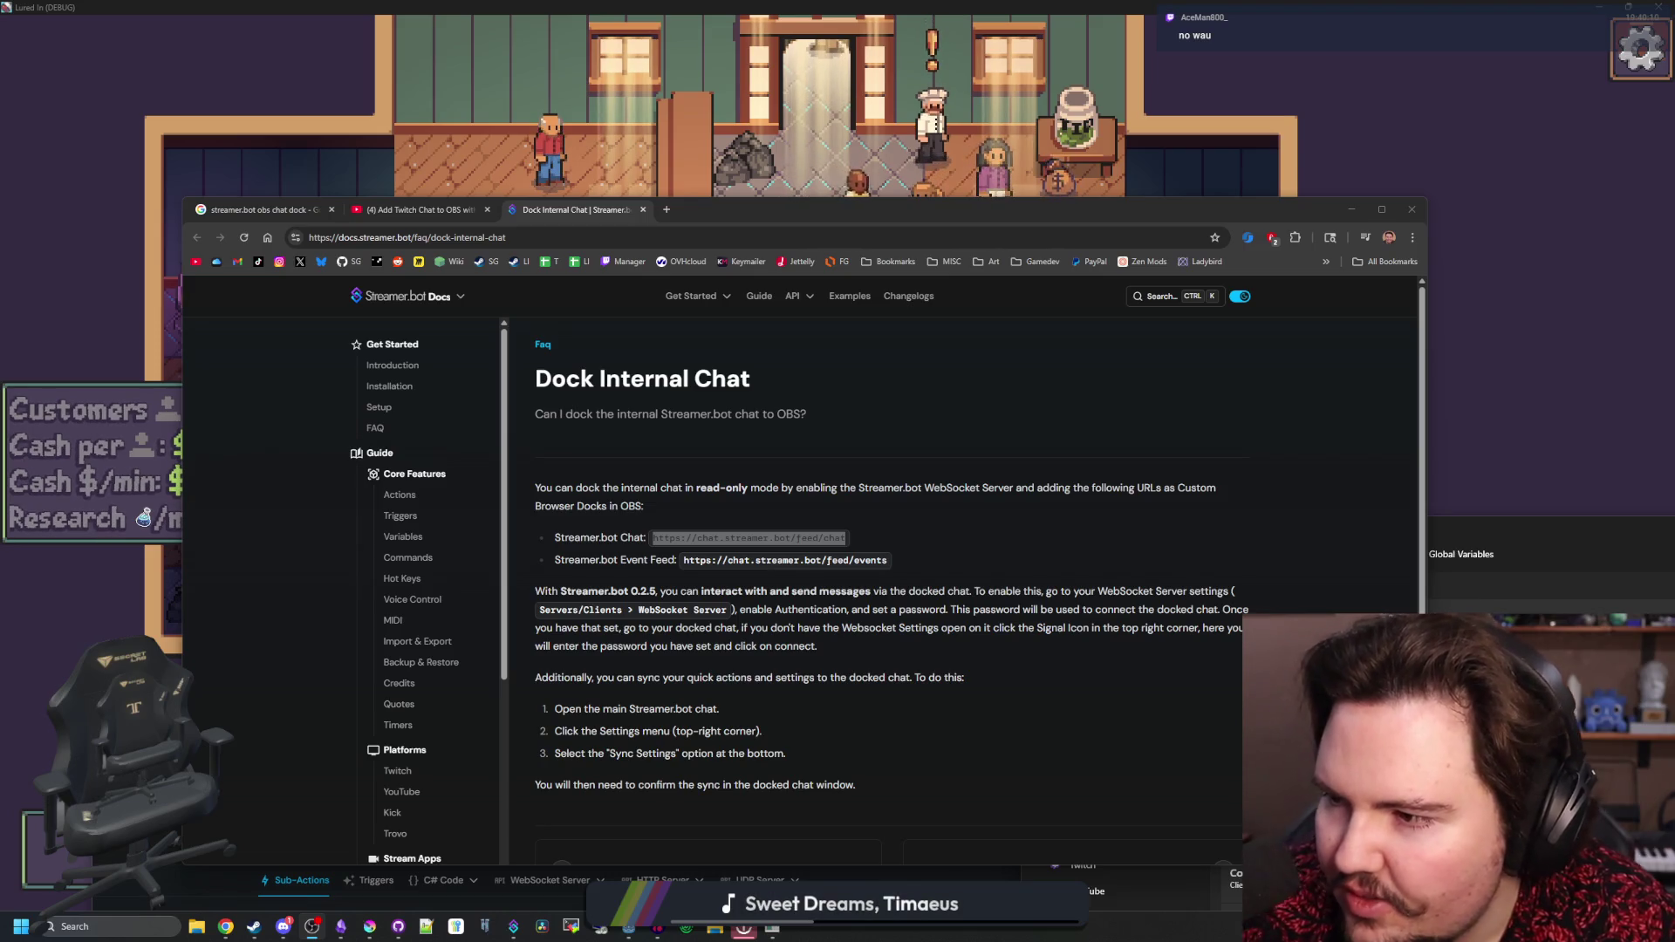
- Look over the Dock Internal Chat docs page, then return to the 'Add Twitch Chat to OBS' Short
left_click(922, 445)
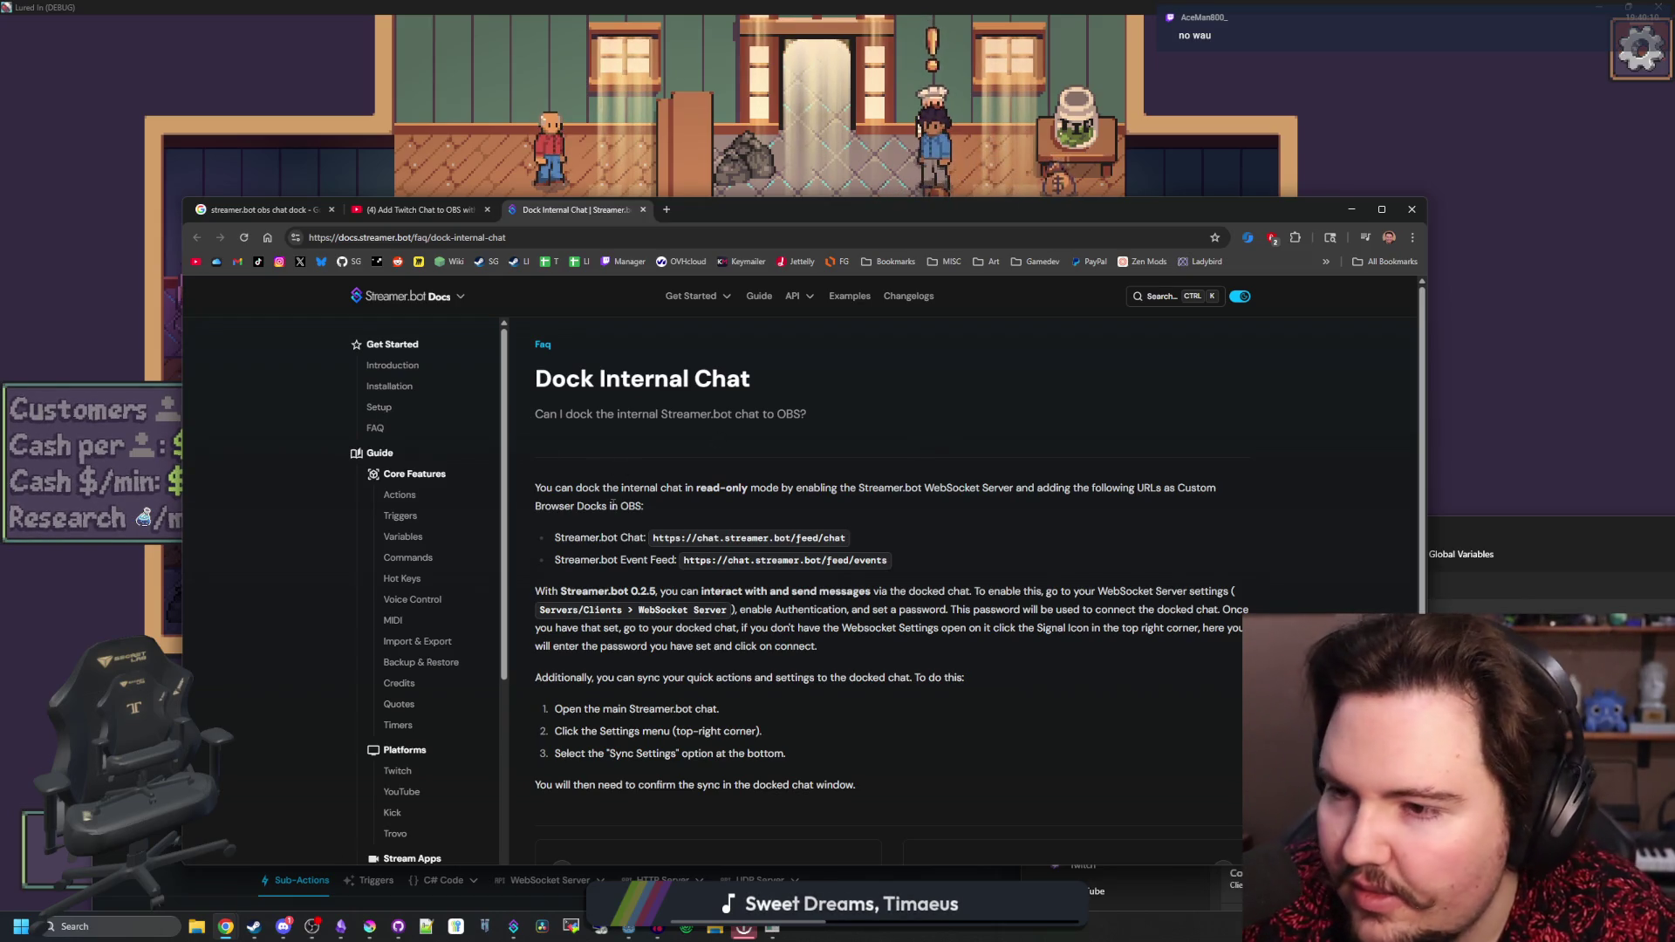
left_click(918, 128)
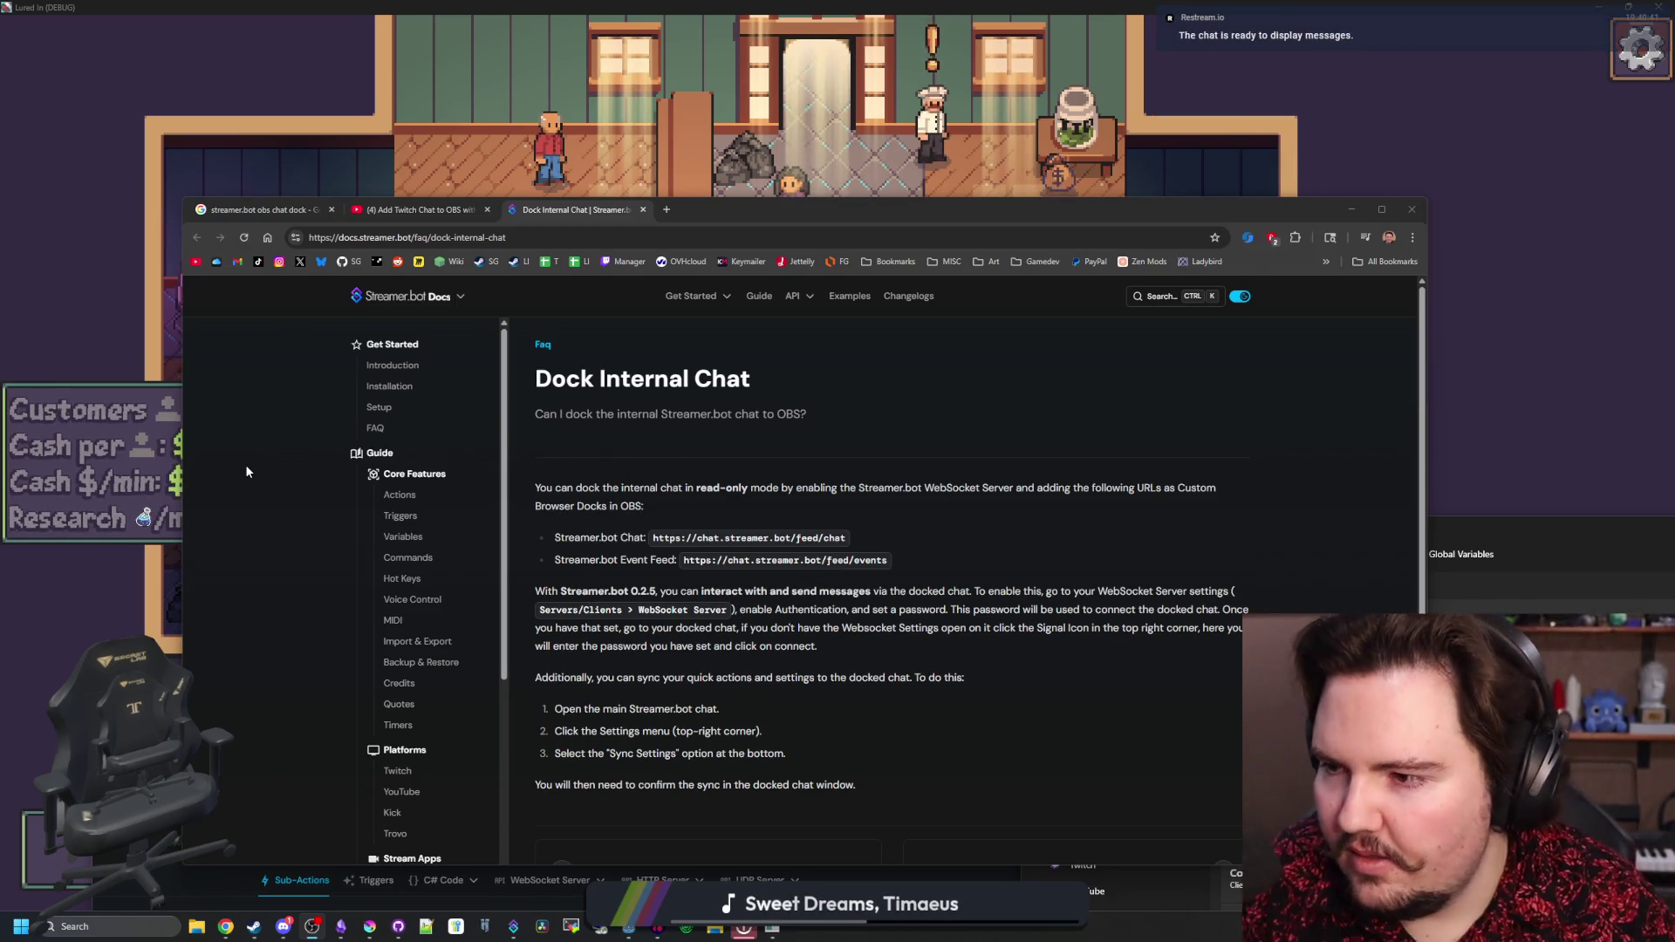
left_click(273, 405)
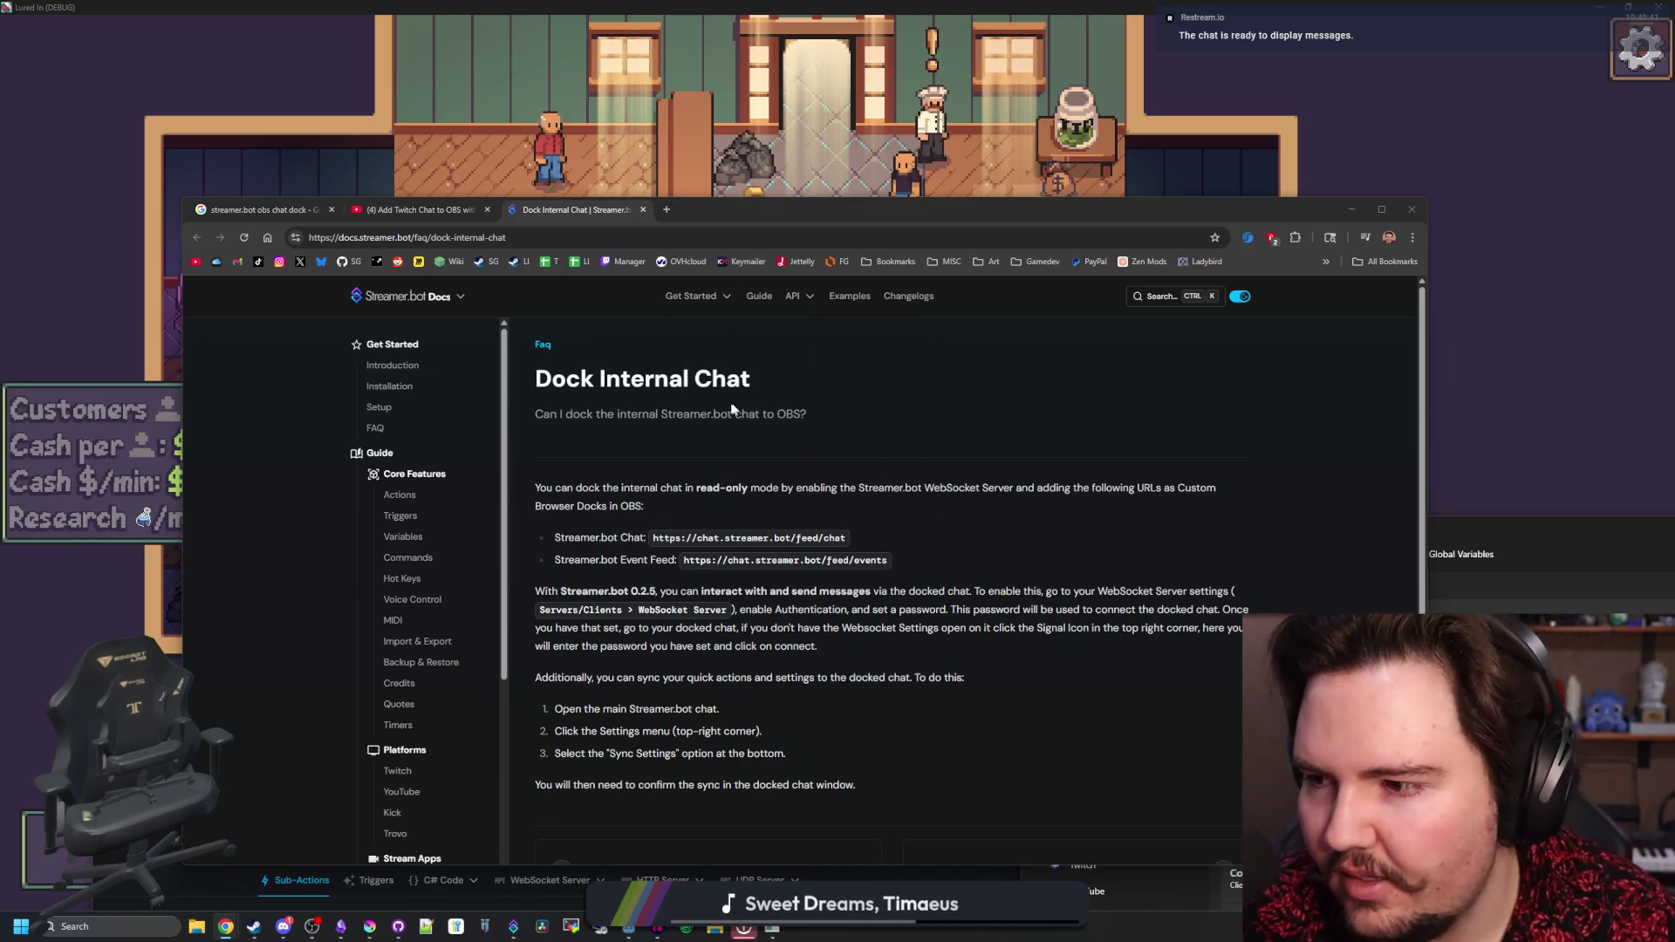
scroll(698, 655, "down", 2)
scroll(691, 698, "up", 10)
scroll(691, 698, "down", 2)
key("ctrl+shift+Tab")
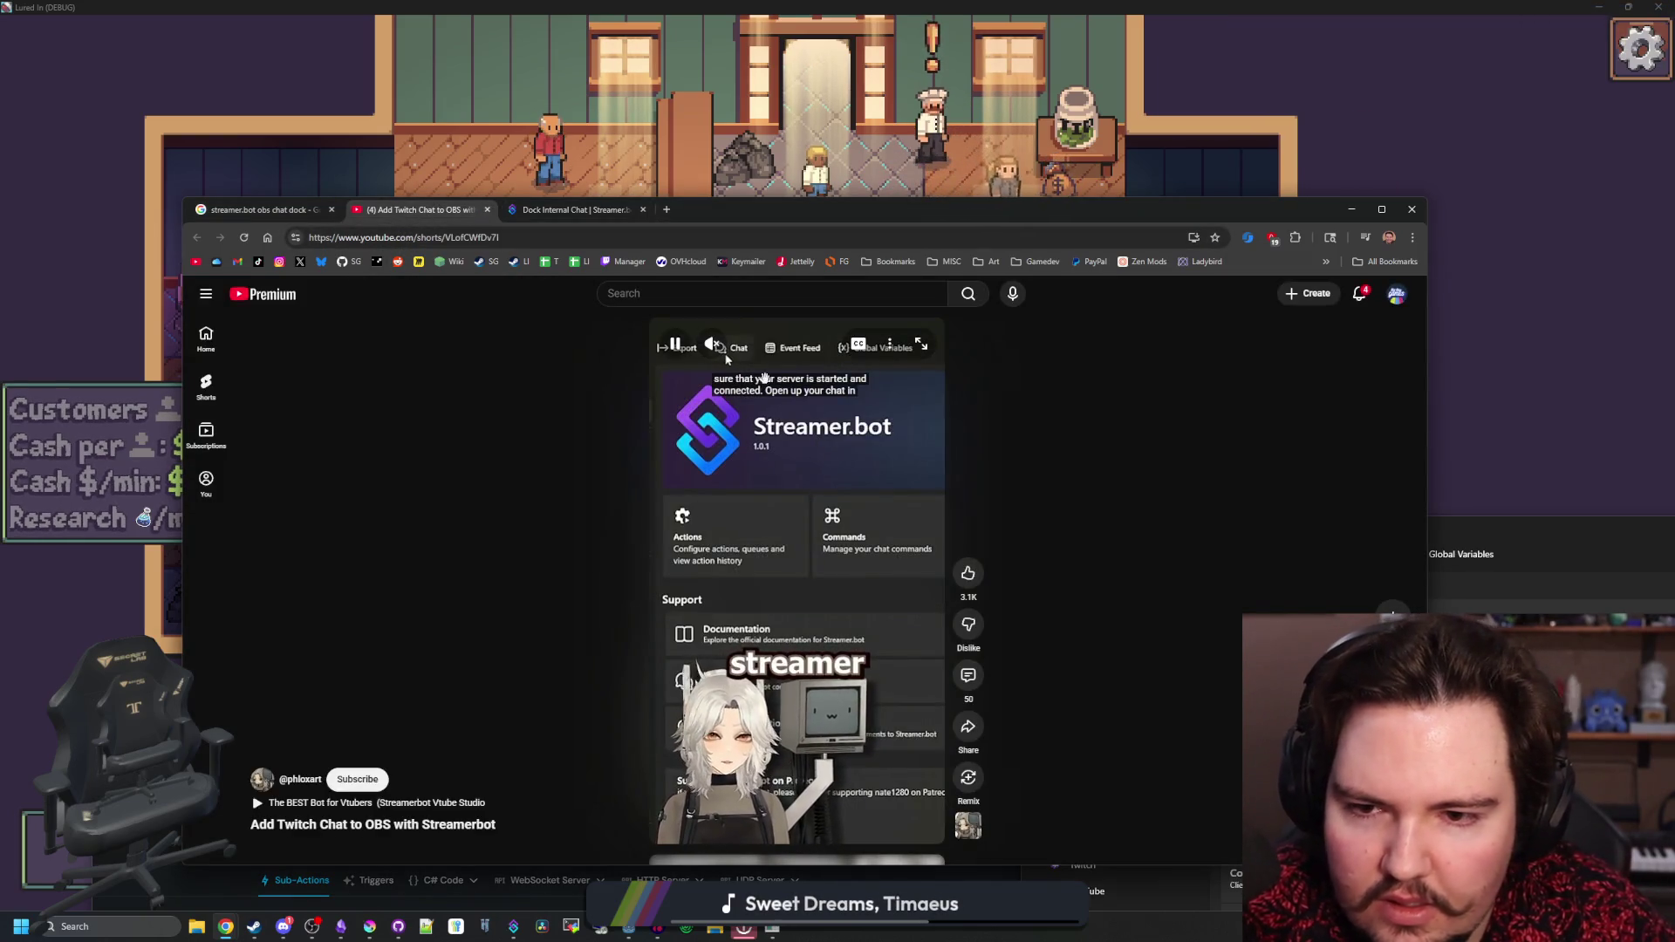
- Pause the Short and use Save & Copy Overlay URL in the Streamer.bot chat window's Overlay settings
left_click(923, 461)
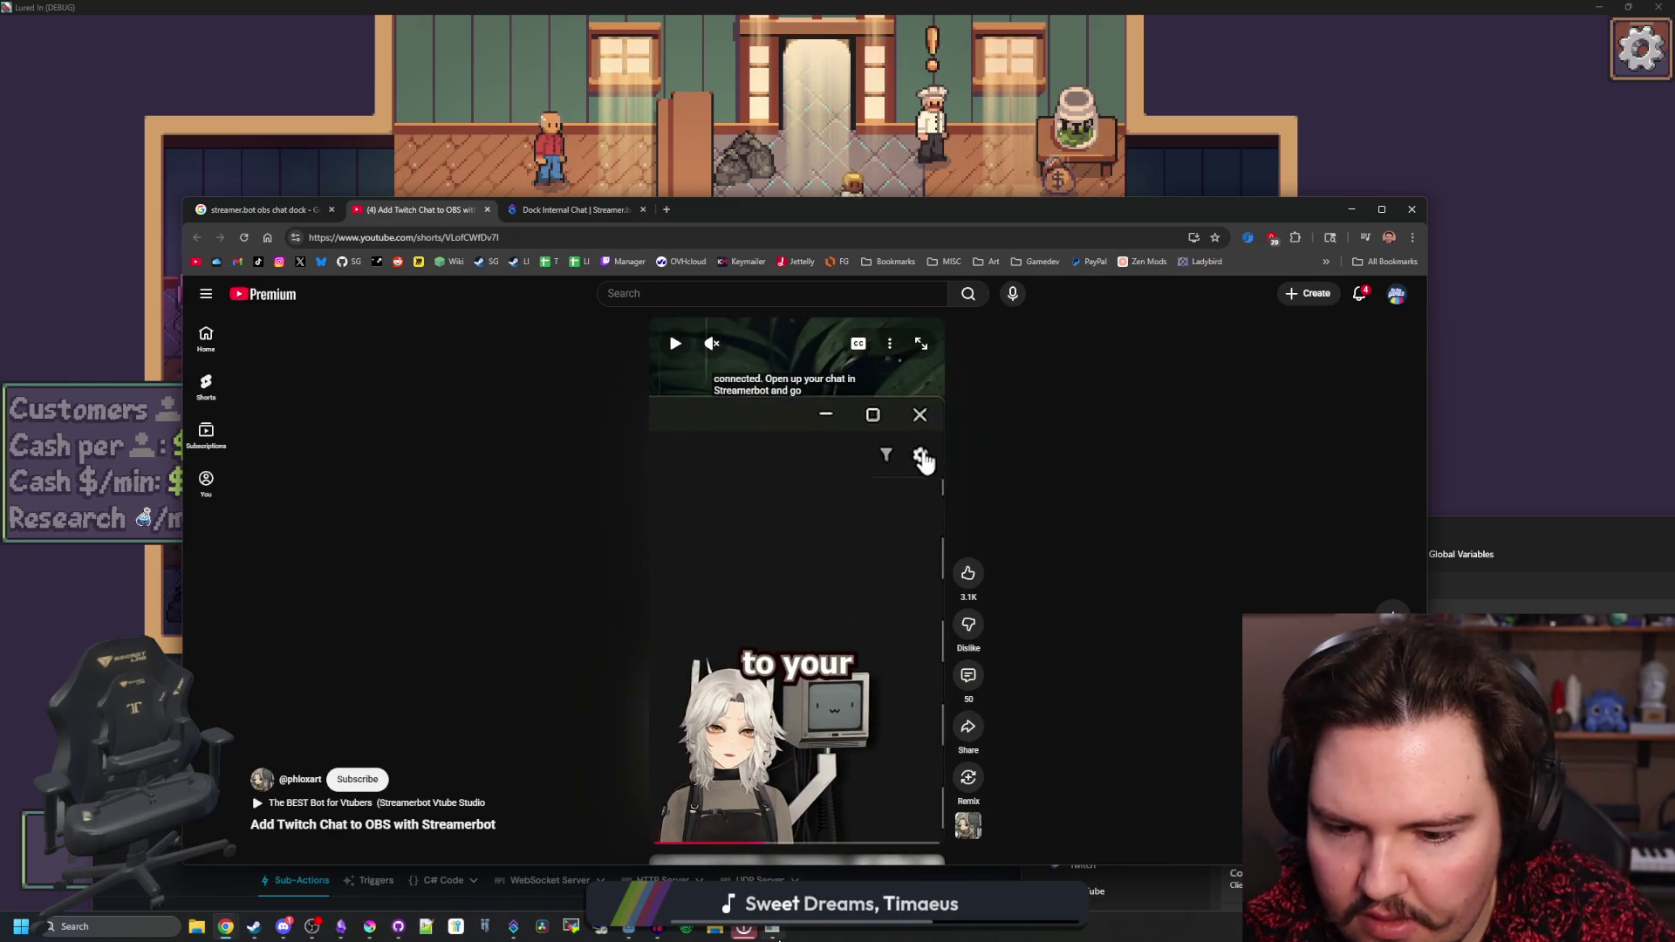
left_click(513, 927)
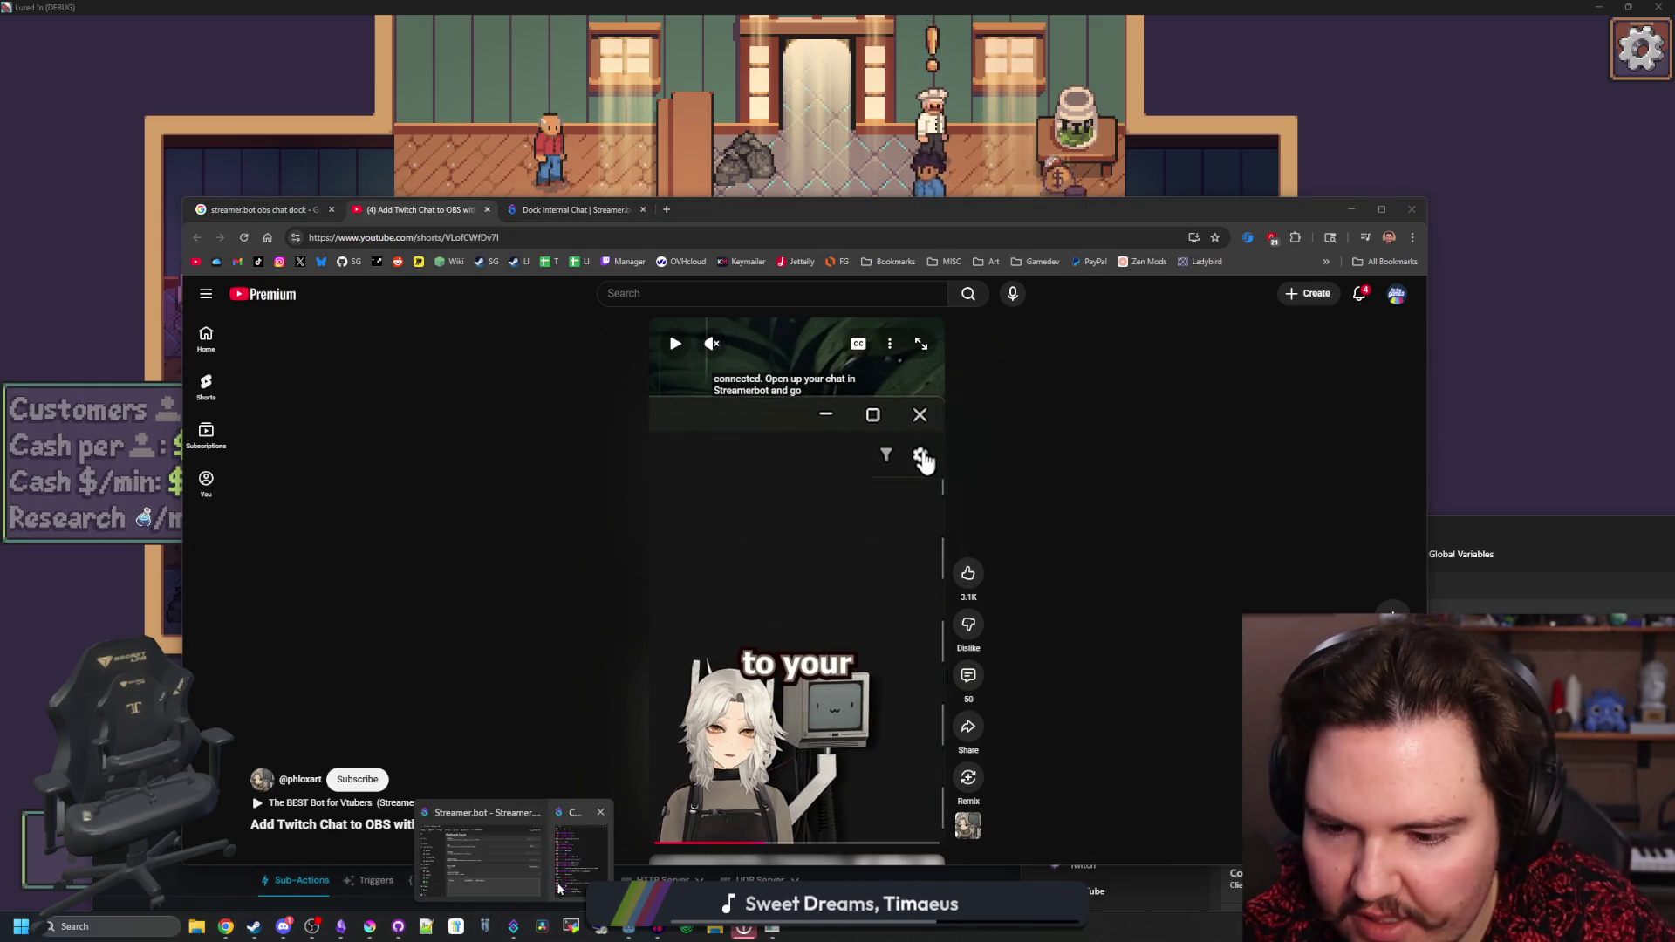
left_click(559, 888)
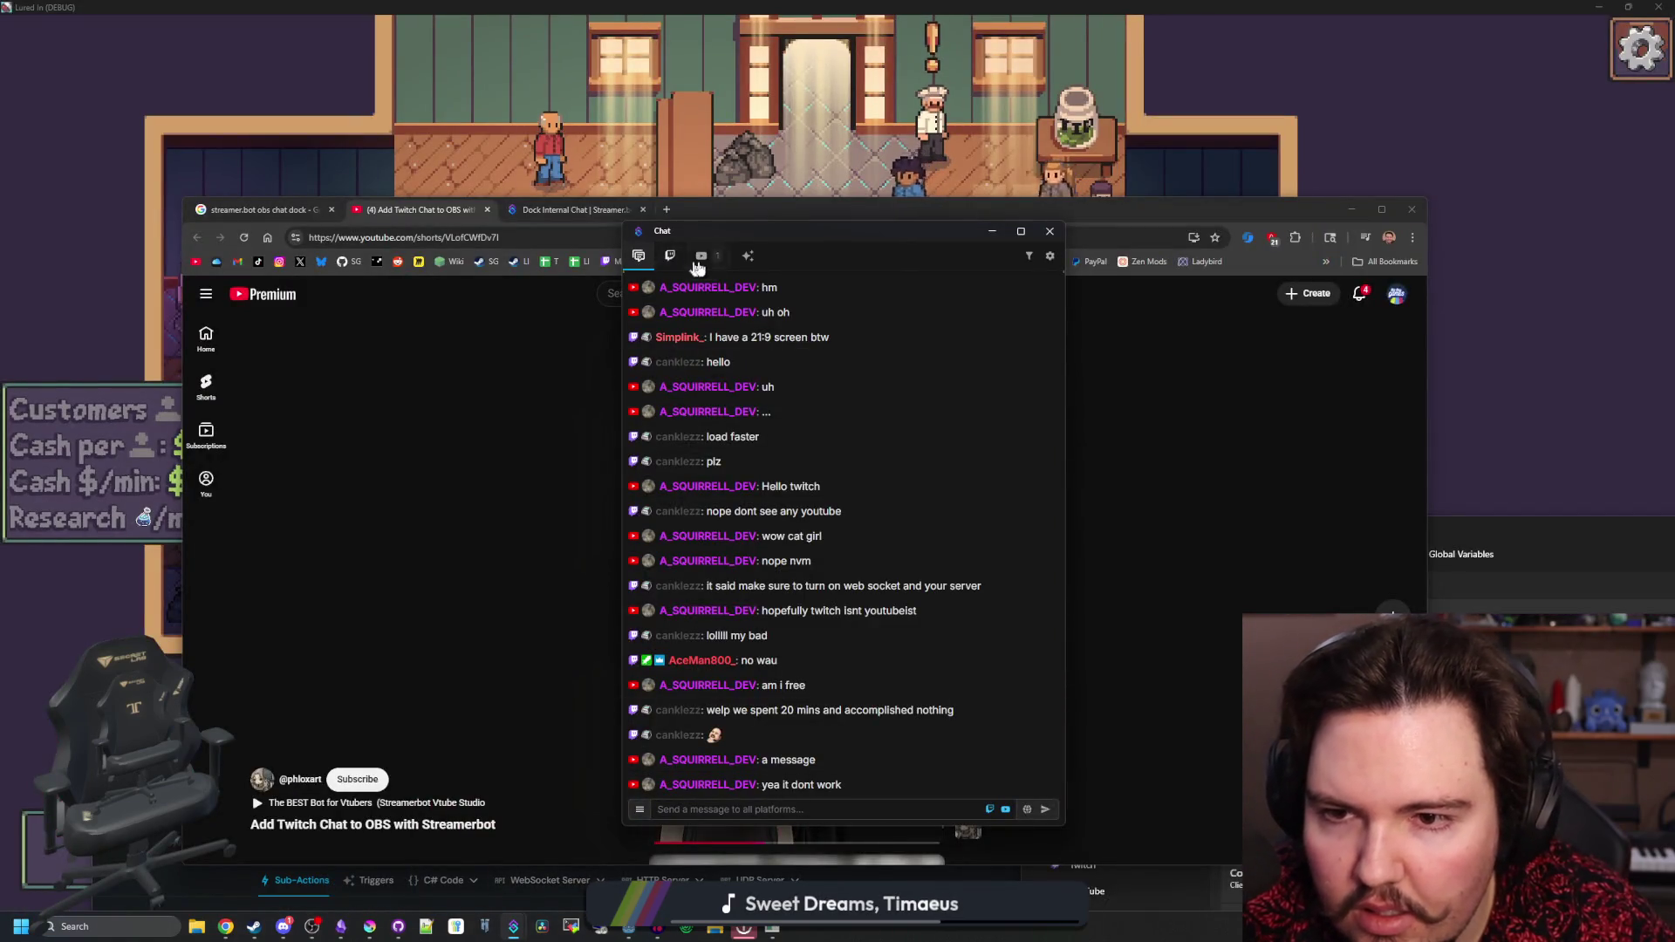
left_click(1049, 256)
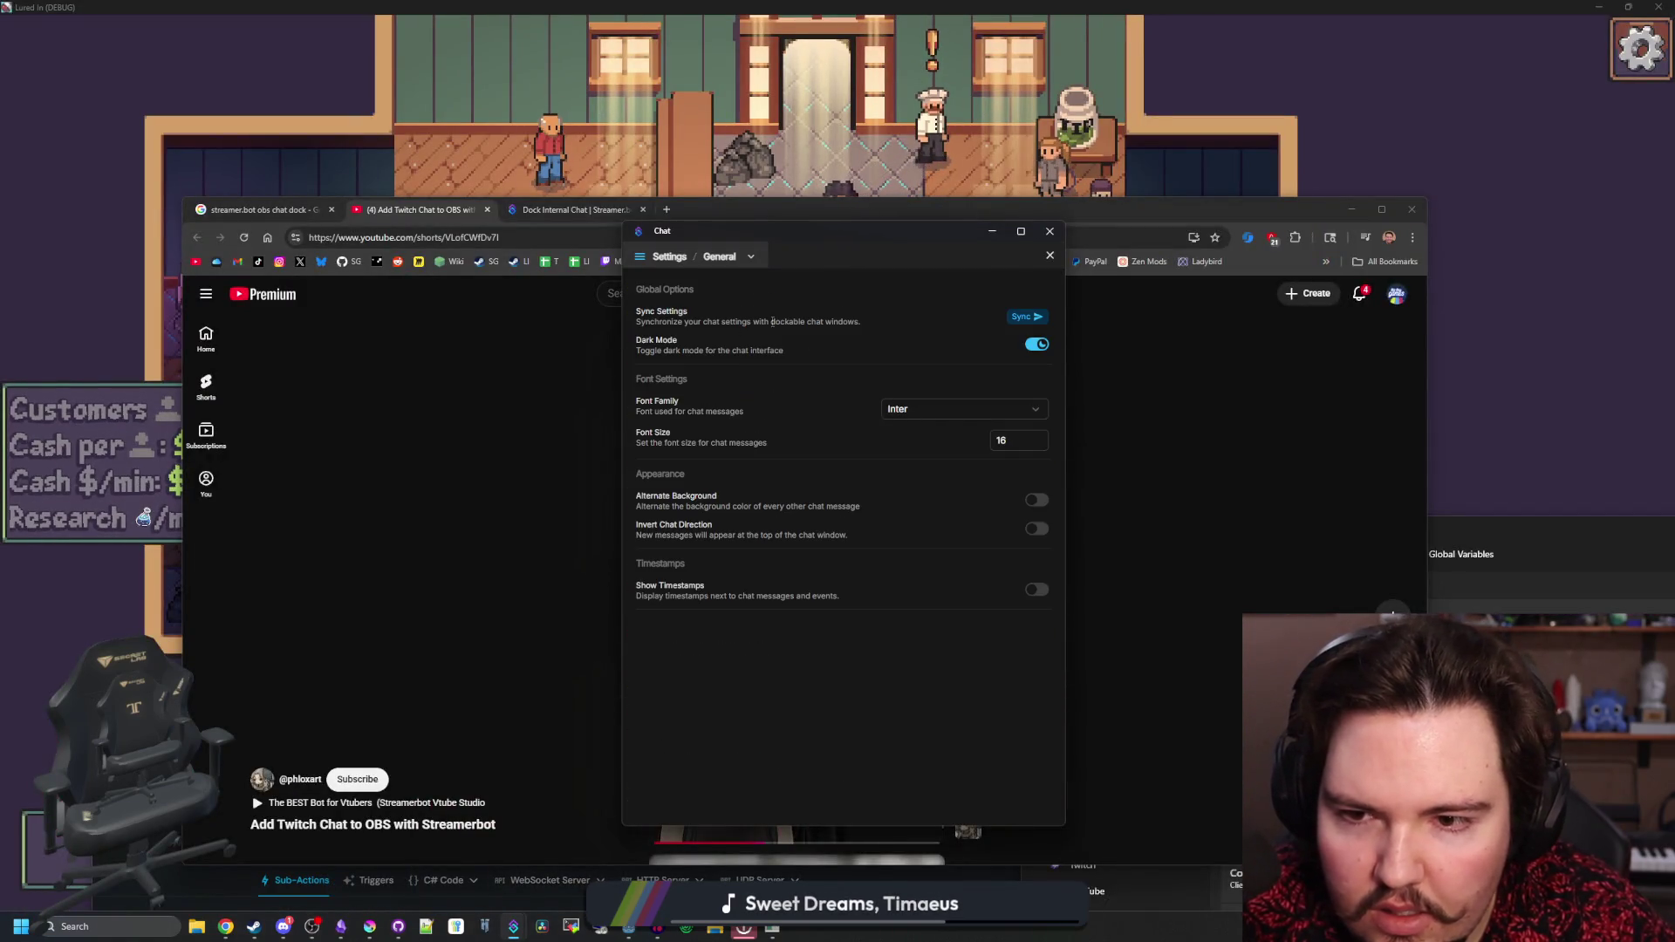
left_click(717, 262)
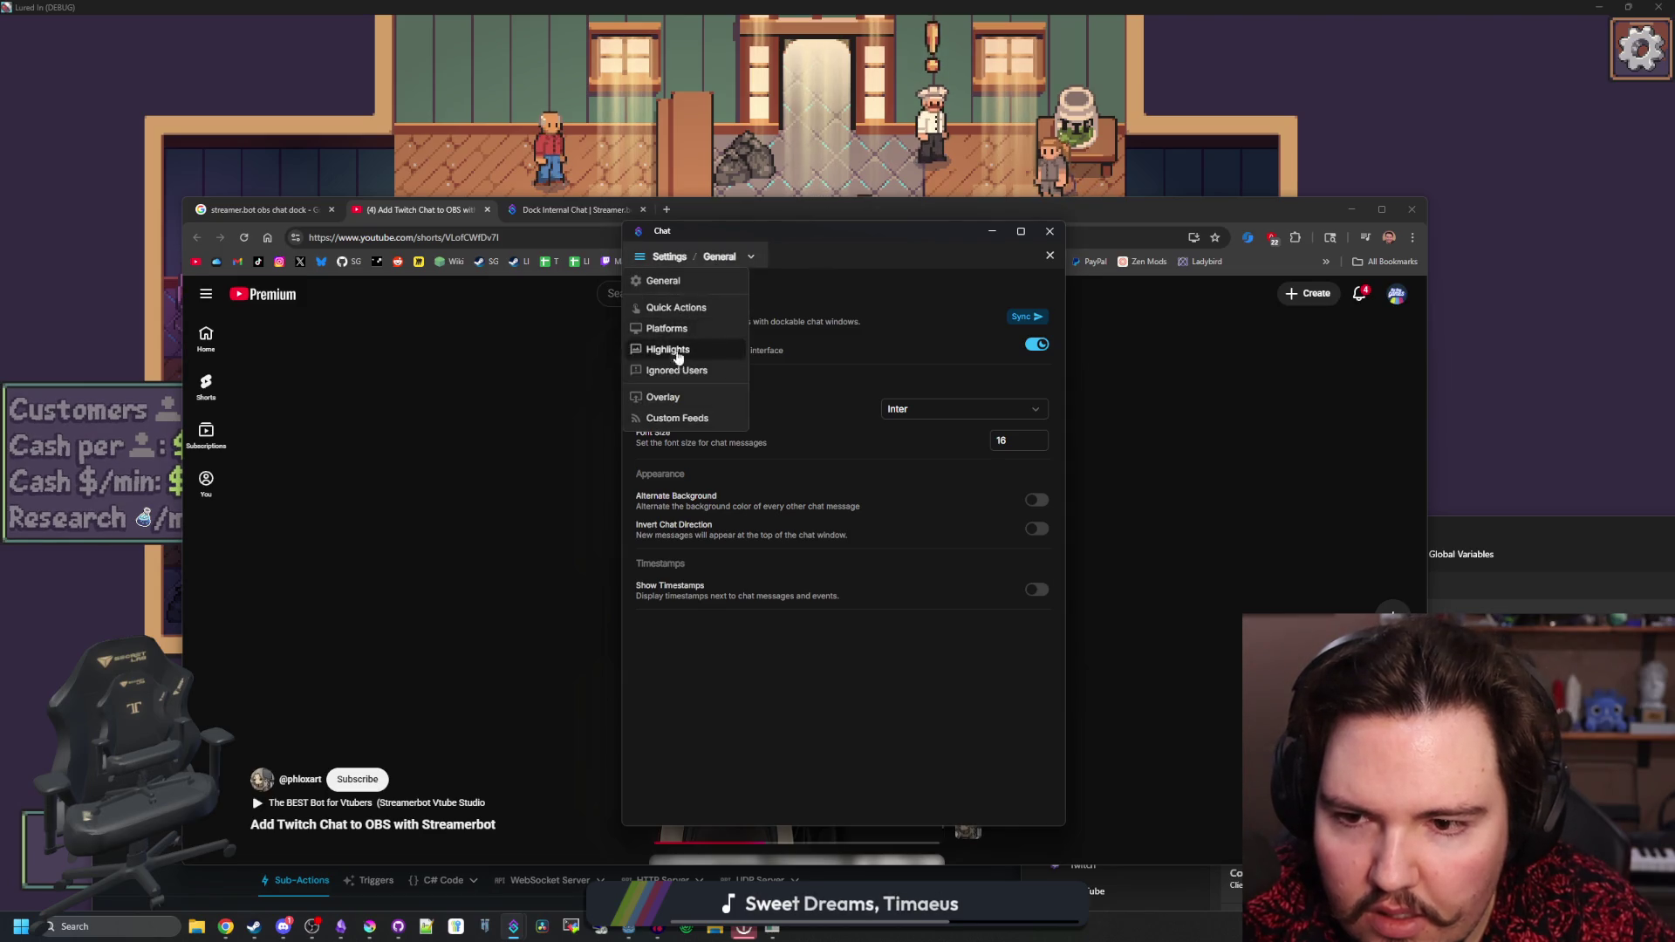
left_click(665, 396)
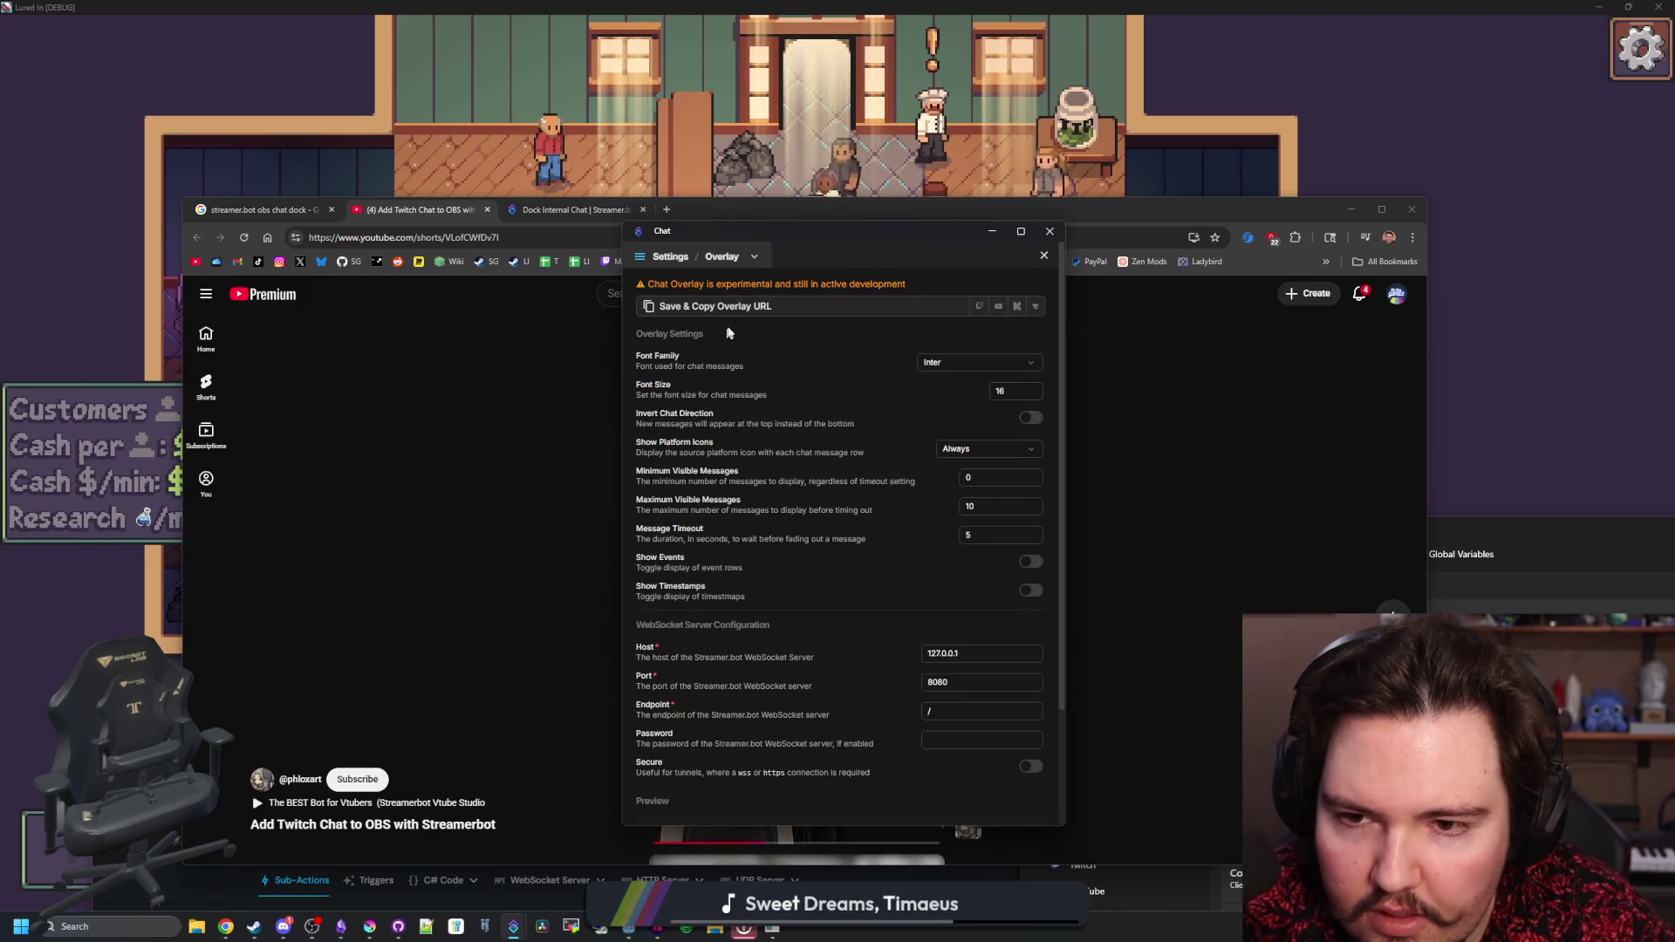
left_click(759, 306)
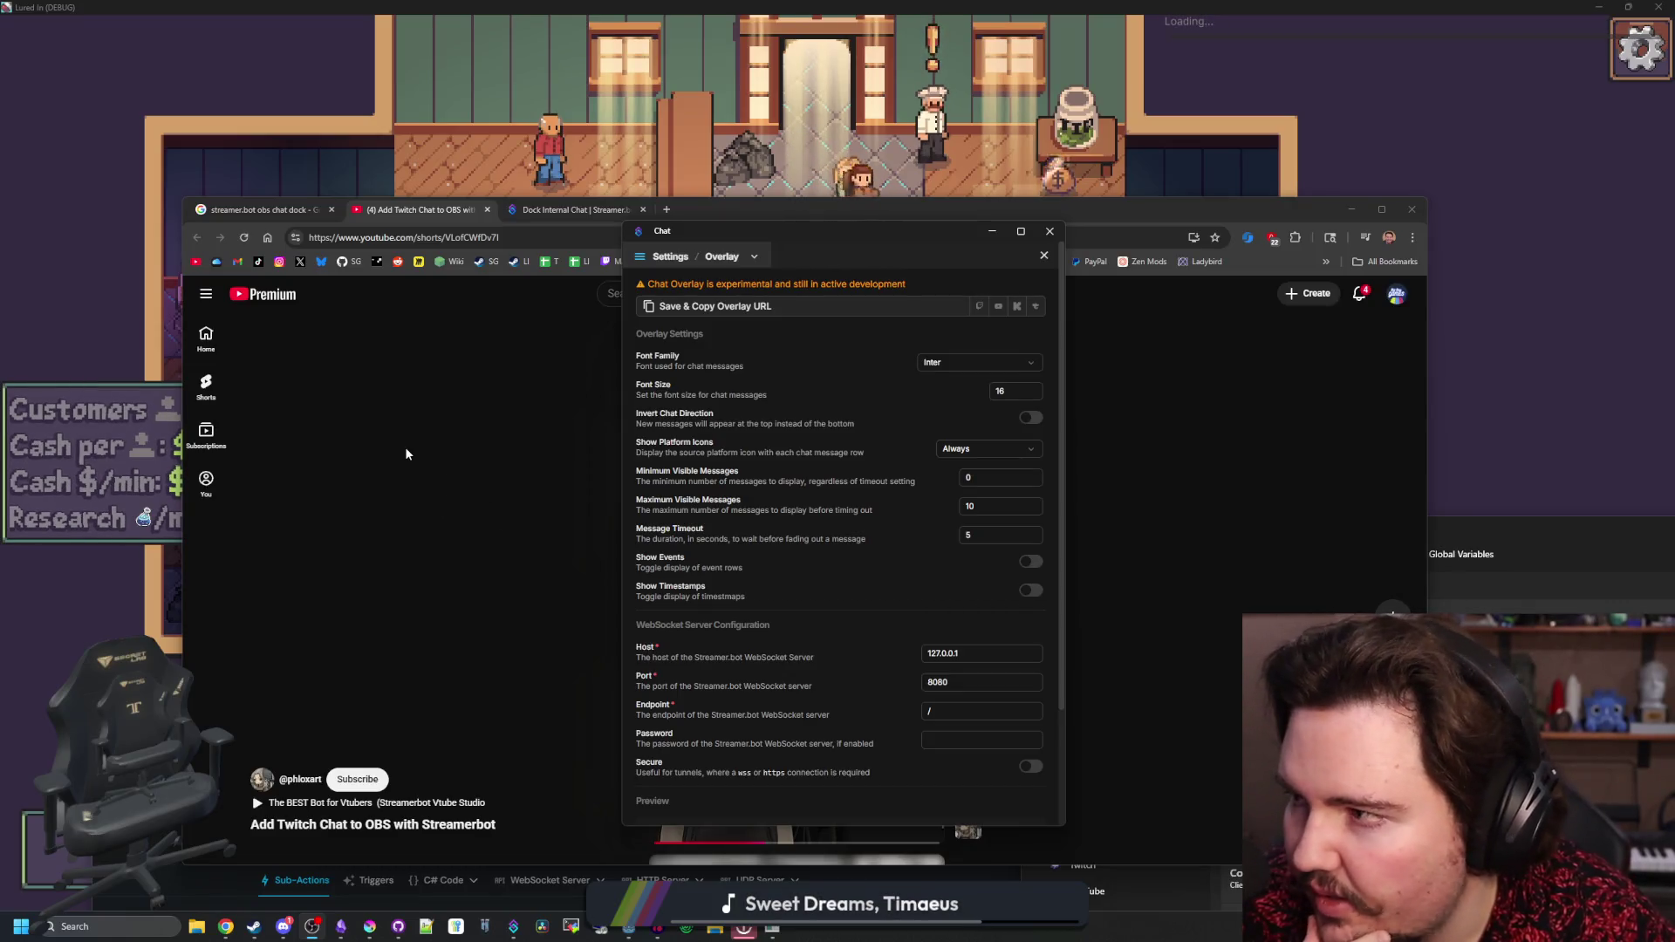
left_click(471, 628)
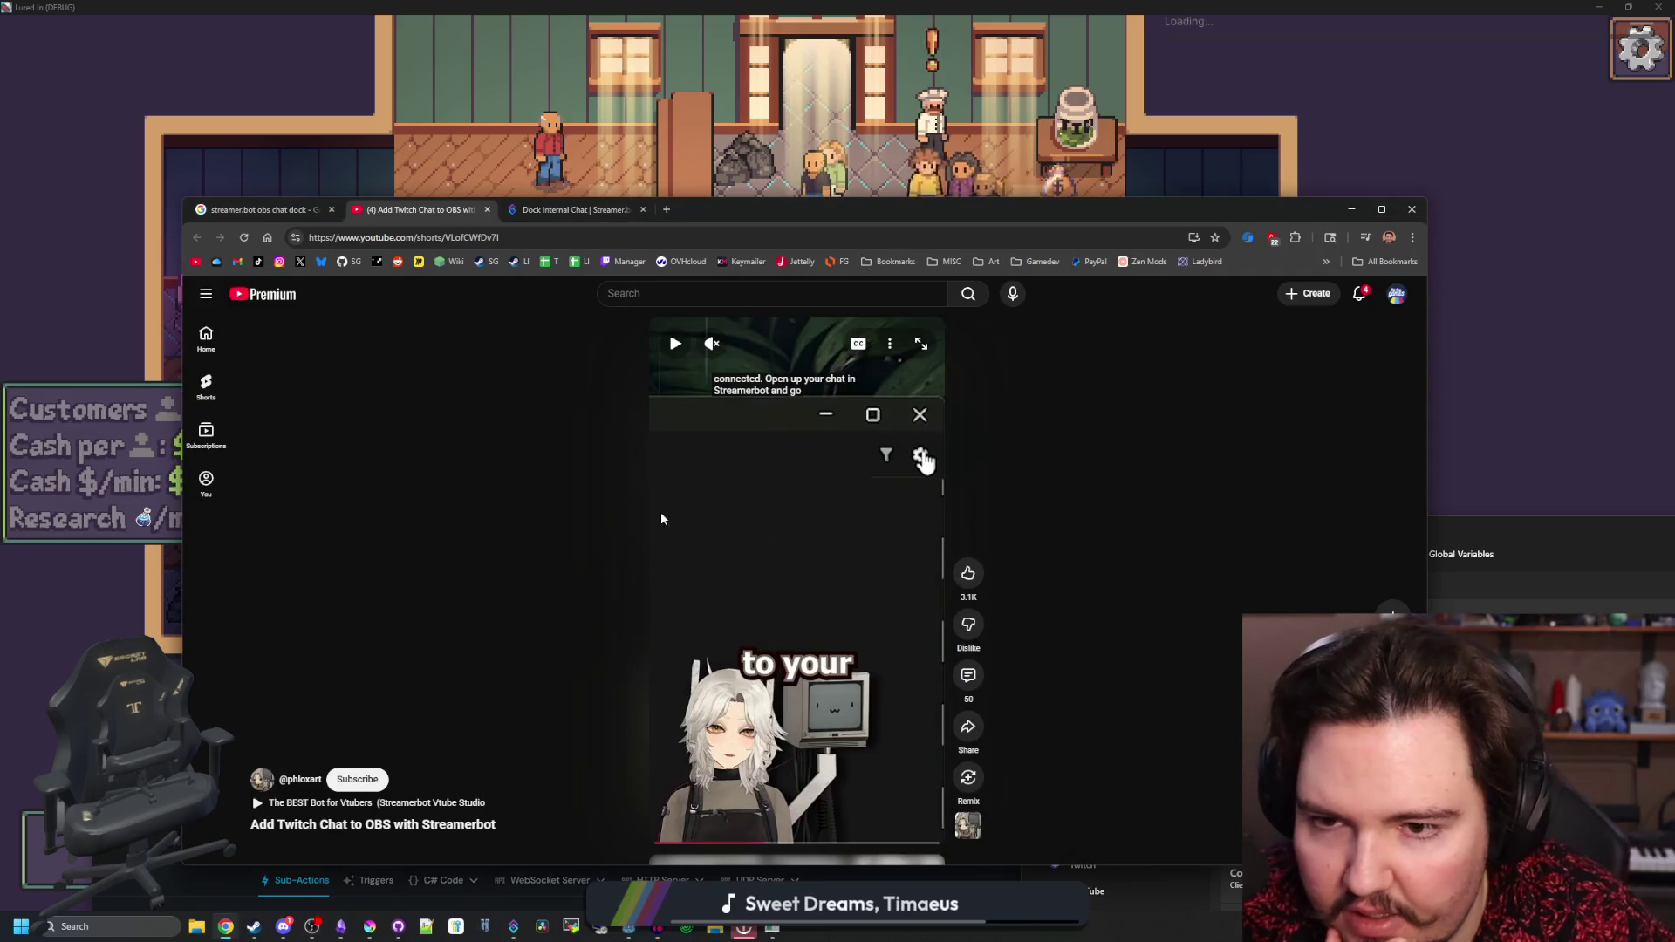
- Shrink the game window and bring Streamer.bot's WebSocket Server page to the front
key("alt+Tab")
key("super+Down")
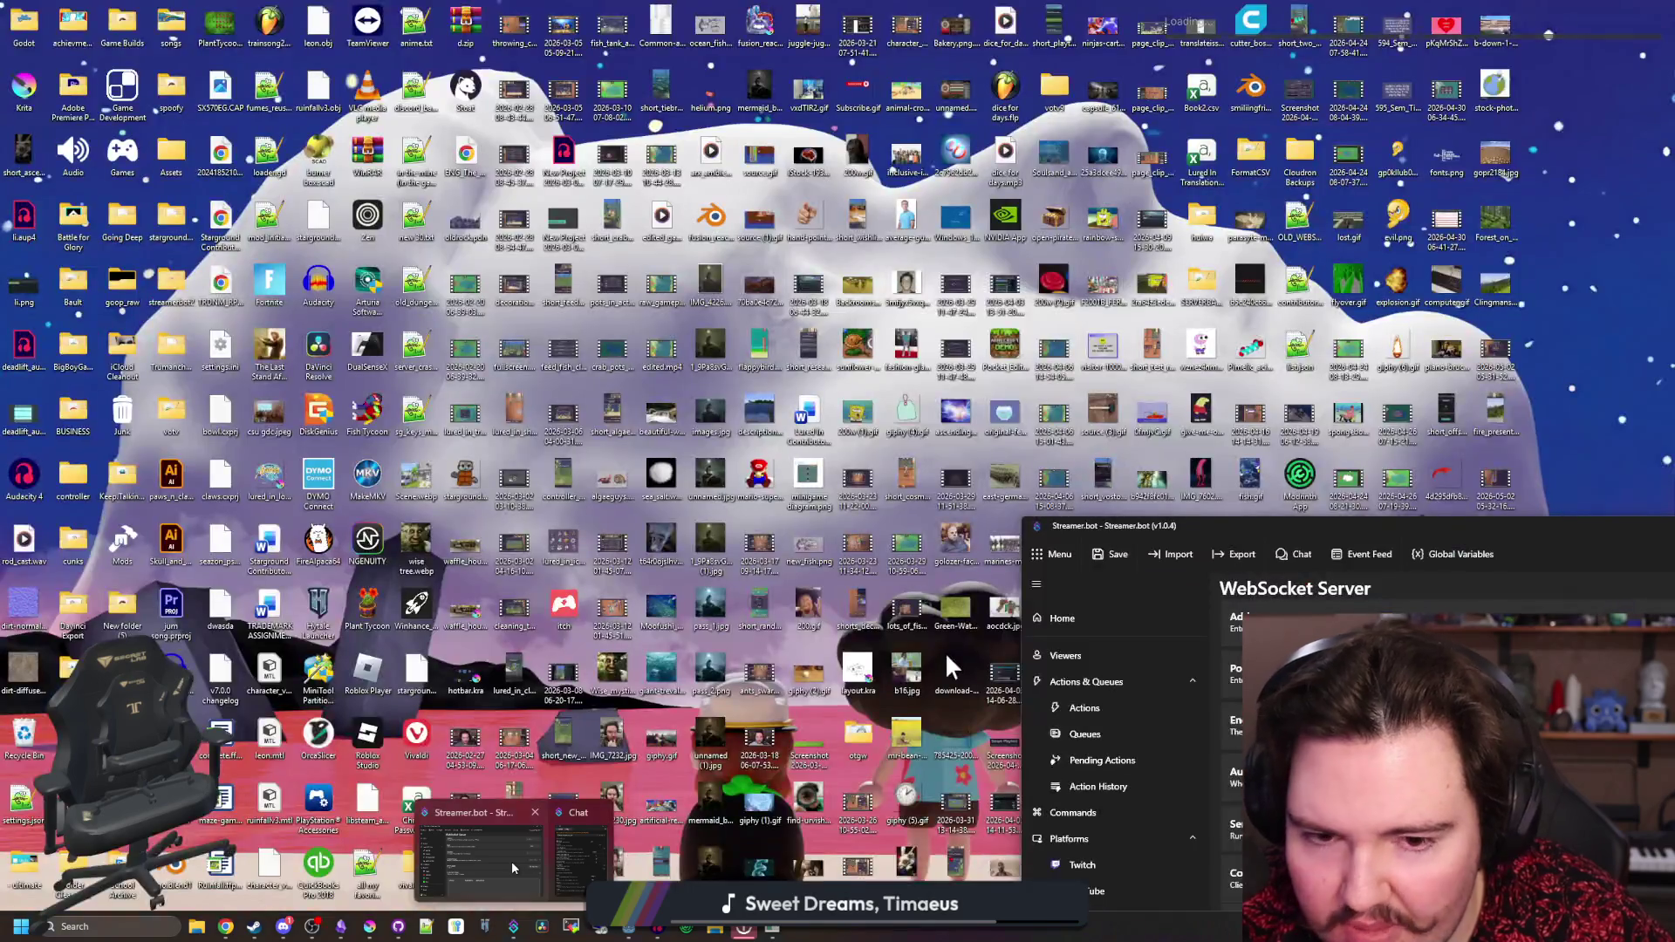
left_click(513, 850)
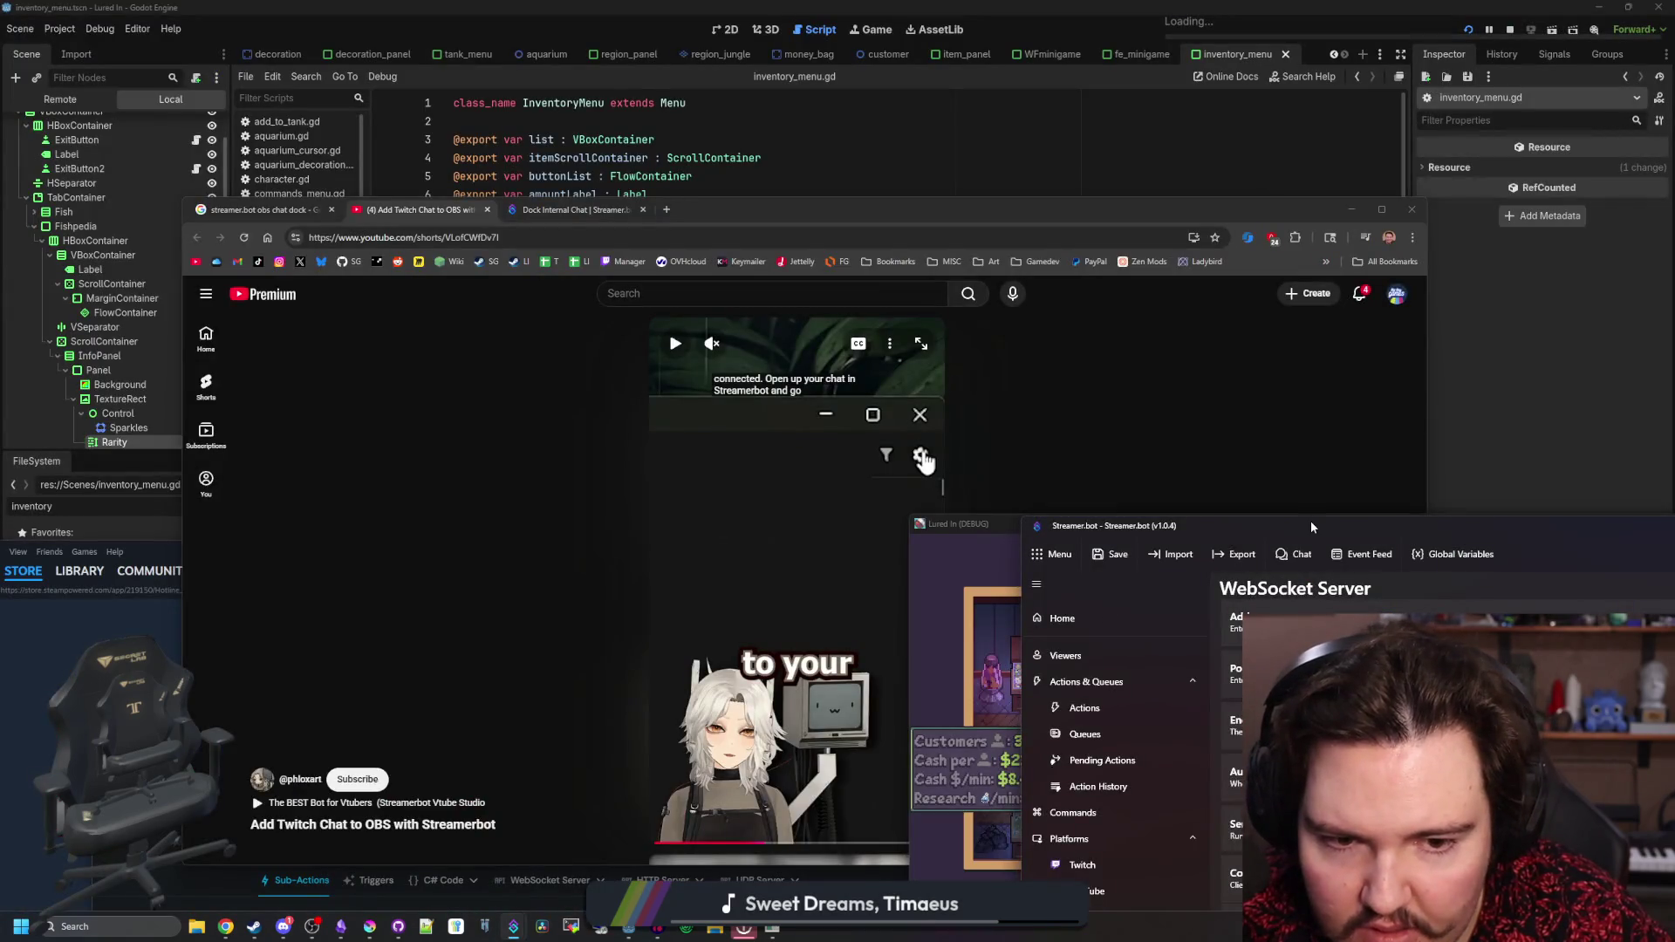
key("alt+Tab")
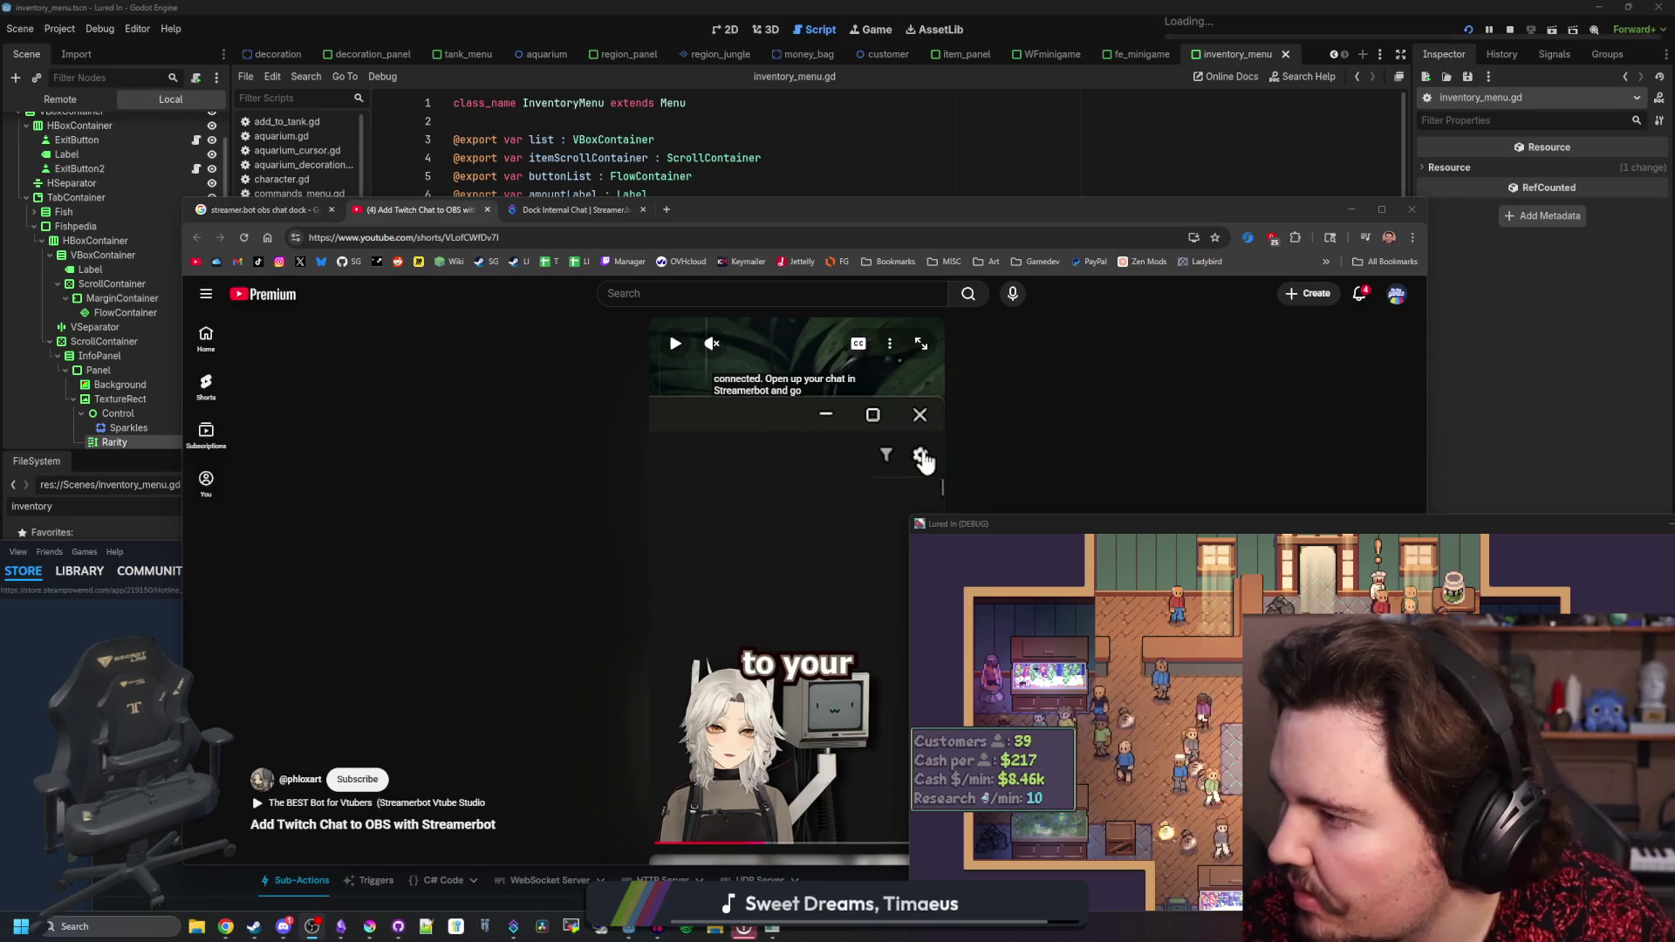
key("super+d")
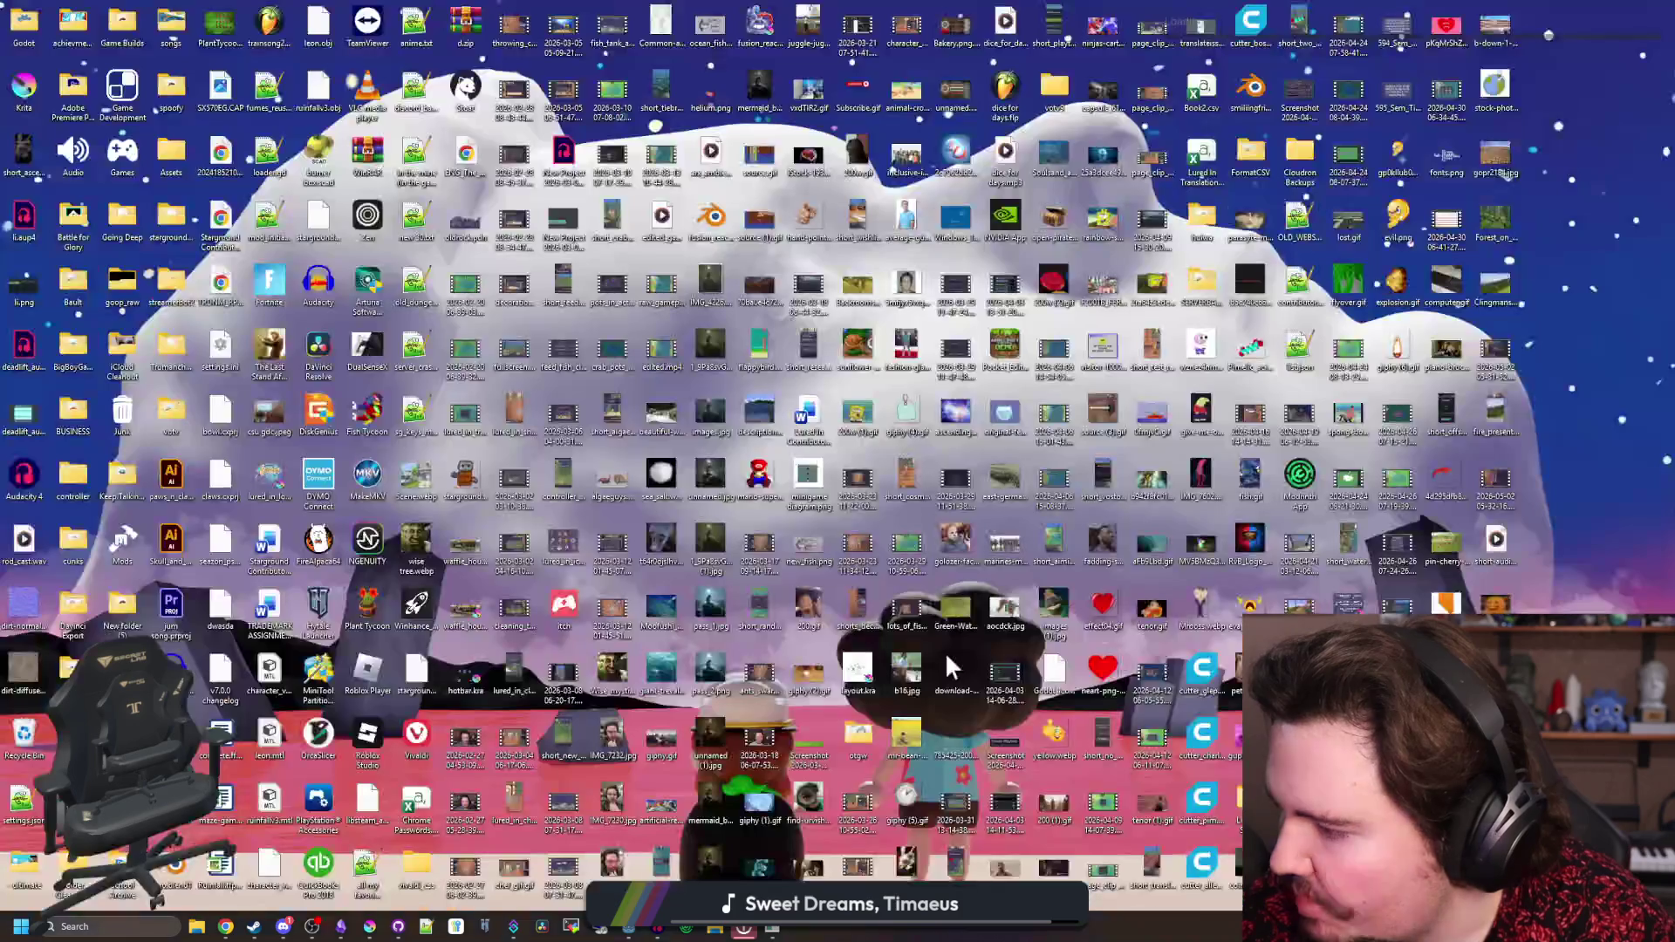
key("super+d")
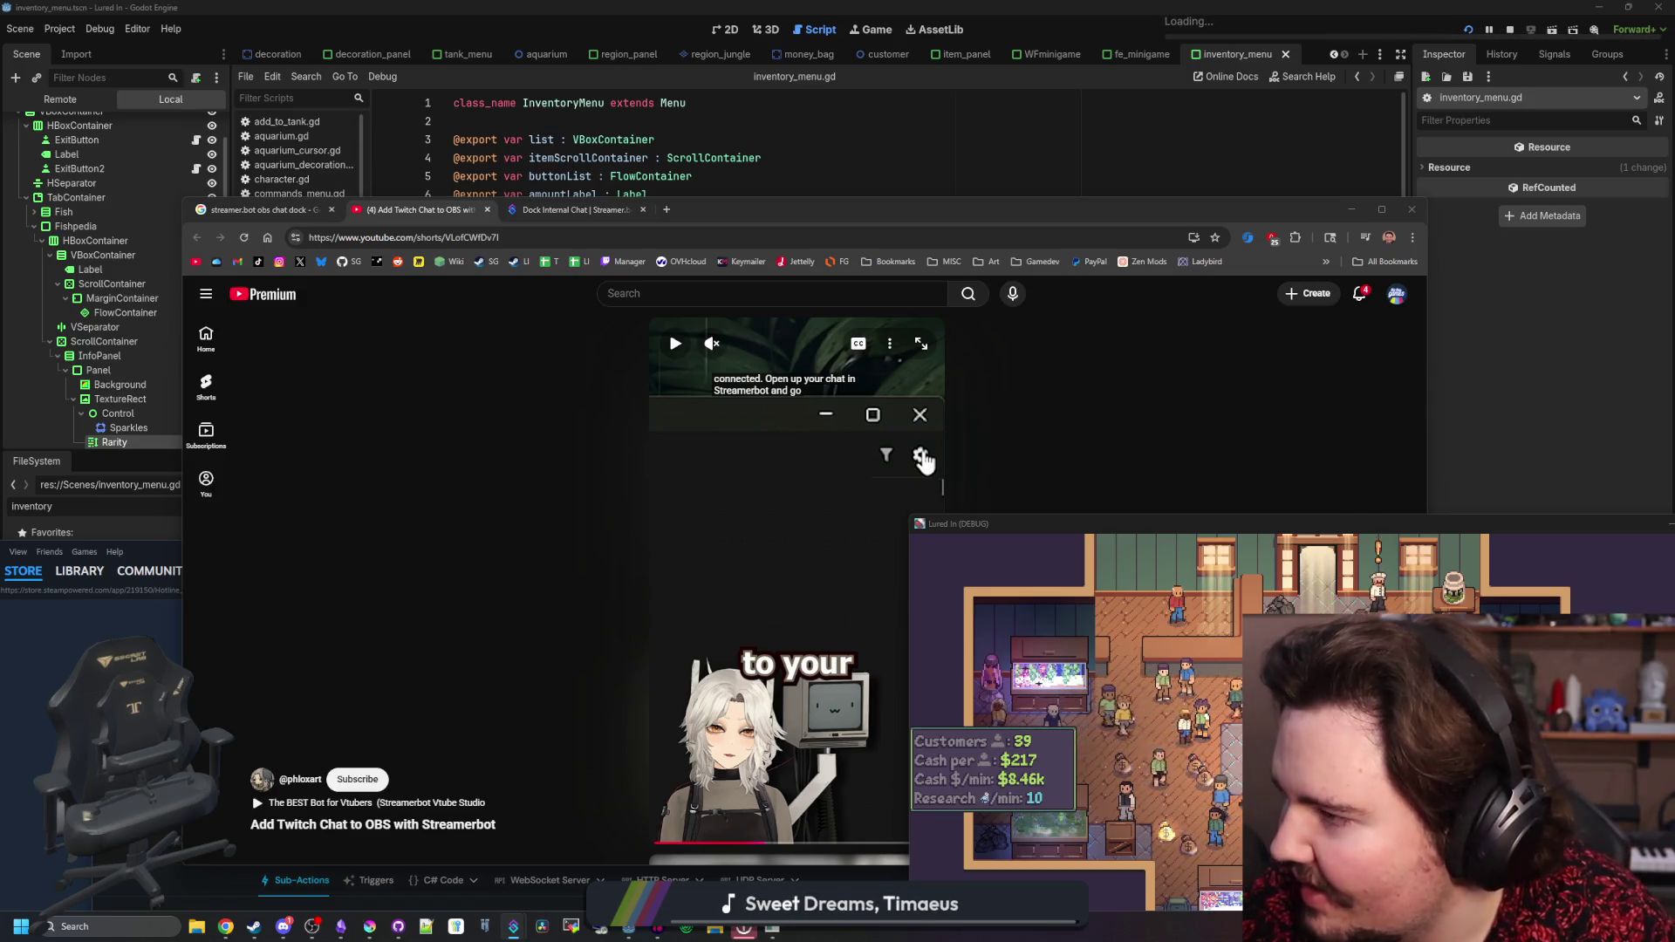
left_click(923, 459)
scroll(898, 682, "down", 1)
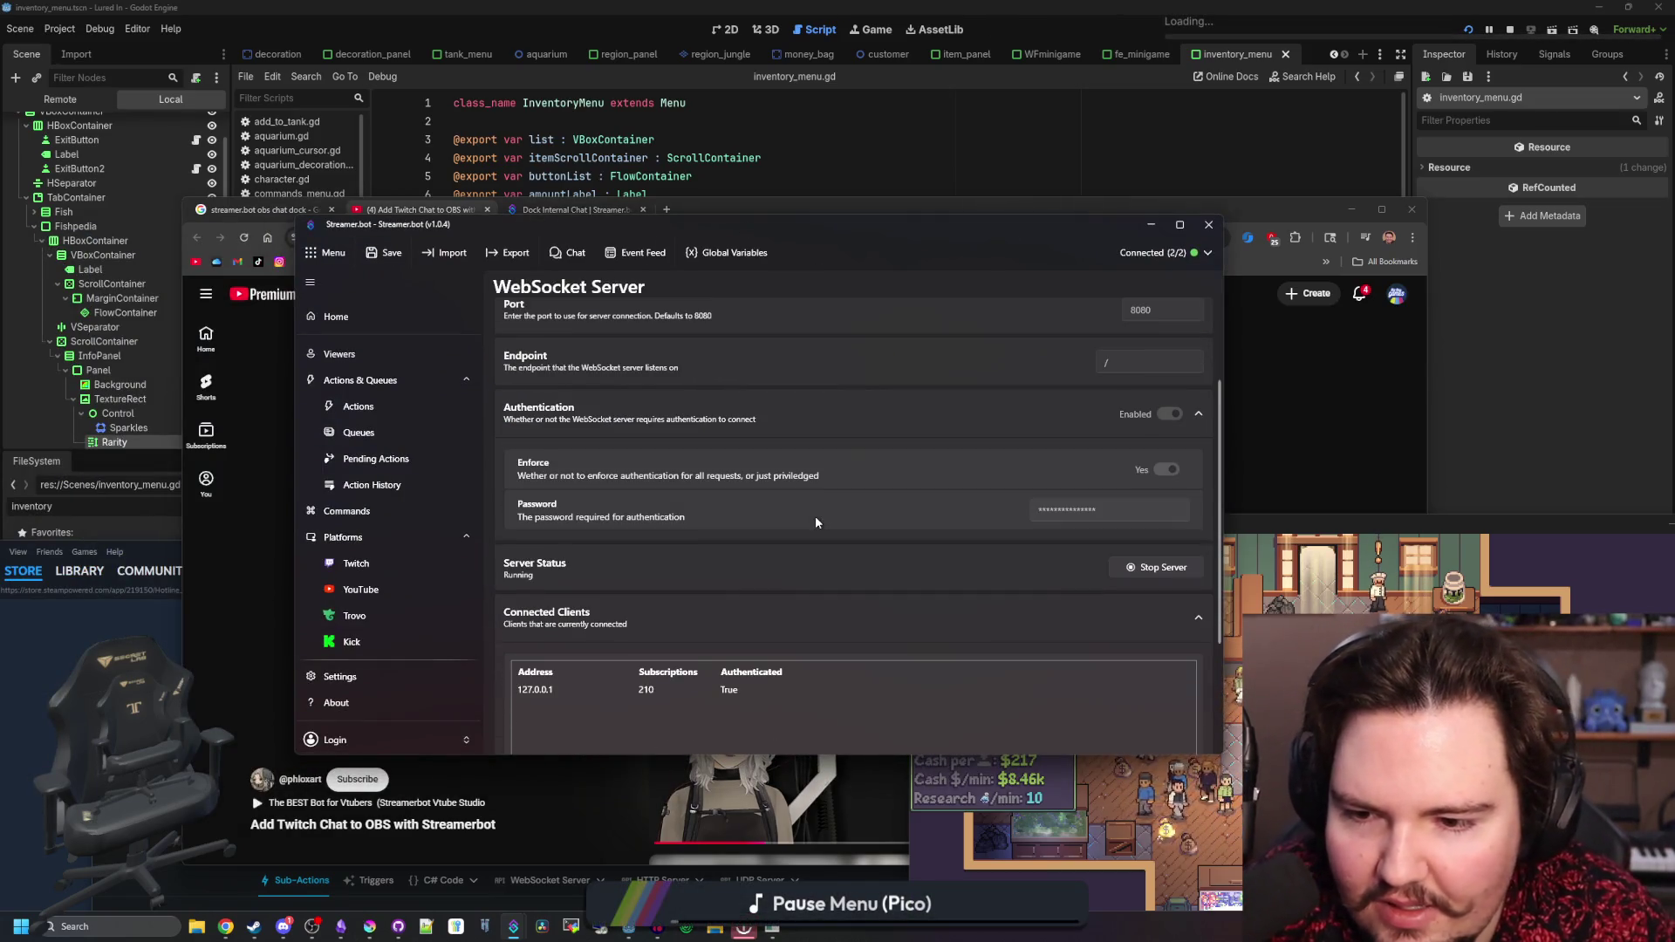
scroll(814, 516, "down", 3)
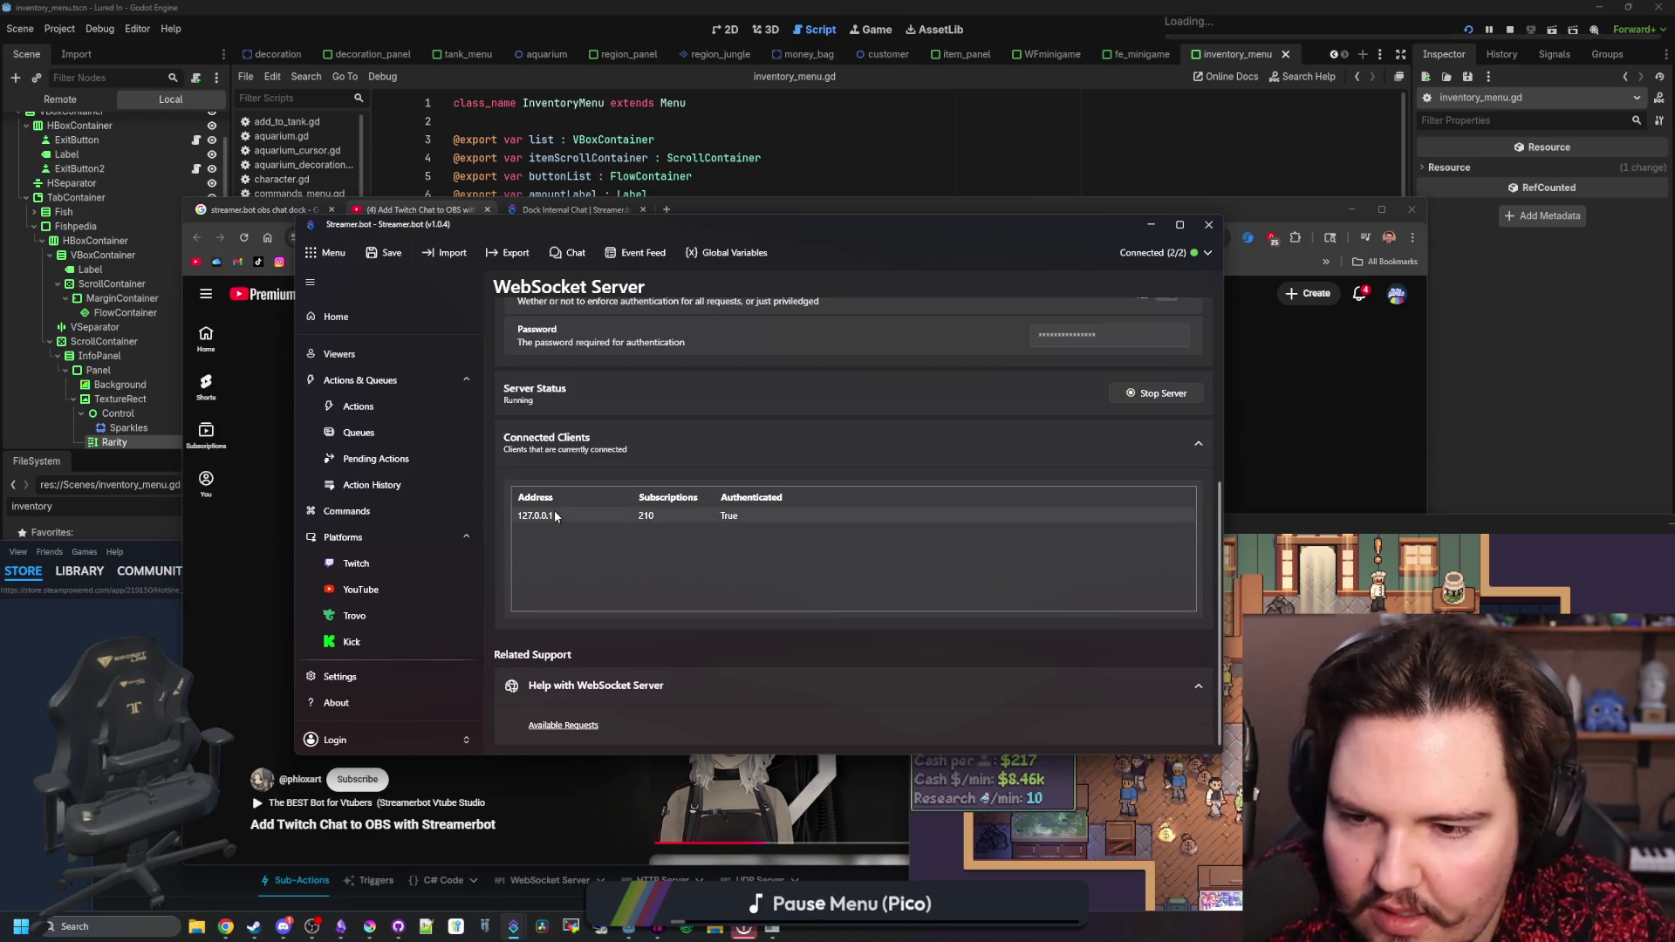
scroll(643, 567, "up", 1)
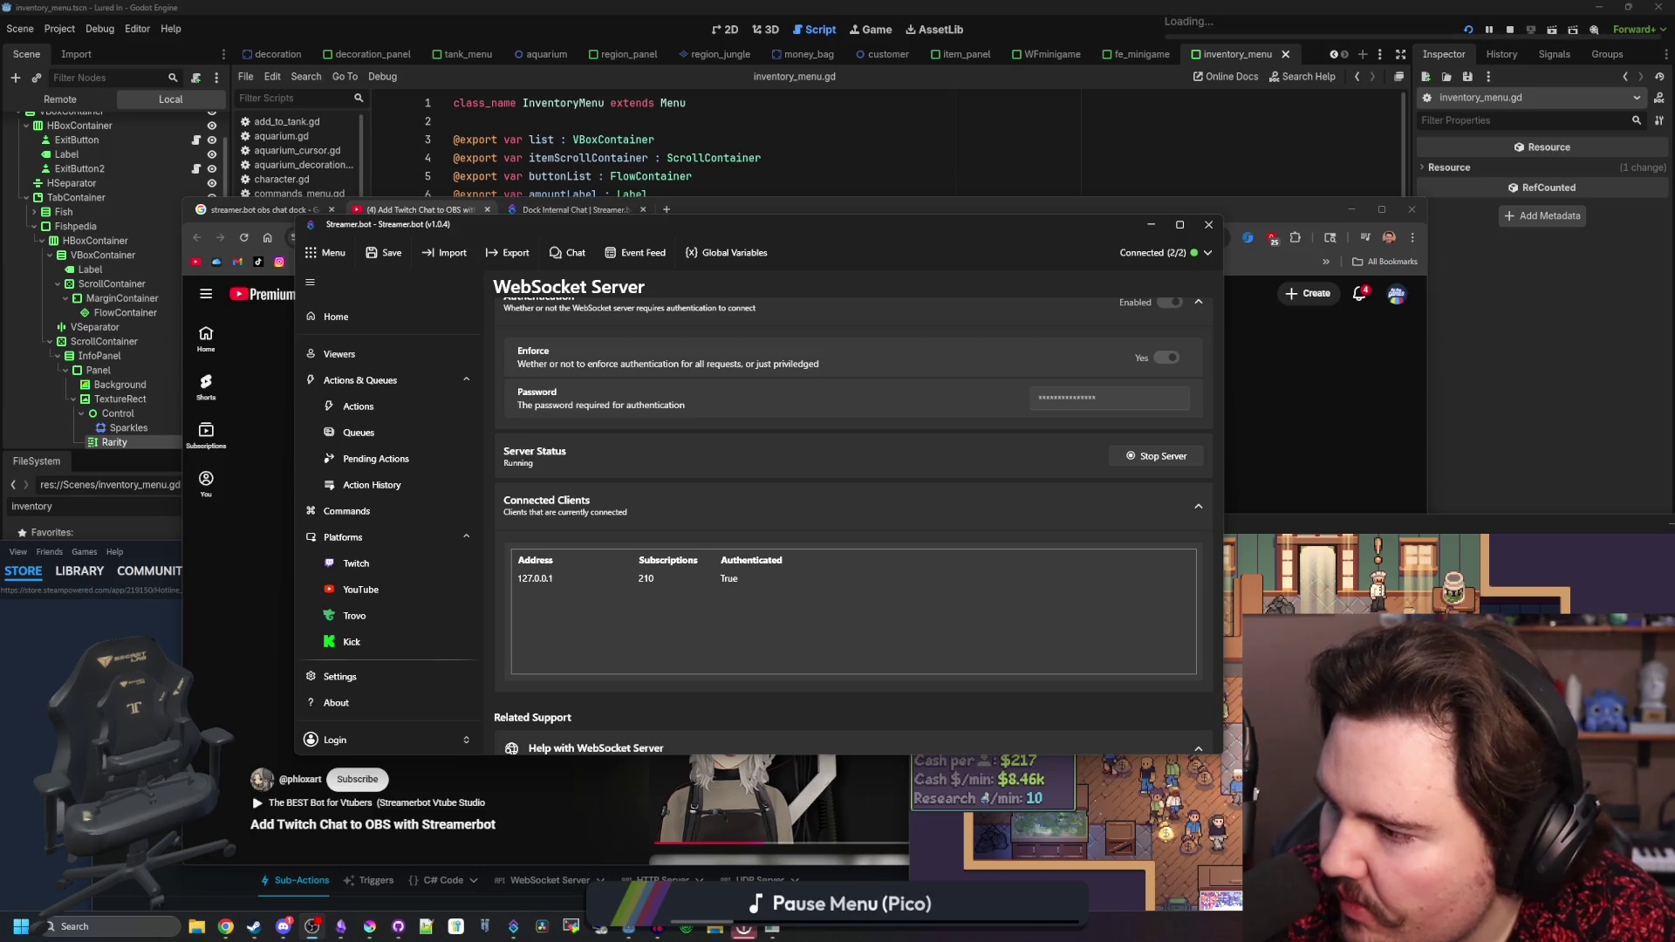
- Shorten the Google query to 'streamer.bot obs chat' and search again
left_click(727, 211)
left_click(262, 209)
double_click(493, 319)
key("BackSpace")
type("chat")
key("Return")
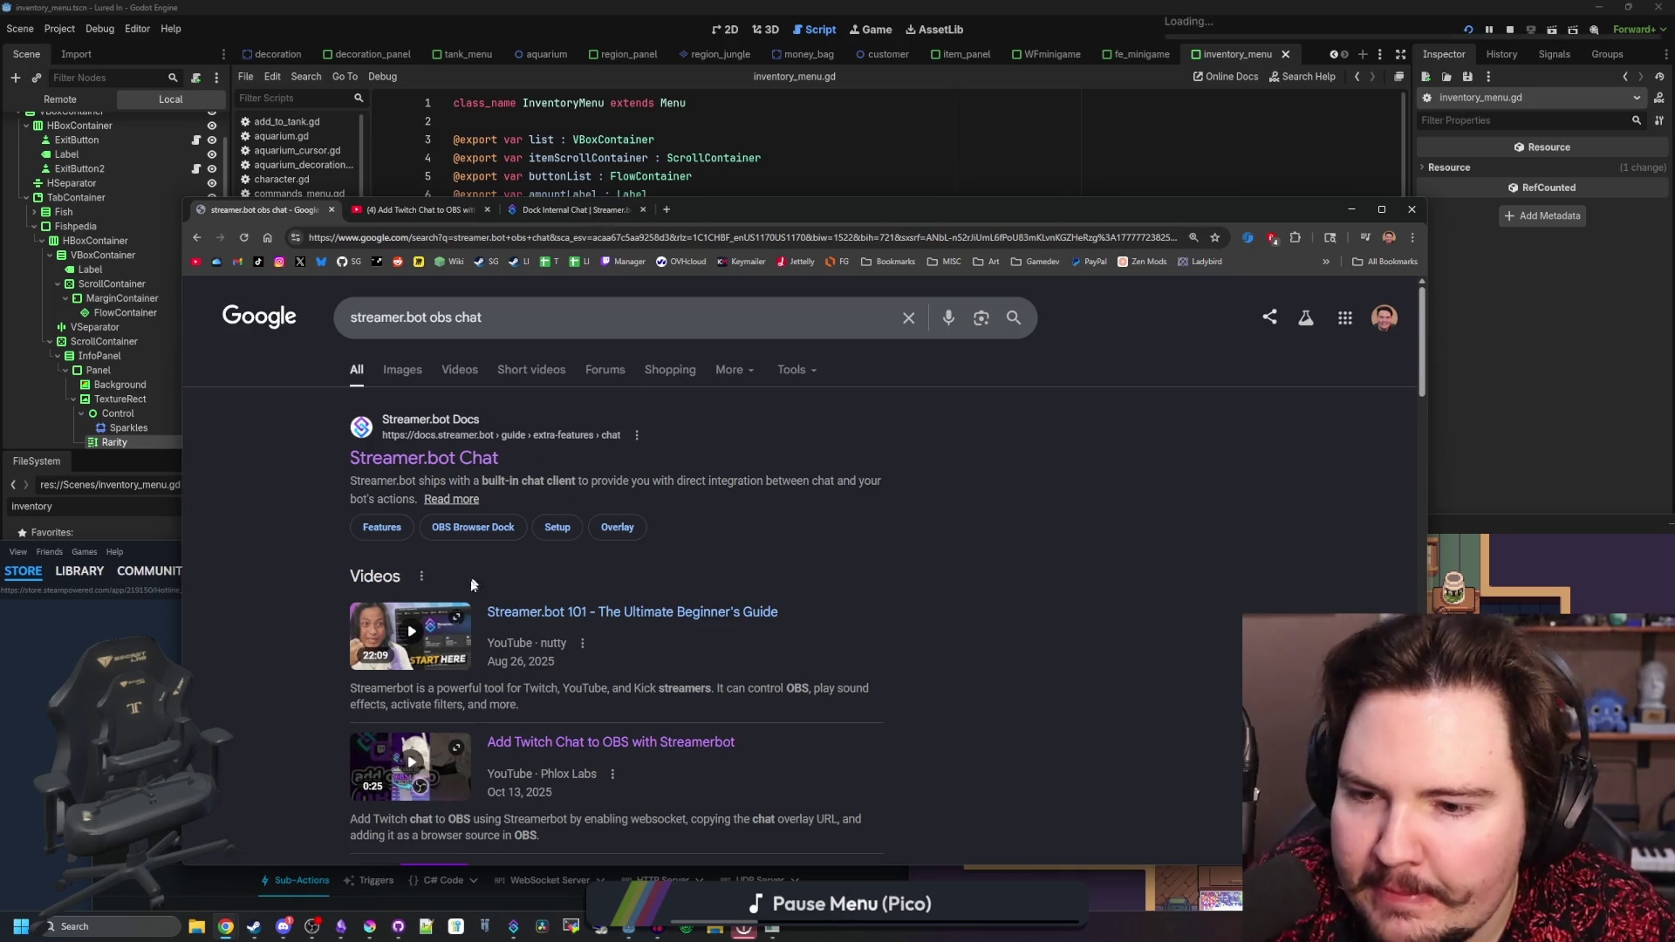
- Show only video results, then return to the 'Add Twitch Chat to OBS with Streamerbot' Short
left_click(457, 370)
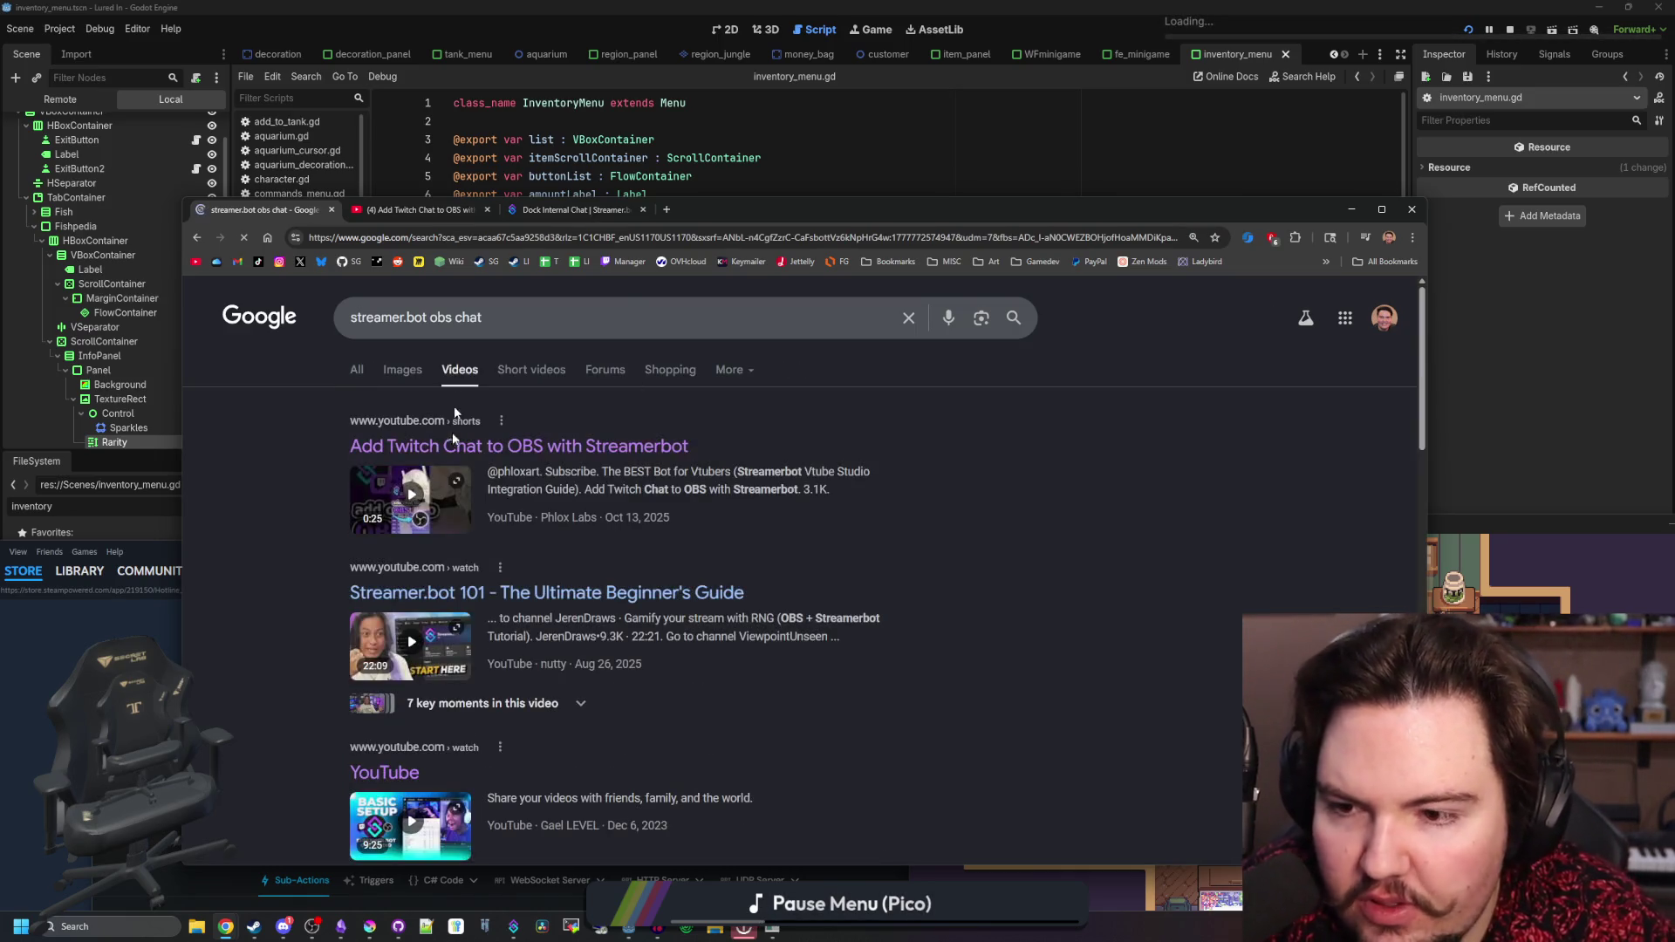
scroll(399, 541, "down", 2)
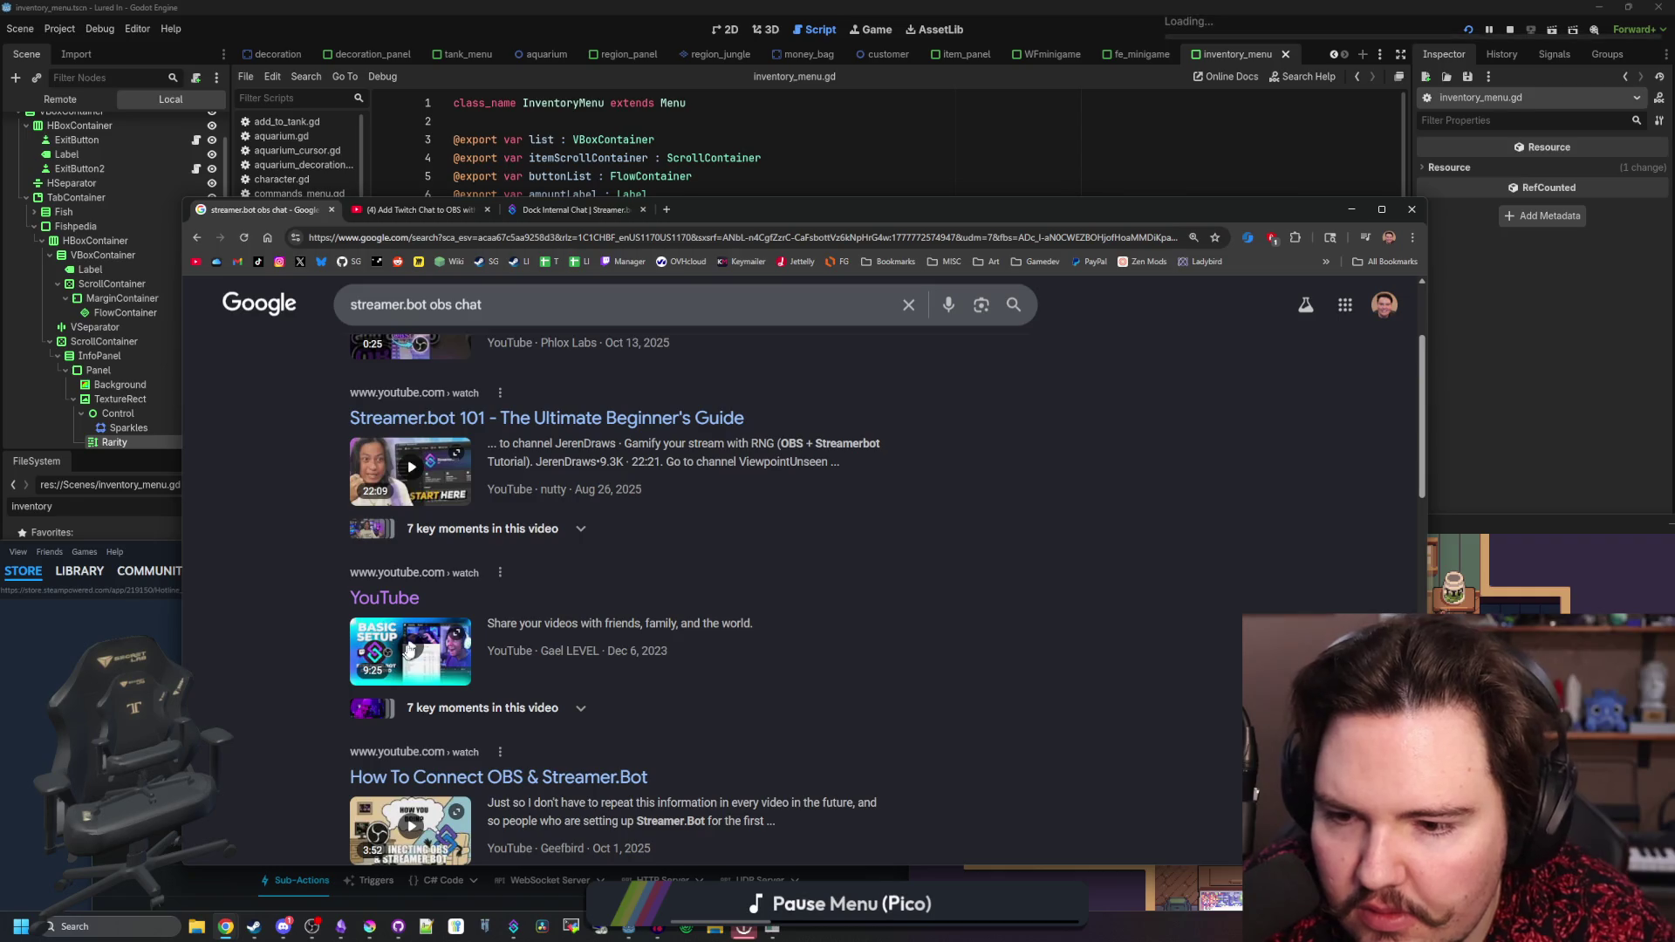
scroll(487, 646, "down", 2)
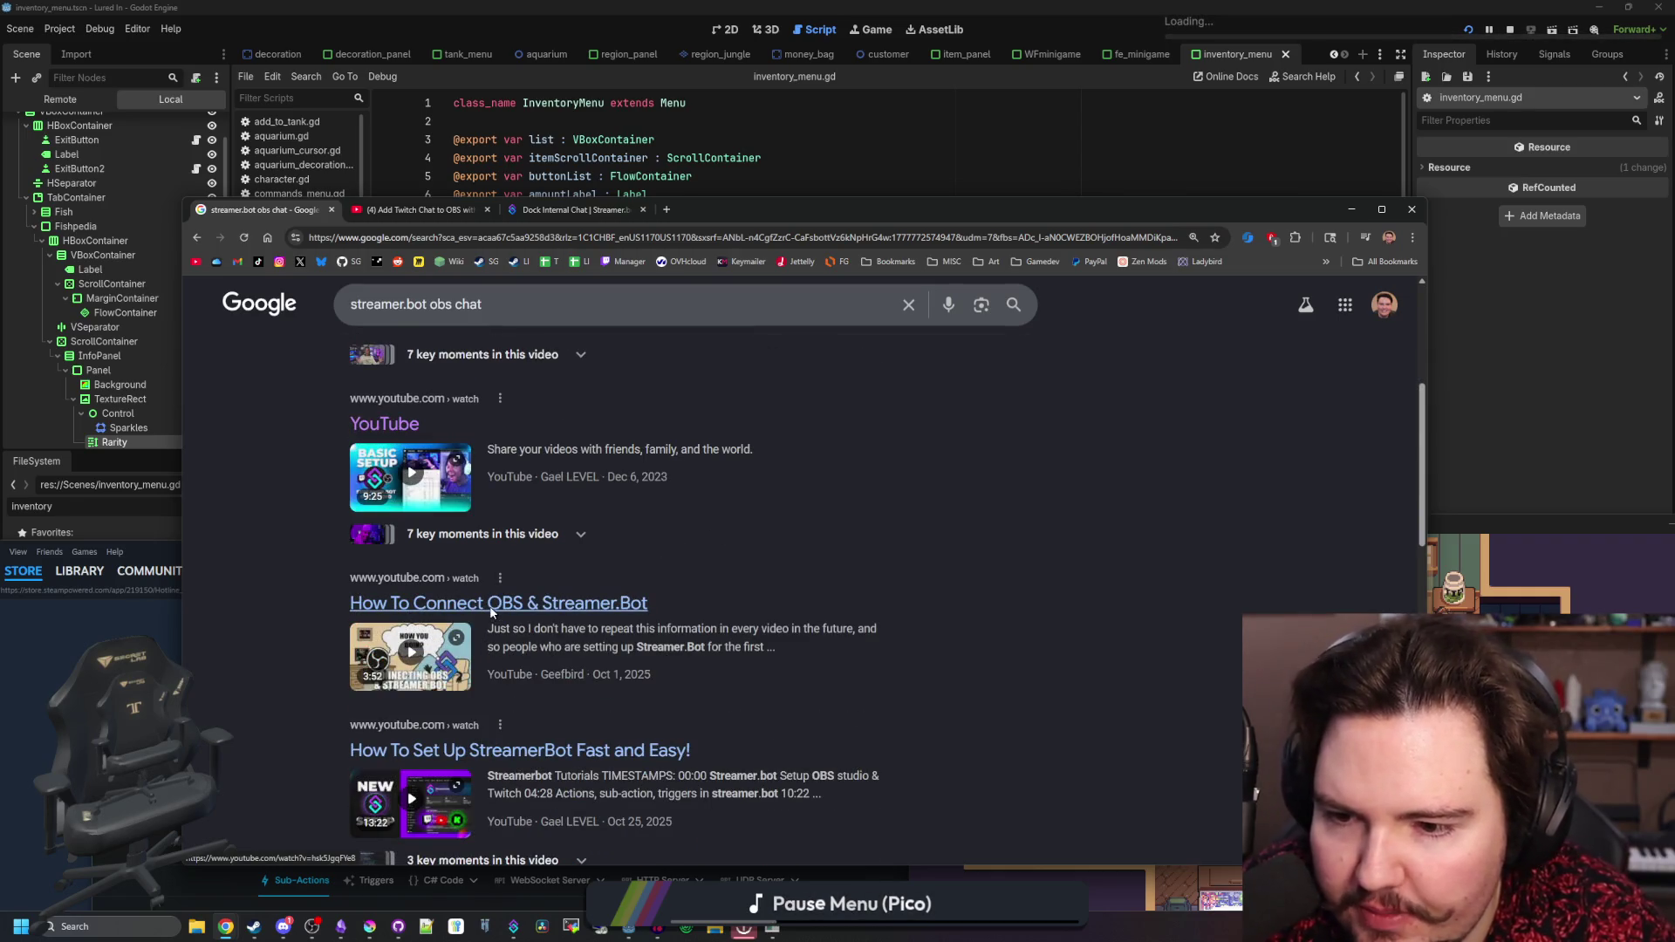
scroll(491, 613, "up", 5)
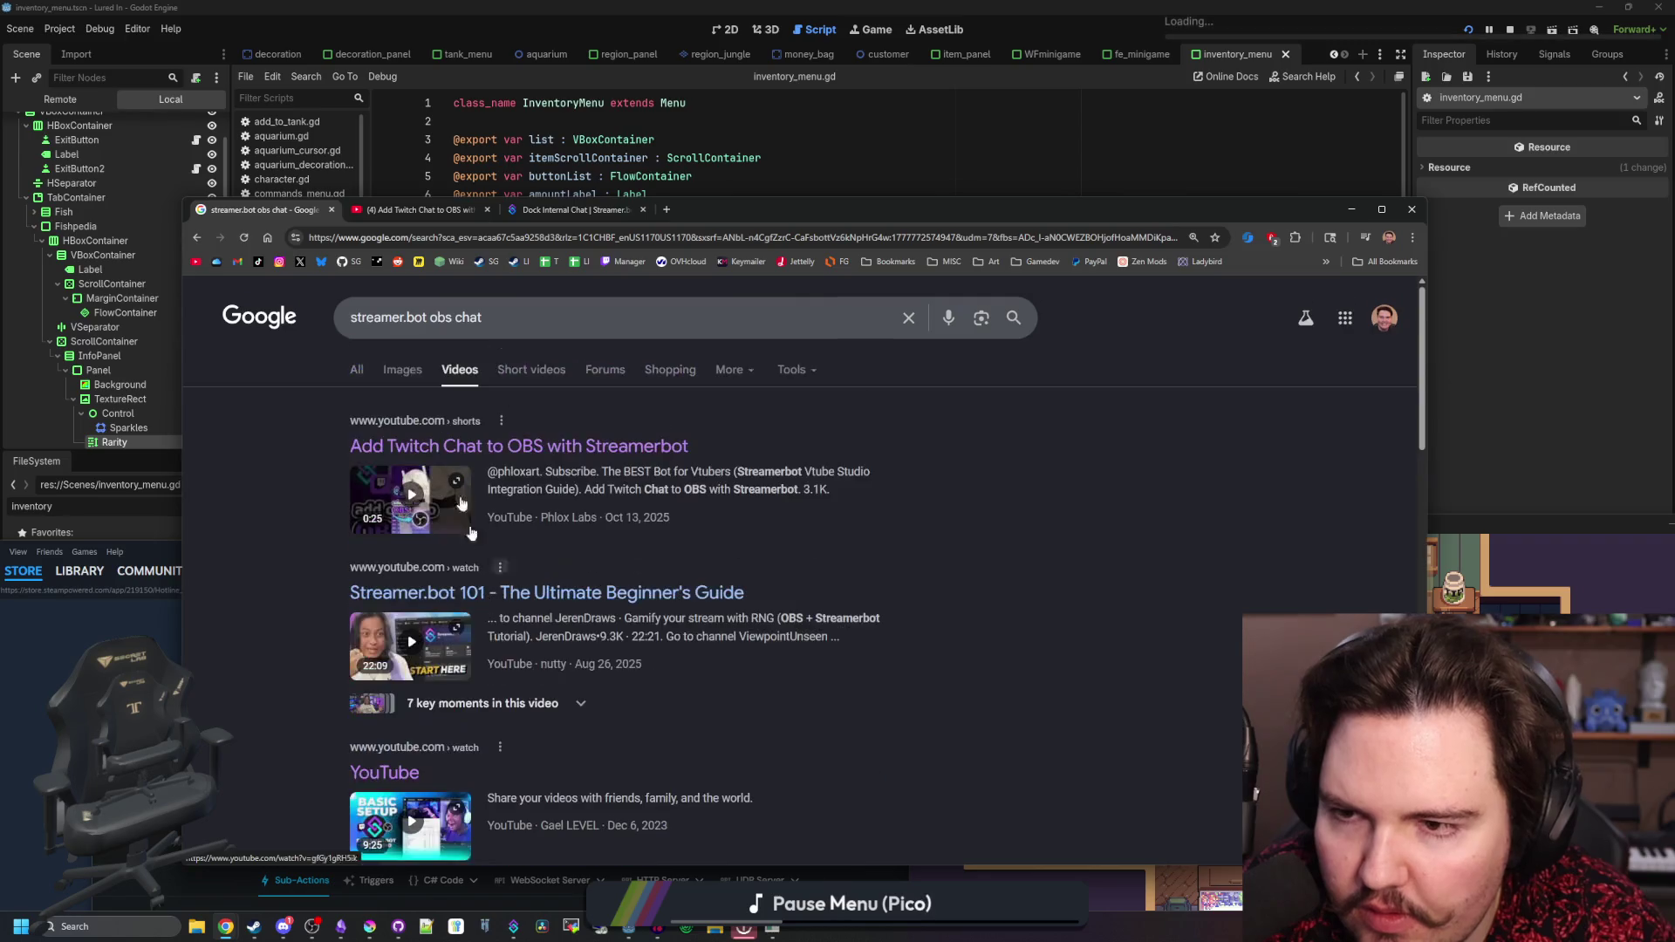
key("ctrl+Tab")
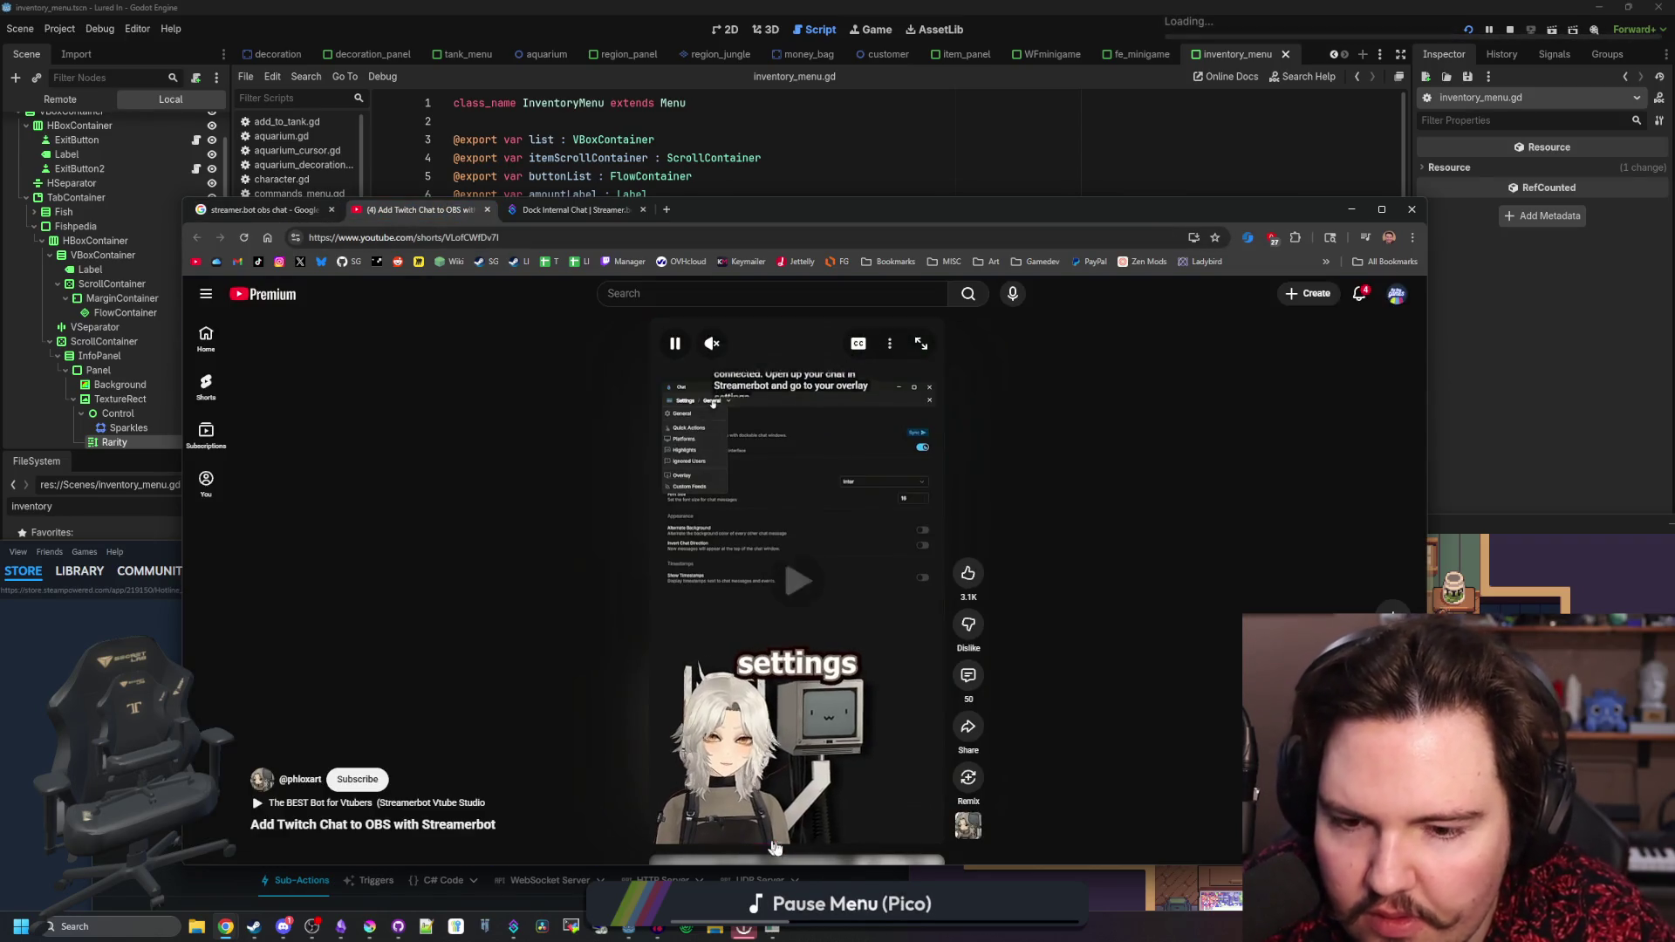
- Scrub the Short to its WebSocket settings and server status scenes, then bring up Streamer.bot's WebSocket Server page
left_click(759, 553)
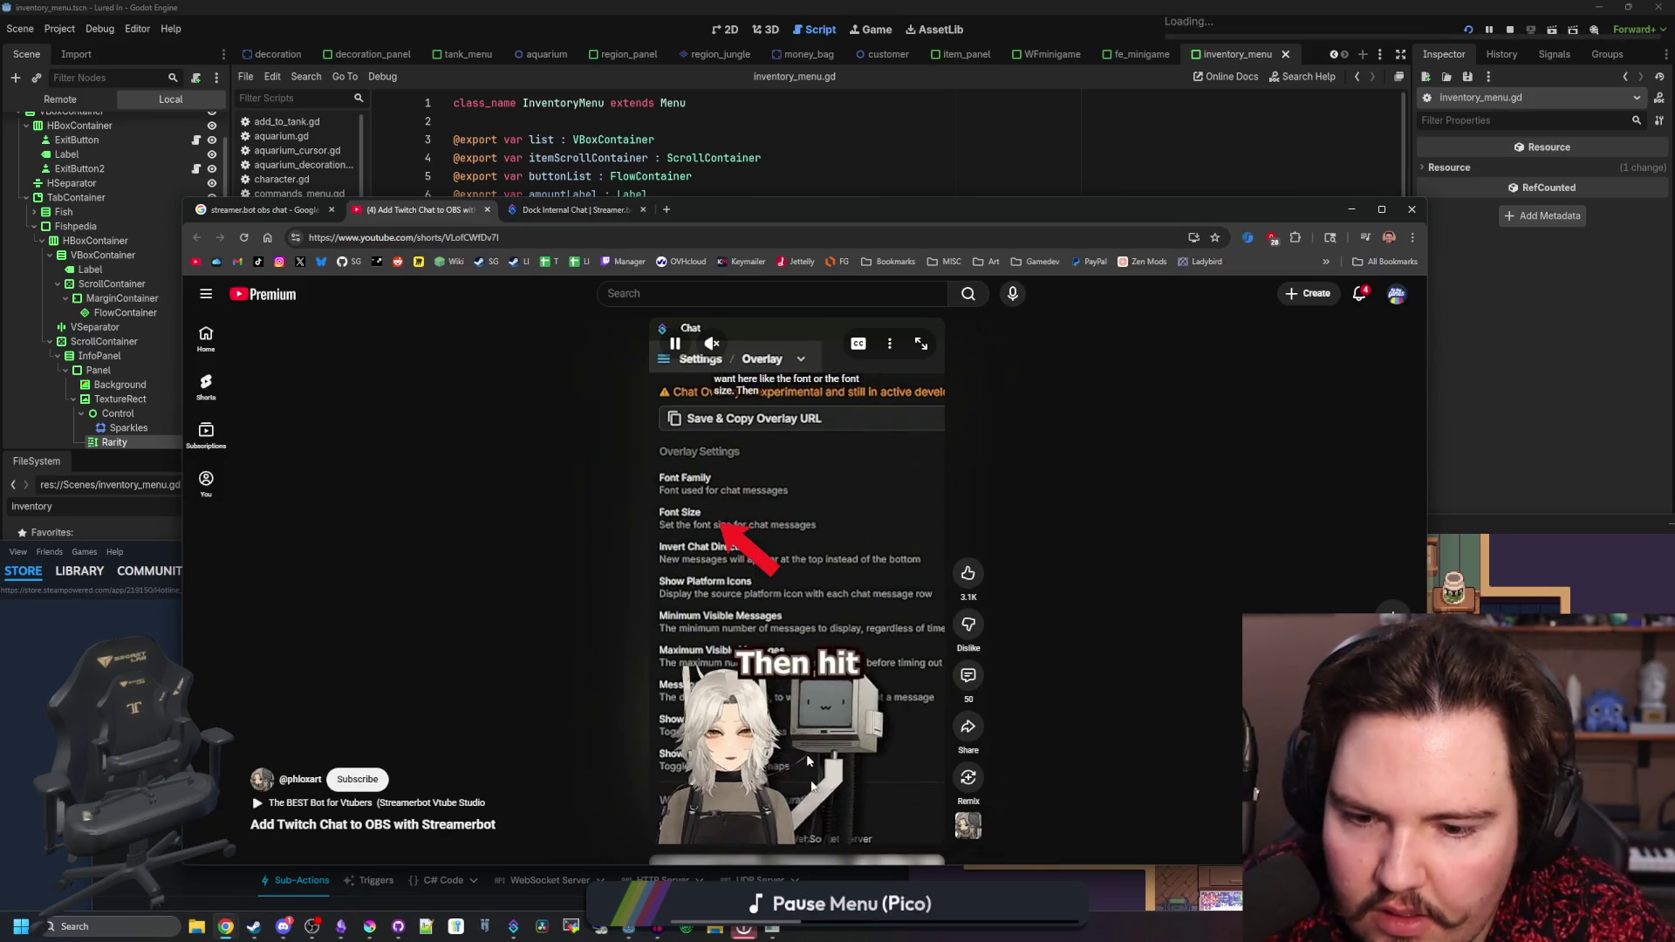
left_click_drag(845, 848, 897, 848)
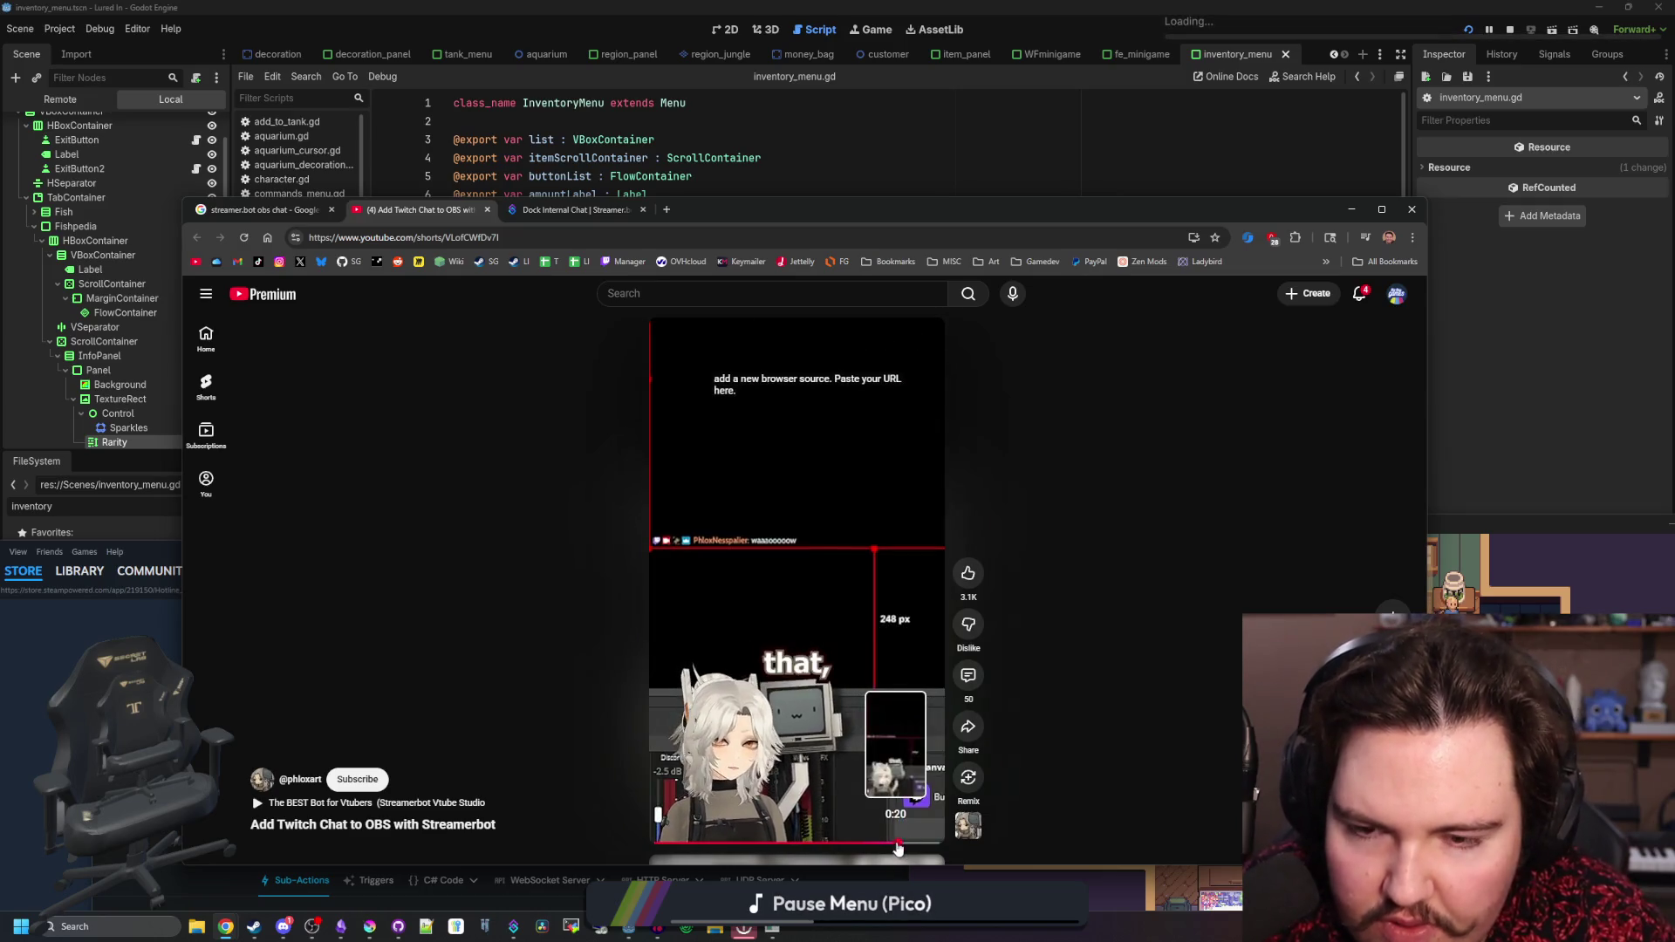
left_click_drag(924, 843, 703, 845)
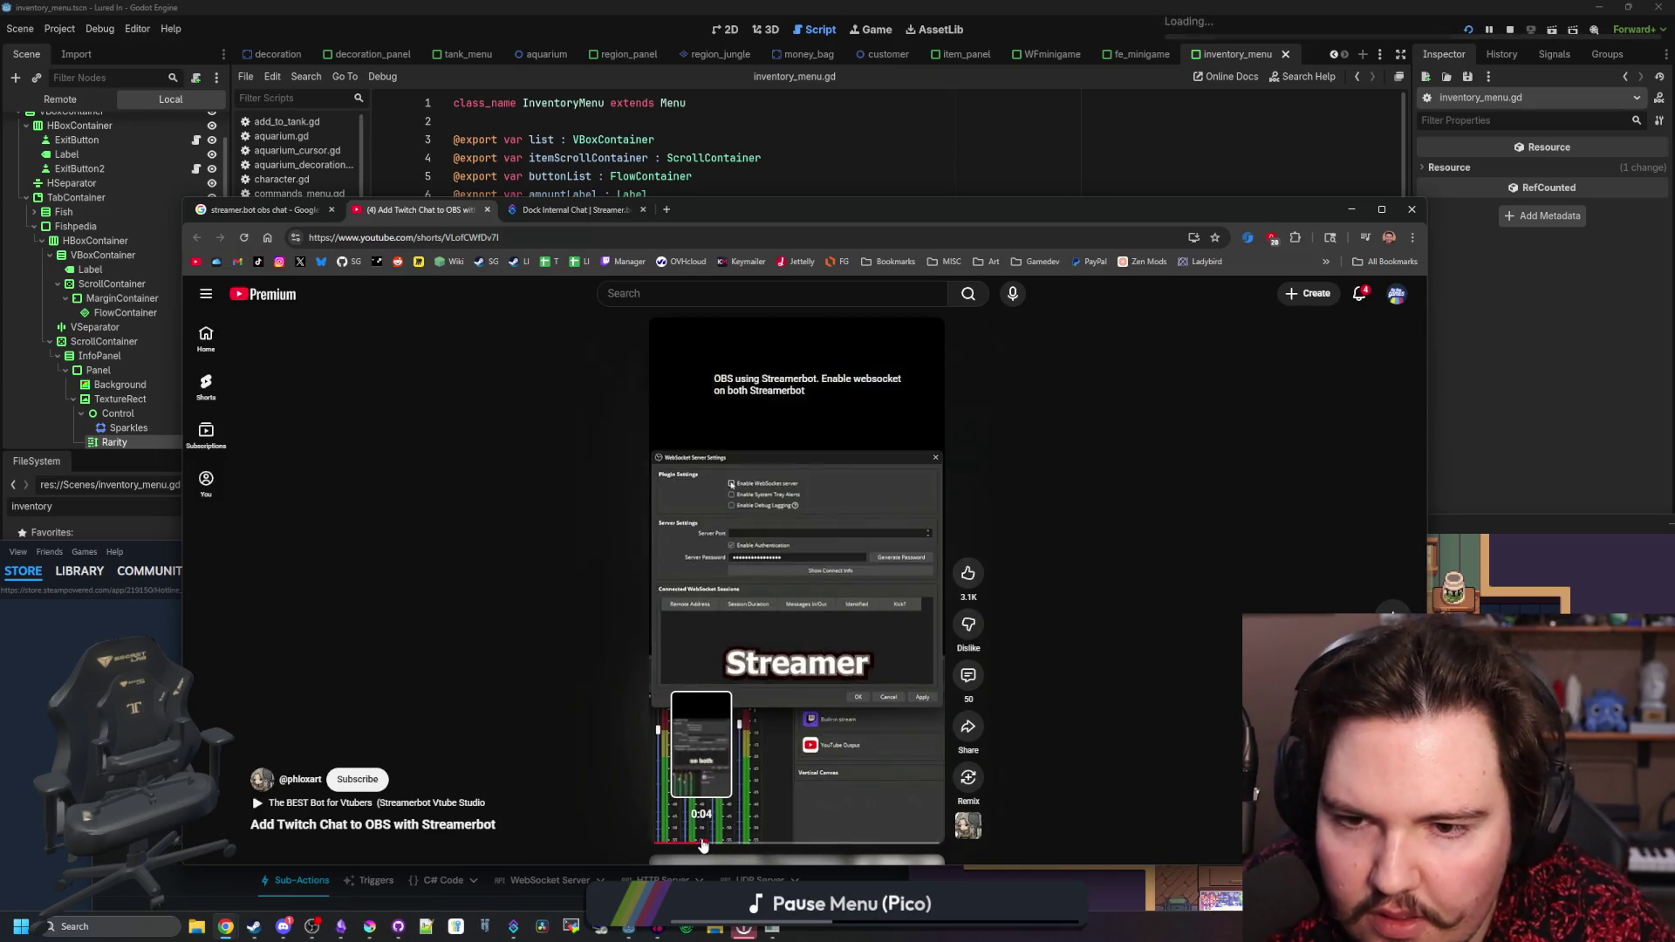
left_click(731, 529)
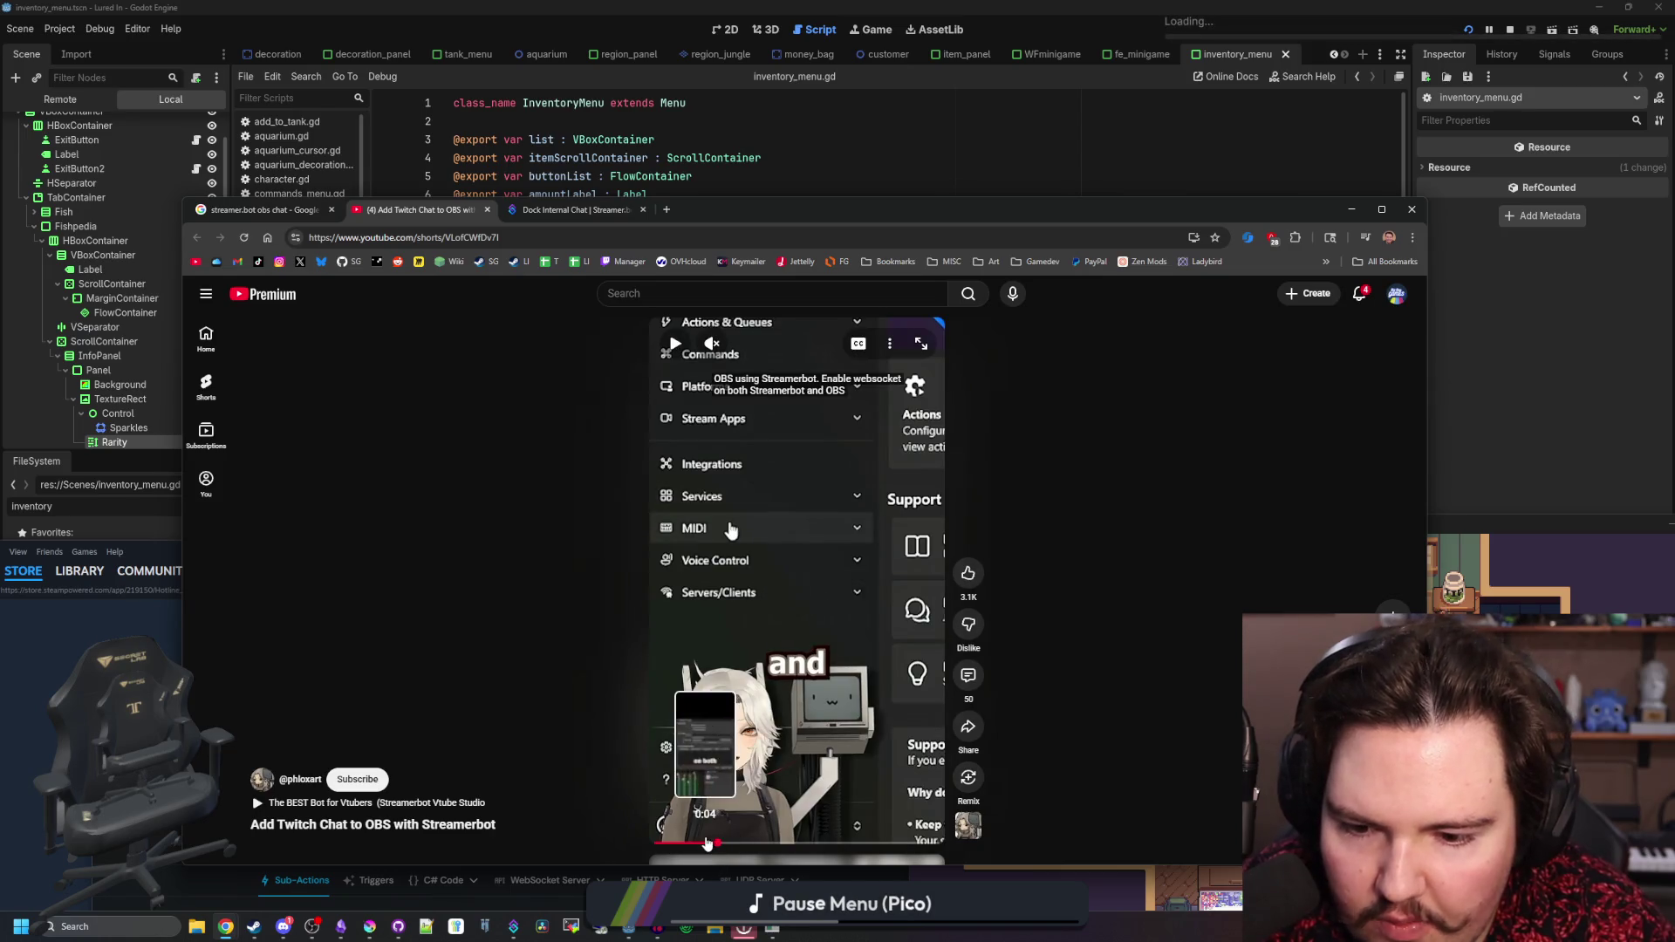
left_click(696, 766)
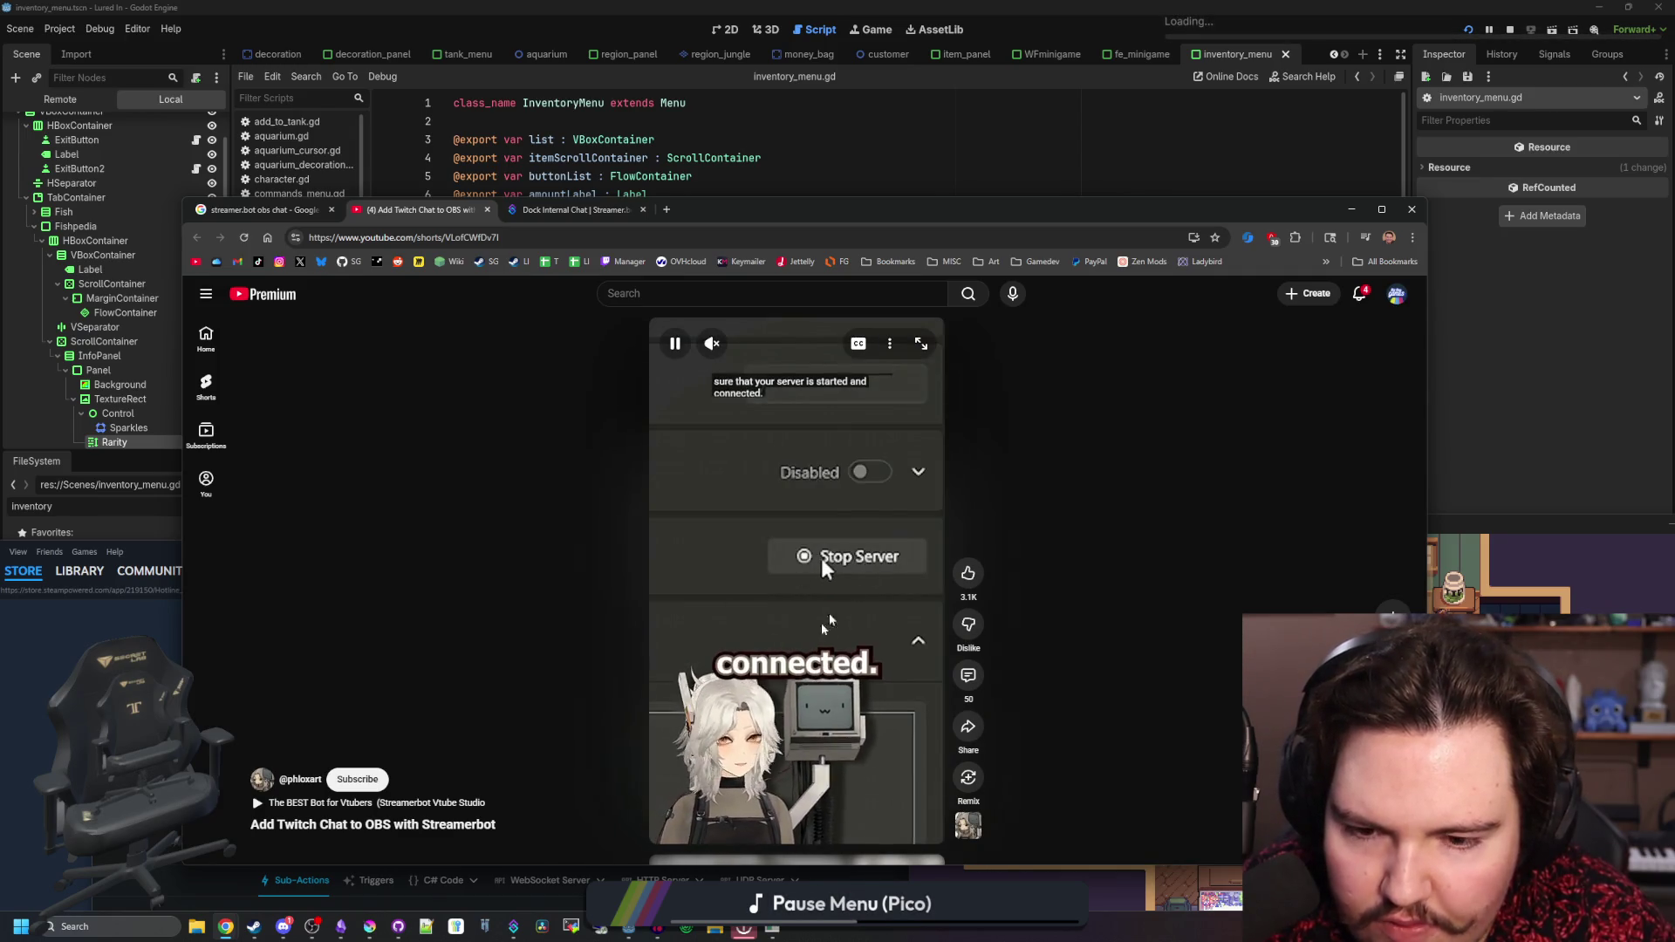
left_click(732, 365)
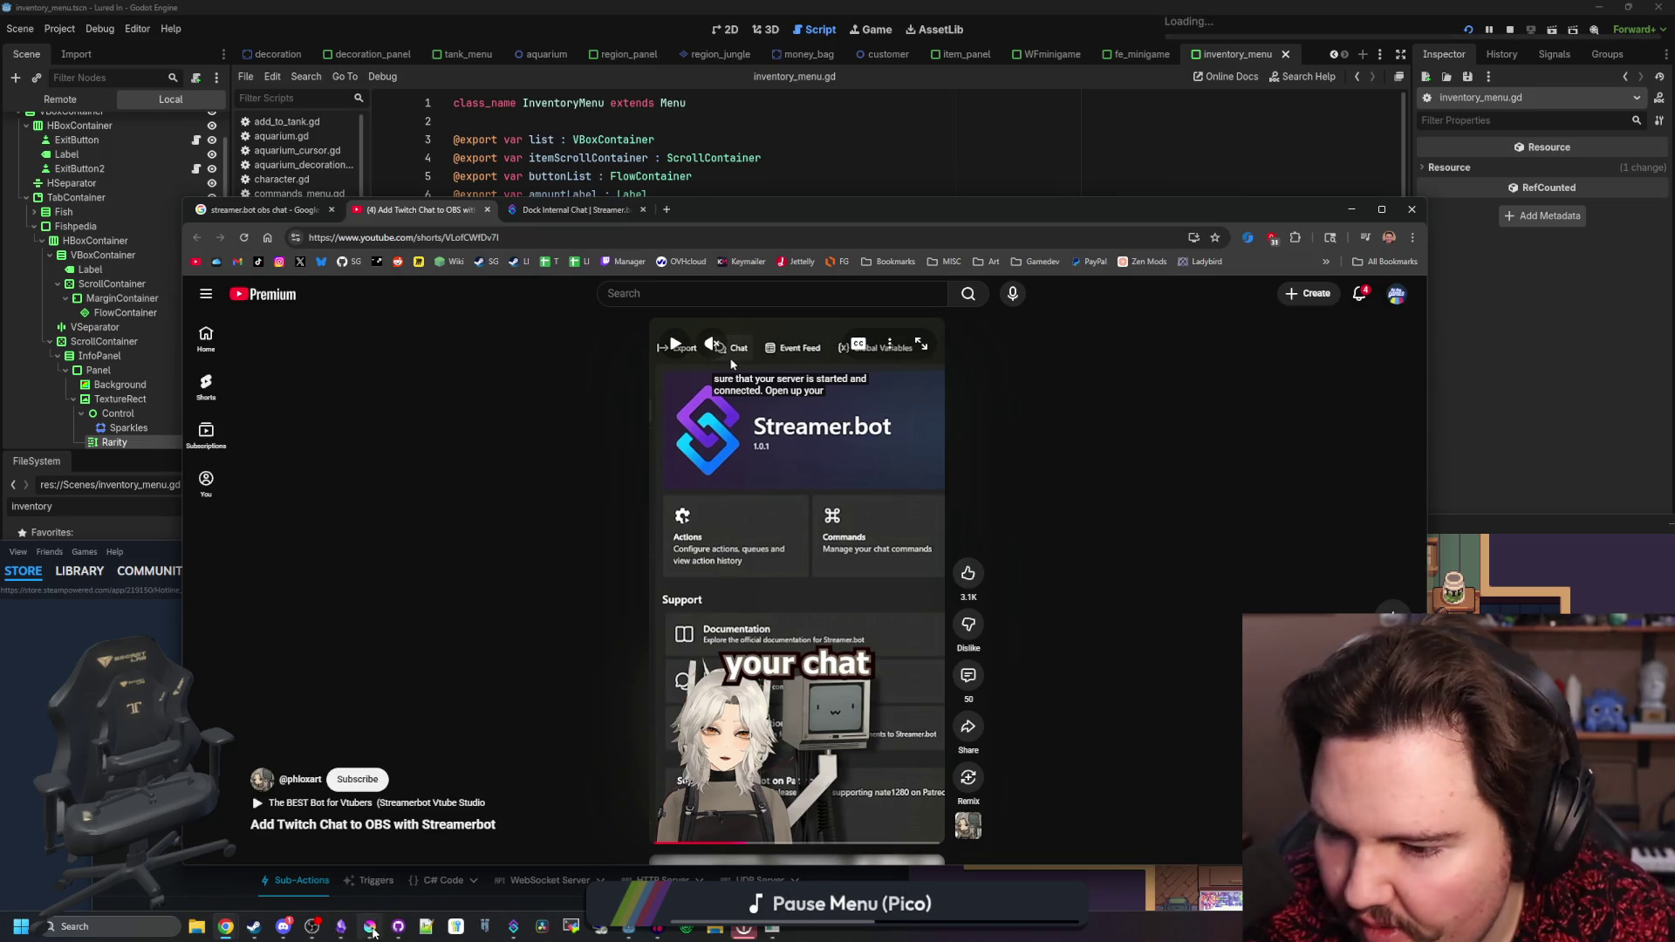
left_click(513, 930)
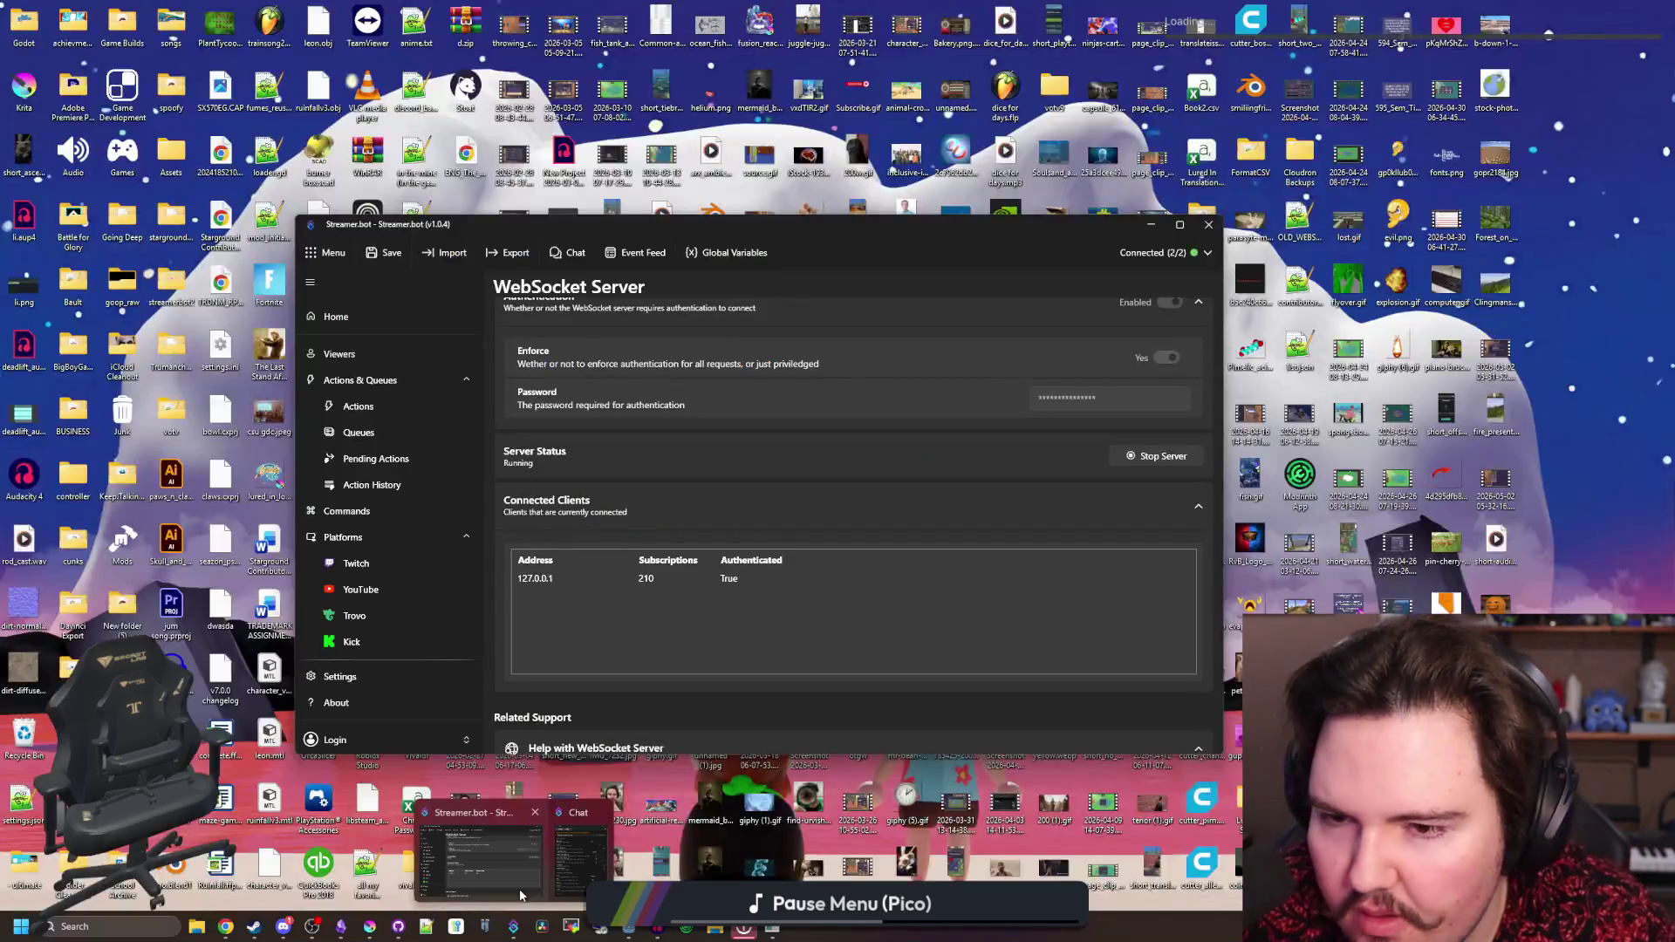
left_click(520, 888)
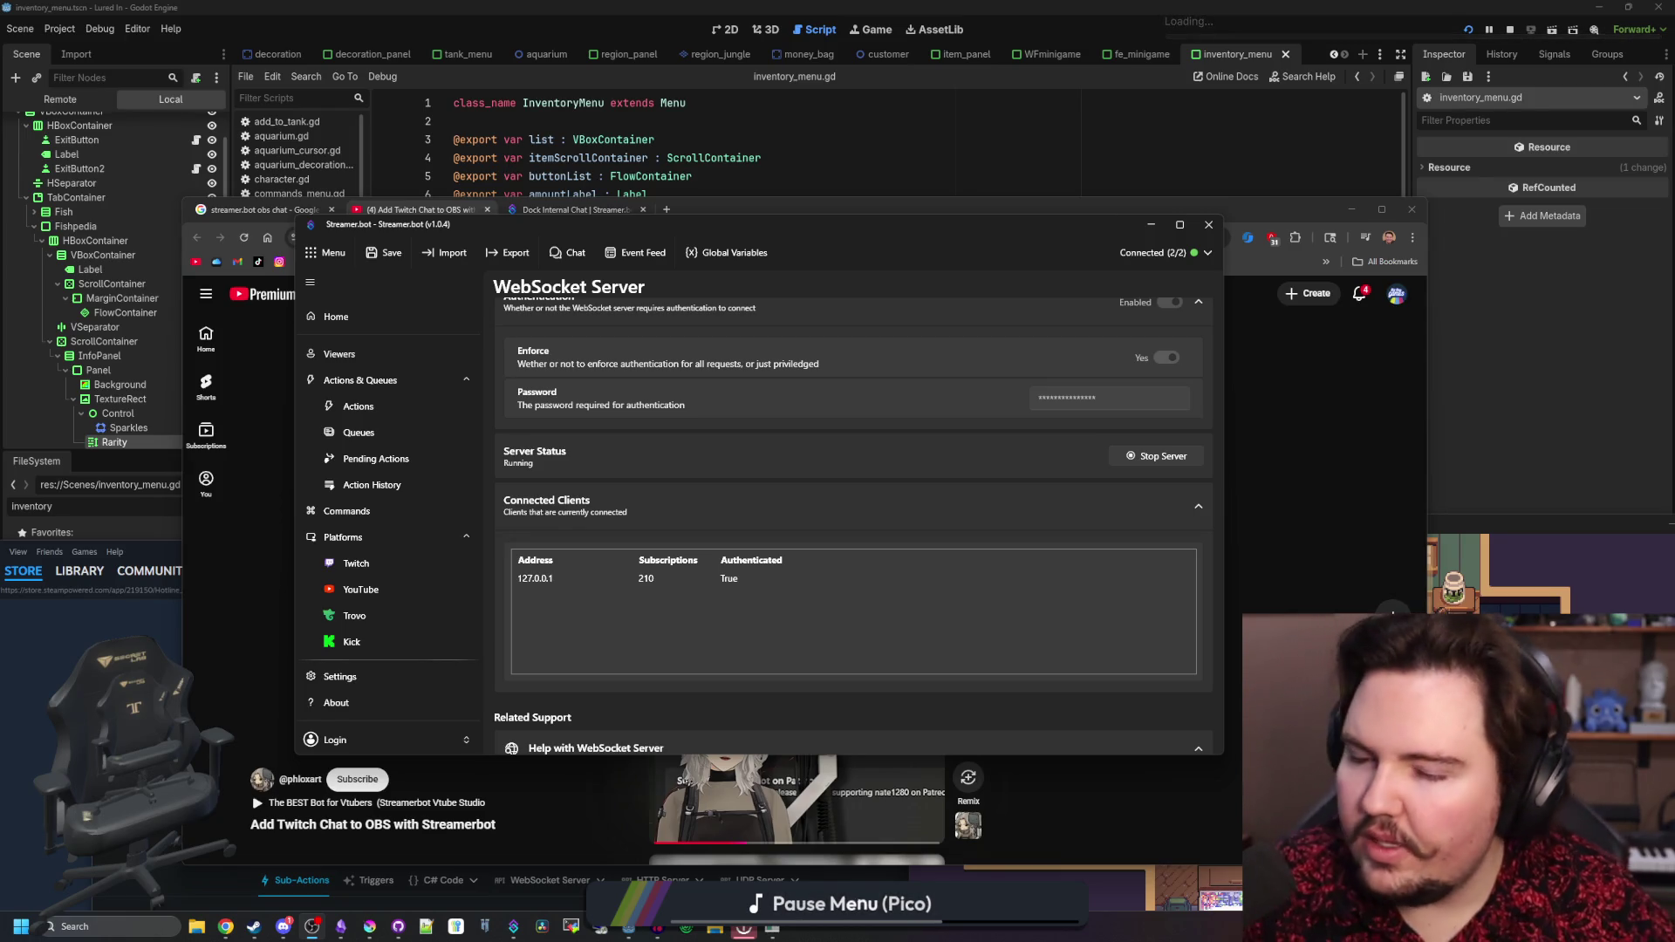
- Review Streamer.bot's Auto Start, Port and Authentication settings, then enable OBS's WebSocket server
scroll(530, 580, "up", 1)
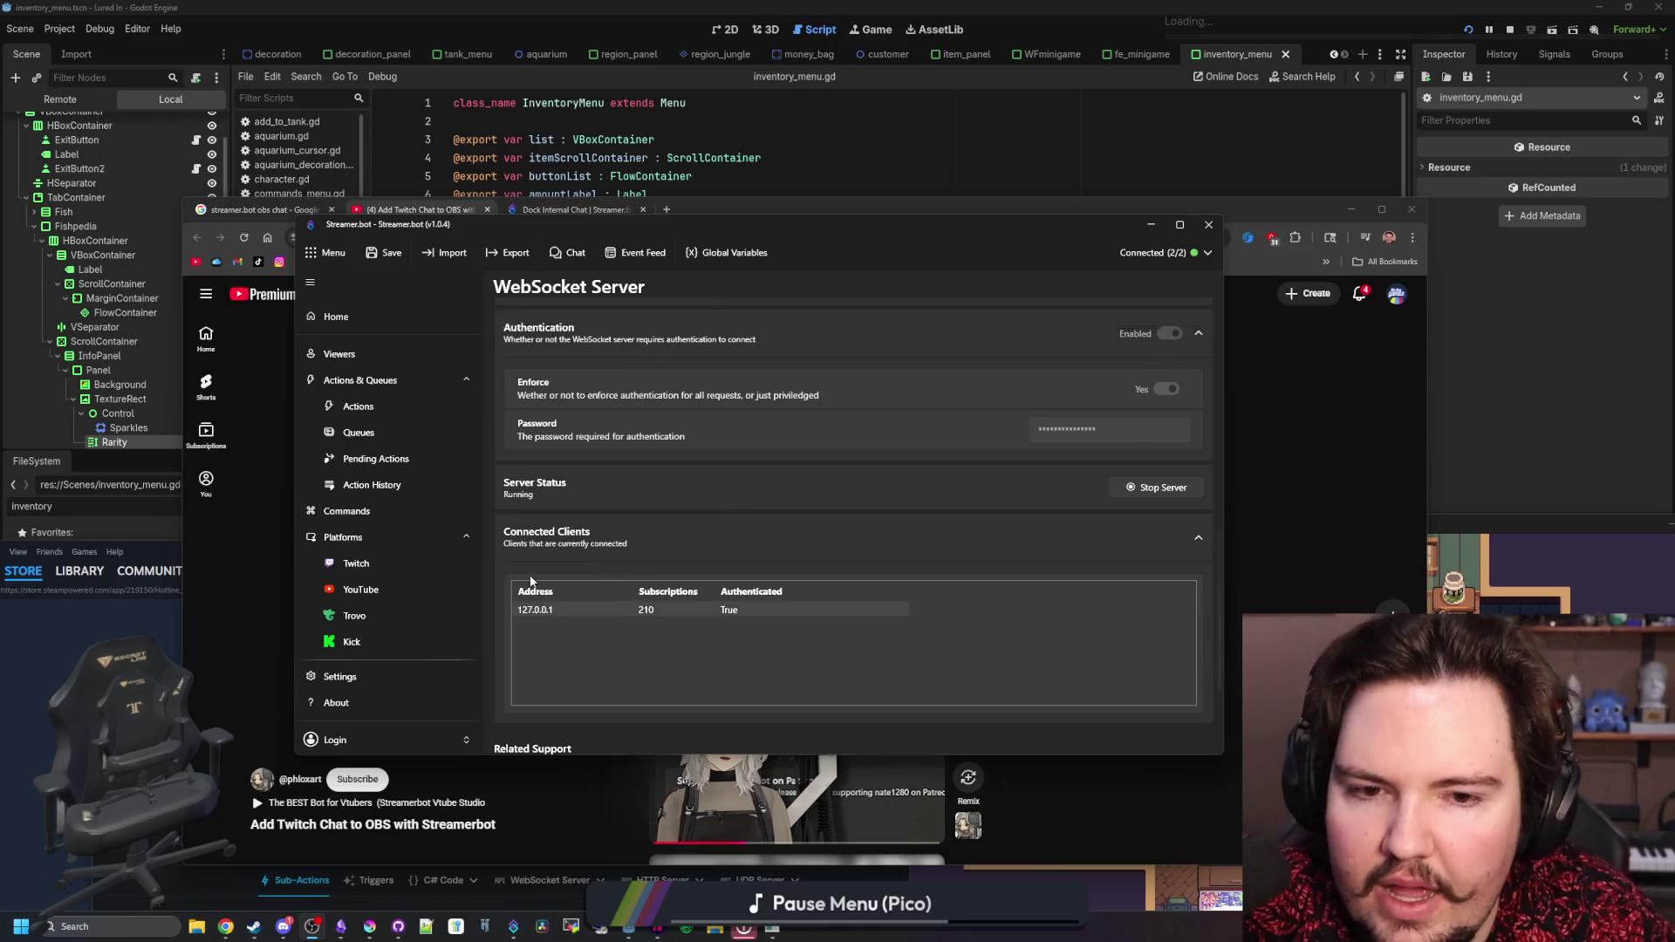
scroll(530, 575, "up", 5)
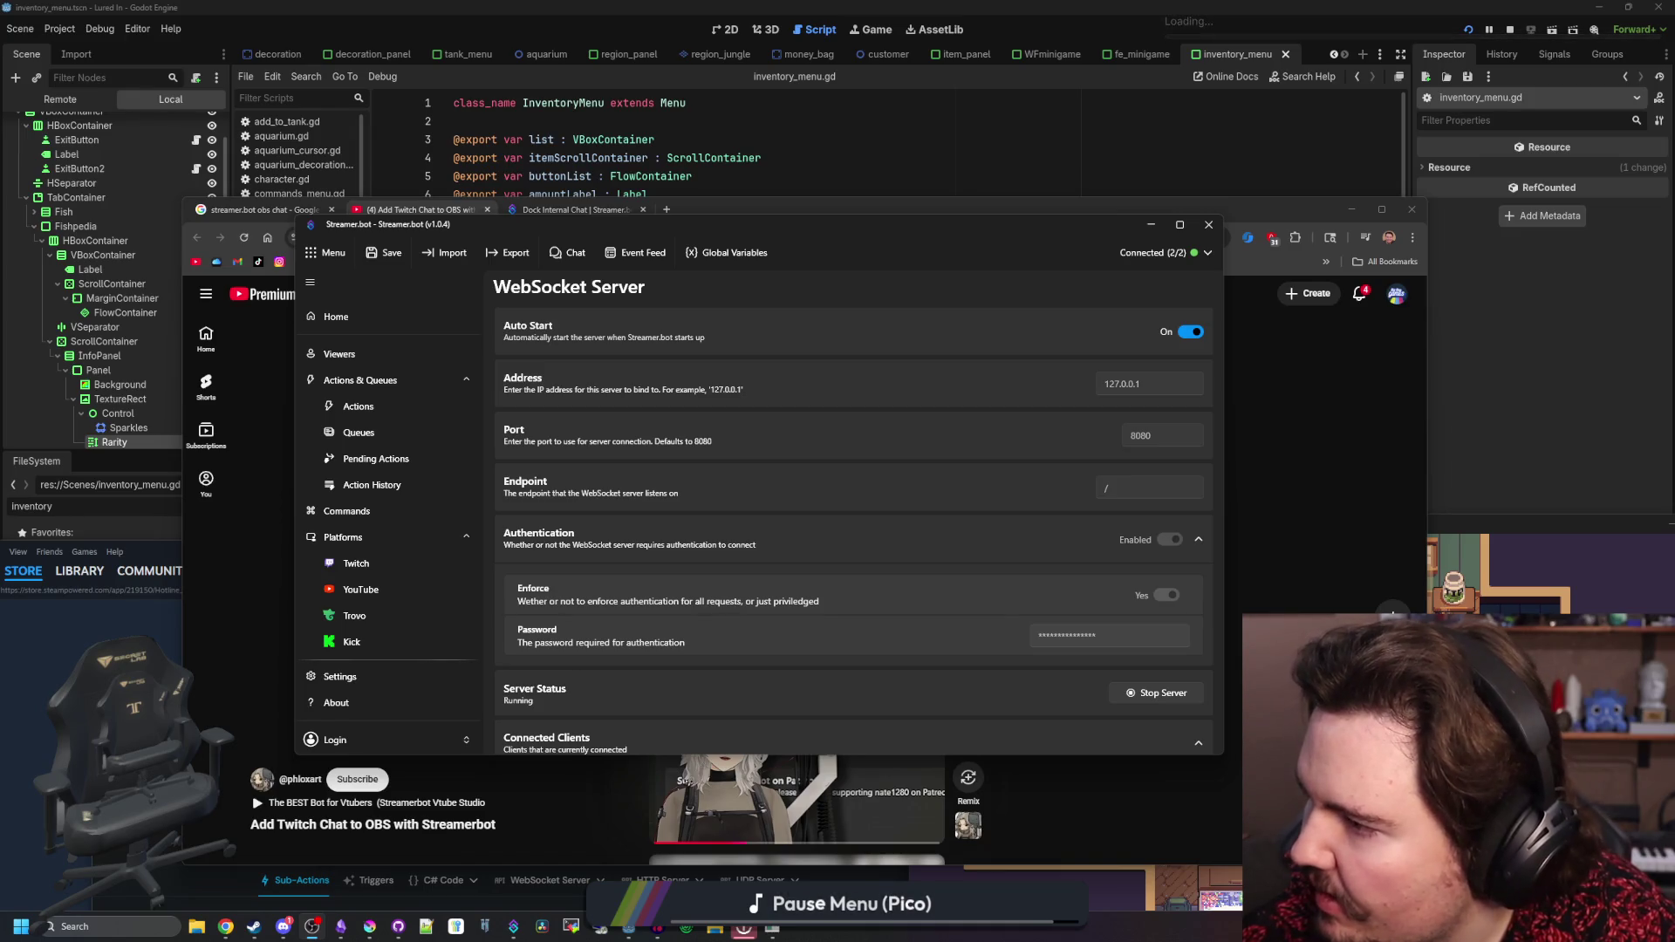
left_click(267, 400)
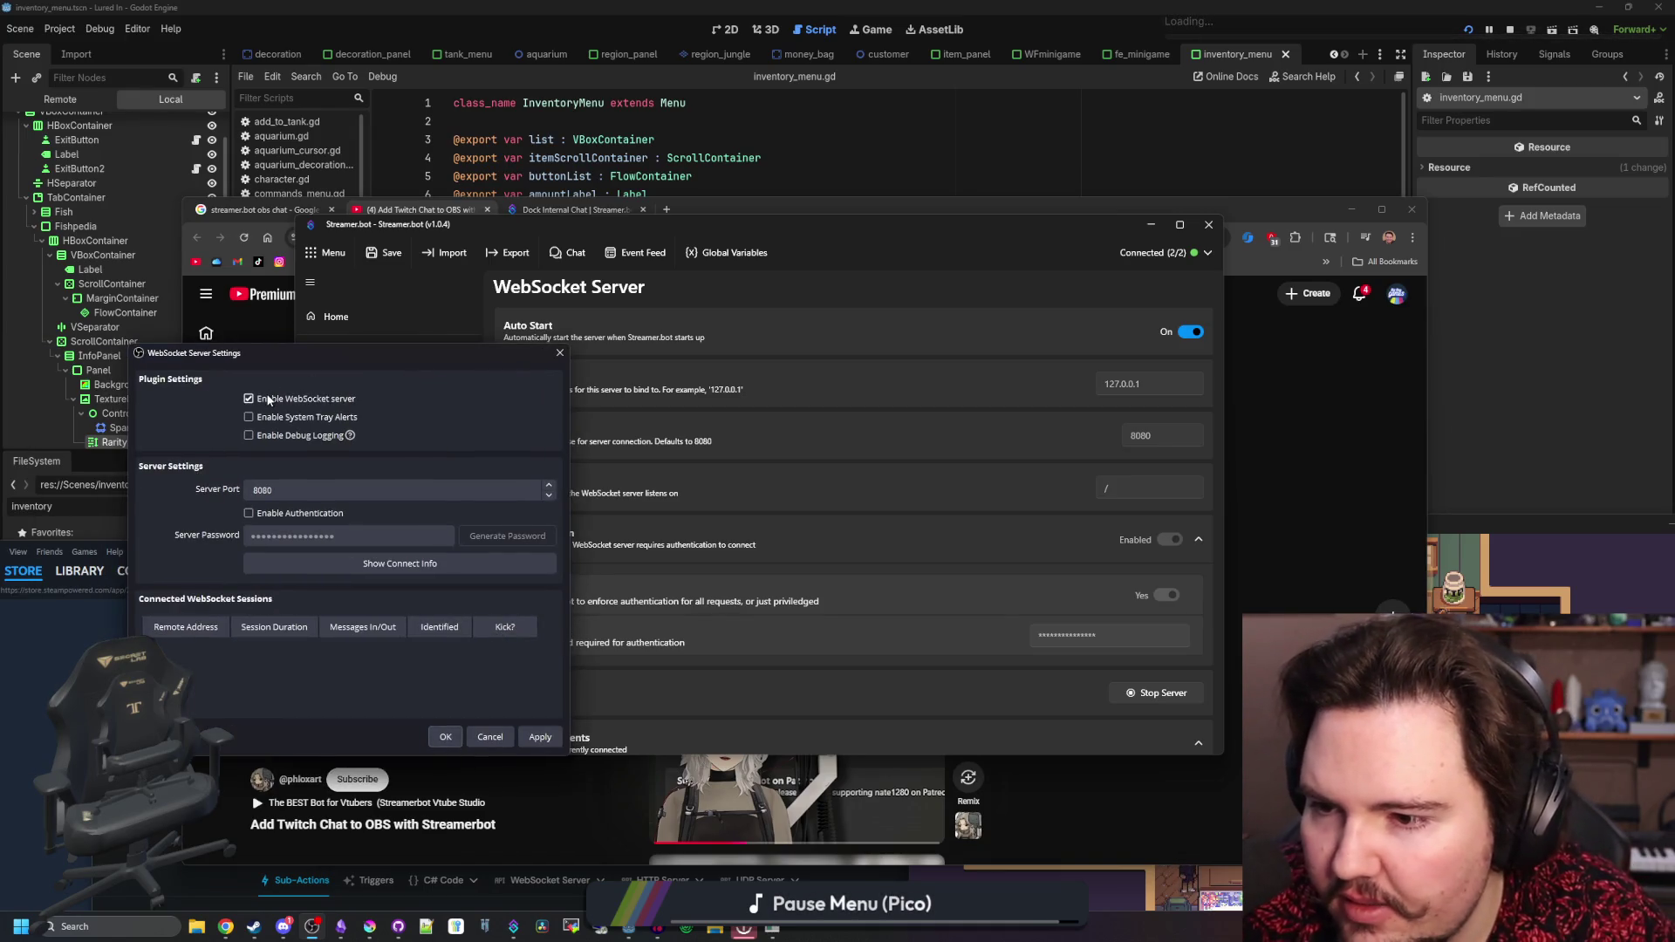
- Confirm OBS's WebSocket Server Settings with OK, returning to Streamer.bot's WebSocket Server page
left_click(445, 738)
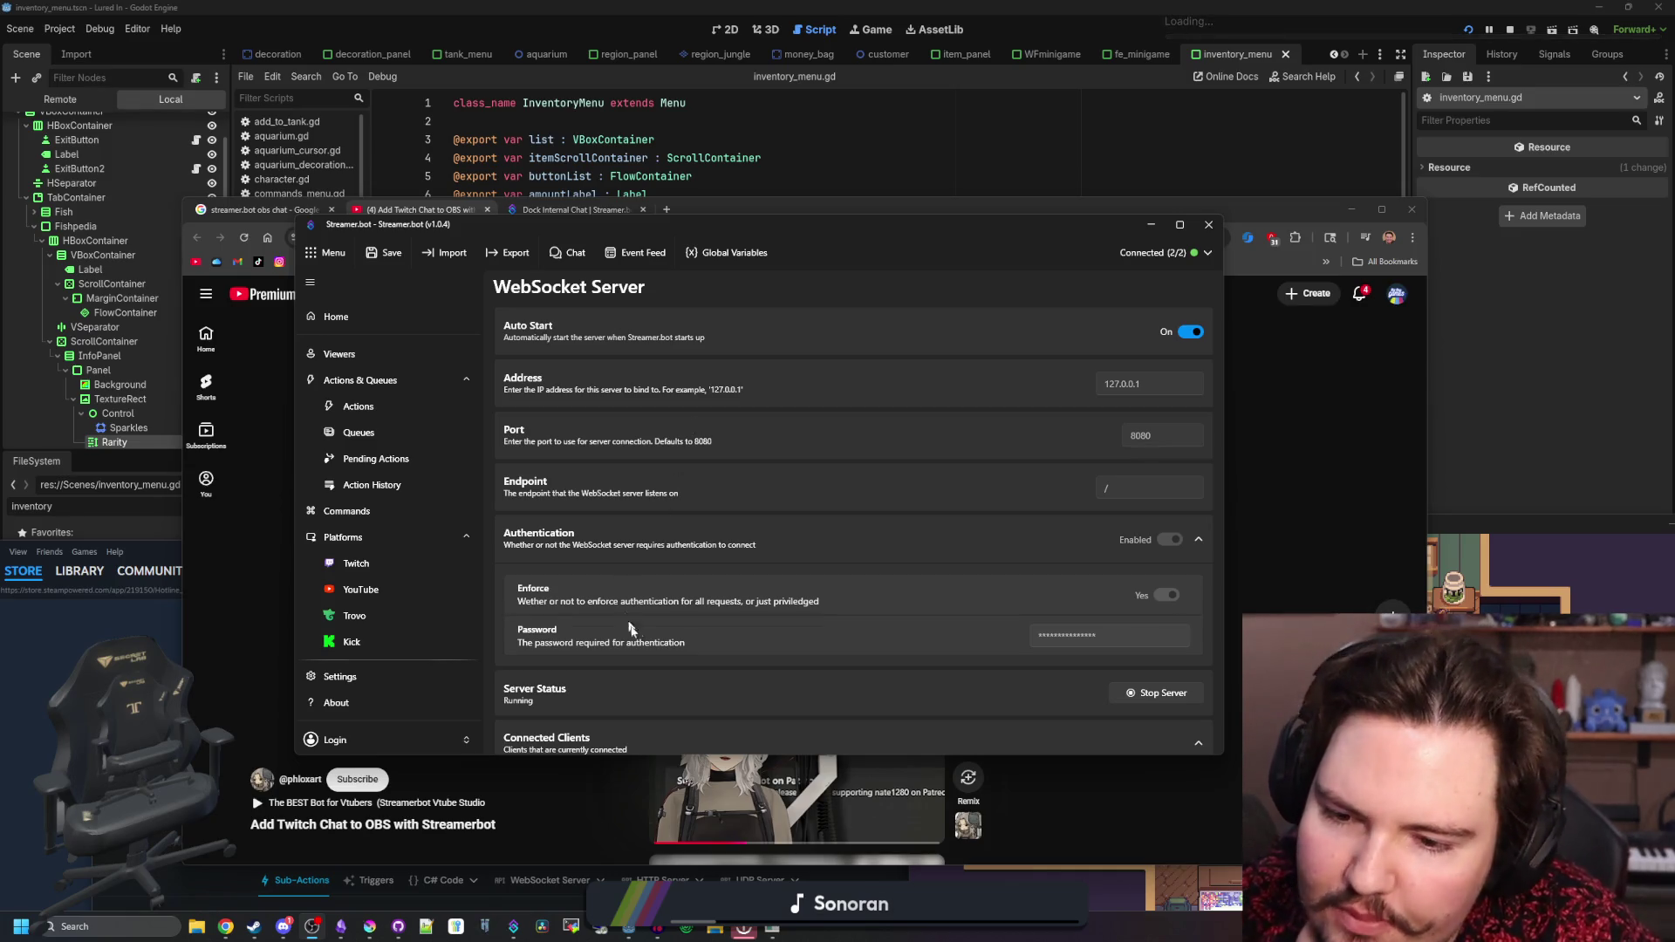
scroll(1090, 673, "down", 1)
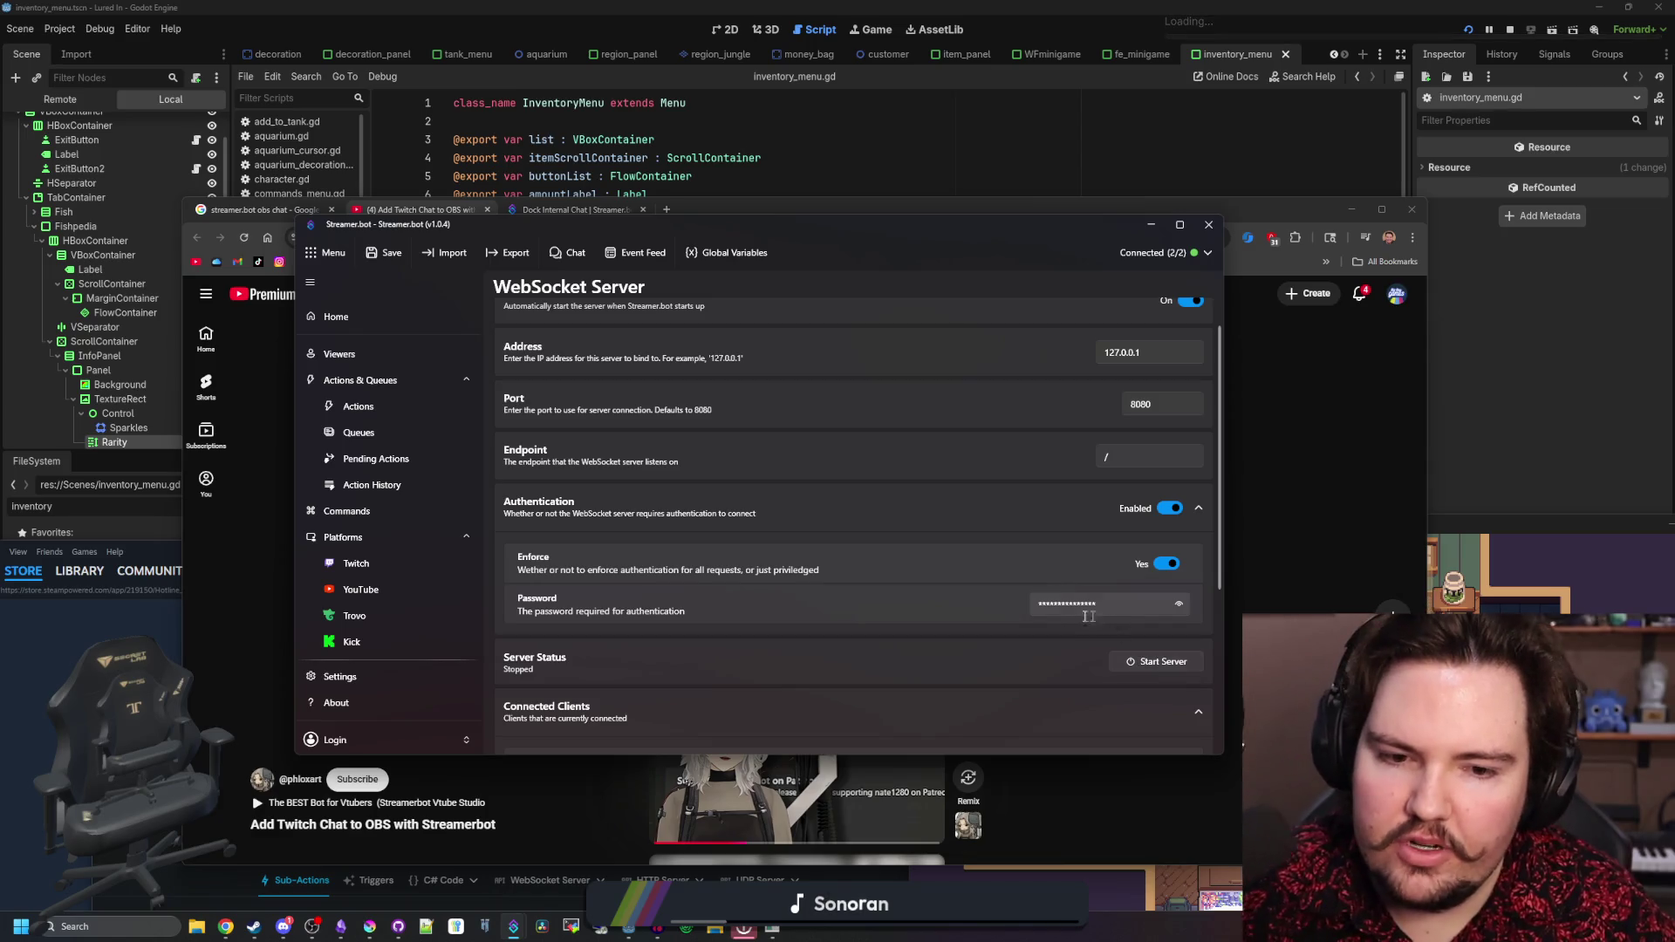
- Check the tutorial behind Streamer.bot, then start its WebSocket server again
left_click(1151, 224)
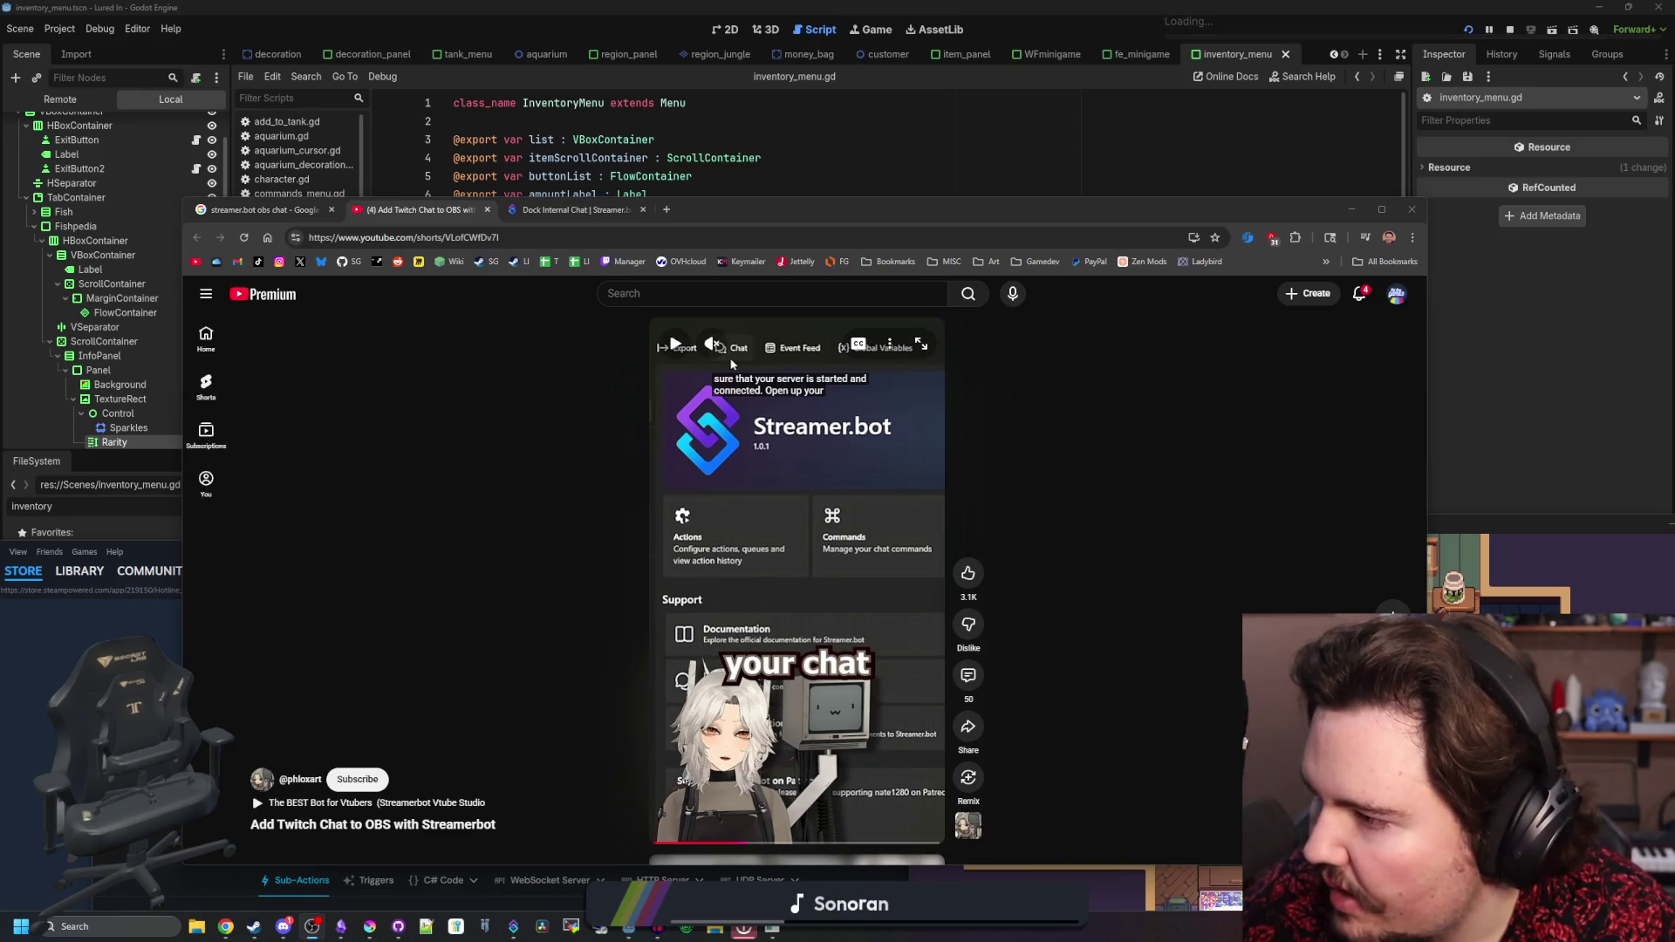
key("alt+Tab")
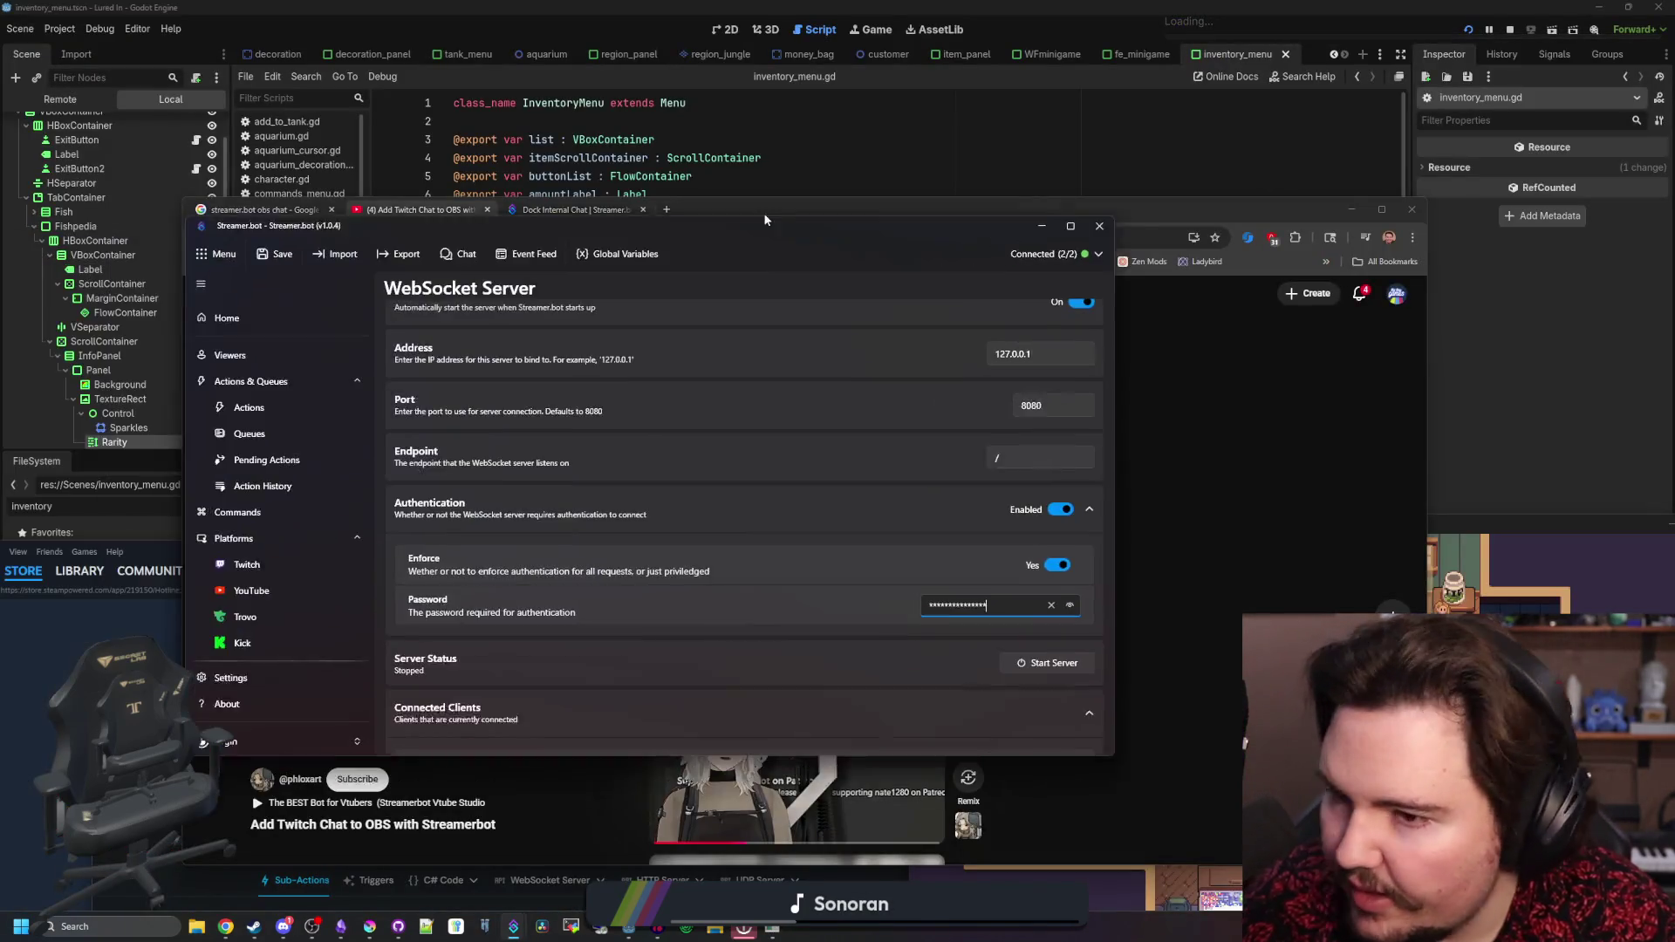
left_click_drag(942, 222, 838, 214)
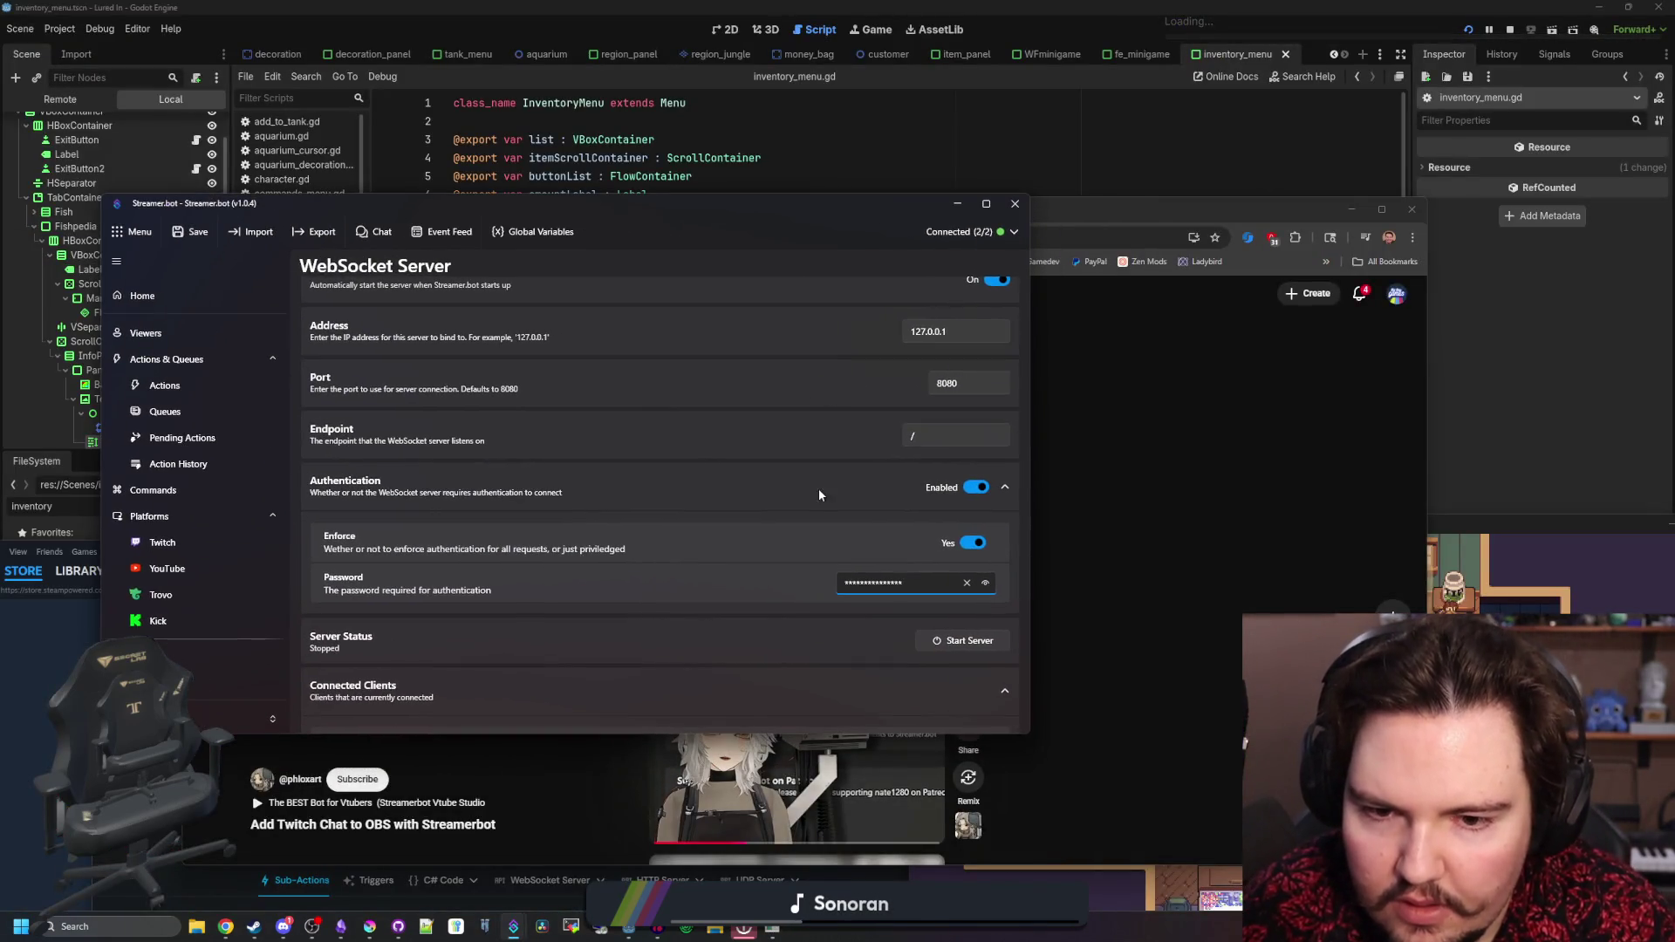
left_click(944, 643)
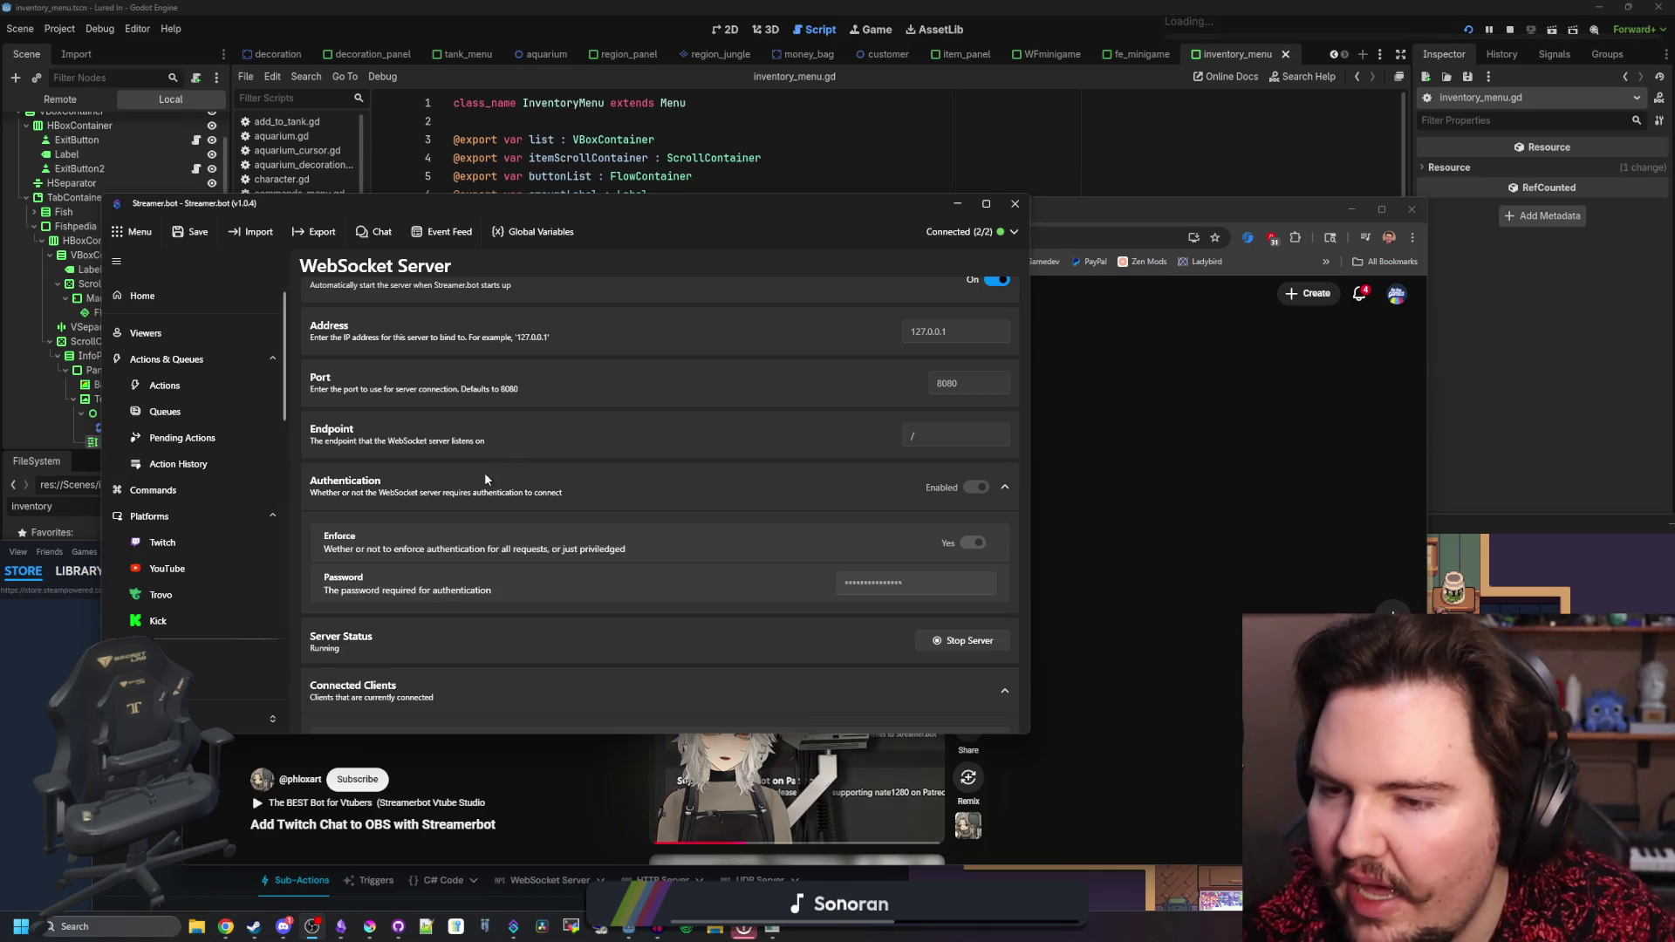
- Pause the playing short in Chrome and return to the Google video results
scroll(534, 420, "down", 3)
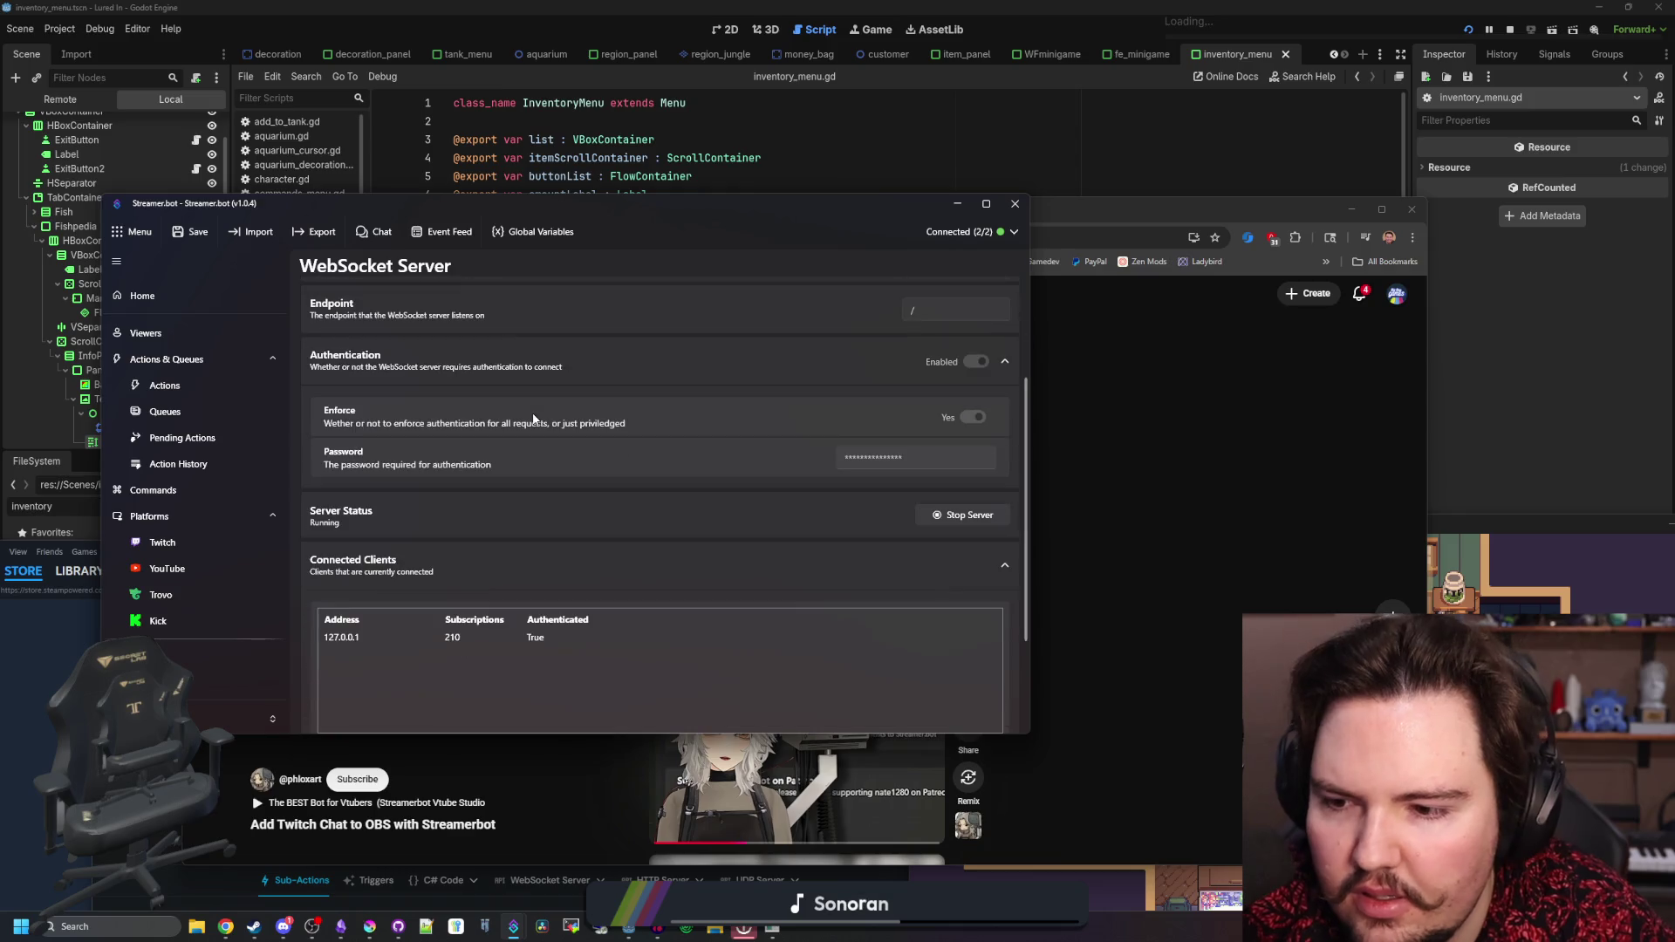
scroll(534, 419, "down", 3)
left_click(1160, 594)
left_click(790, 457)
left_click(291, 213)
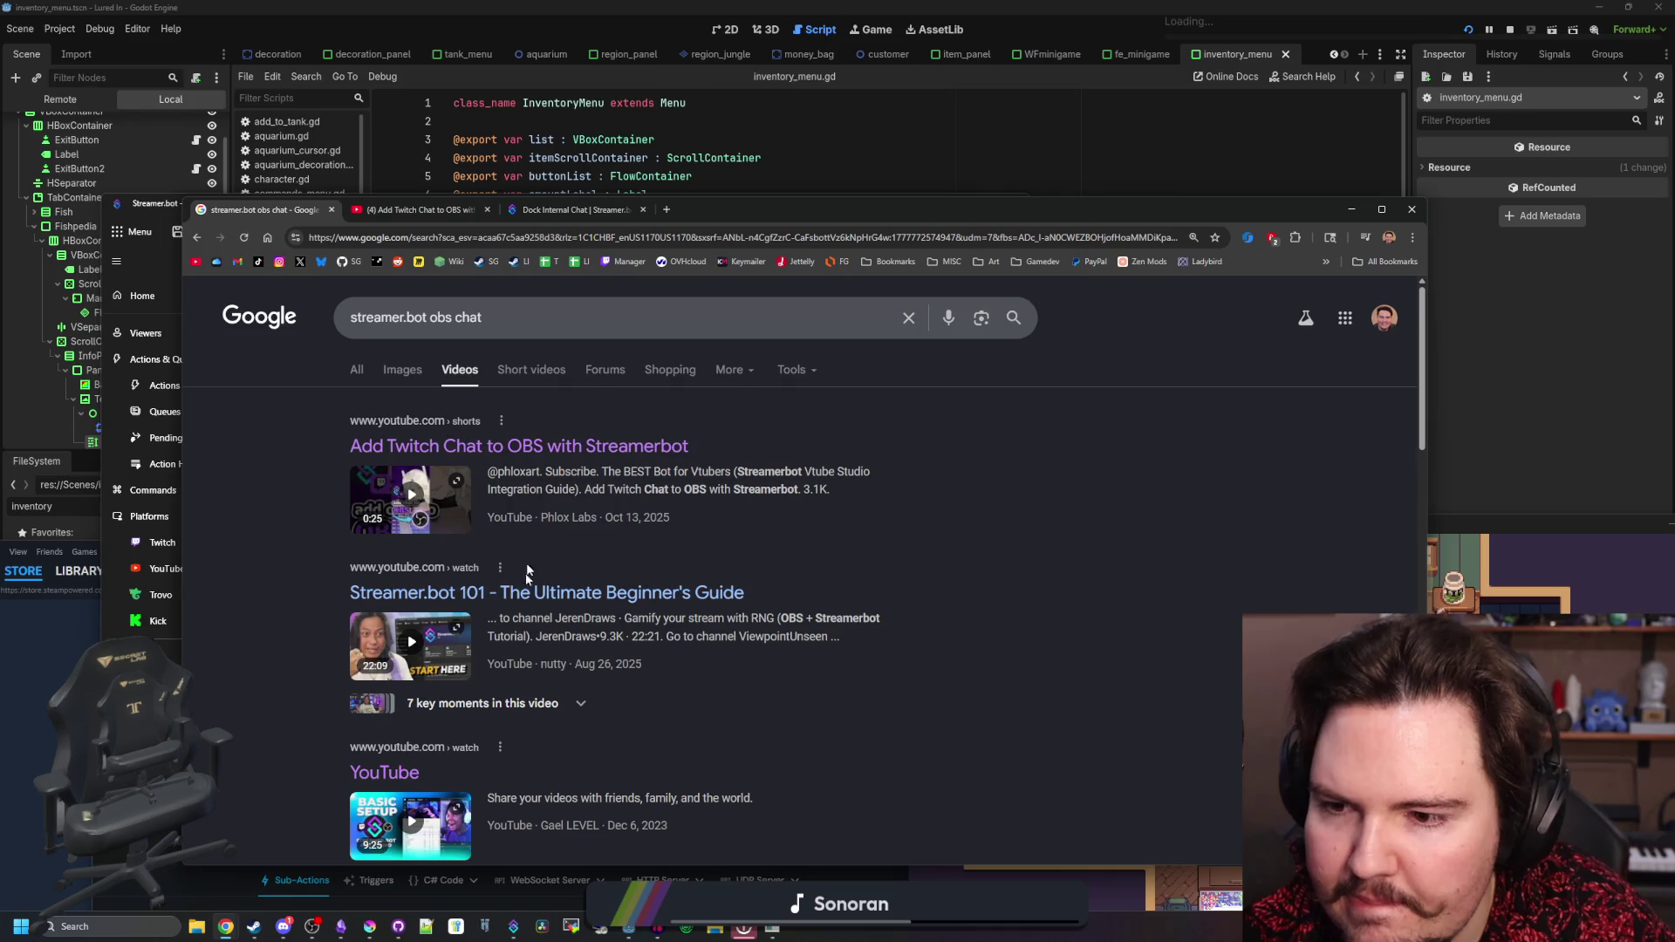
- Open 'How To Connect OBS & Streamer.Bot' in a new tab and pause it at 1:56
scroll(481, 599, "down", 5)
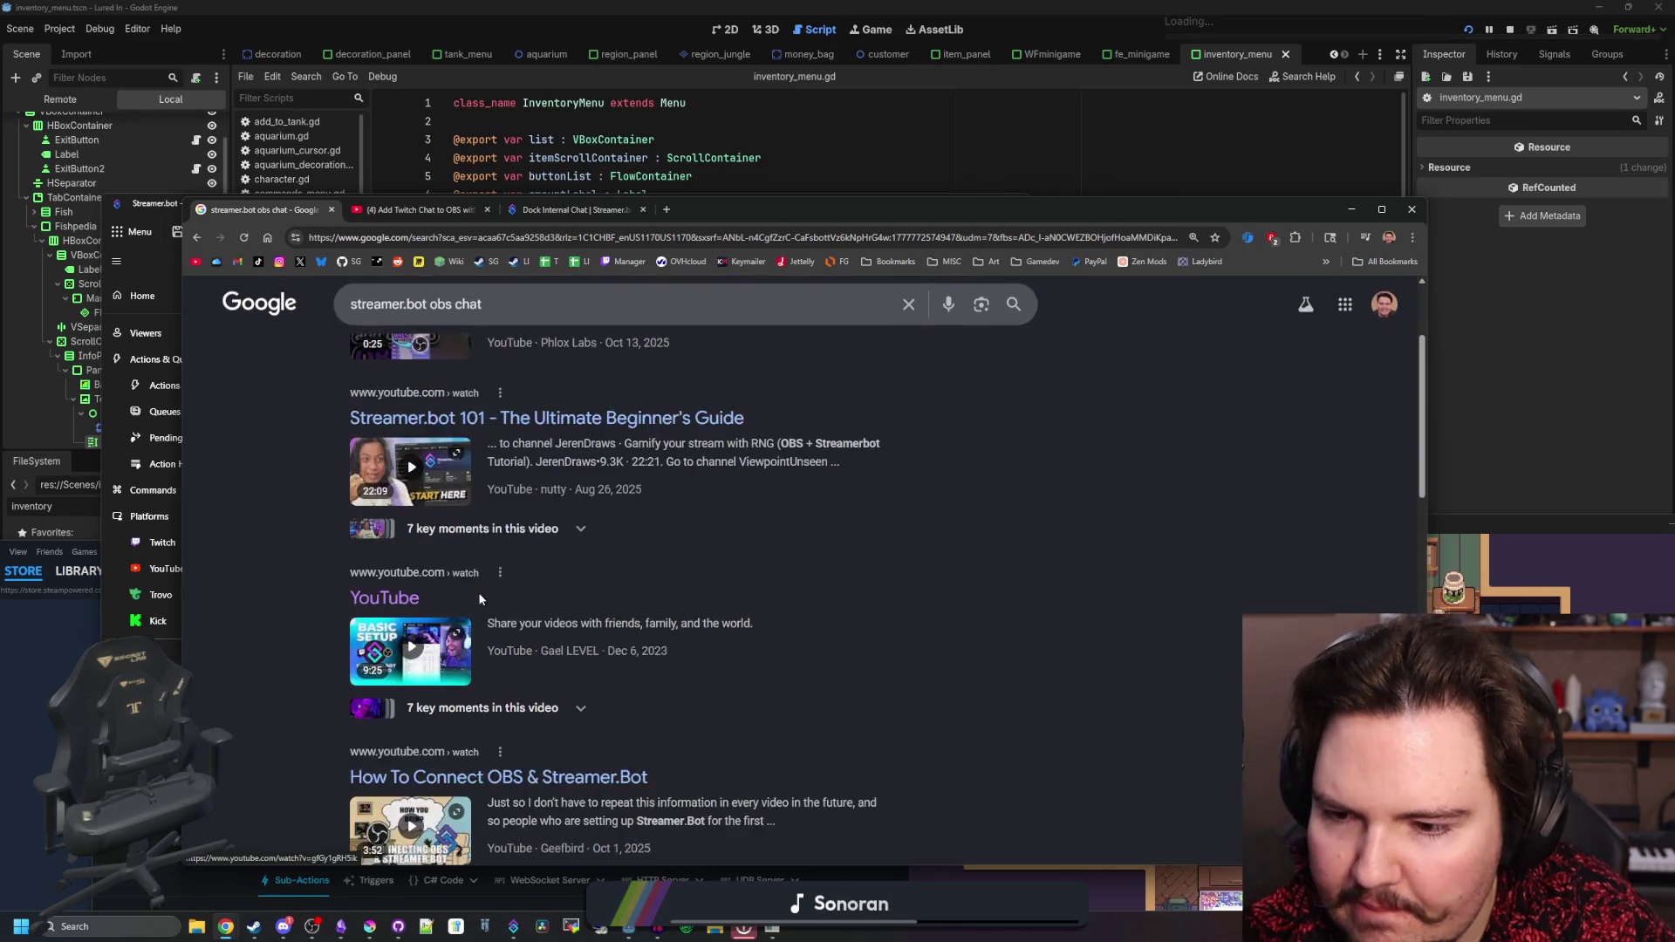
middle_click(471, 516)
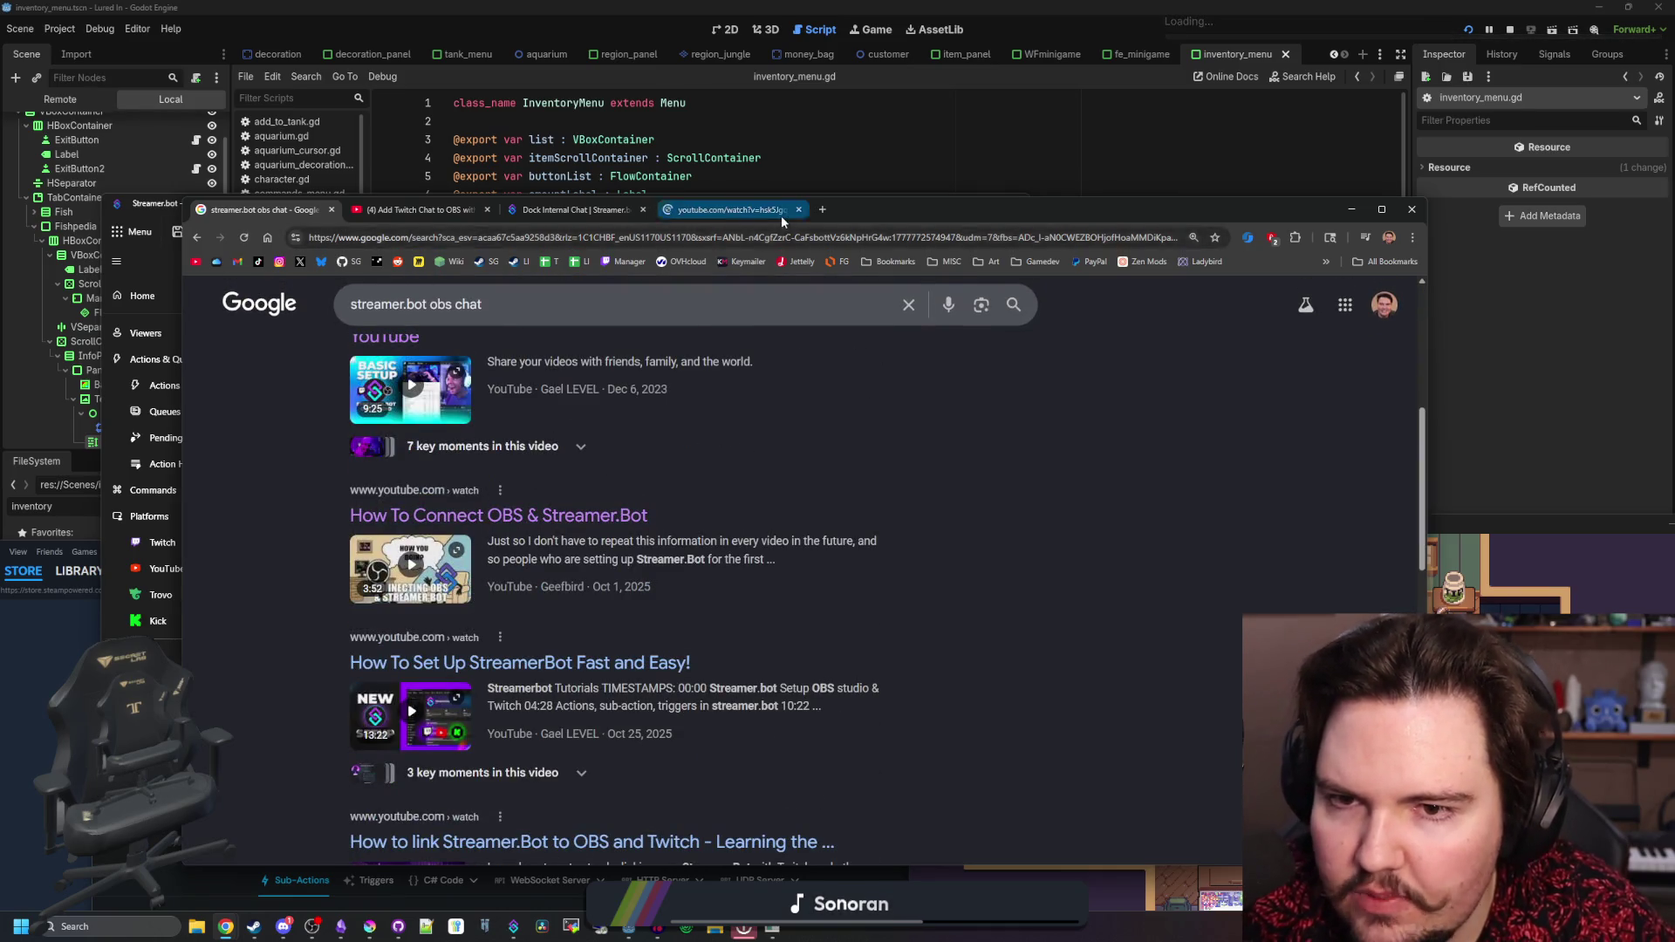
left_click(731, 209)
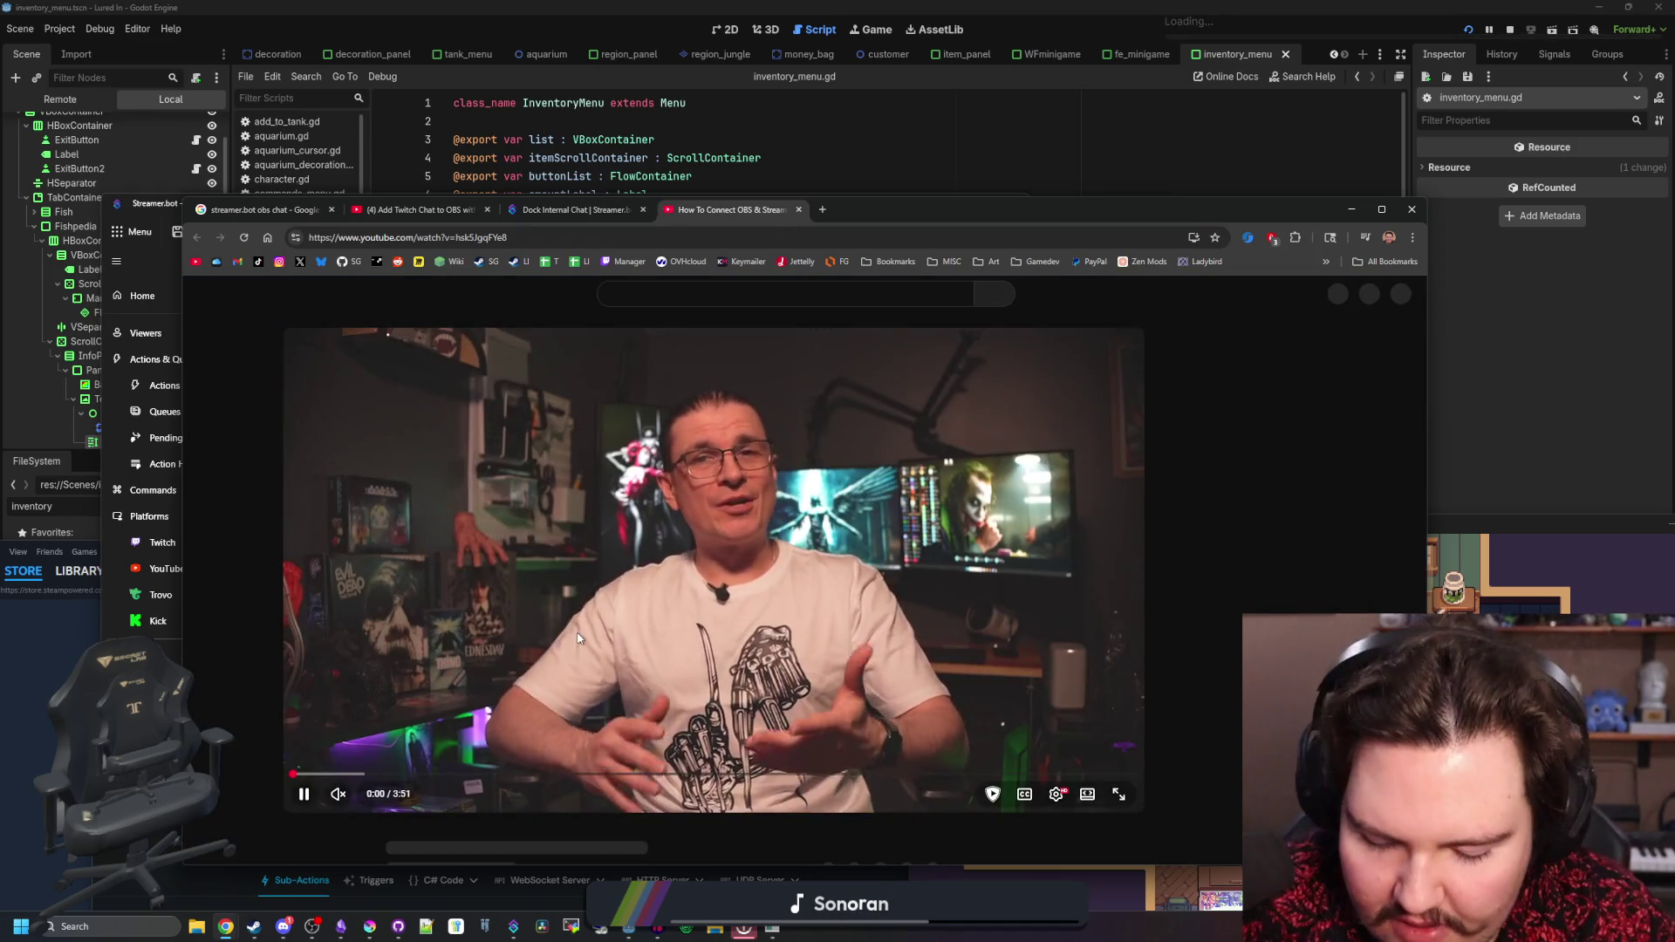
key("Right")
key("Right")
key("Right")
key("Right")
key("Right")
key("Right")
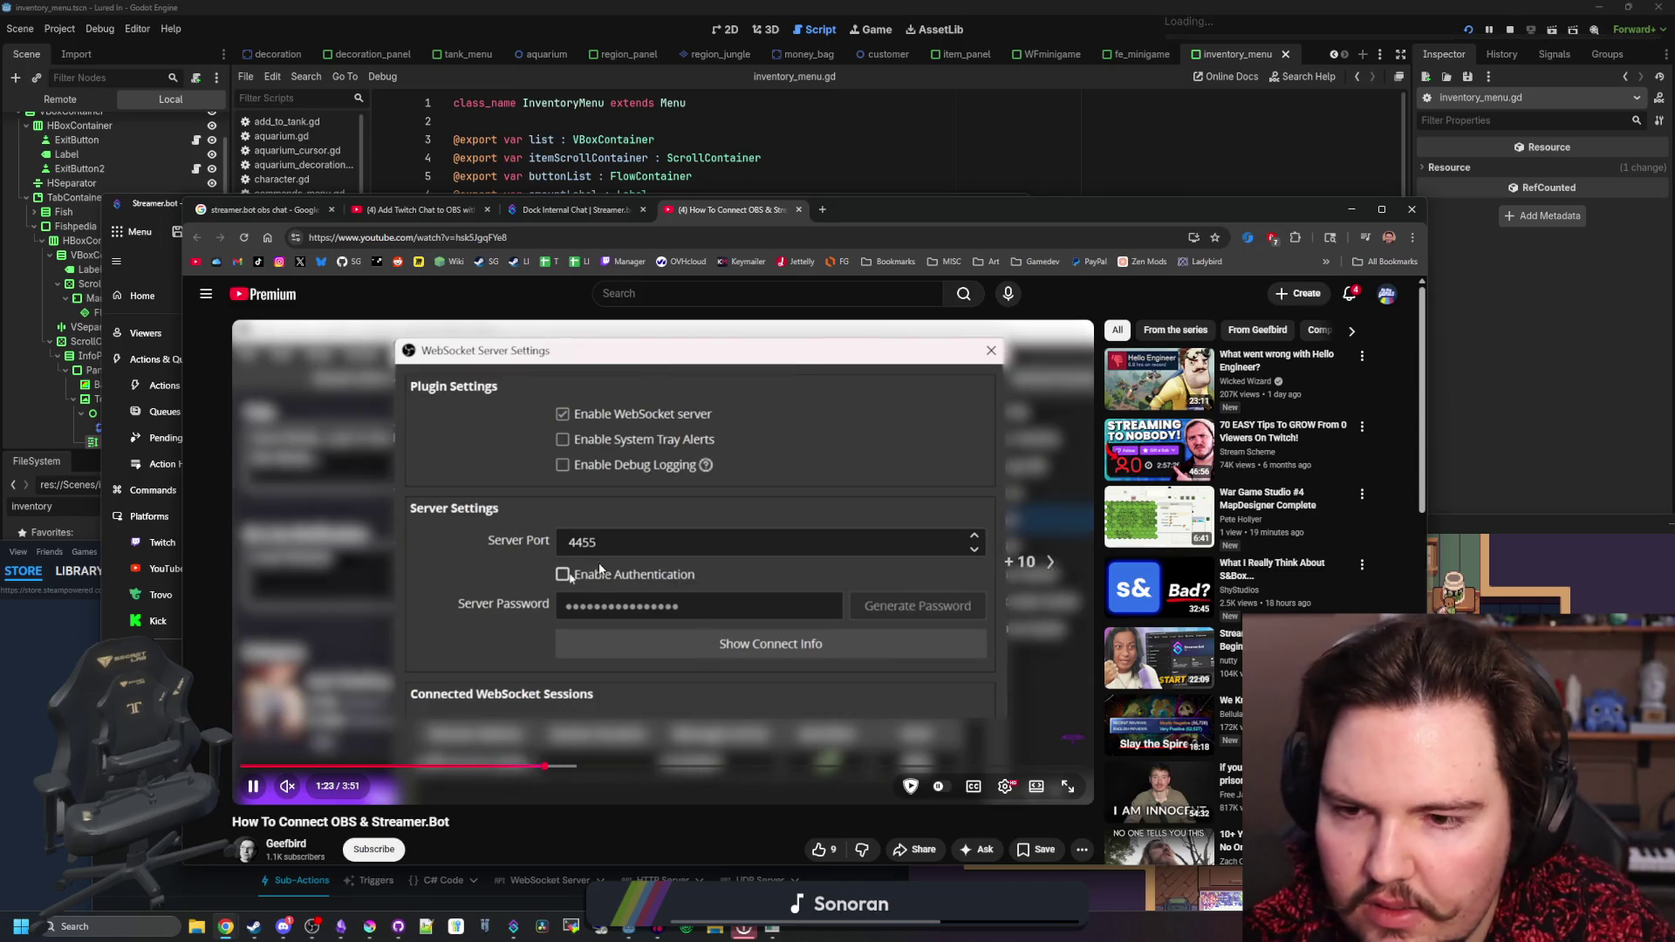
key("Right")
key("Right")
key("Right")
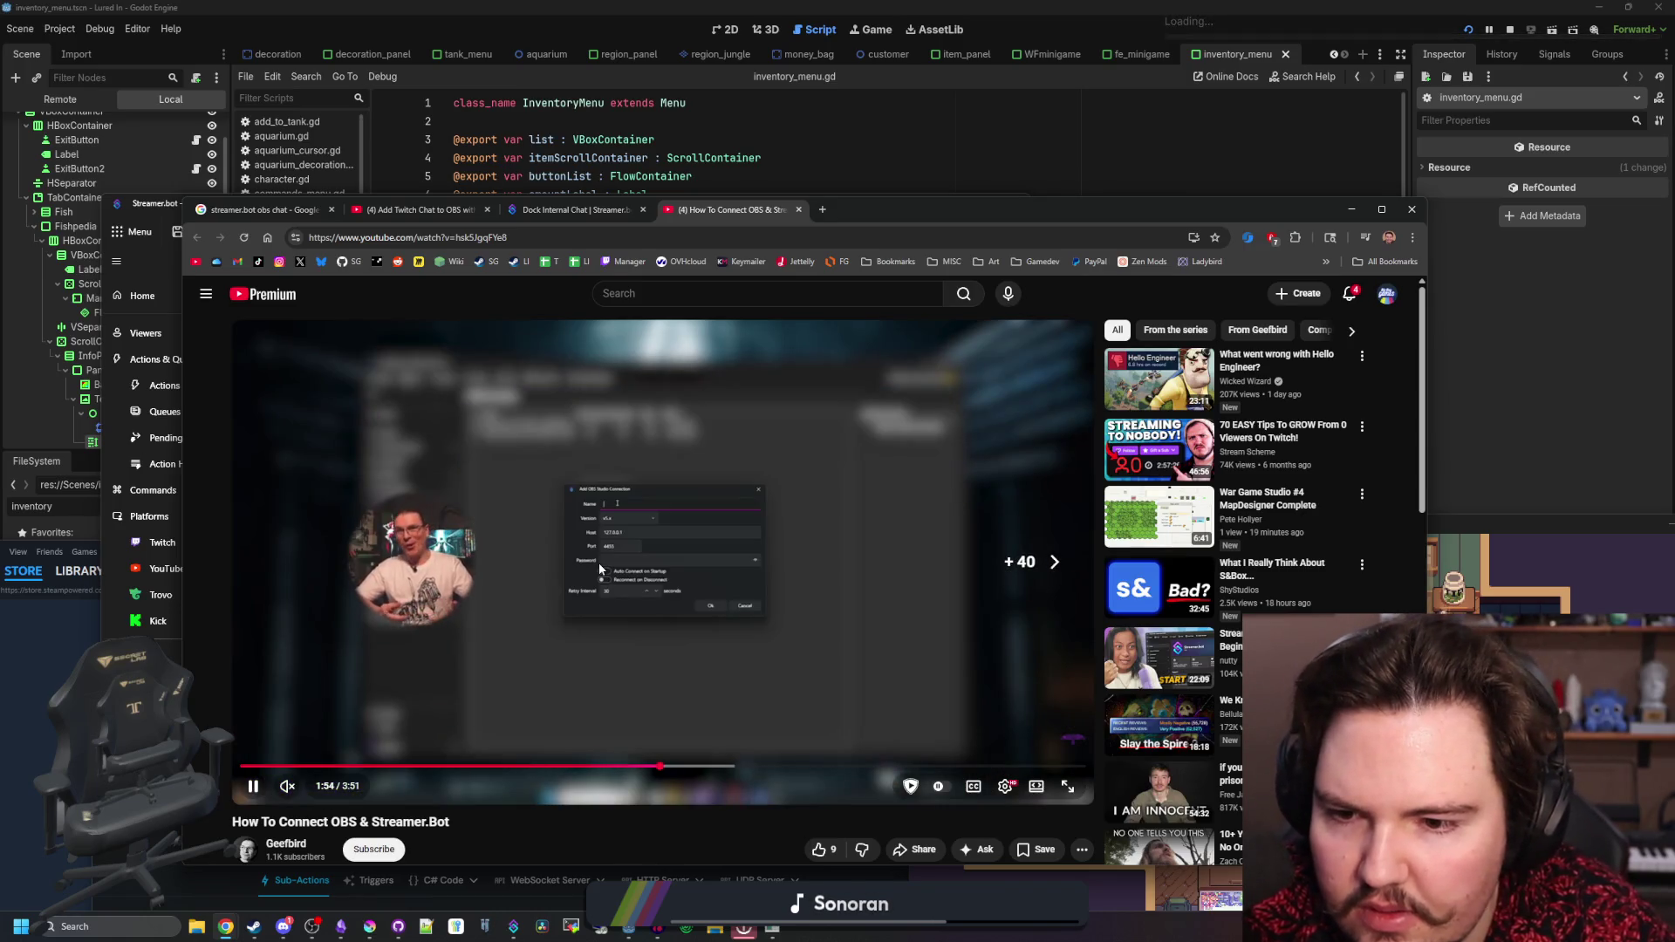
left_click(660, 563)
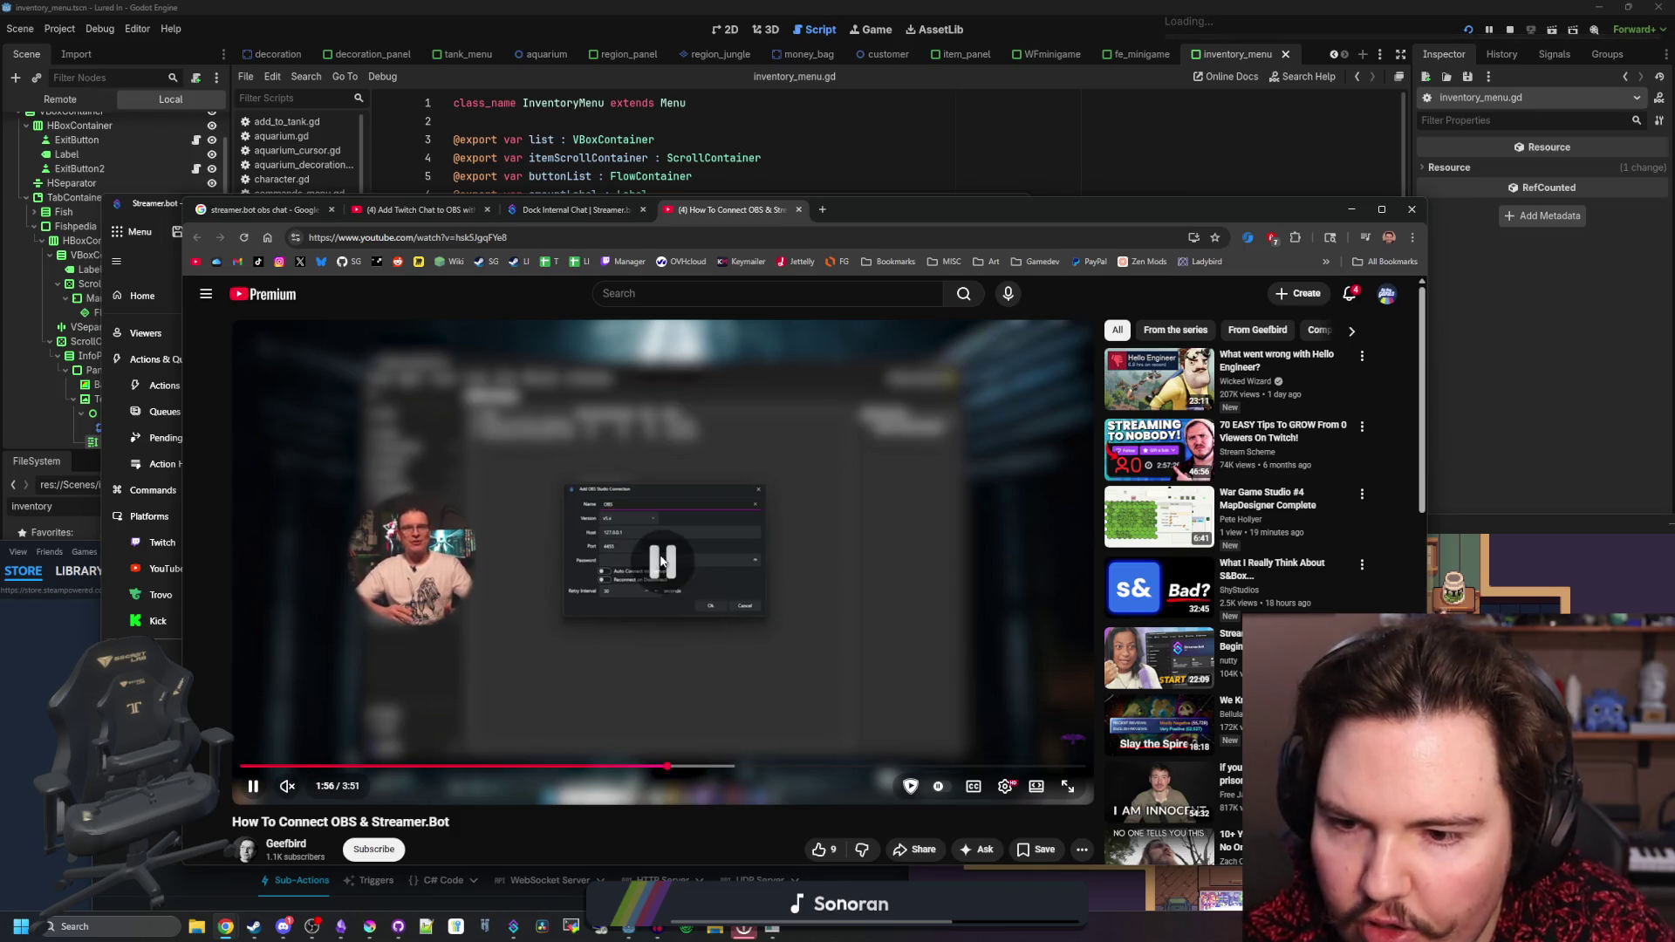
key("alt+Tab")
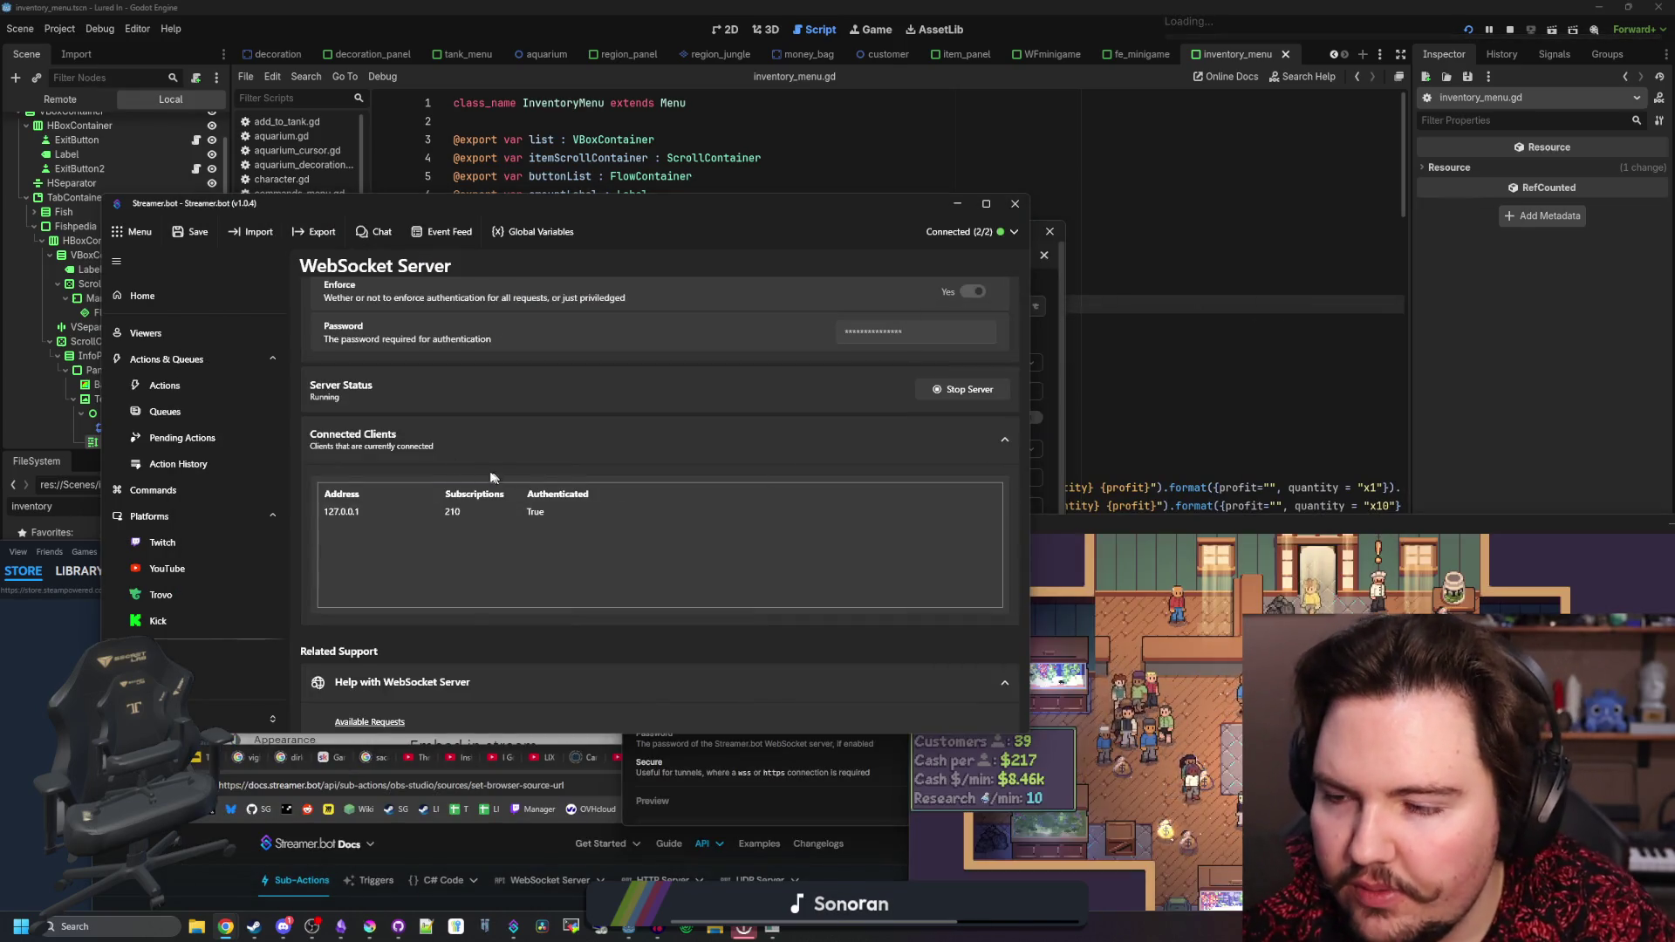
- Add an OBS Studio connection named 'Chat' at 127.0.0.1 port 4455 and check its status
scroll(162, 400, "down", 2)
scroll(162, 401, "down", 2)
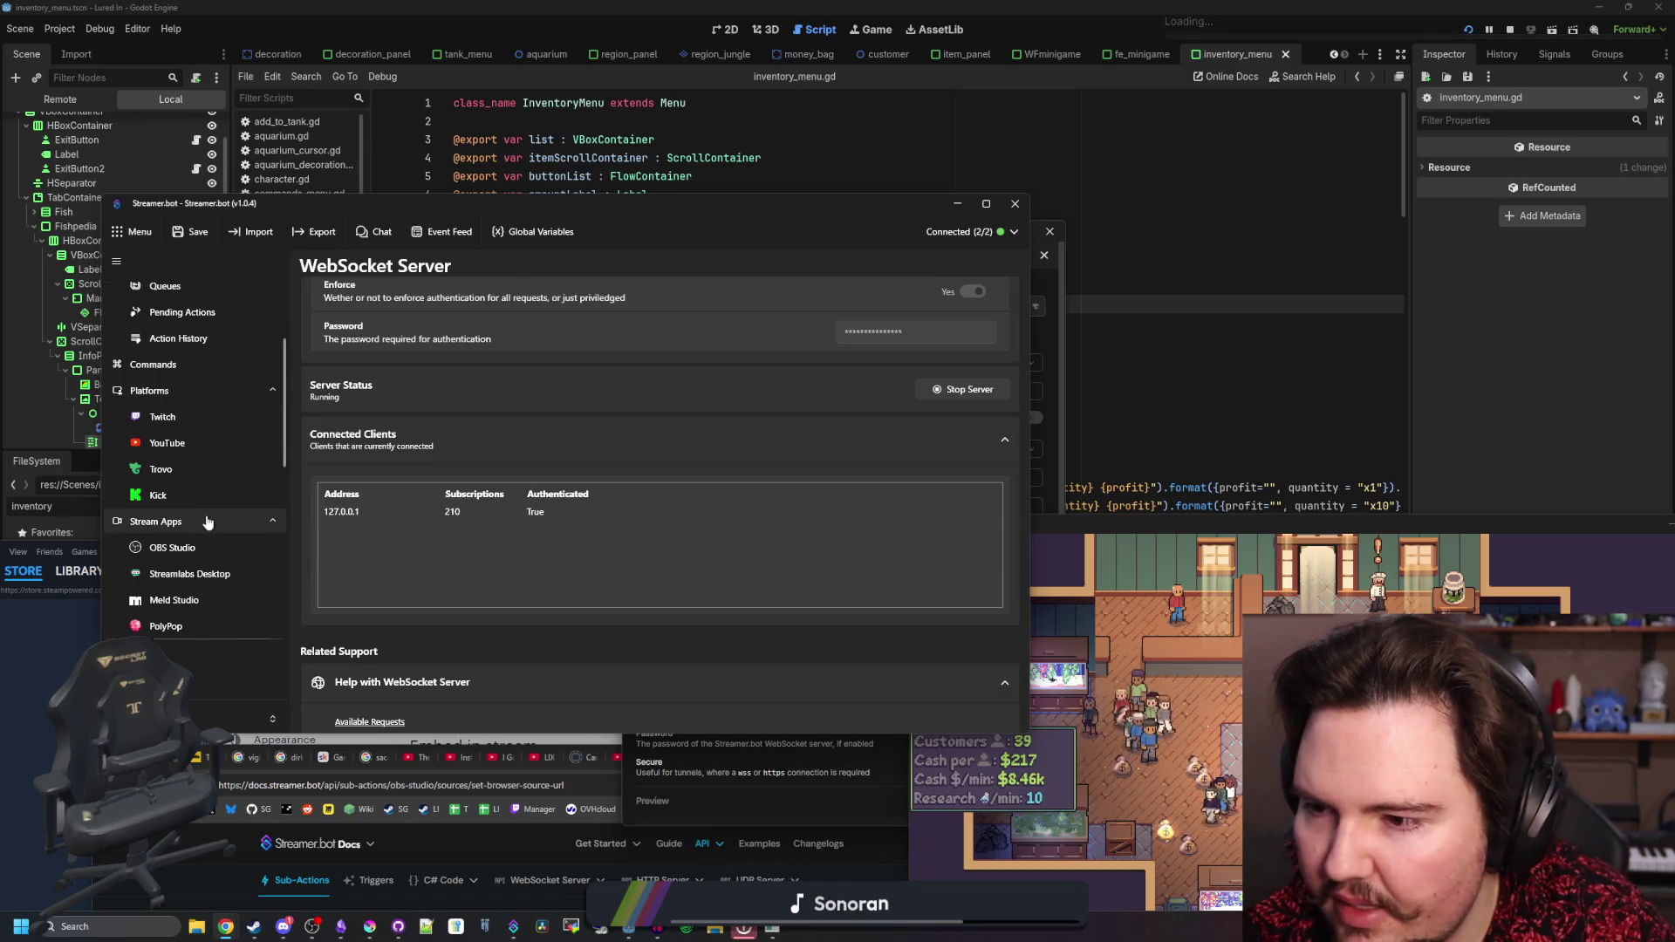
left_click(170, 547)
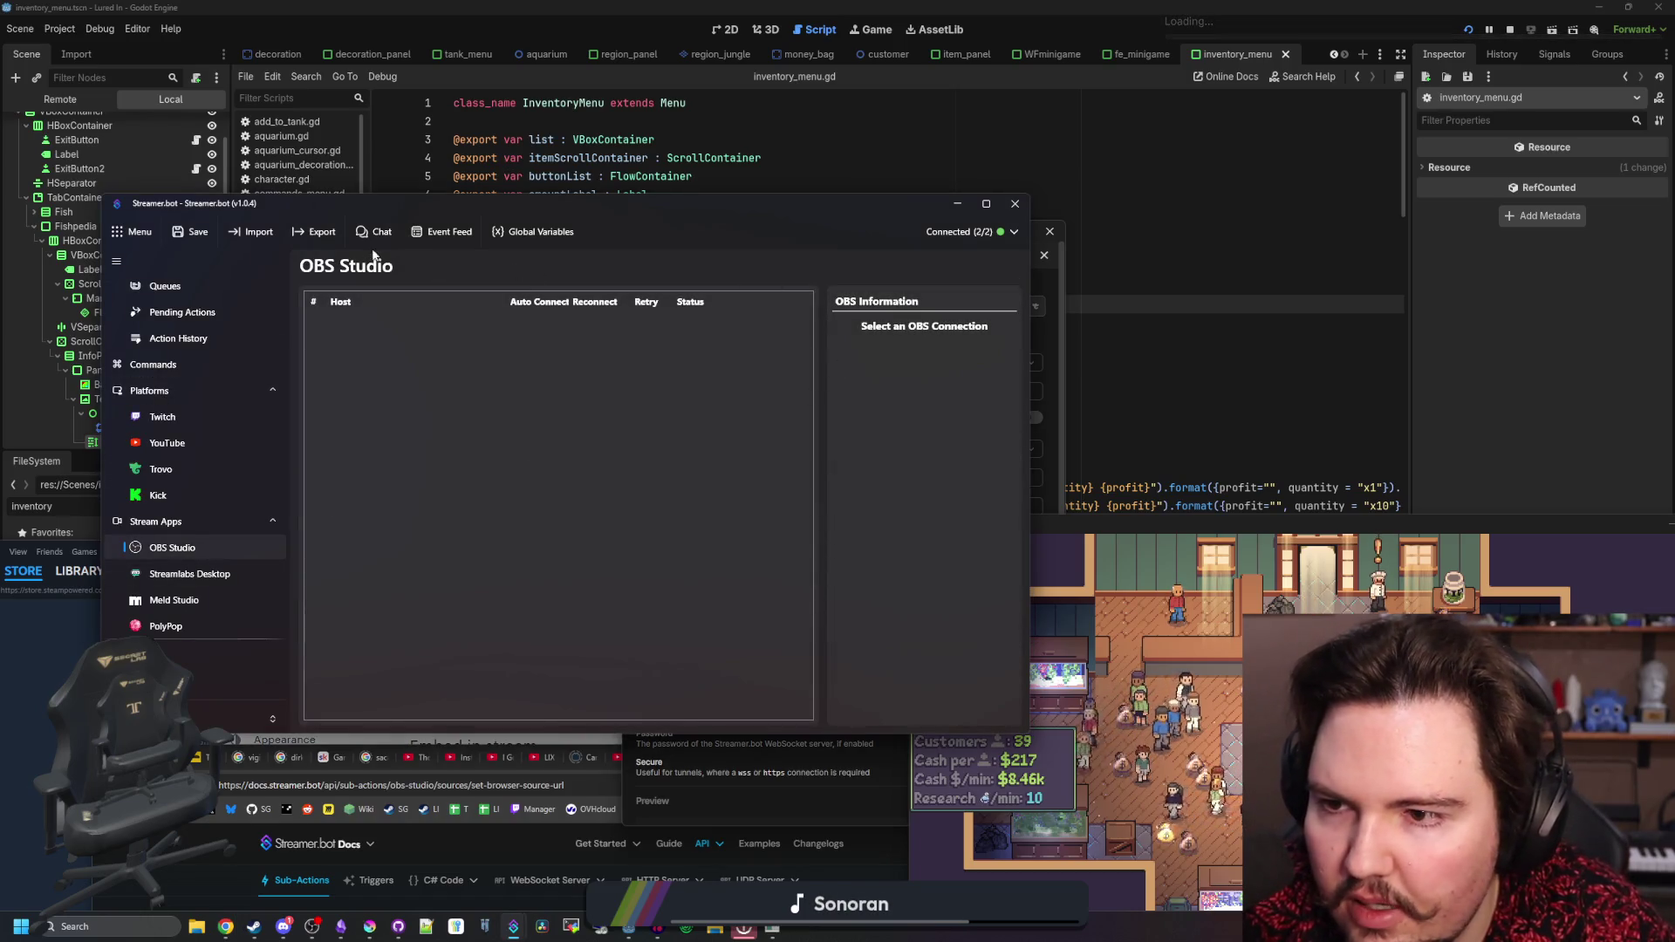
right_click(502, 405)
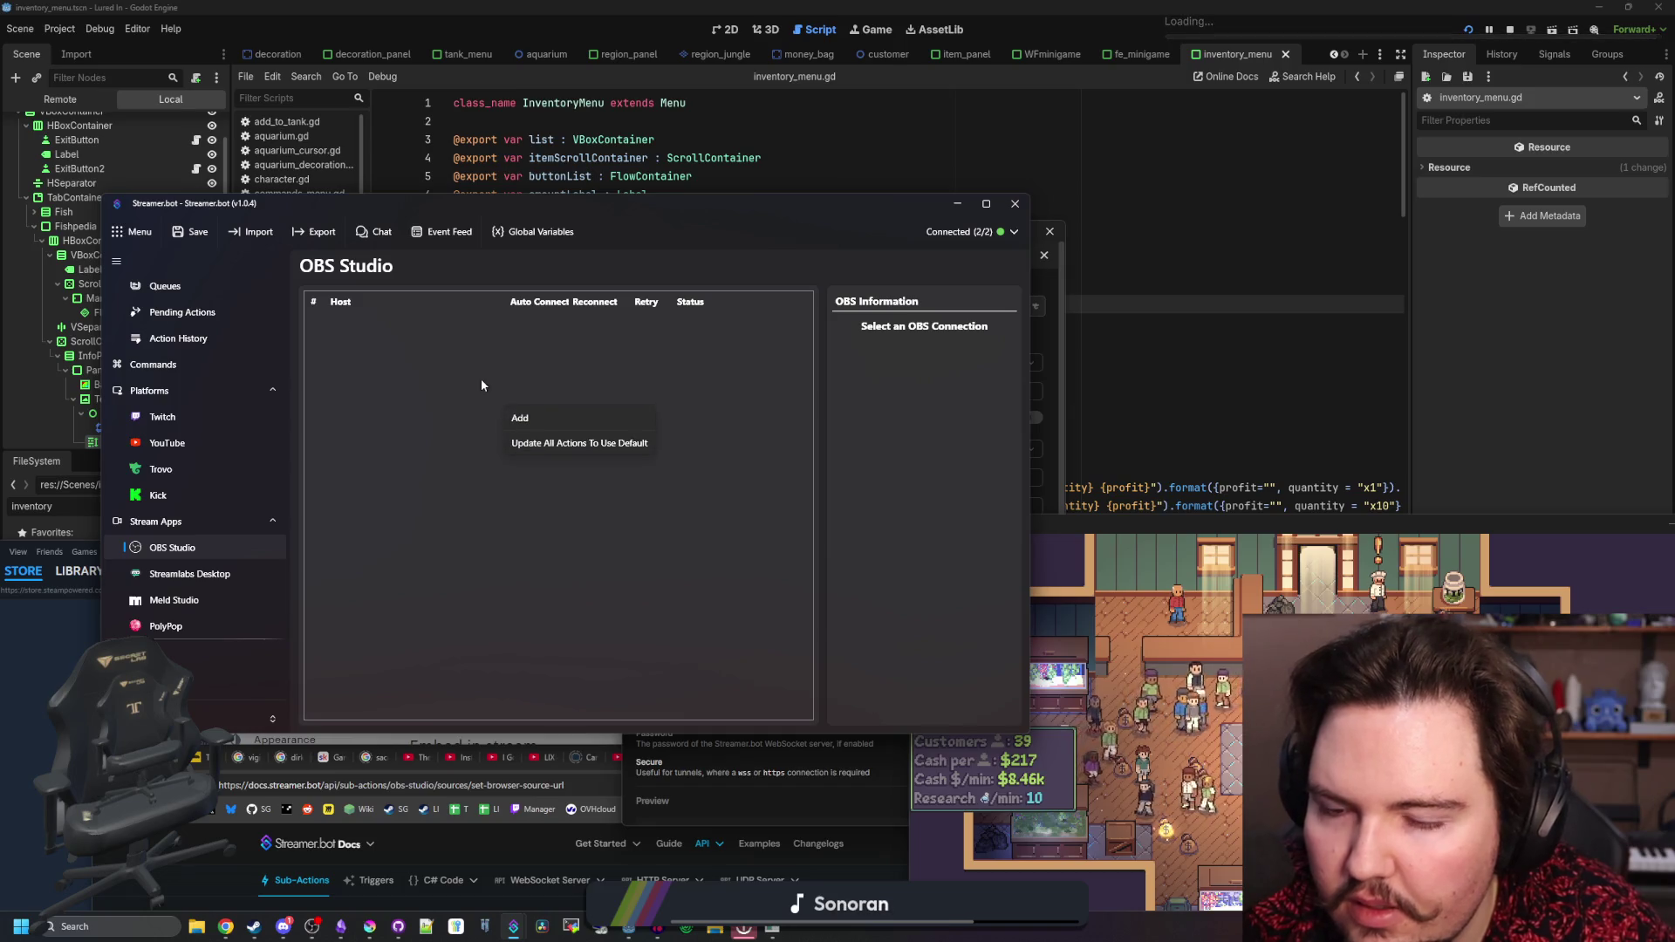
left_click(521, 418)
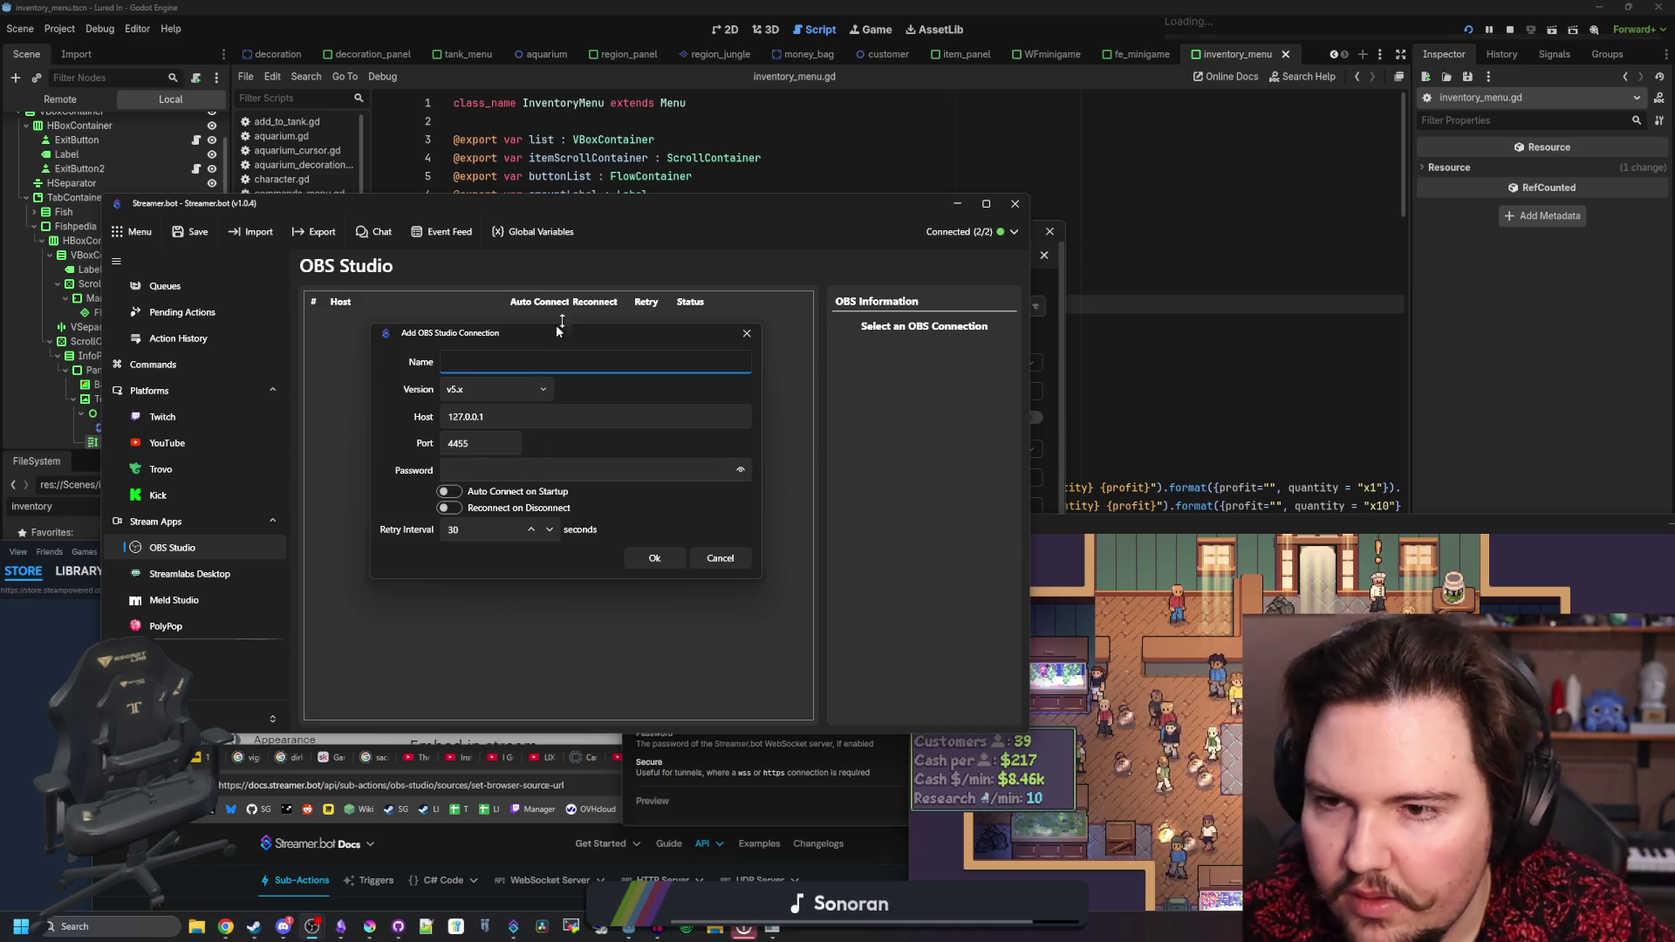
left_click_drag(463, 329, 0, 330)
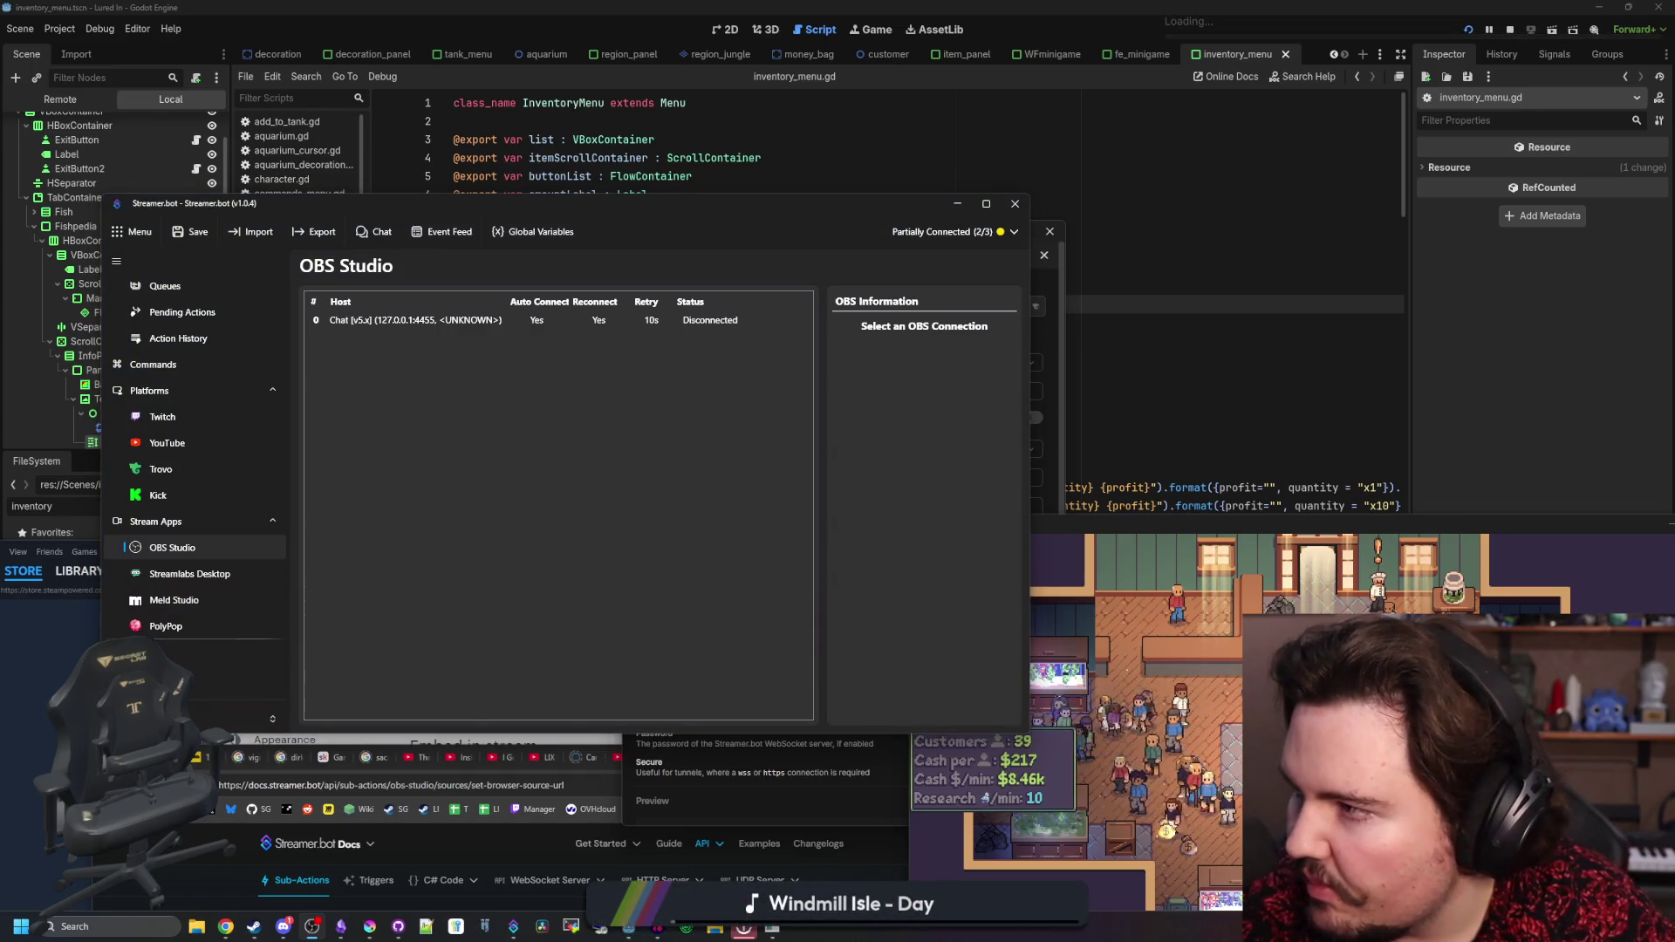
left_click(720, 321)
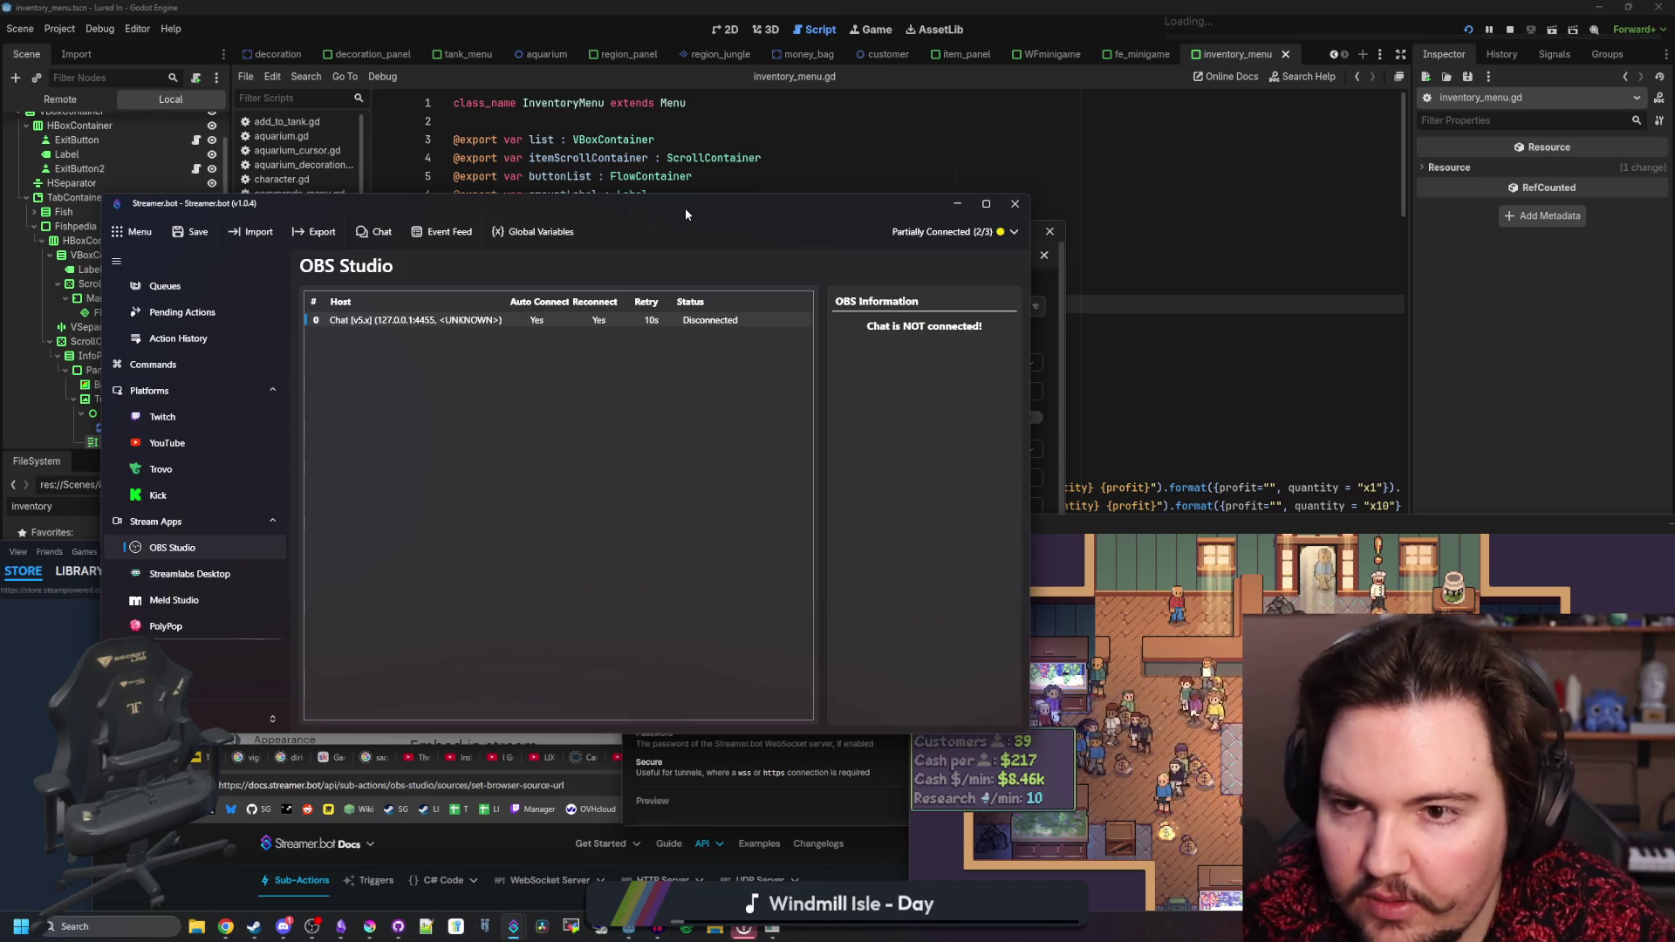
- Minimize and restore the Streamer.bot main window to view the chat settings behind it
key("super+Down")
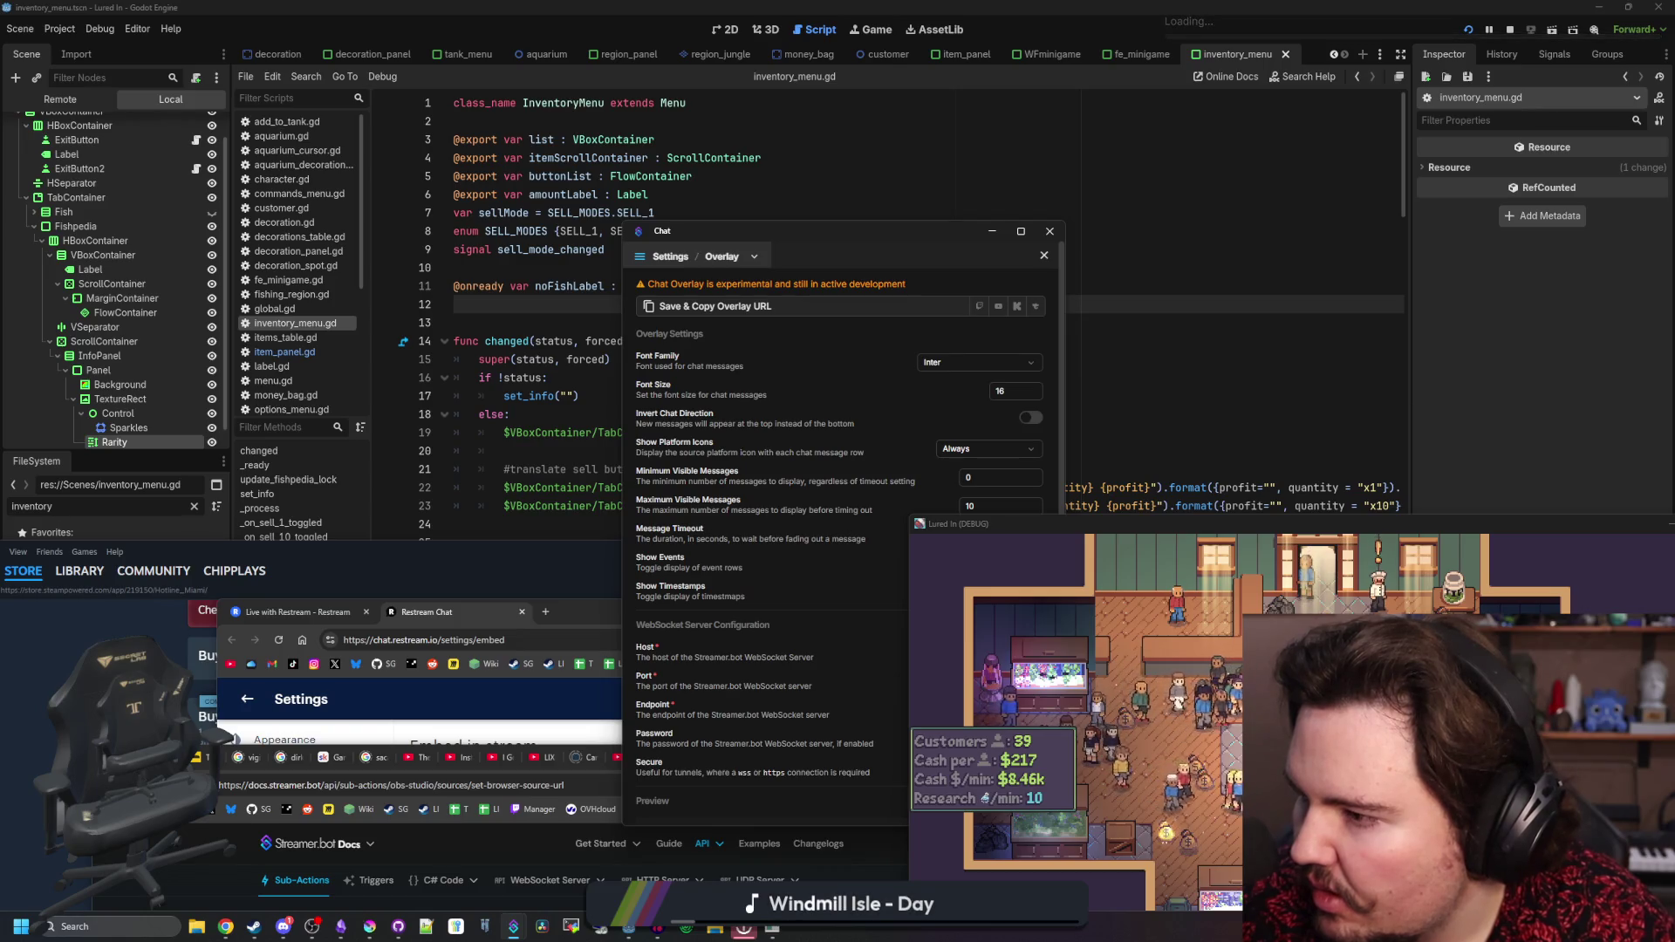
left_click(513, 926)
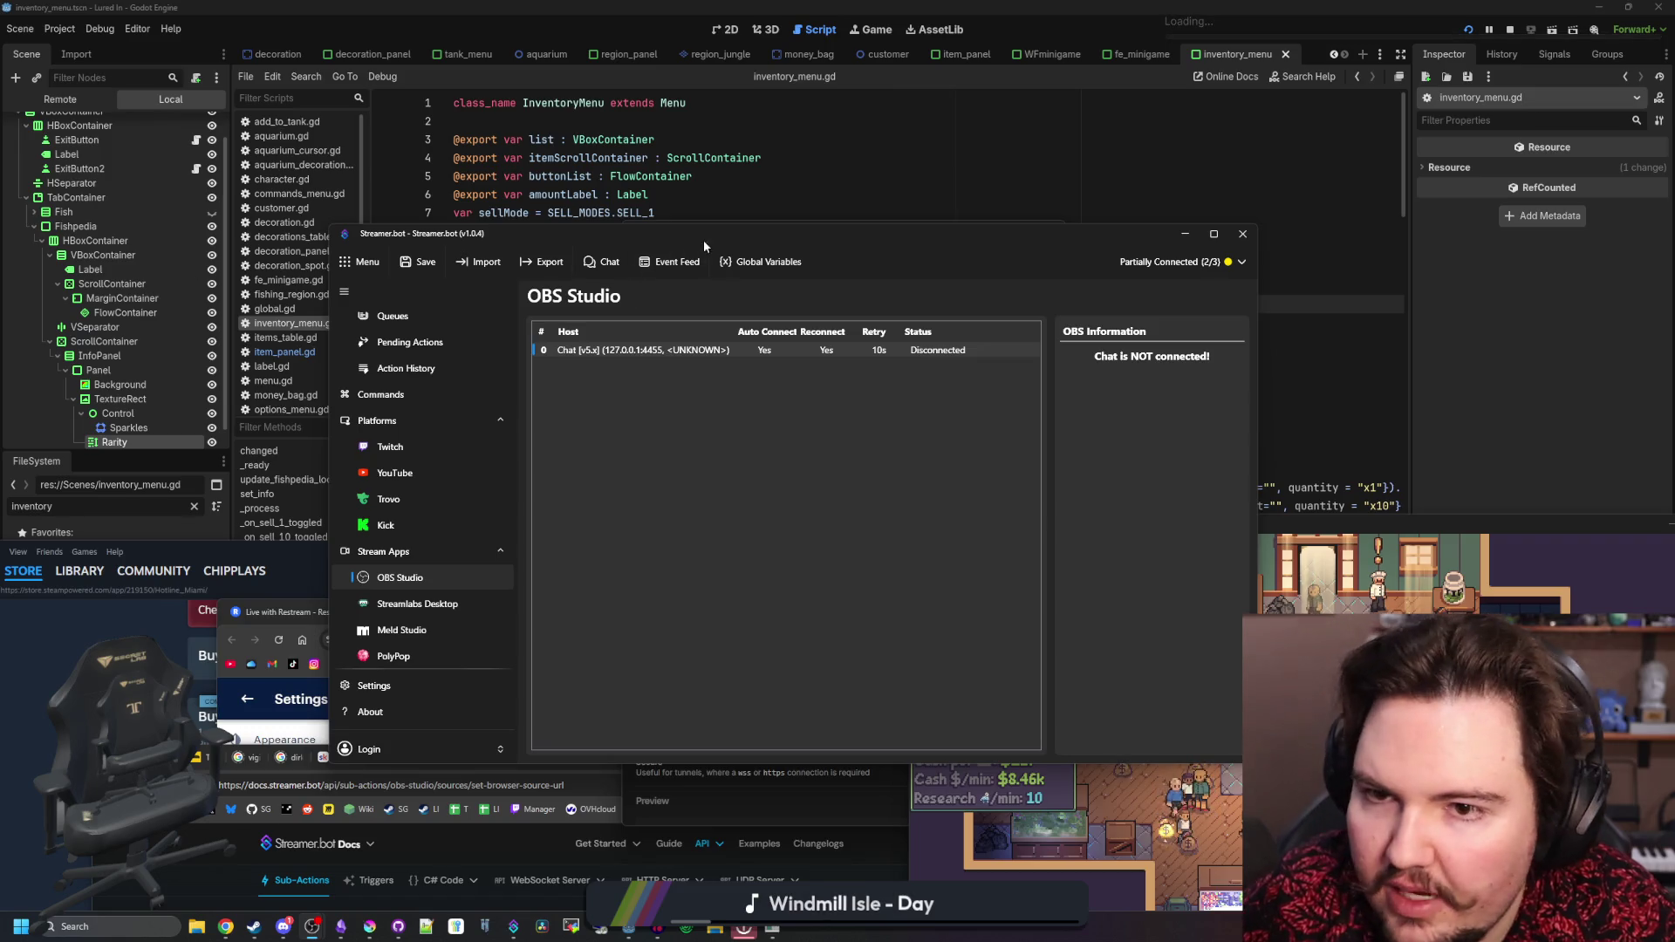
left_click(1184, 233)
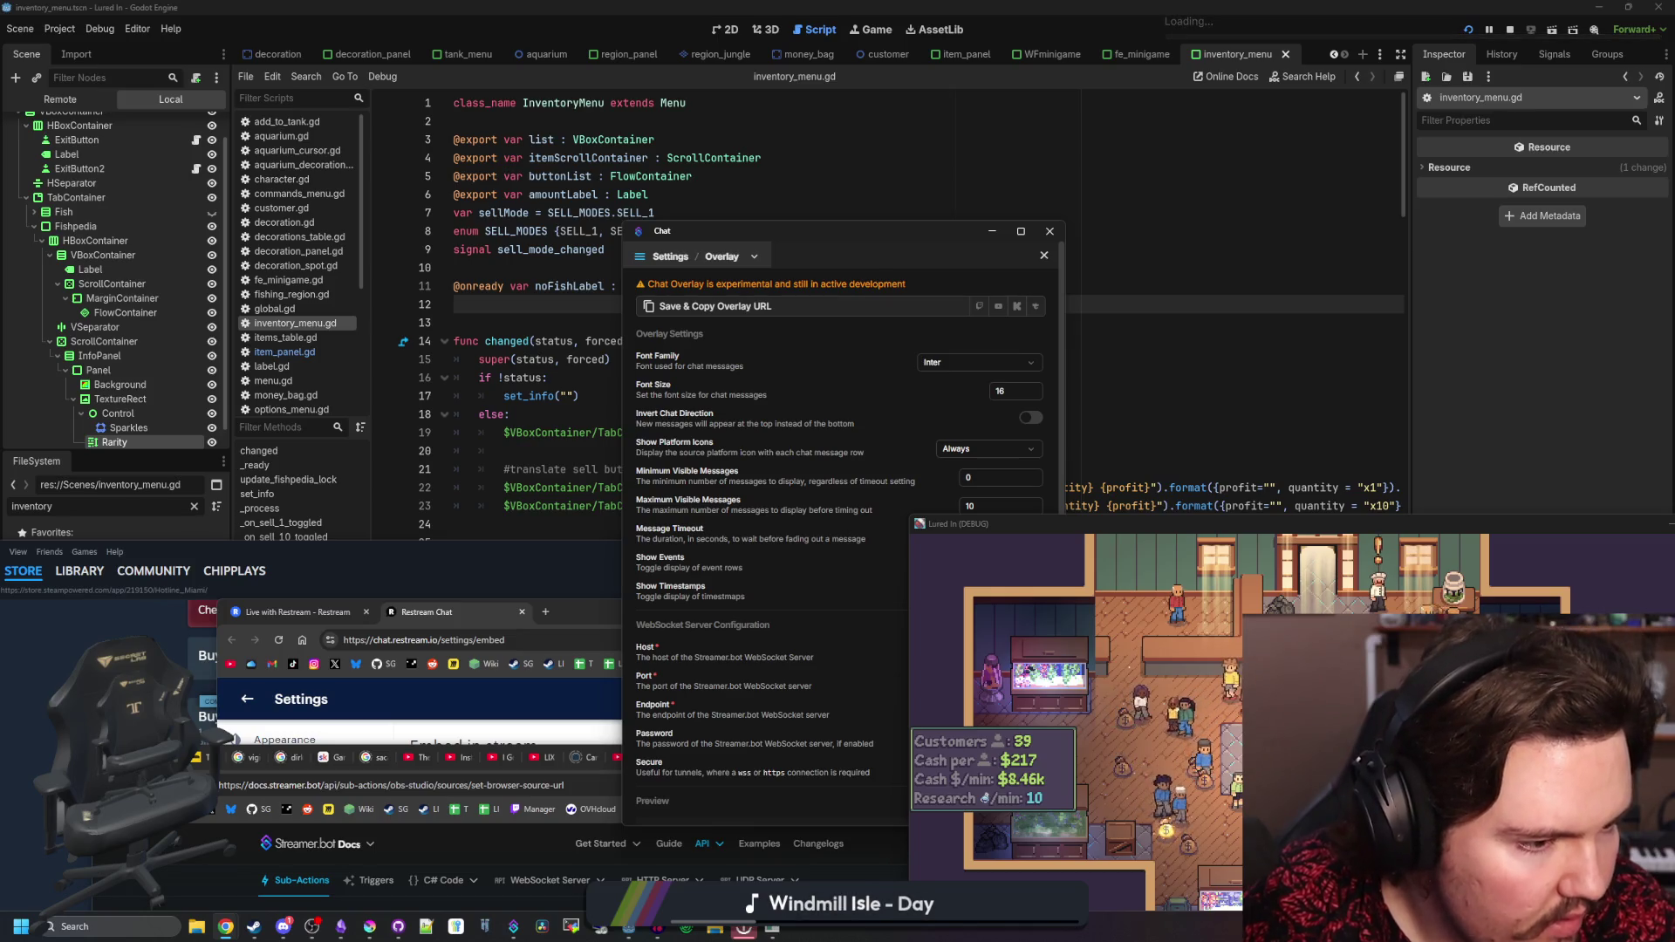
- Exit Streamer.bot entirely, closing both the main and Chat windows
left_click(785, 417)
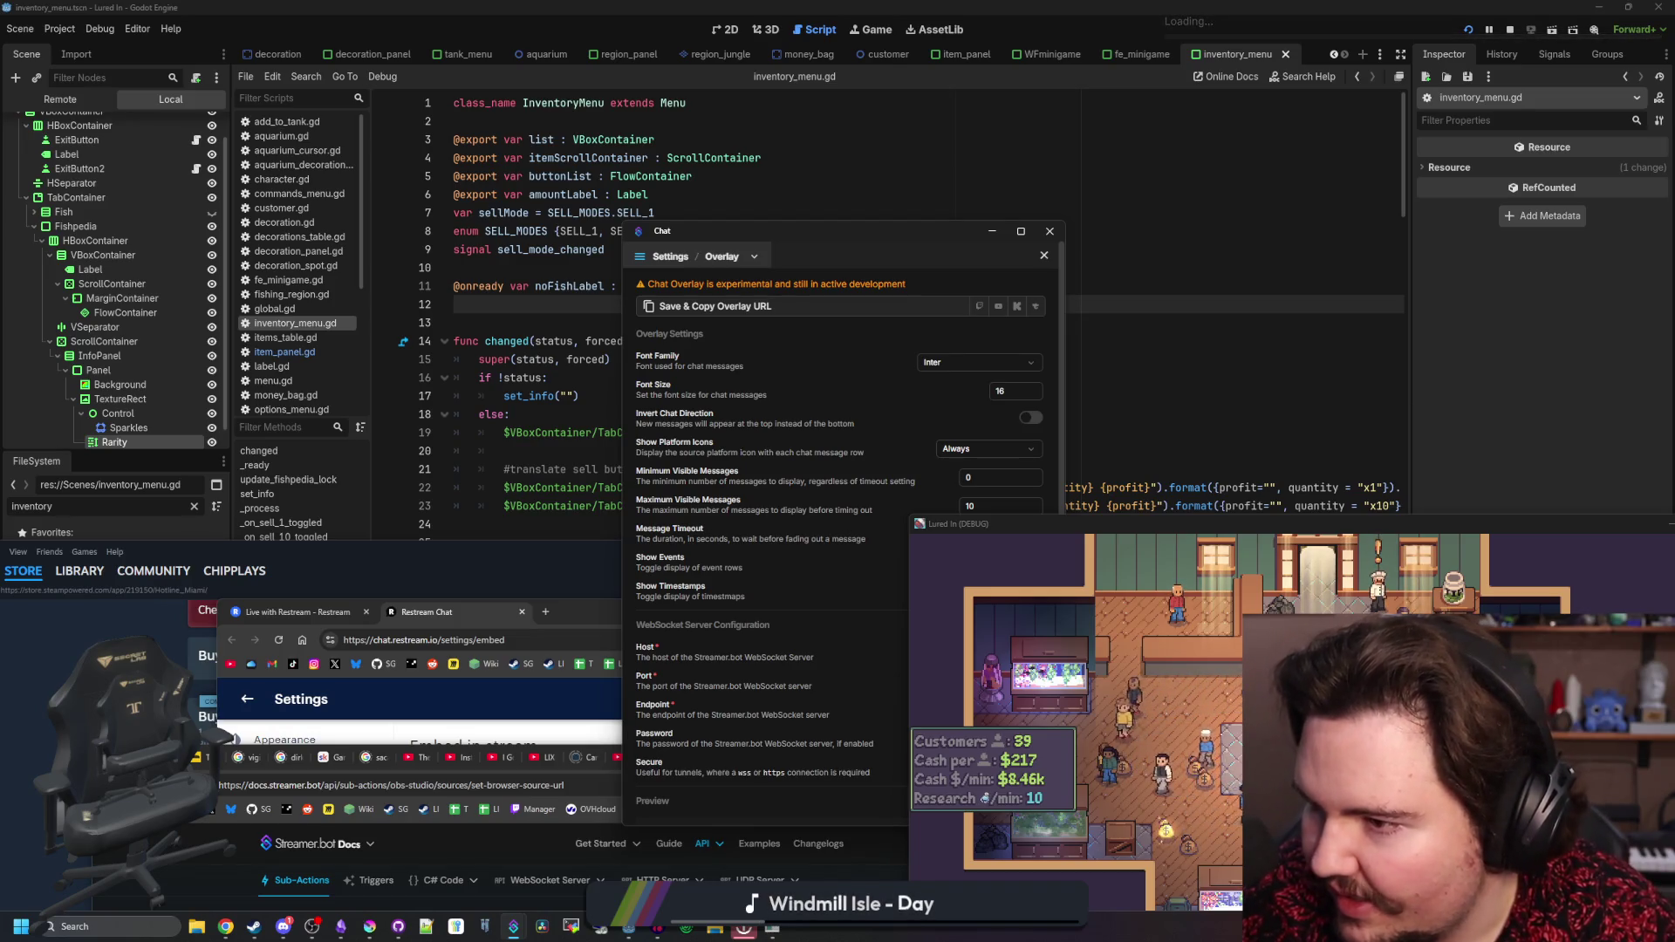
key("alt+Tab")
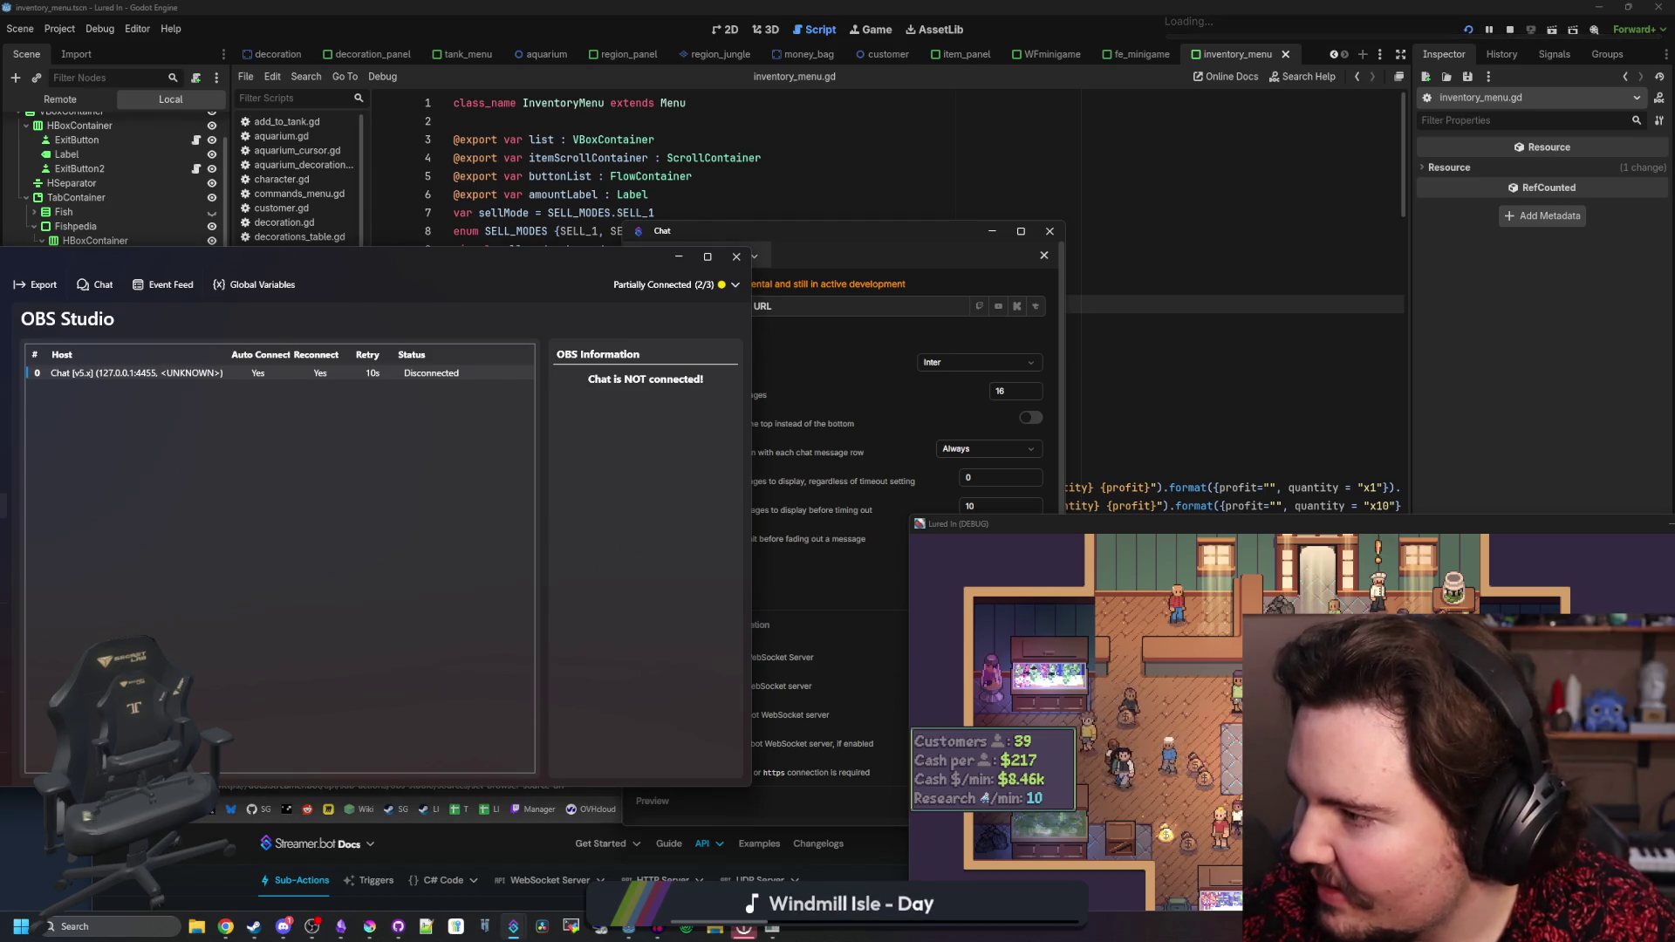
key("alt+Tab")
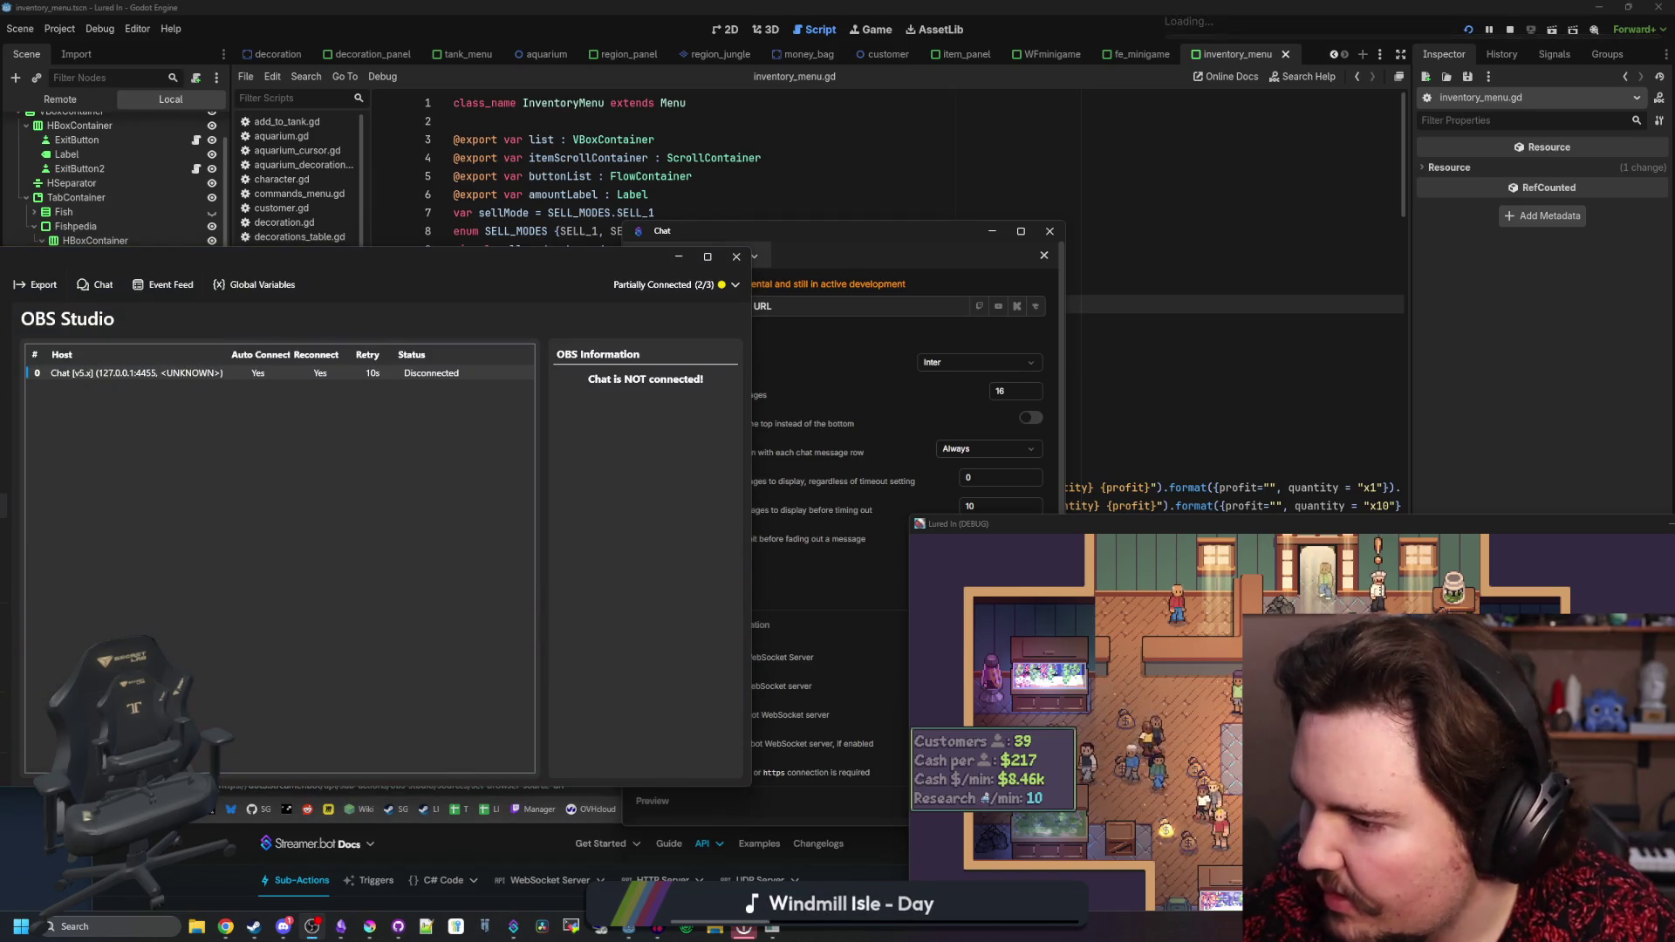
left_click(626, 499)
left_click(736, 257)
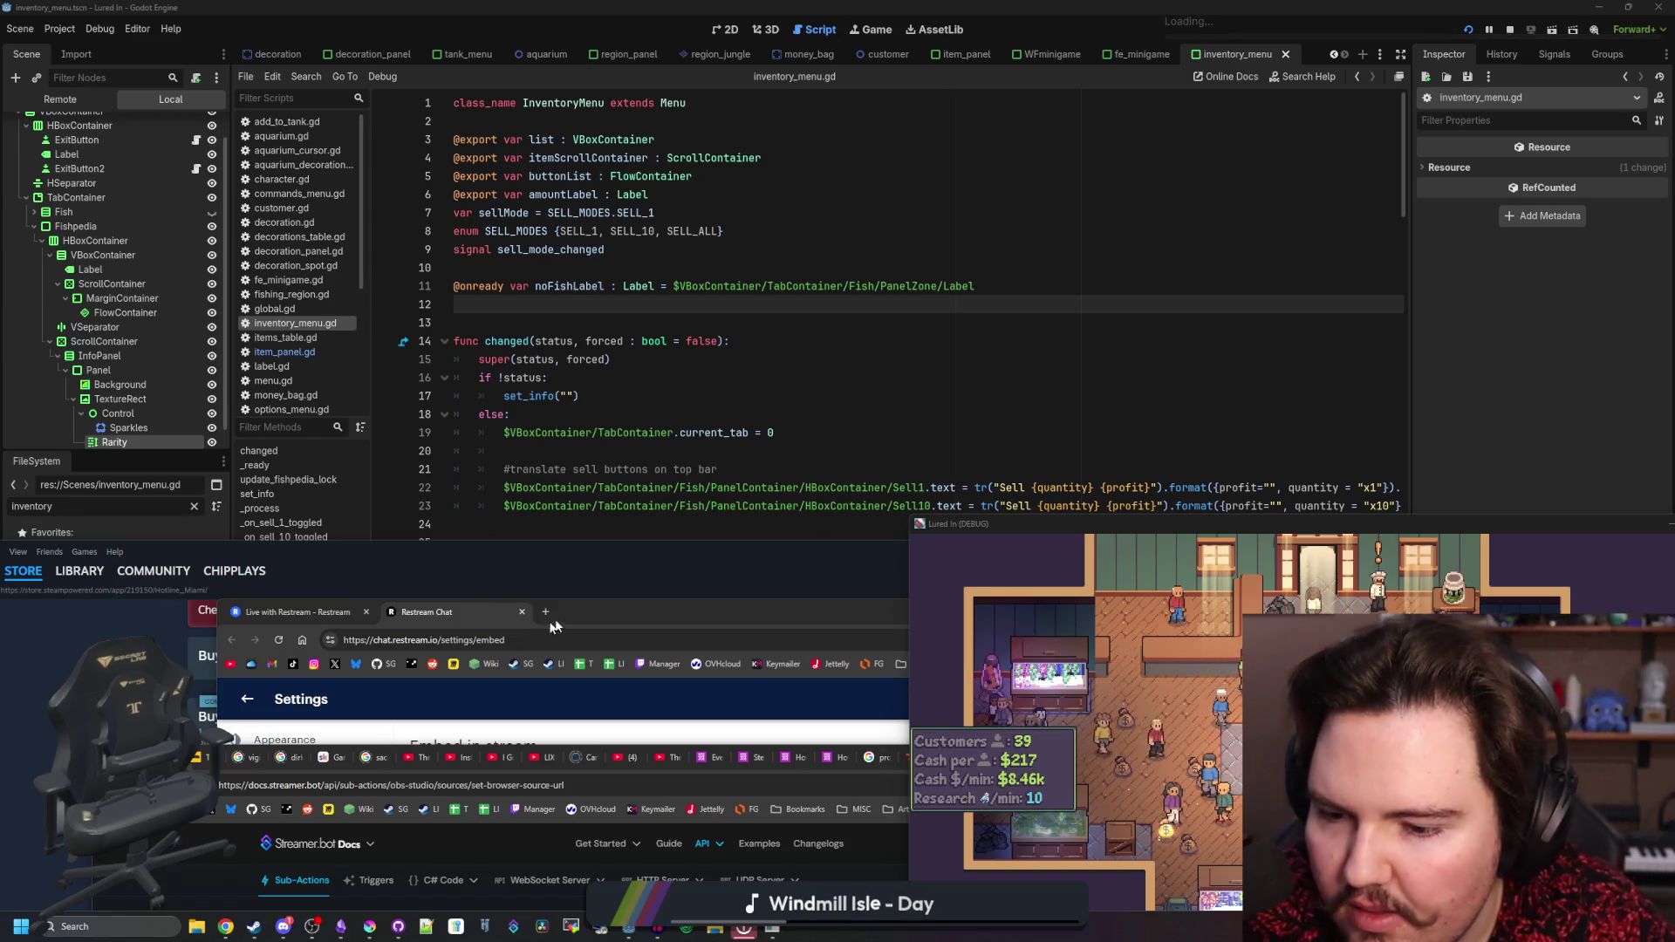
- Relaunch Streamer.bot from the taskbar
left_click(513, 925)
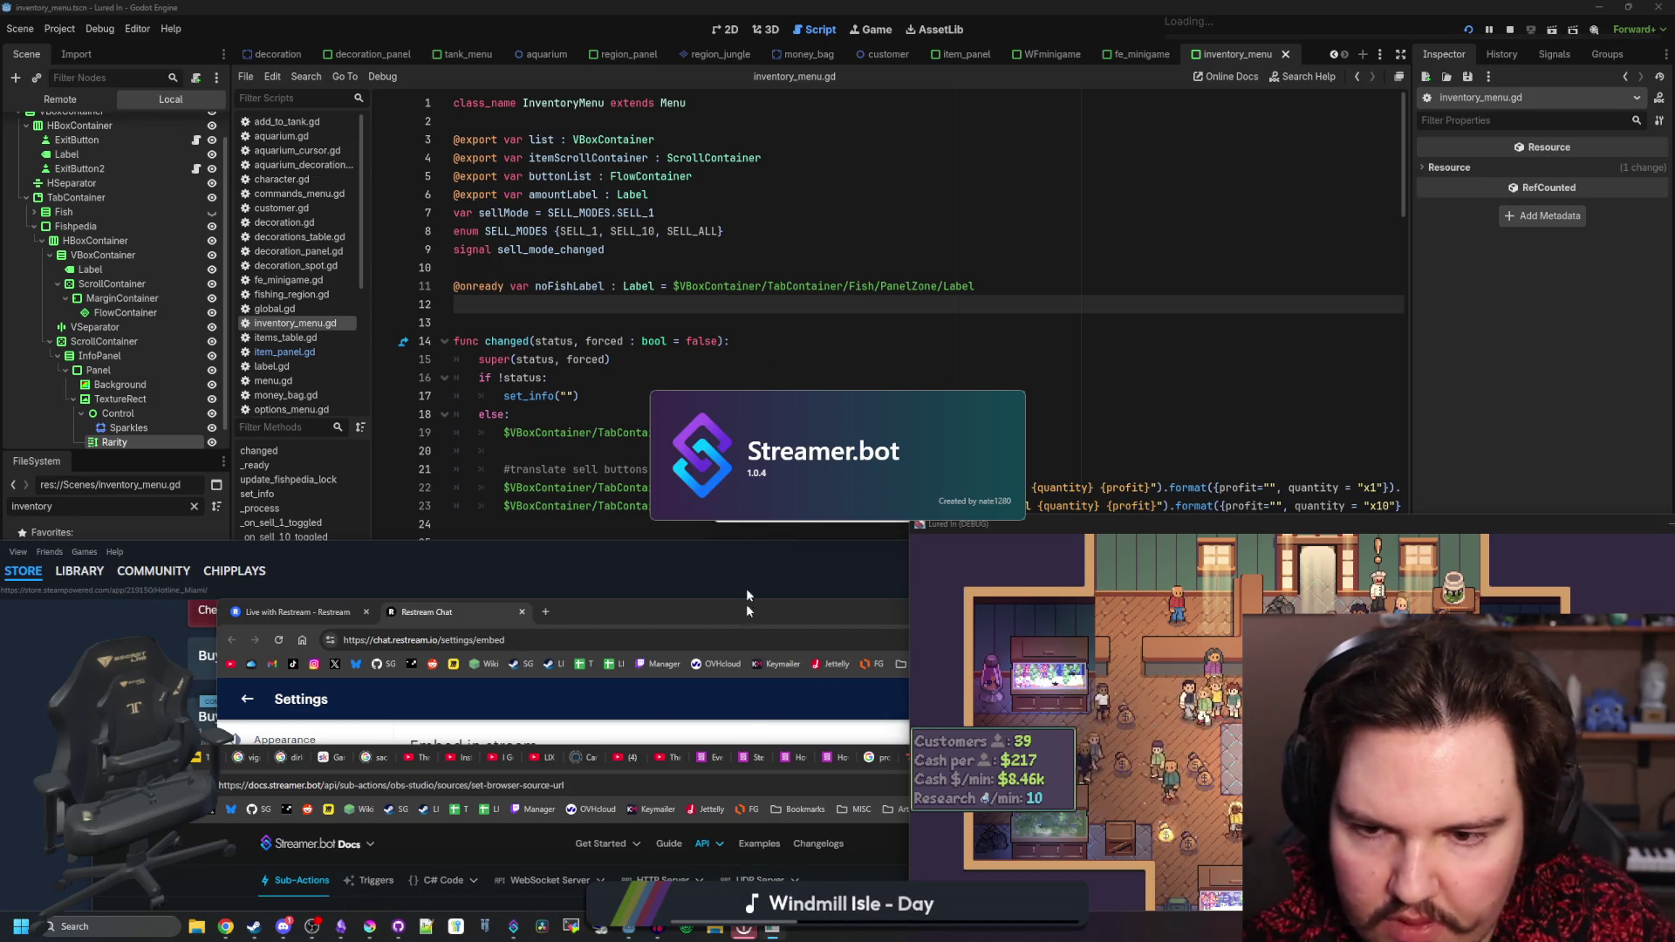
mouse_move(772, 926)
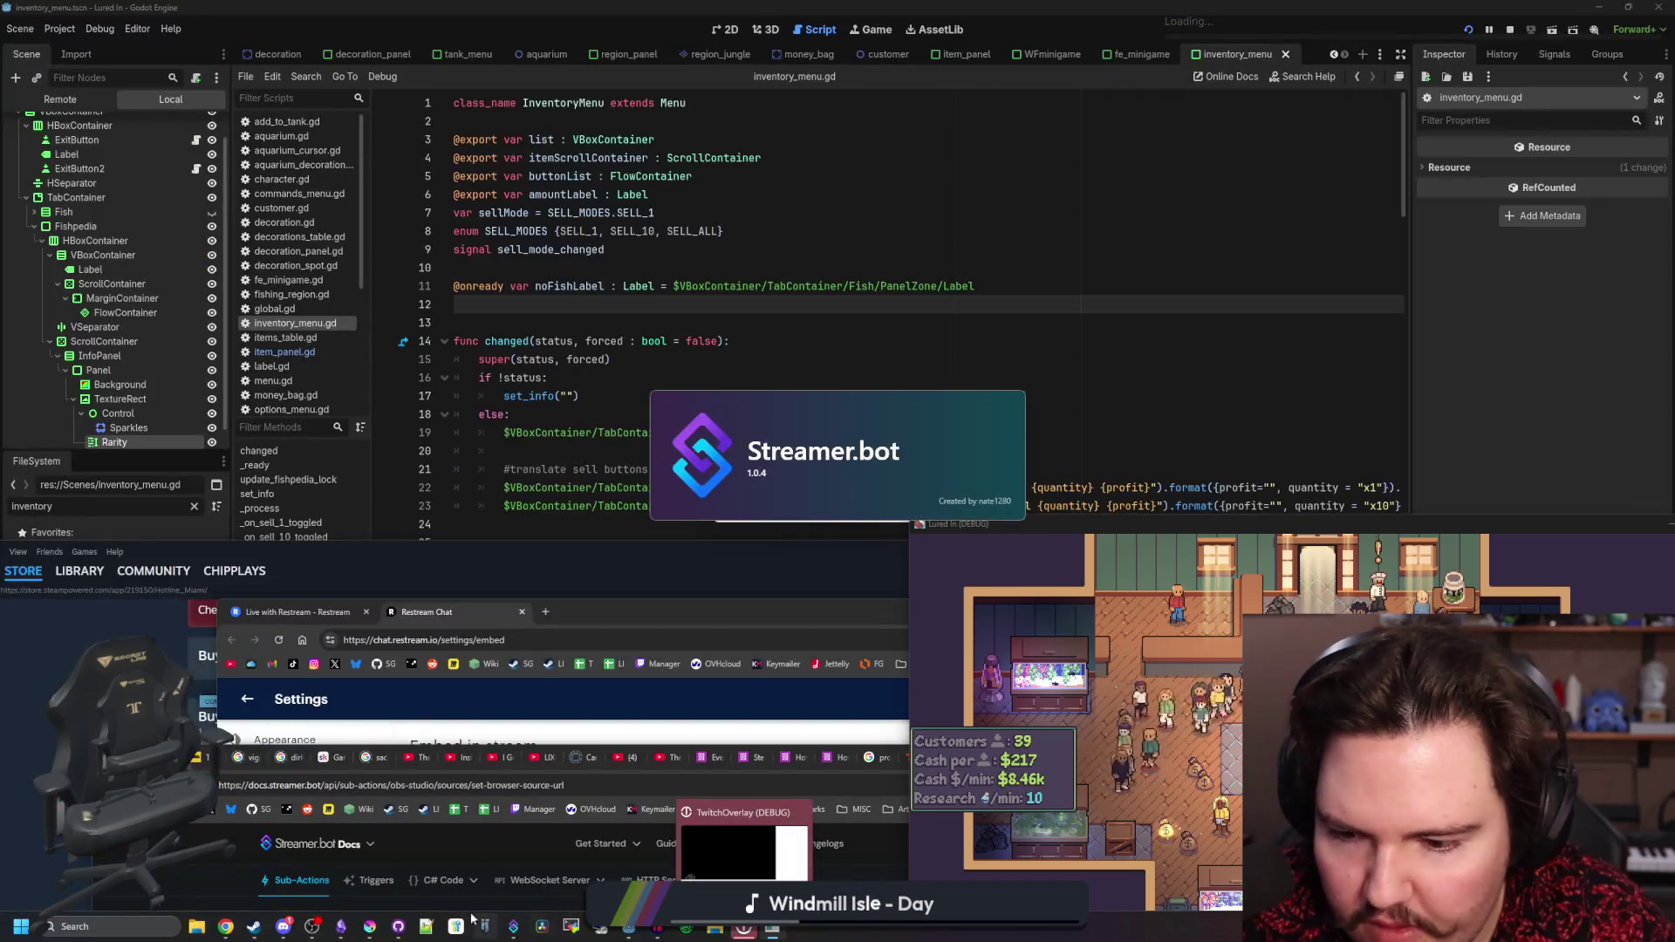
mouse_move(521, 932)
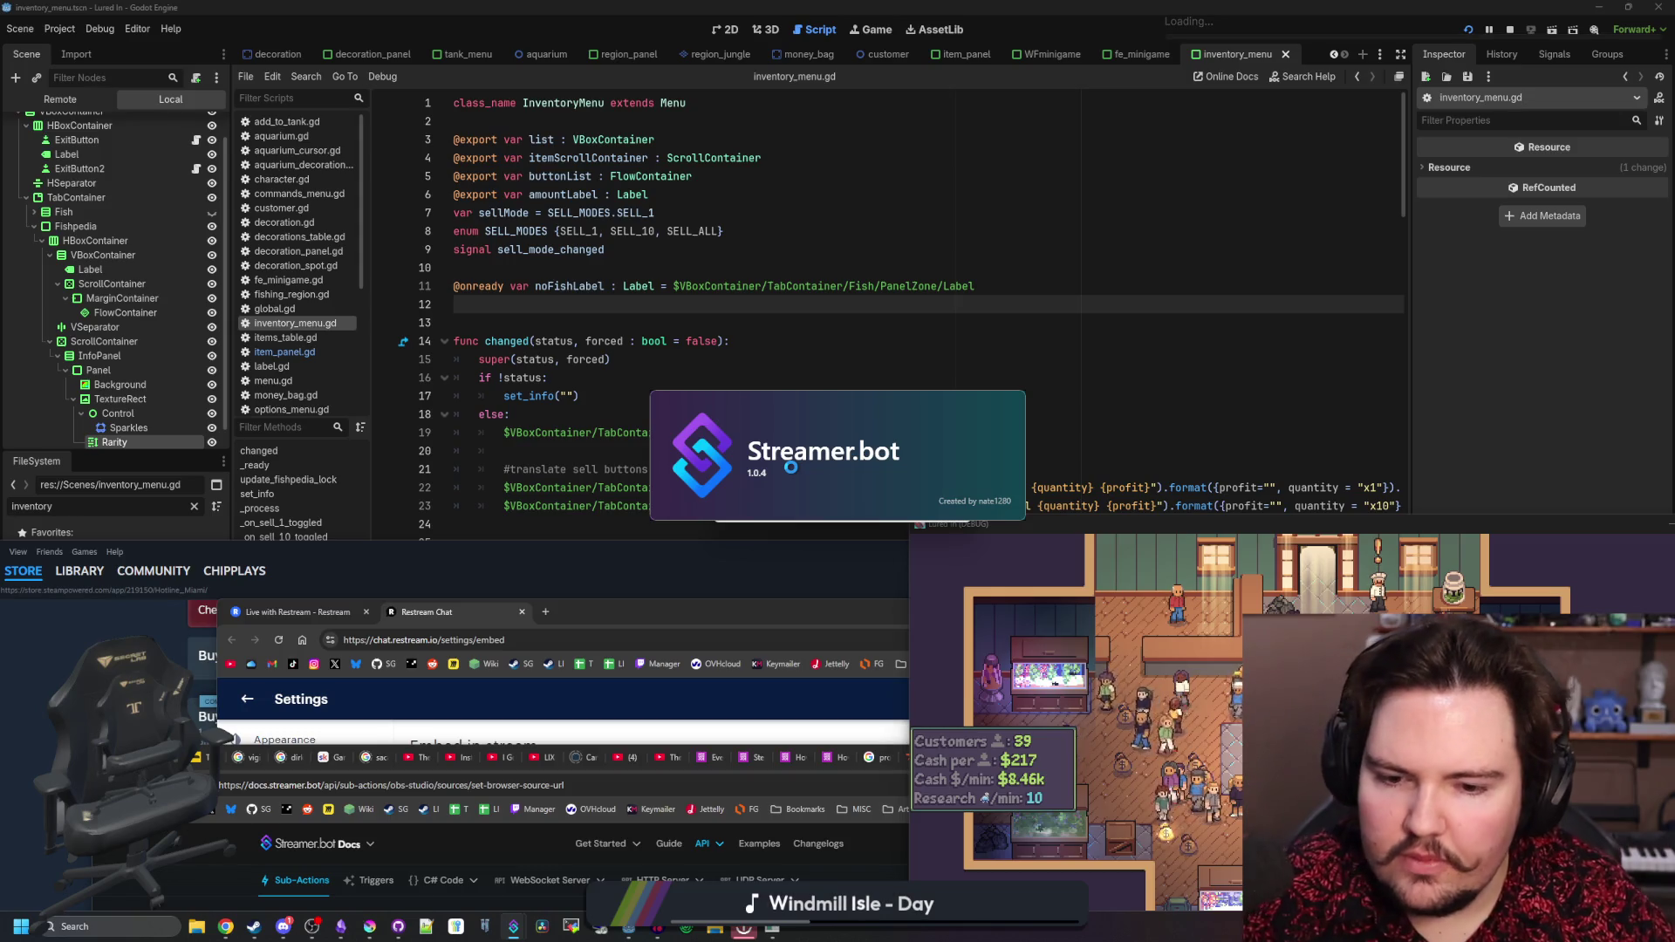
- Close the Live with Restream tab and Restream Chat window, then bring up Streamer.bot
mouse_move(588, 602)
left_mouse_down()
mouse_move(612, 602)
mouse_move(628, 429)
left_mouse_up()
left_click(305, 440)
left_click(381, 440)
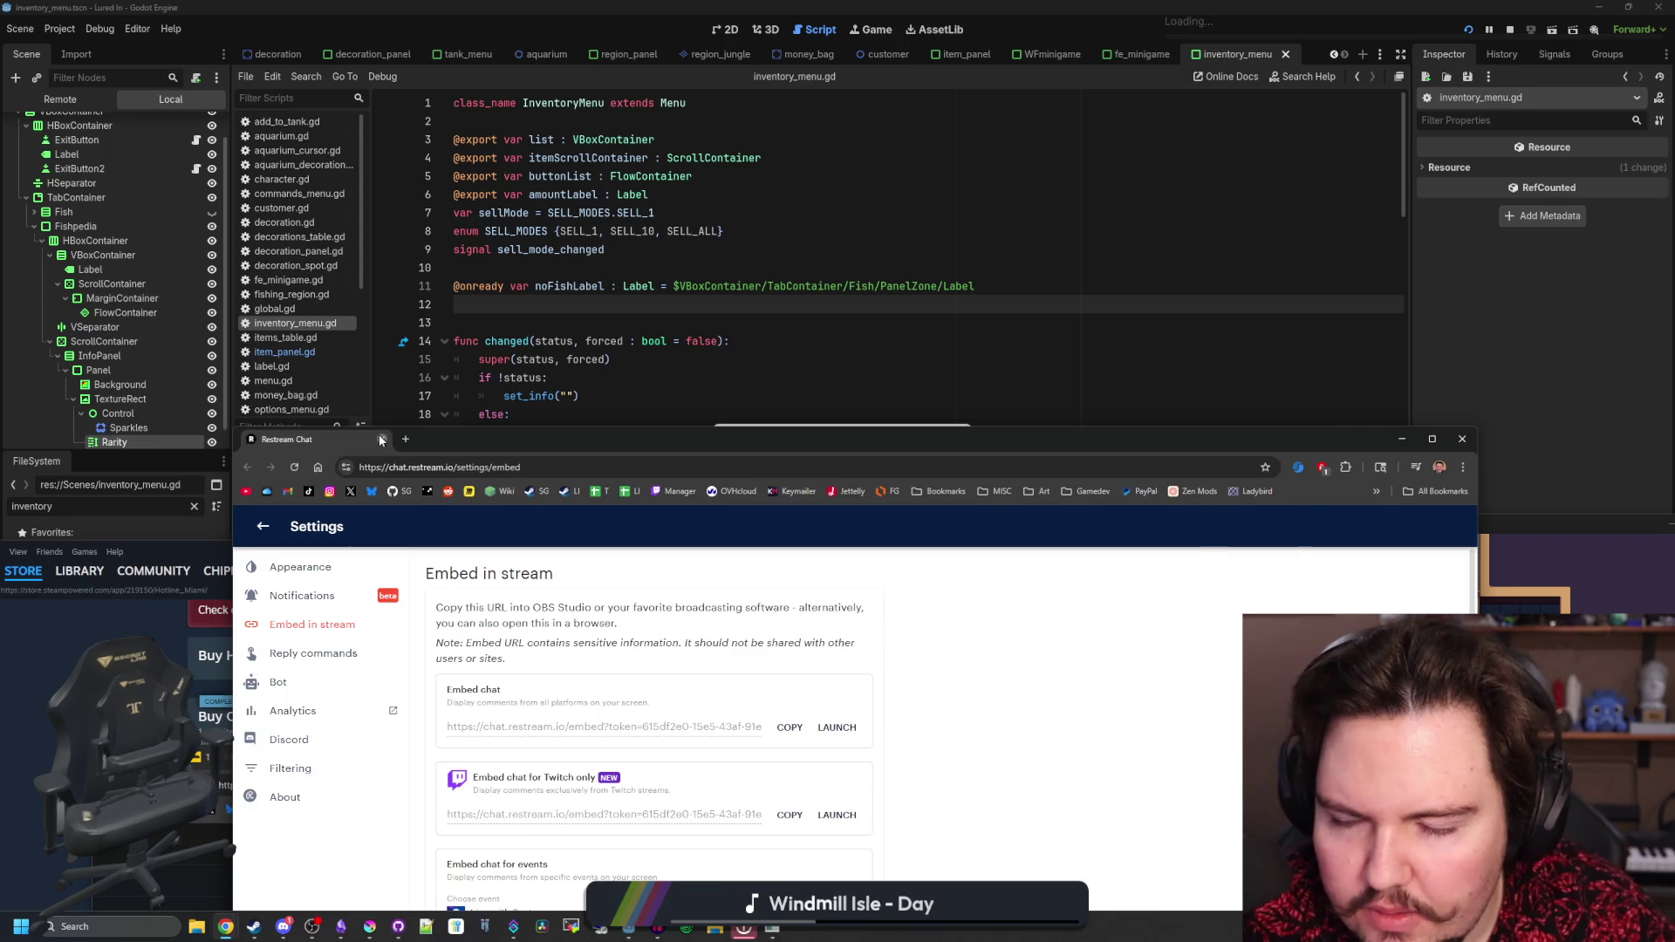
left_click(380, 440)
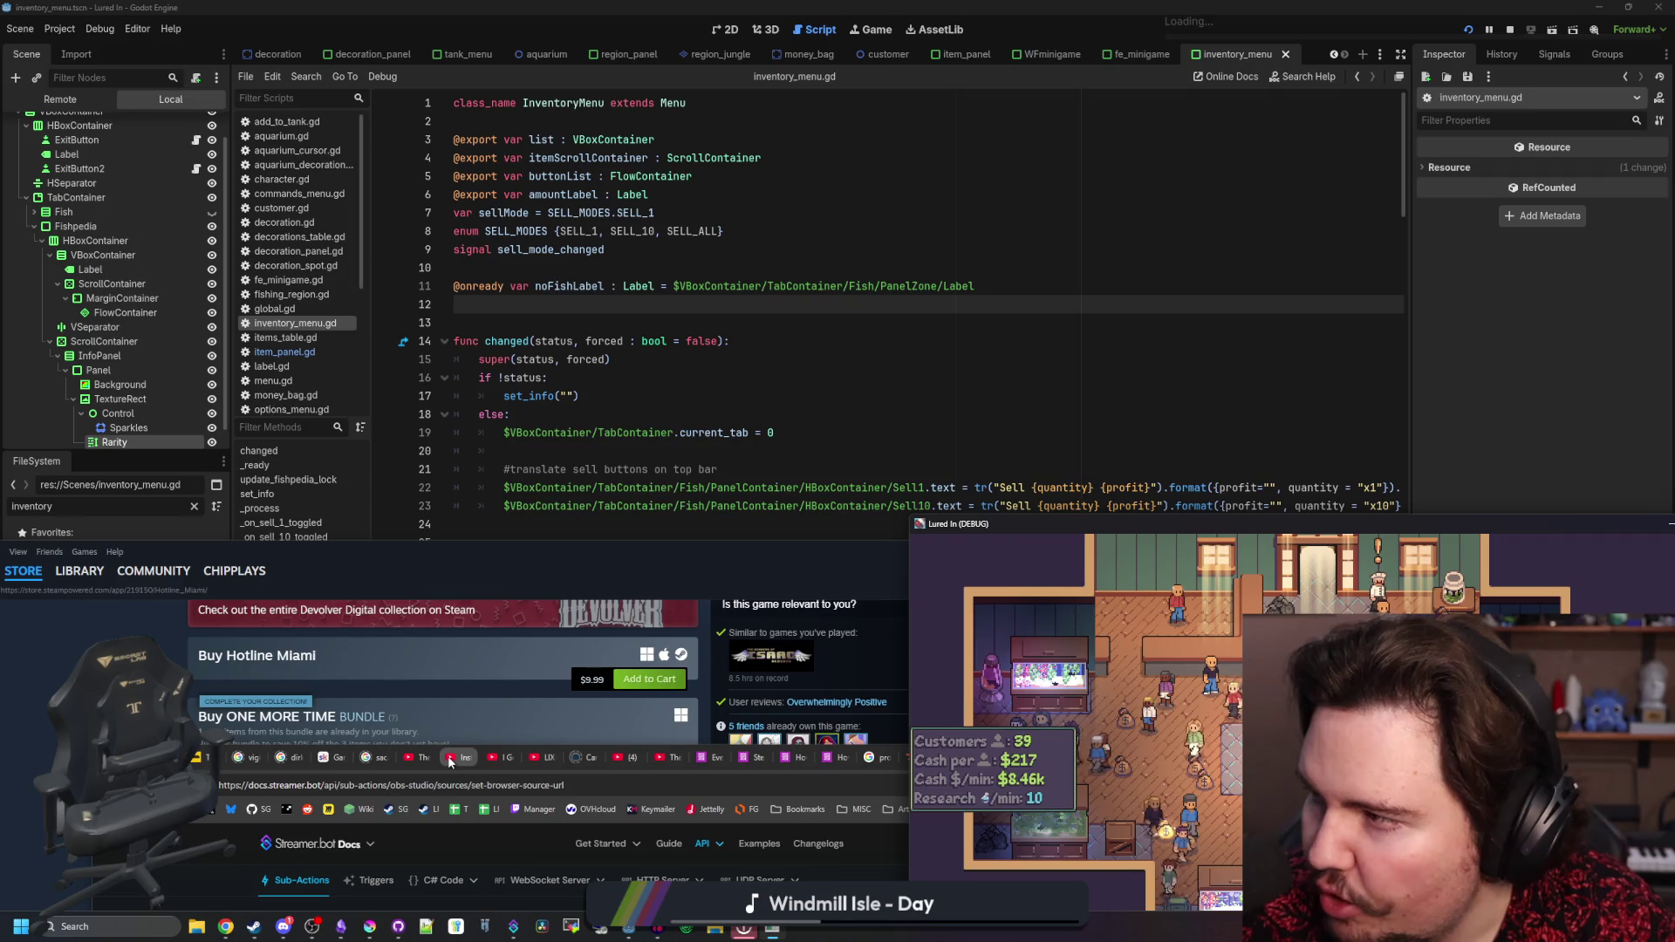
left_click(513, 927)
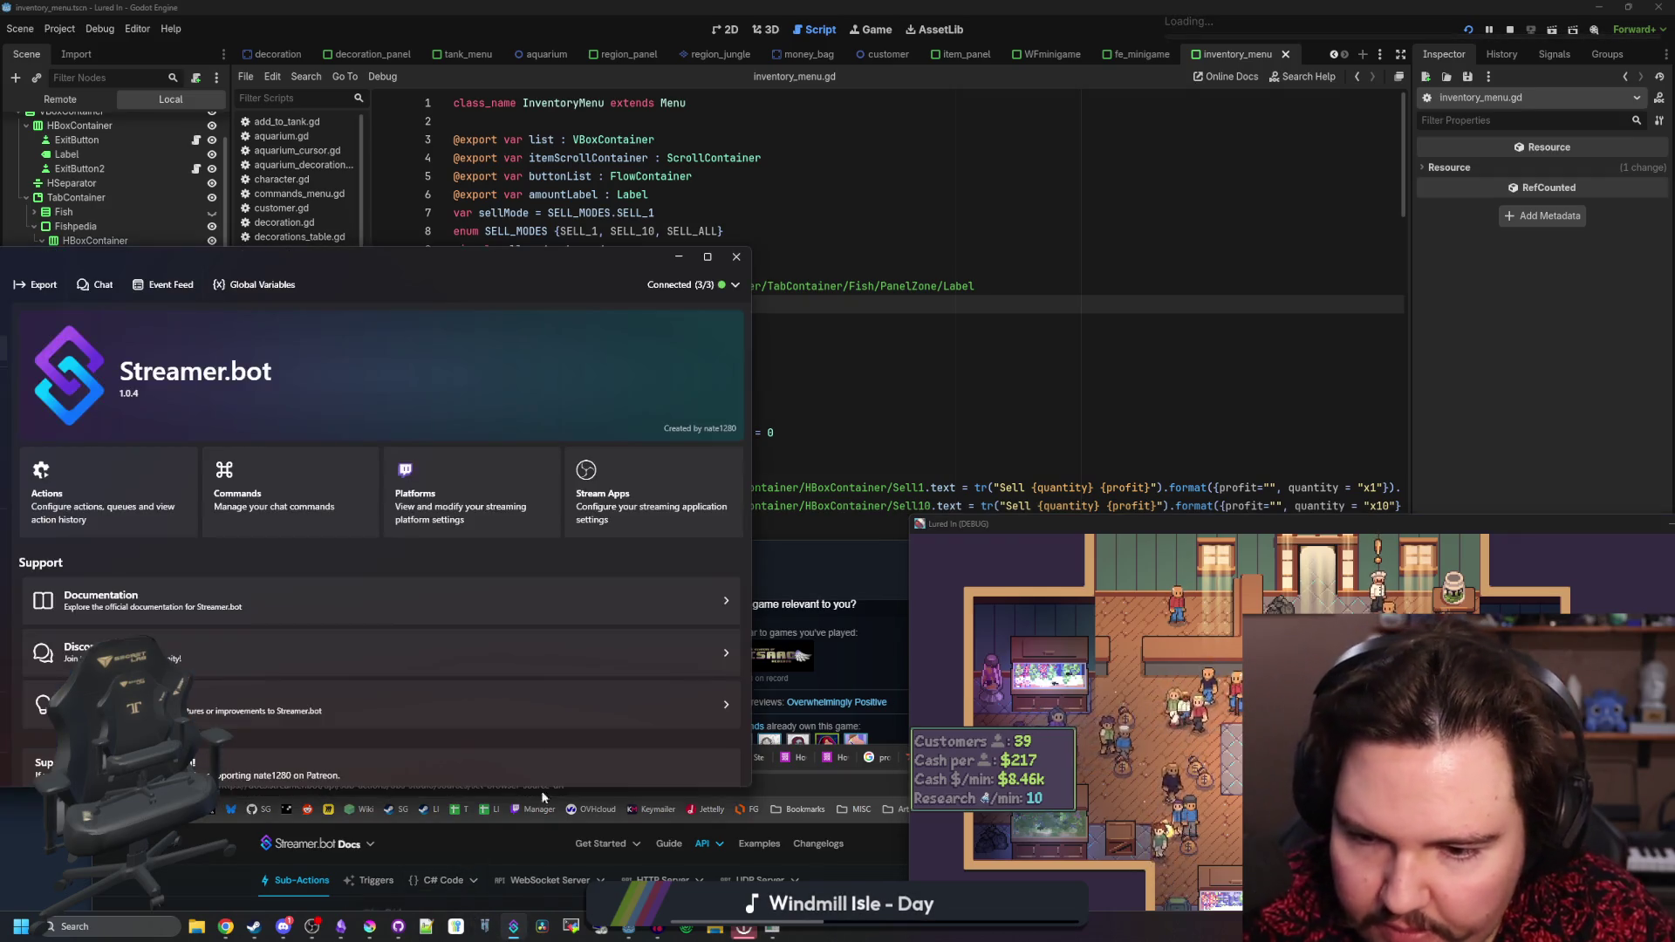
- Verify Twitch, YouTube and OBS are connected, then save and copy the chat Overlay URL
left_click(977, 264)
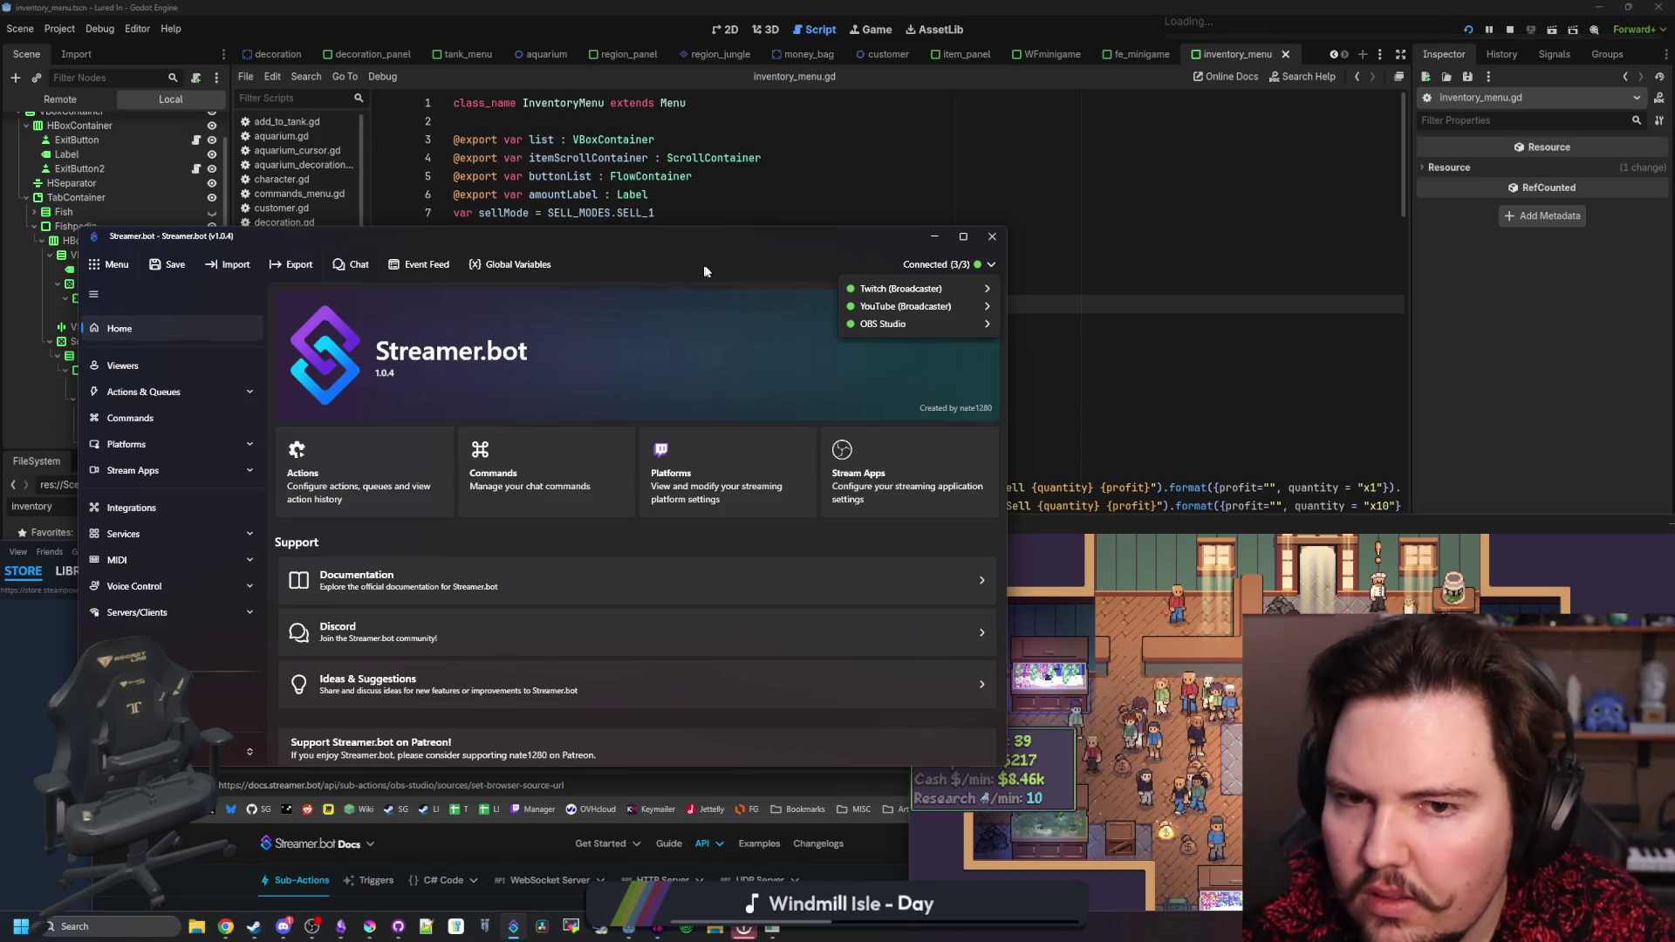
left_click(600, 353)
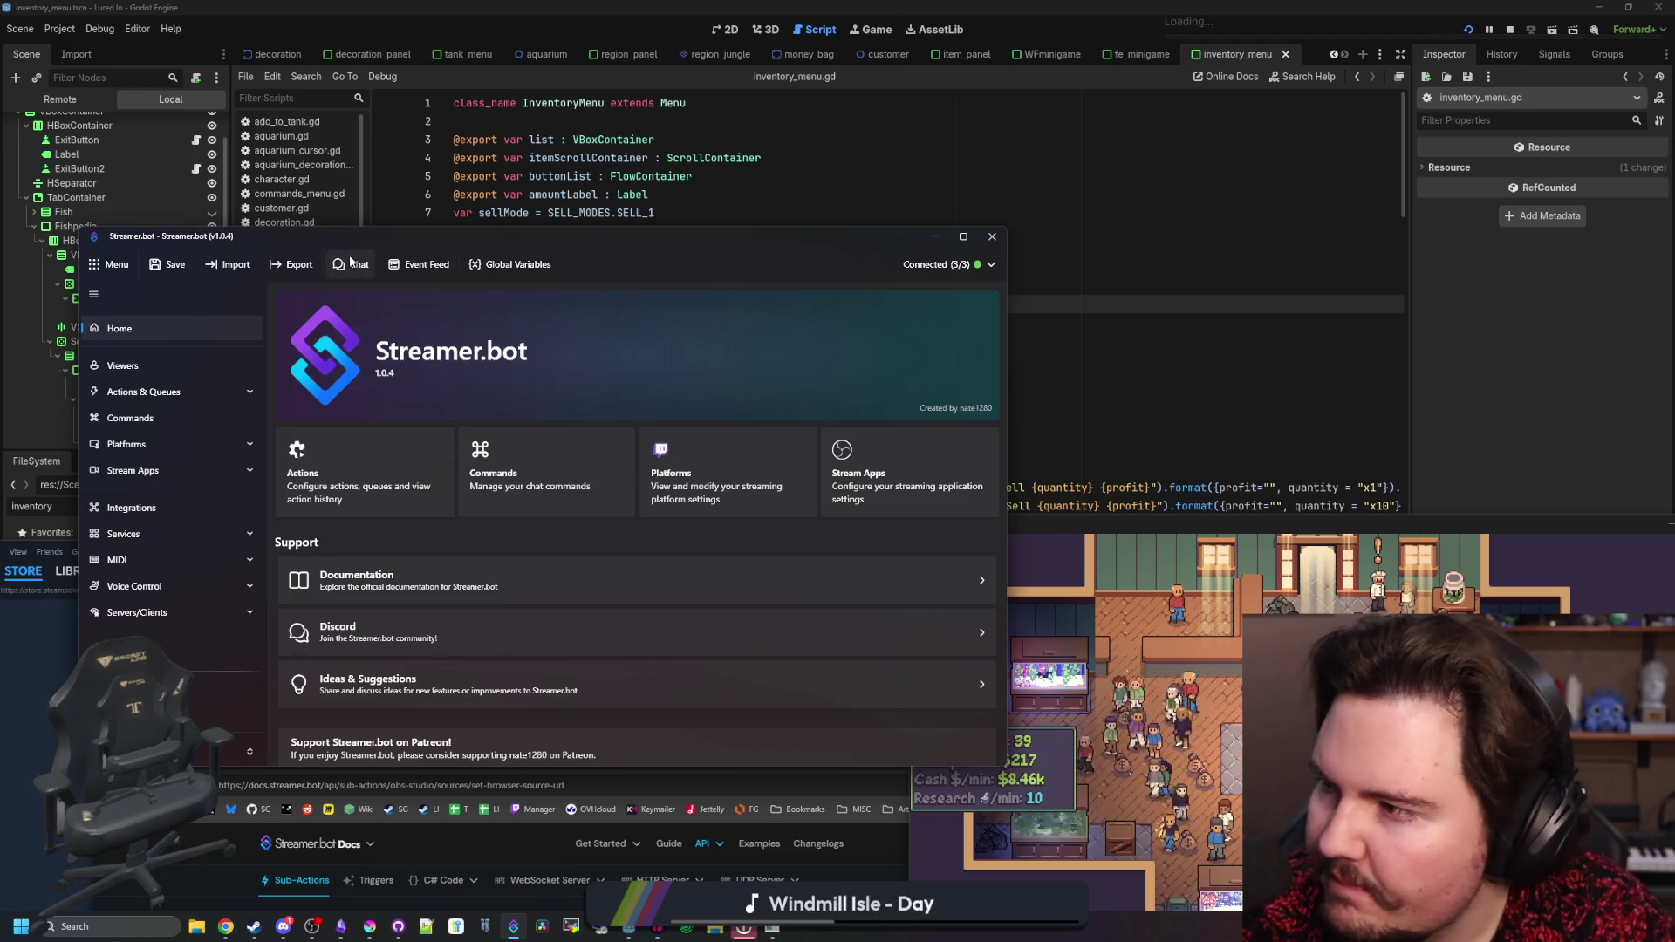
left_click(352, 263)
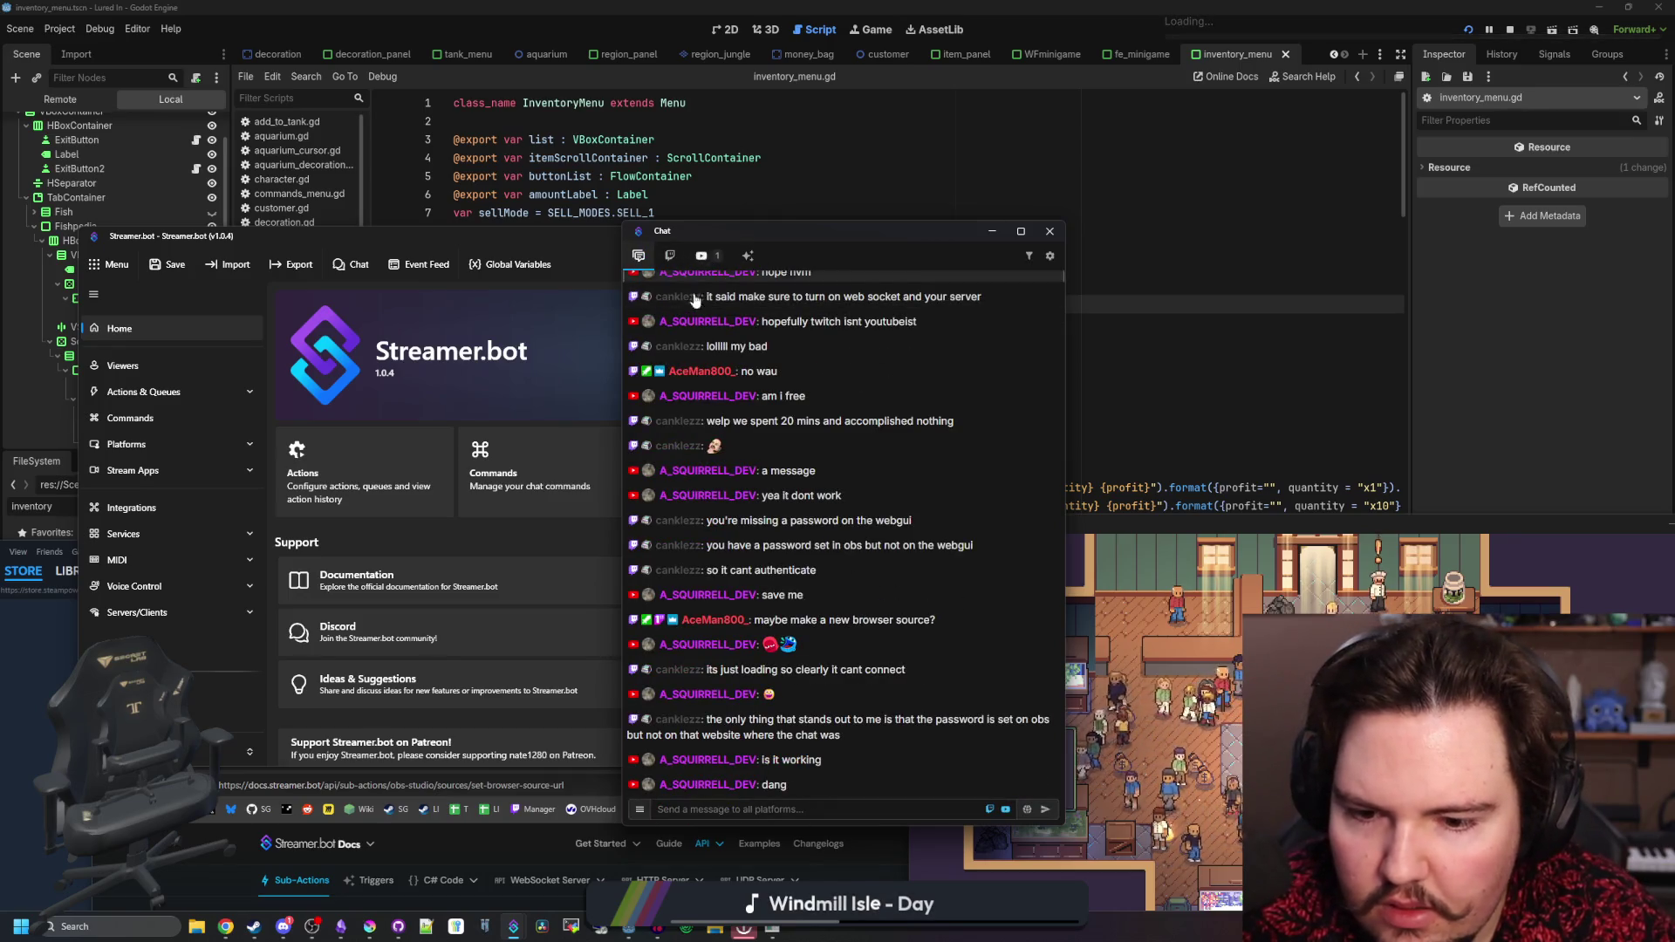
left_click(1050, 257)
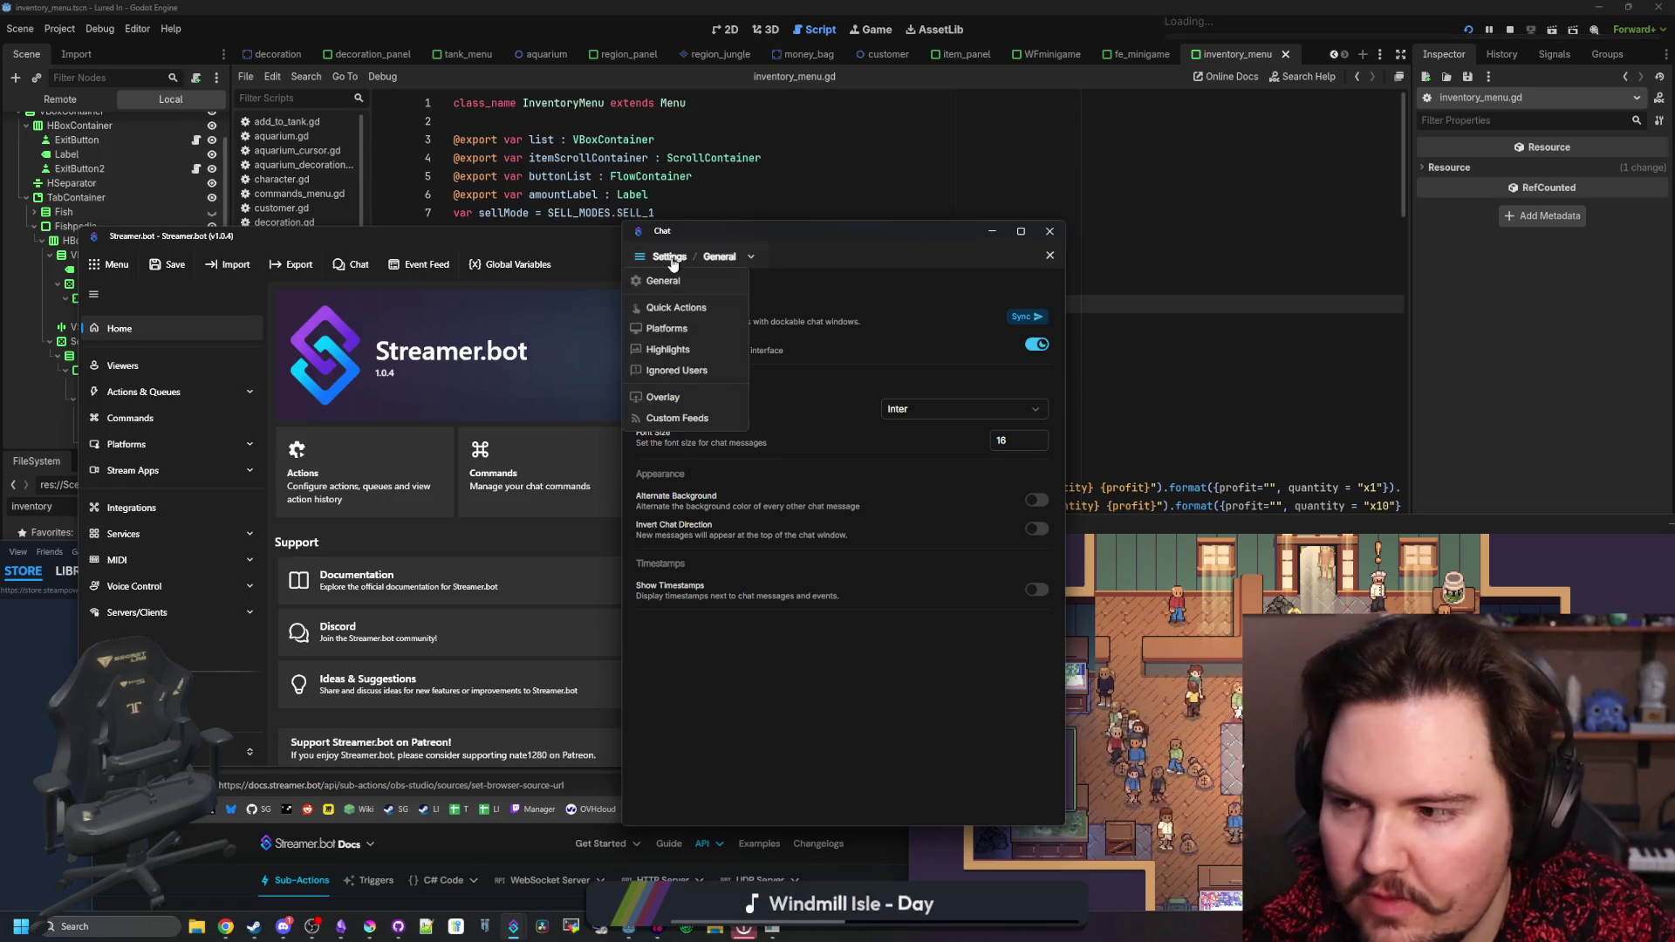
mouse_move(748, 258)
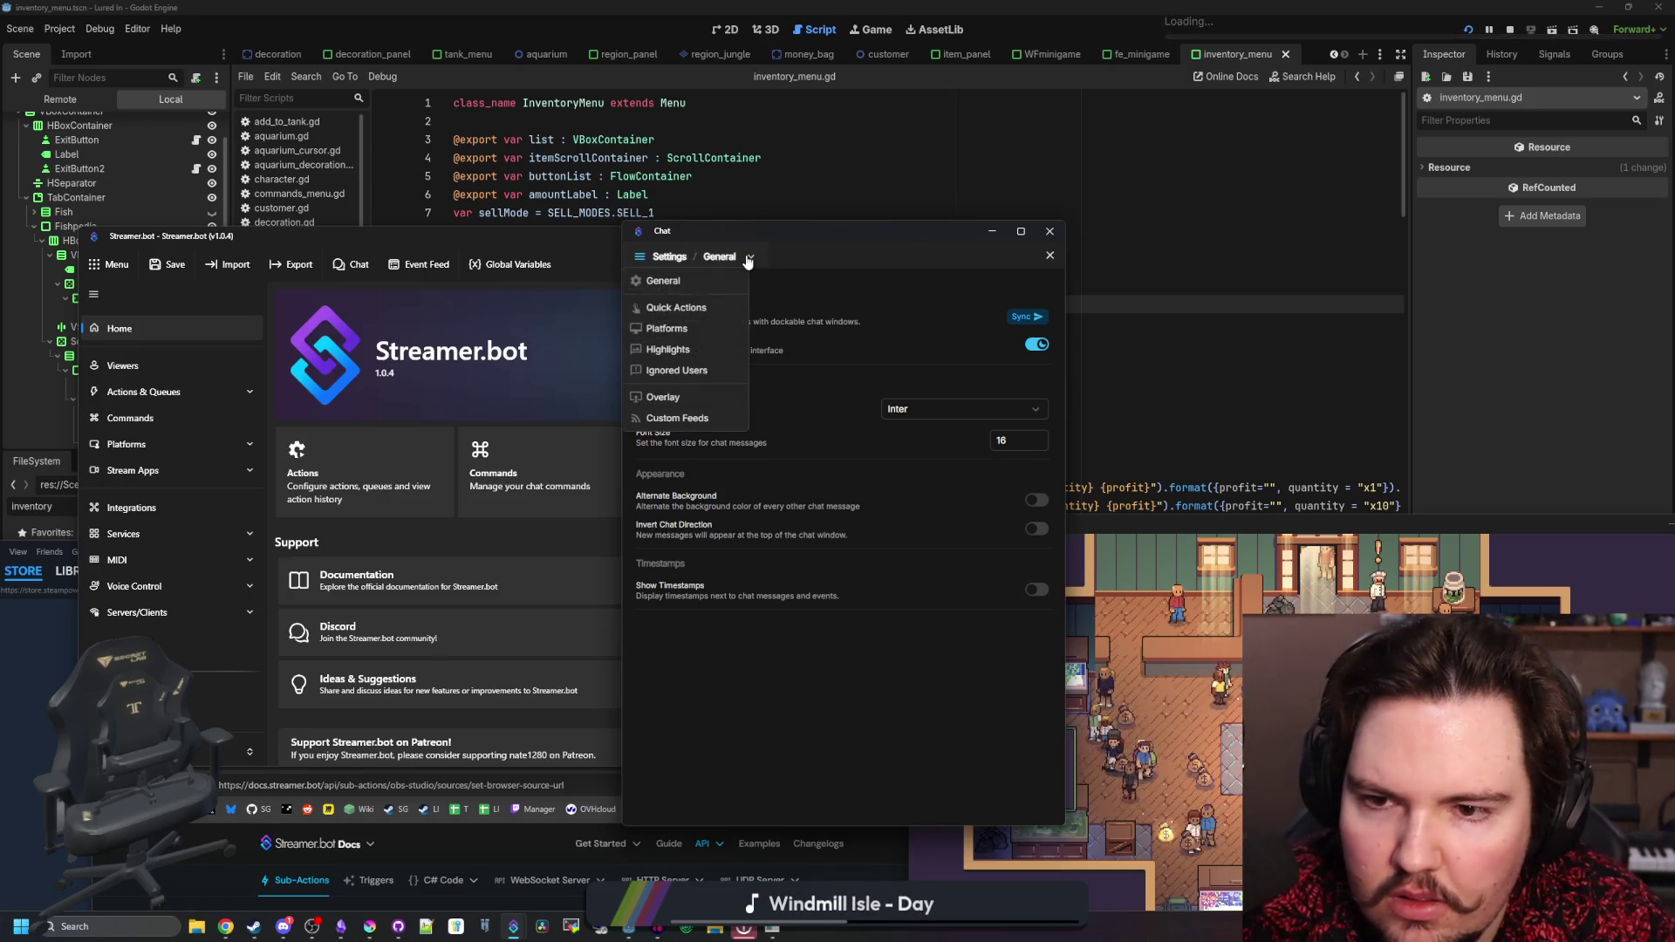
left_click(672, 397)
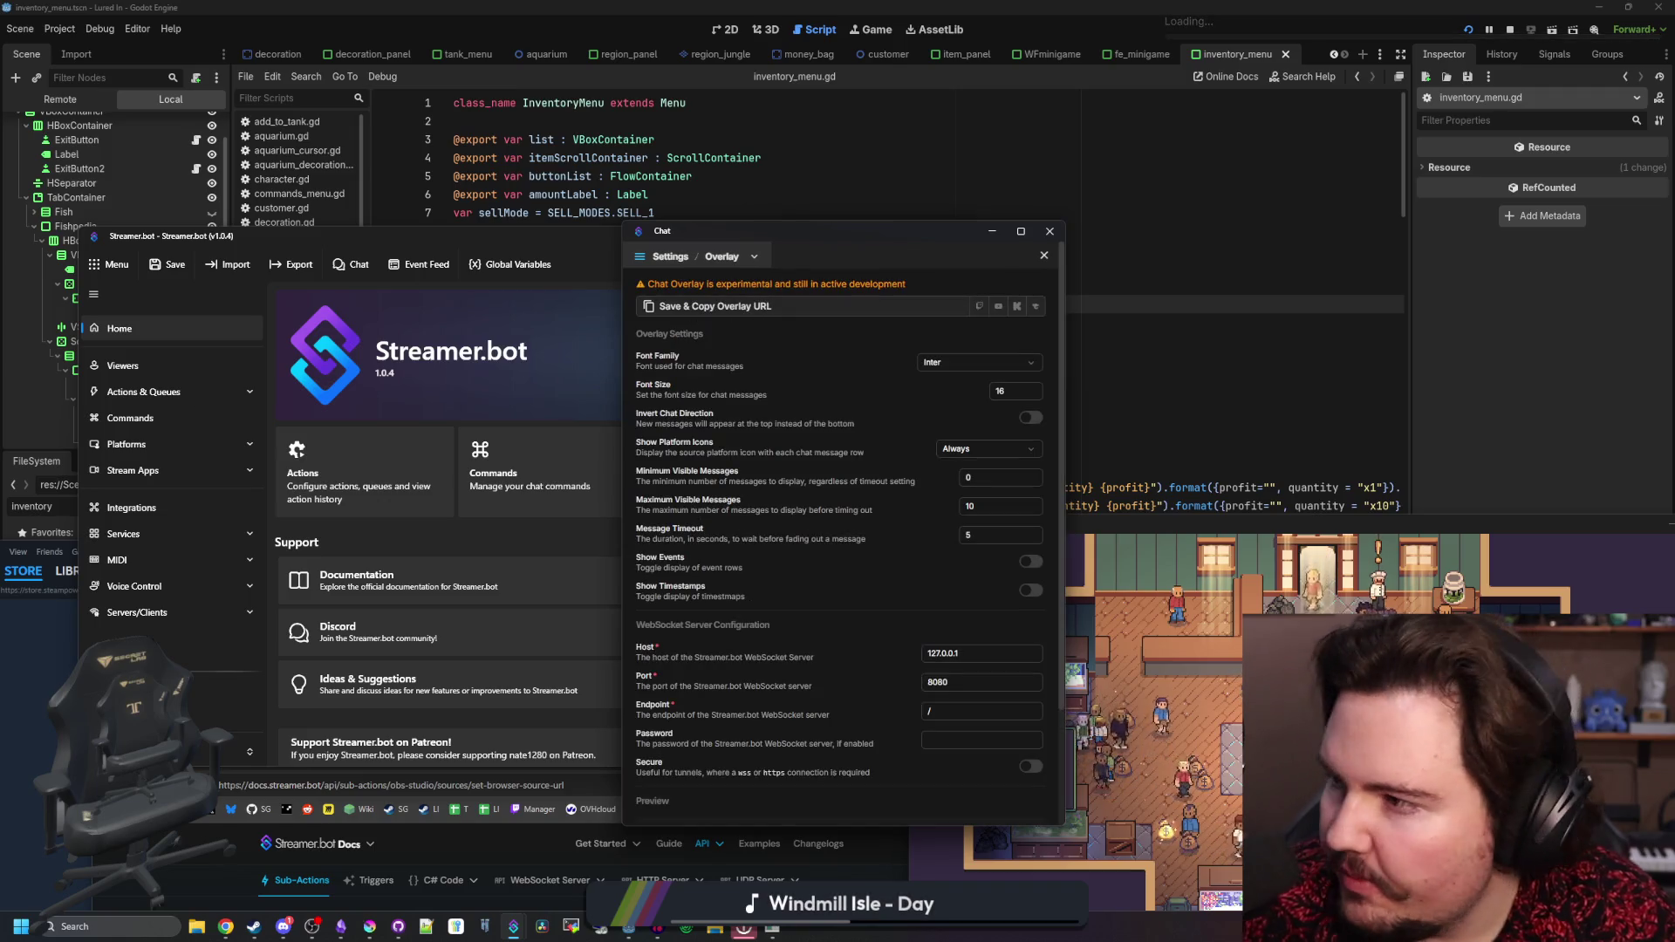
left_click(769, 307)
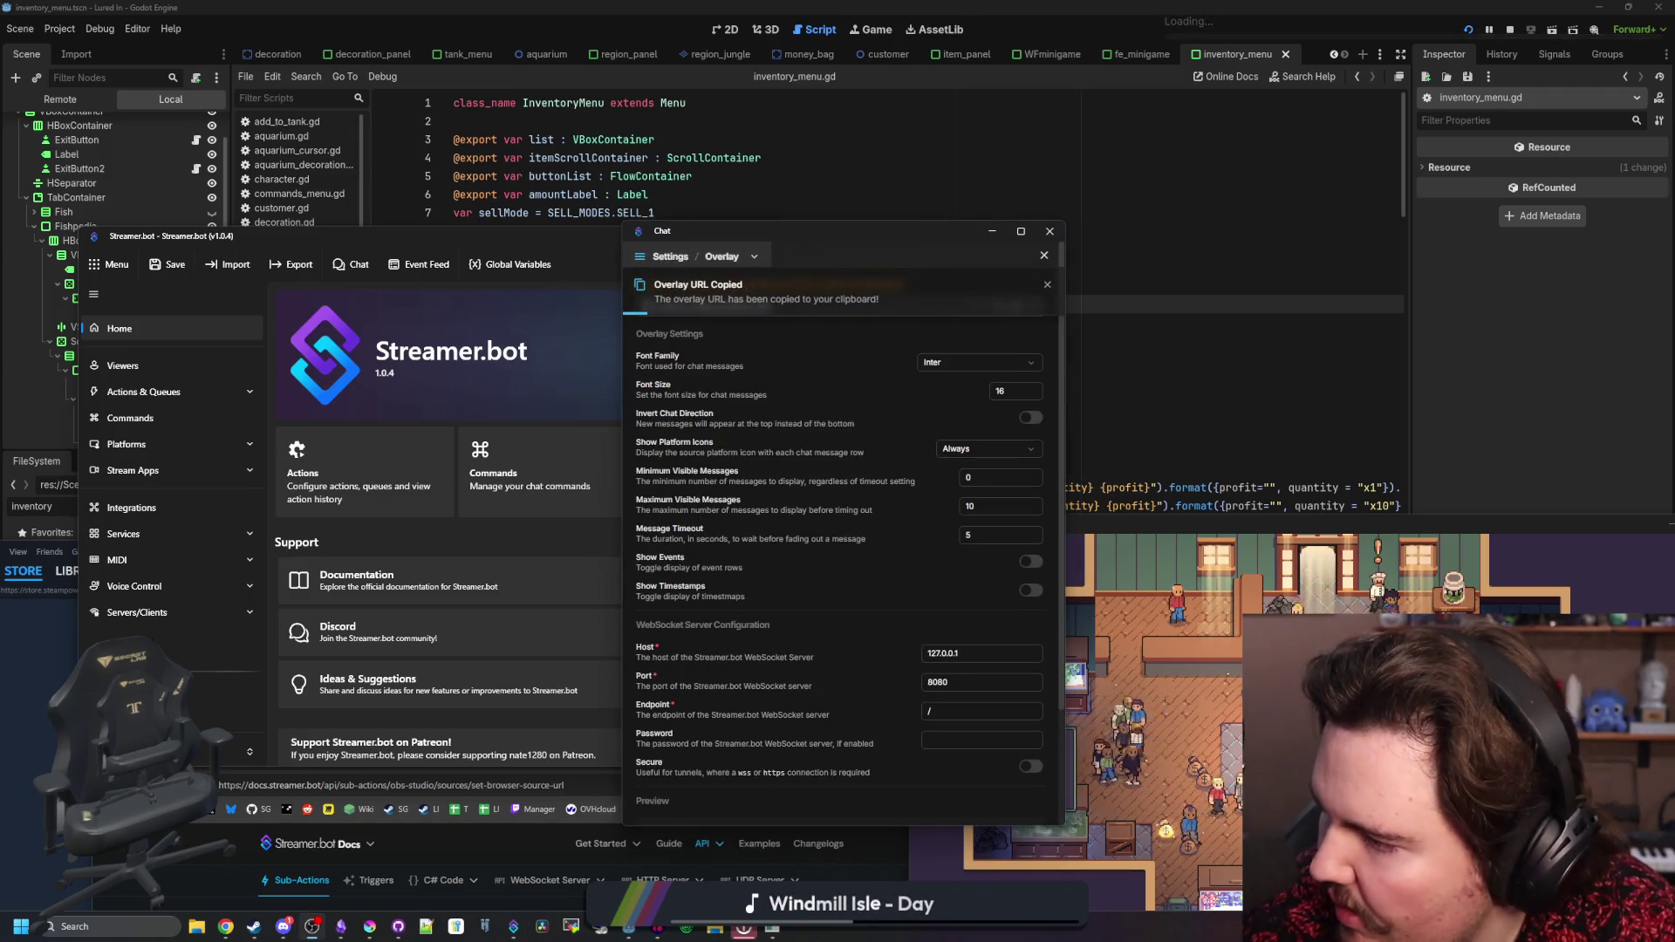
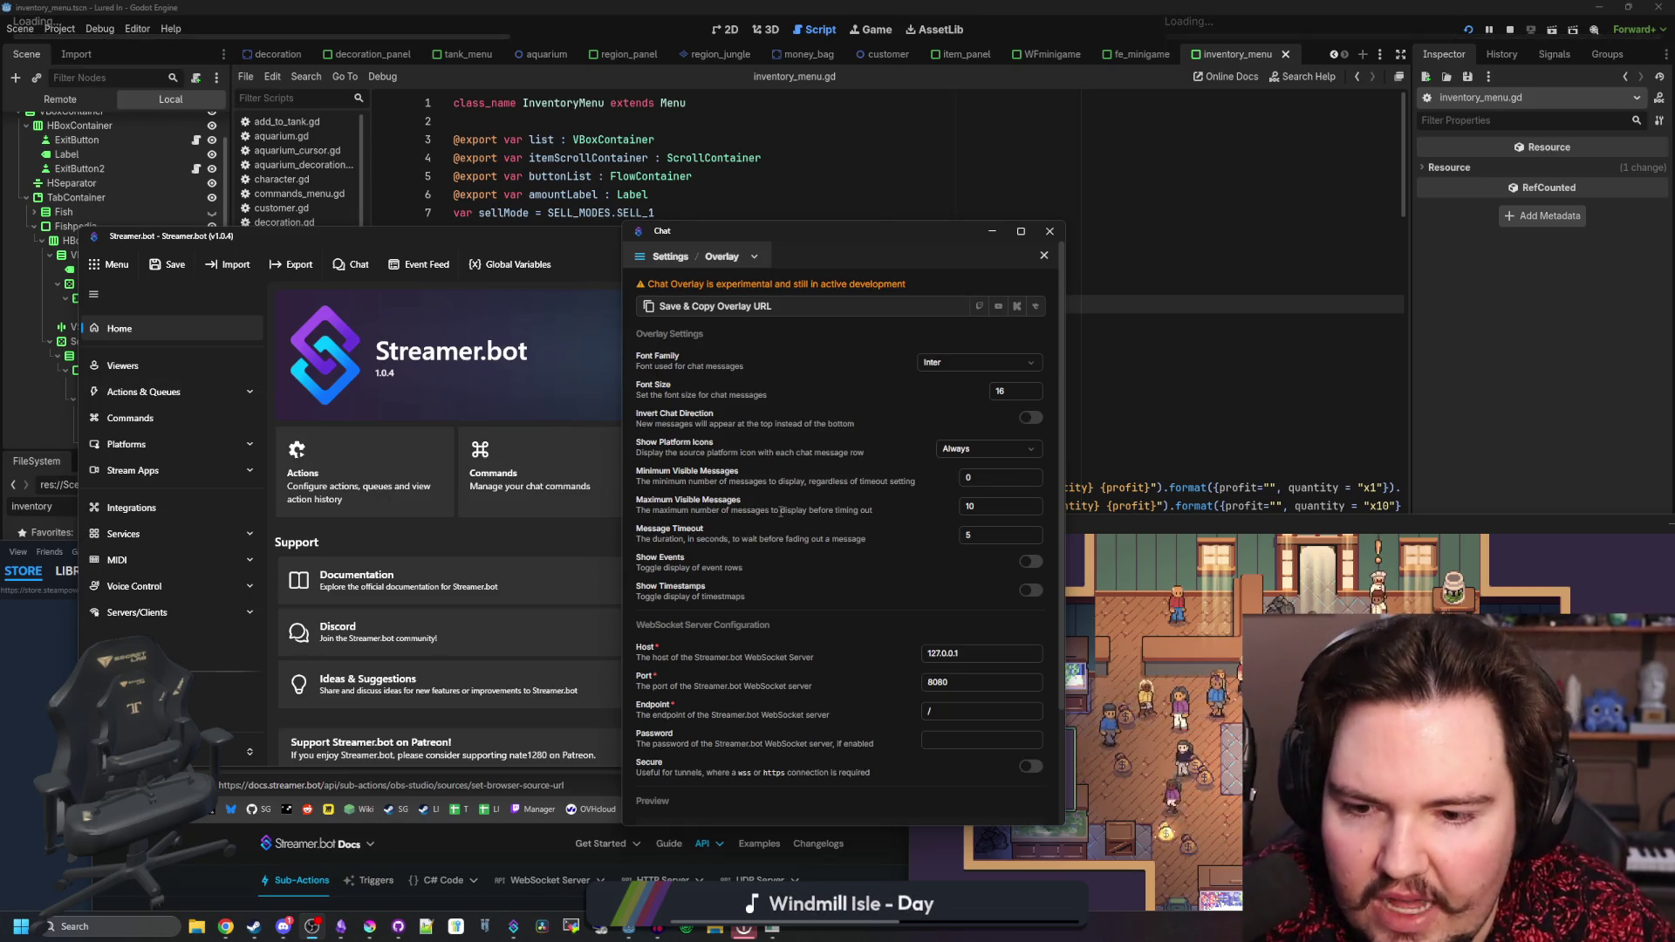
- Scroll the Chat Overlay settings, make the window taller, then close it to return Home
scroll(758, 552, "down", 2)
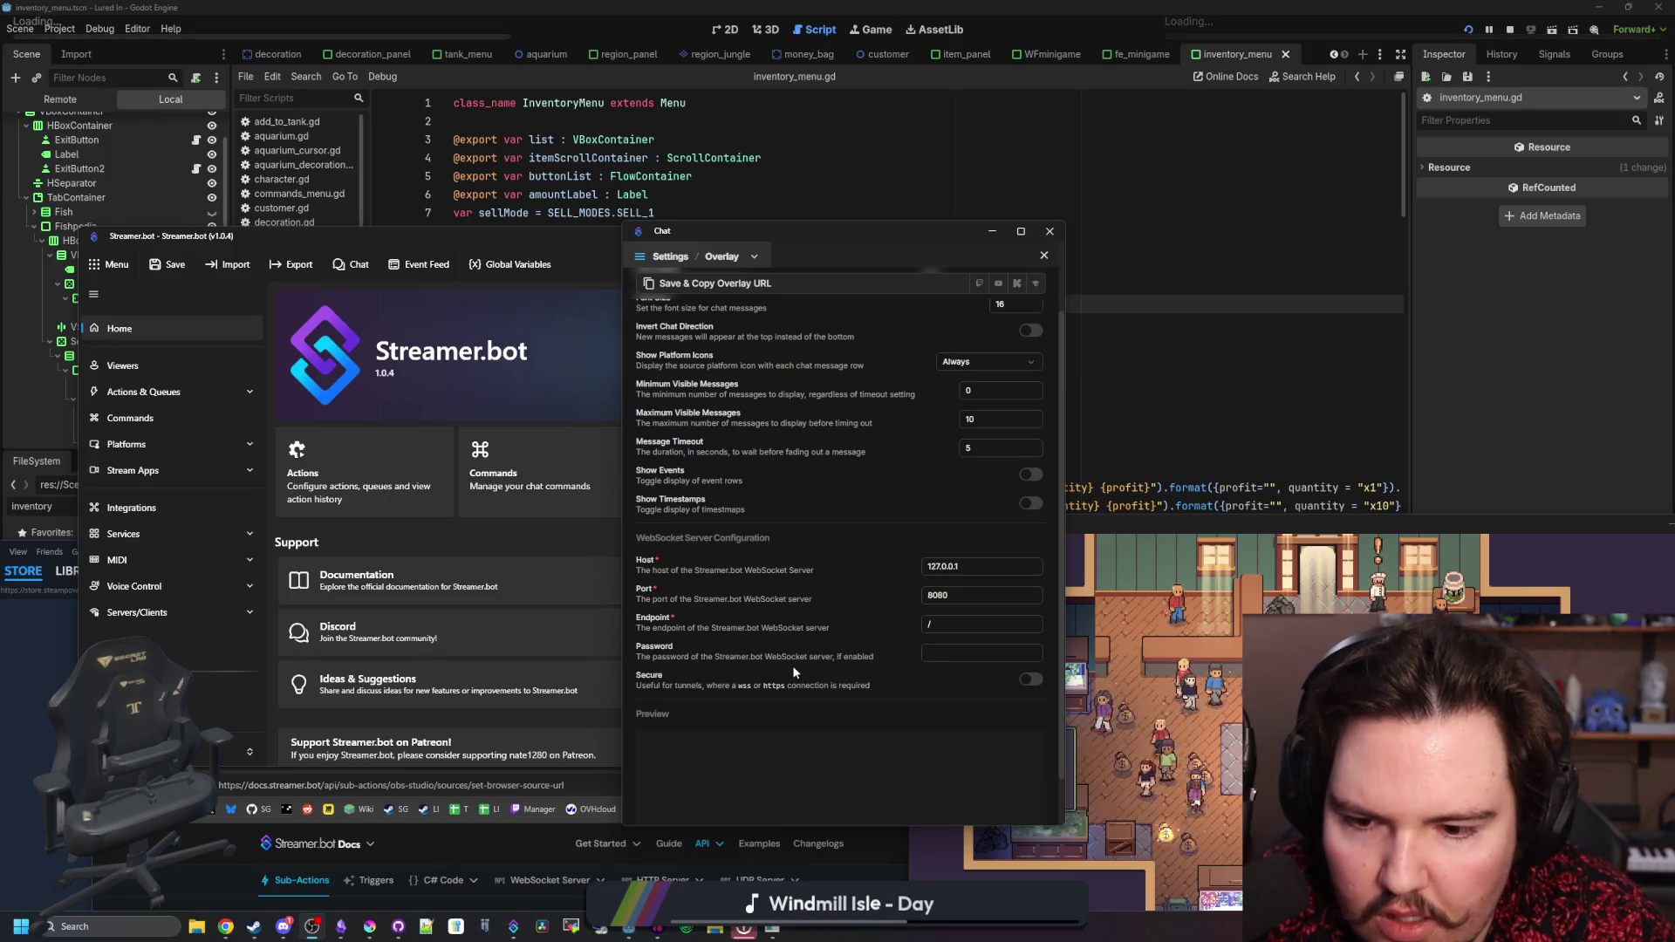
left_click_drag(868, 225, 868, 197)
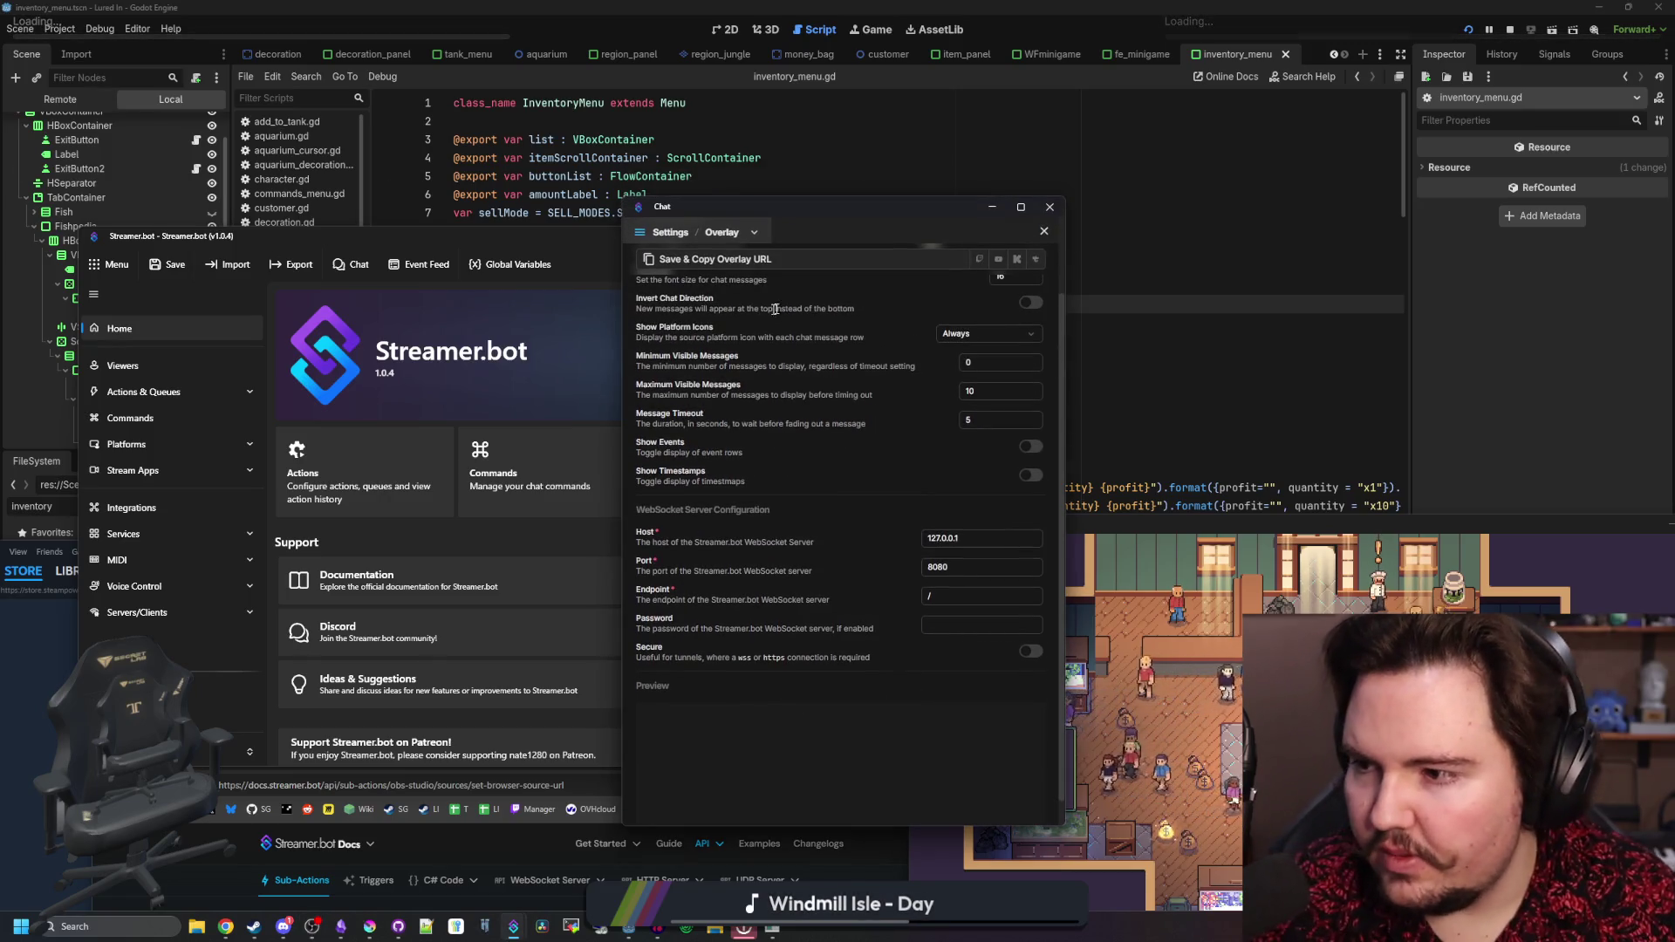
left_click(1050, 207)
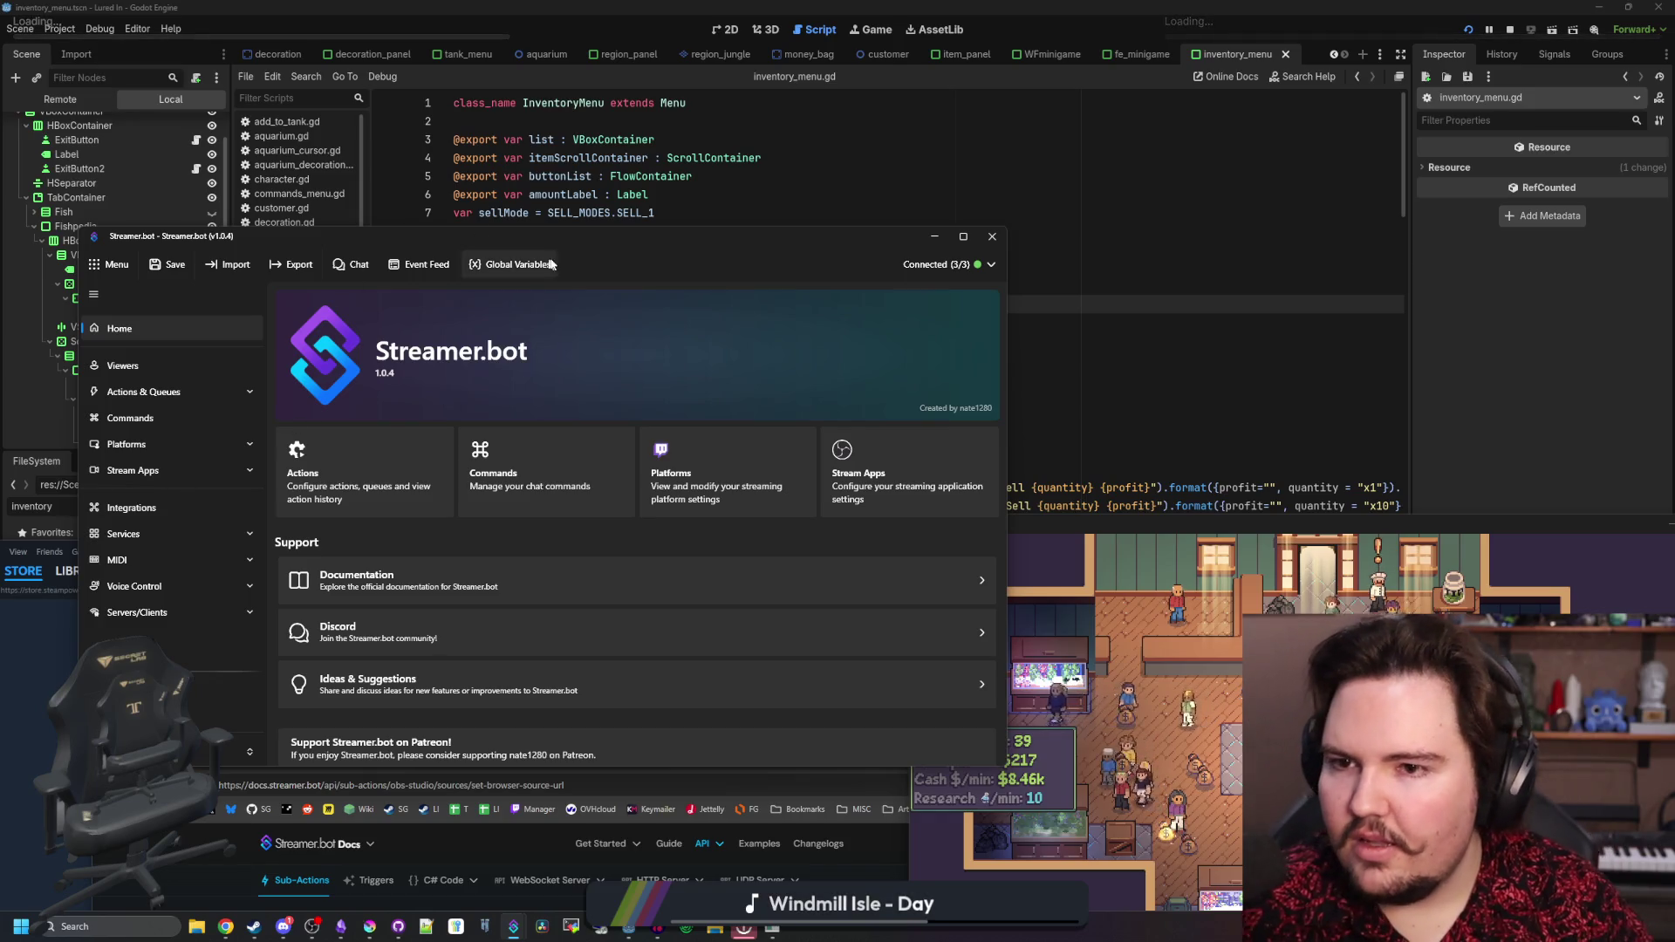
- From the 3/3 connections view, open Servers/Clients > WebSocket Server, then minimize Streamer.bot
left_click(979, 266)
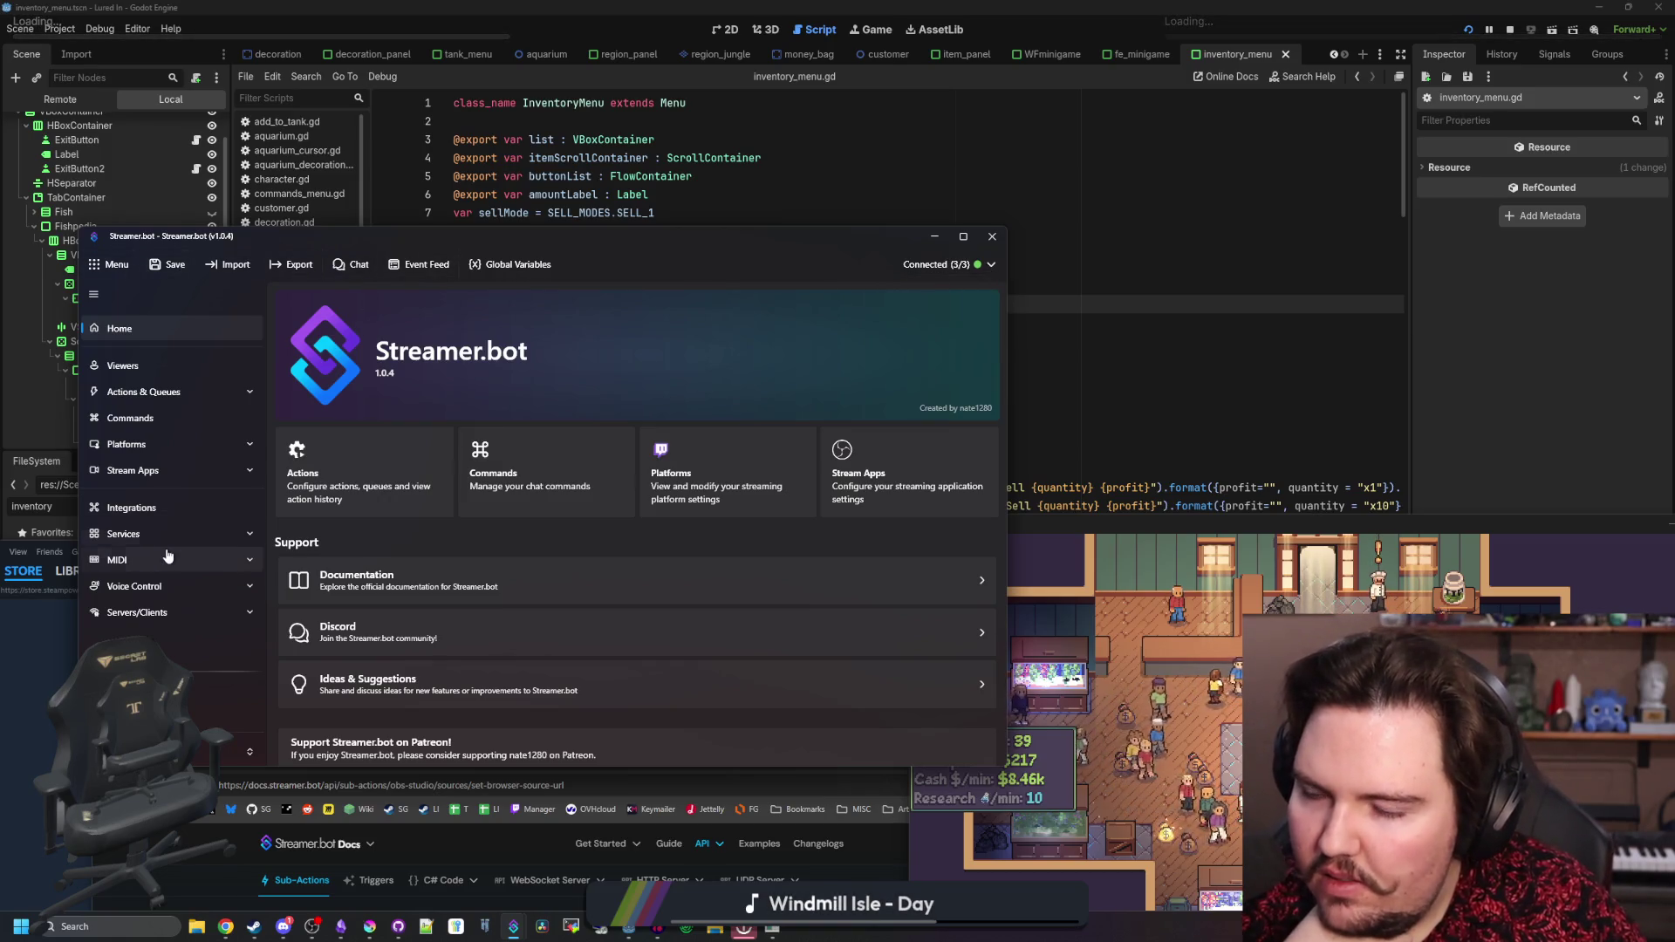
left_click(174, 613)
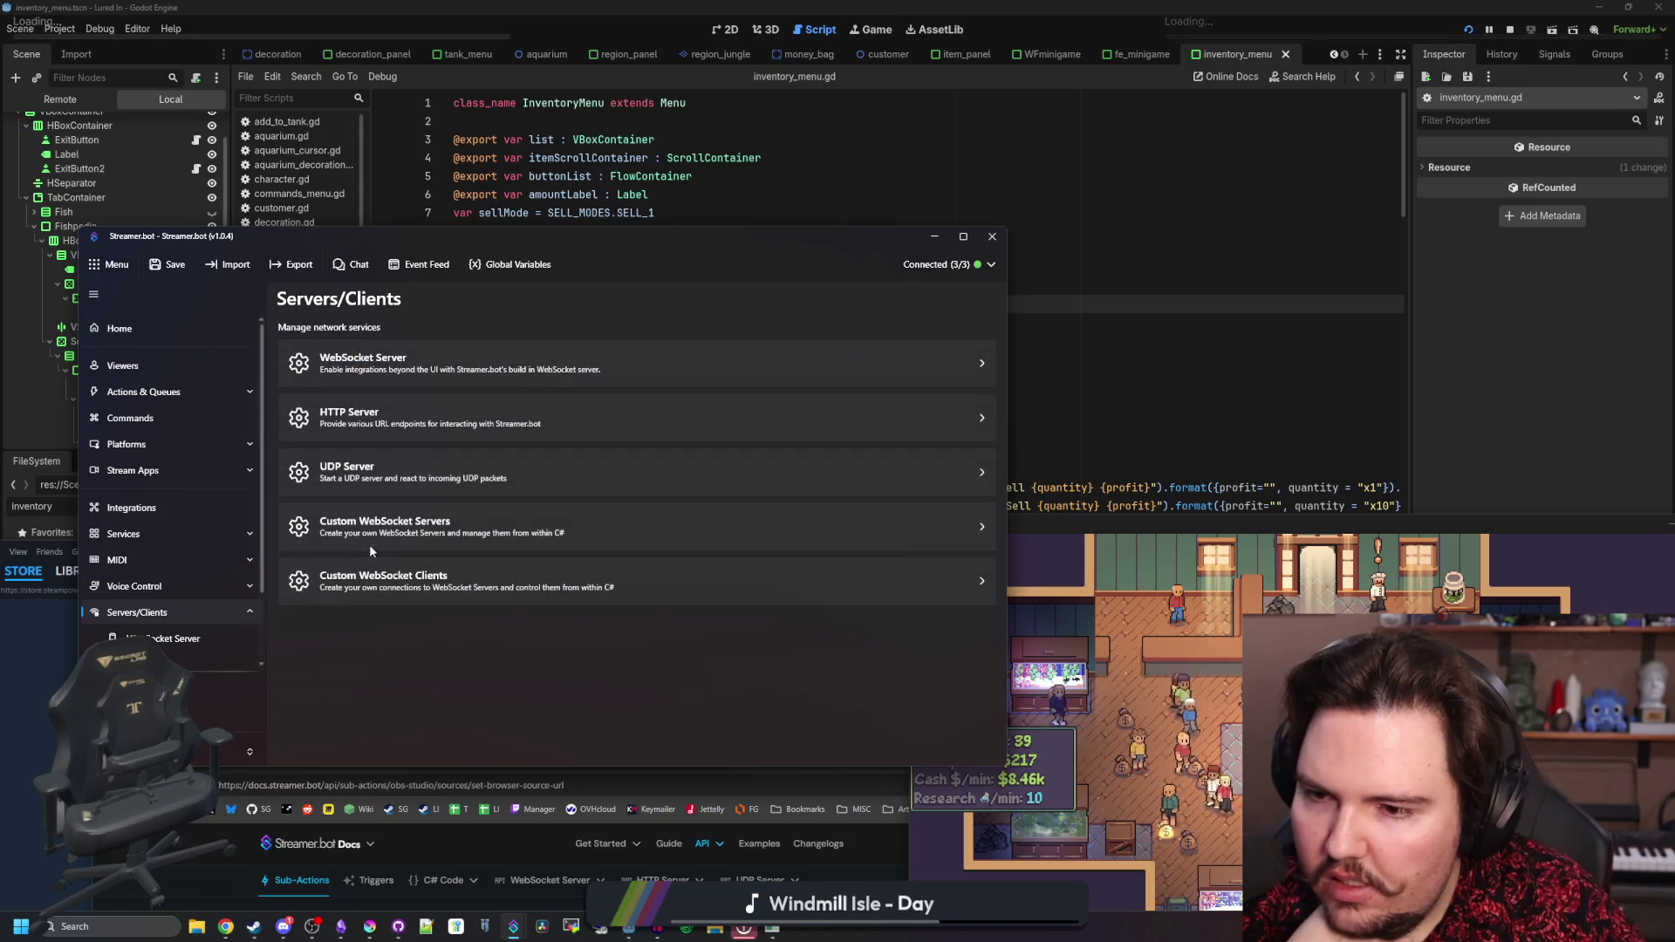
left_click(419, 359)
scroll(572, 448, "down", 3)
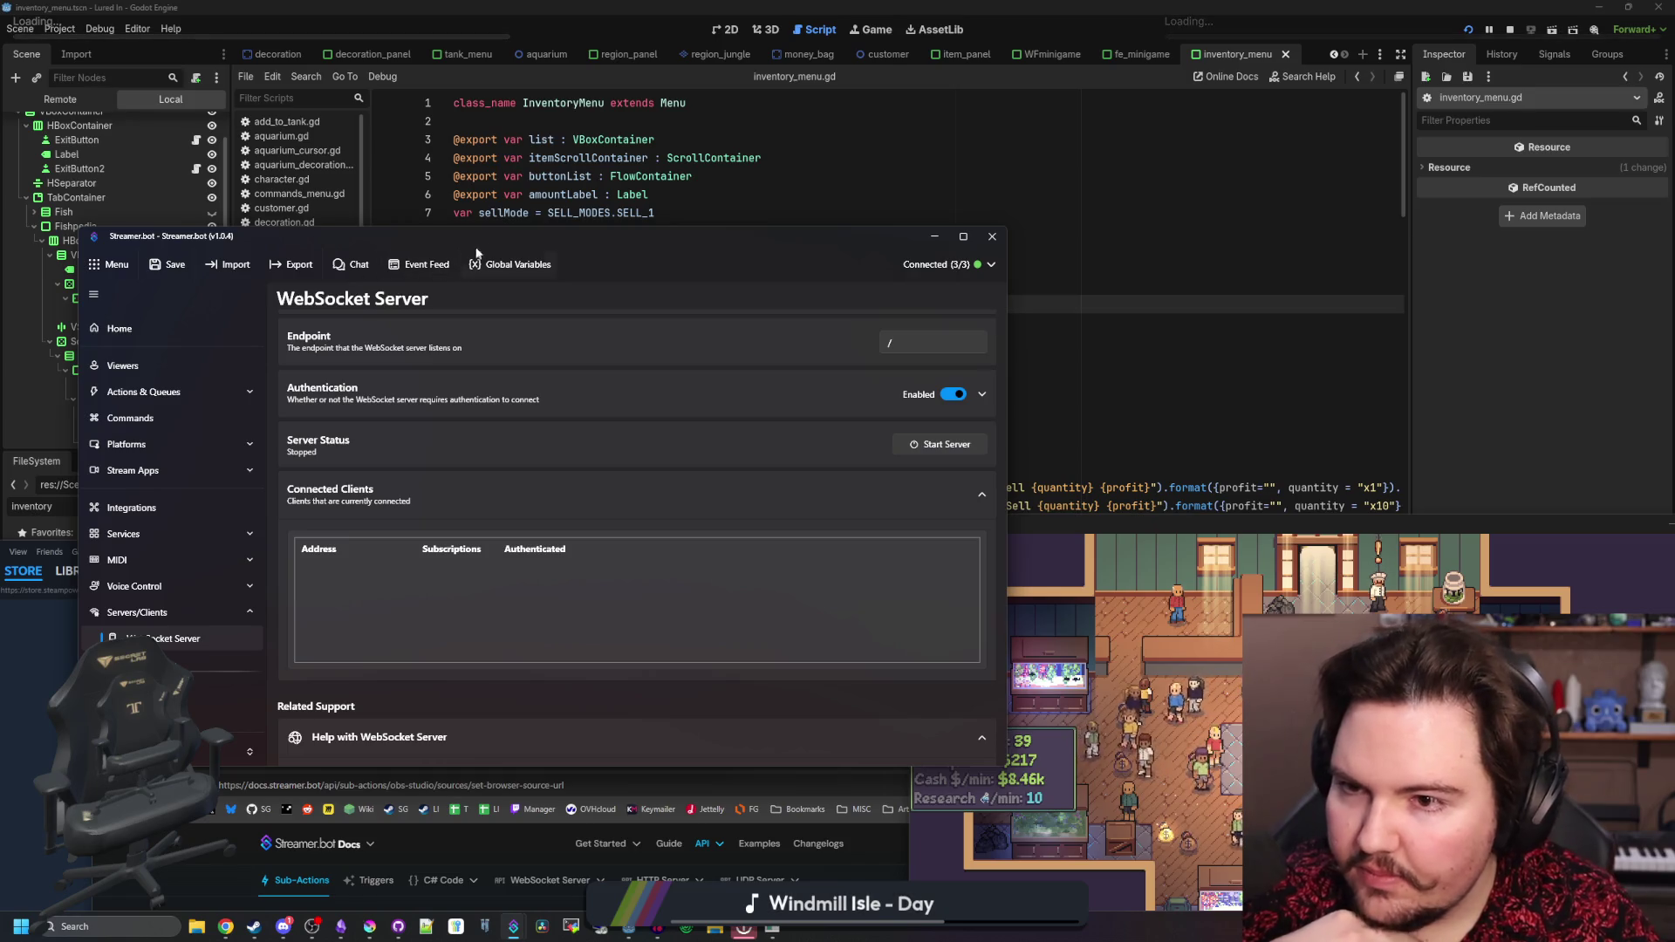
key("super+Down")
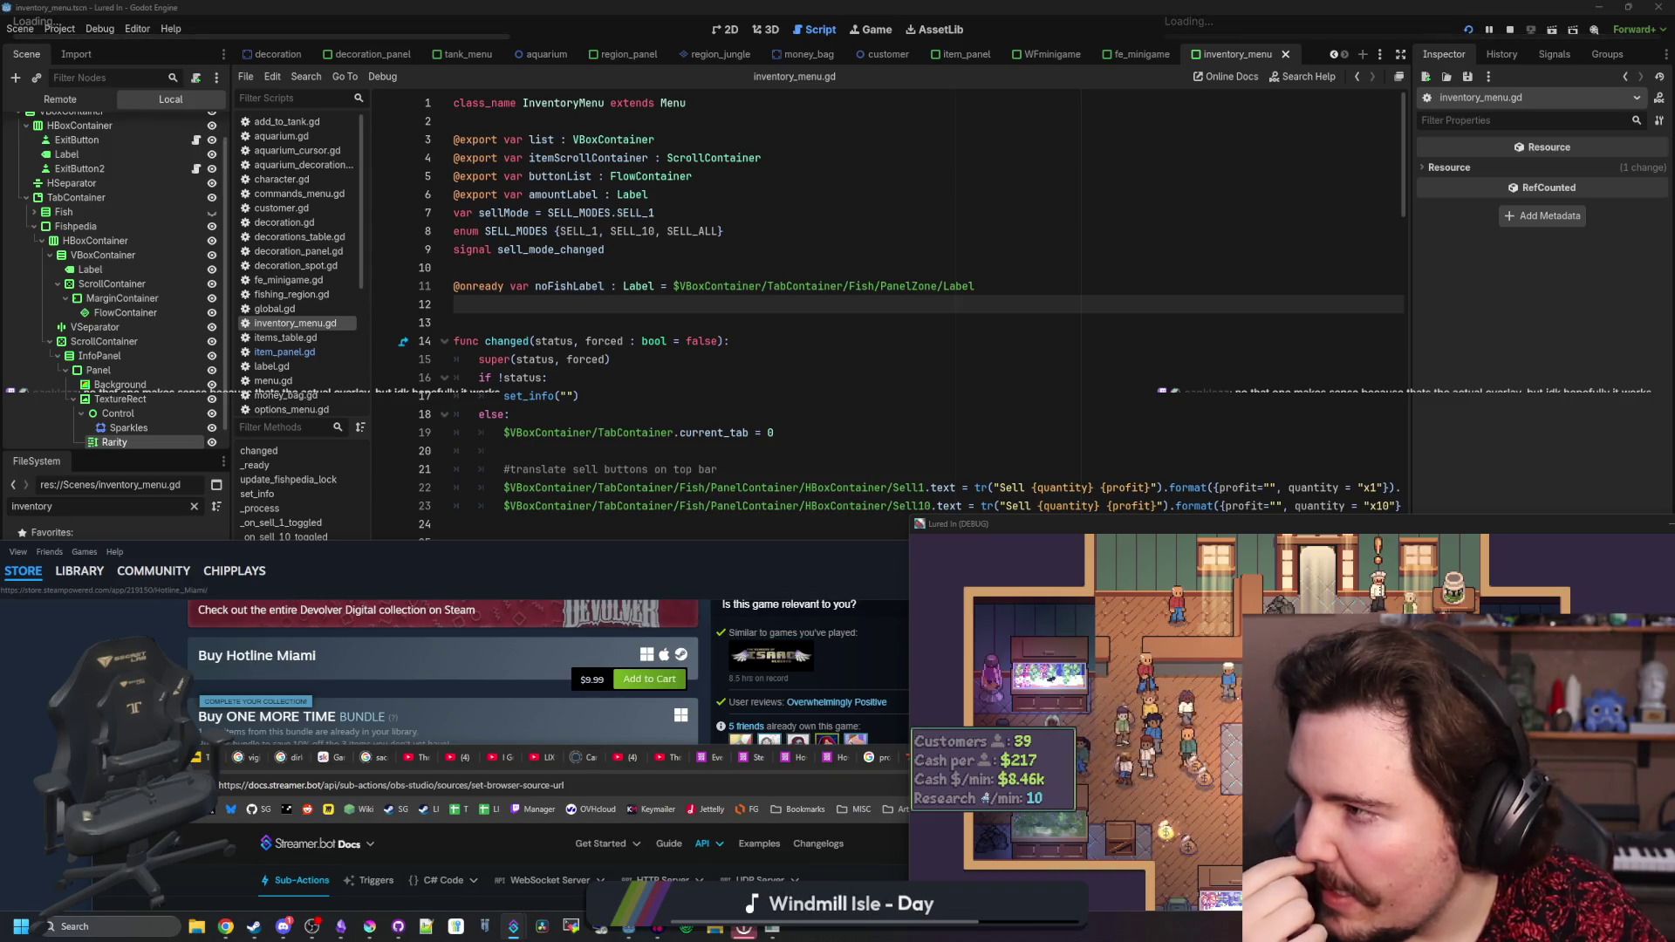
- Bring back Streamer.bot's WebSocket Server page showing the server on 127.0.0.1:8080
key("alt+Tab")
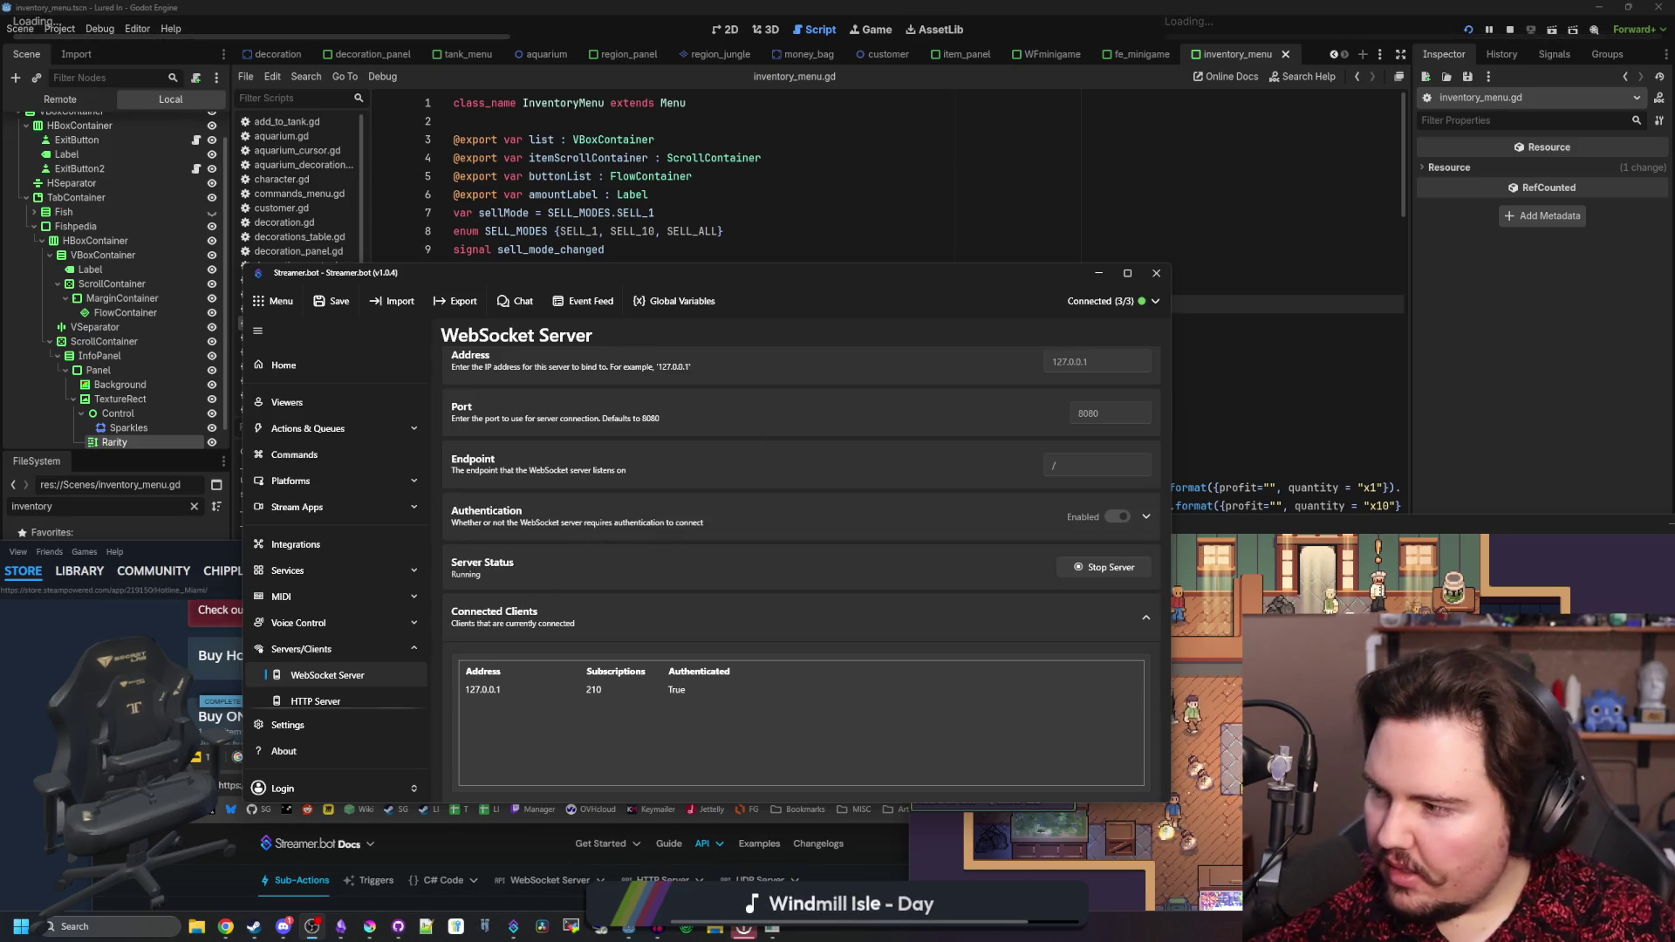
- Open the Chat overlay settings and save and copy the overlay URL
left_click(520, 302)
left_click_drag(473, 237, 493, 233)
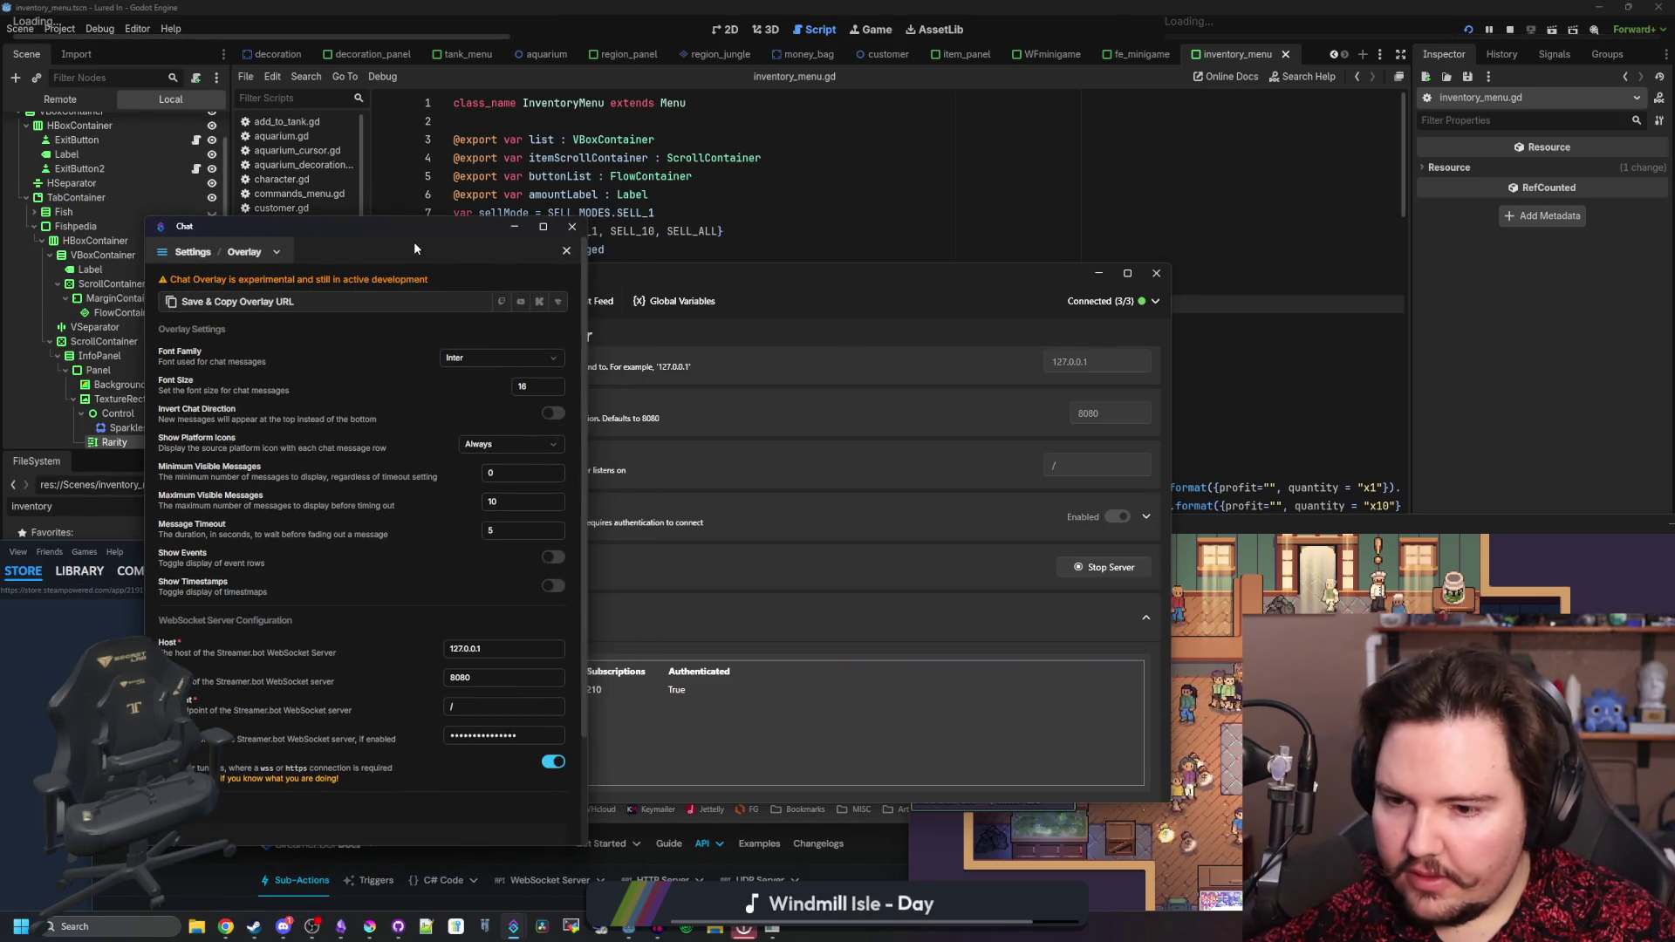
scroll(273, 669, "down", 3)
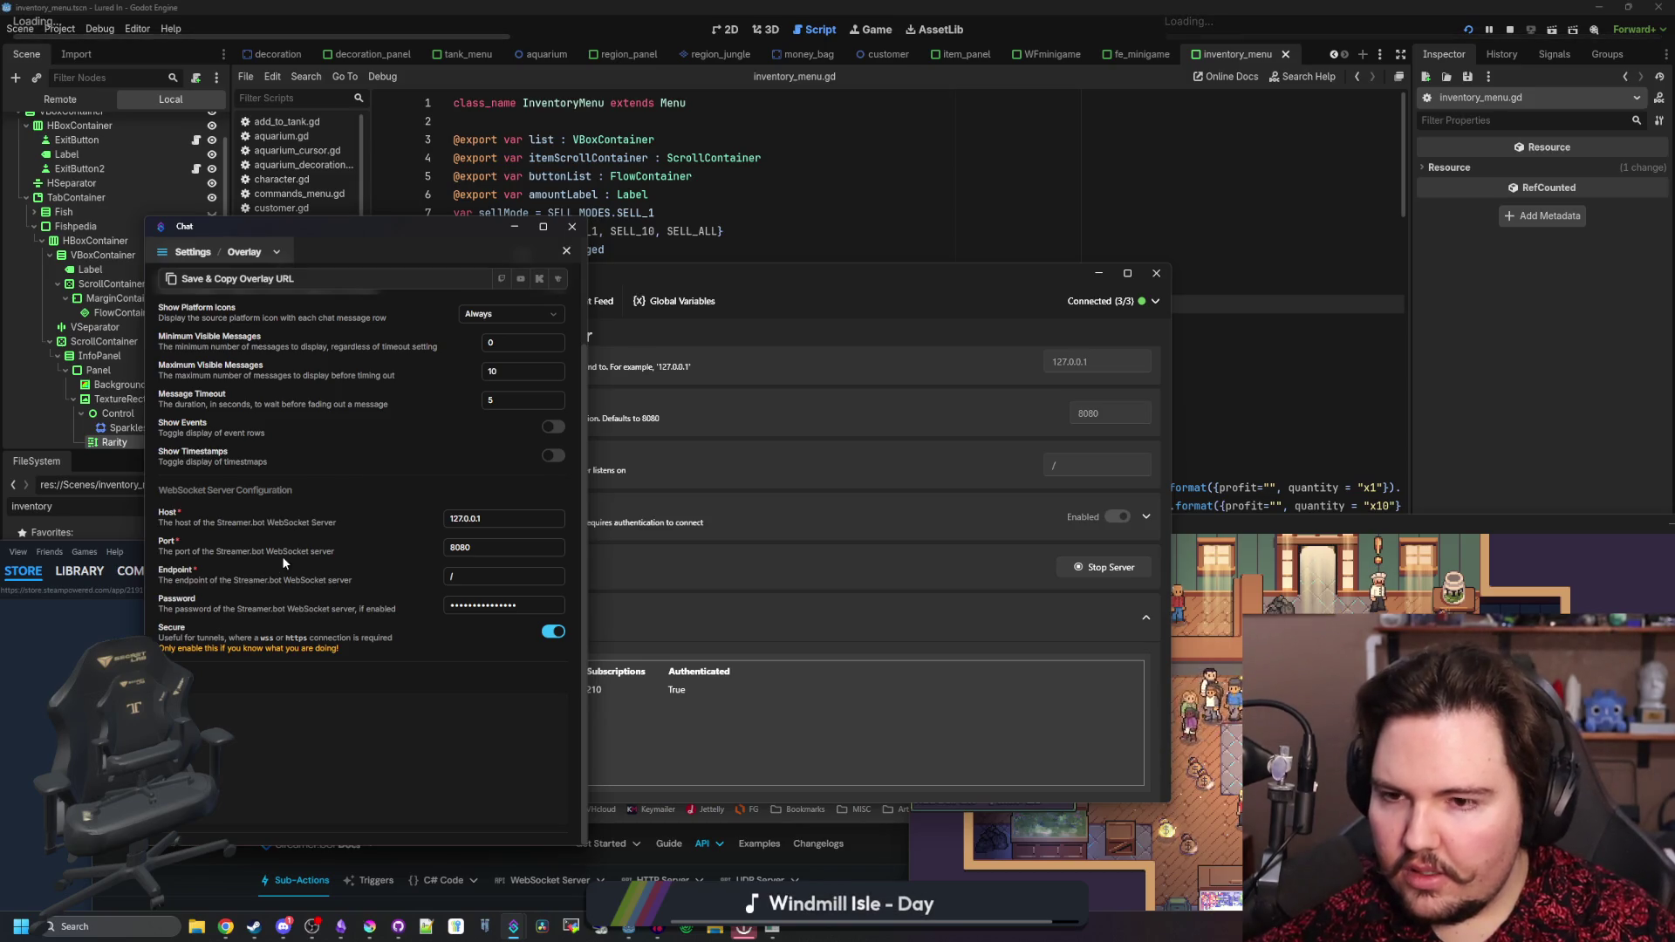
scroll(295, 522, "up", 3)
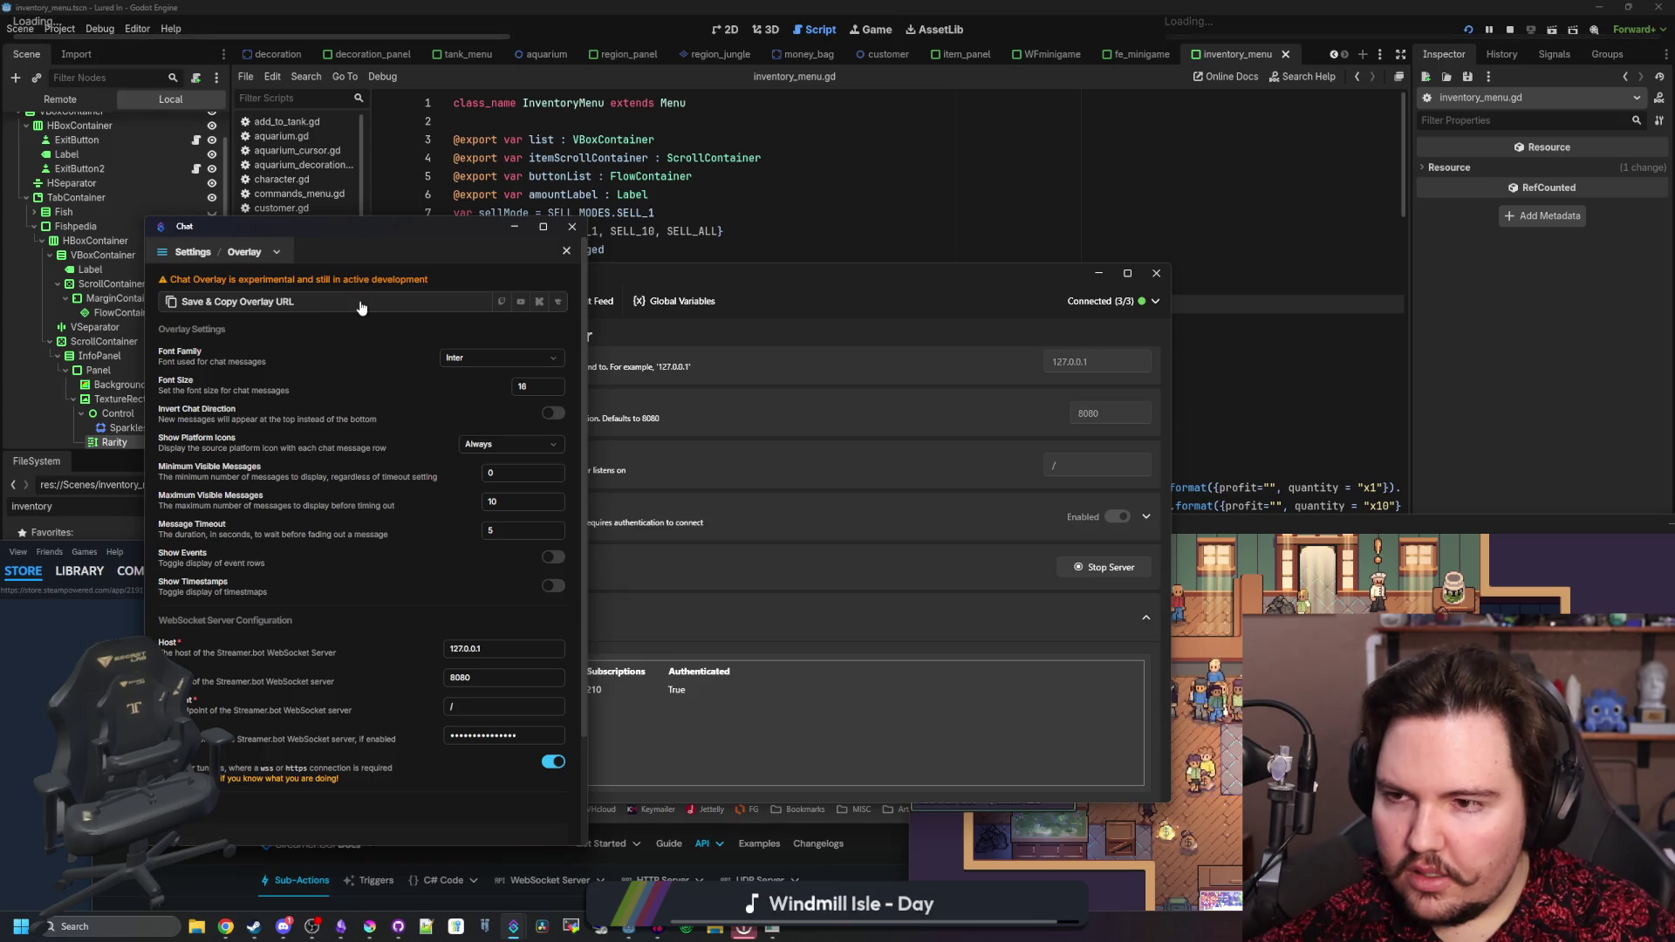
left_click(231, 301)
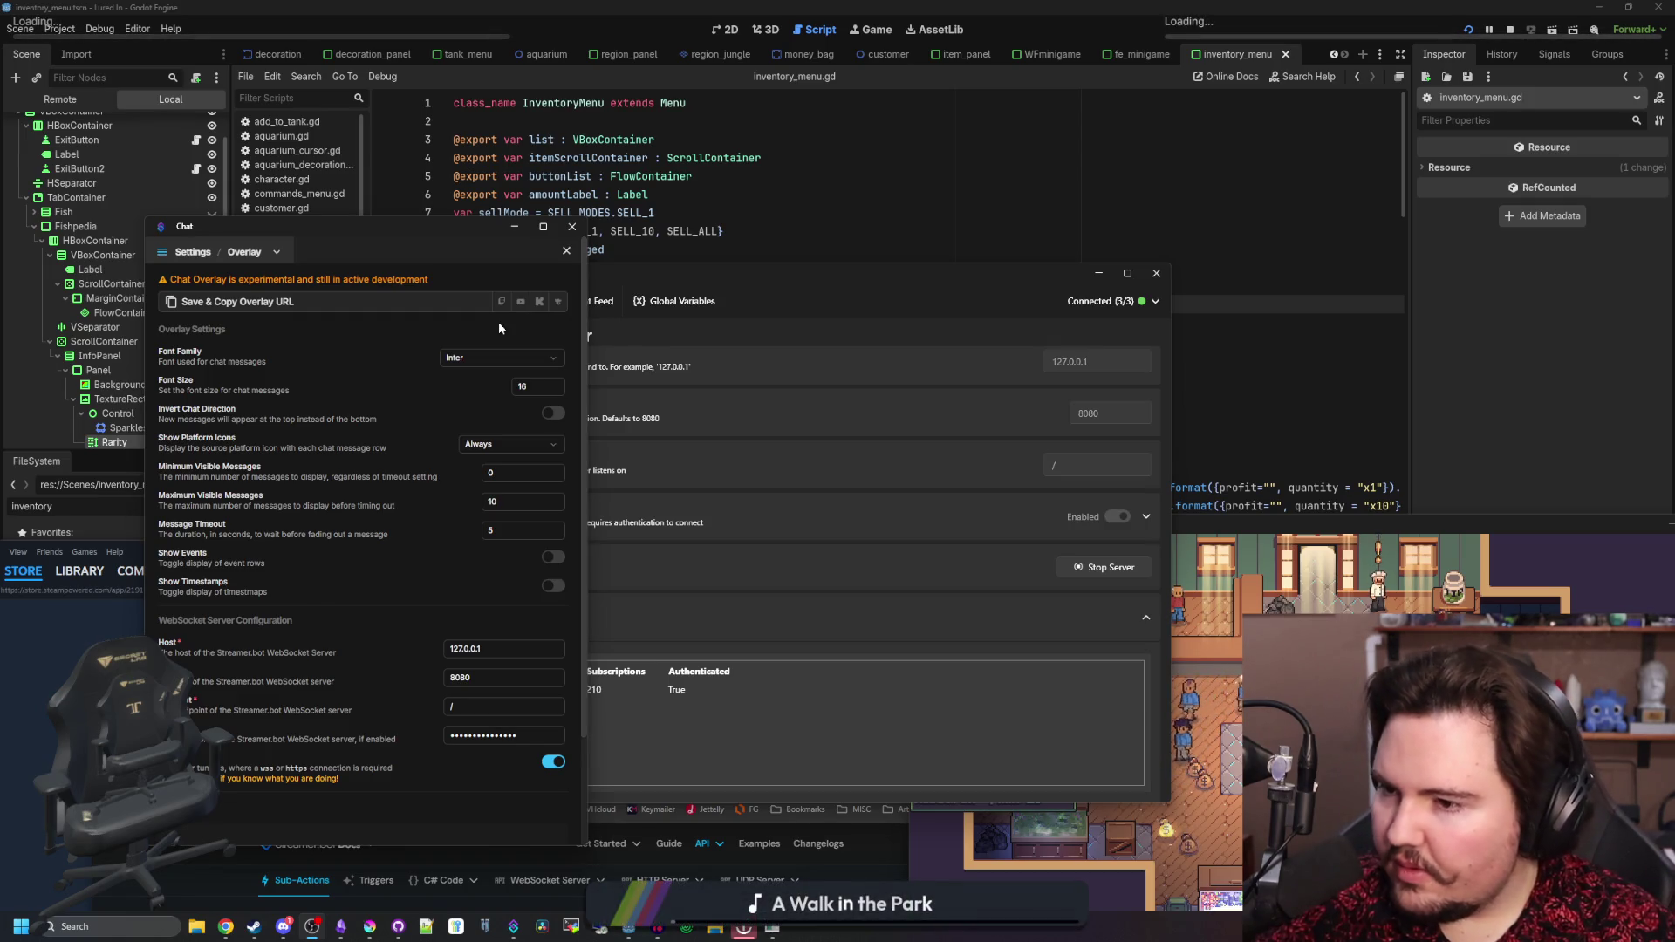
- Close the chat overlay settings and move the Streamer.bot main window lower
scroll(328, 410, "down", 3)
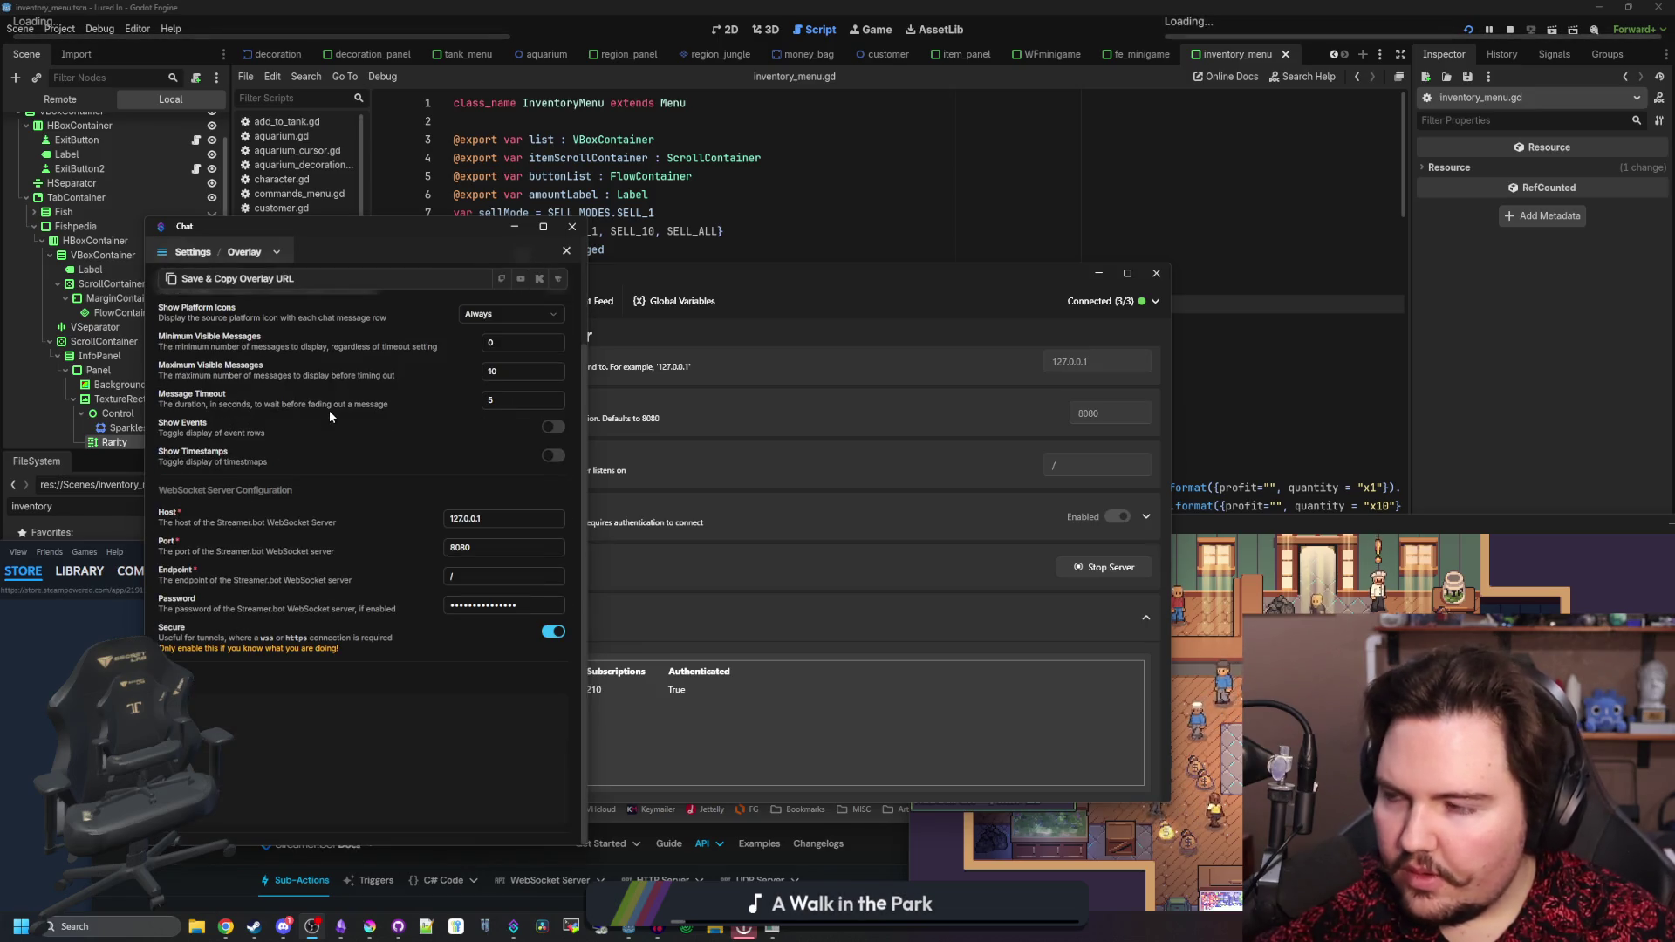
scroll(329, 415, "up", 3)
left_click(571, 227)
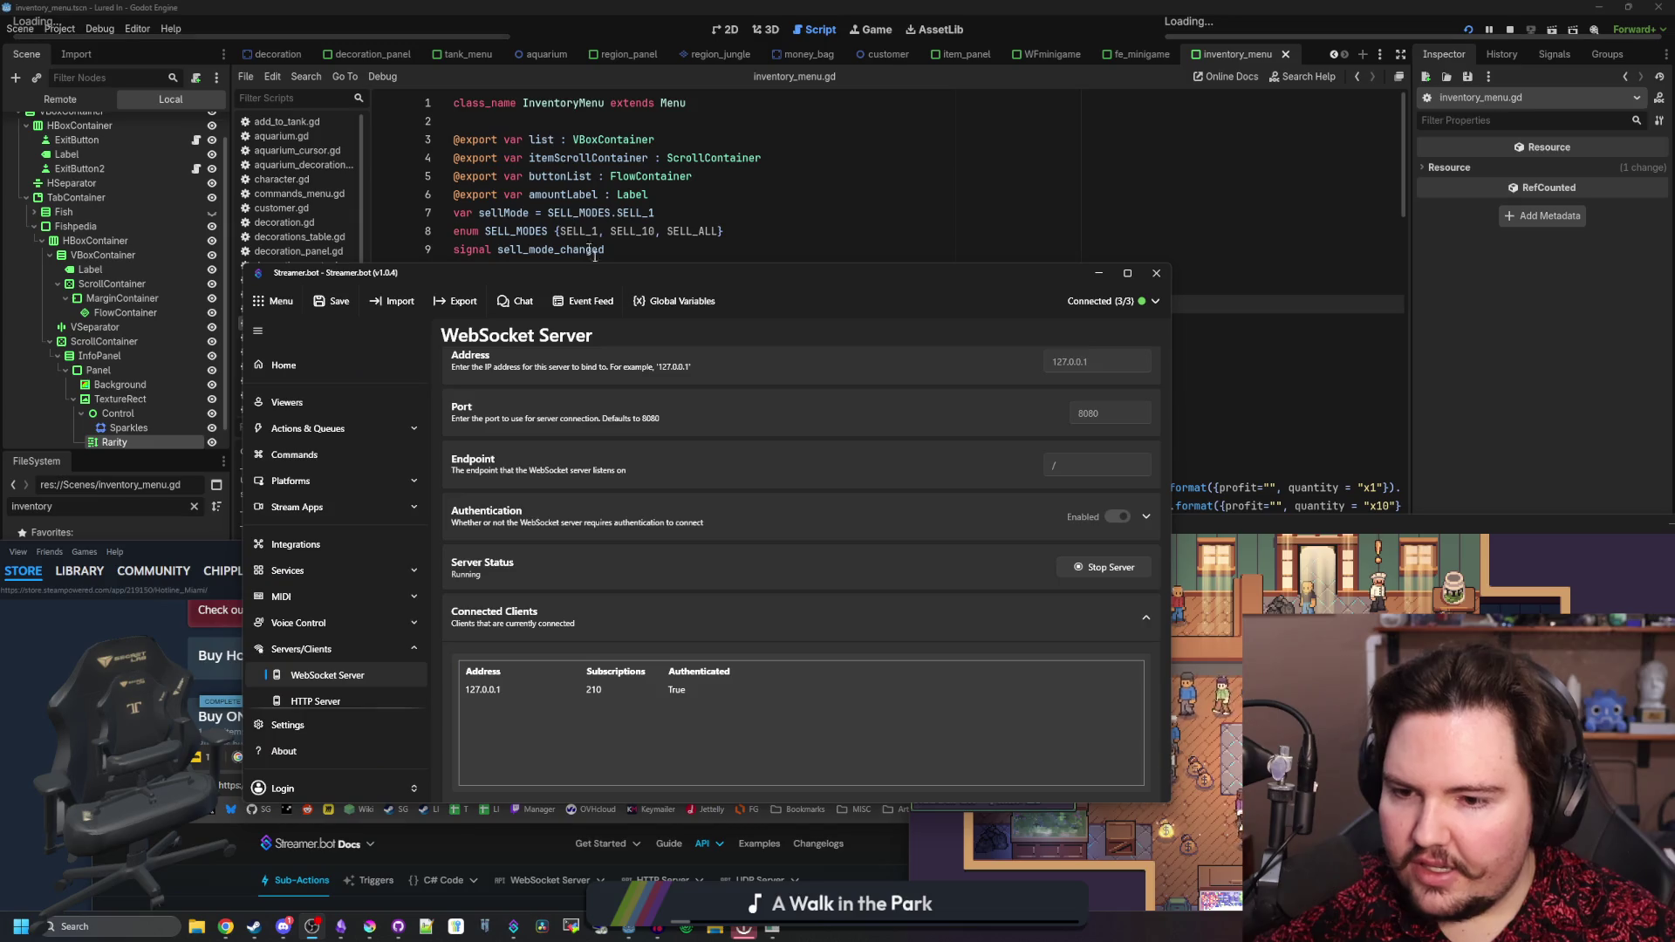
scroll(689, 504, "up", 2)
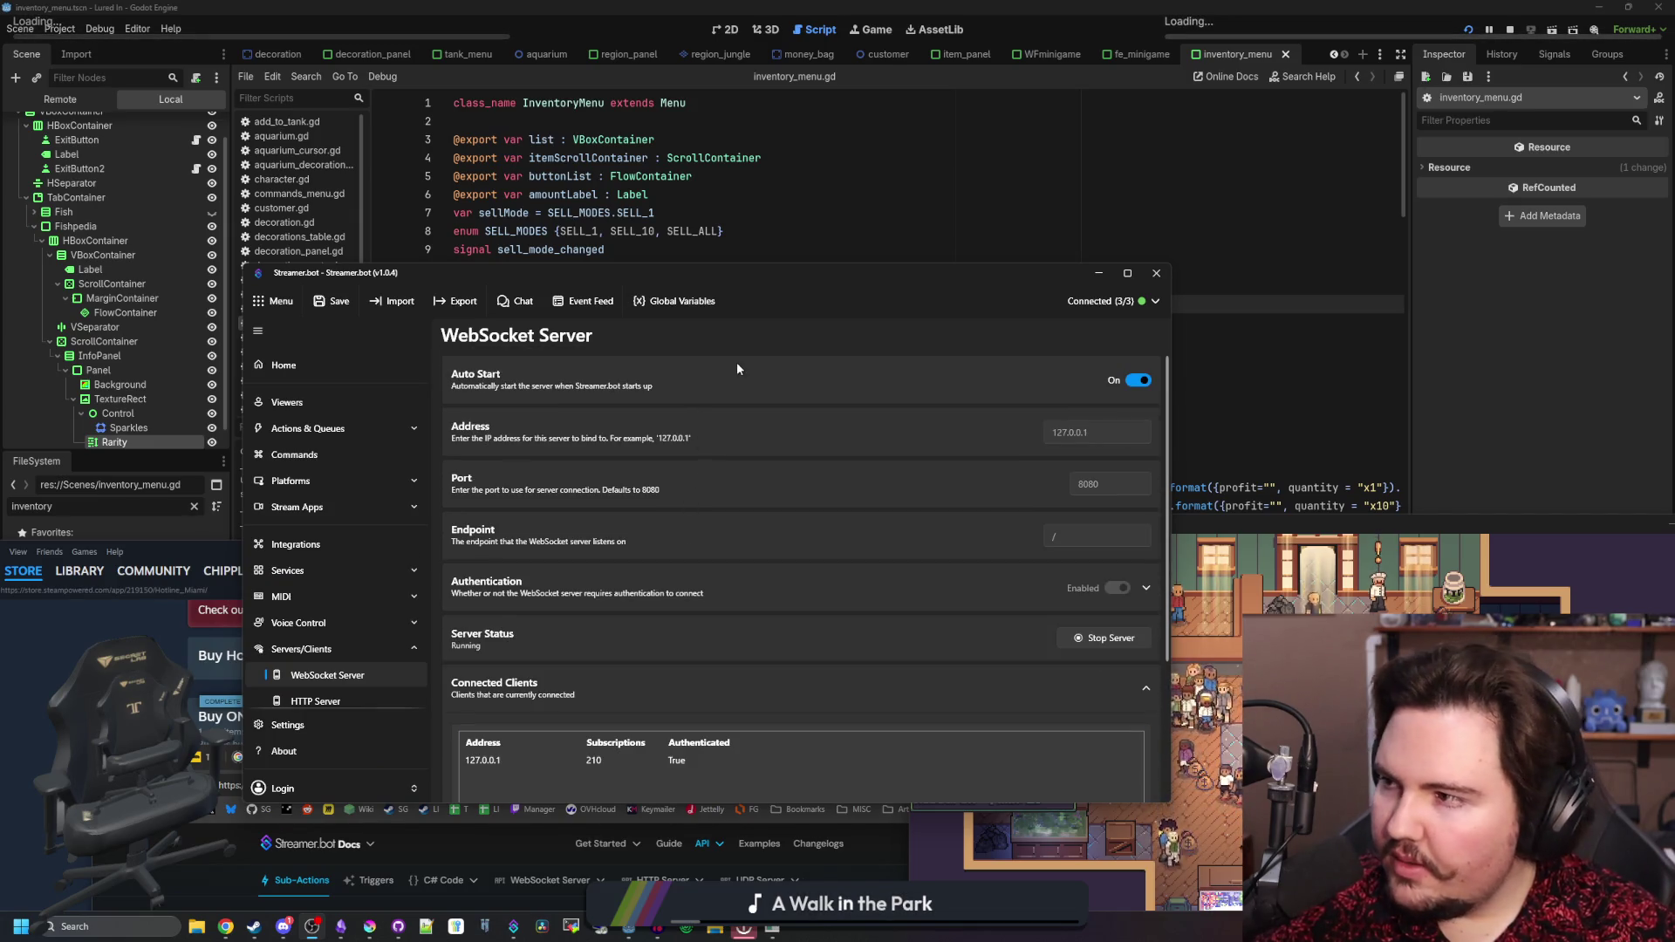
left_click_drag(635, 279, 629, 337)
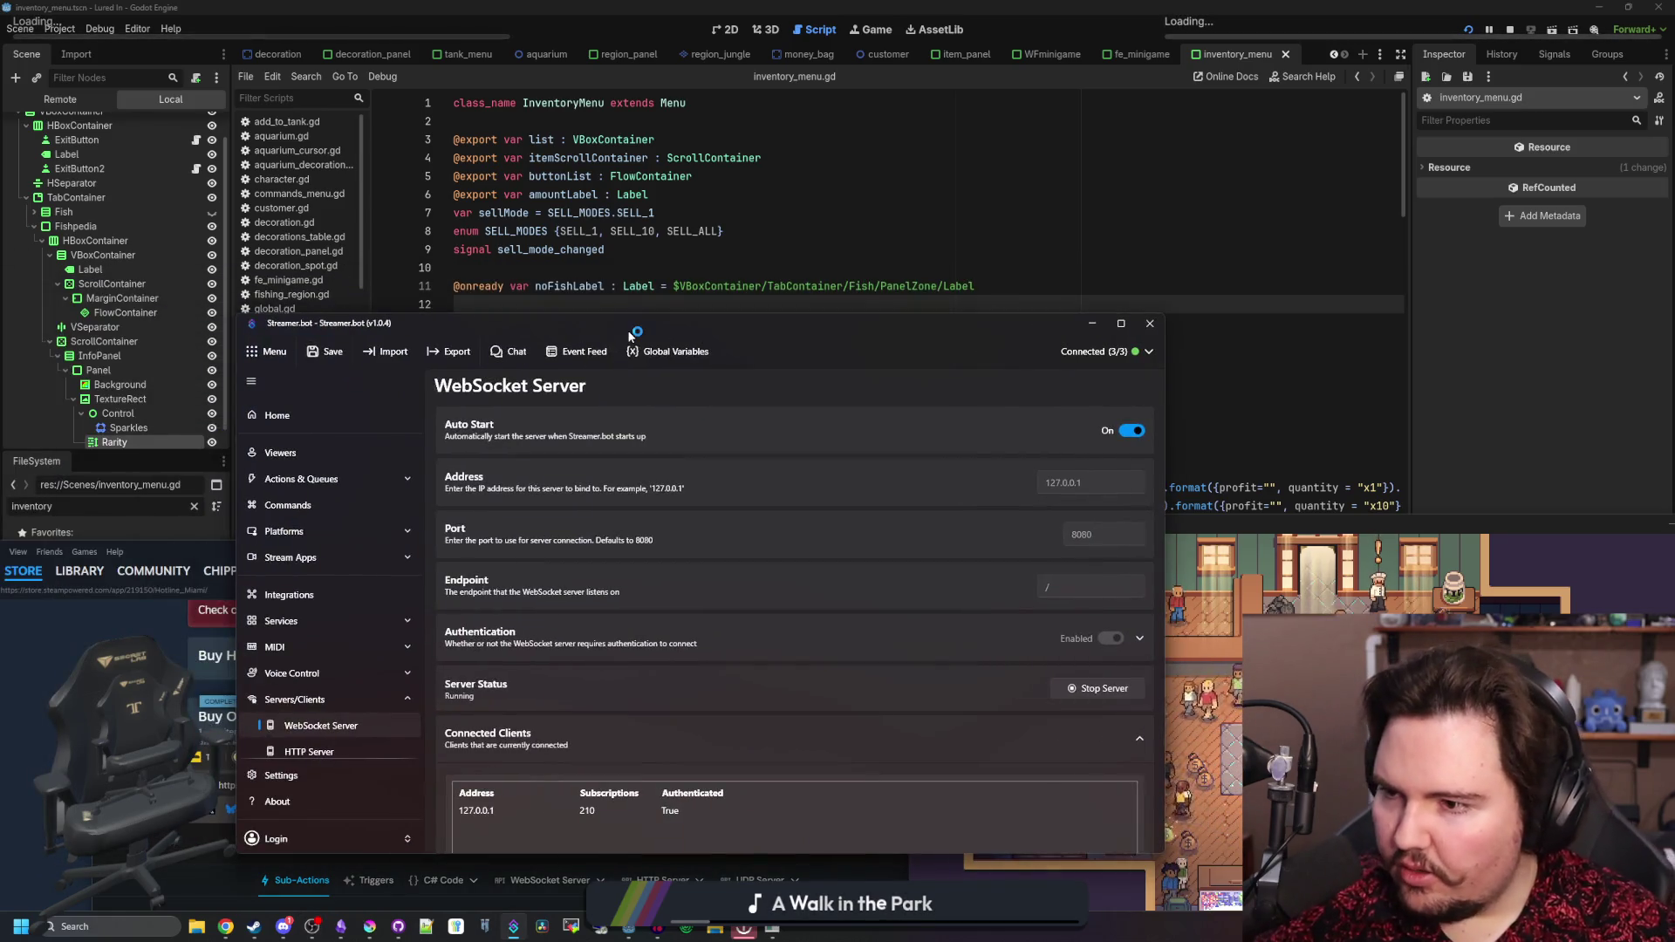
- Minimize Streamer.bot and maximize the browser showing the OBS and Streamer.bot tutorial
left_click(1091, 323)
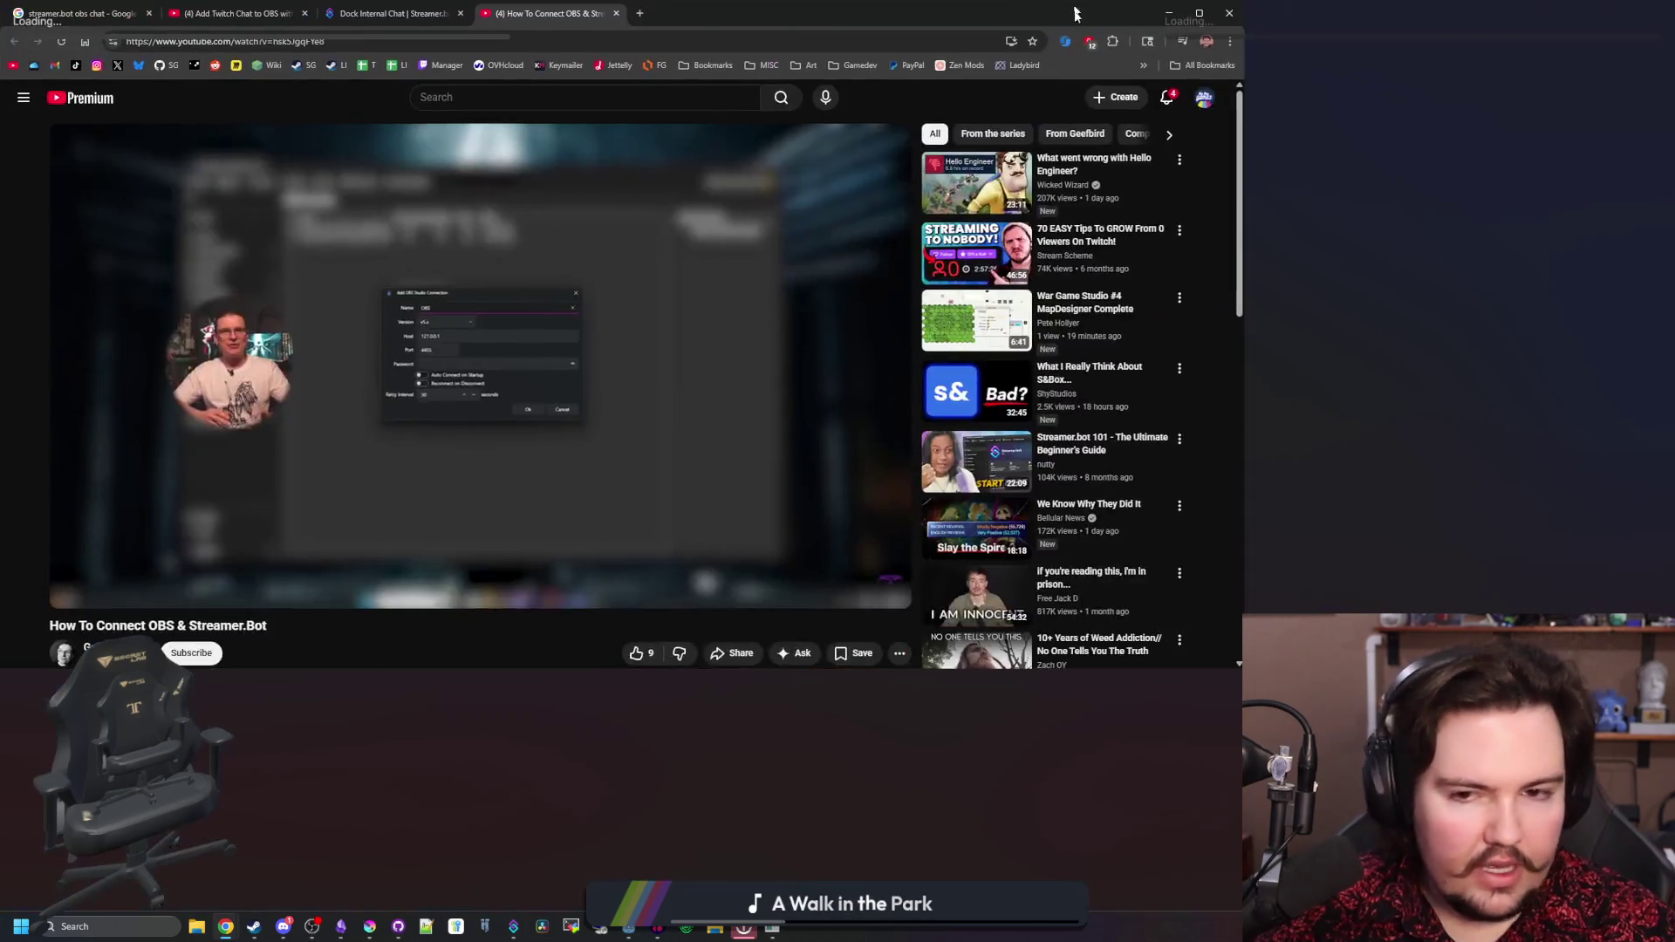
double_click(1075, 10)
- Seek through the OBS and Streamer.bot tutorial video around the OBS connection dialog
left_click(792, 398)
key("l")
key("l")
key("l")
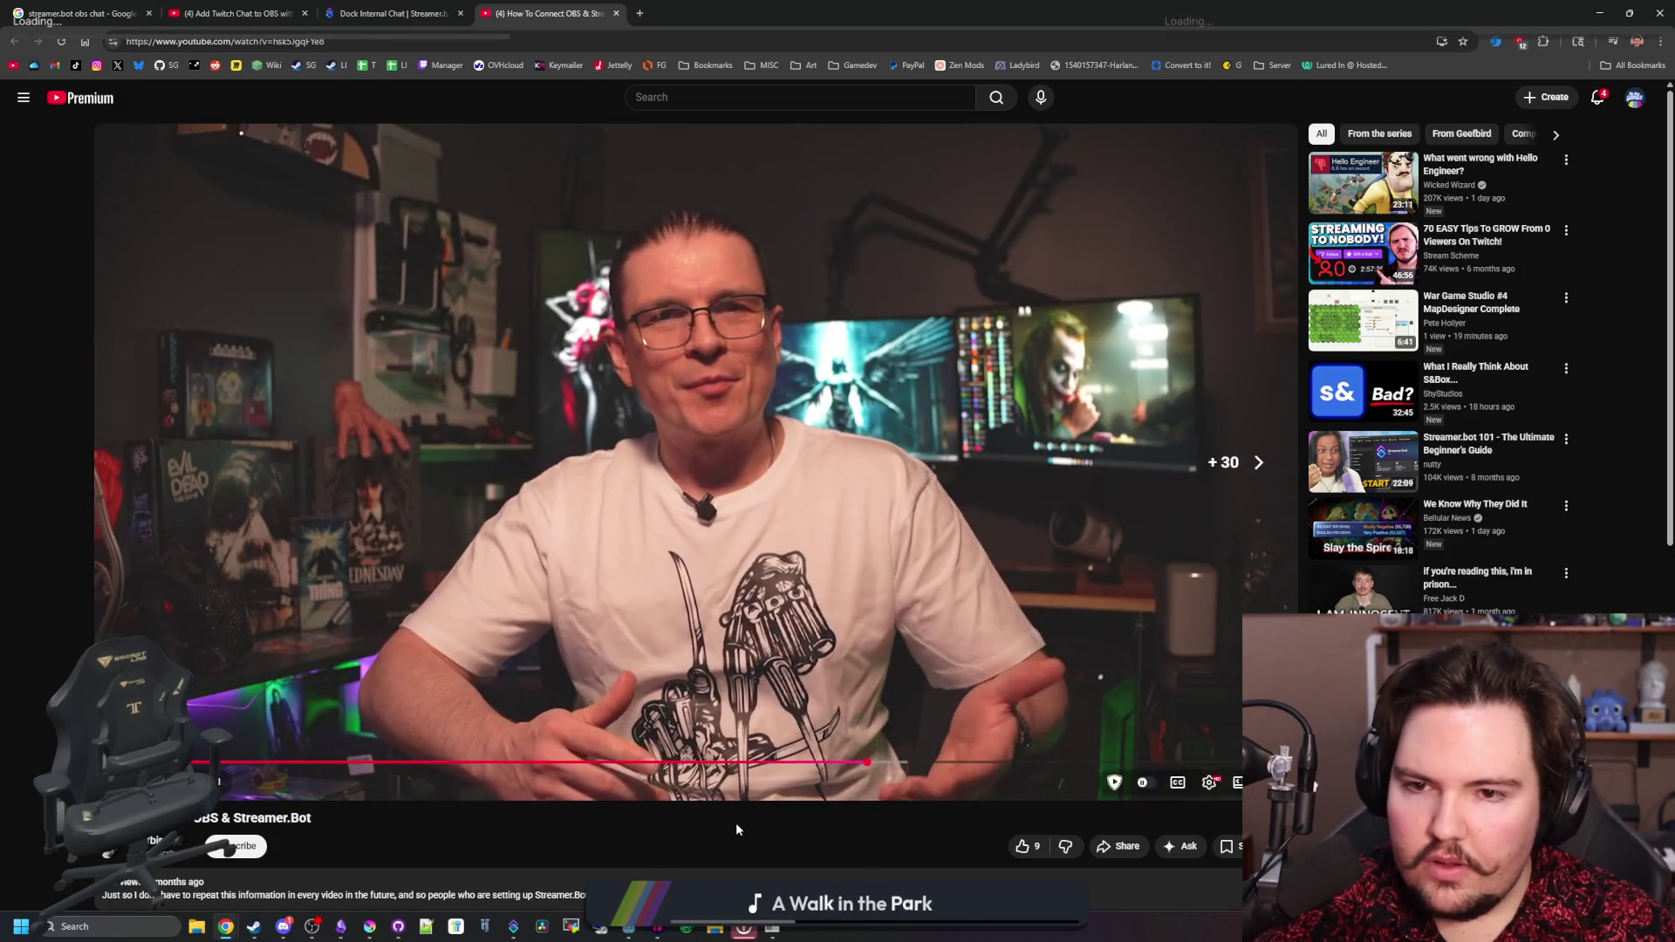
key("l")
key("l")
key("l")
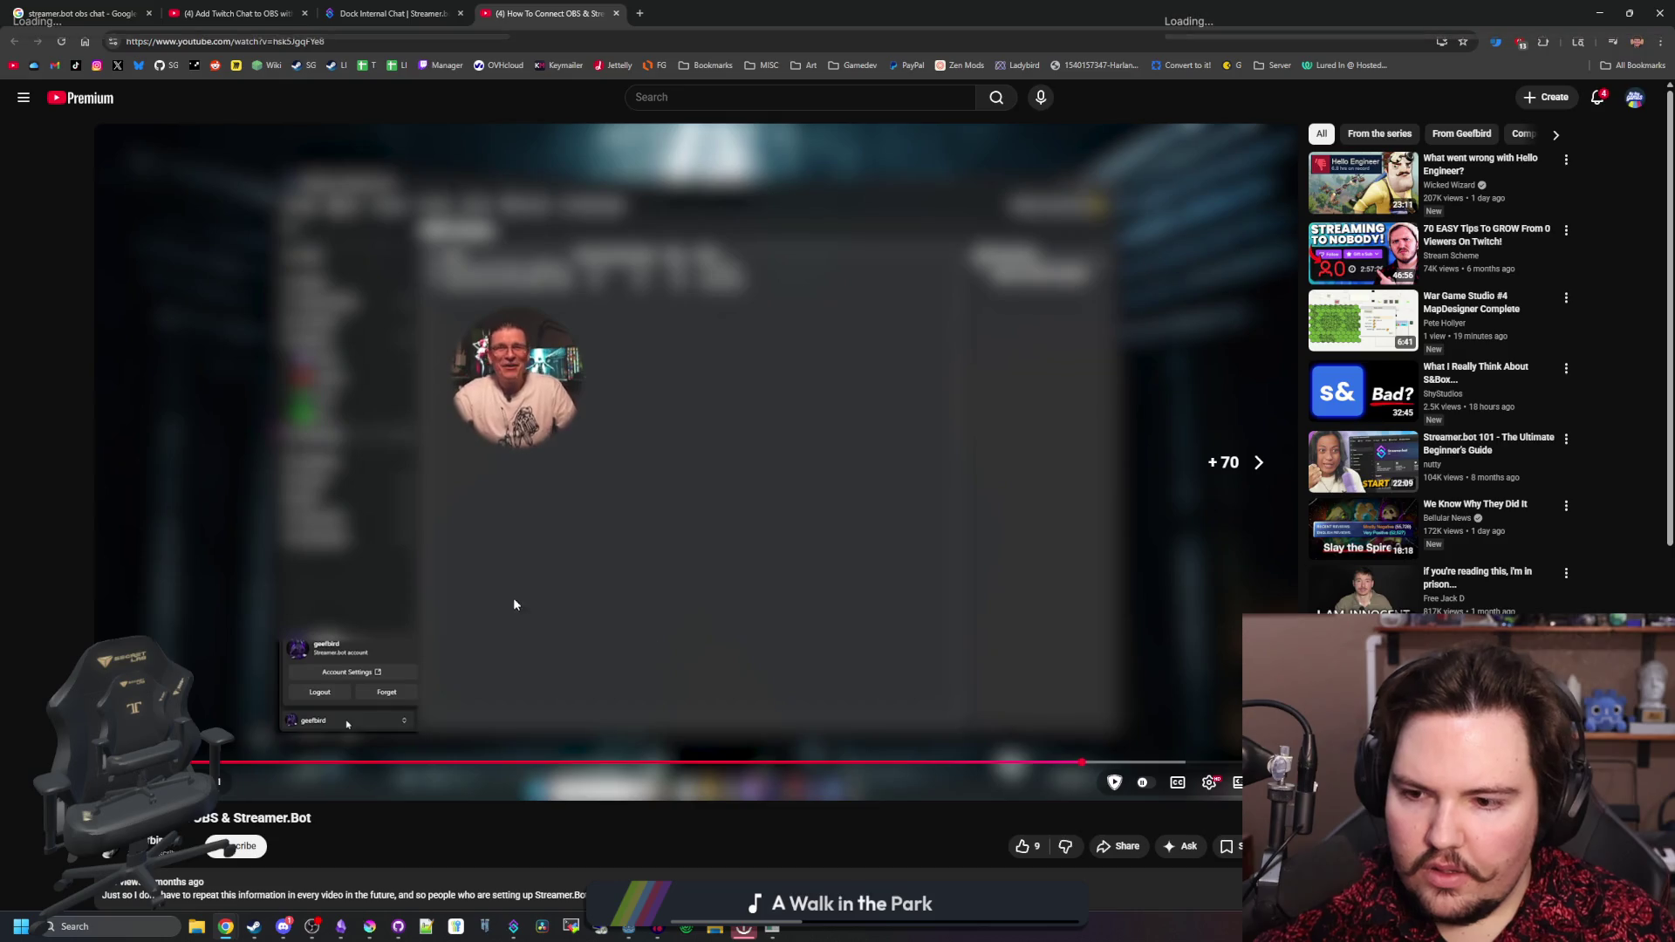
key("l")
key("l")
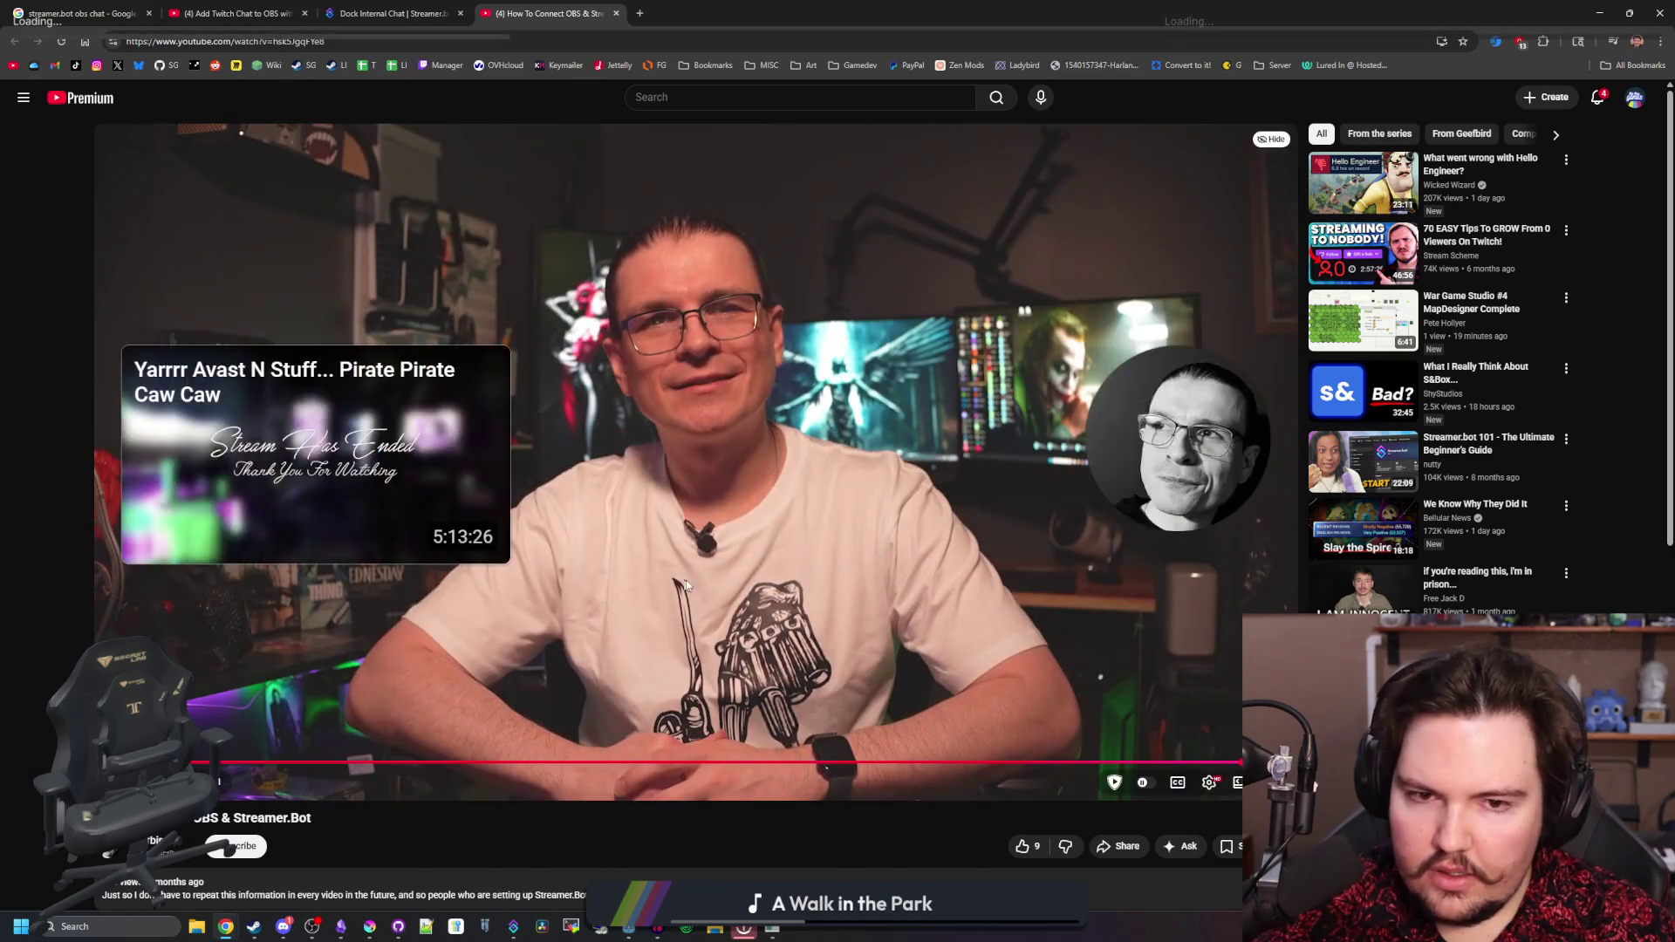
key("j")
key("j")
key("j")
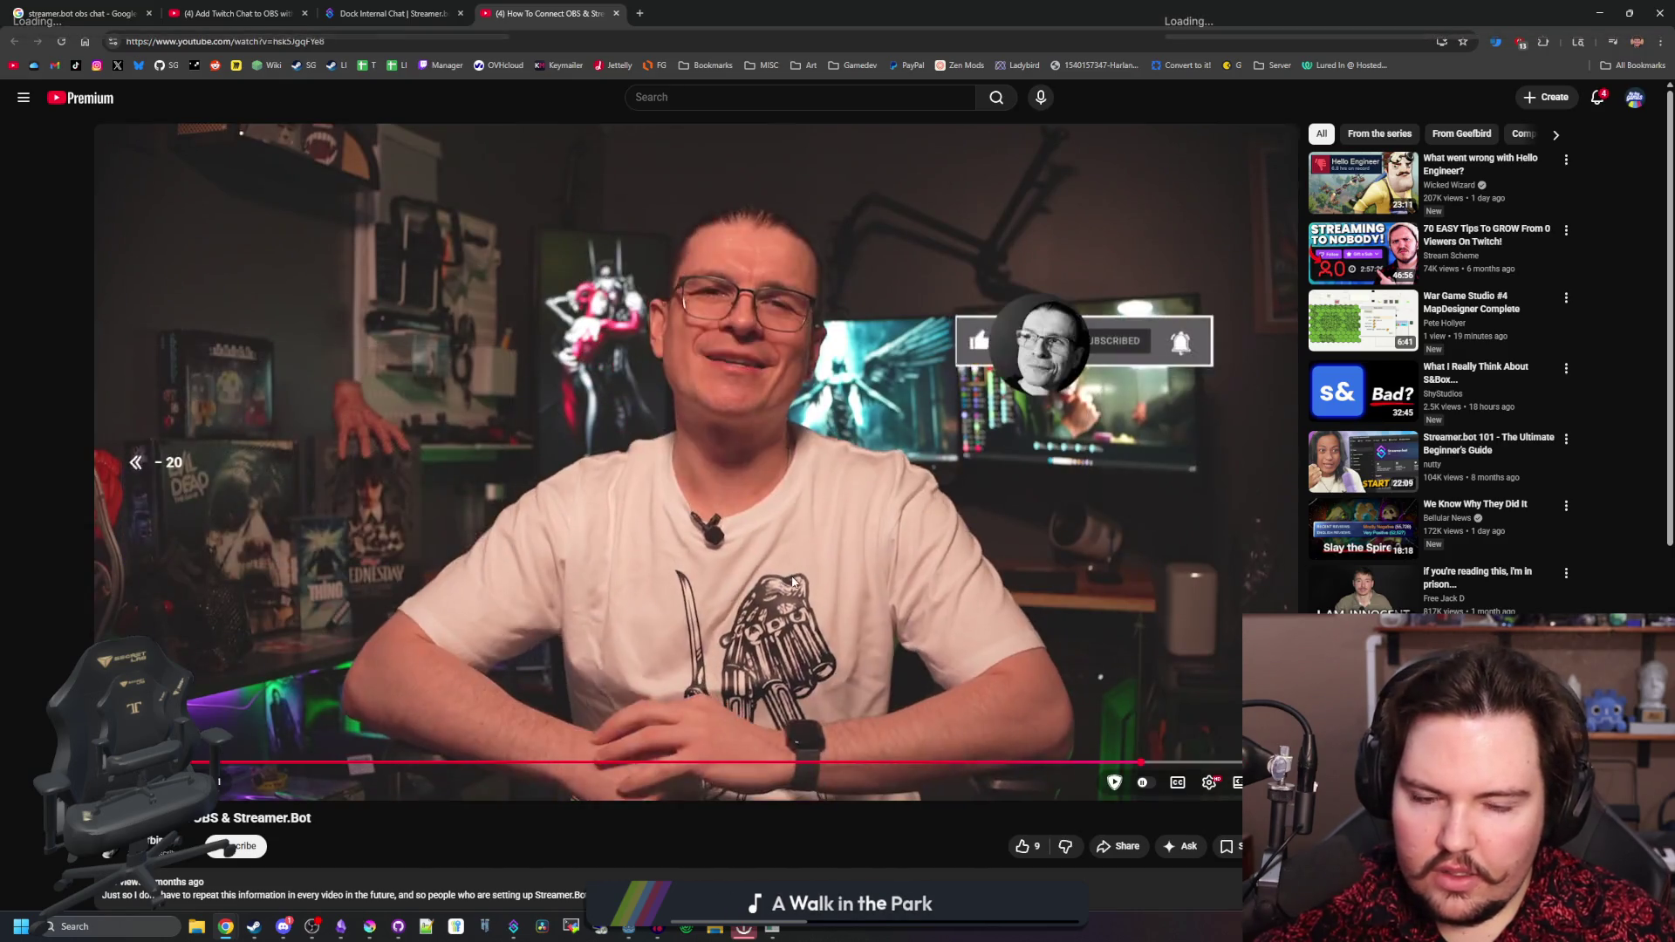
key("j")
key("j")
key("j")
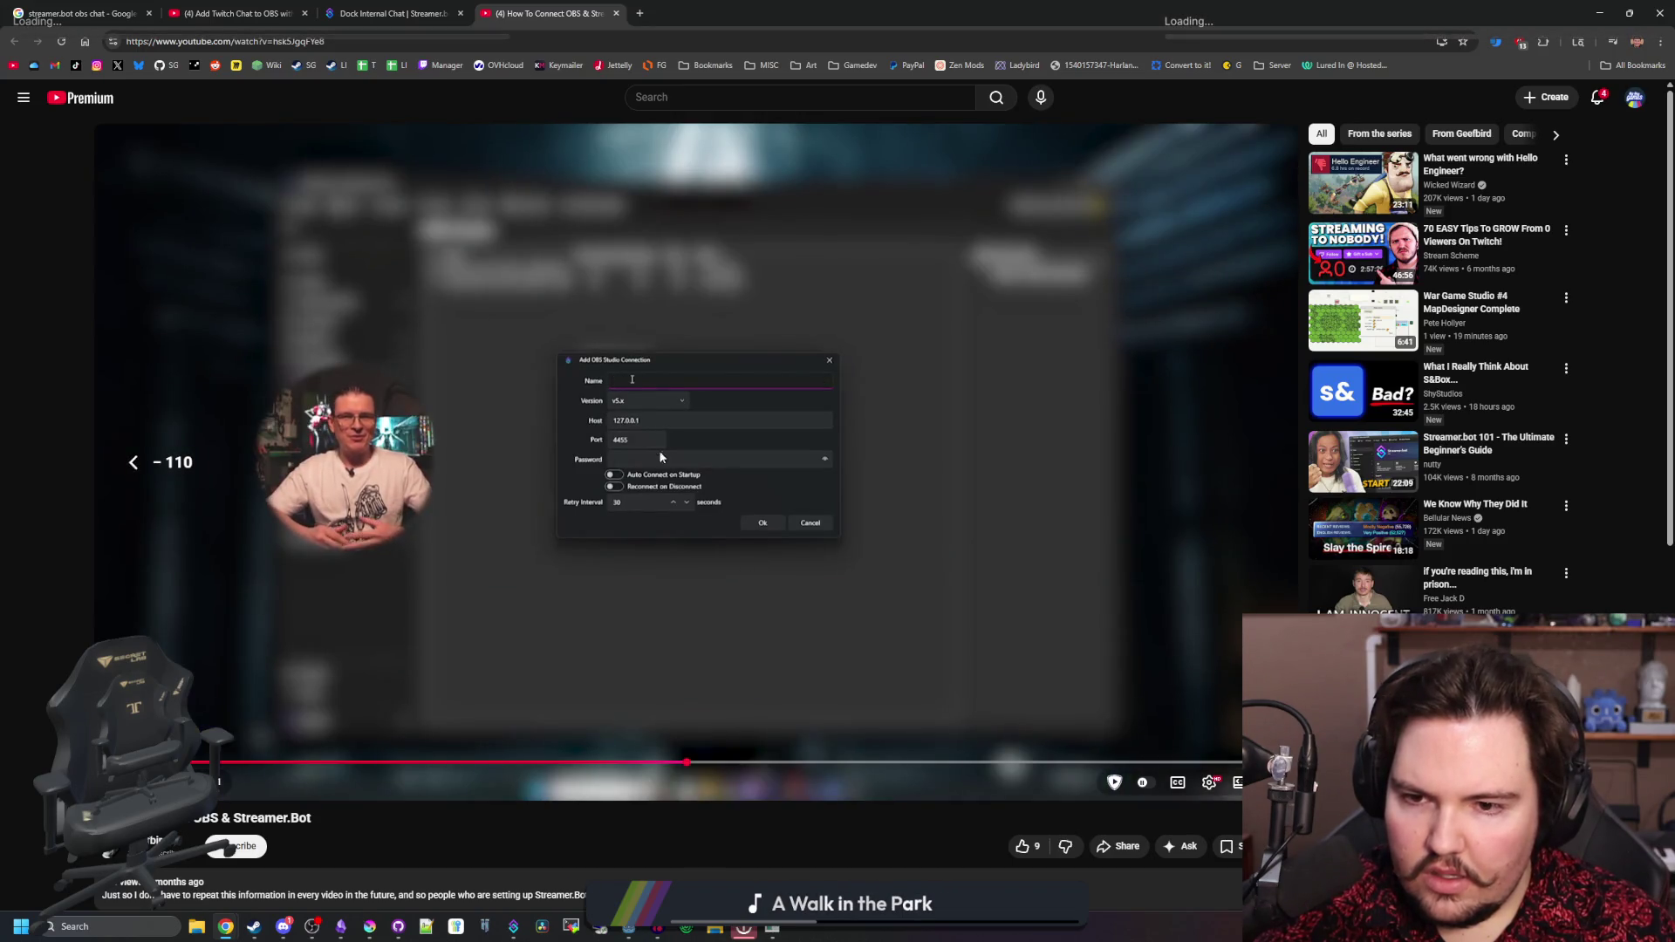
key("l")
key("l")
key("l")
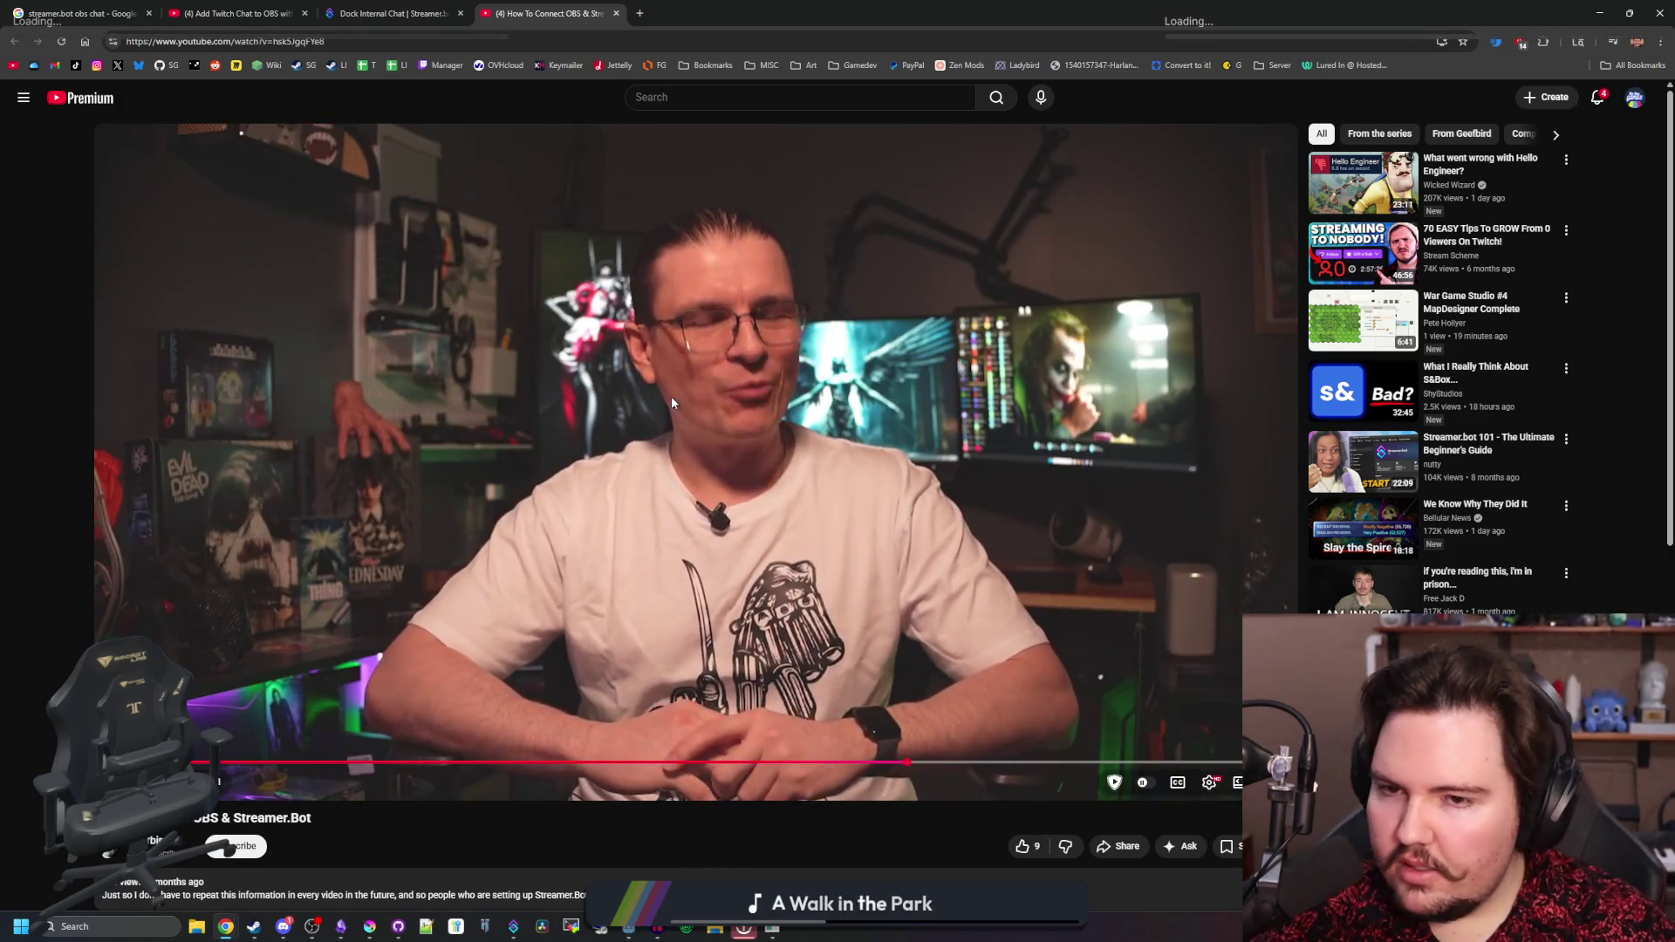
- Watch the muted 'Add Twitch Chat to OBS with Streamerbot' short, scrubbing to 0:21
left_click(79, 14)
left_click(245, 284)
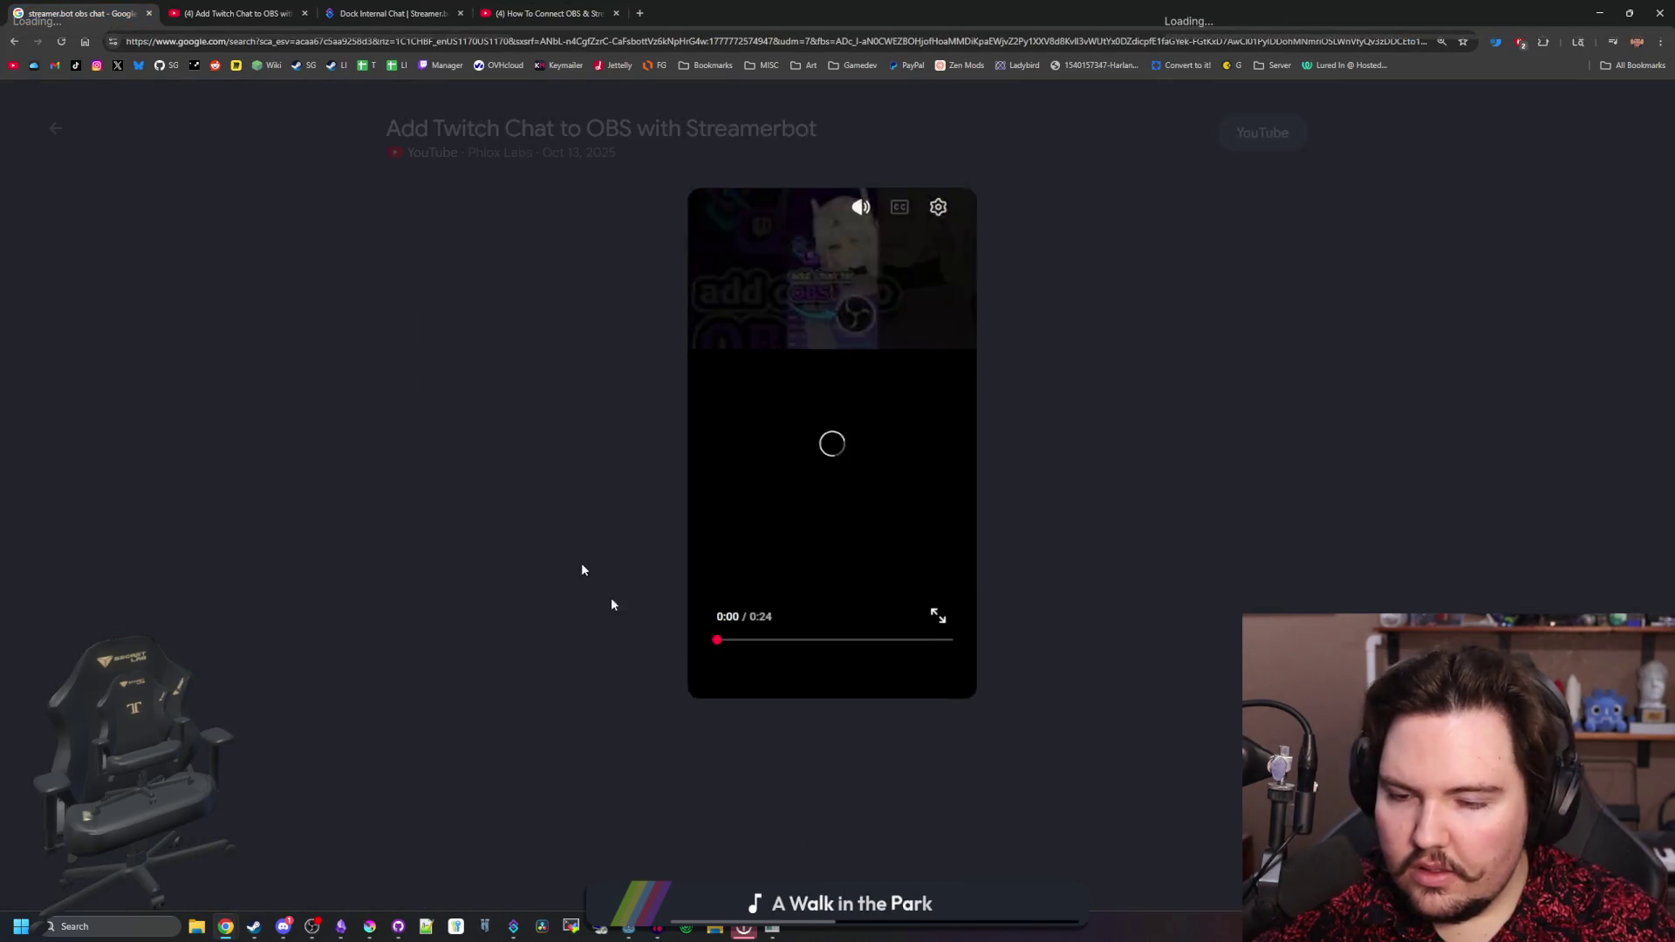
left_click(876, 205)
left_click(810, 656)
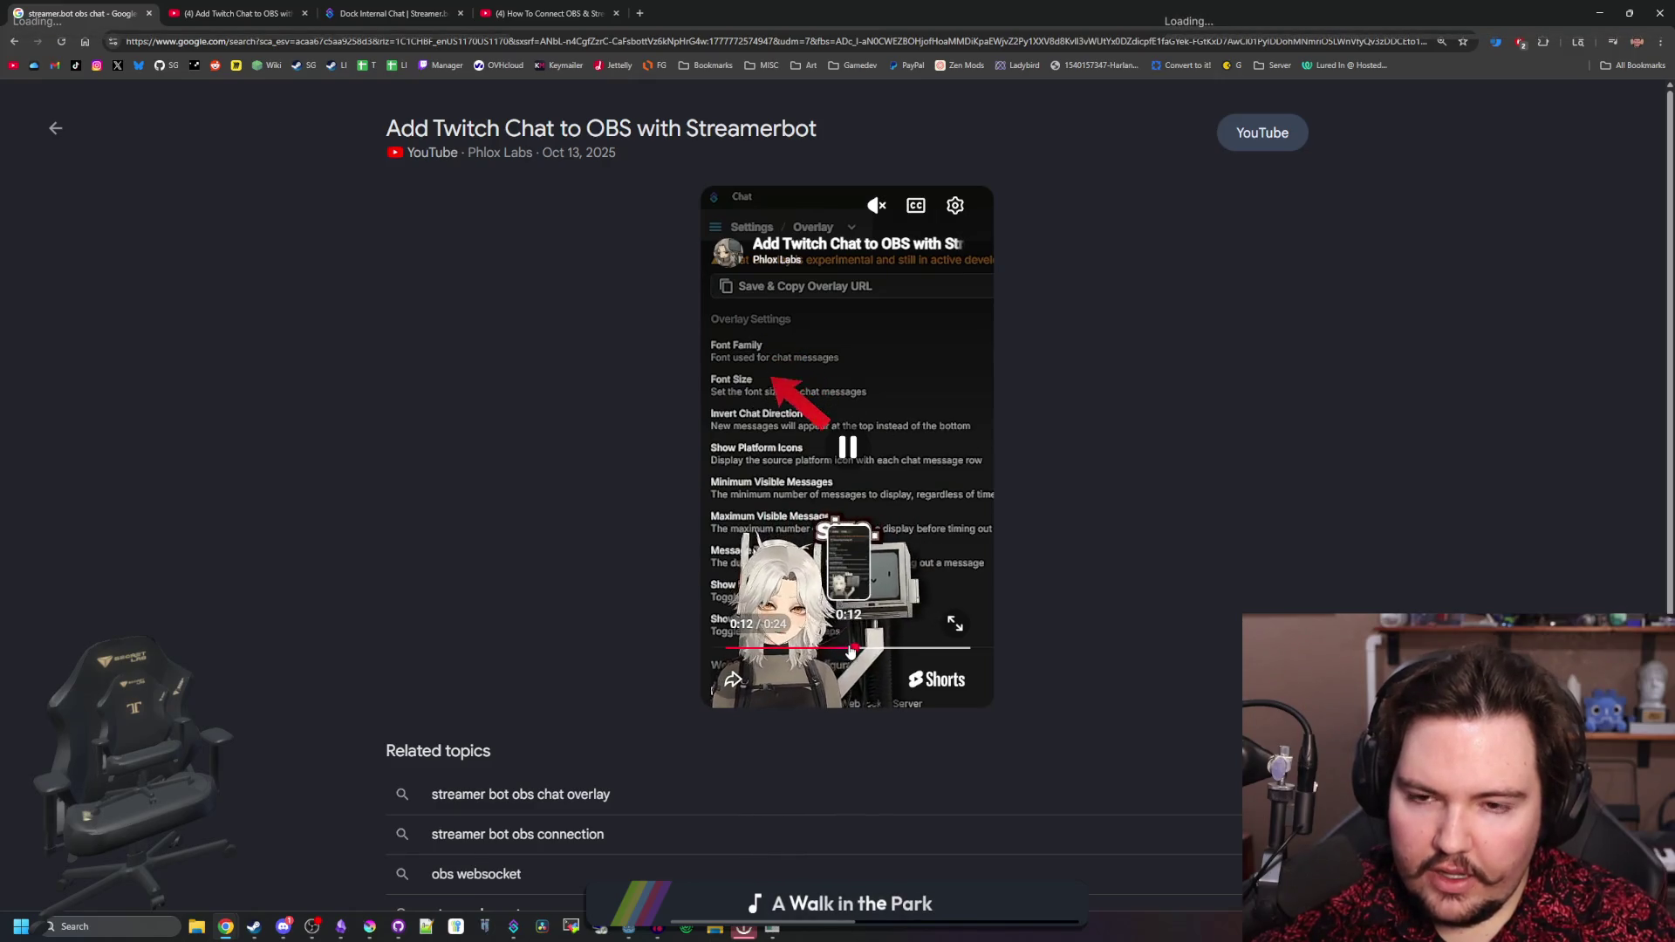
left_click(895, 650)
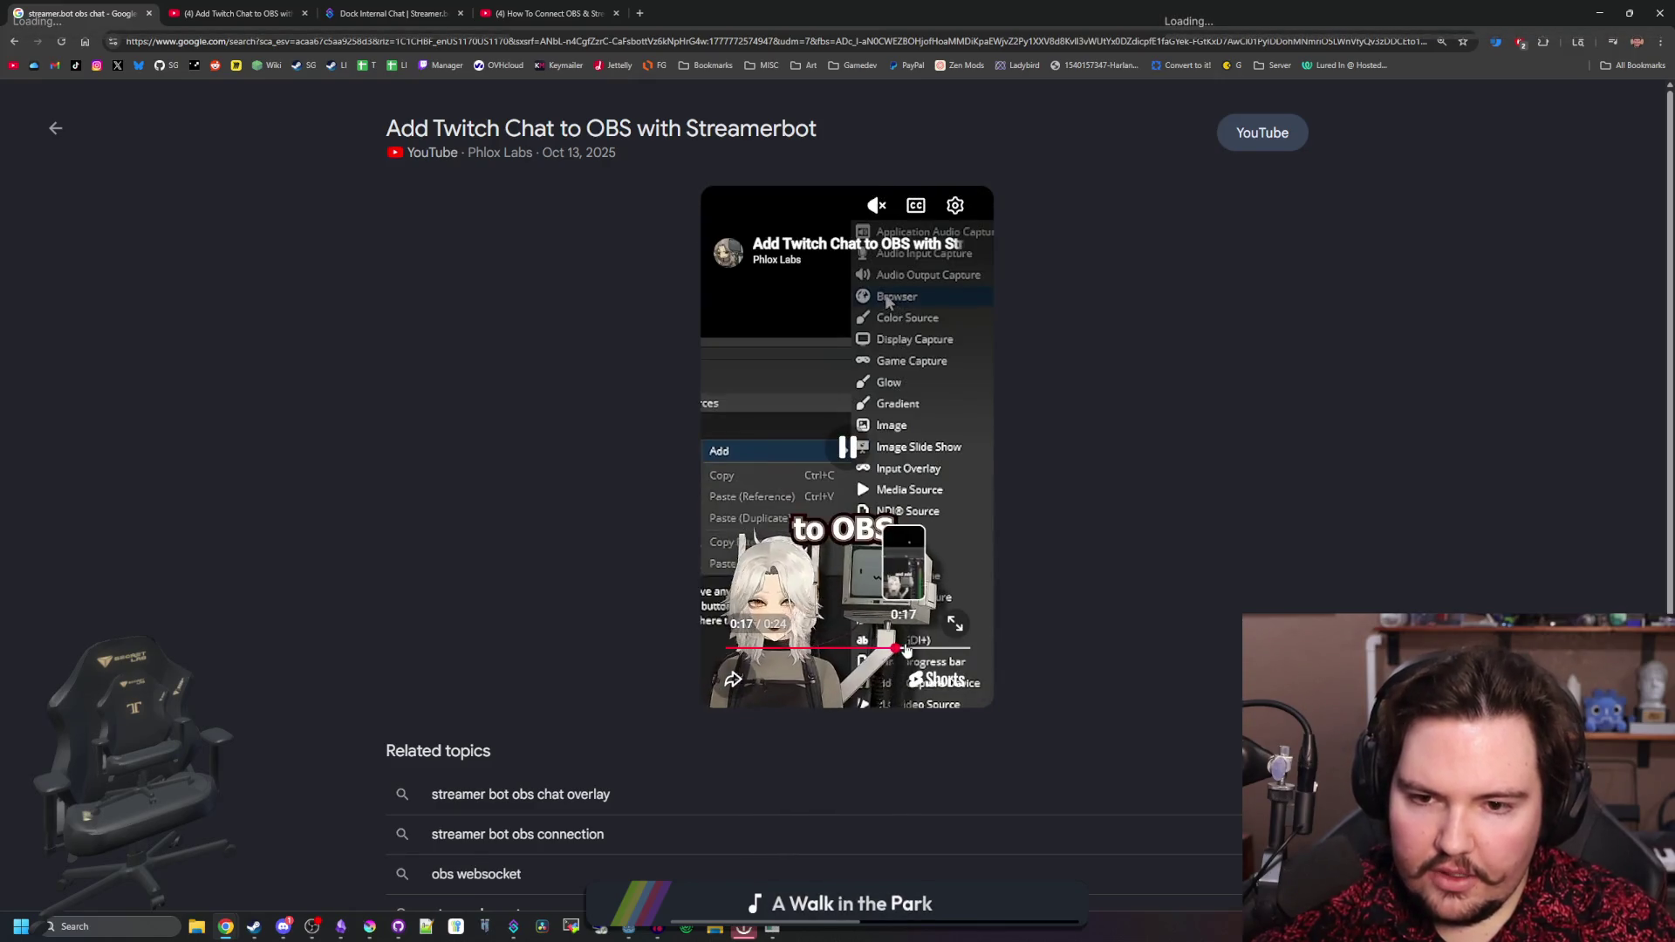
left_click(924, 649)
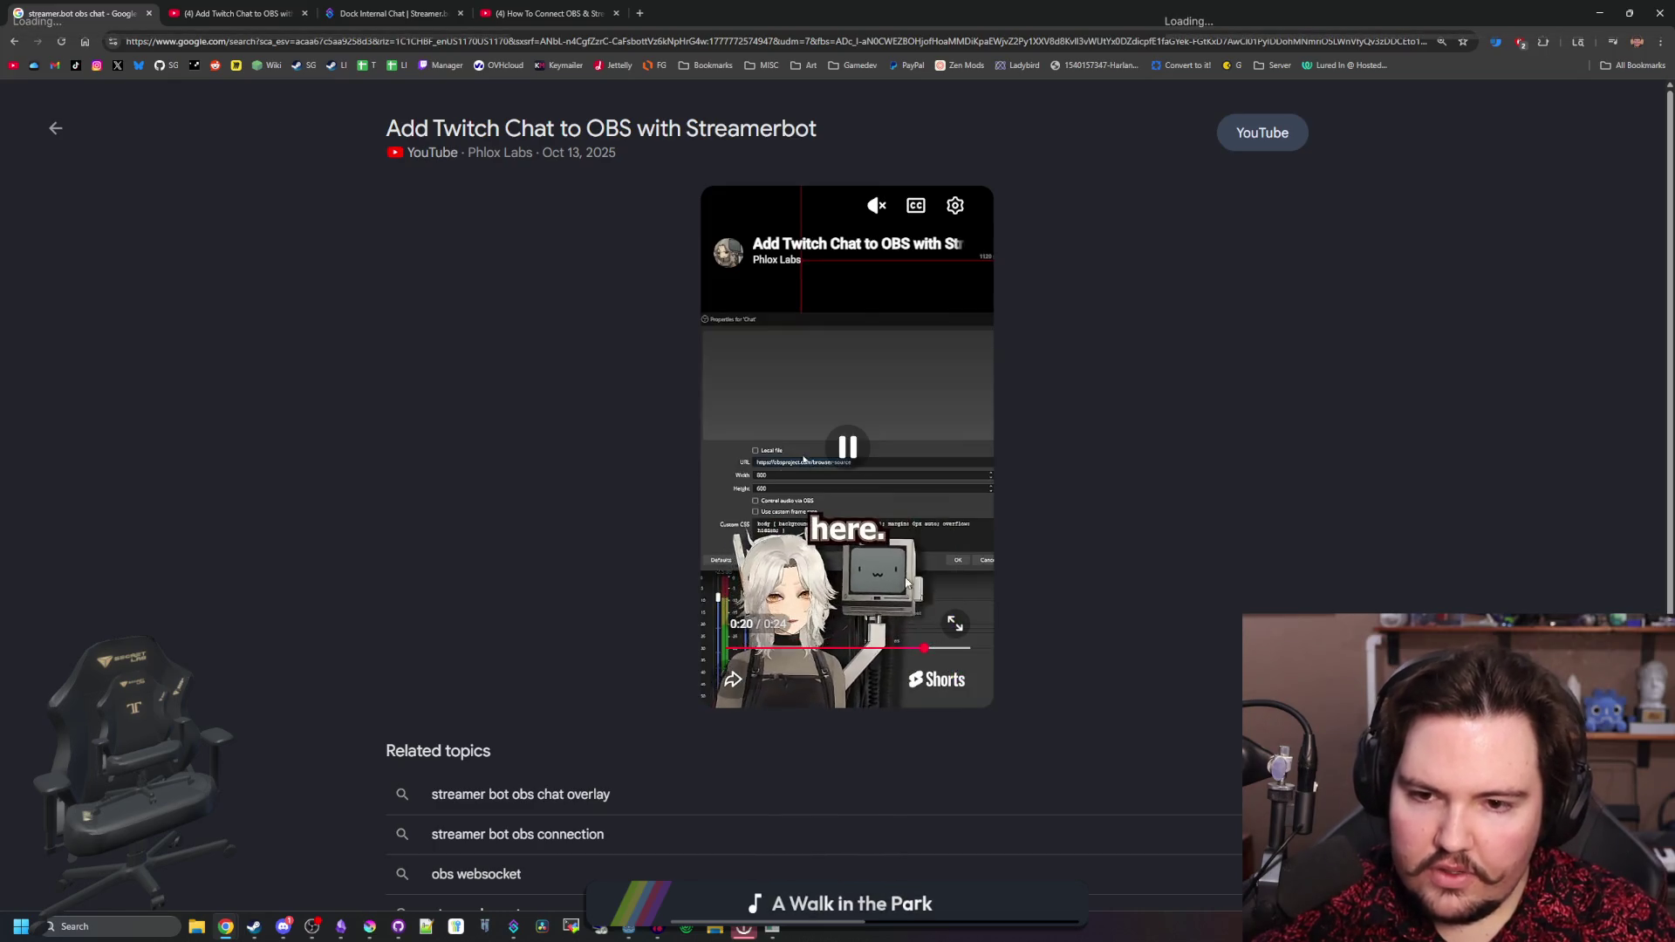
left_click(833, 460)
left_click(837, 452)
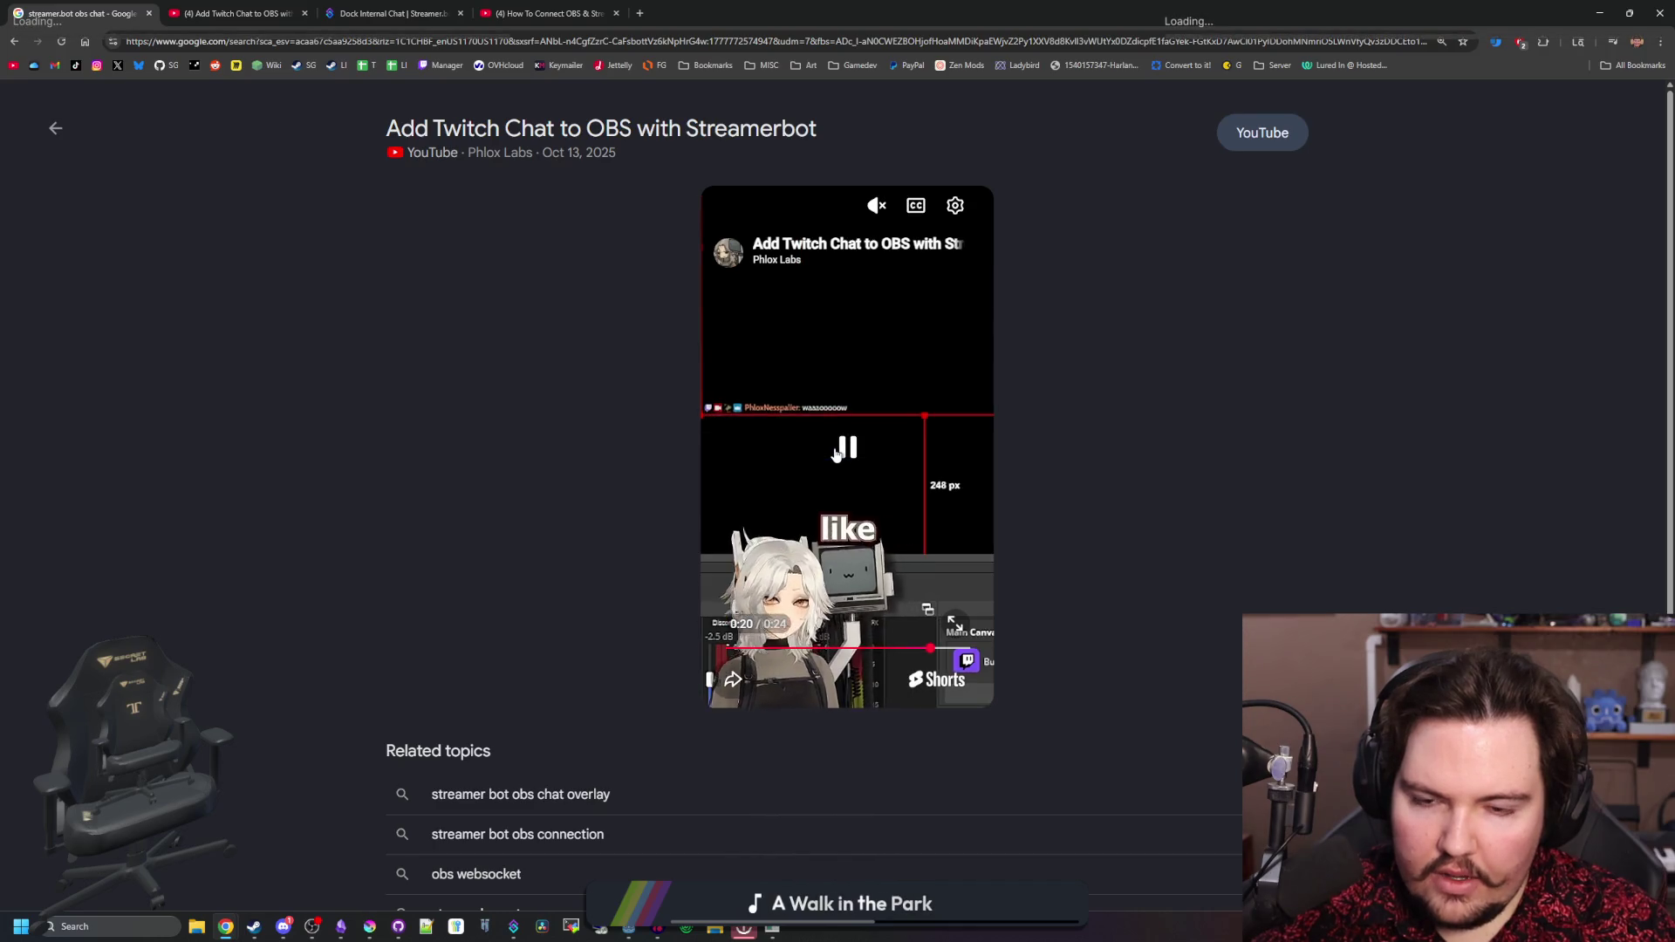
left_click(832, 470)
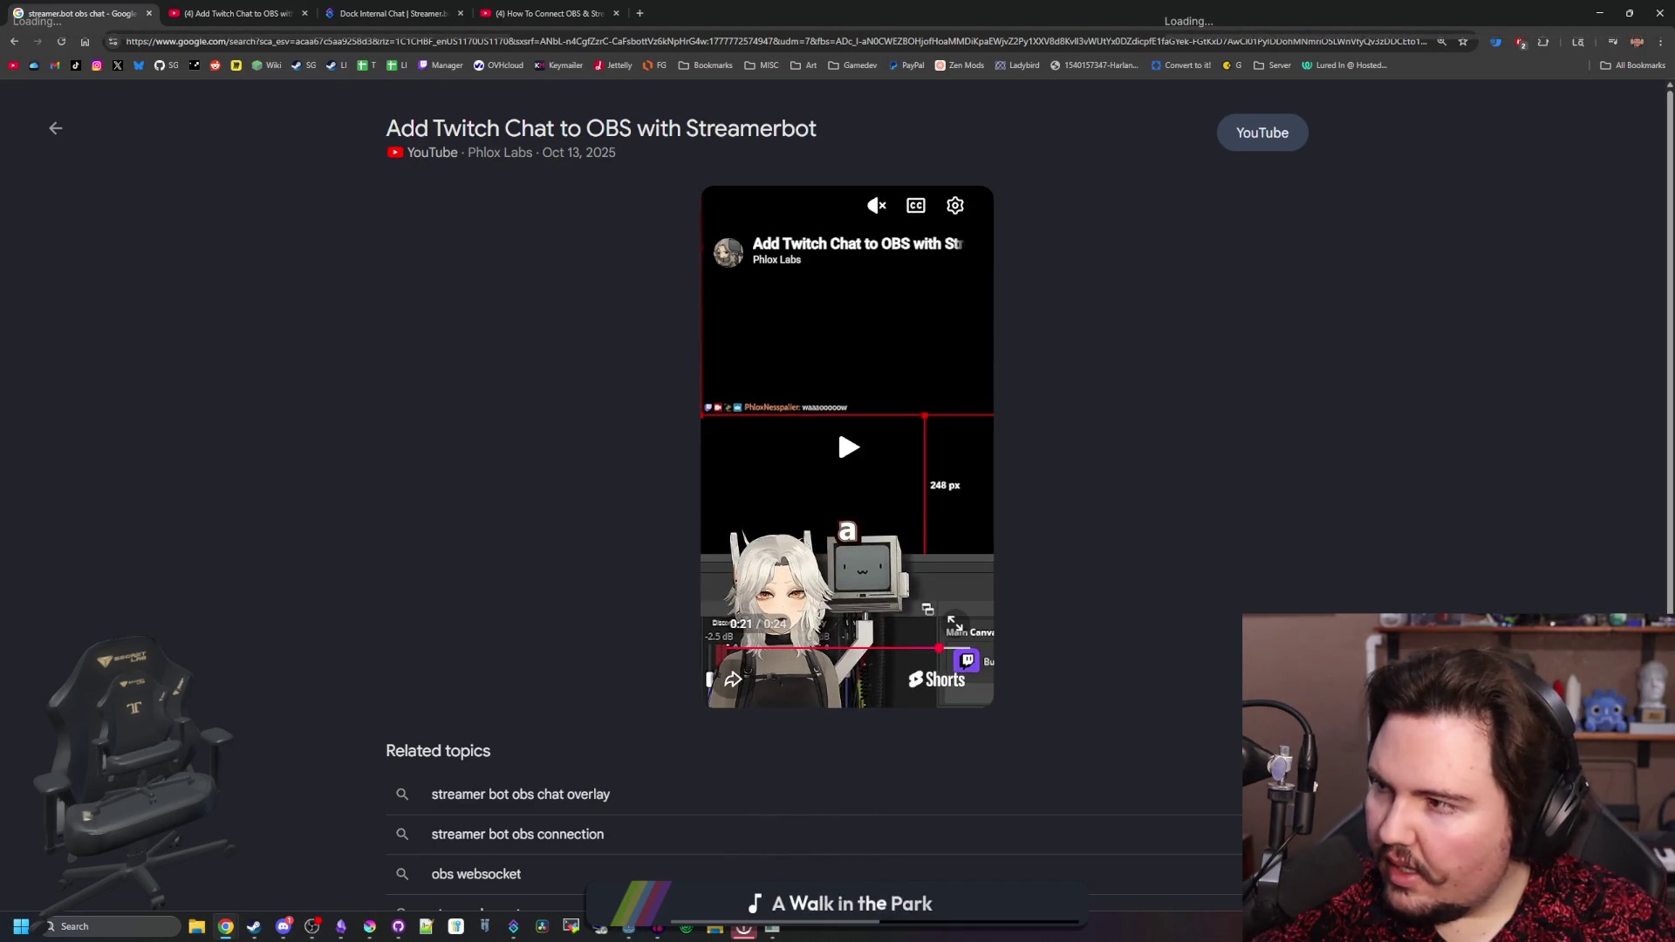
key("alt+Tab")
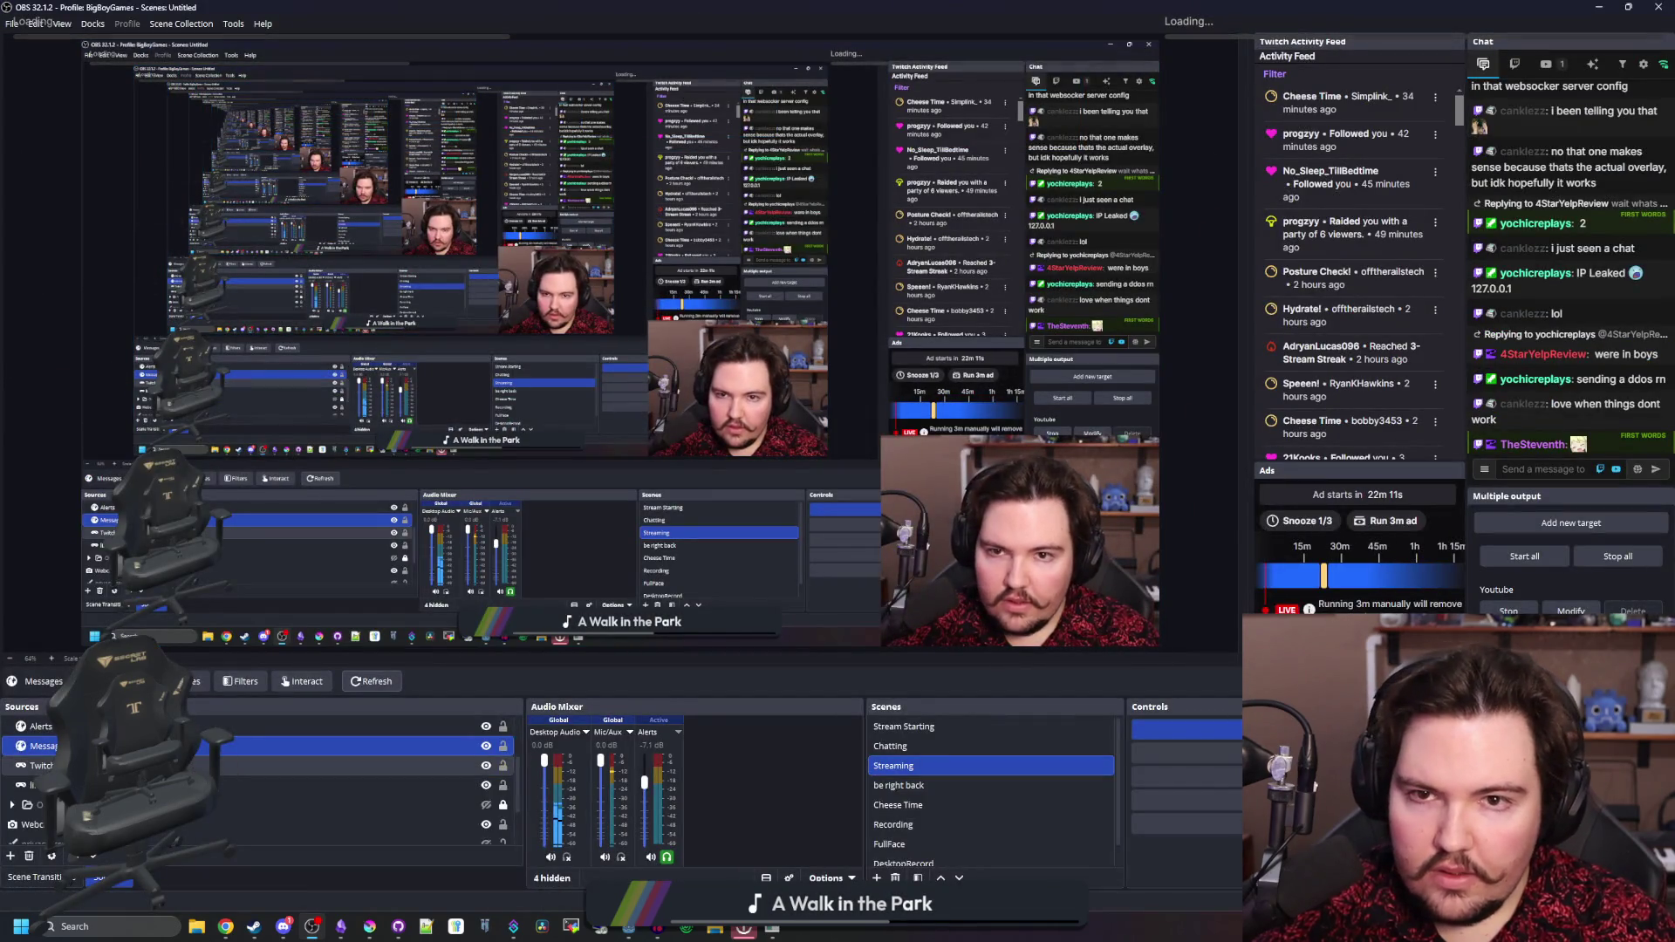
- Interact with and refresh the Messages browser overlay in OBS
scroll(349, 785, "up", 2)
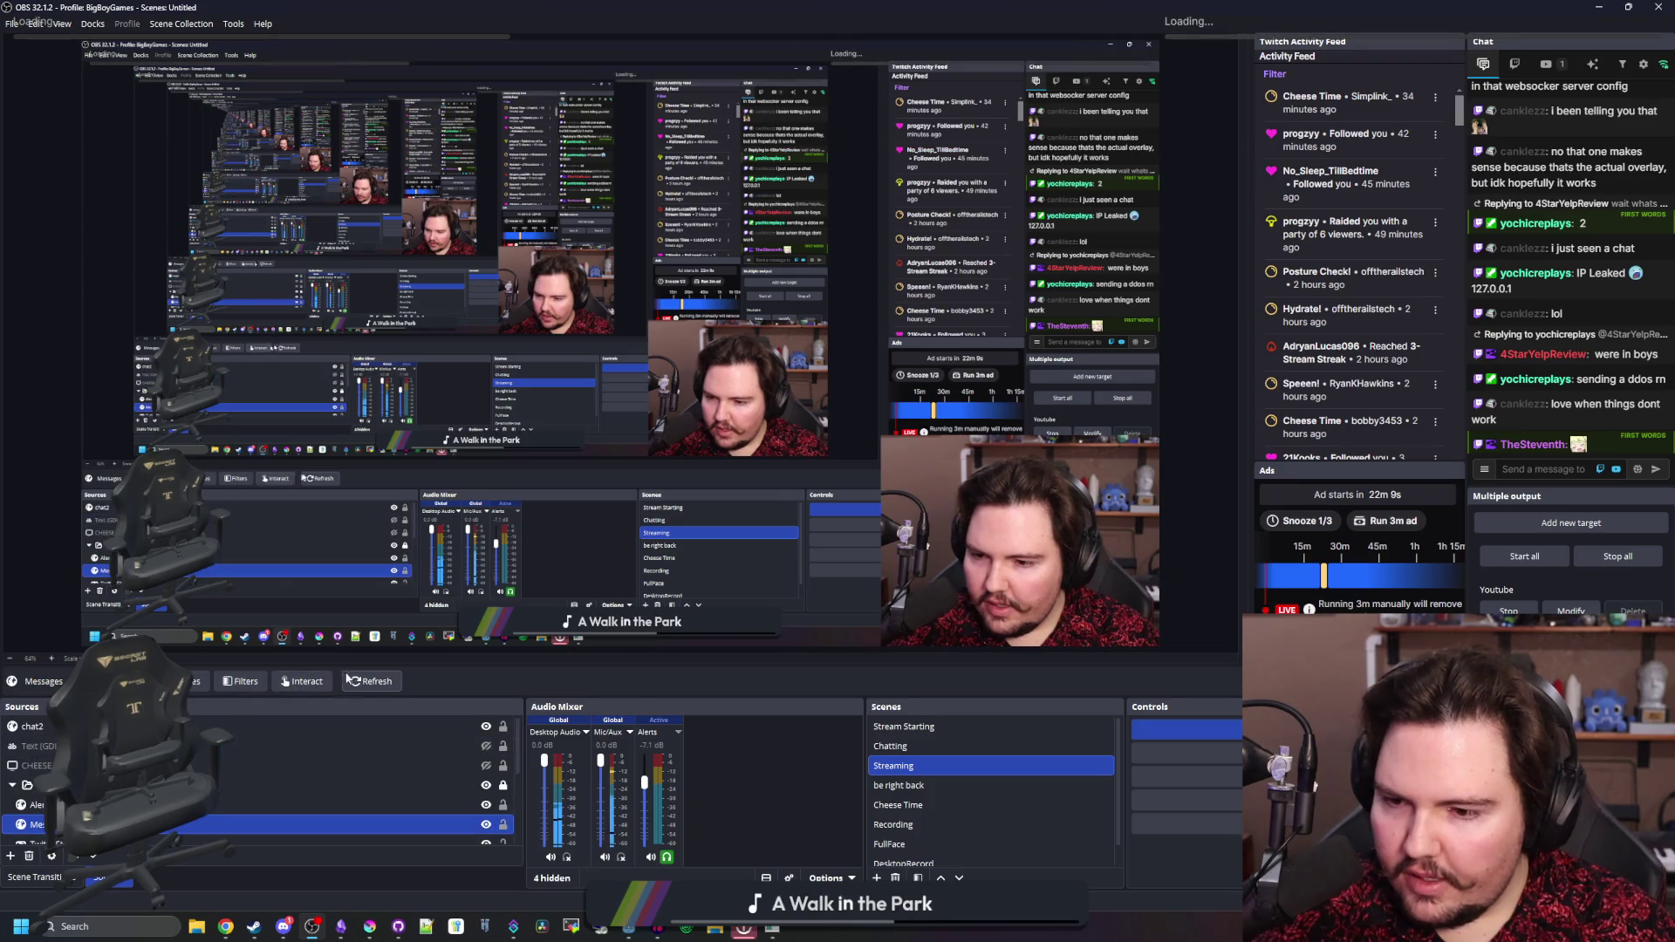
left_click(301, 682)
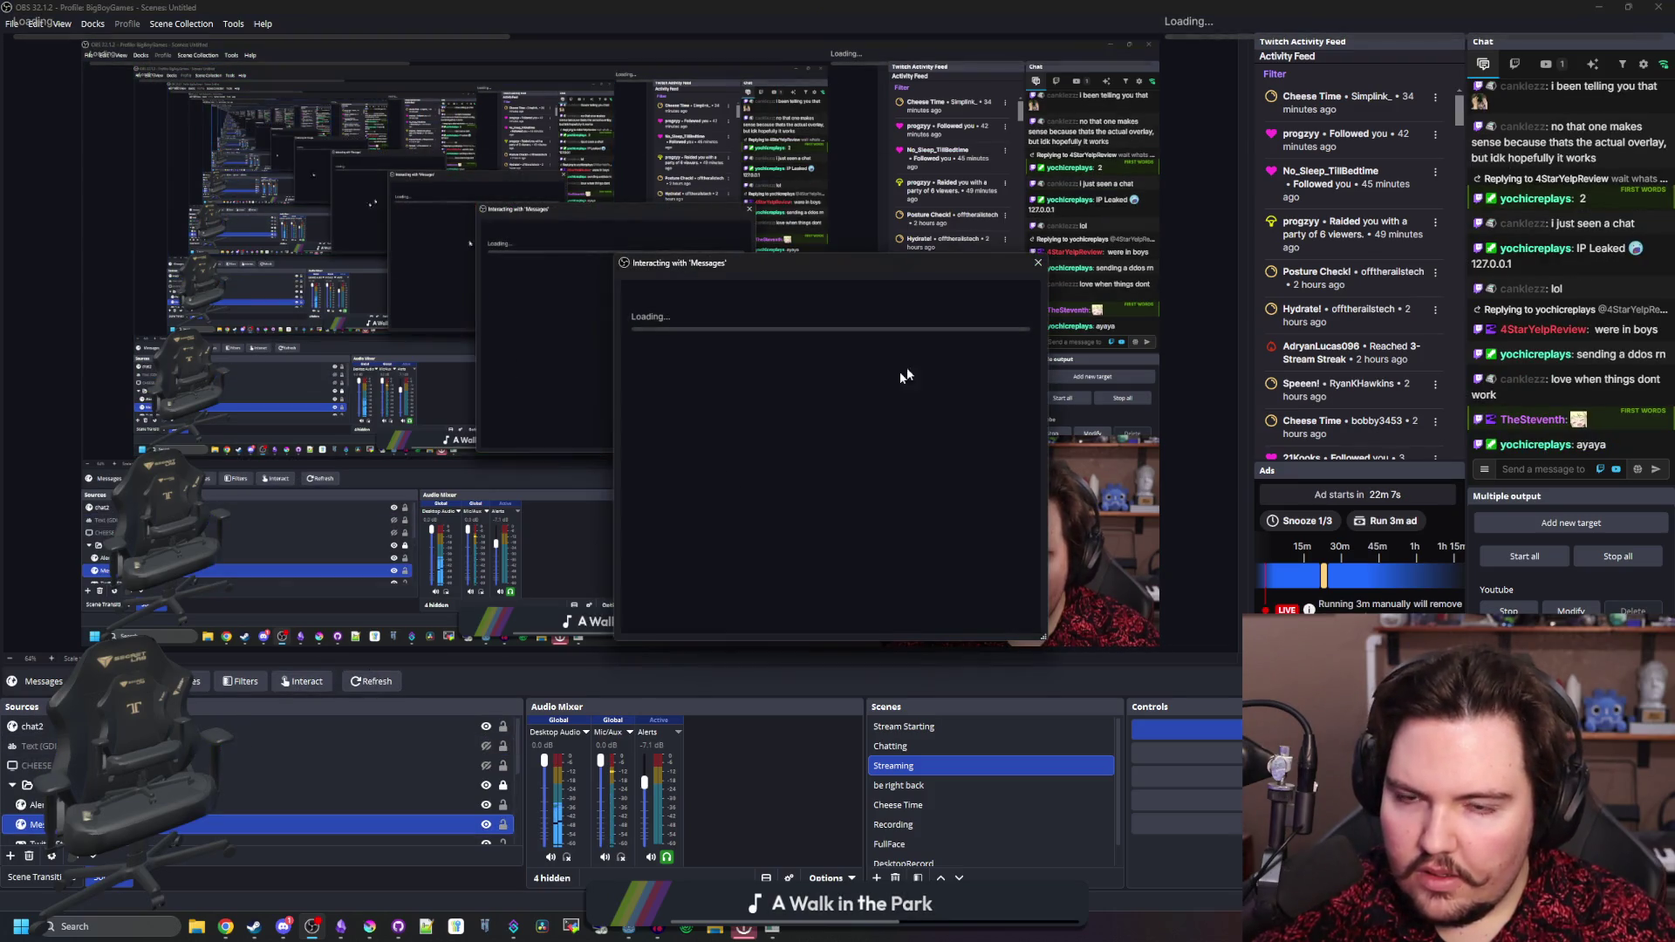
left_click(373, 683)
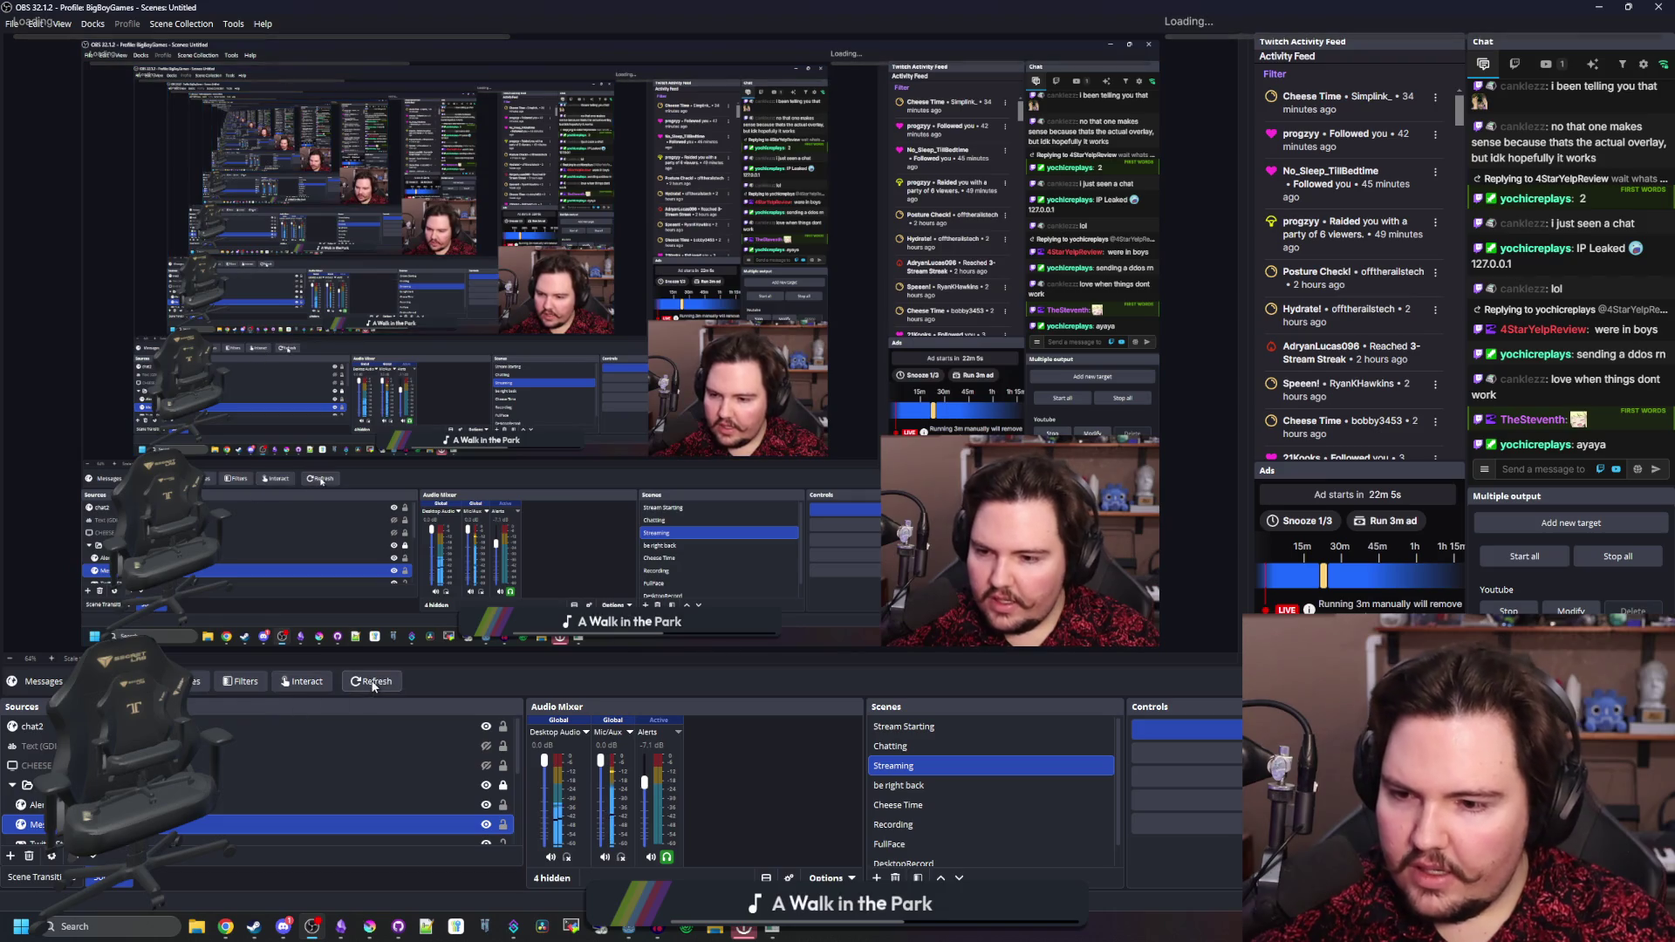
scroll(262, 767, "down", 2)
- Inspect and clear the Messages source URL in its properties, then cancel without saving
left_click(185, 682)
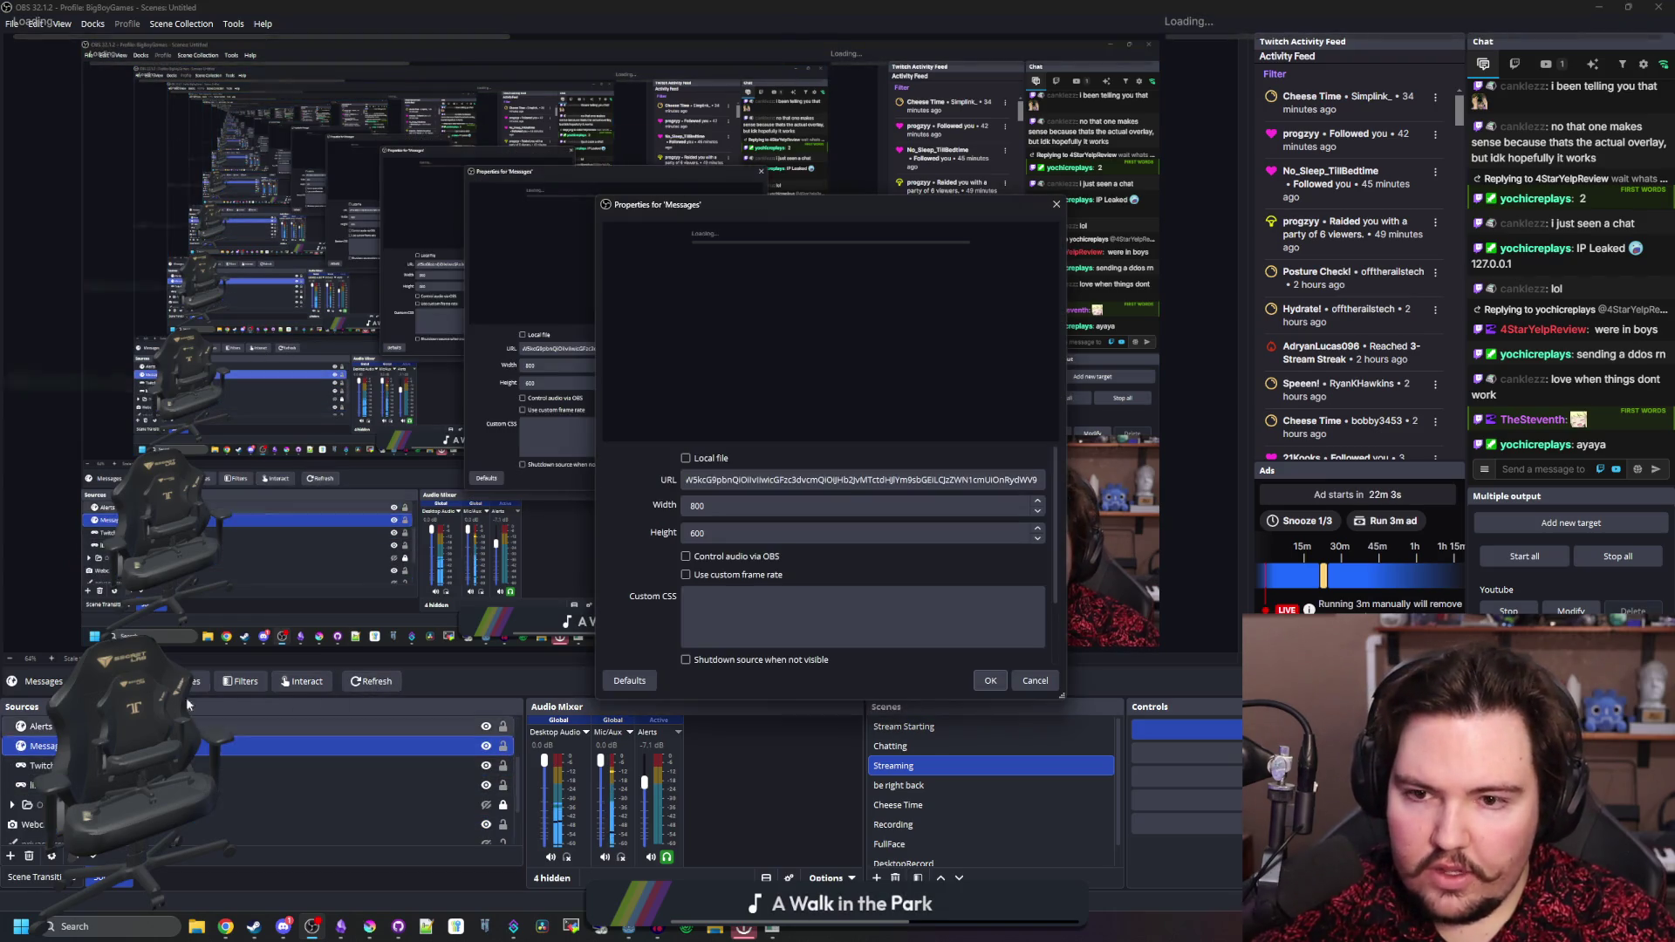
left_click_drag(859, 480, 646, 482)
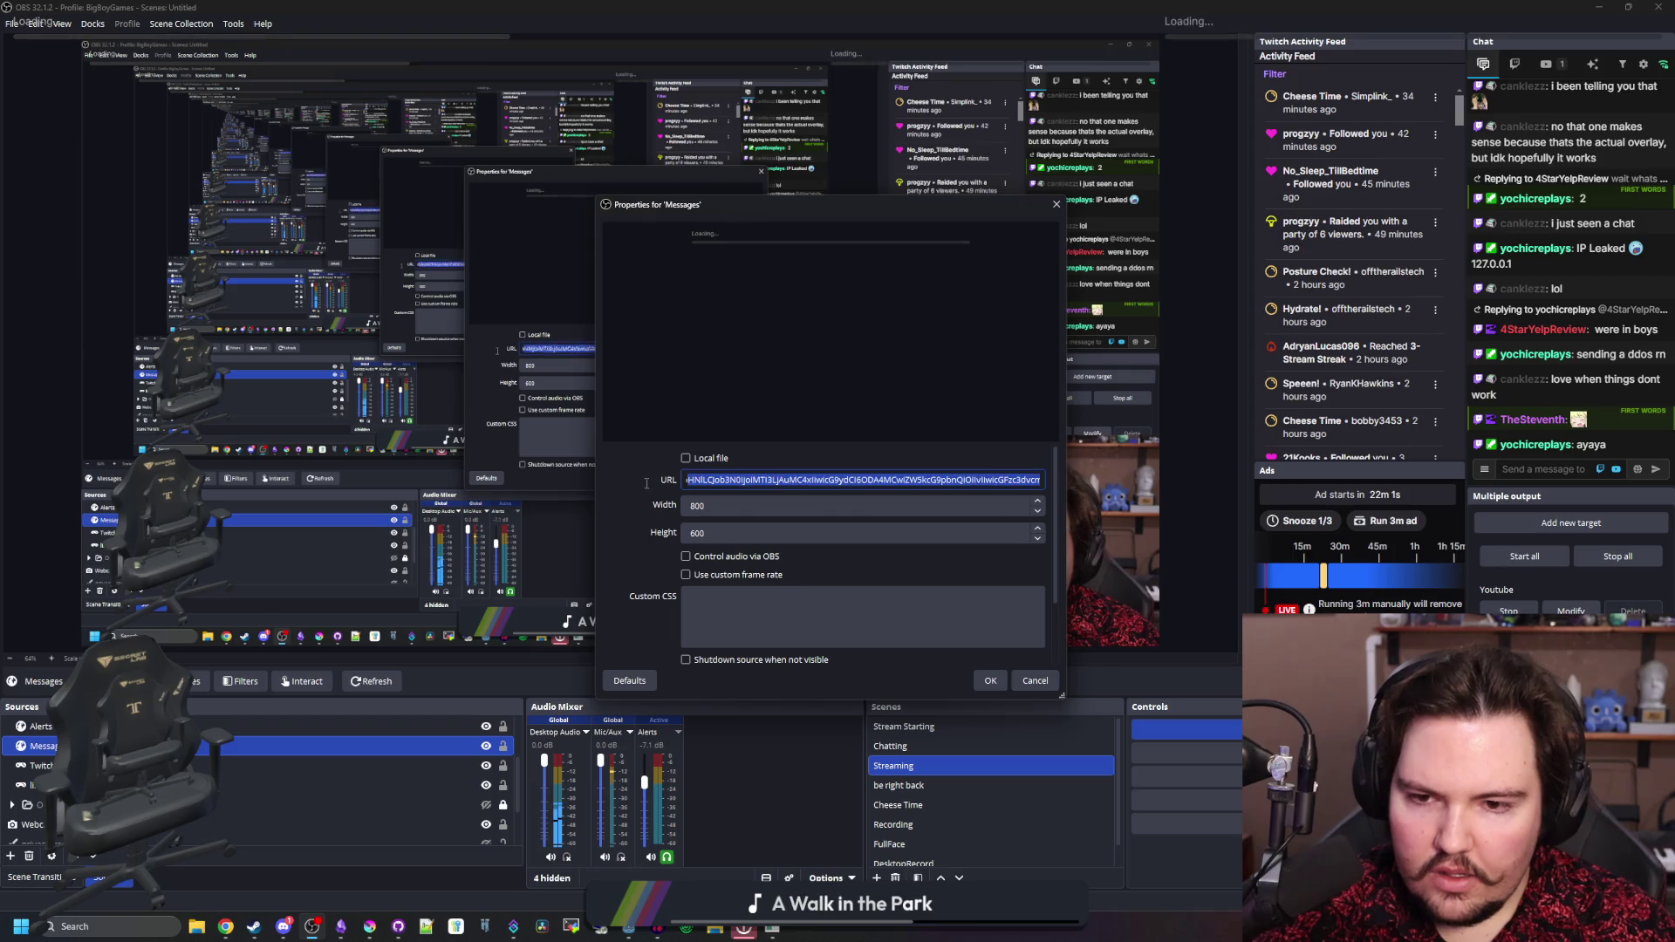
double_click(698, 479)
key("ctrl+a")
type("https://chat.streamer.bot/overlay/chat?config=")
key("ctrl+a")
key("BackSpace")
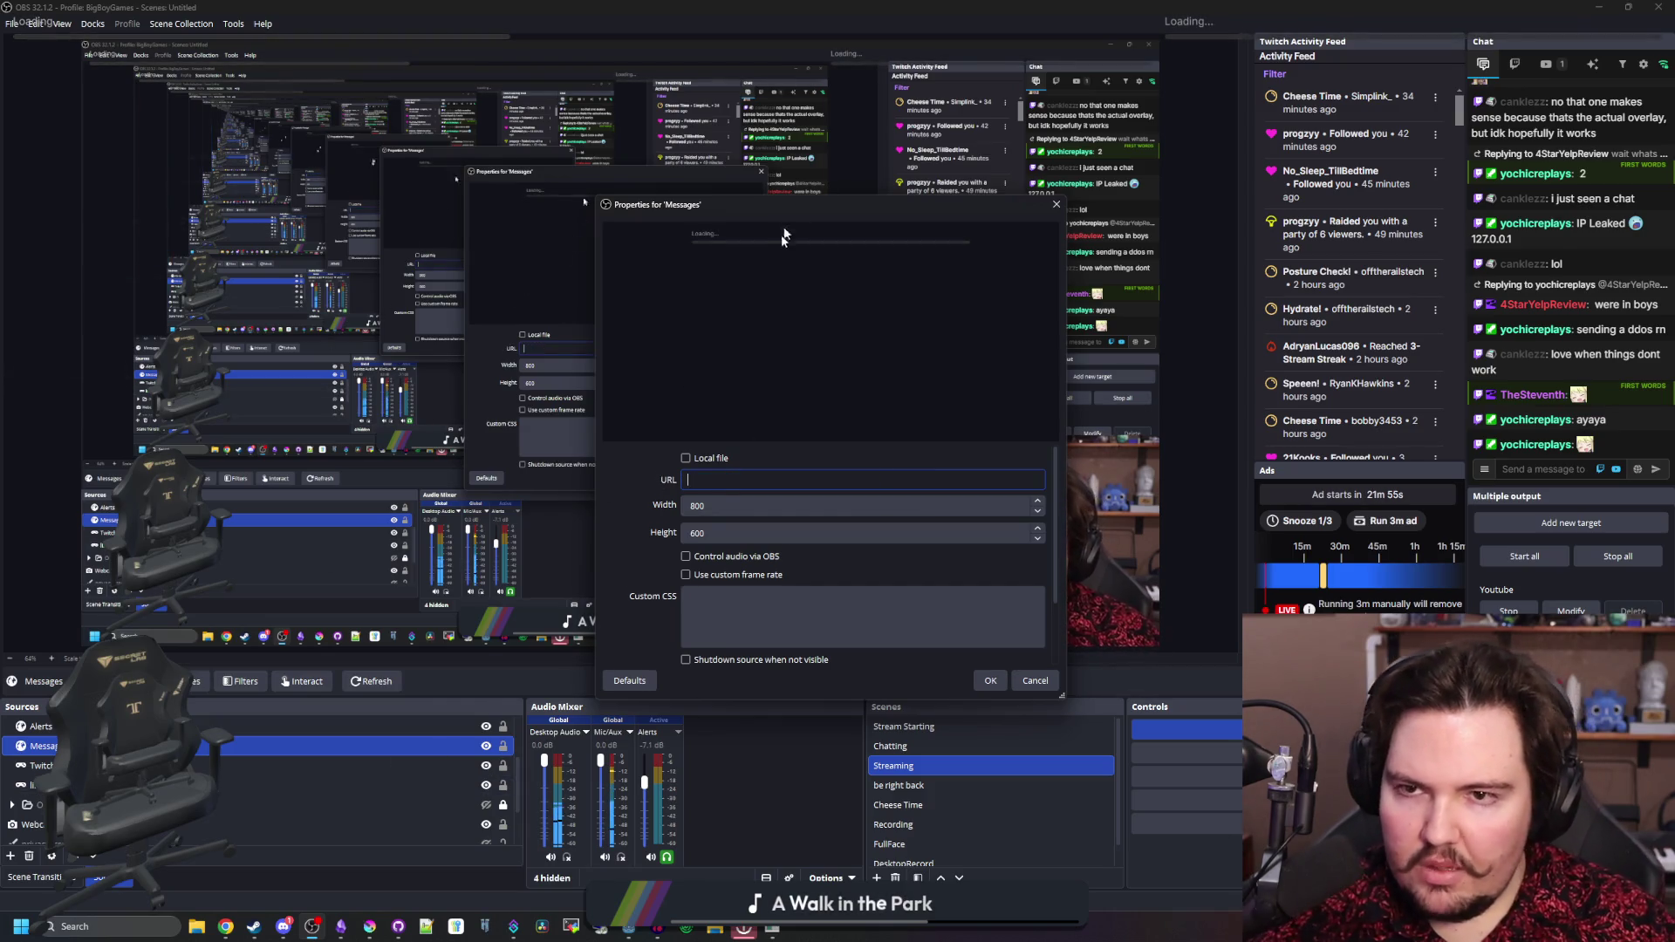
key("Escape")
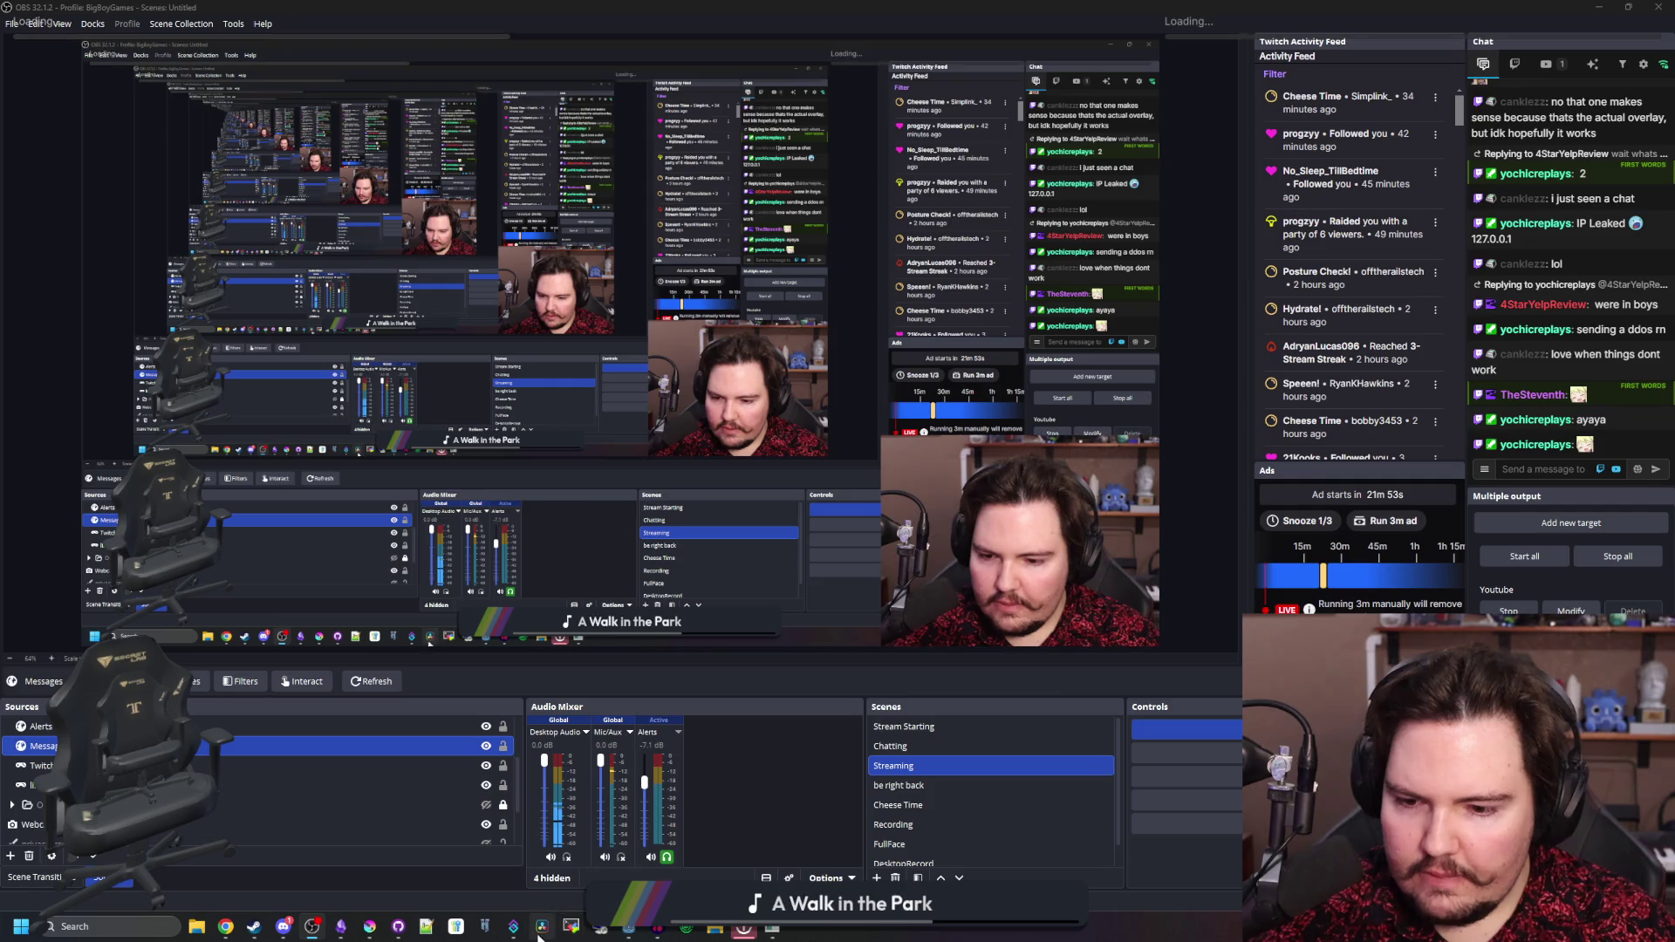
key("alt+Tab")
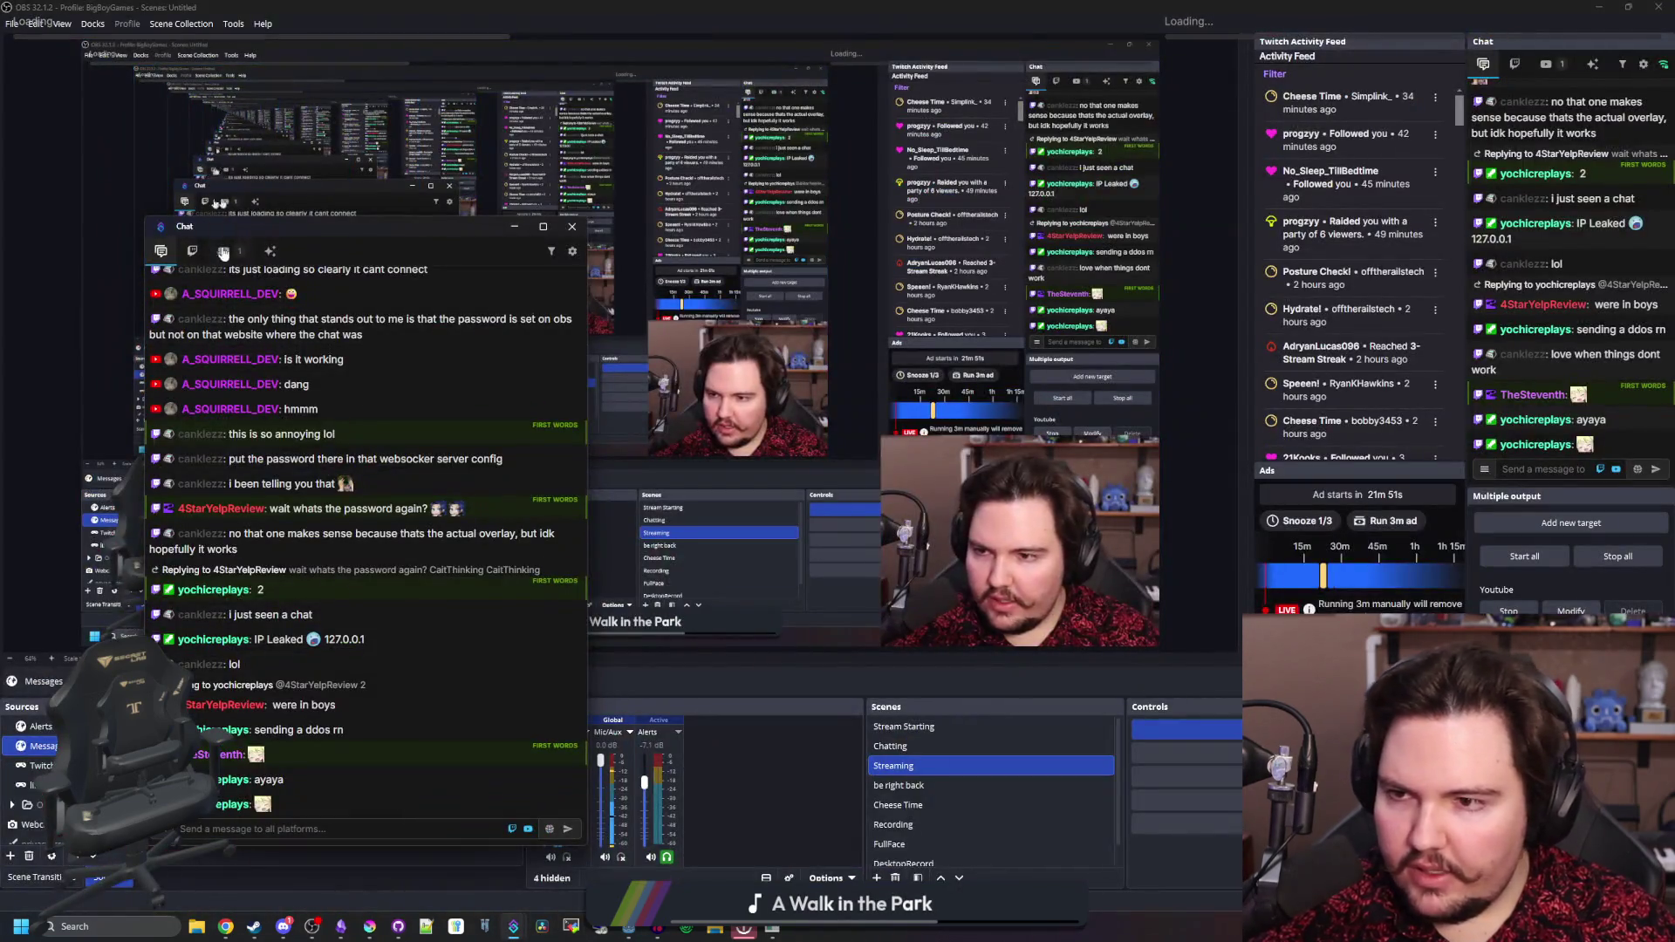
- In the Chat window's Overlay settings, save and copy the overlay URL, then close it
left_click(572, 251)
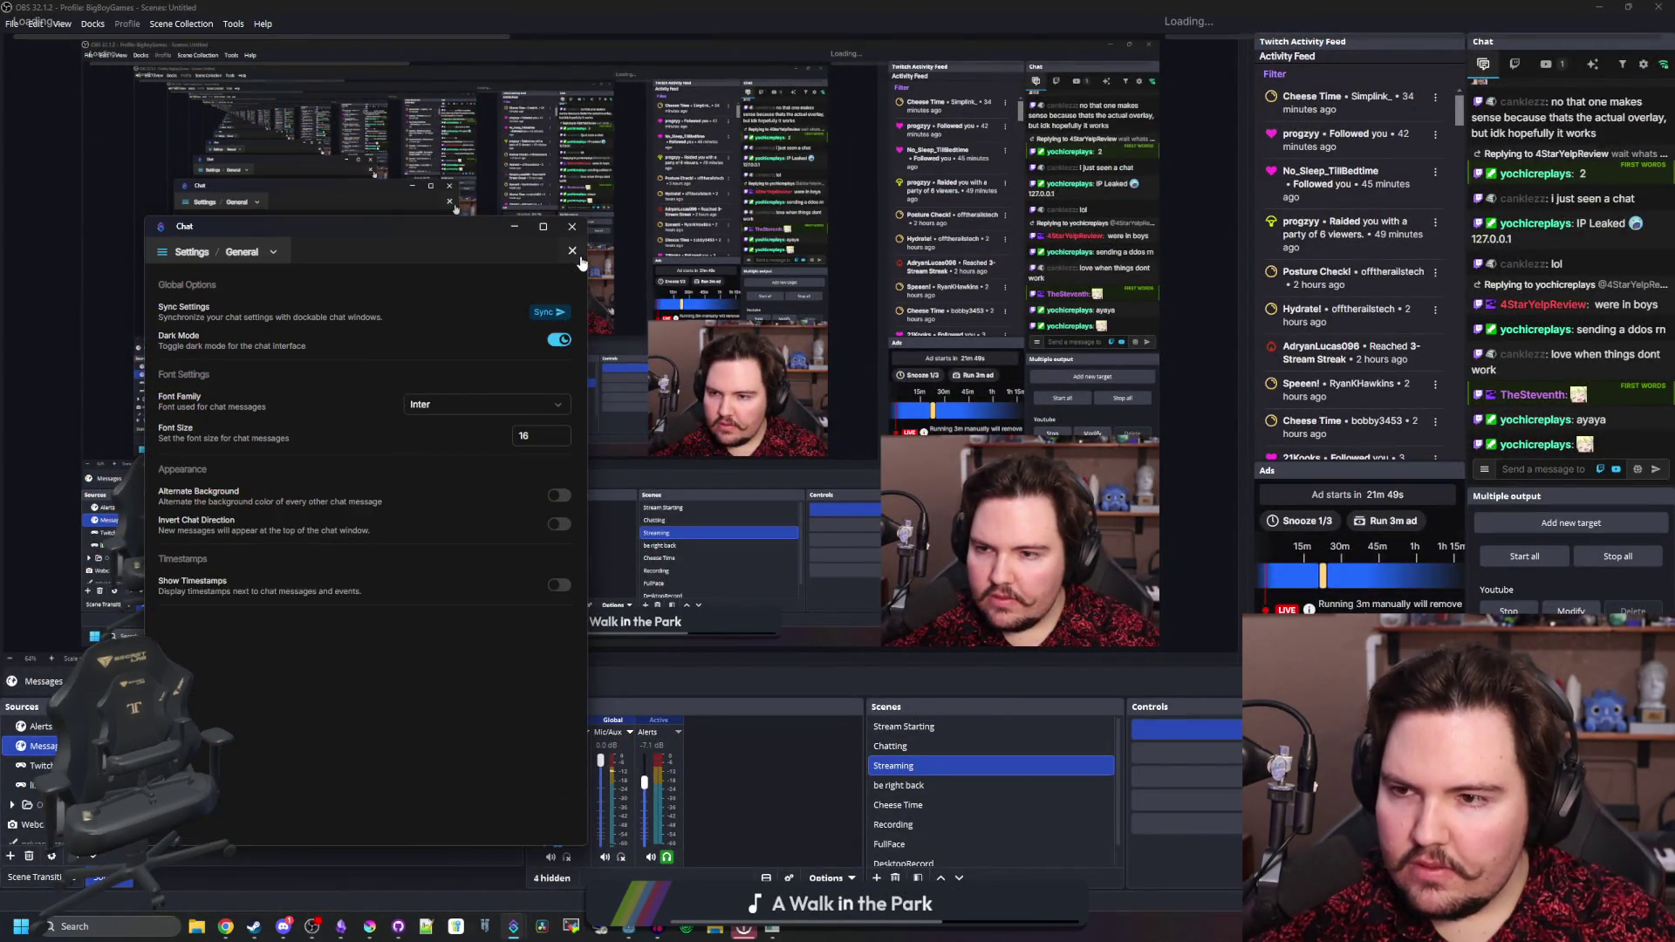
left_click(236, 252)
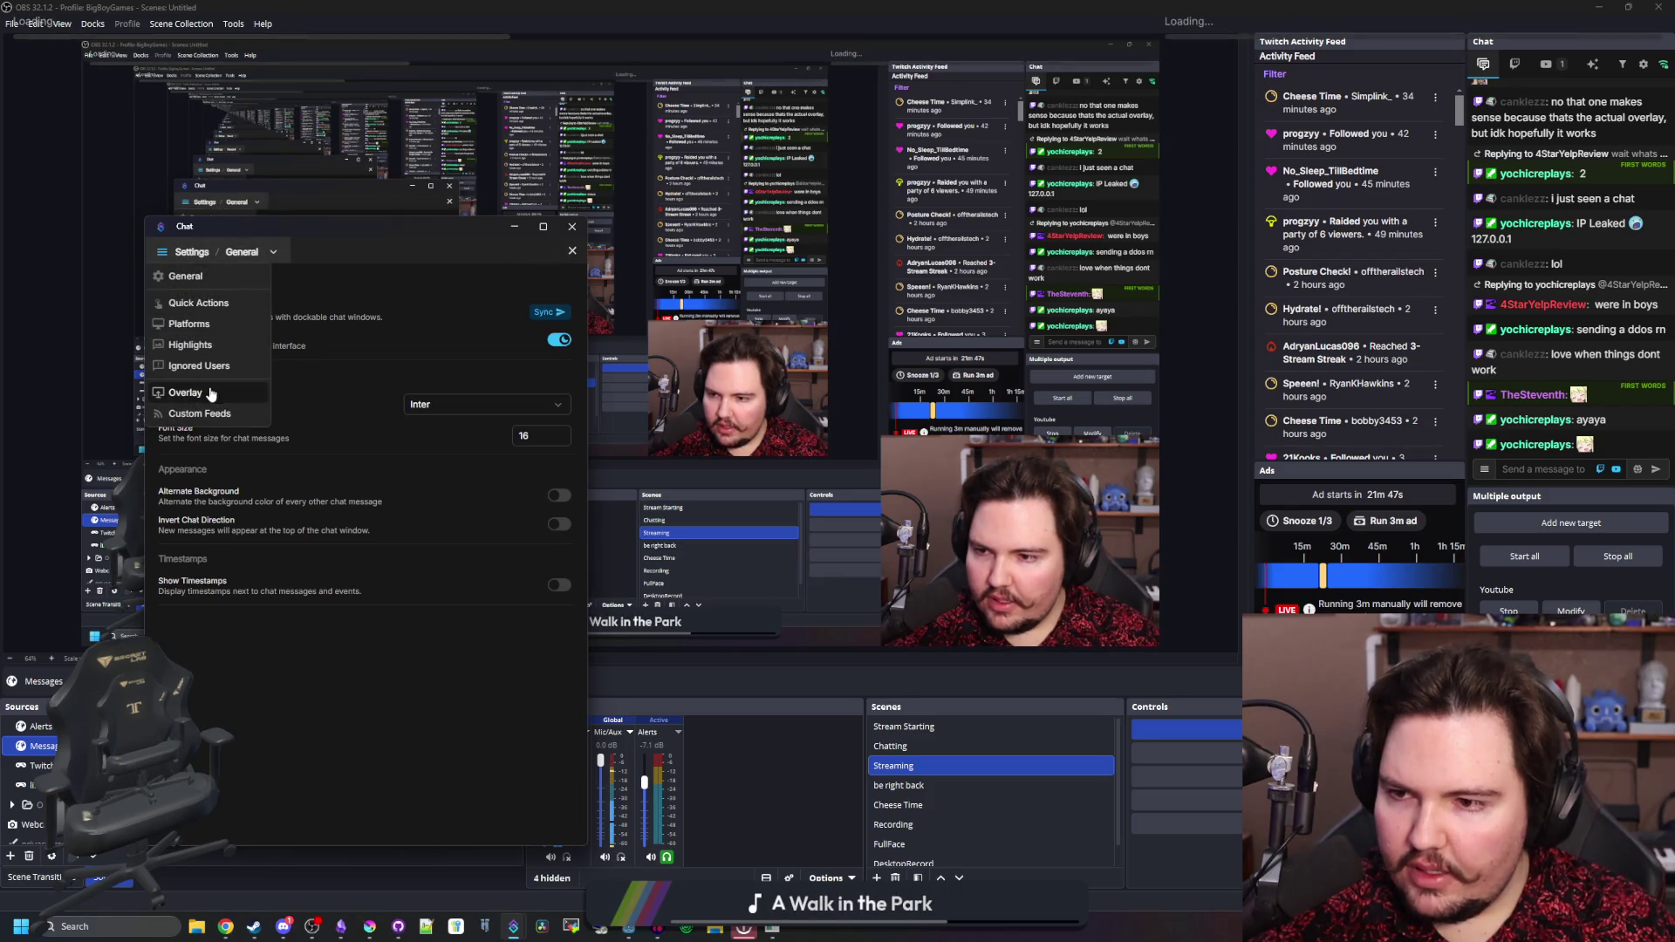
left_click(209, 392)
left_click(259, 302)
left_click(572, 226)
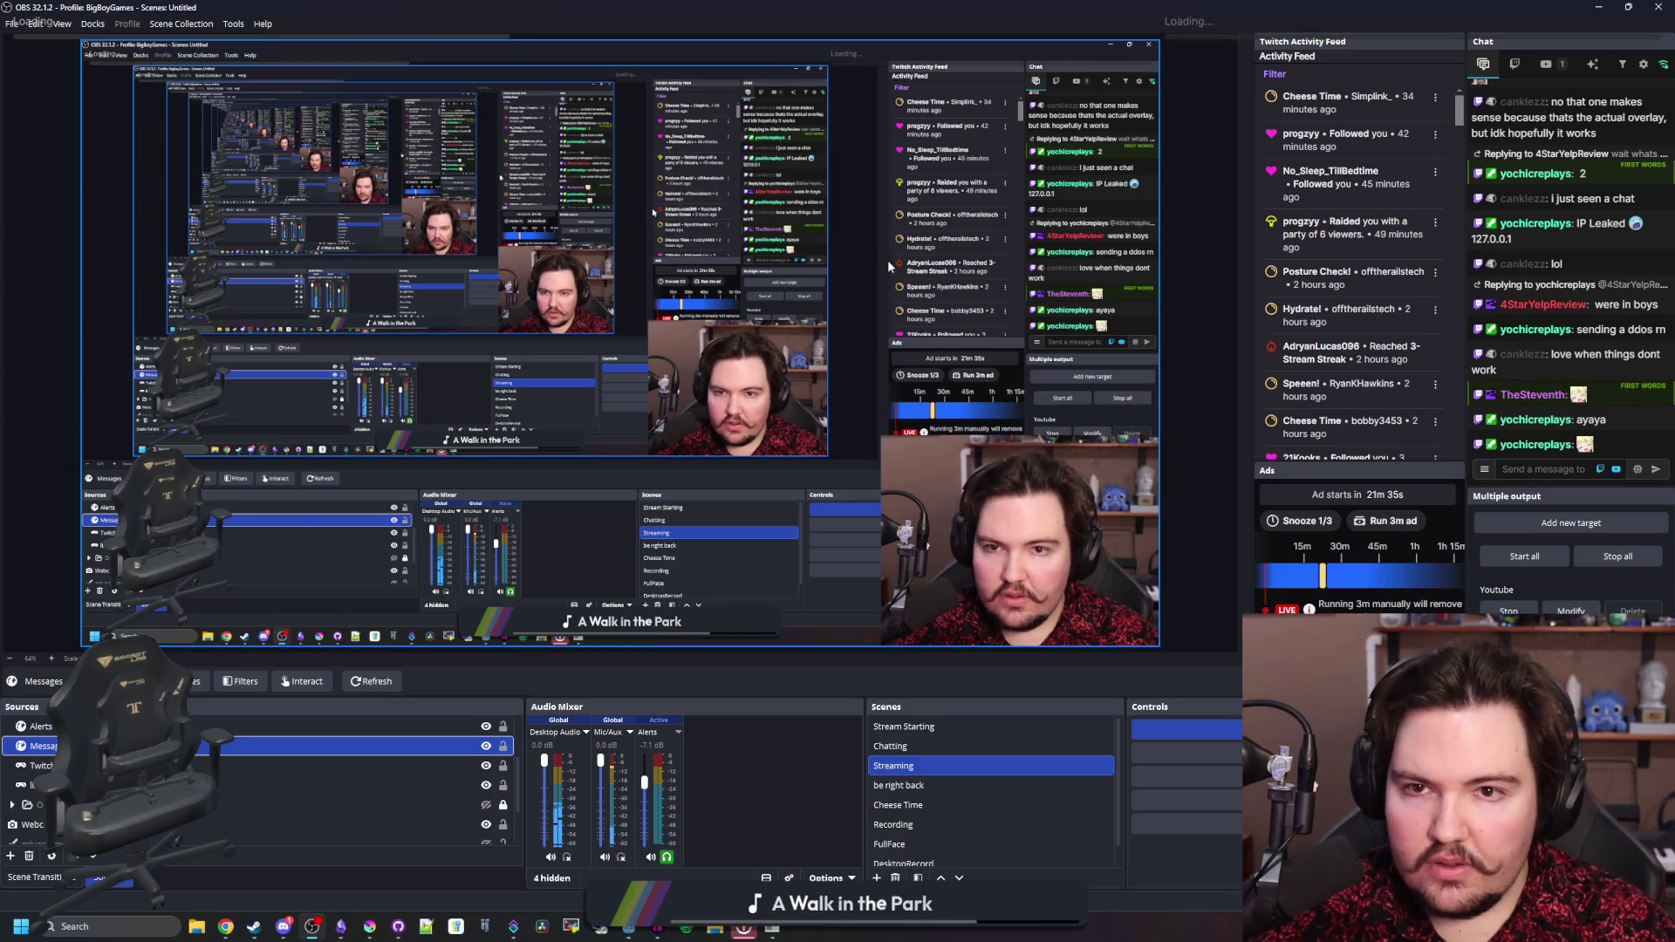
scroll(366, 776, "up", 2)
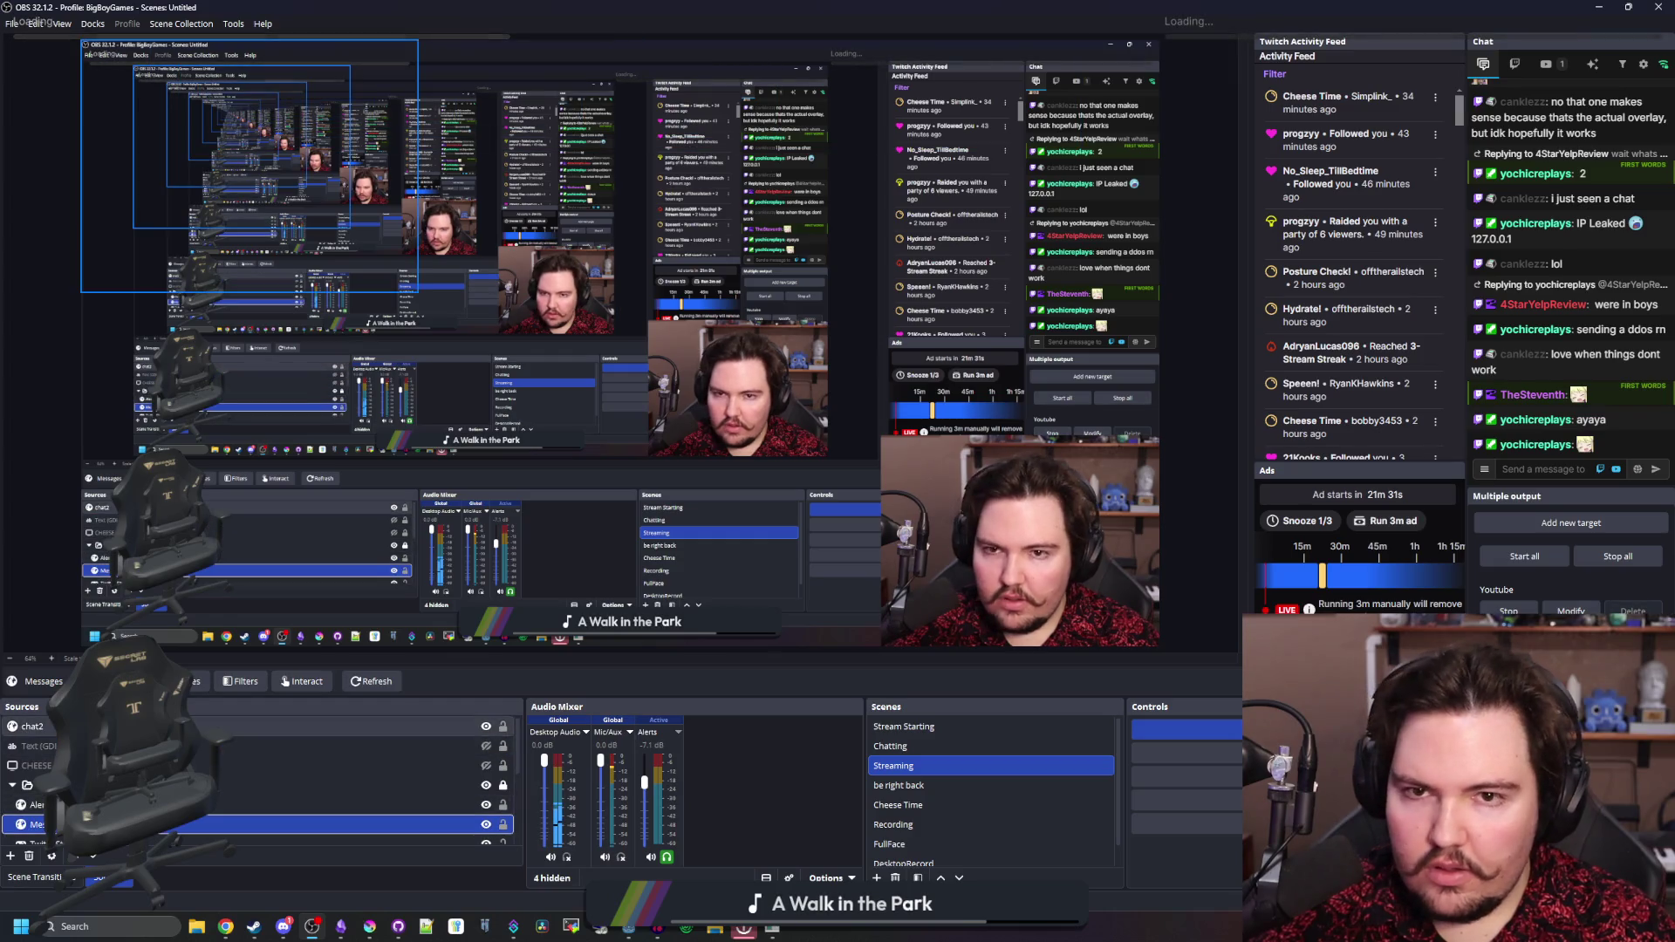
- Delete the chat2 source from the OBS scene
left_click(261, 725)
key("Delete")
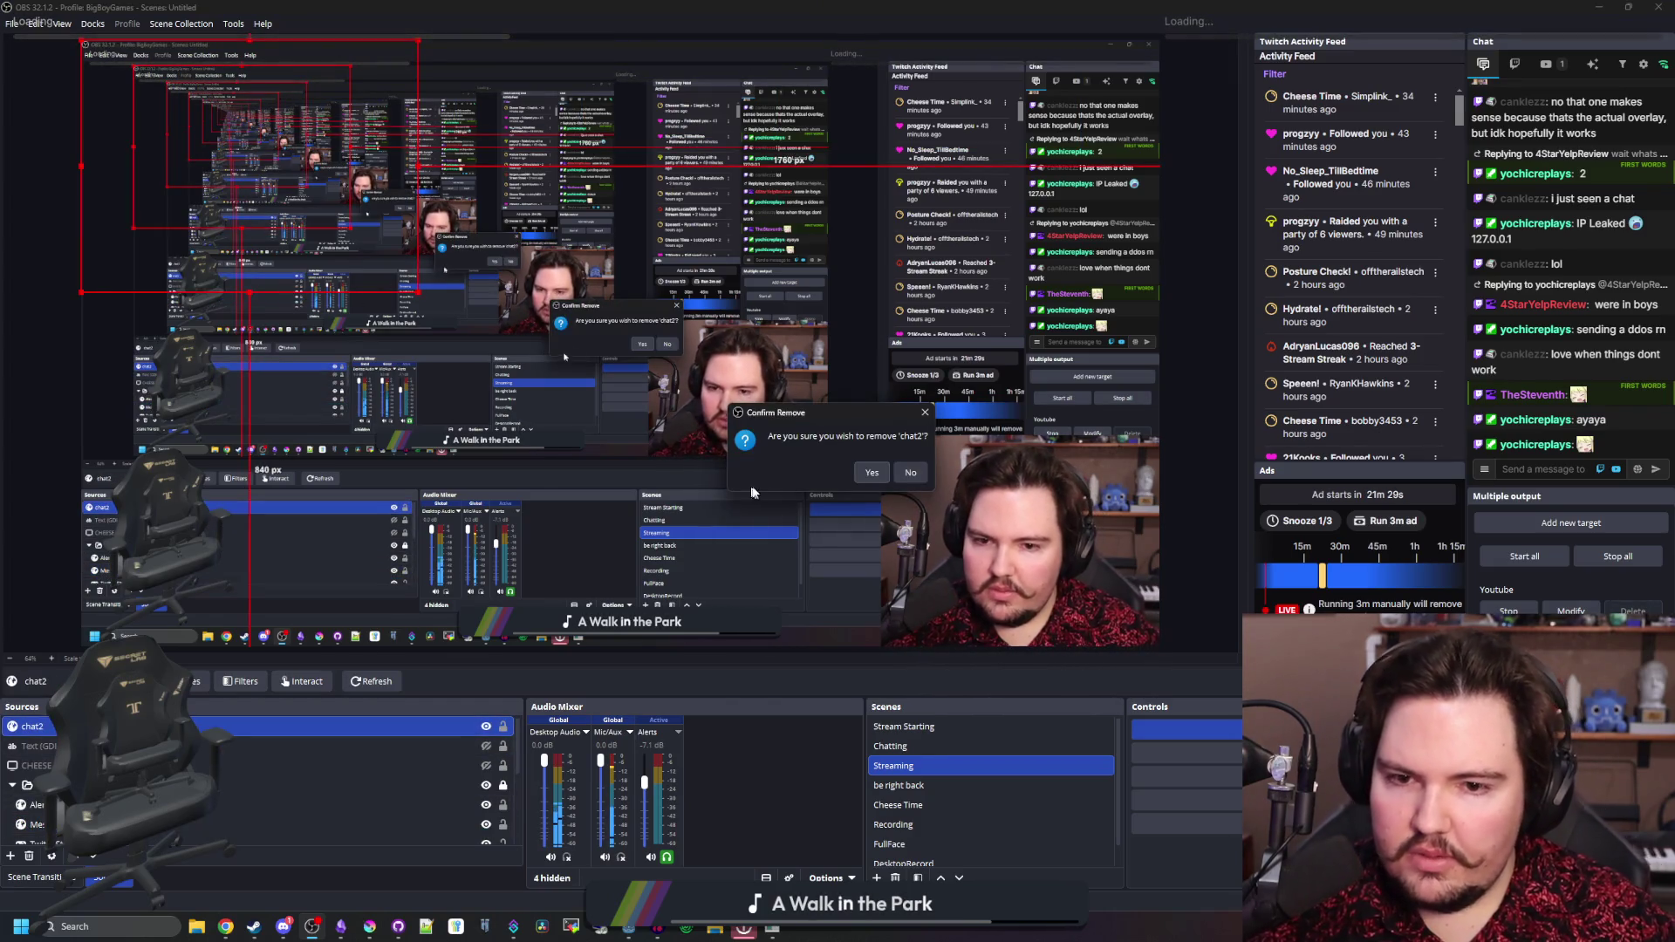
left_click(869, 471)
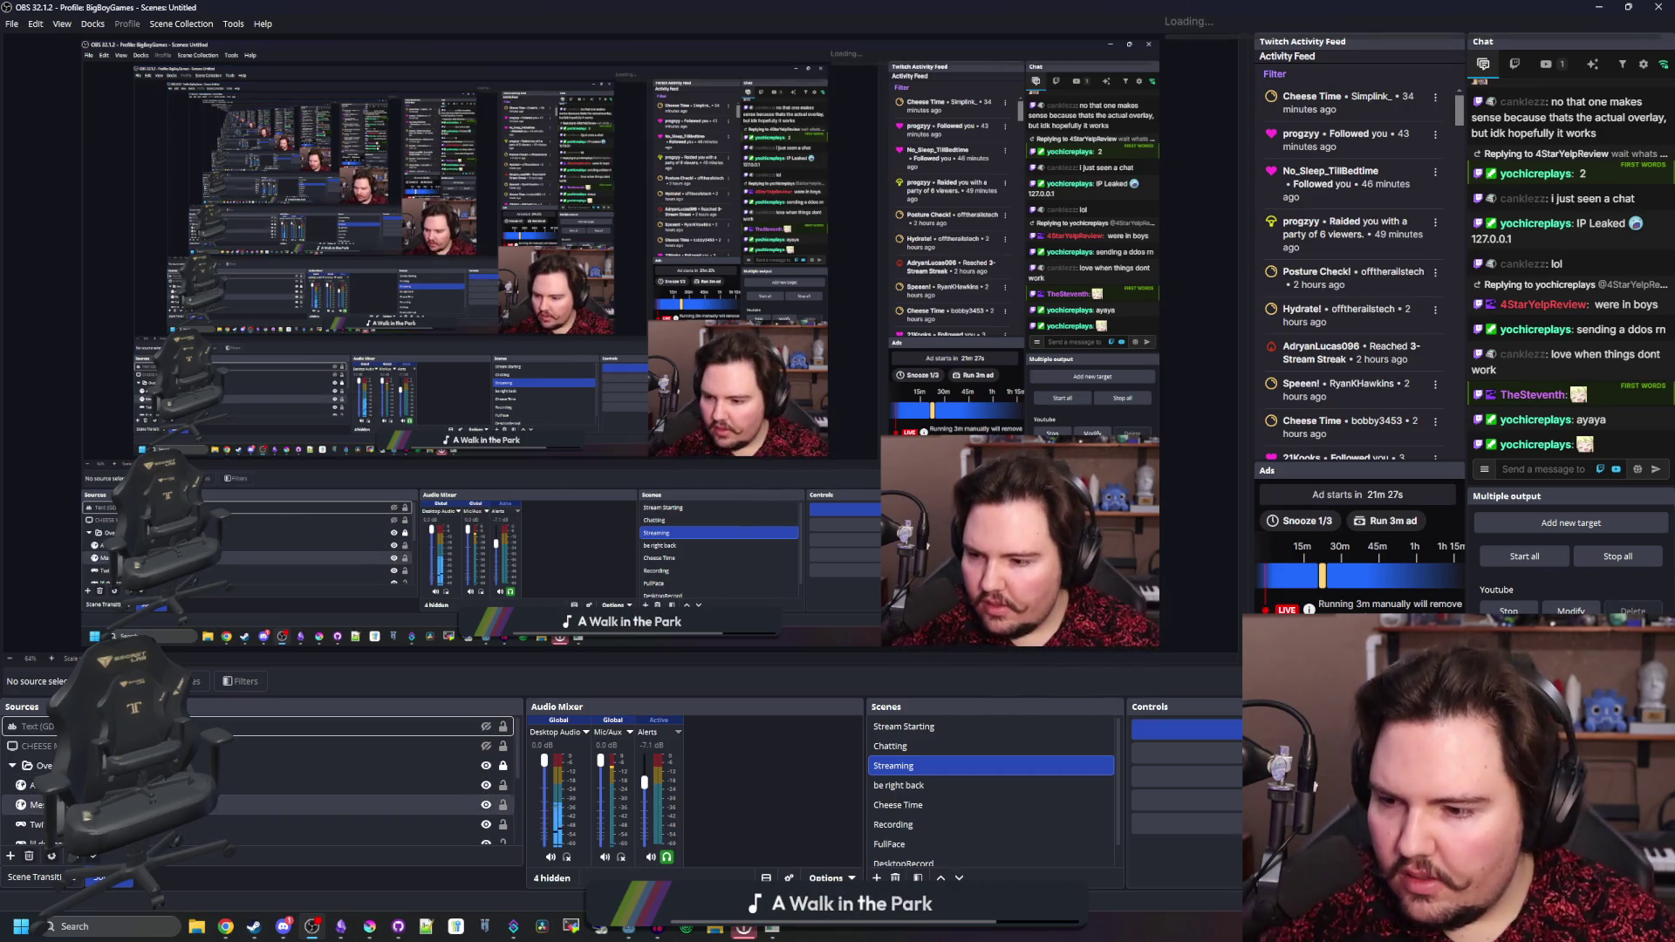
- Refresh the Messages overlay's cached page and apply, then minimize OBS
double_click(261, 804)
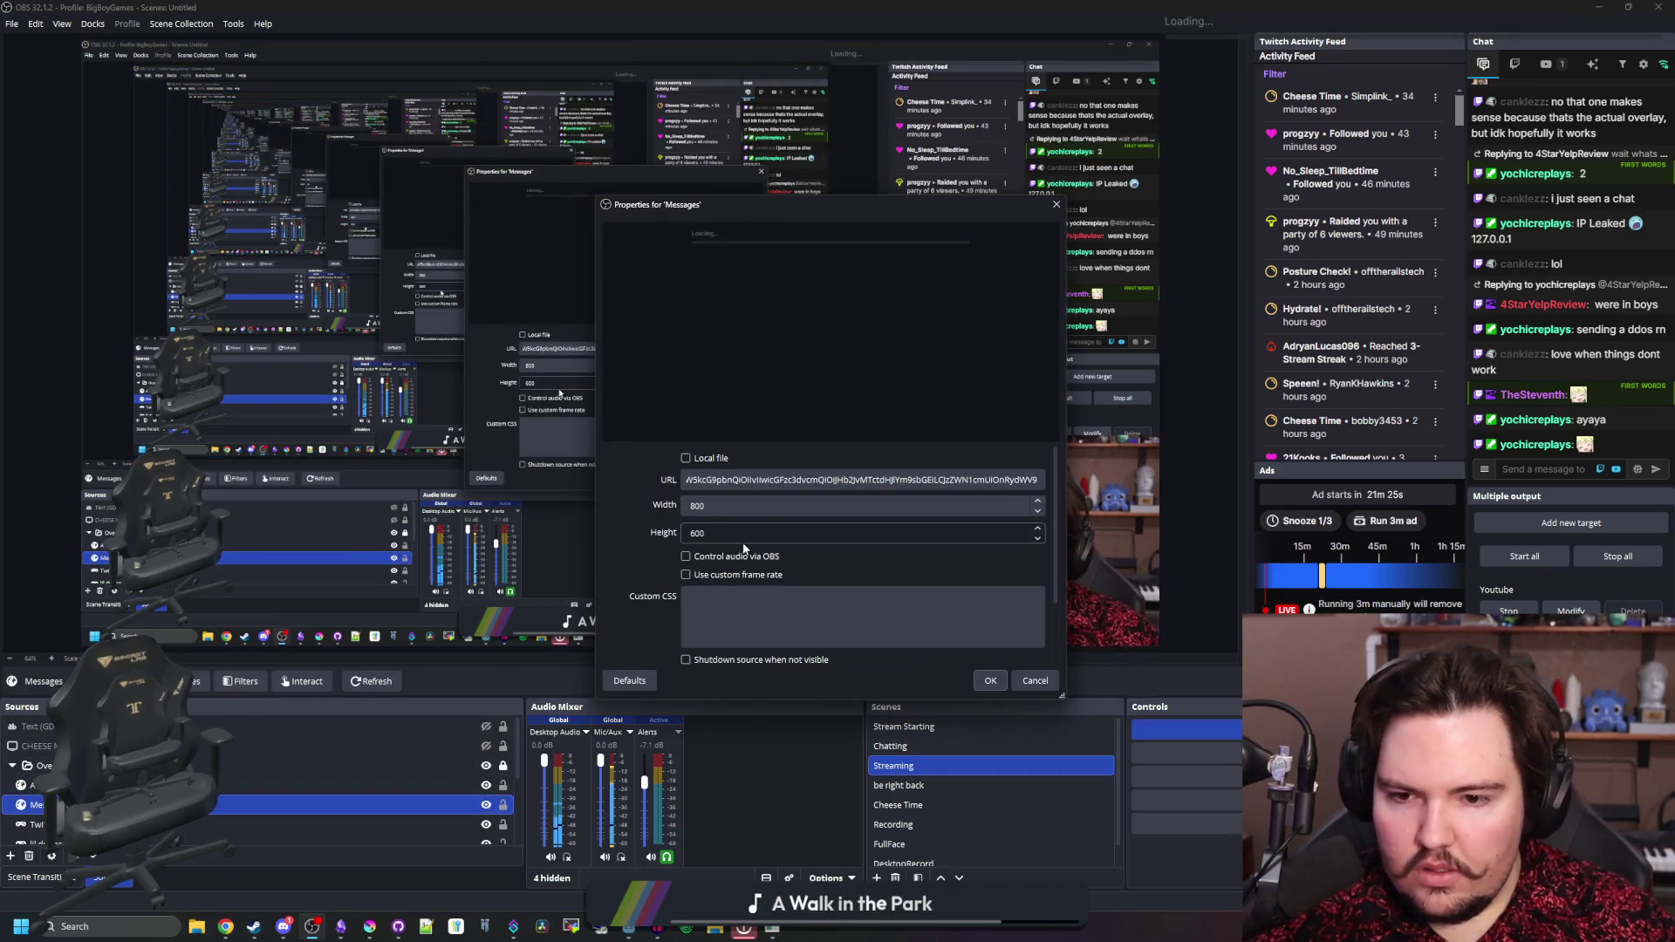
scroll(779, 556, "down", 3)
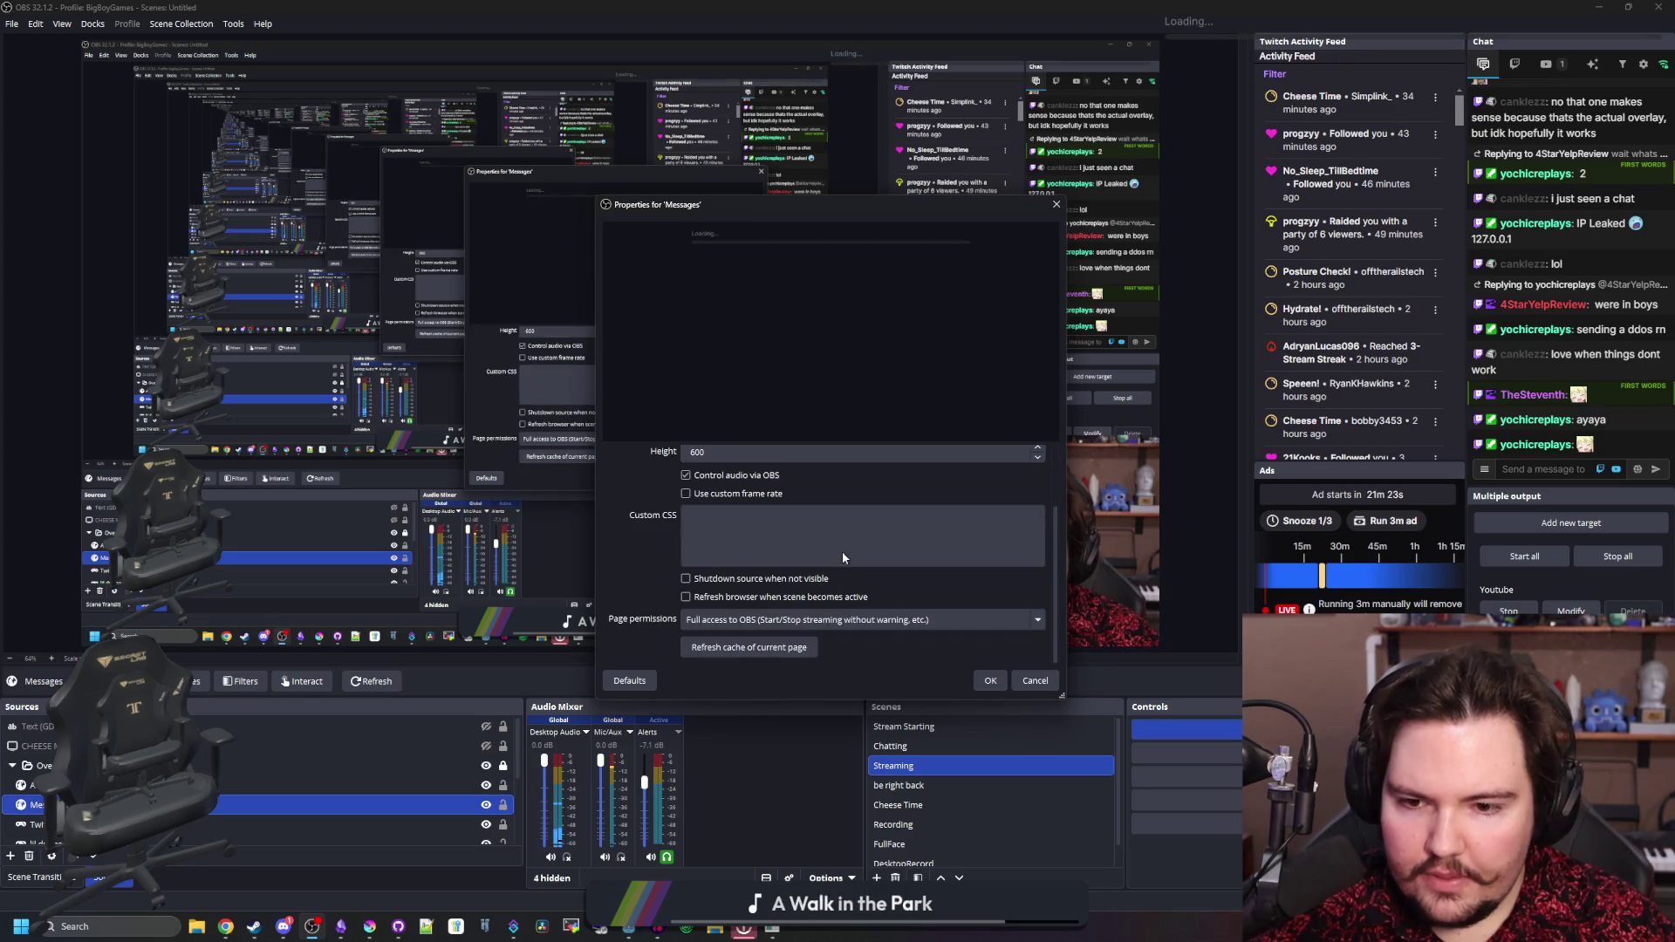
left_click(782, 651)
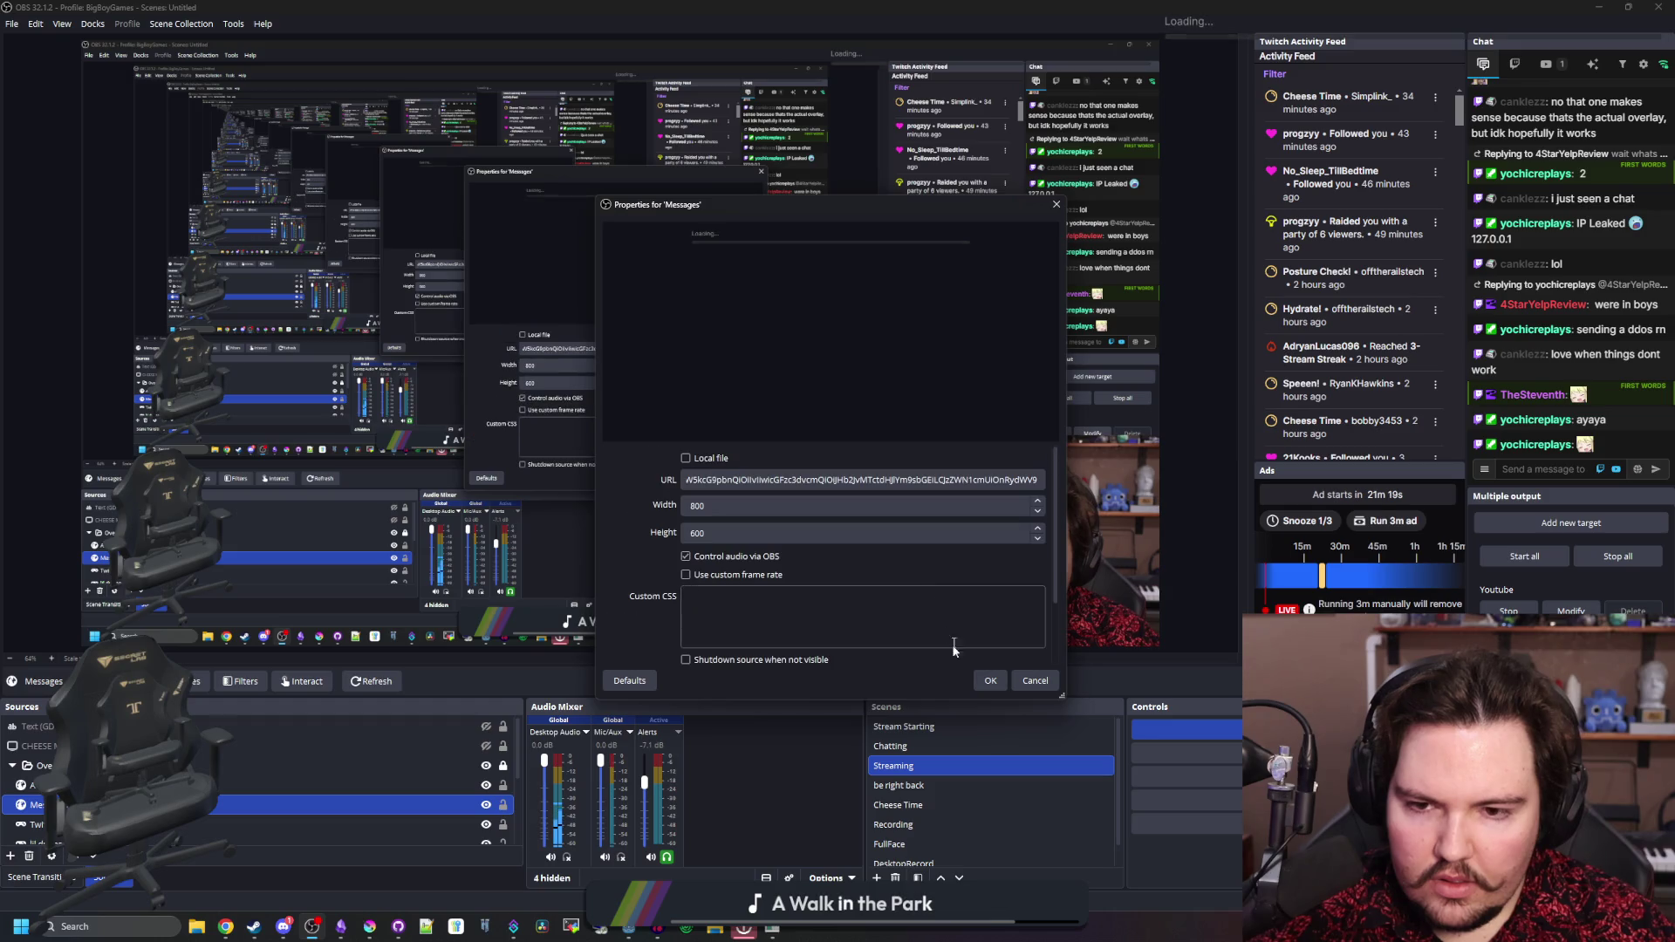
left_click(1003, 678)
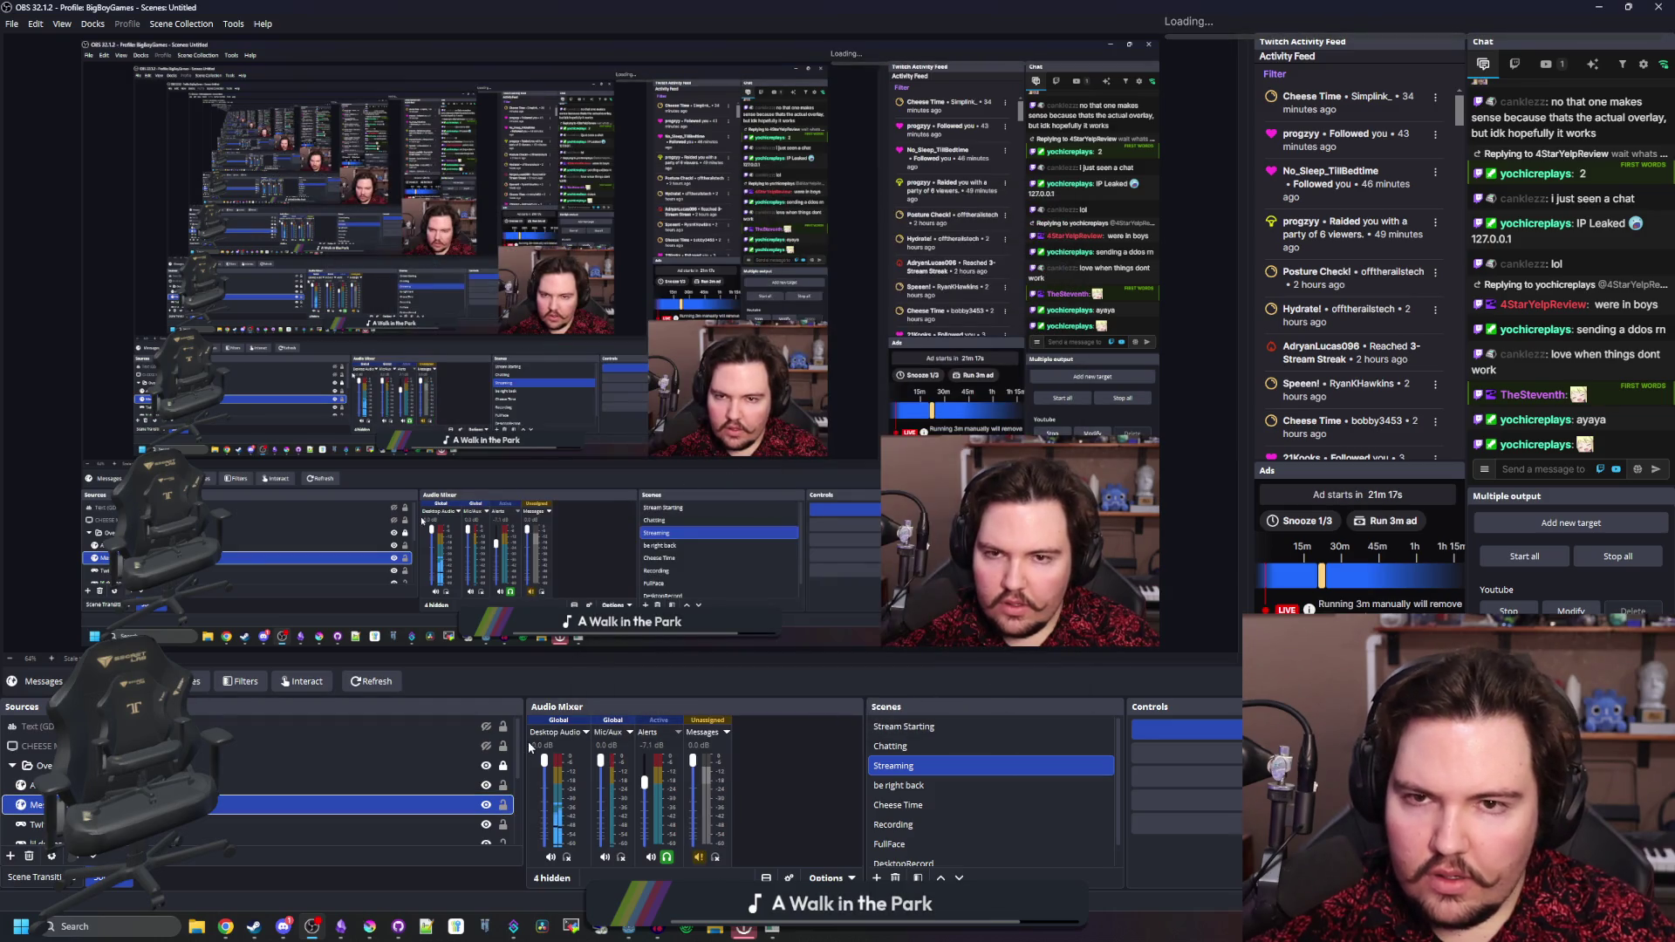
double_click(261, 804)
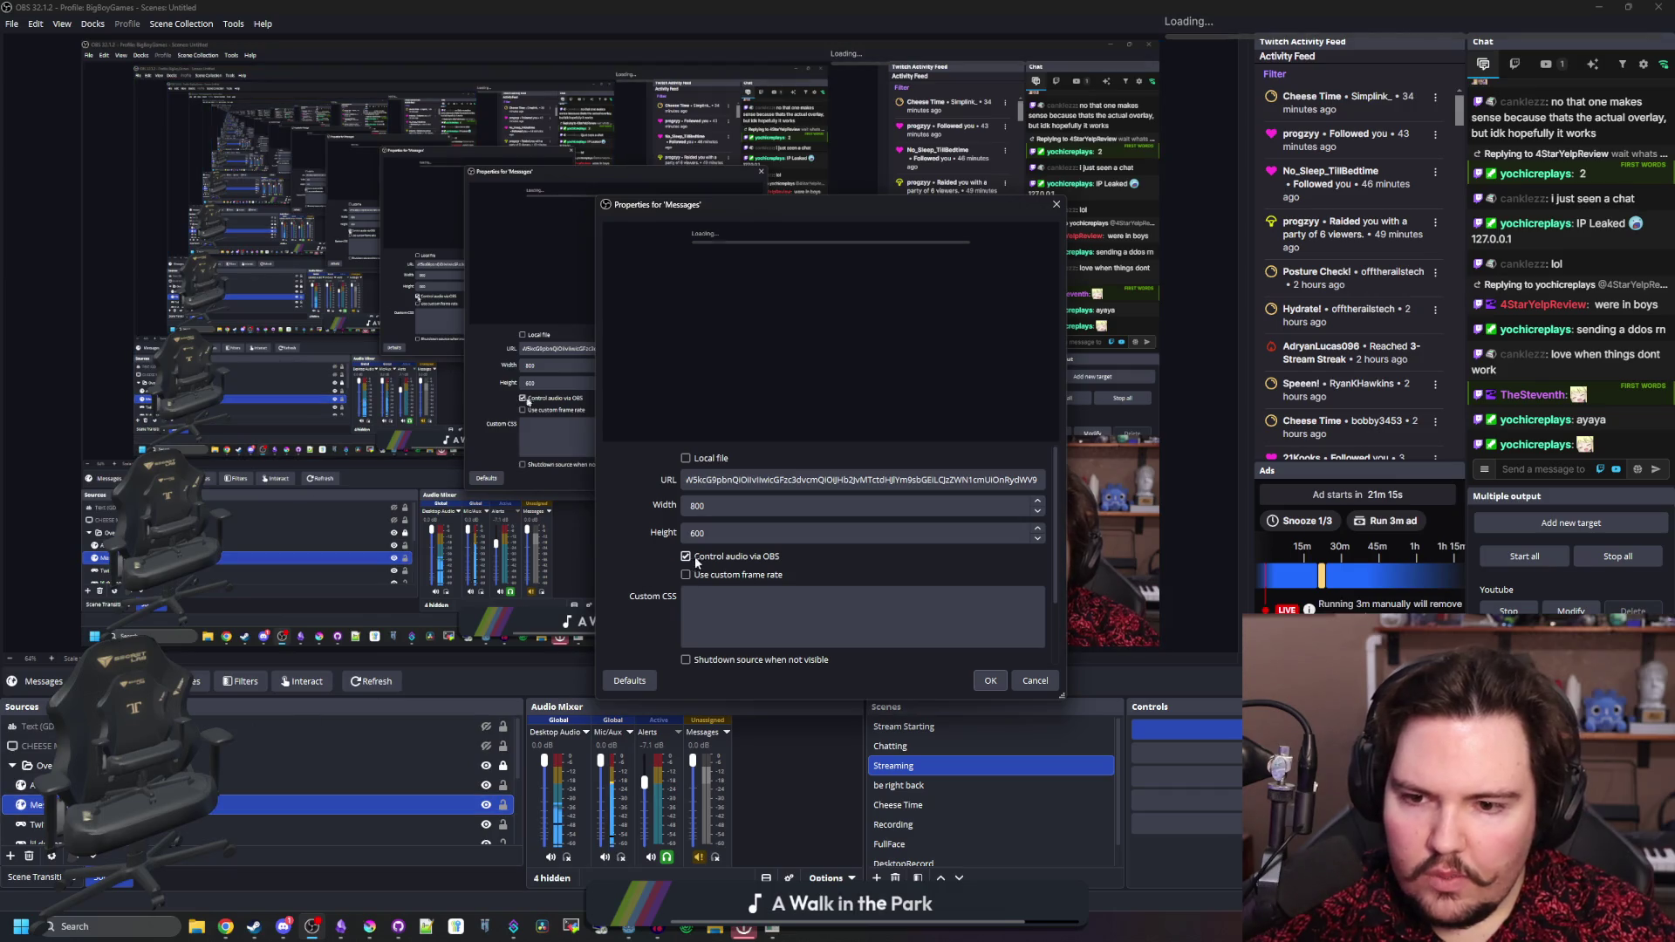
left_click(989, 681)
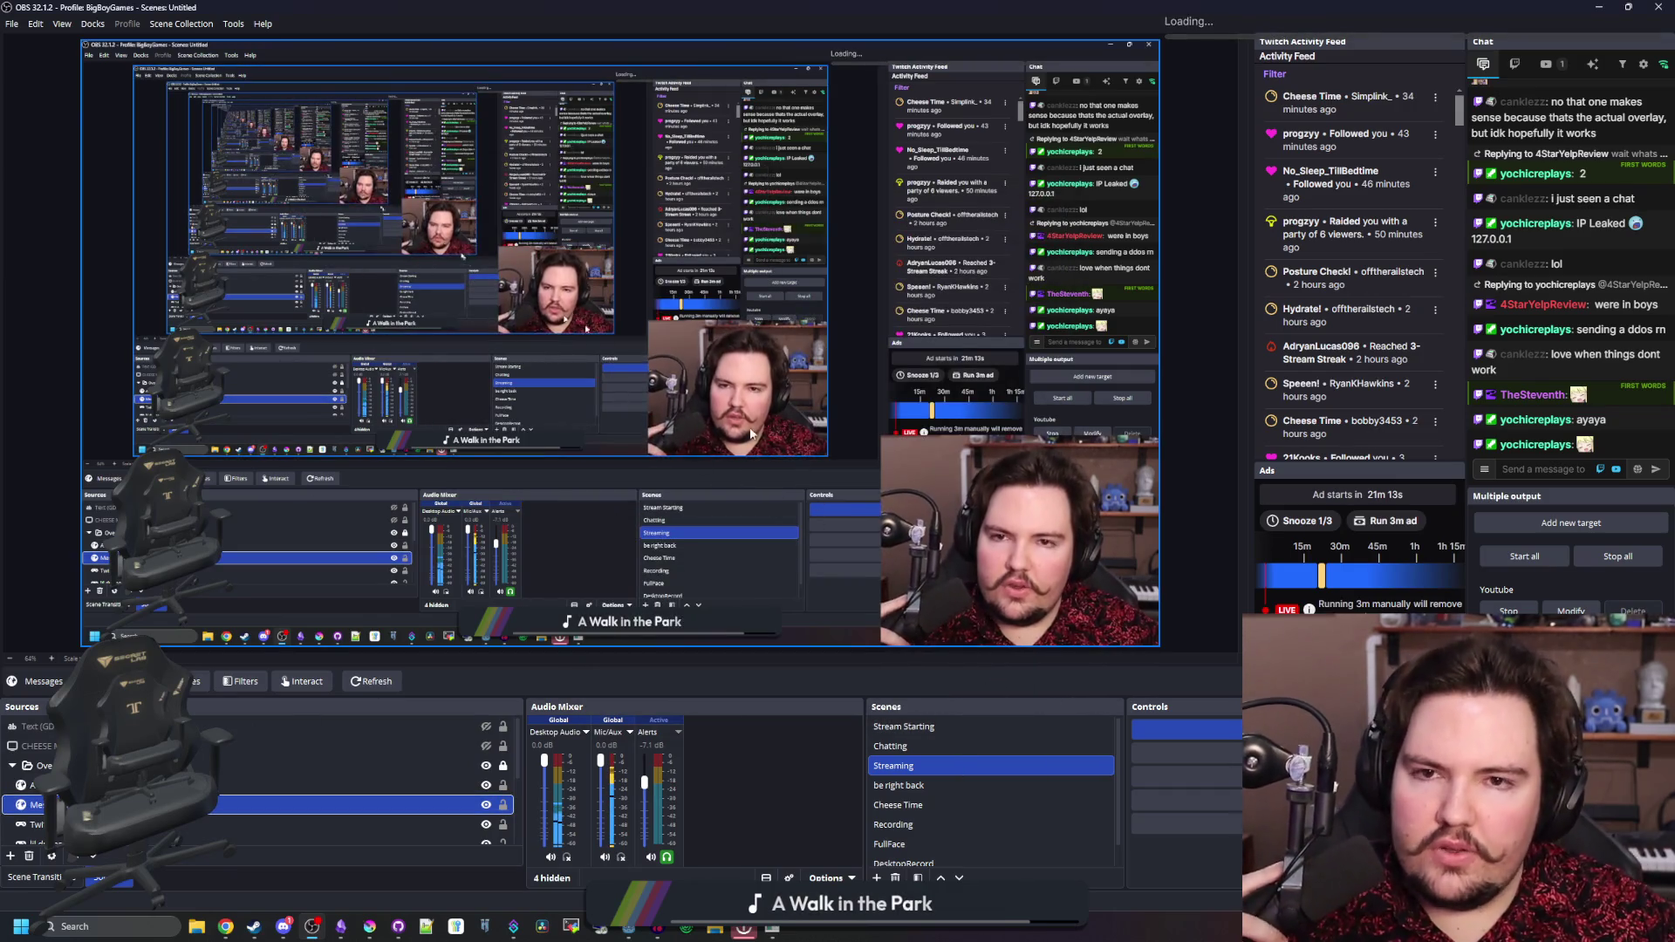
double_click(1078, 6)
key("super+Down")
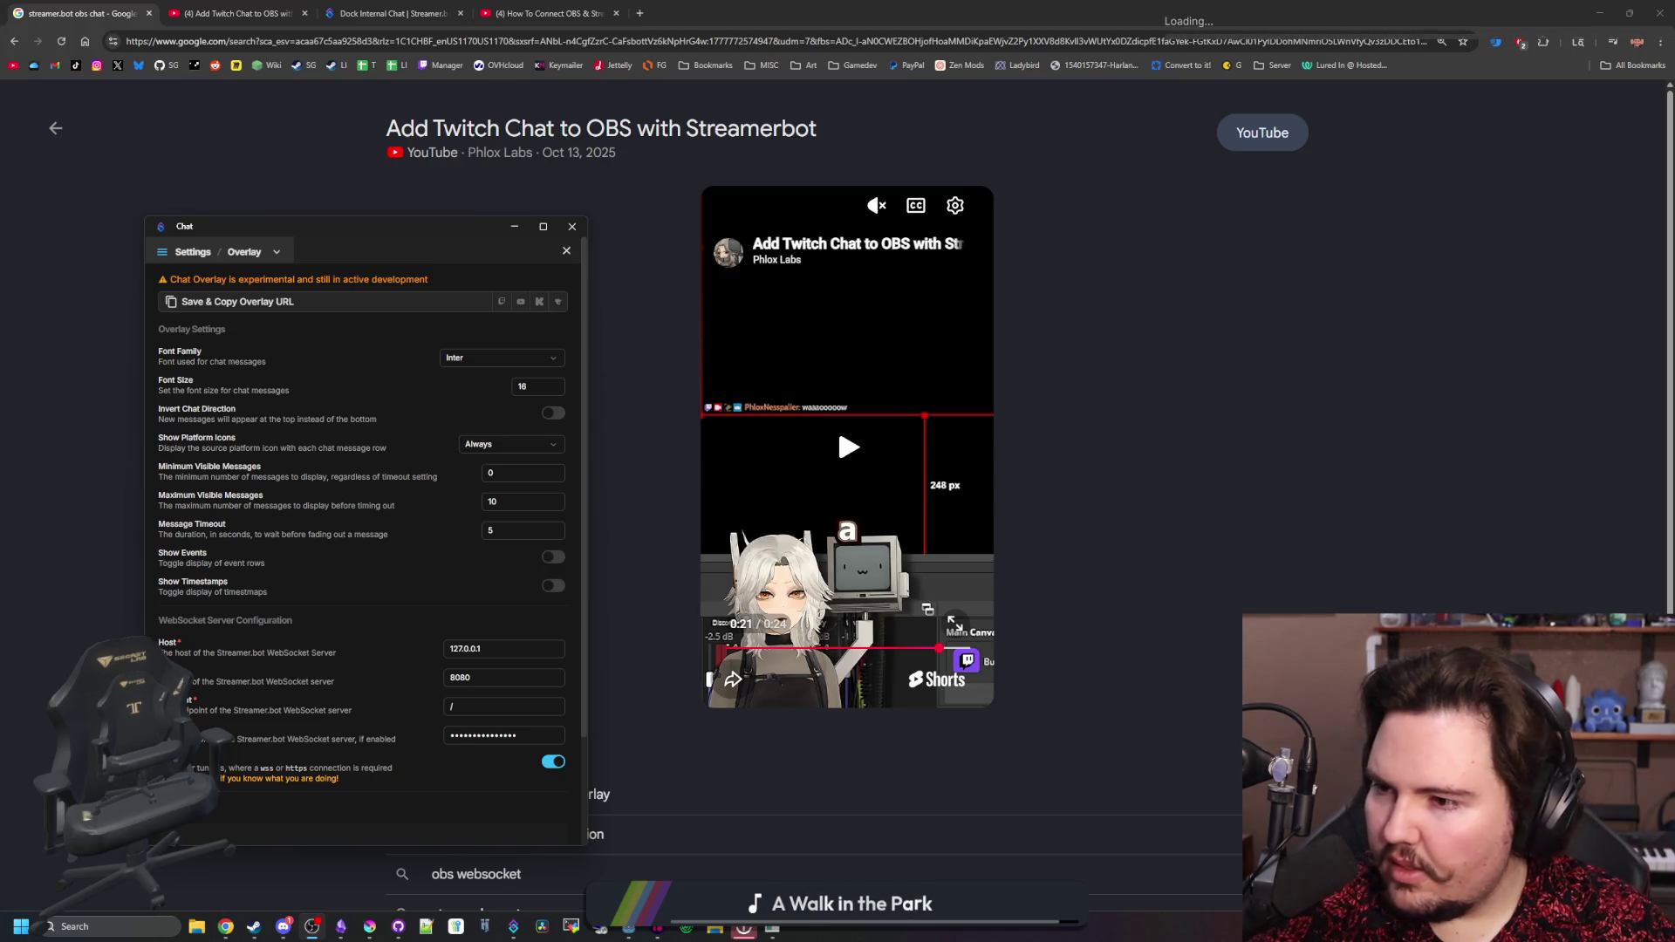
- Review the chat Overlay's WebSocket settings (127.0.0.1, port 8080), minimizing and restoring the Chat window
left_click_drag(382, 237, 443, 223)
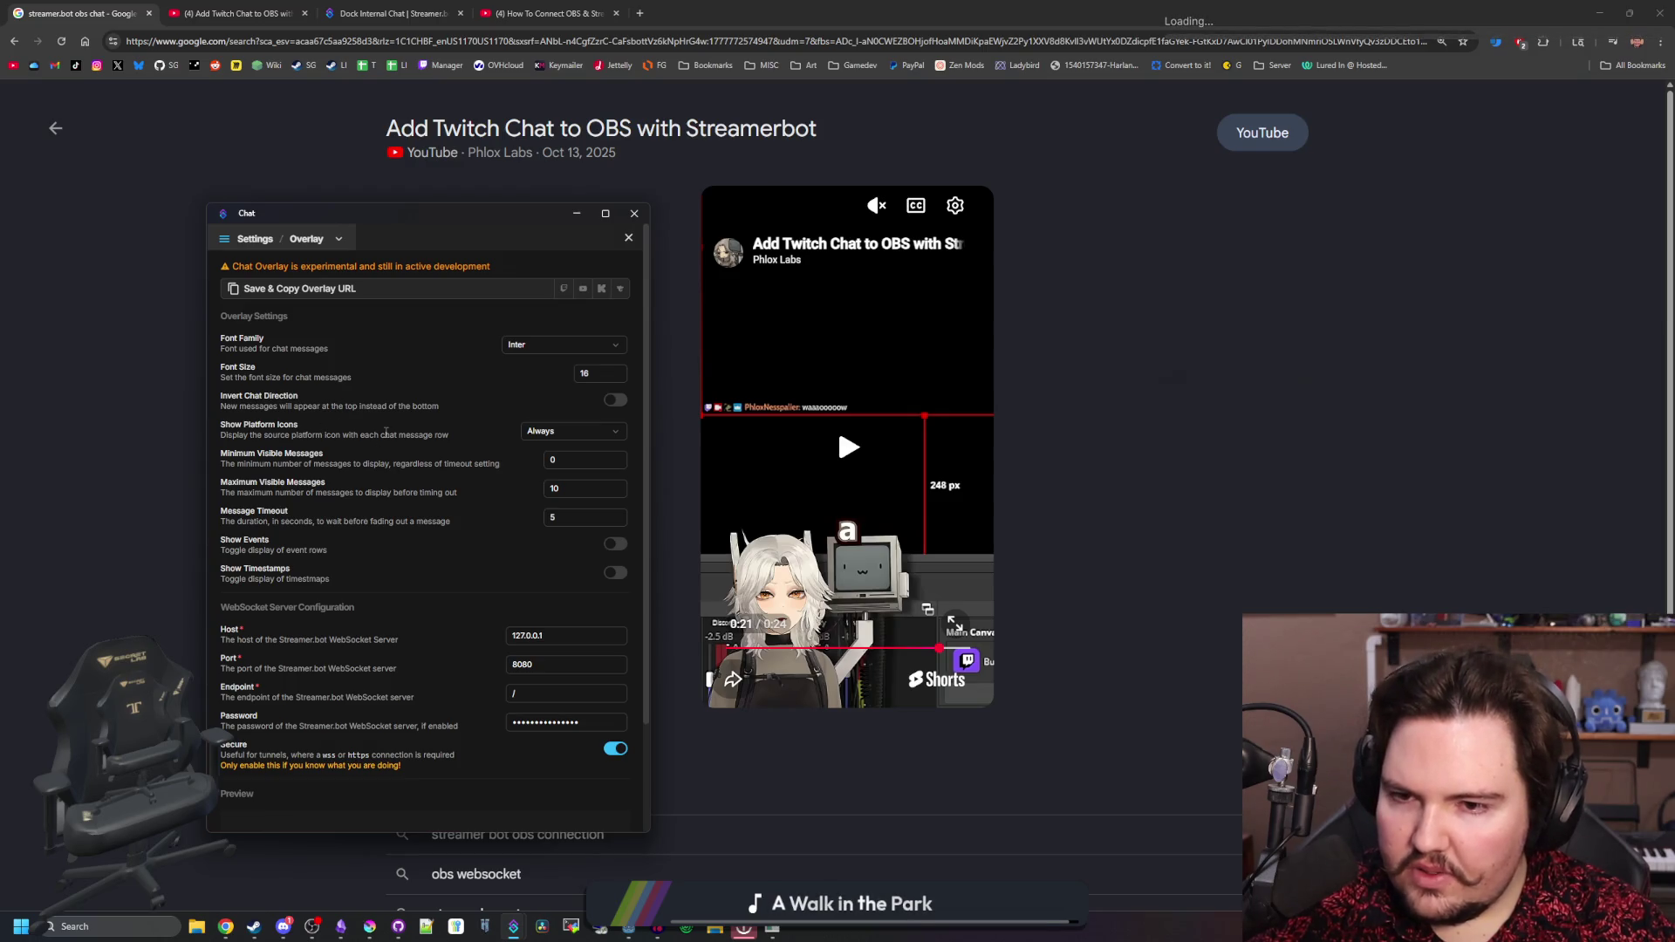
scroll(386, 433, "down", 3)
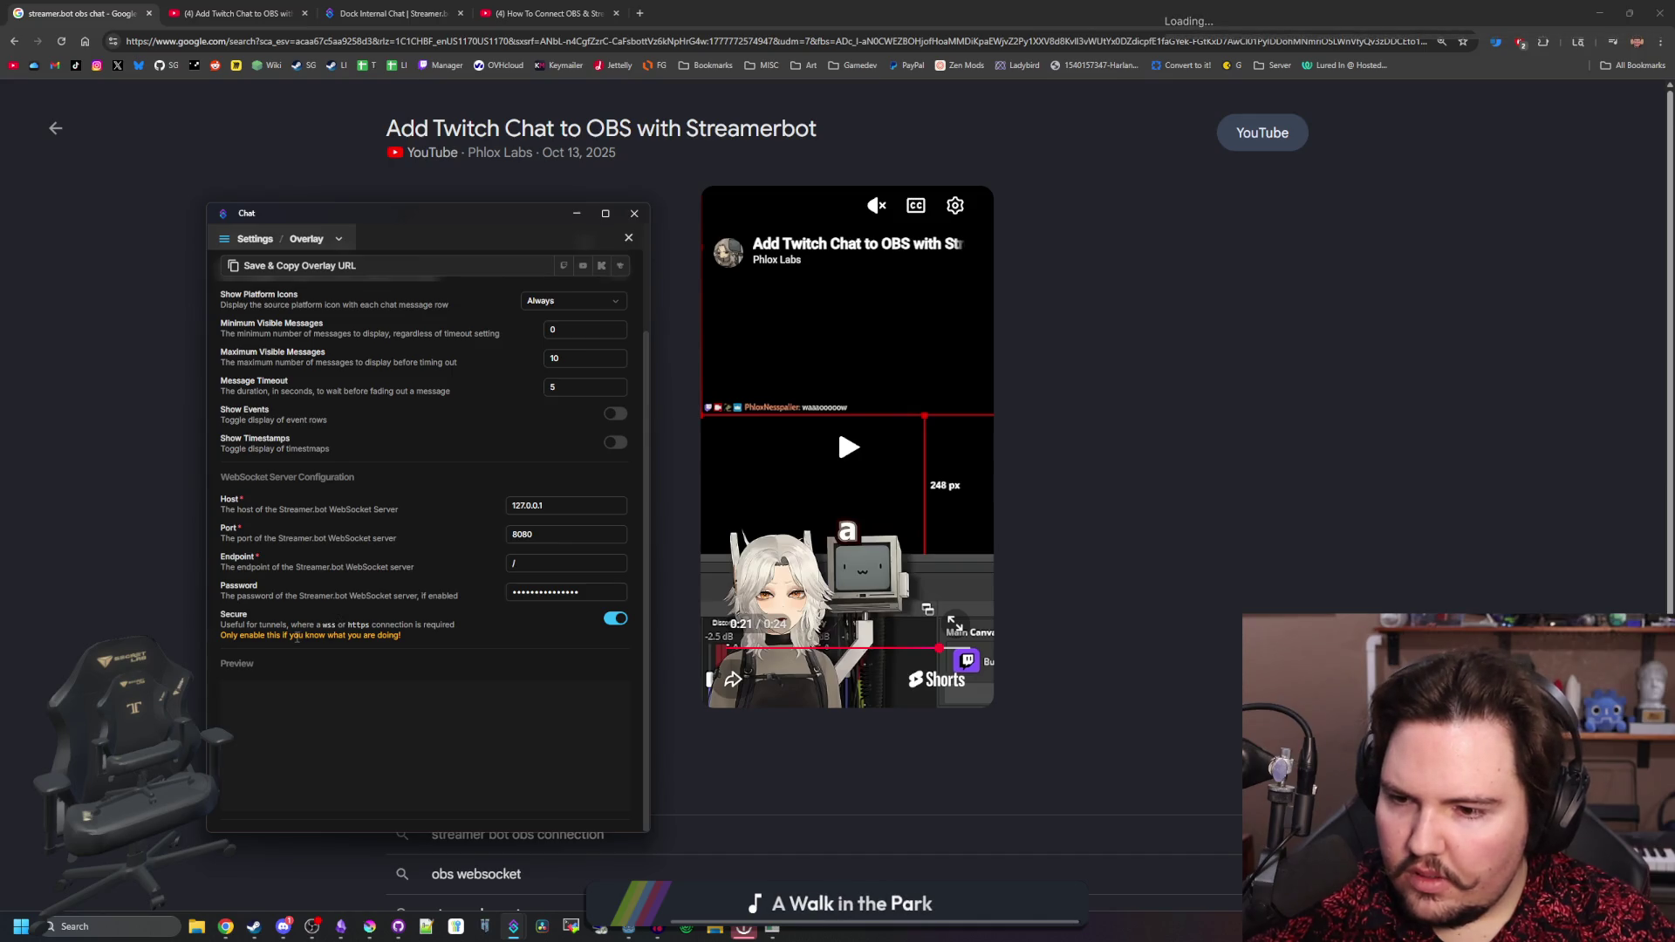
scroll(275, 630, "up", 3)
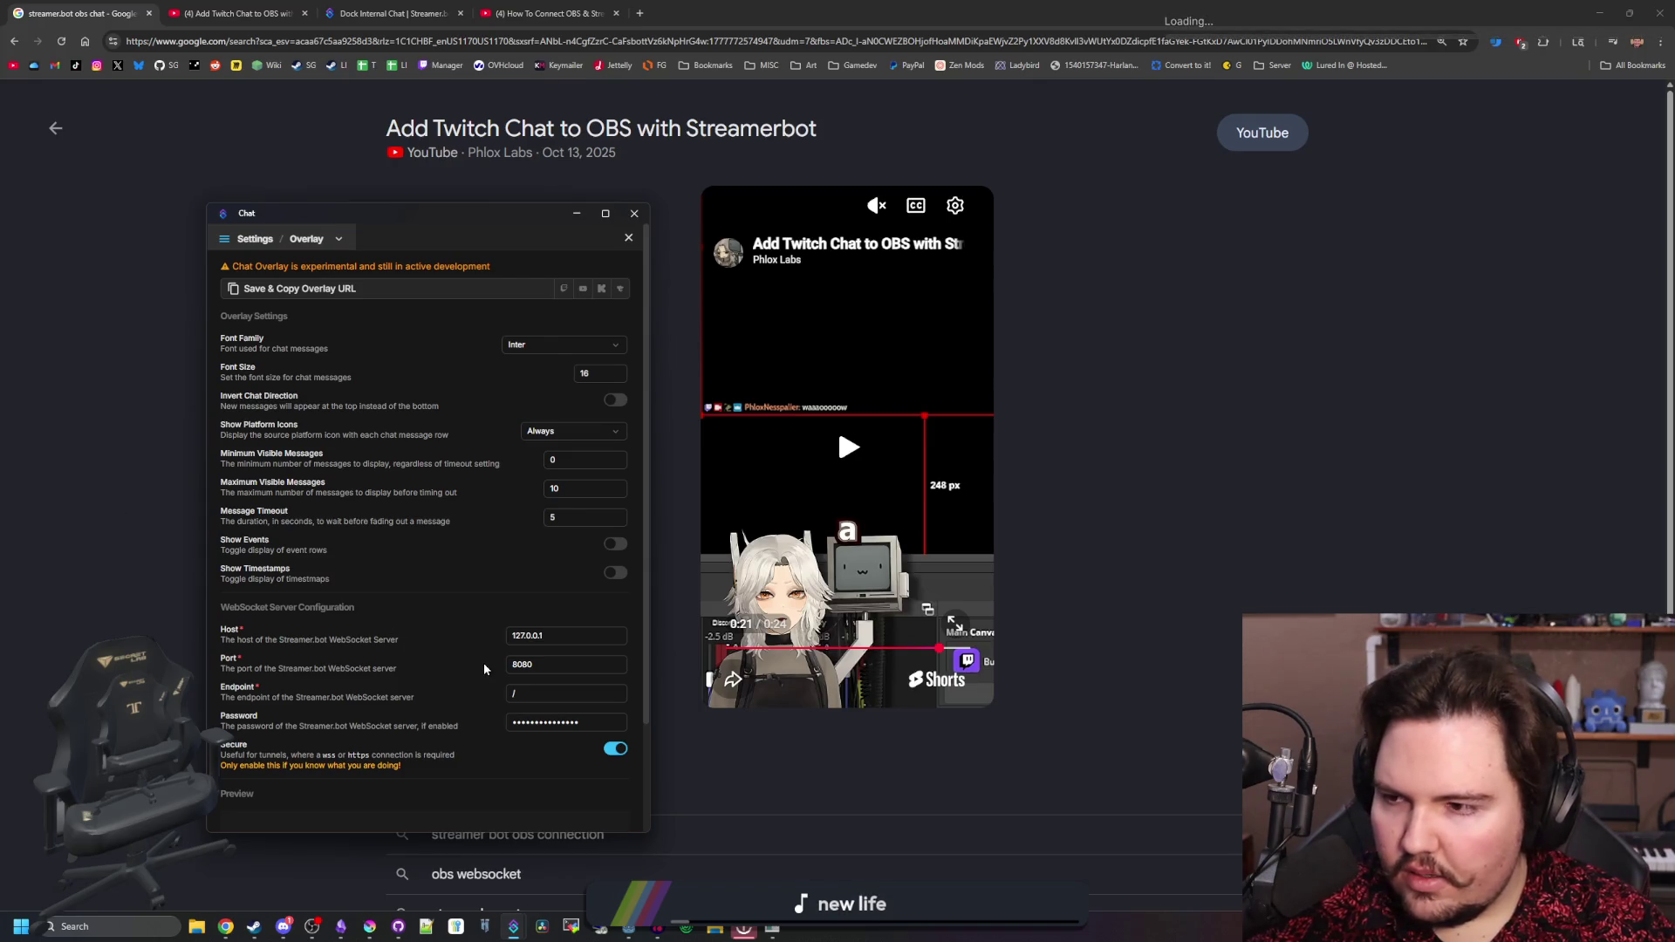
scroll(483, 662, "down", 3)
scroll(376, 607, "up", 2)
scroll(377, 607, "down", 2)
left_click(634, 213)
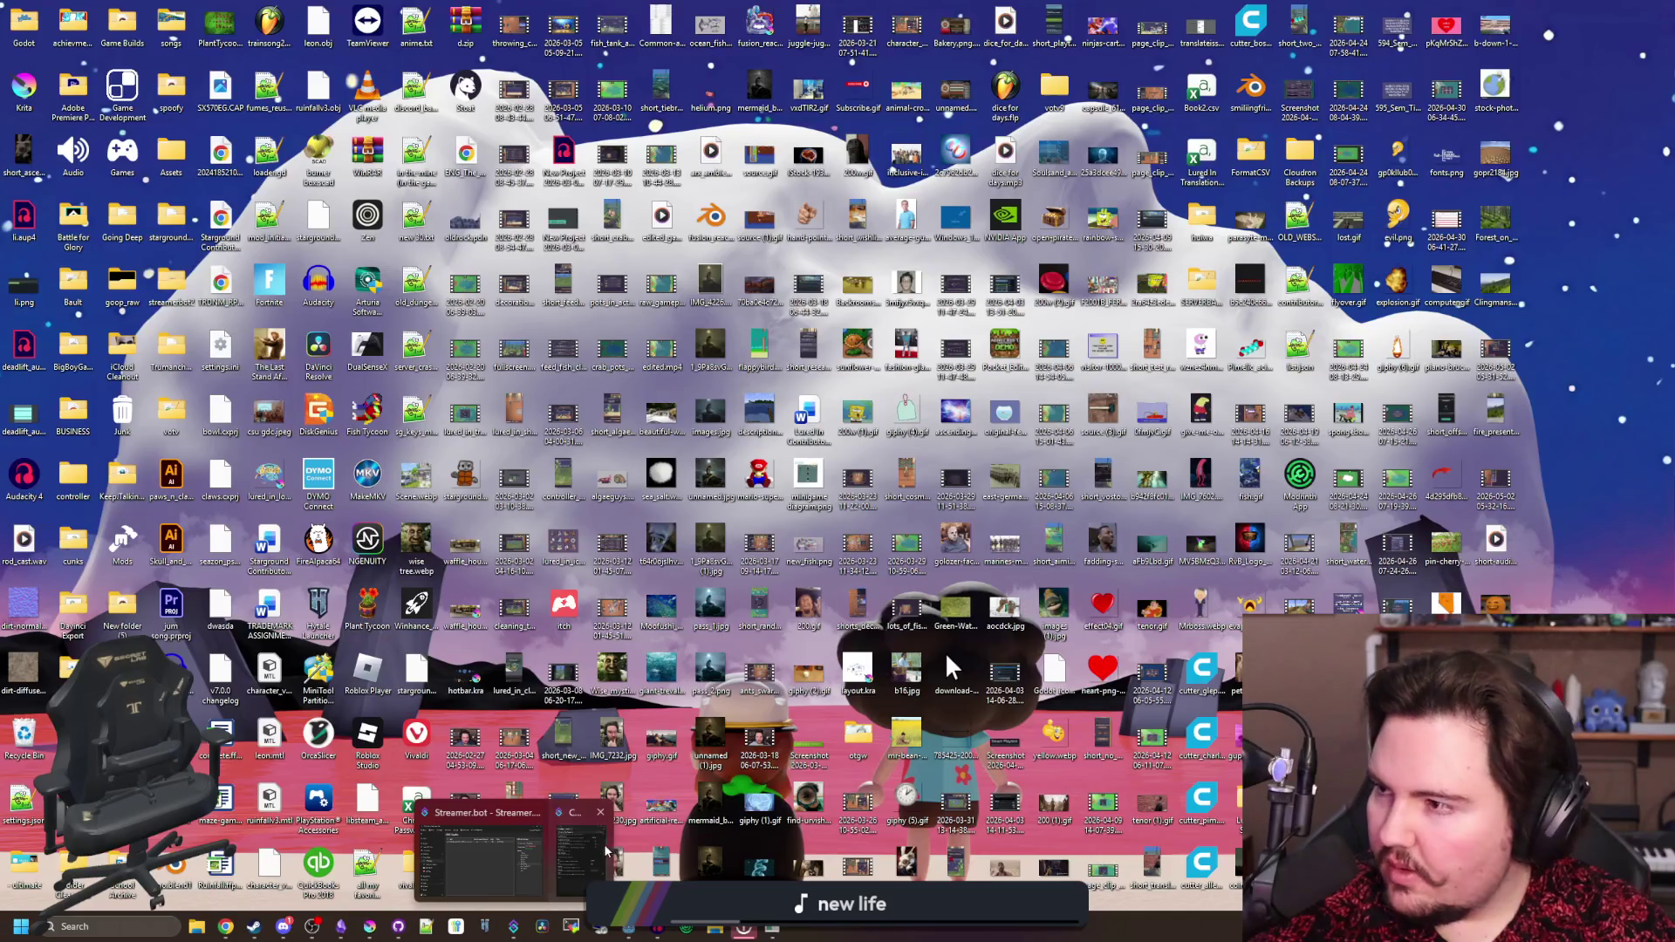
left_click(514, 850)
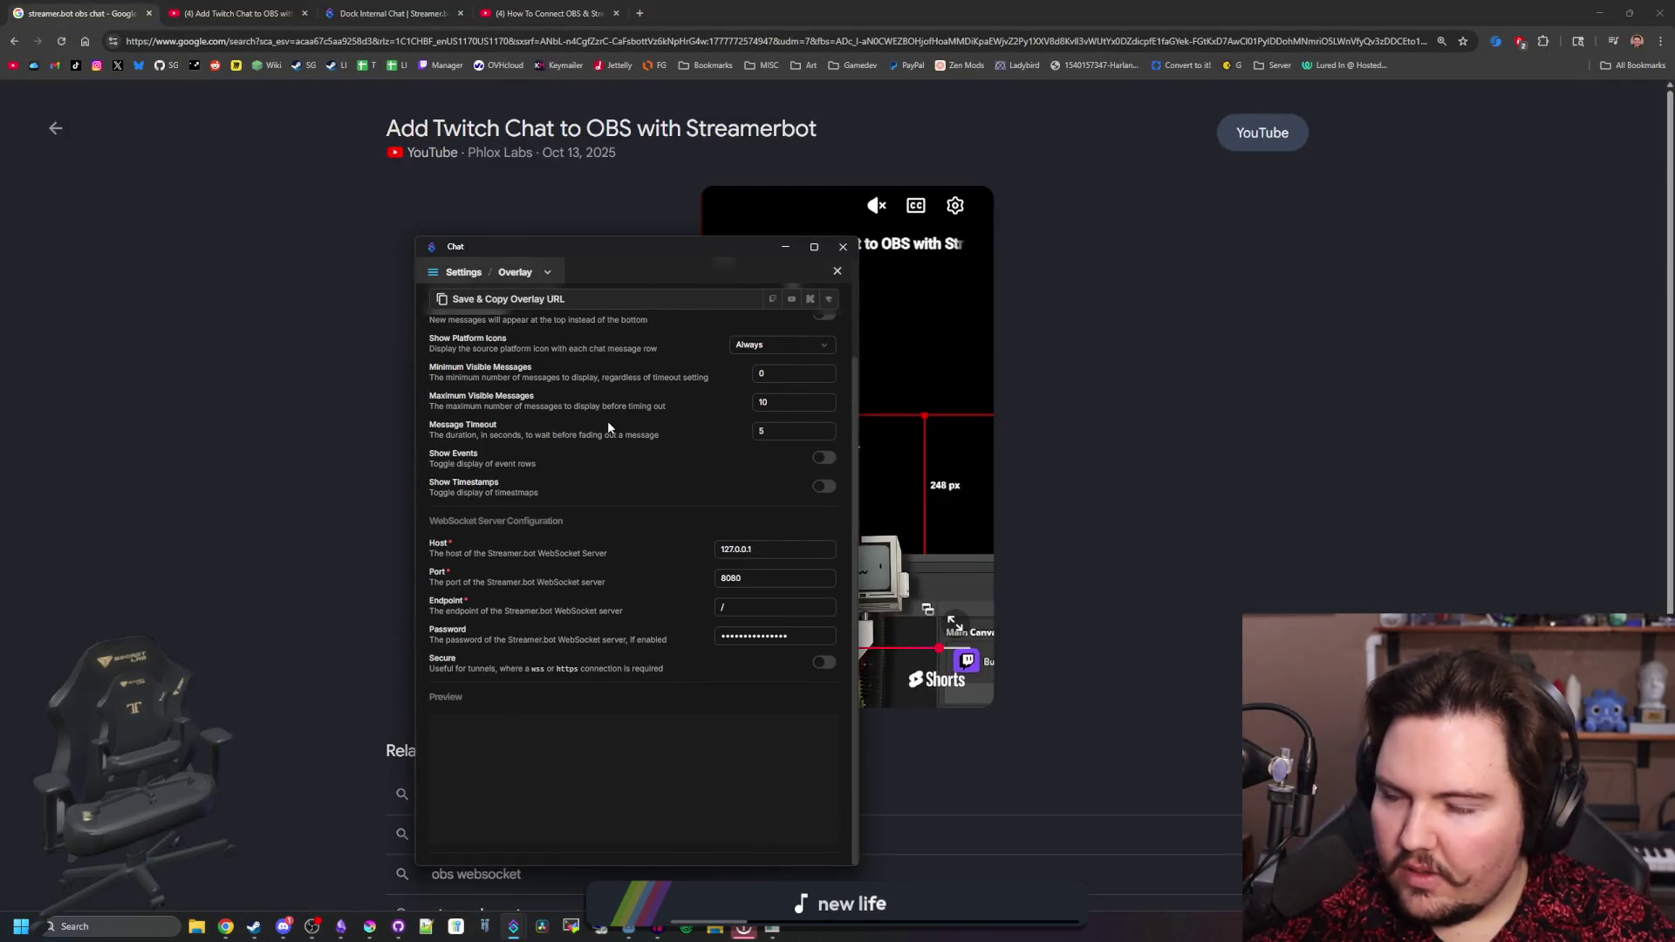
- Invert the chat direction and set 20 maximum visible messages with a 20-second timeout
scroll(607, 421, "up", 2)
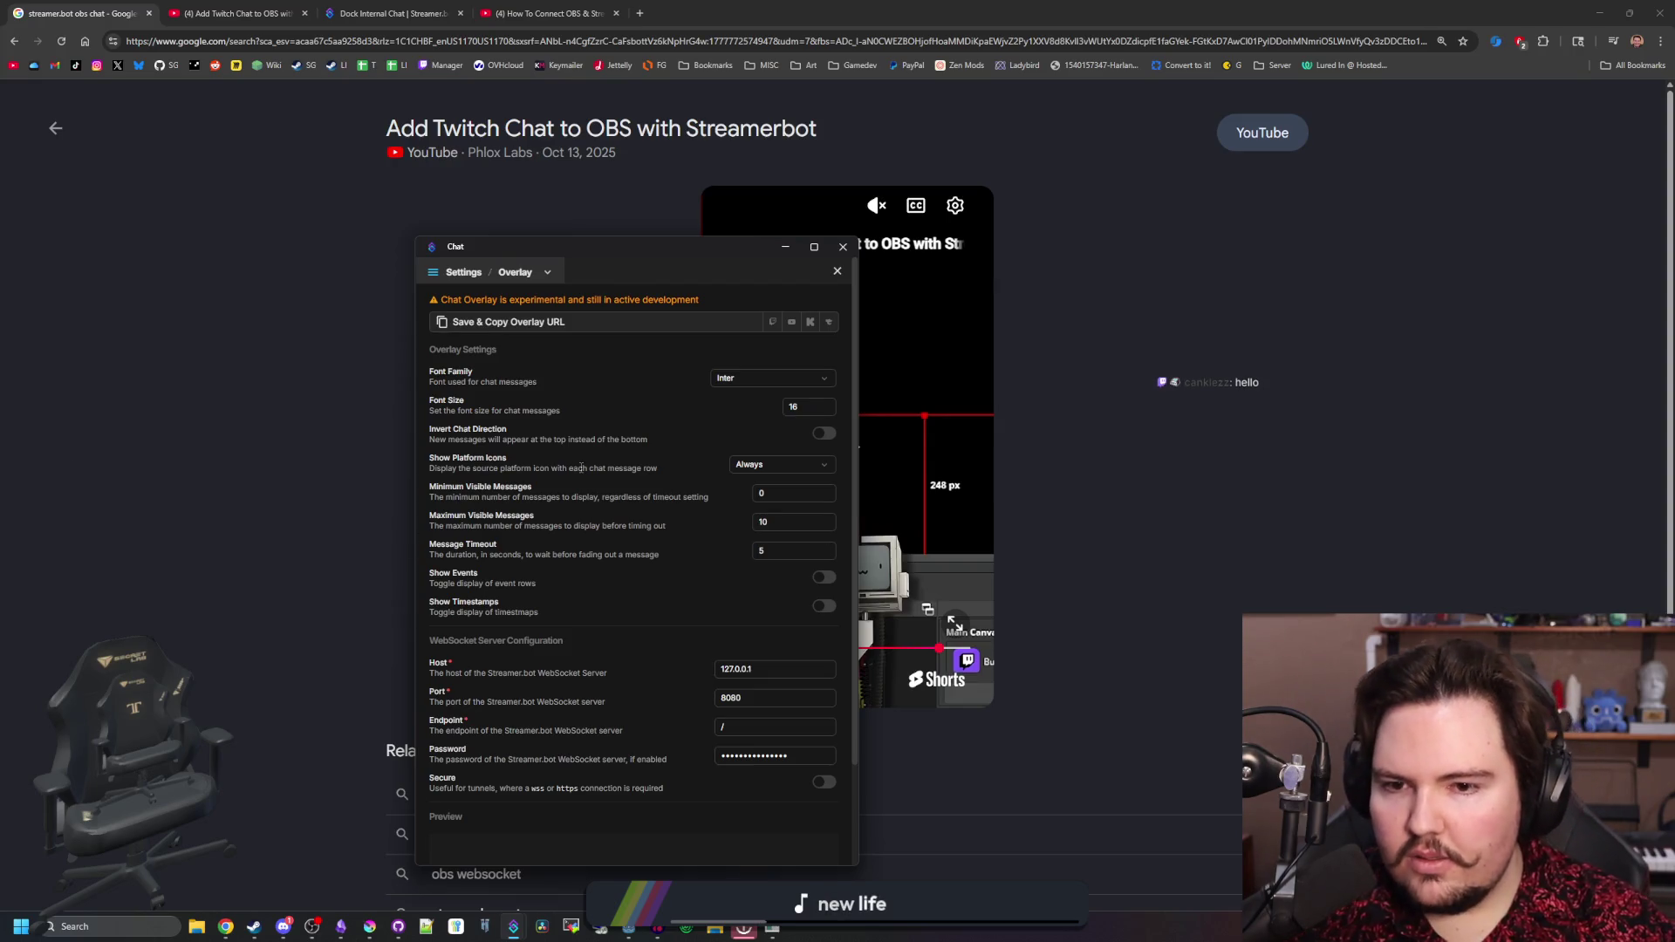
left_click(820, 435)
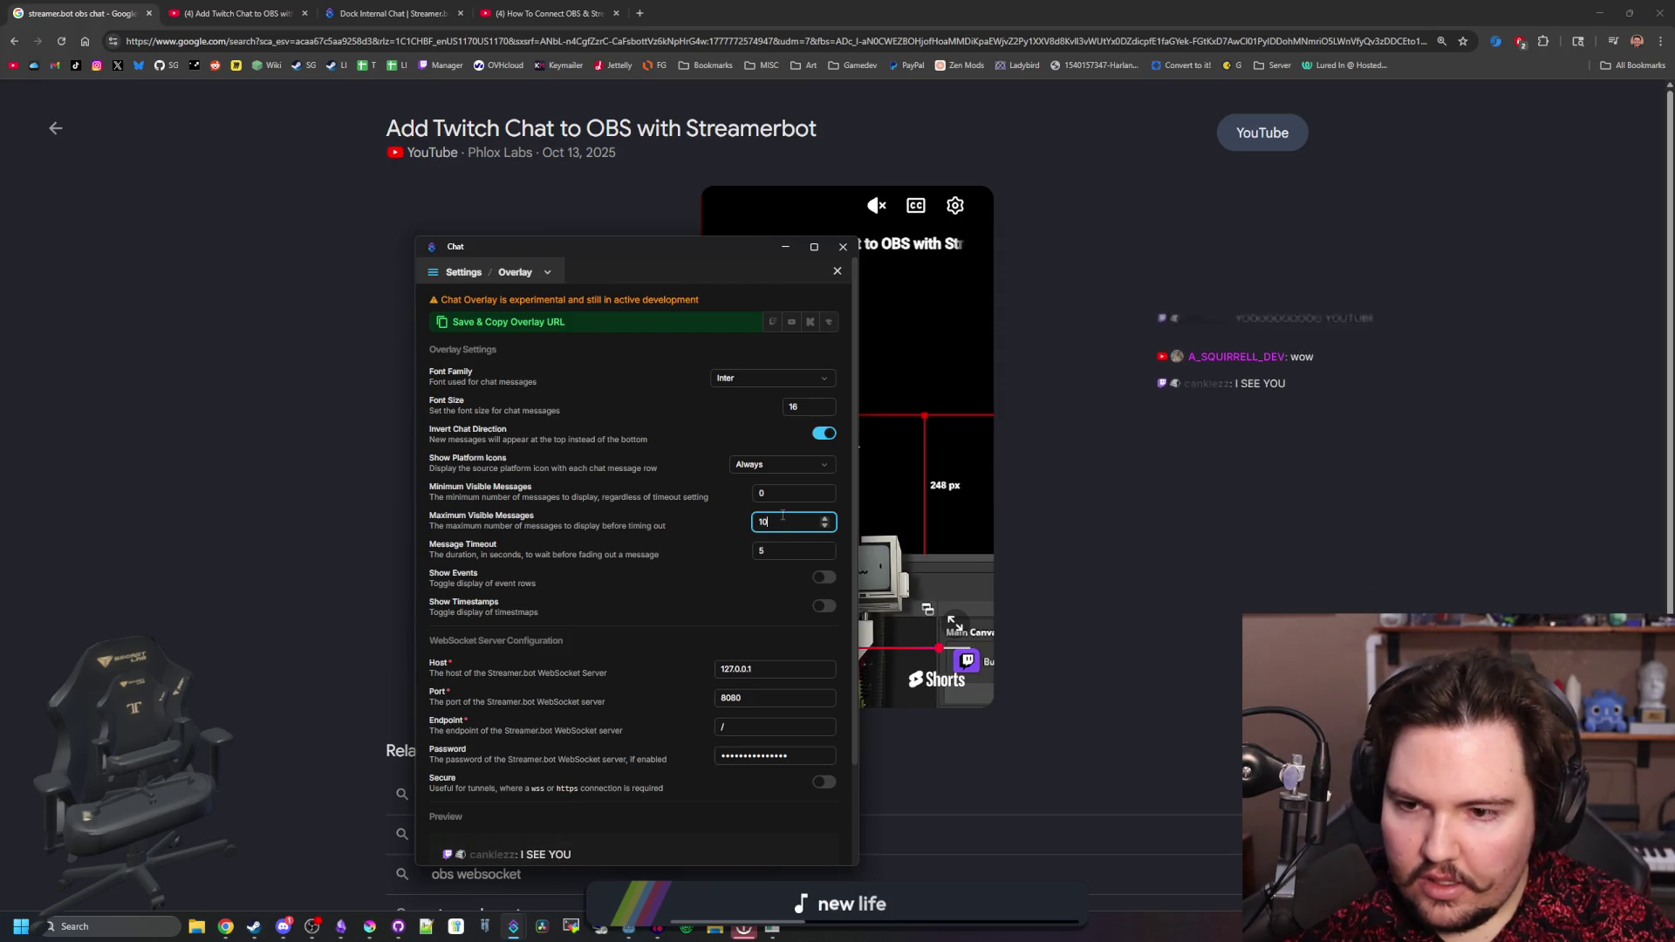
left_click(783, 555)
type("20")
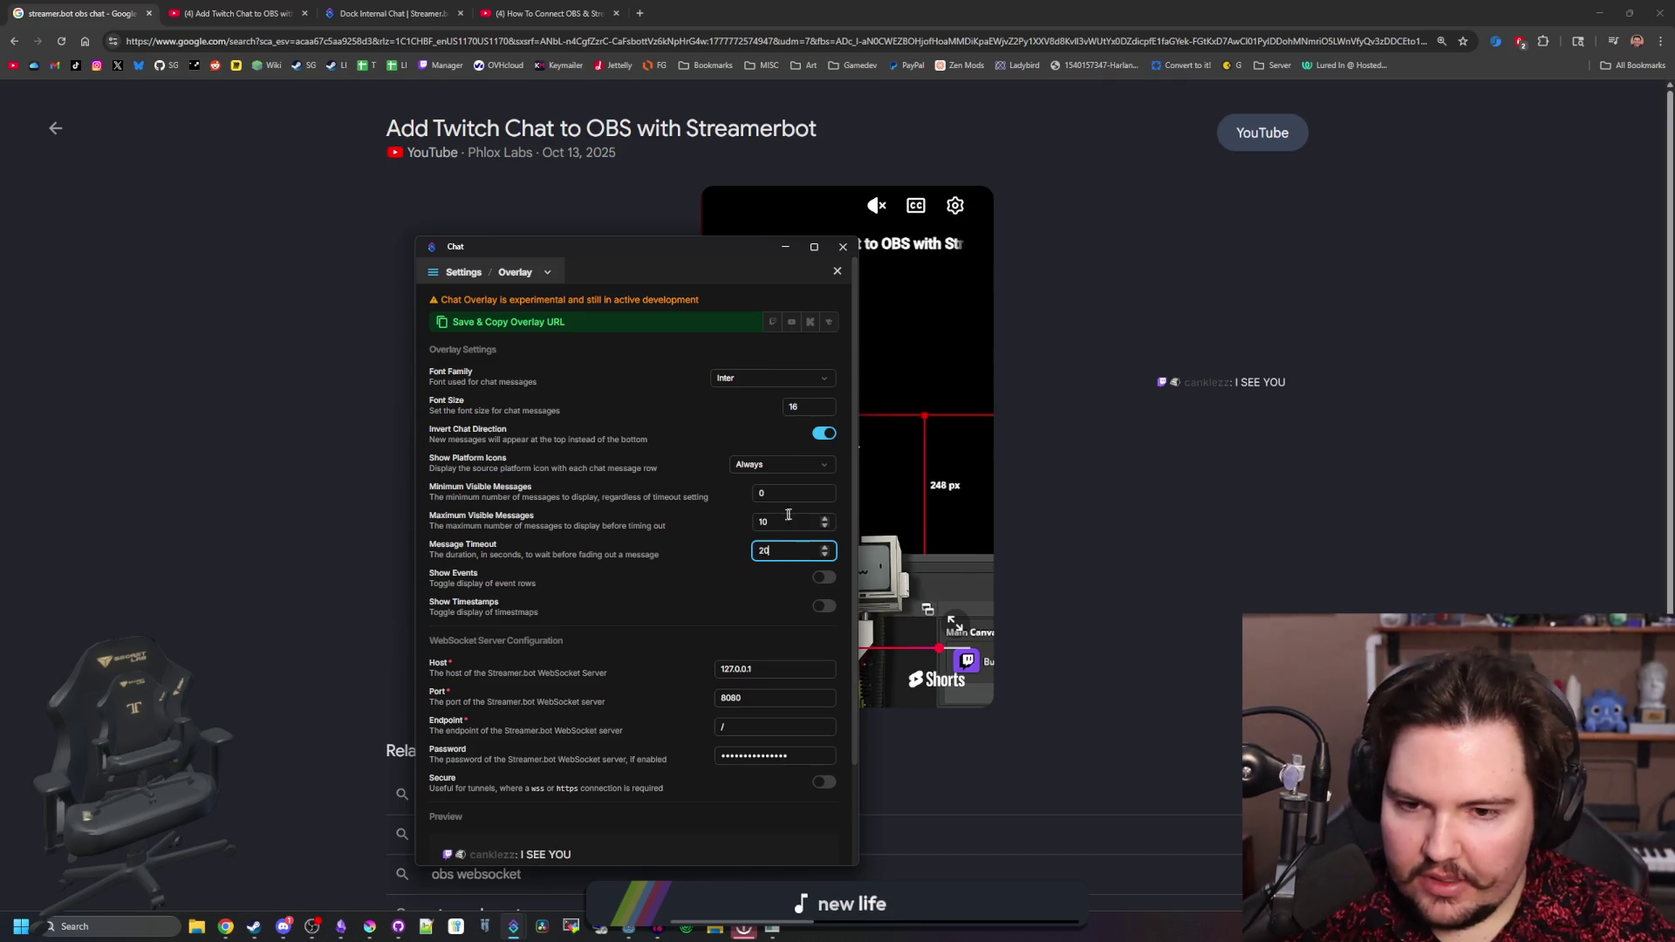
left_click(778, 518)
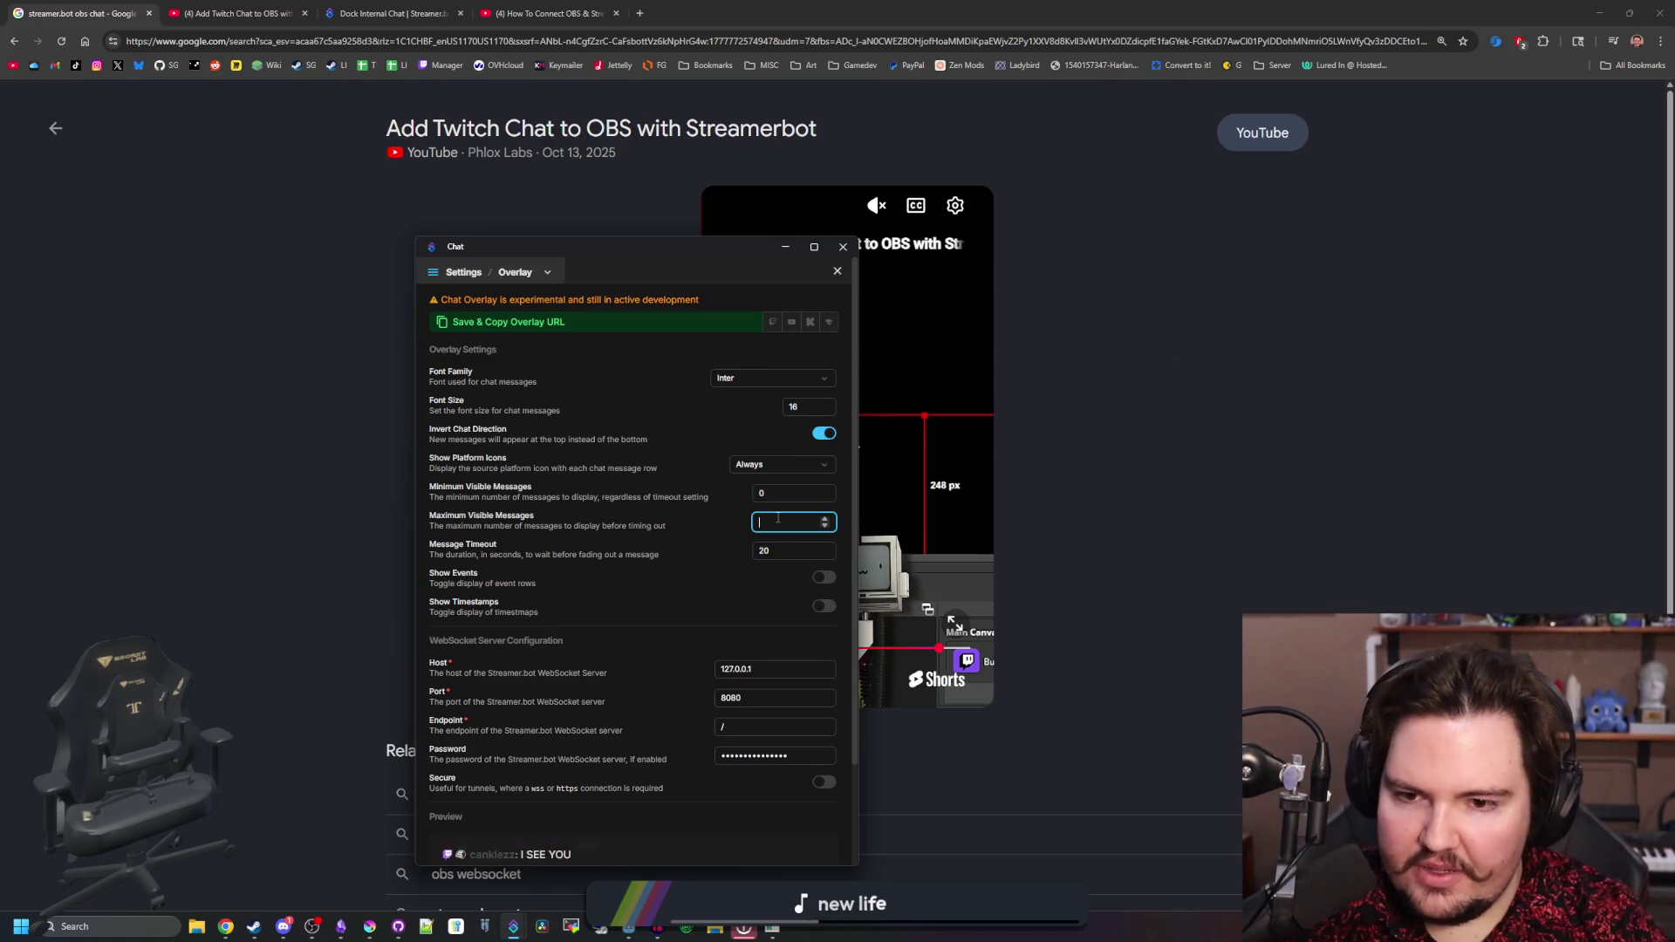
type("20")
scroll(731, 531, "down", 2)
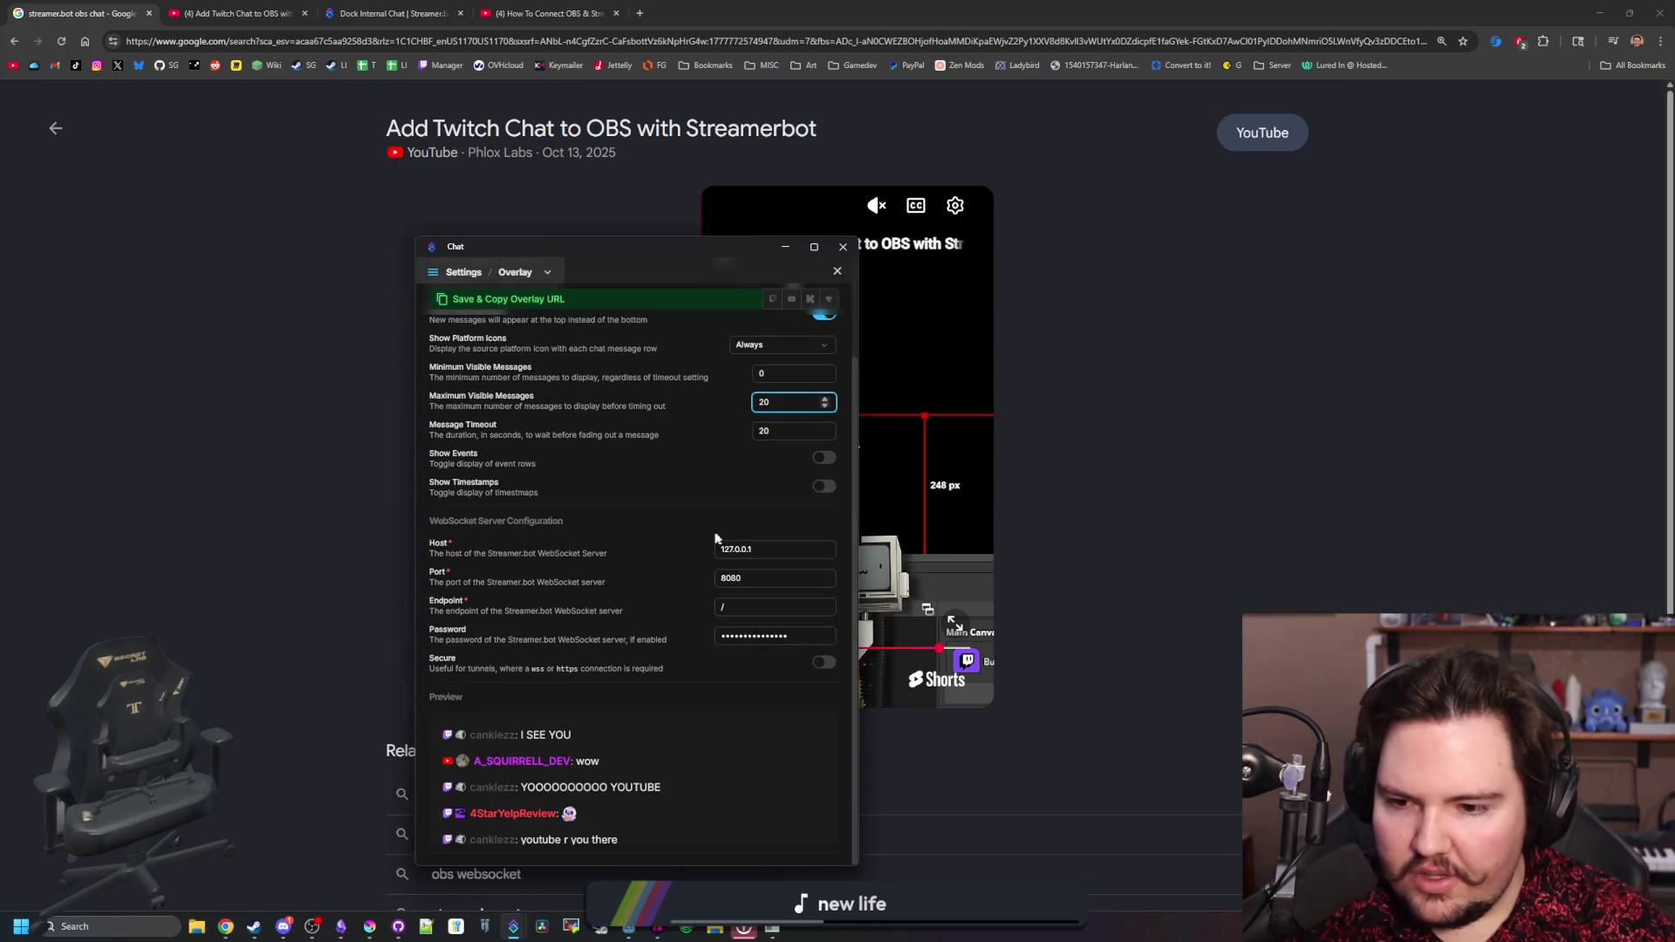
scroll(665, 543, "up", 2)
- Set the overlay font size to 24 in Inter, then save and copy the overlay URL
left_click(814, 410)
left_click(768, 375)
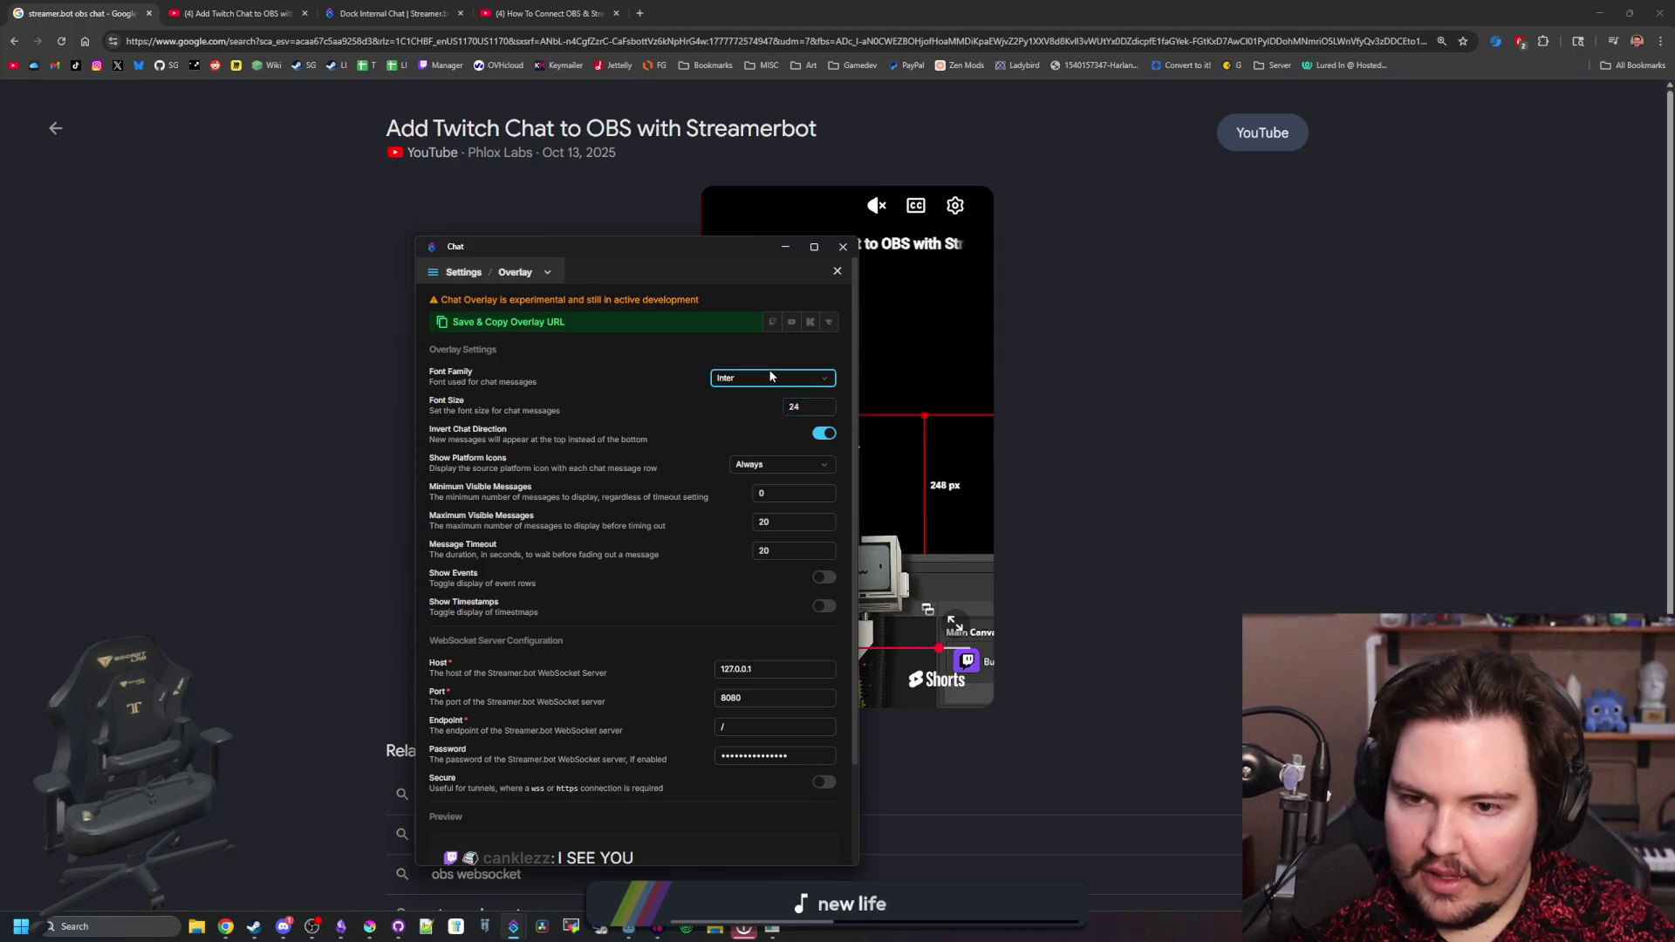
left_click(770, 376)
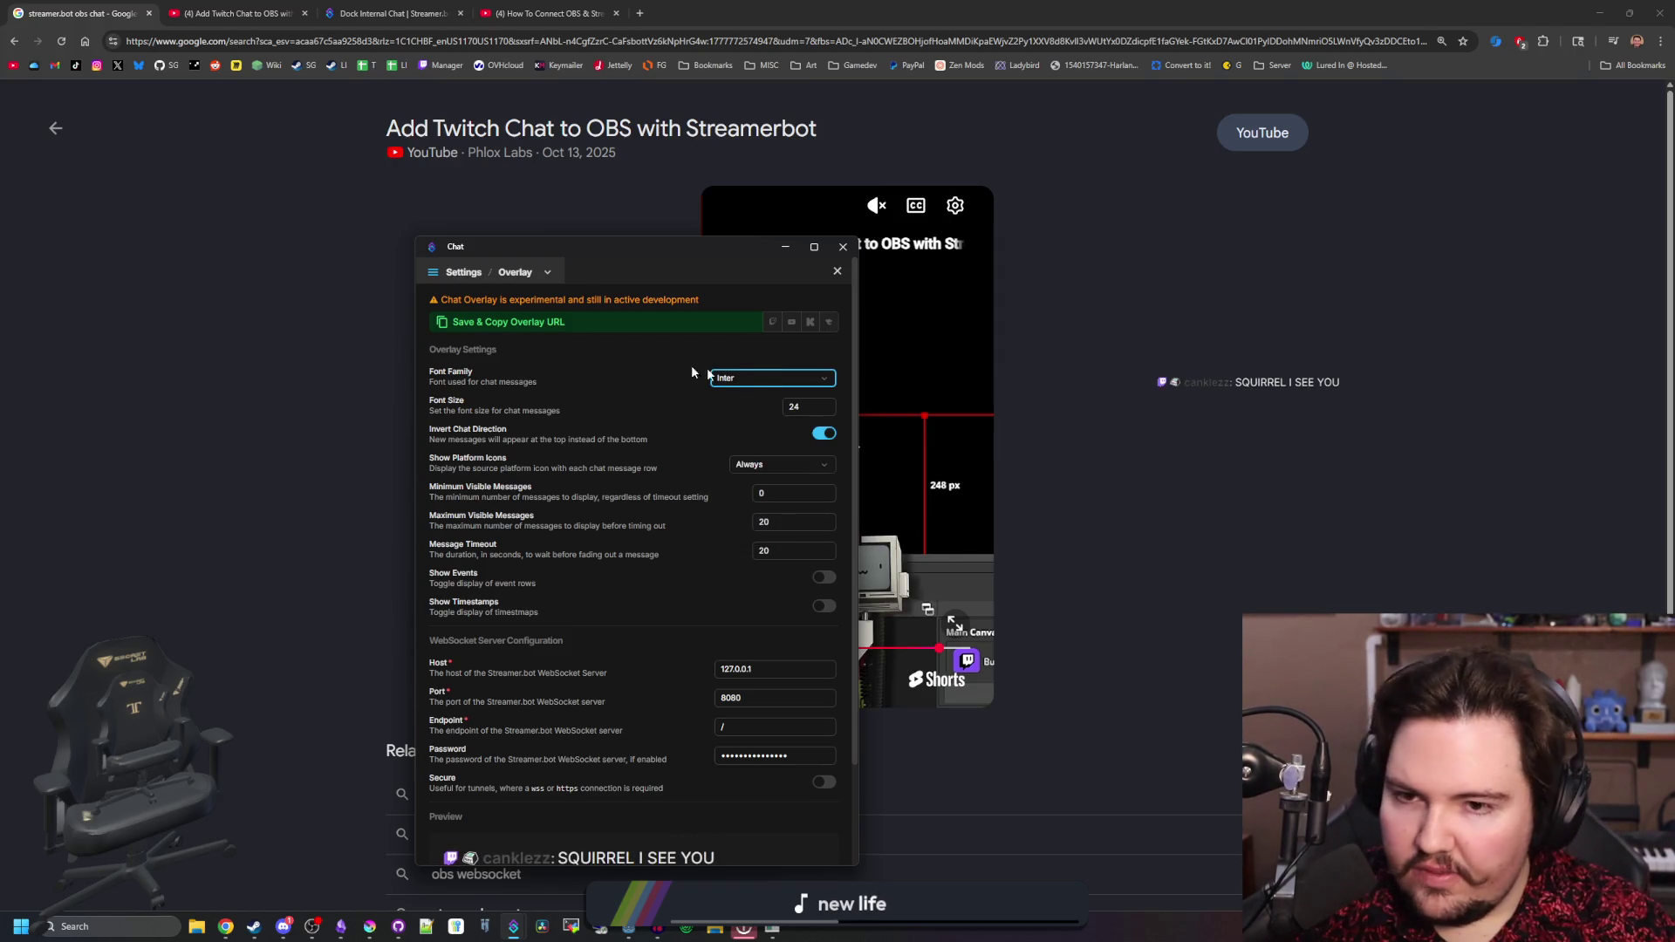
left_click(626, 323)
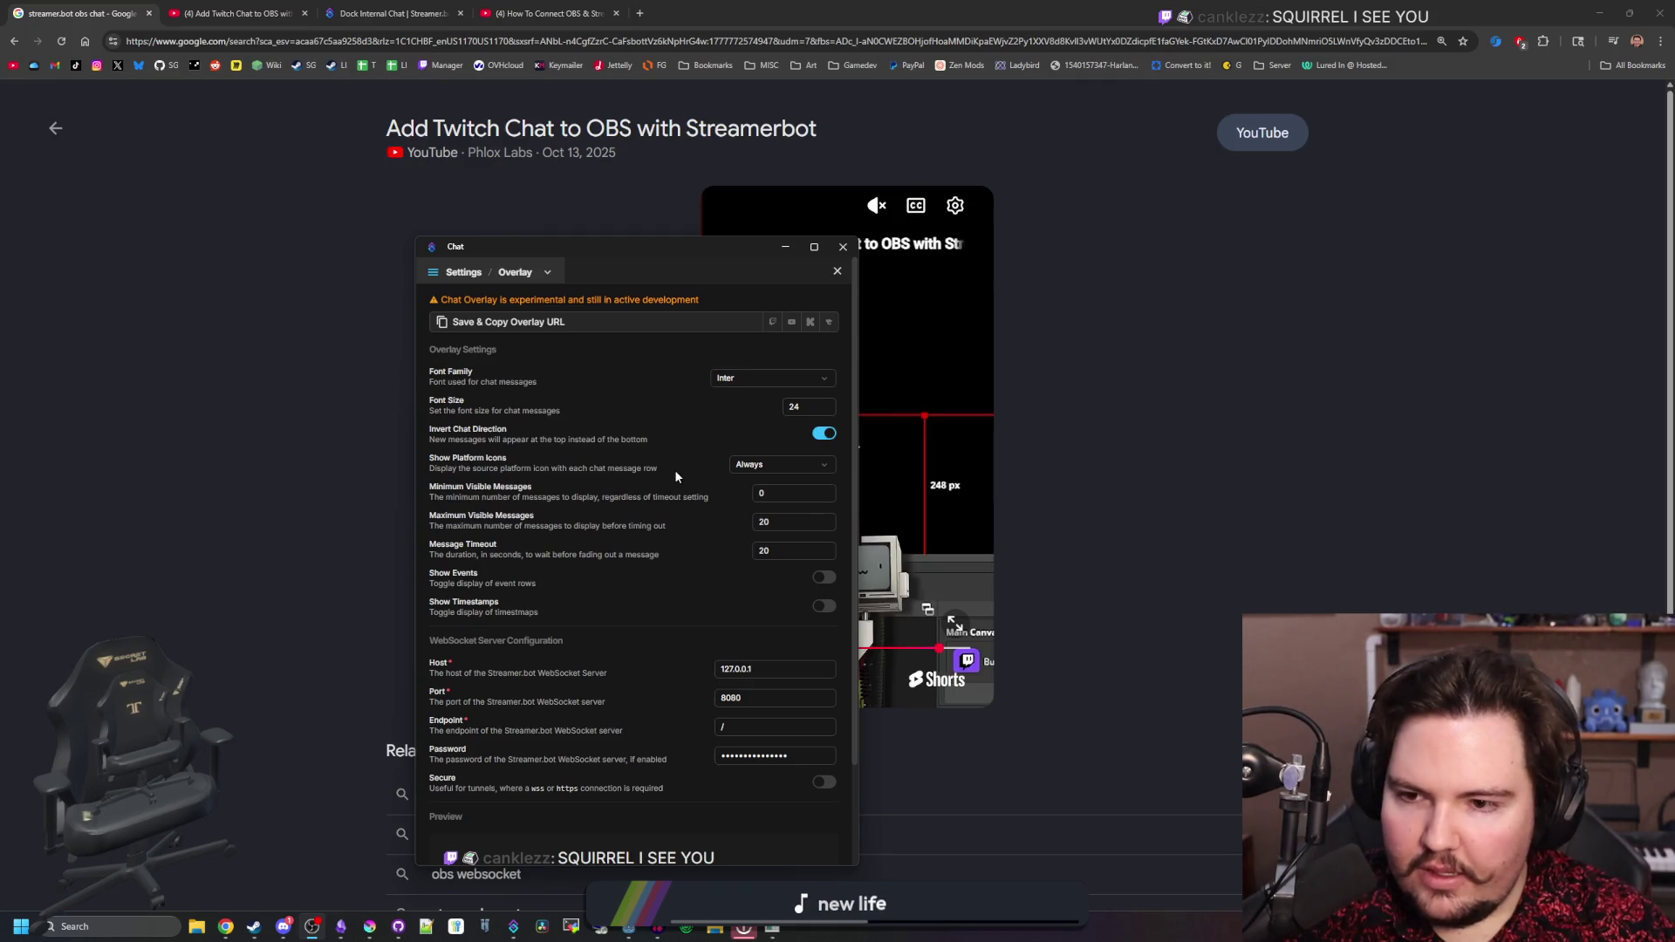
left_click(753, 469)
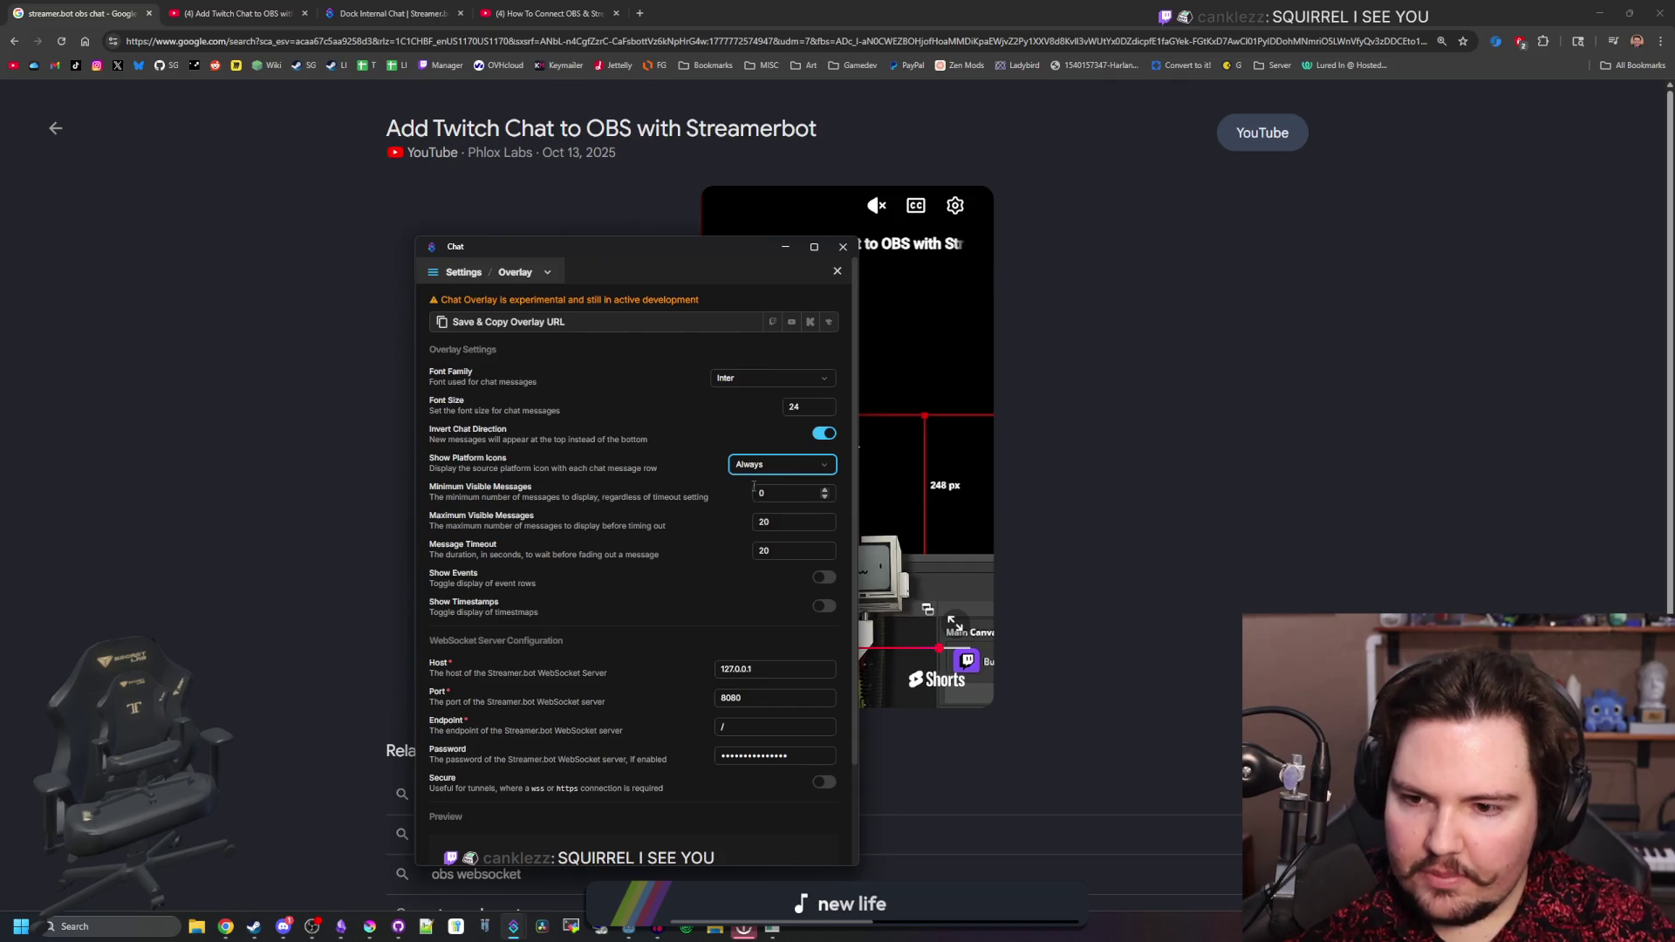
- Turn on Show Timestamps and Show Events for the chat overlay
left_click(822, 606)
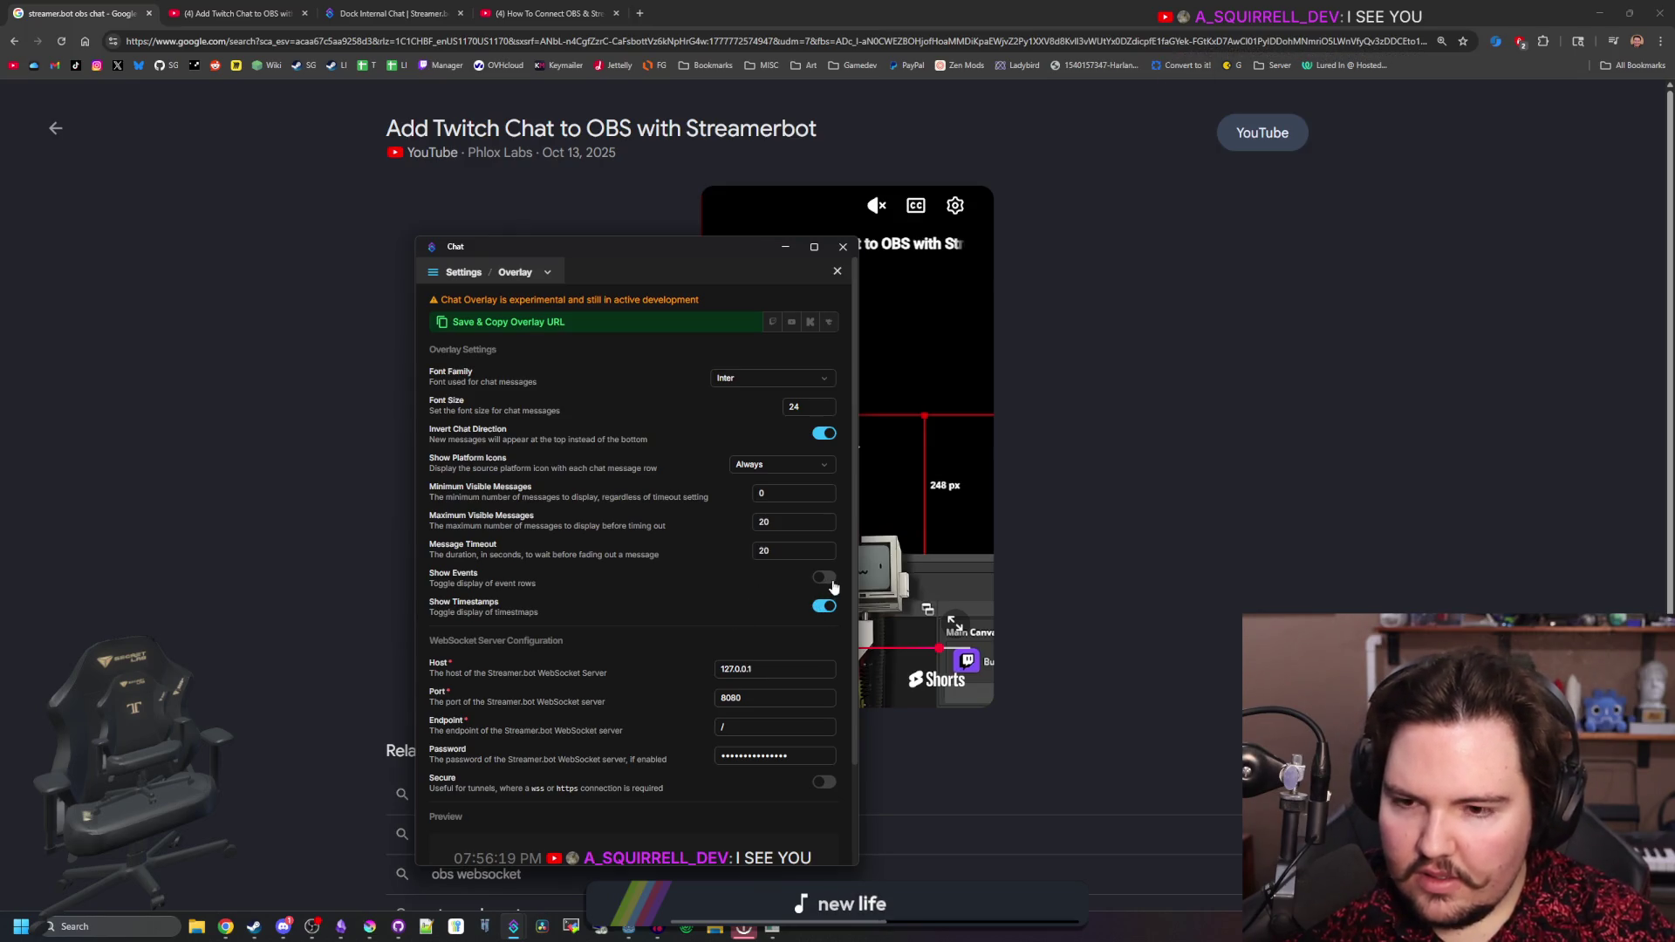
left_click(826, 579)
scroll(590, 645, "down", 3)
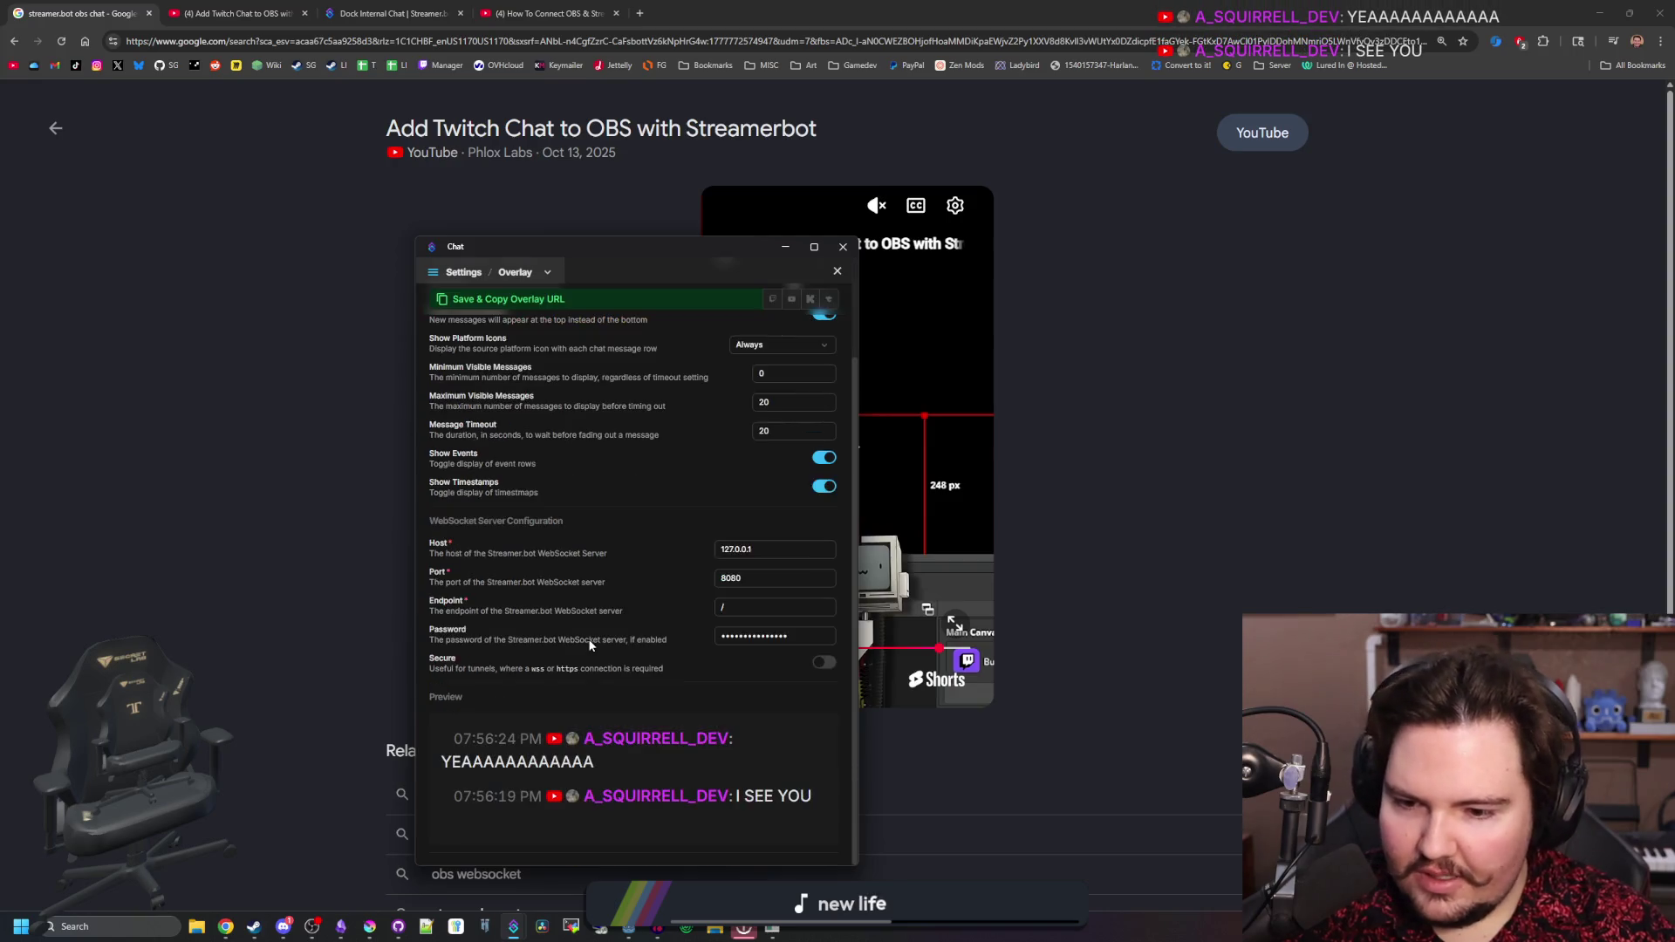
scroll(544, 676, "up", 2)
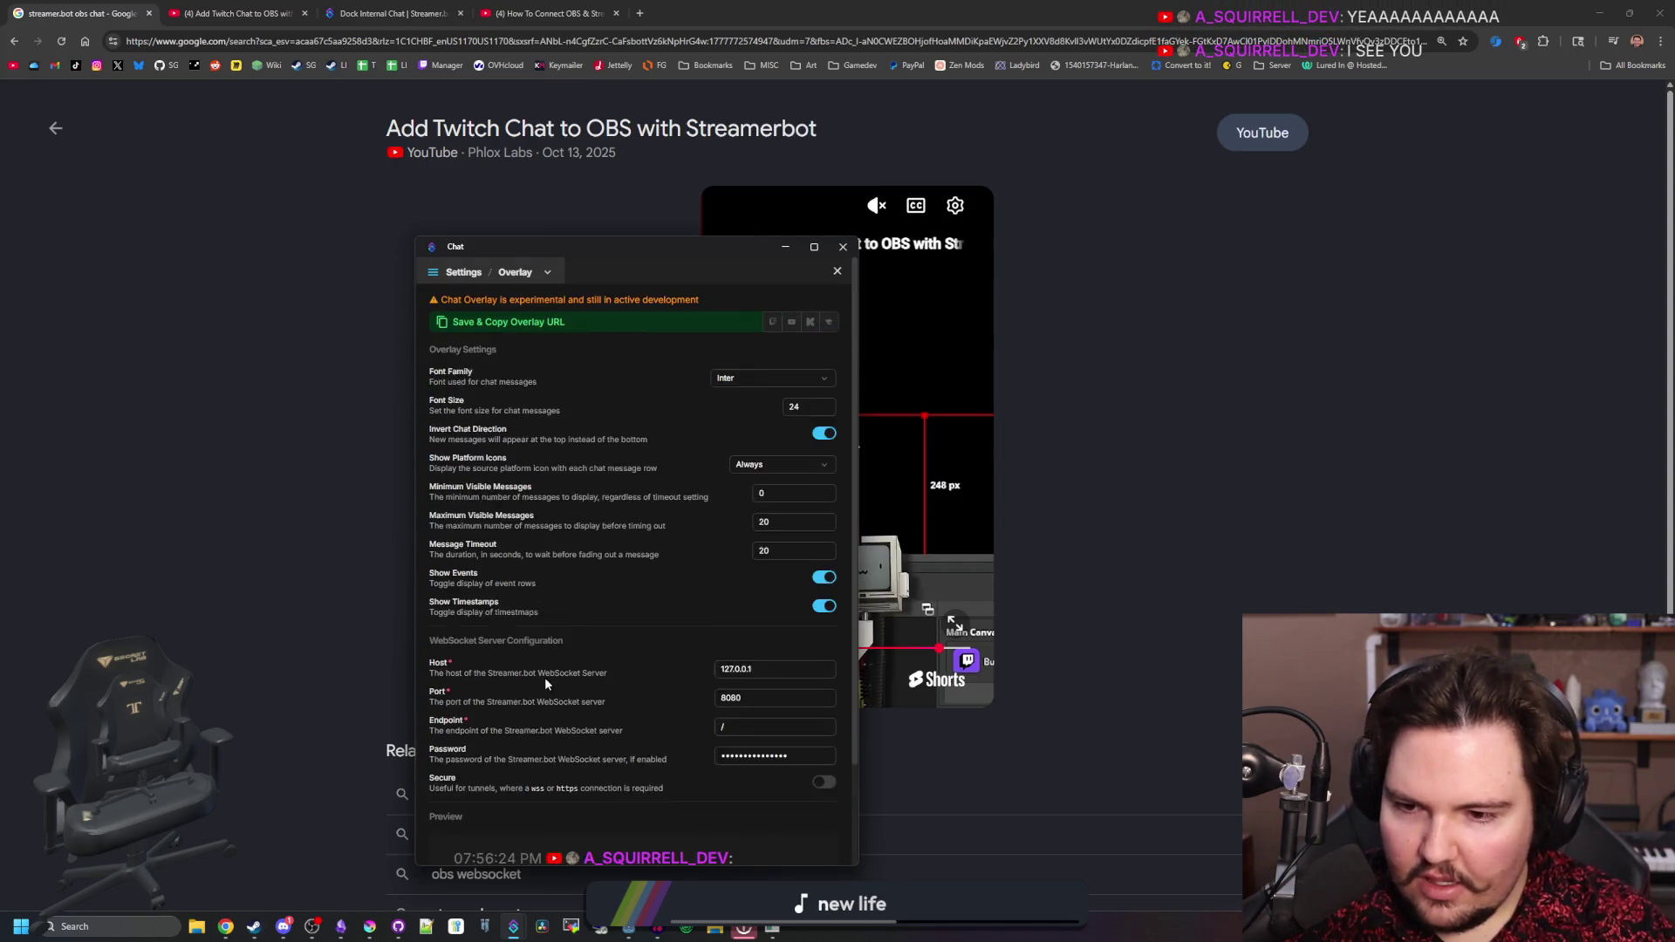
scroll(785, 698, "down", 2)
scroll(831, 573, "up", 2)
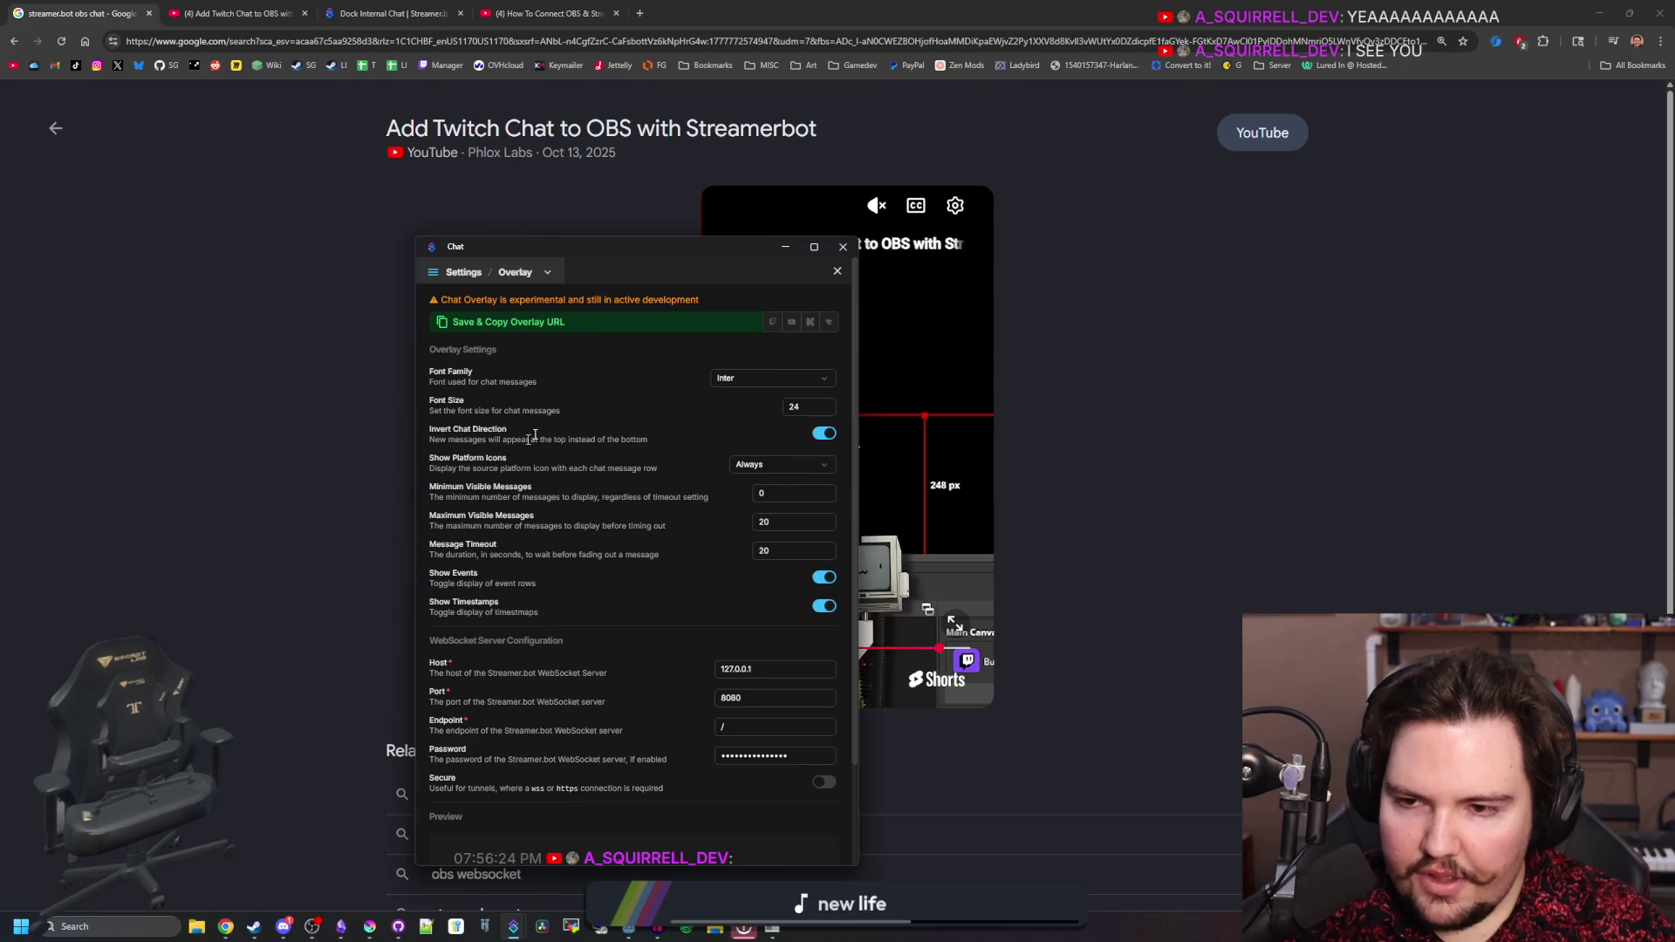
- Save and copy the overlay URL again, then close the chat window
scroll(579, 483, "down", 2)
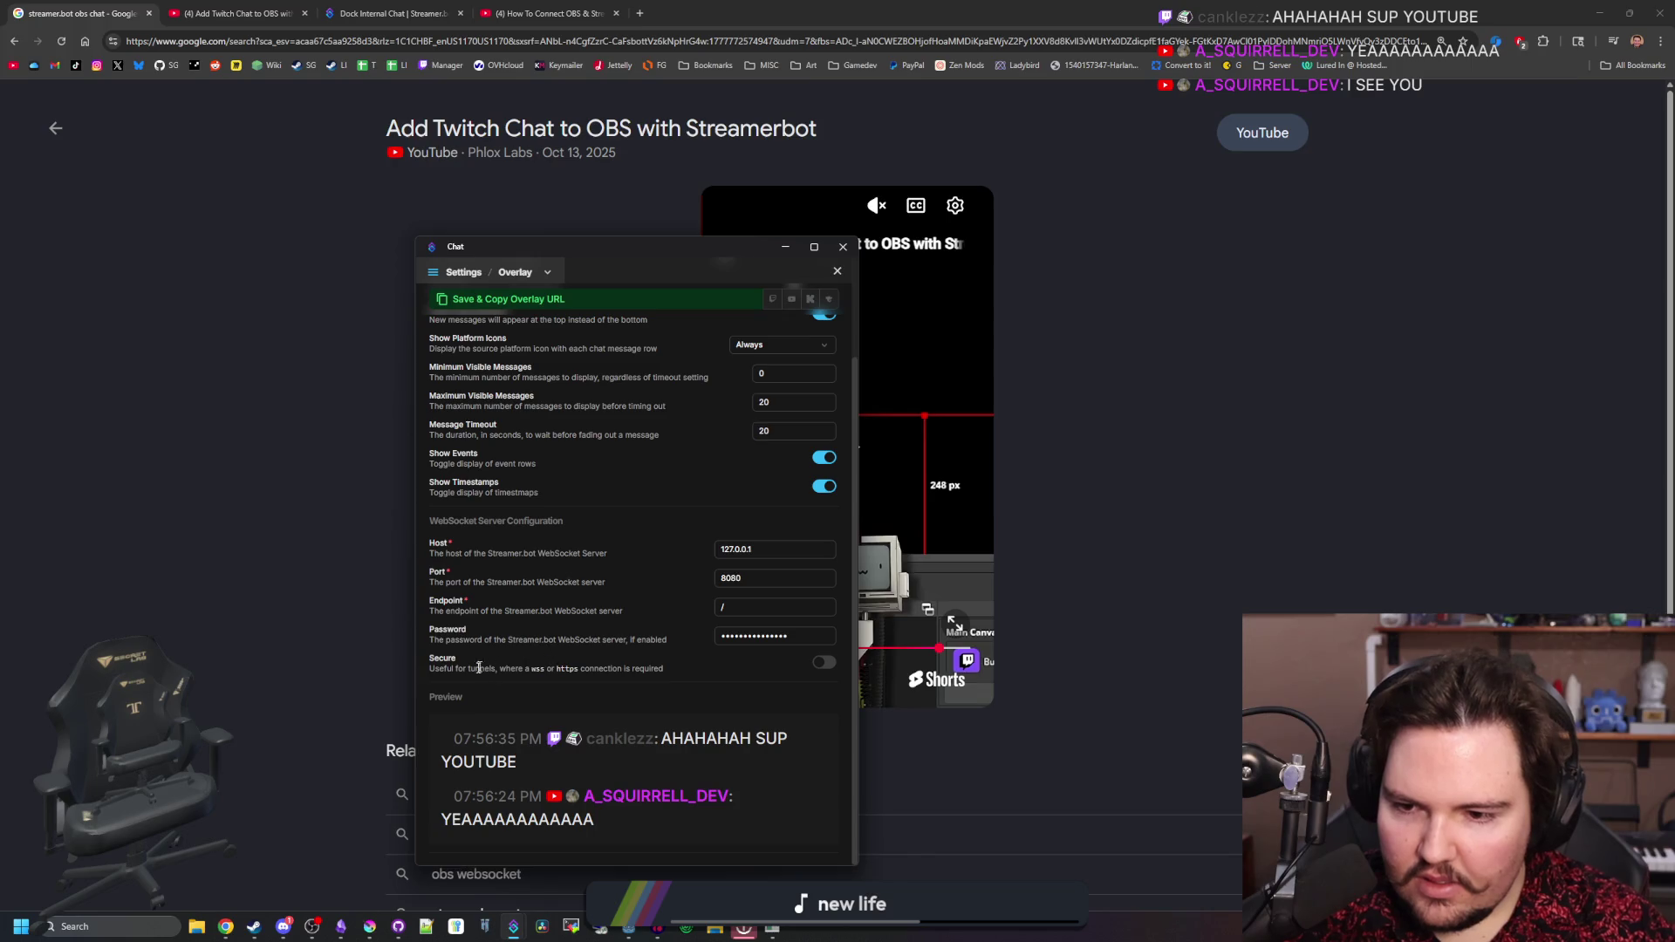
scroll(787, 500, "up", 2)
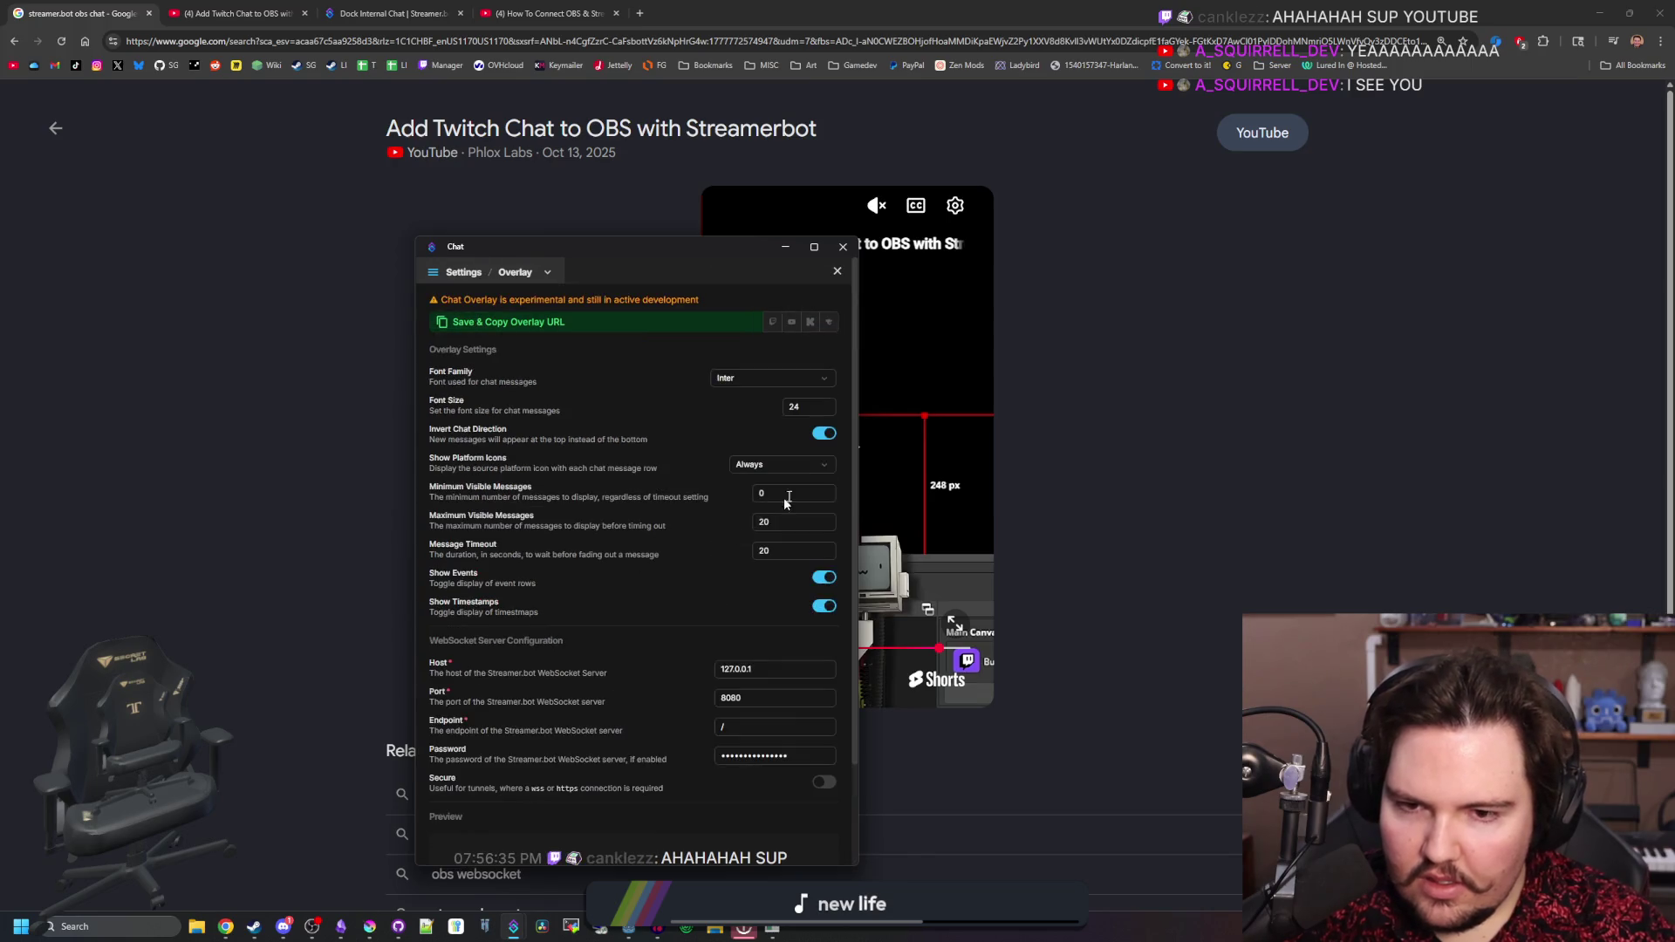
left_click(567, 333)
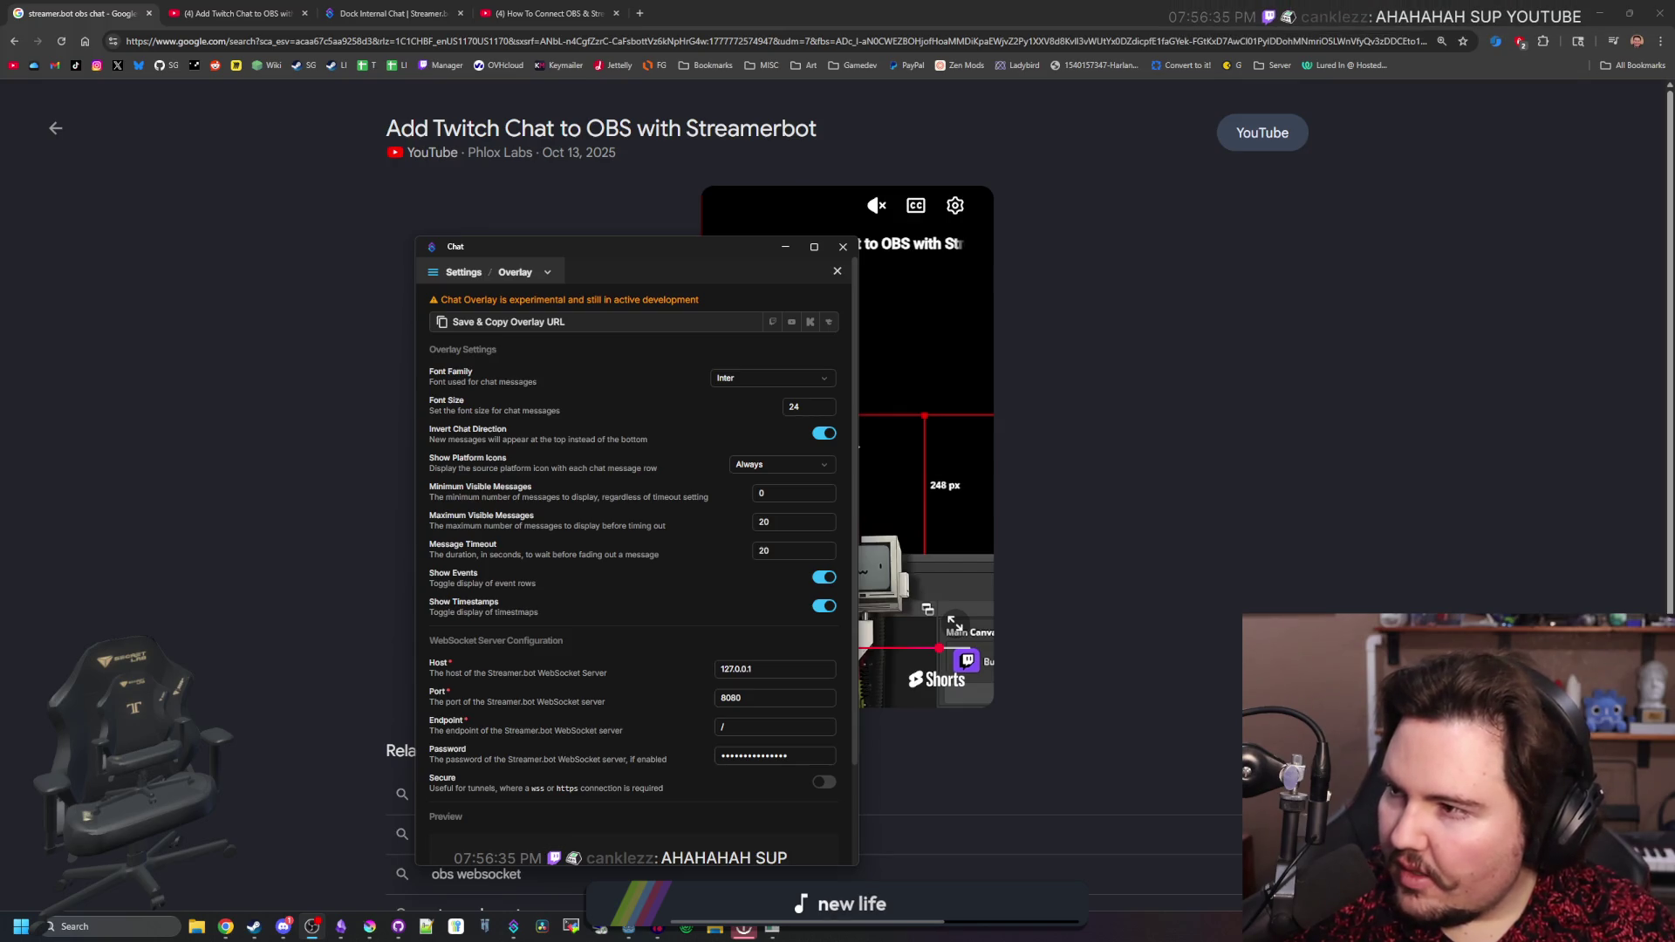
left_click(843, 248)
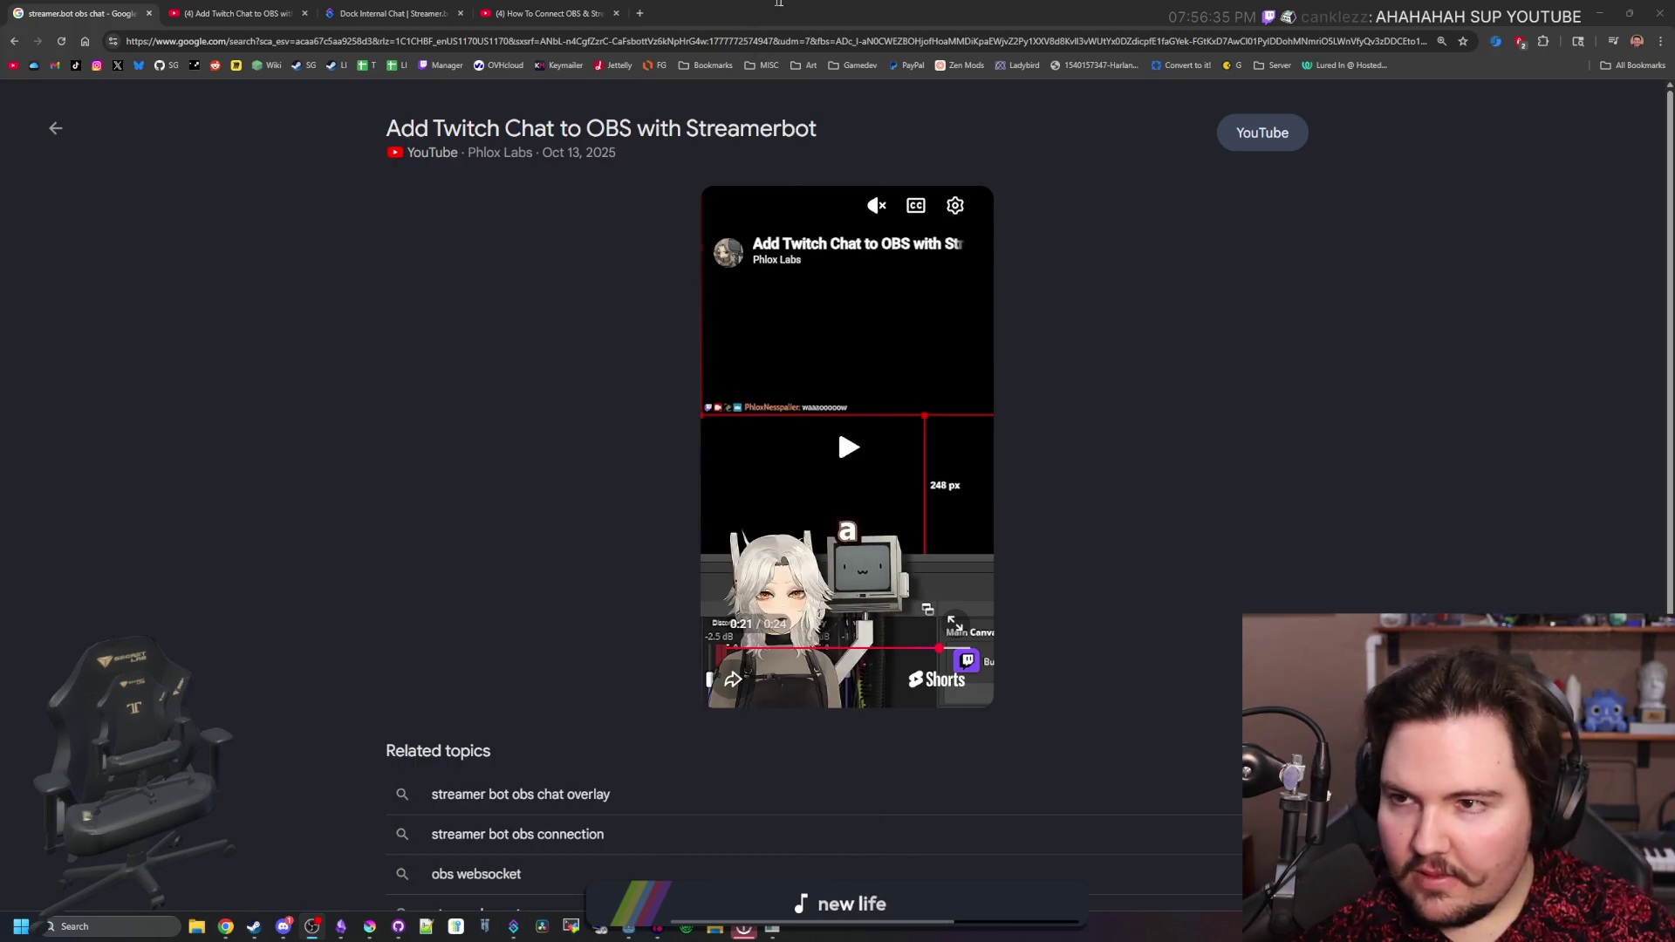
- Close Chrome, maximize the Lured In (DEBUG) window, and bring Streamer.bot's OBS page forward
double_click(827, 13)
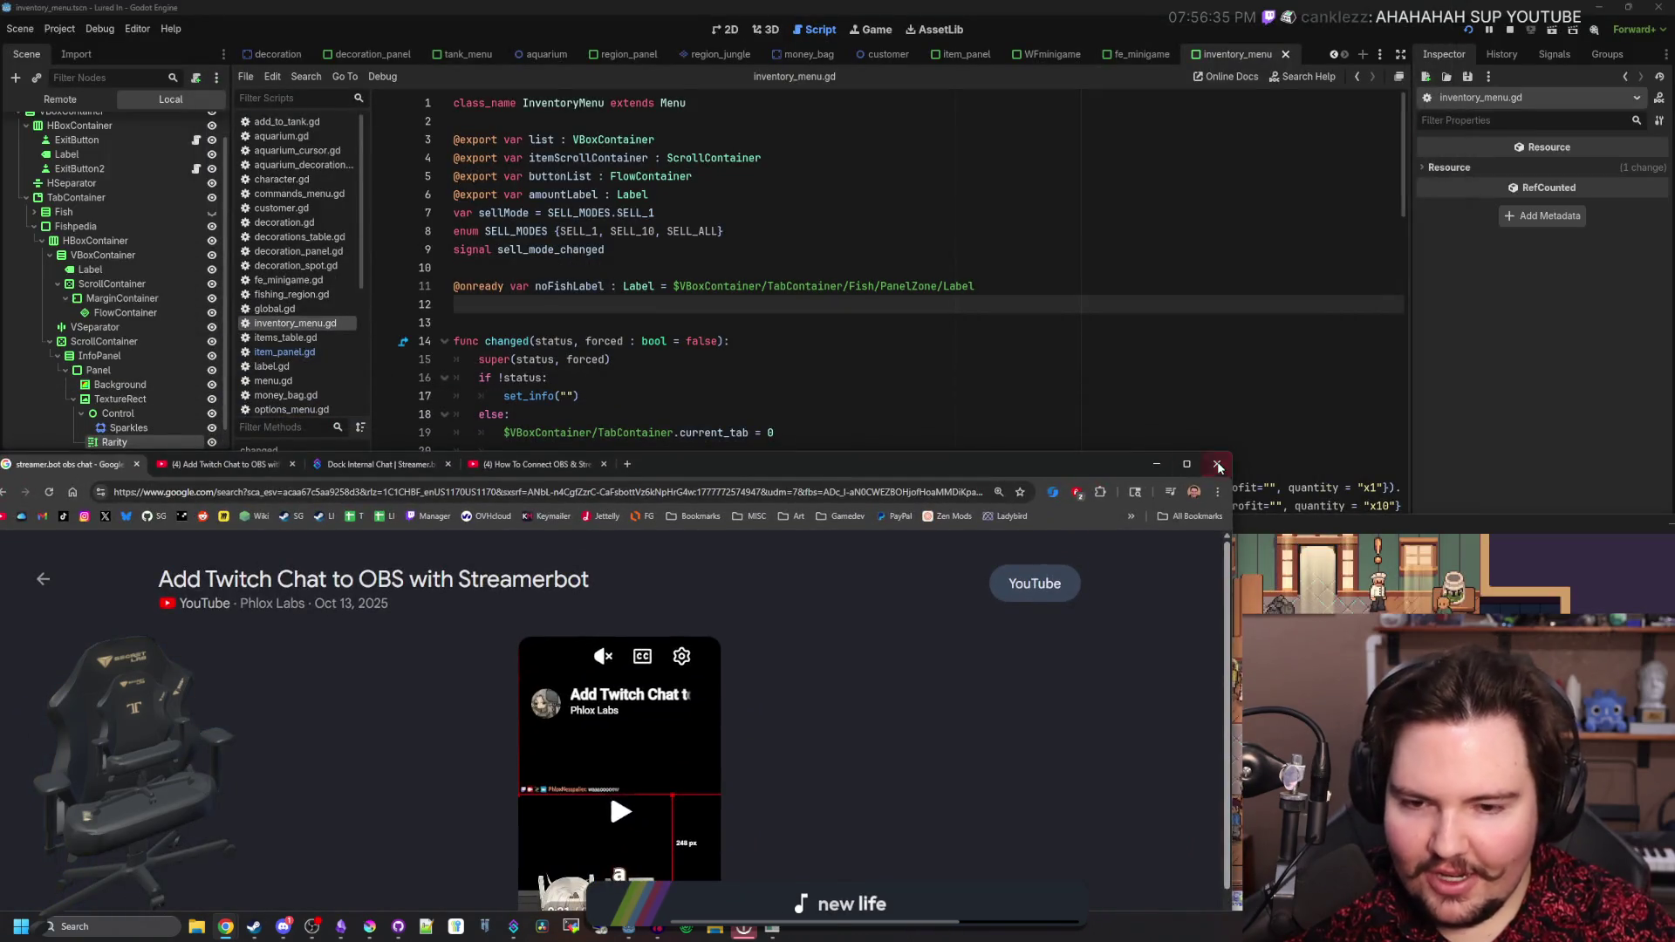
left_click(1219, 467)
mouse_move(772, 926)
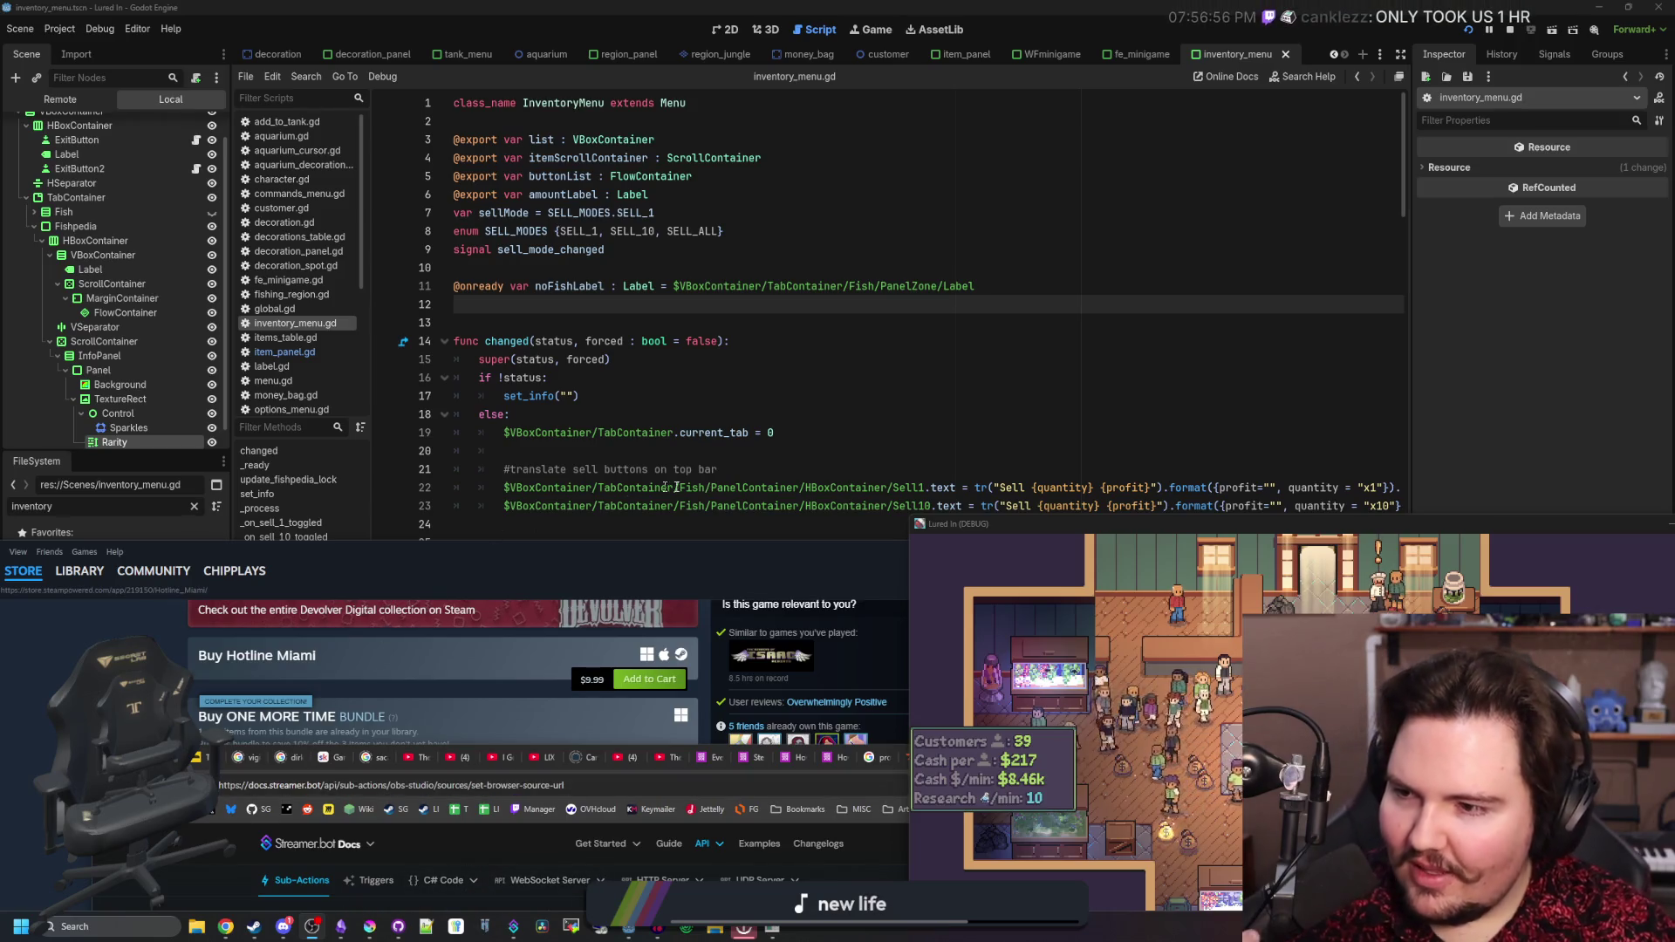
mouse_move(1133, 535)
left_mouse_down()
mouse_move(1075, 430)
mouse_move(924, 2)
left_mouse_up()
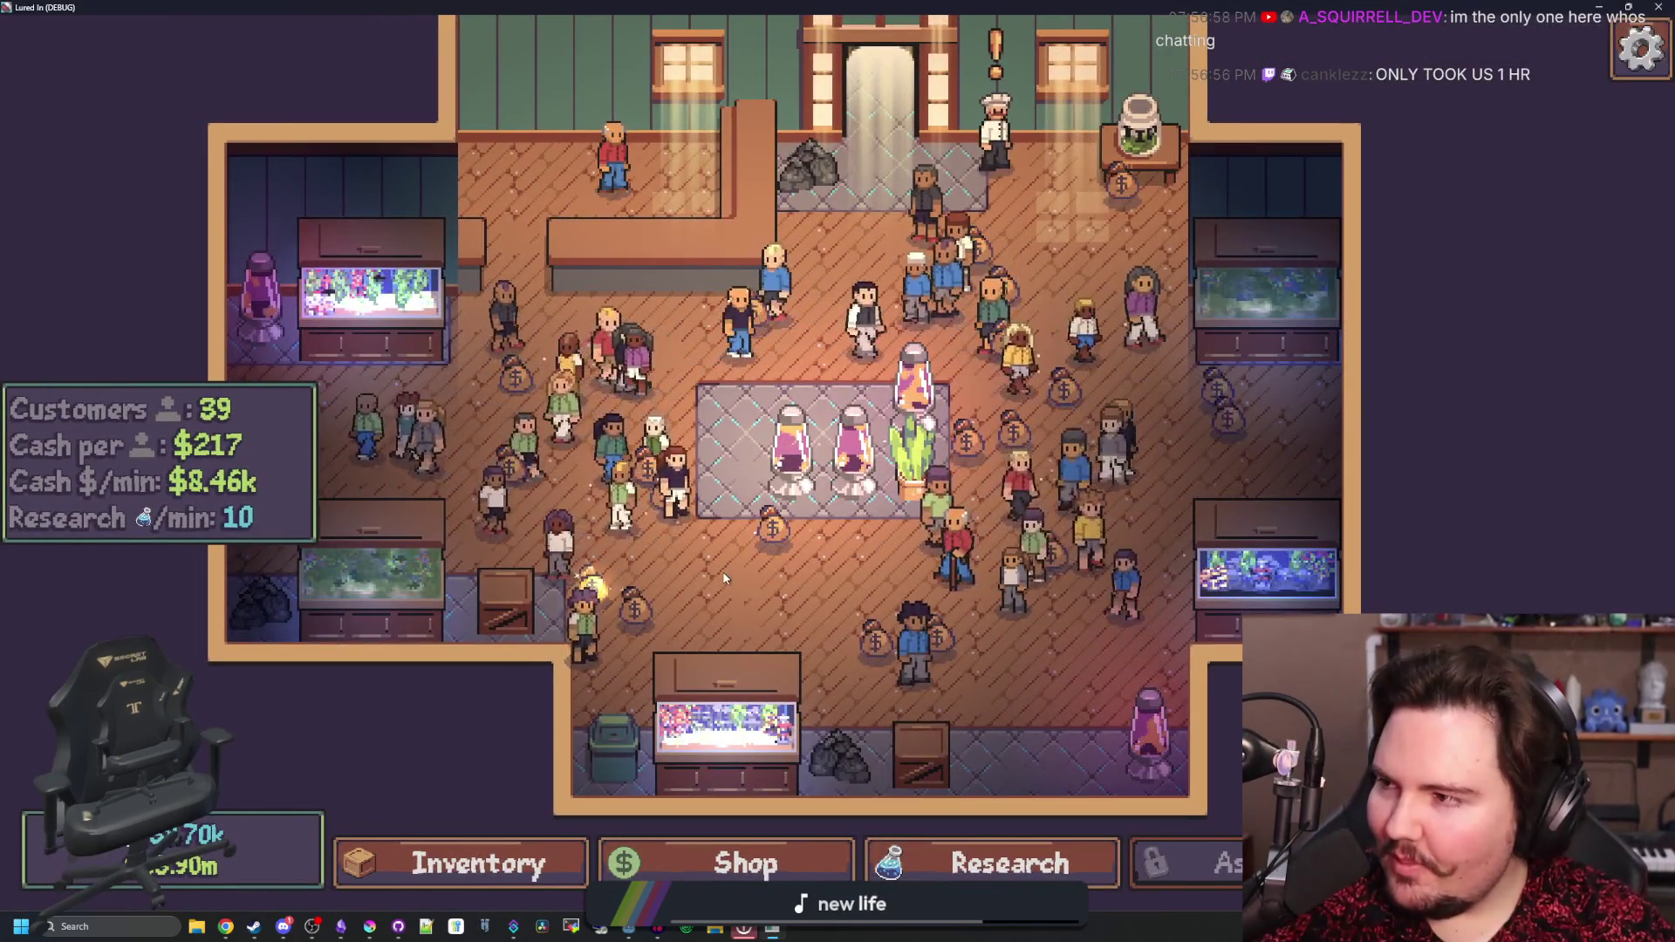
left_click(513, 927)
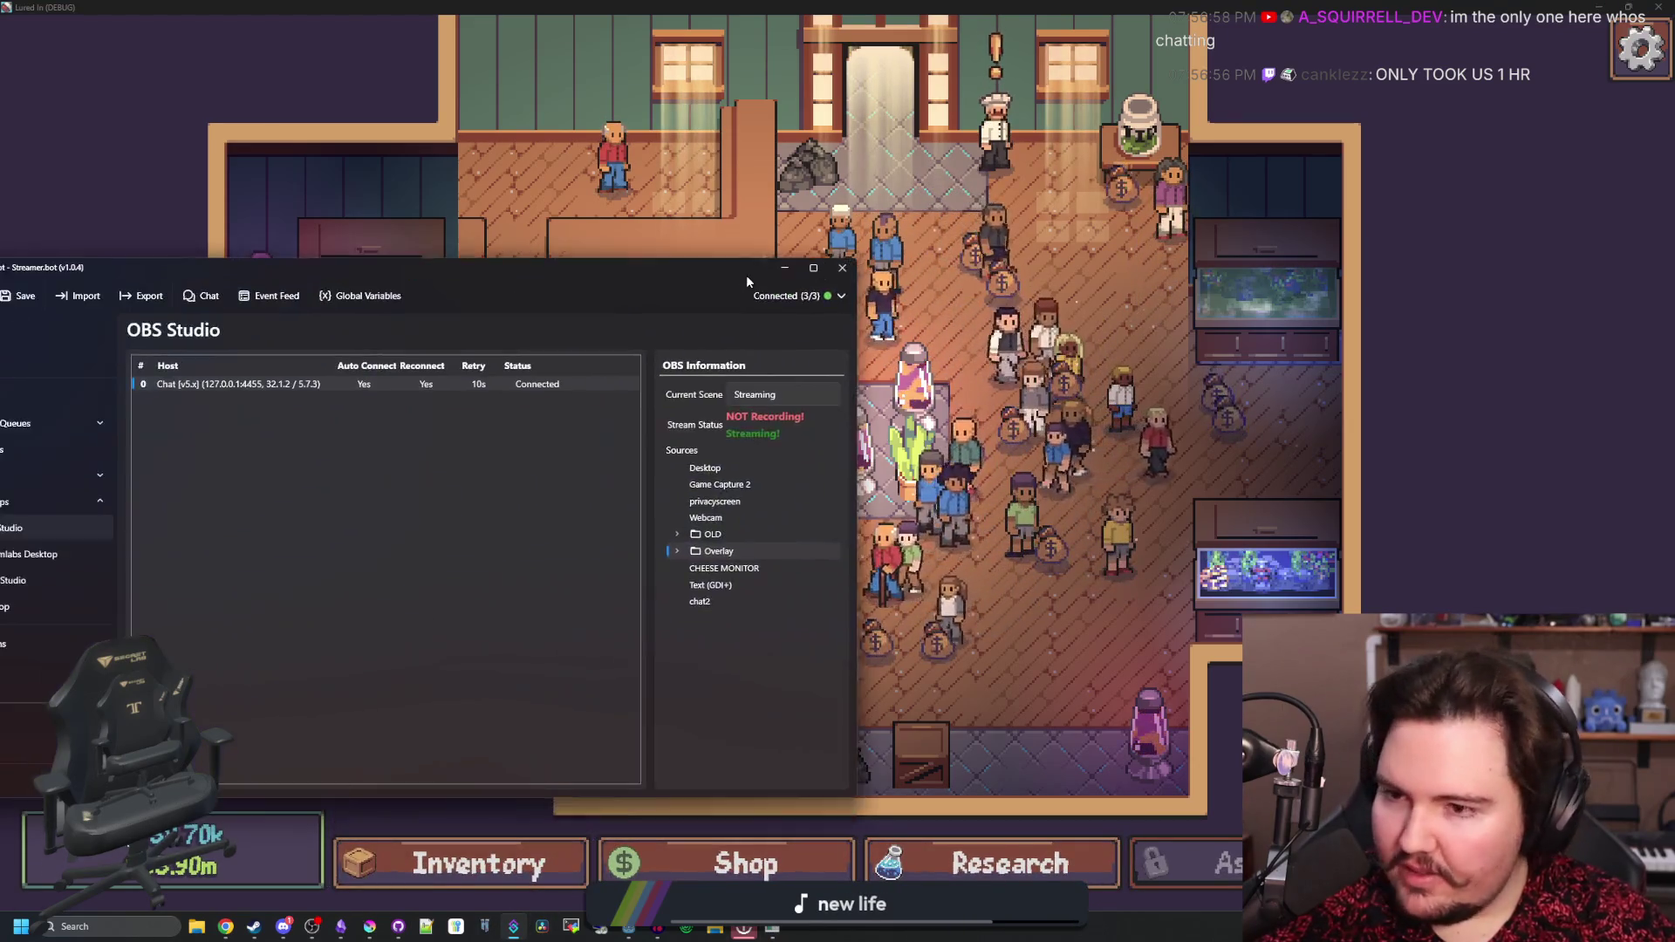
- Reopen the Streamer.bot chat window on its Overlay settings page
left_click_drag(746, 275, 967, 263)
left_click(411, 284)
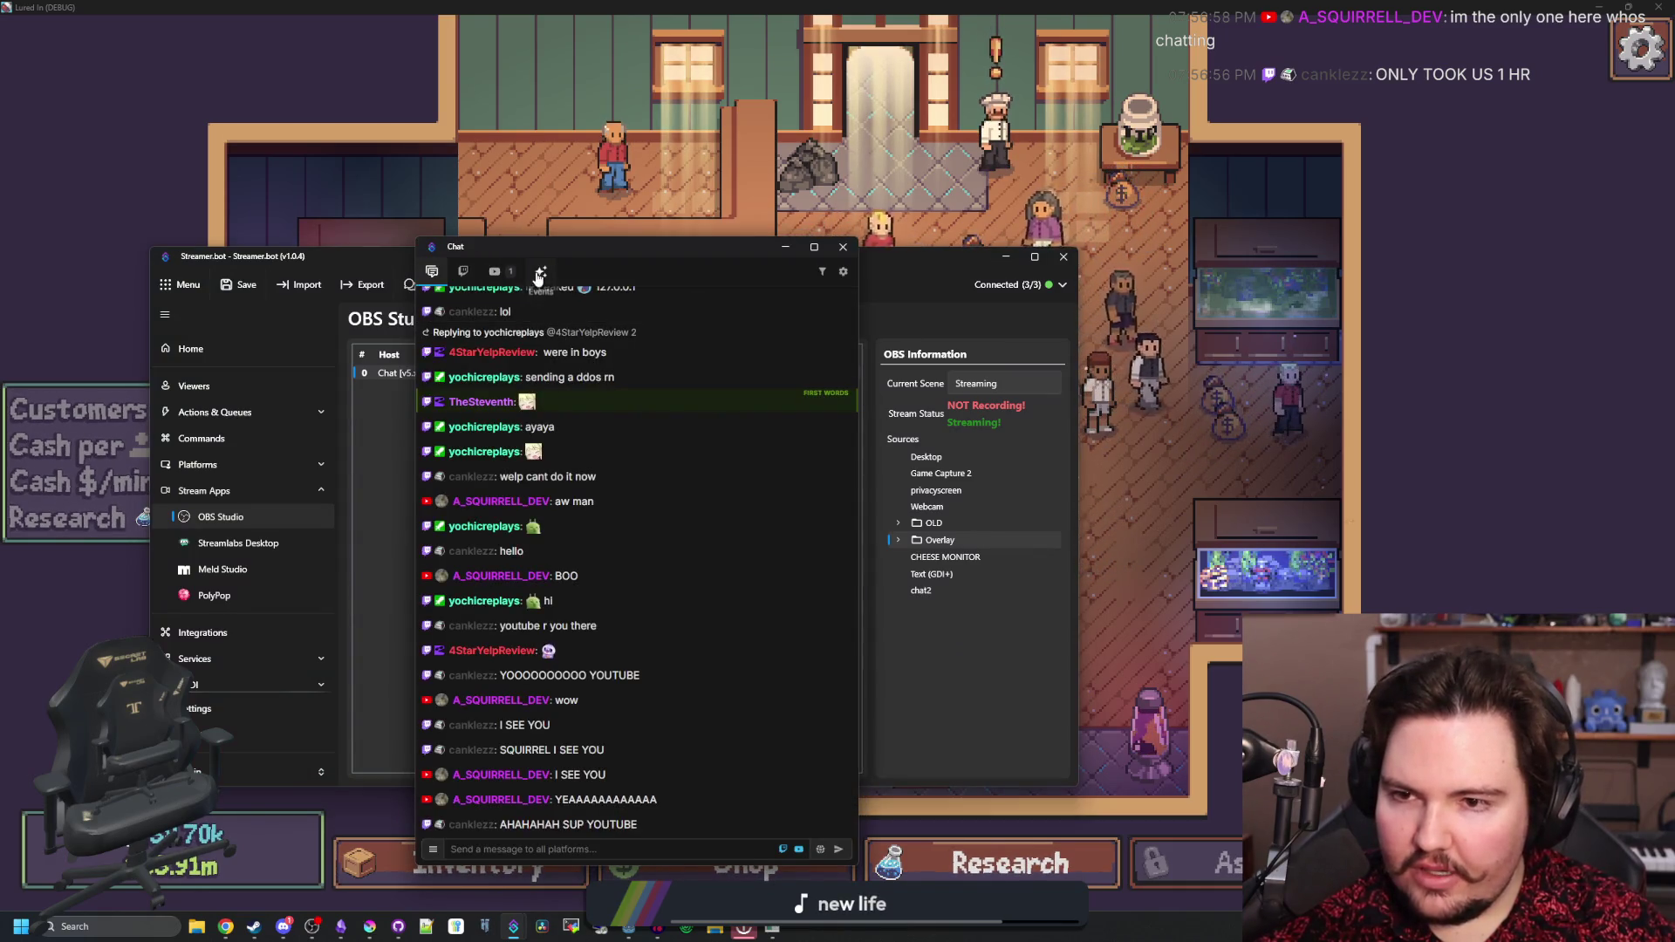
left_click(842, 271)
left_click(514, 272)
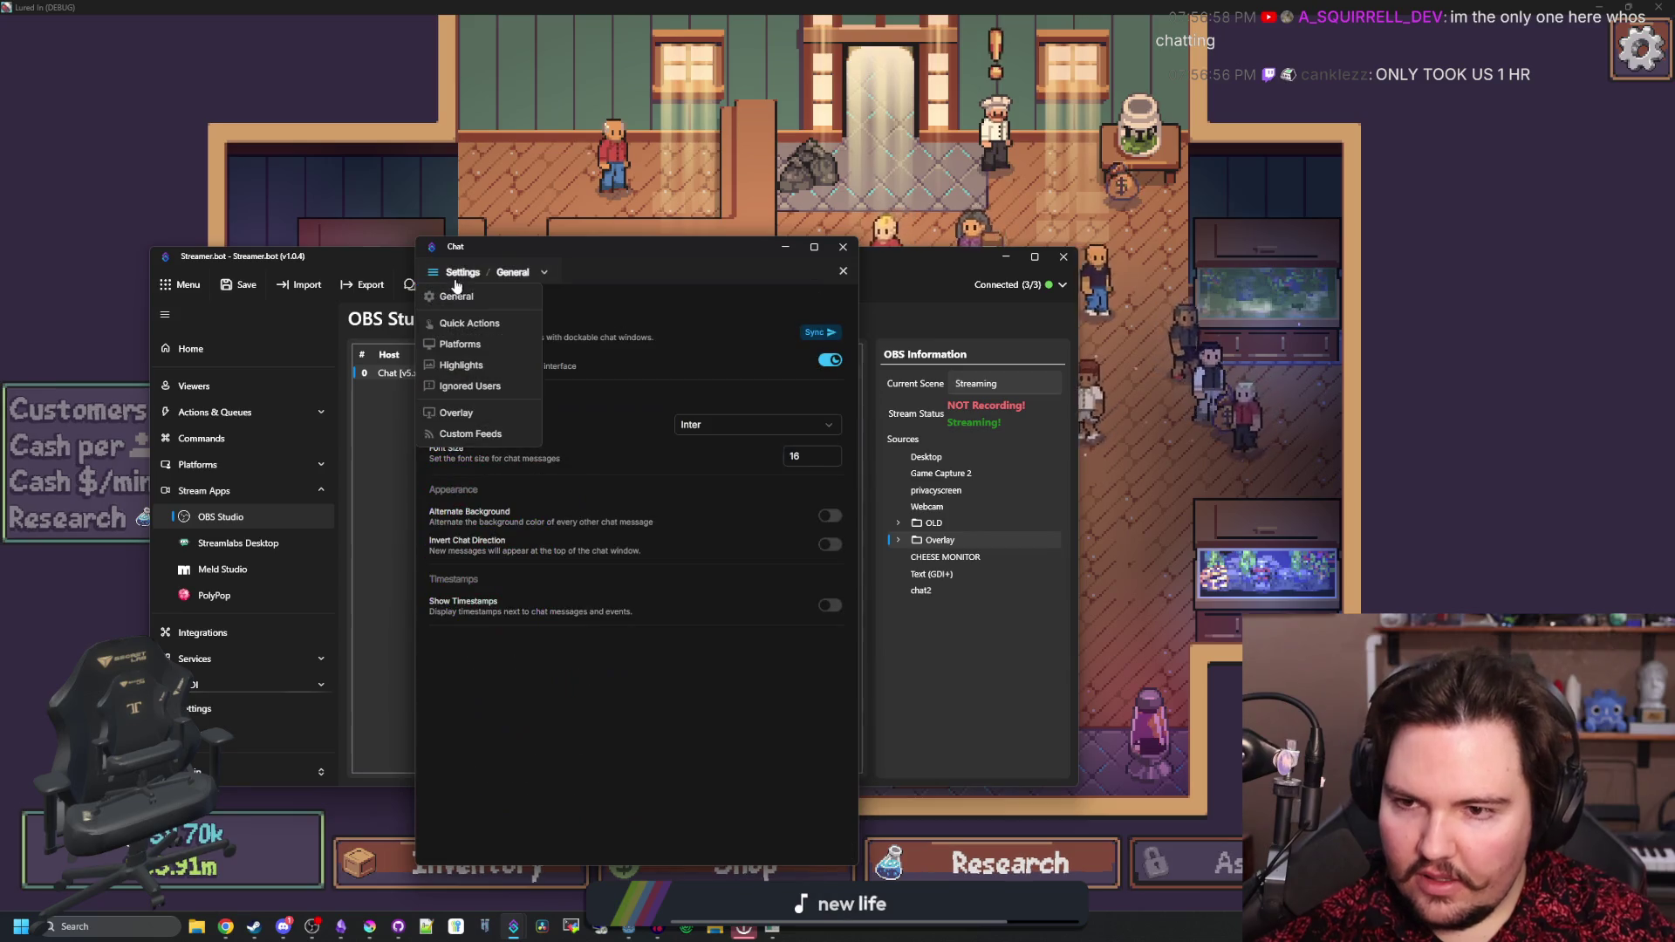
left_click(474, 410)
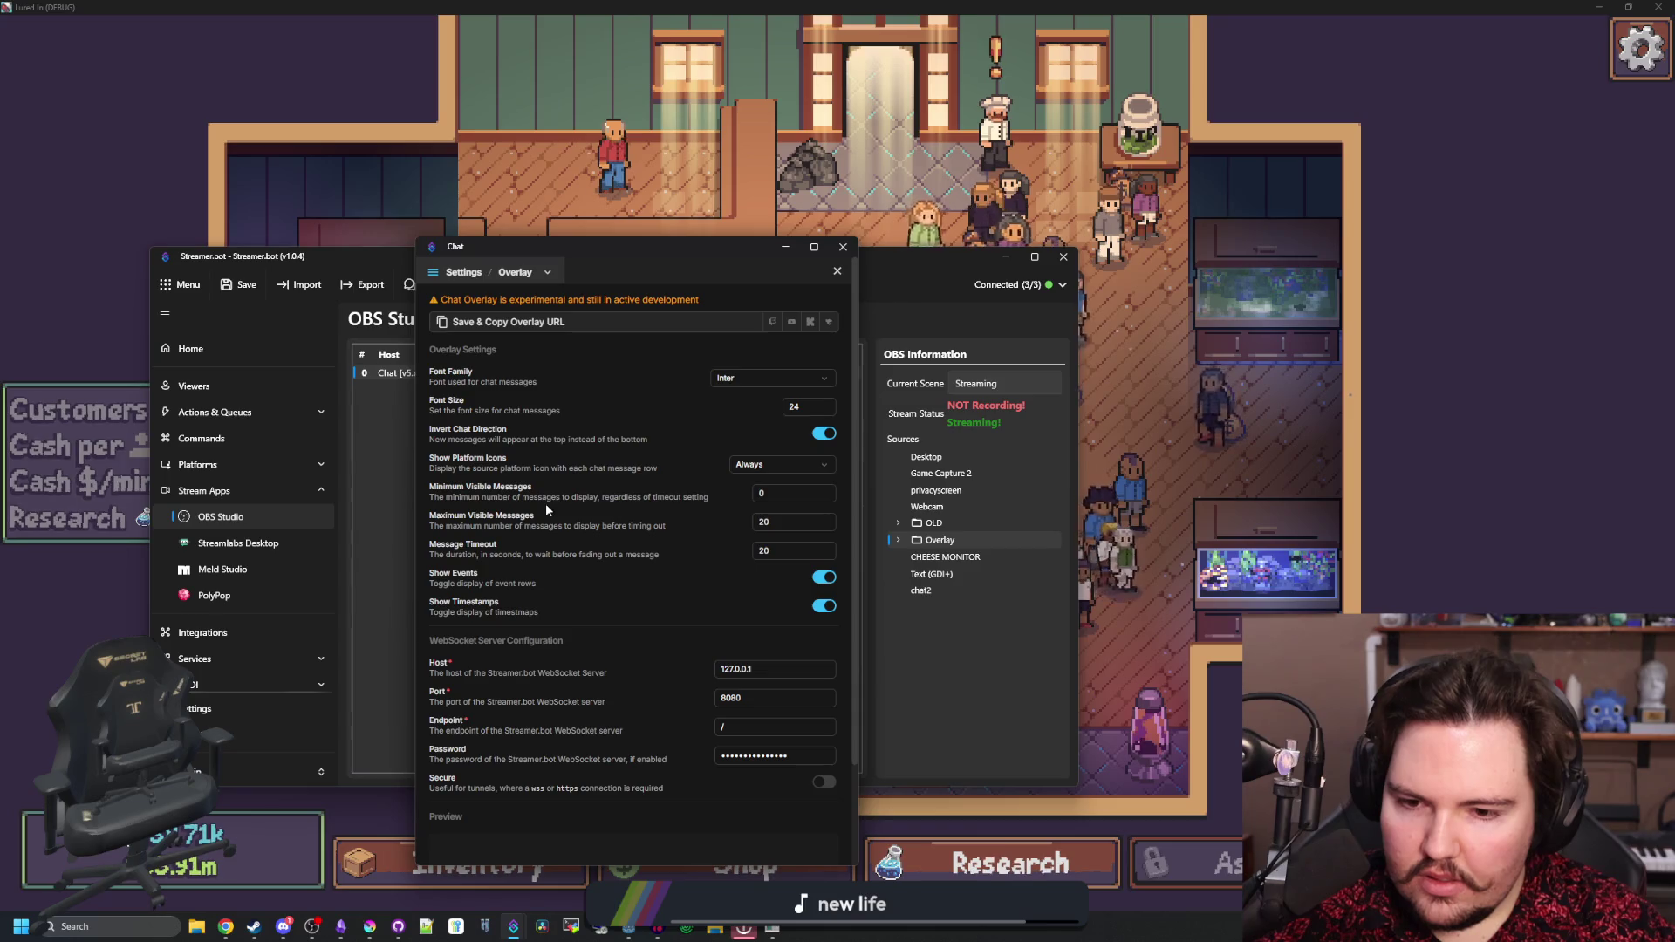
- Open a chatter's card from the overlay preview, then close it
scroll(546, 504, "down", 2)
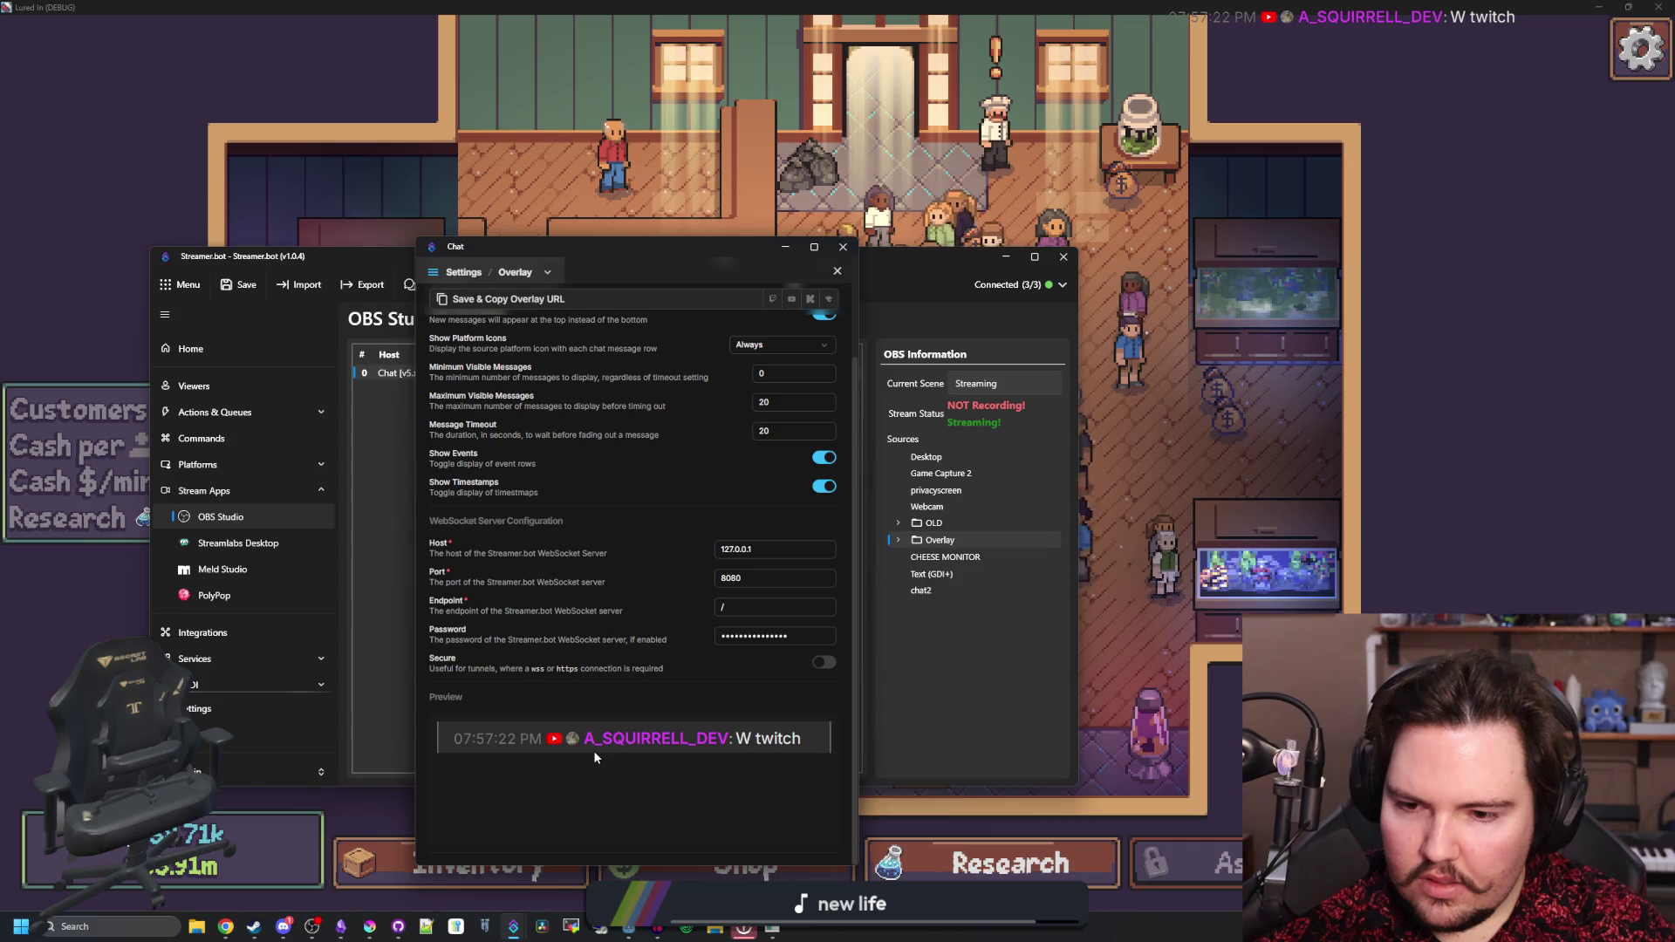
left_click(631, 748)
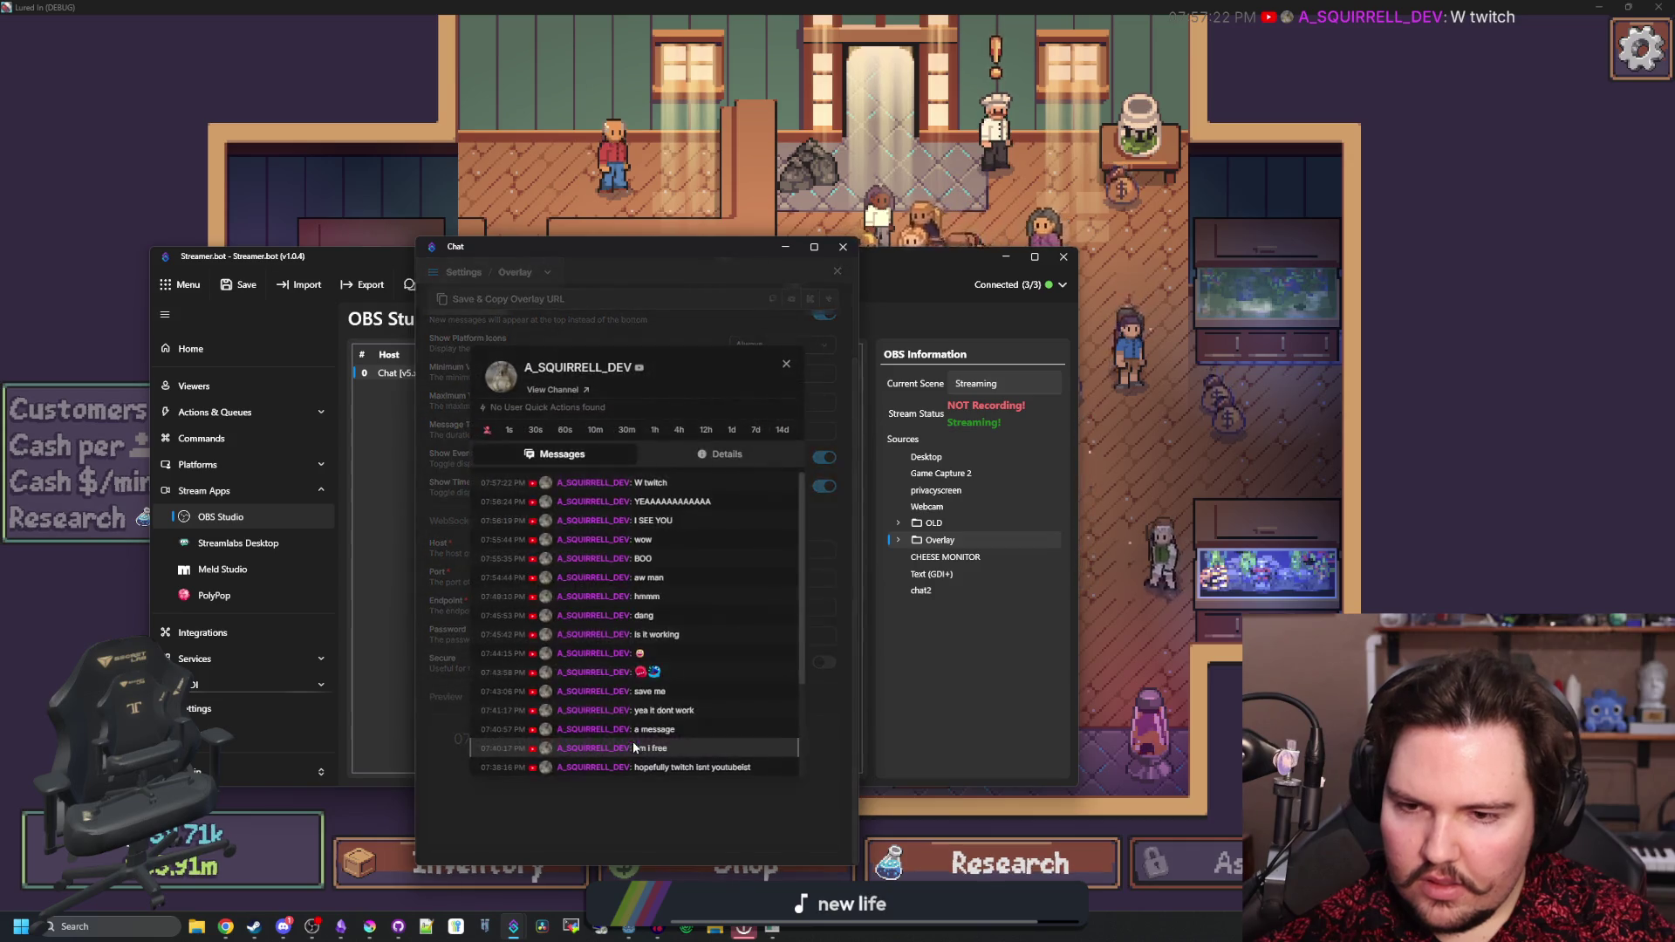
left_click(787, 365)
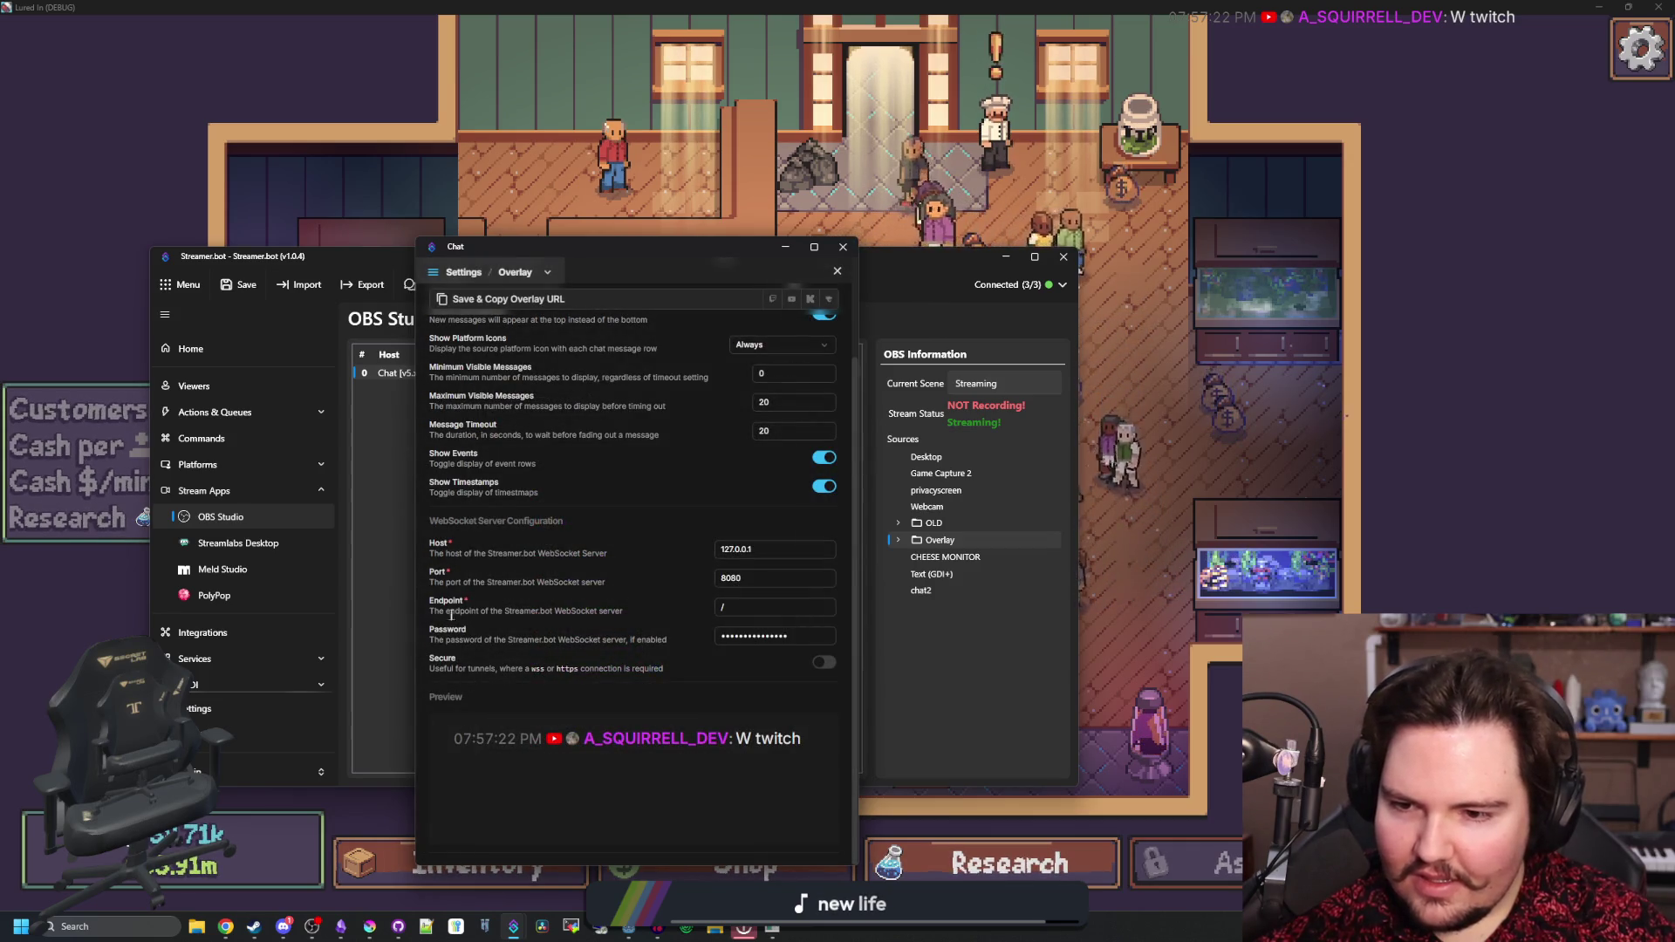
scroll(550, 613, "up", 3)
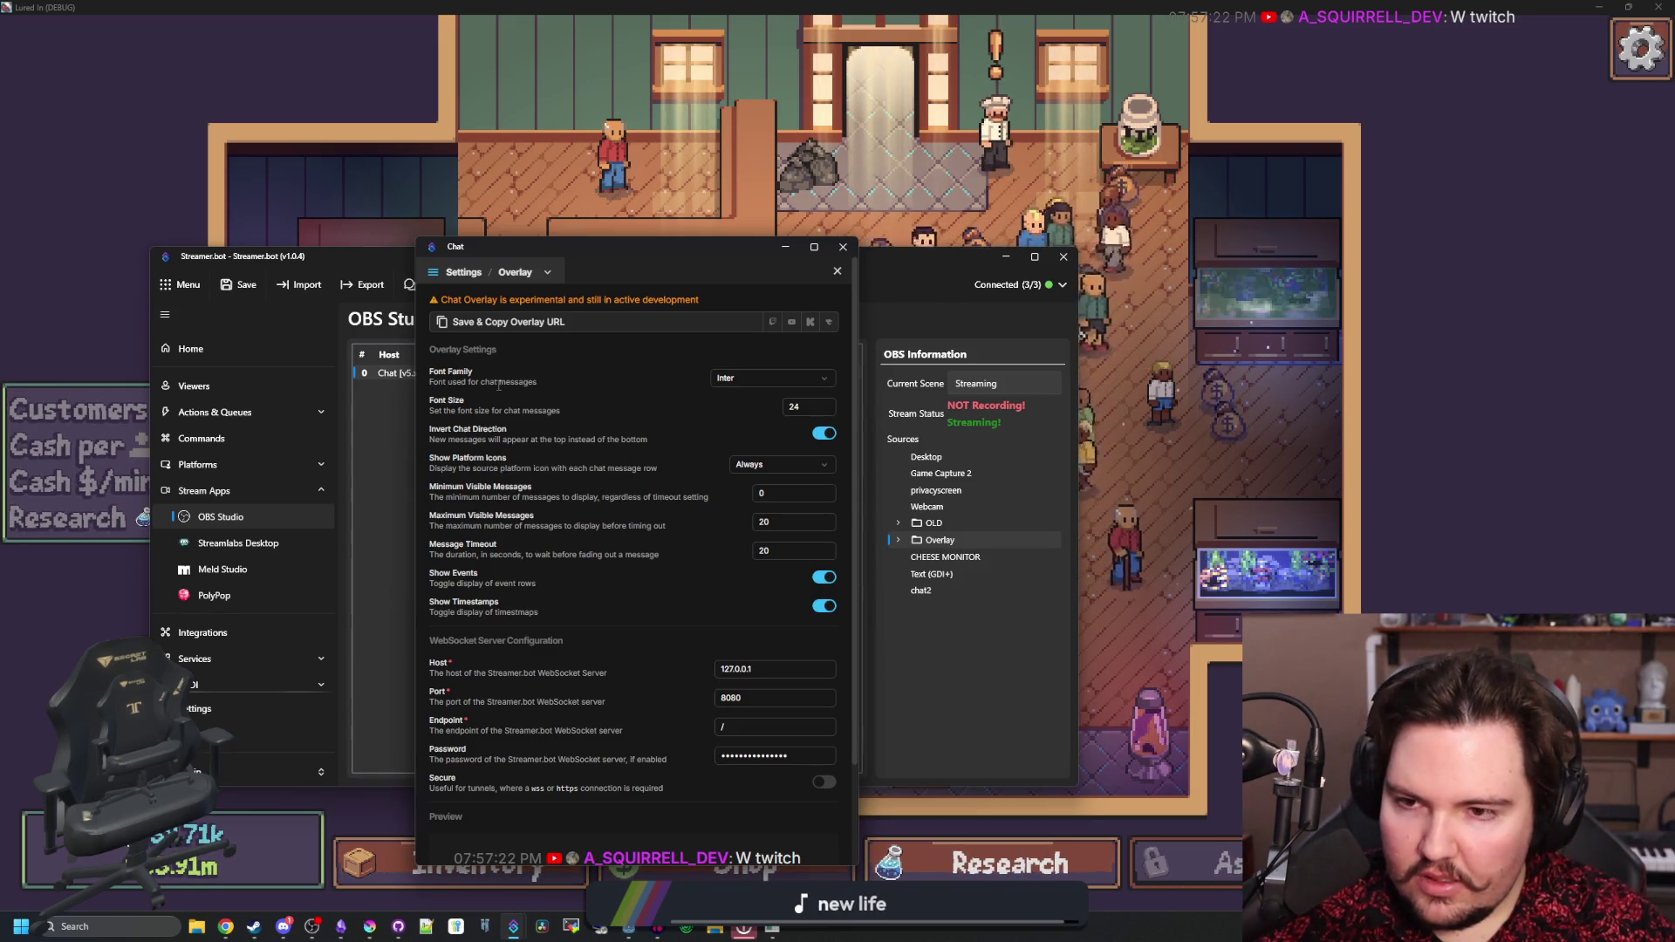
- Keep Inter as the chat font and turn off reversed chat message direction
left_click(755, 382)
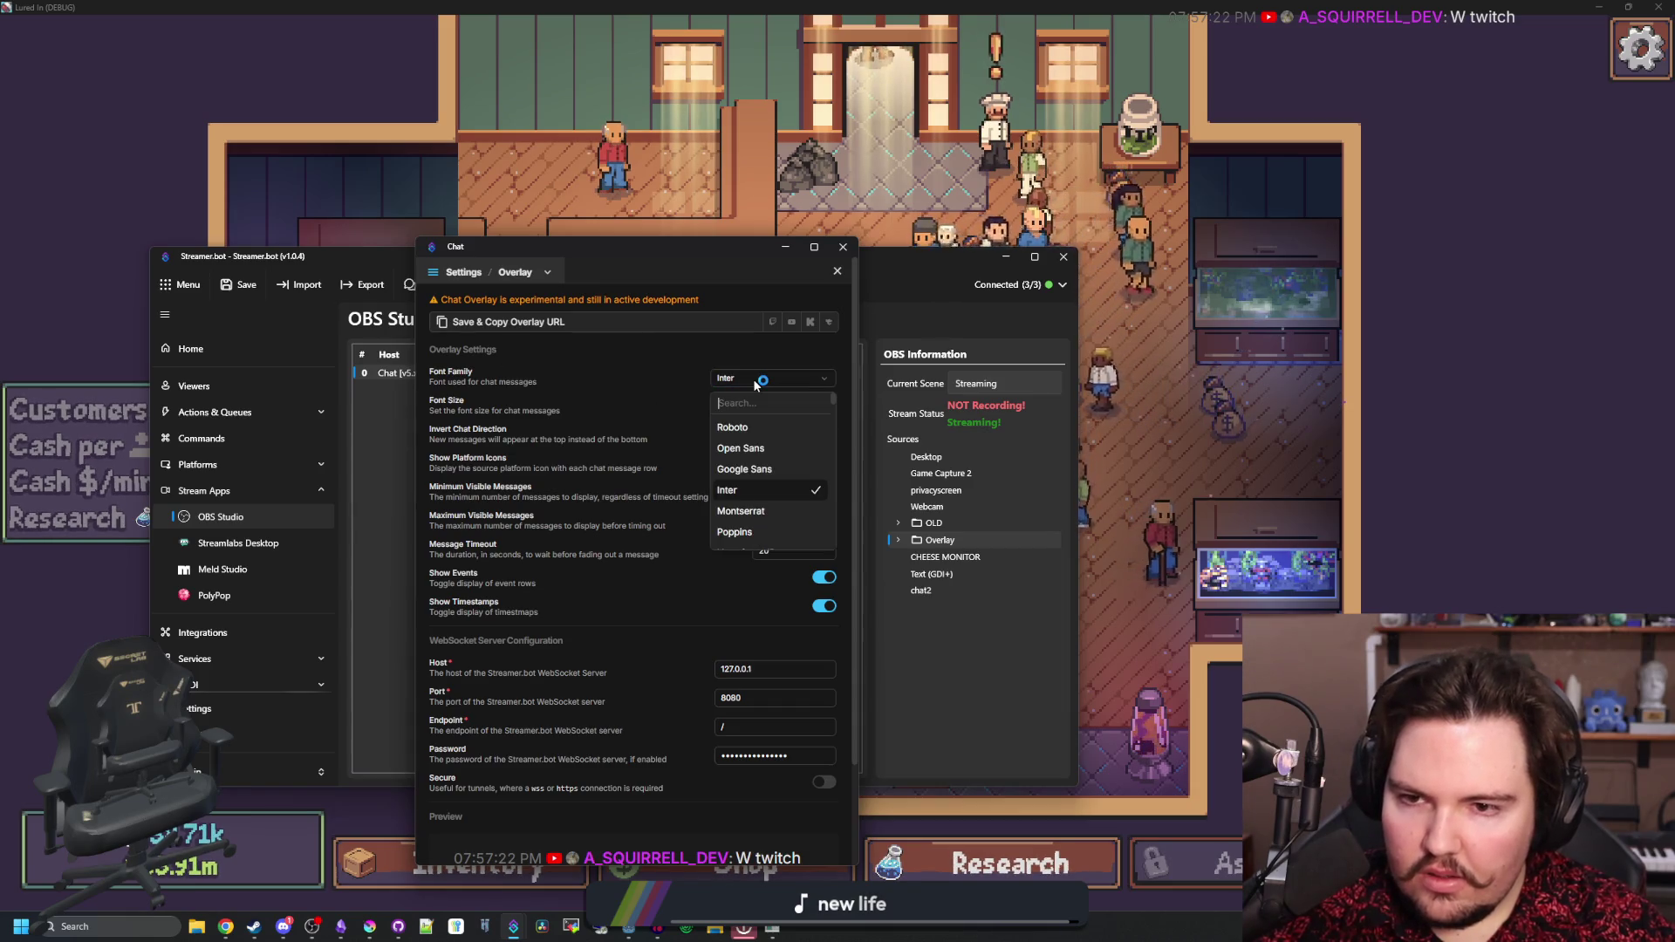
left_click(756, 384)
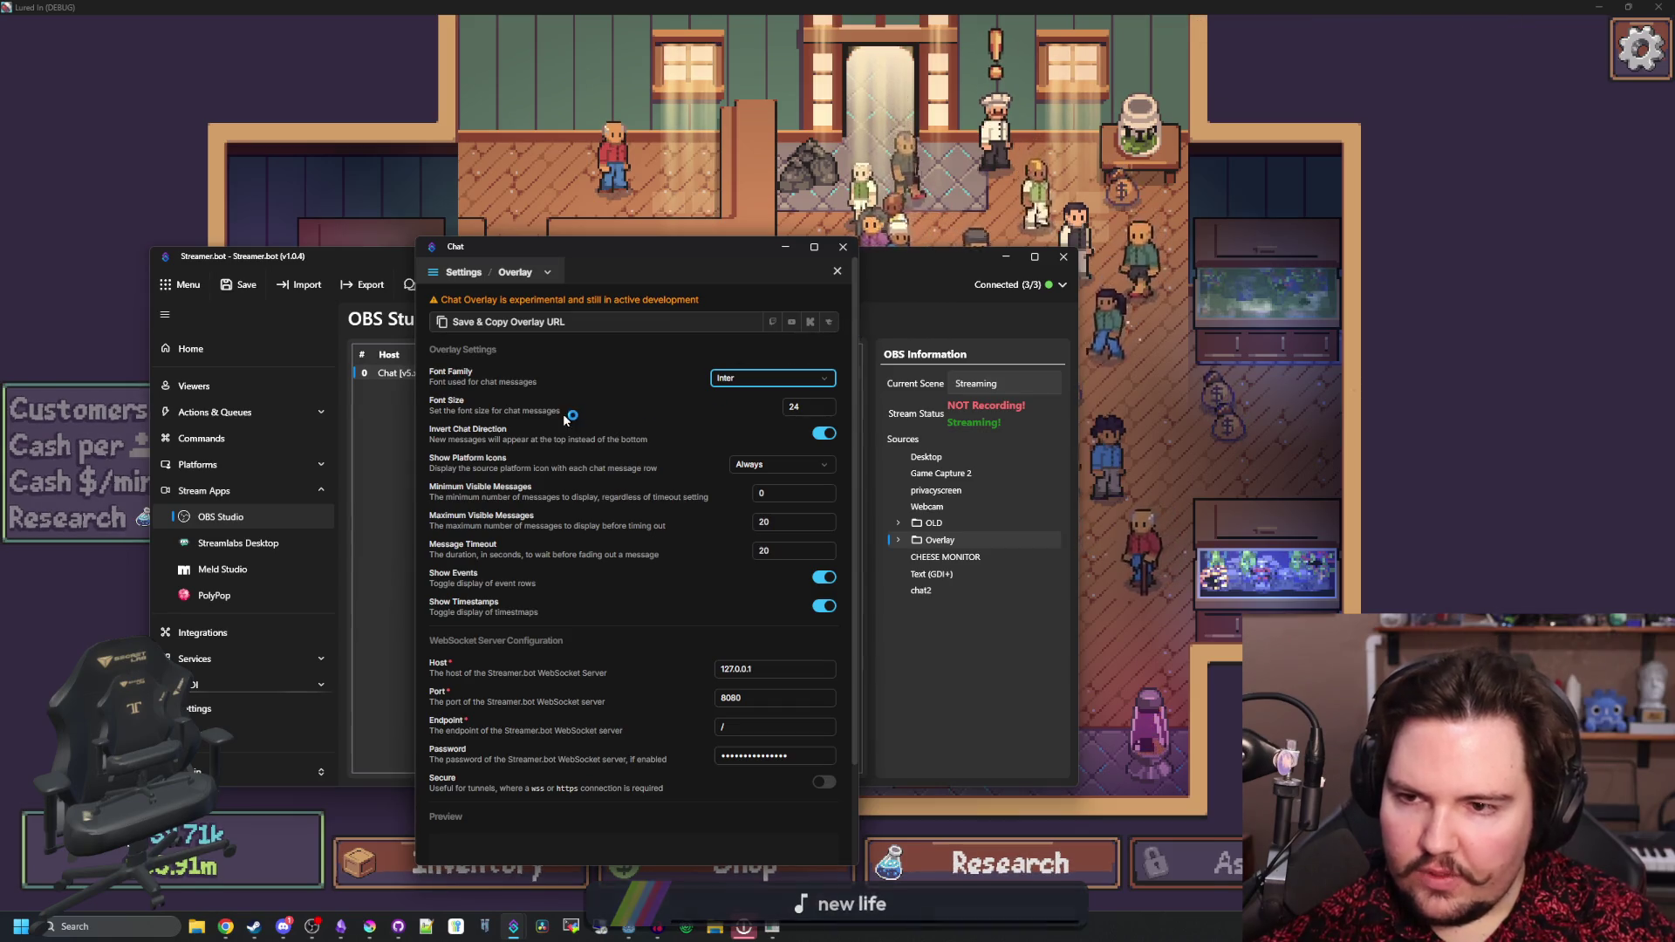
scroll(785, 393, "down", 2)
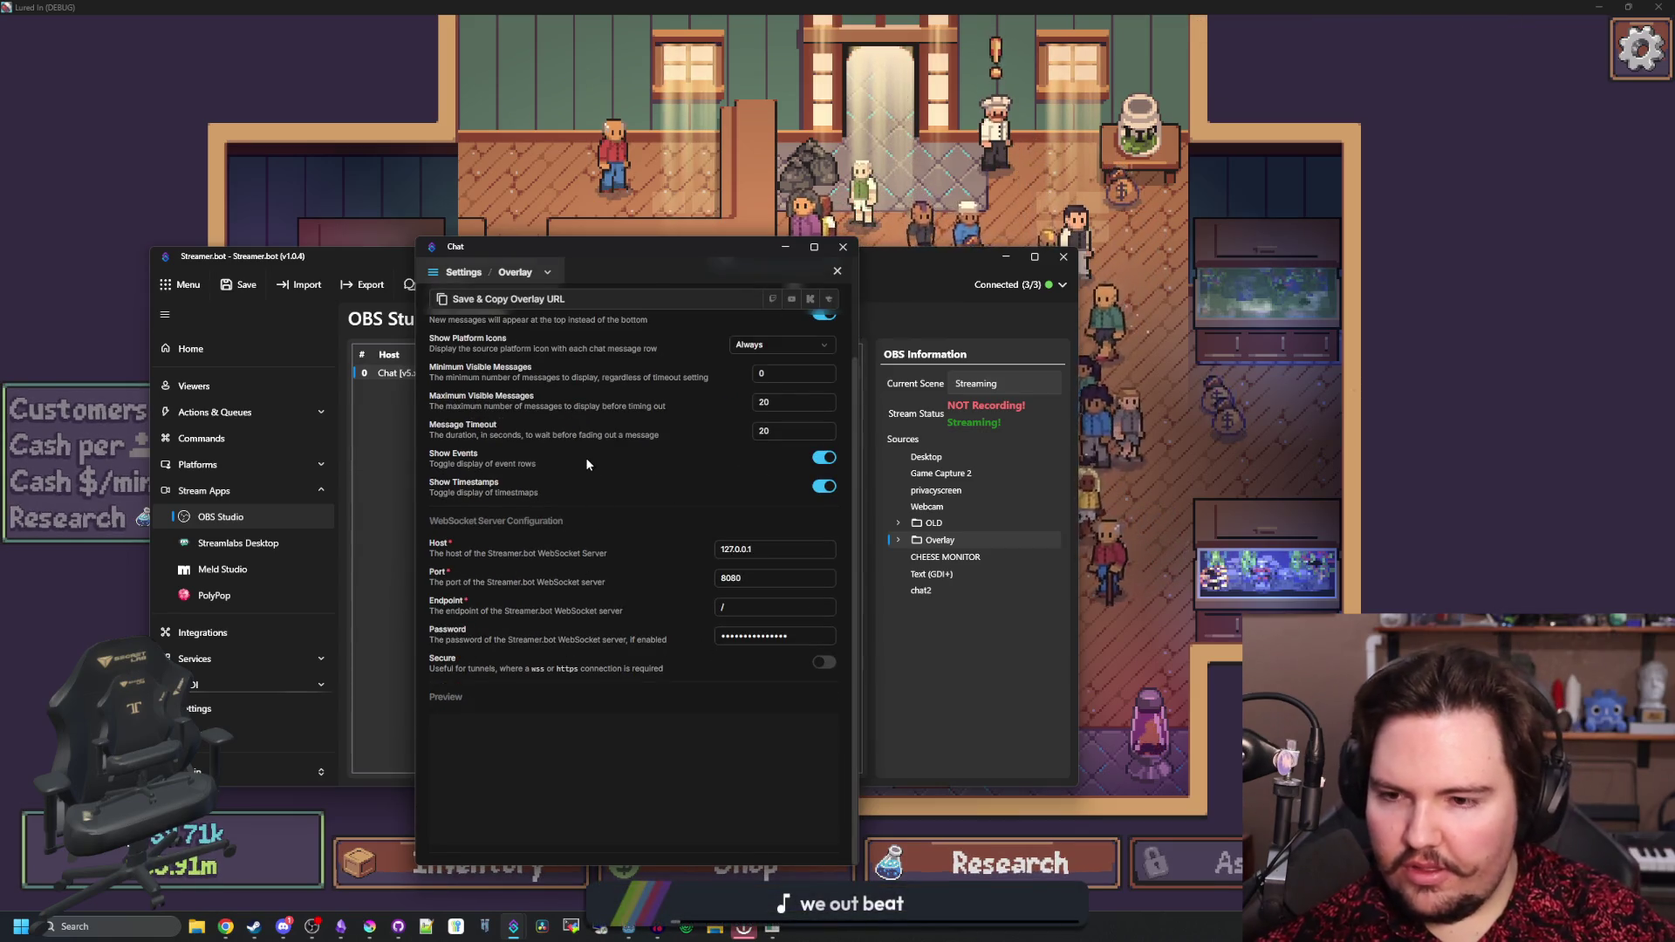
scroll(586, 459, "up", 2)
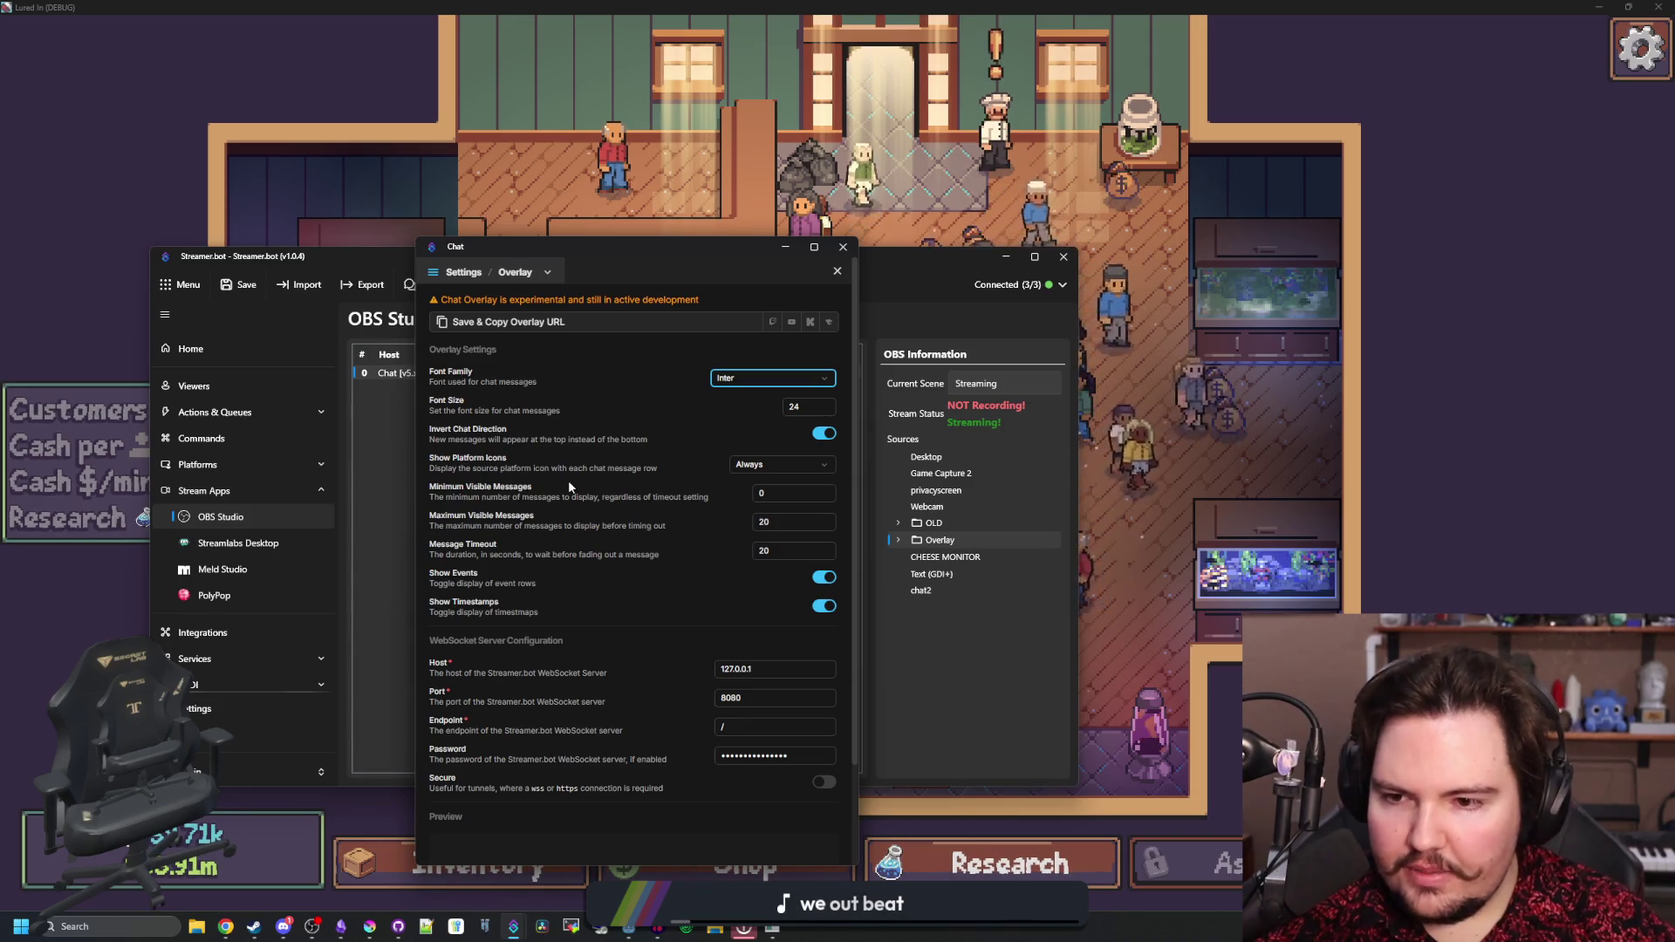
left_click(497, 432)
- Browse the Custom Feeds, Platforms and General settings pages, then return to Overlay
left_click(518, 273)
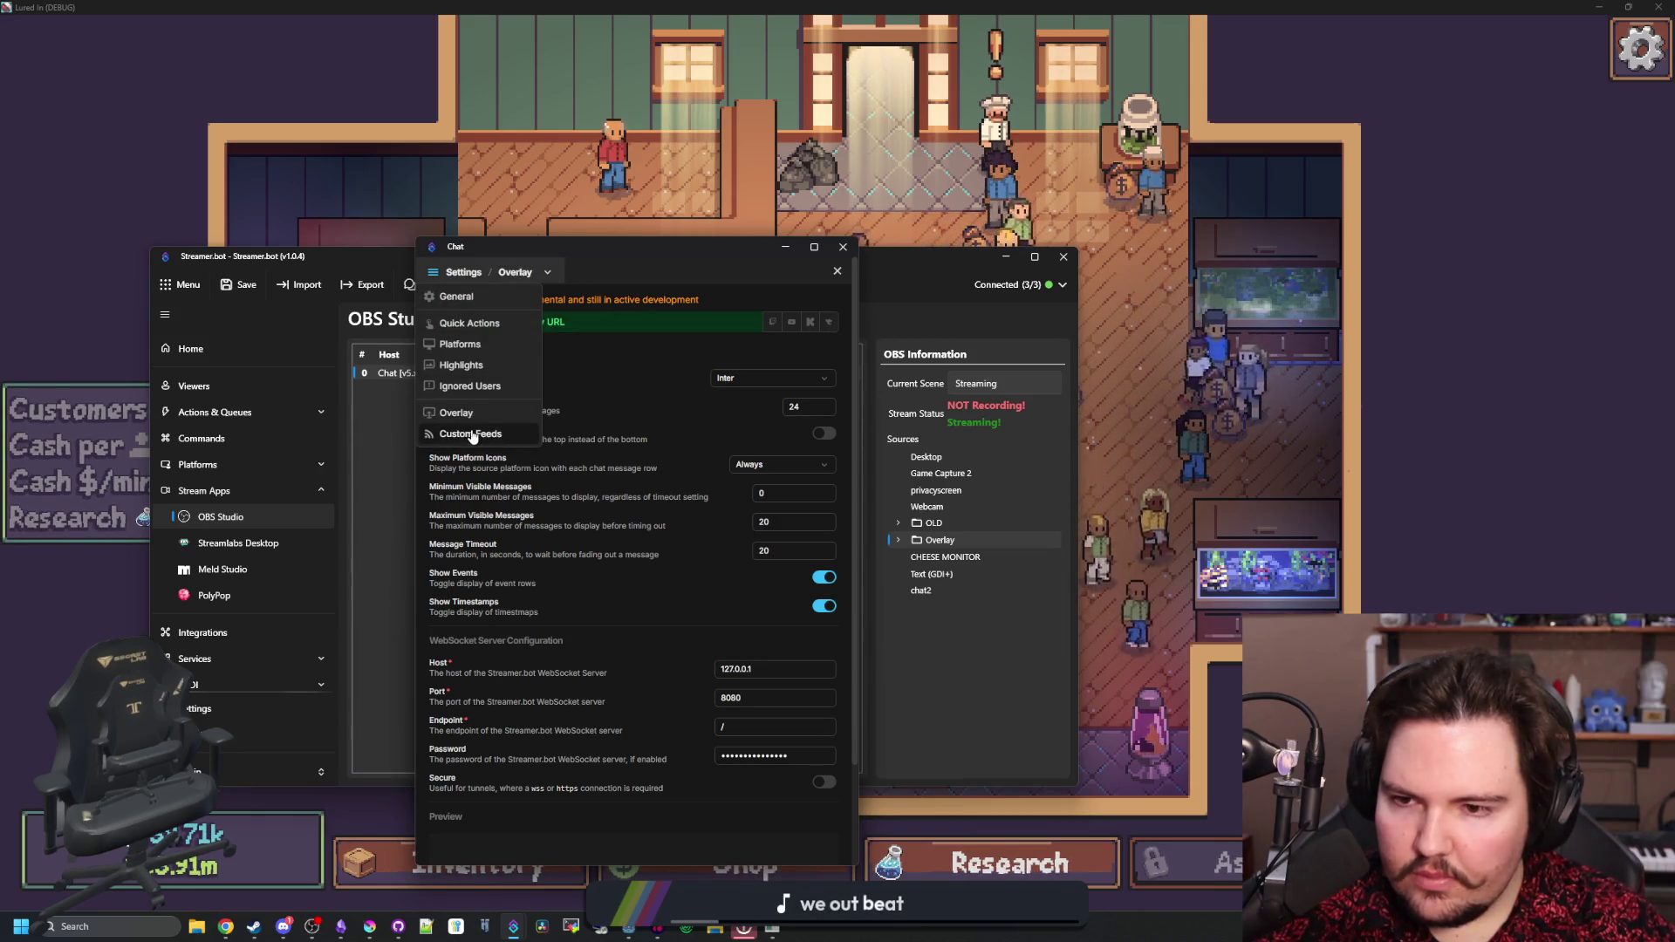
left_click(470, 434)
left_click(523, 272)
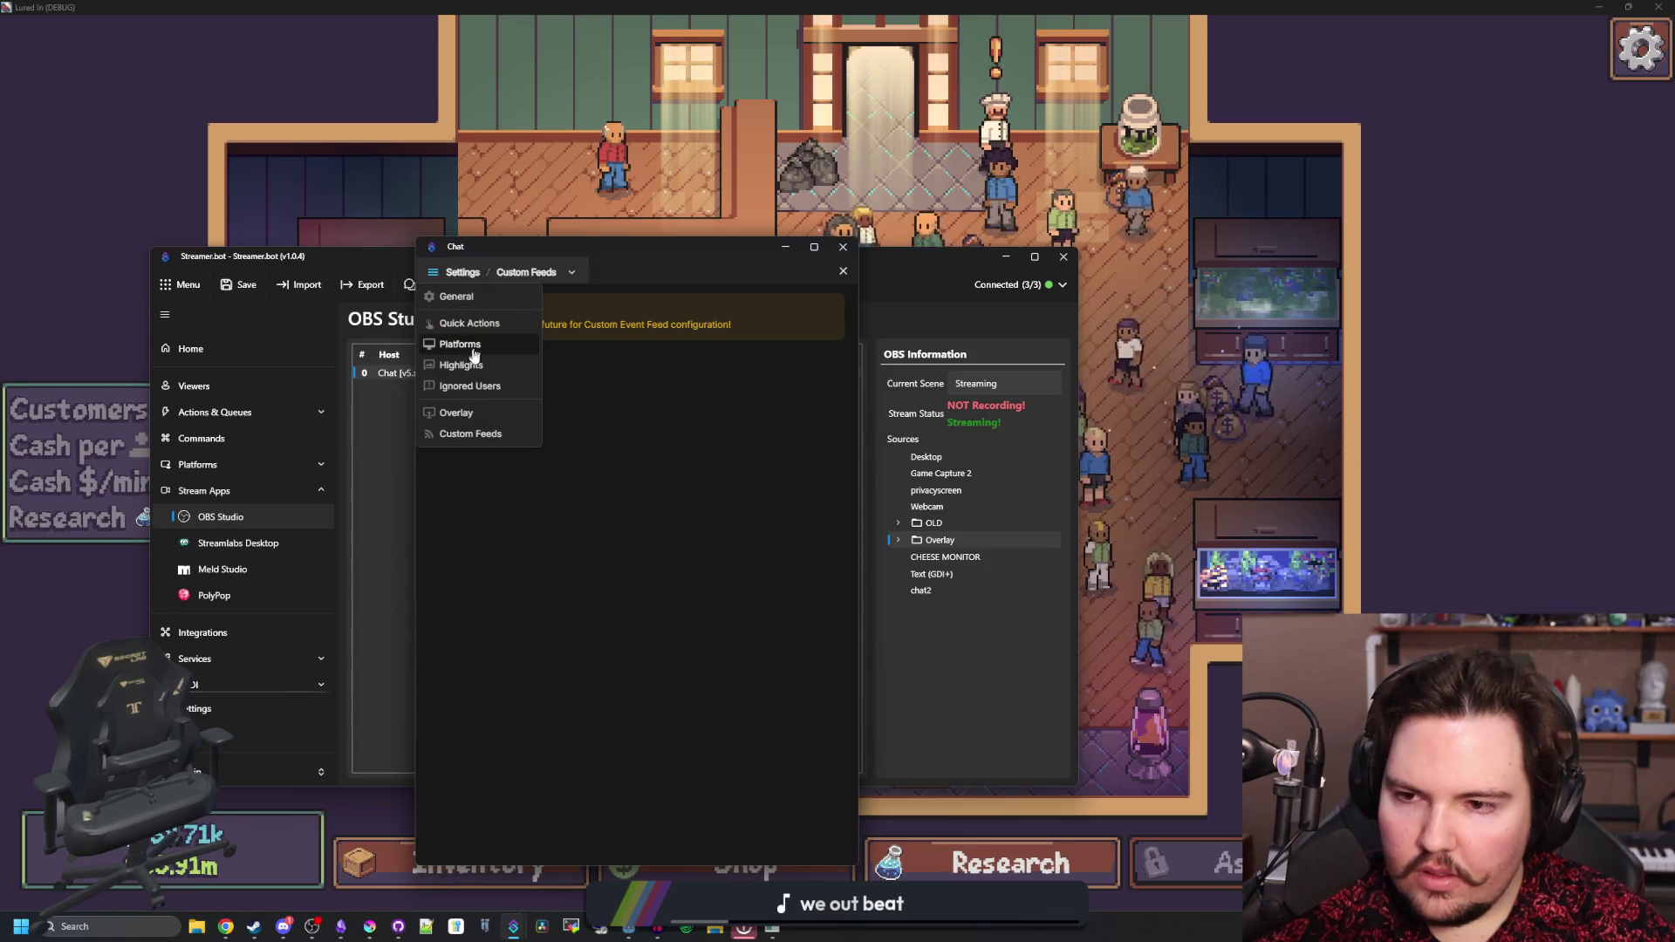
left_click(471, 349)
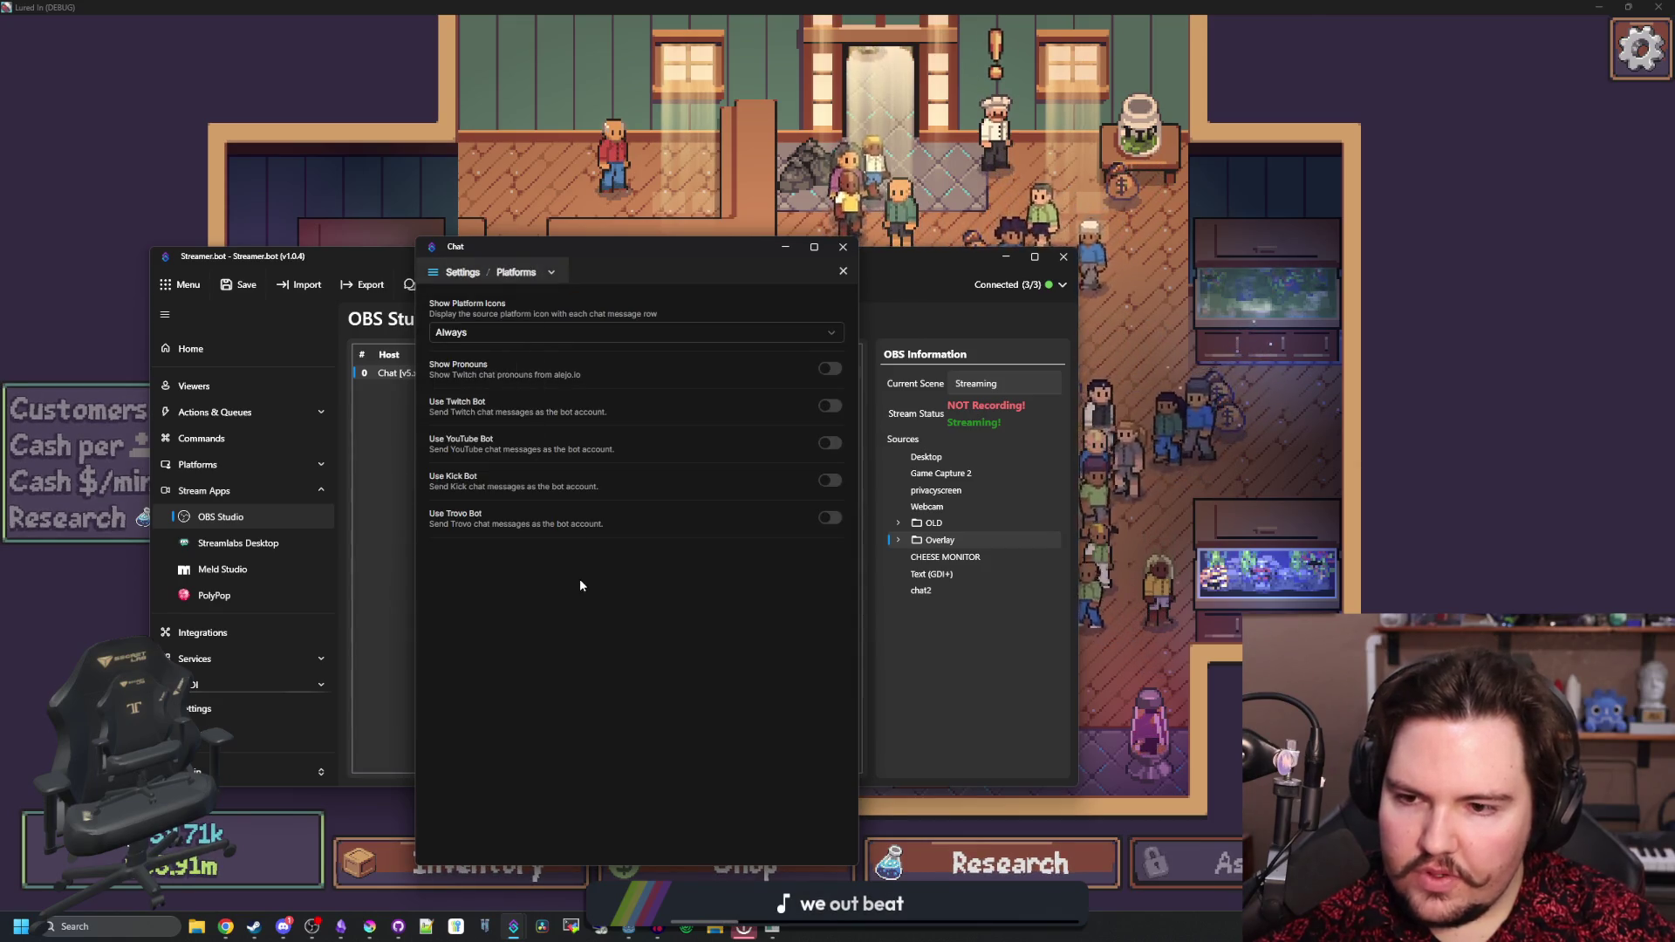
left_click(532, 272)
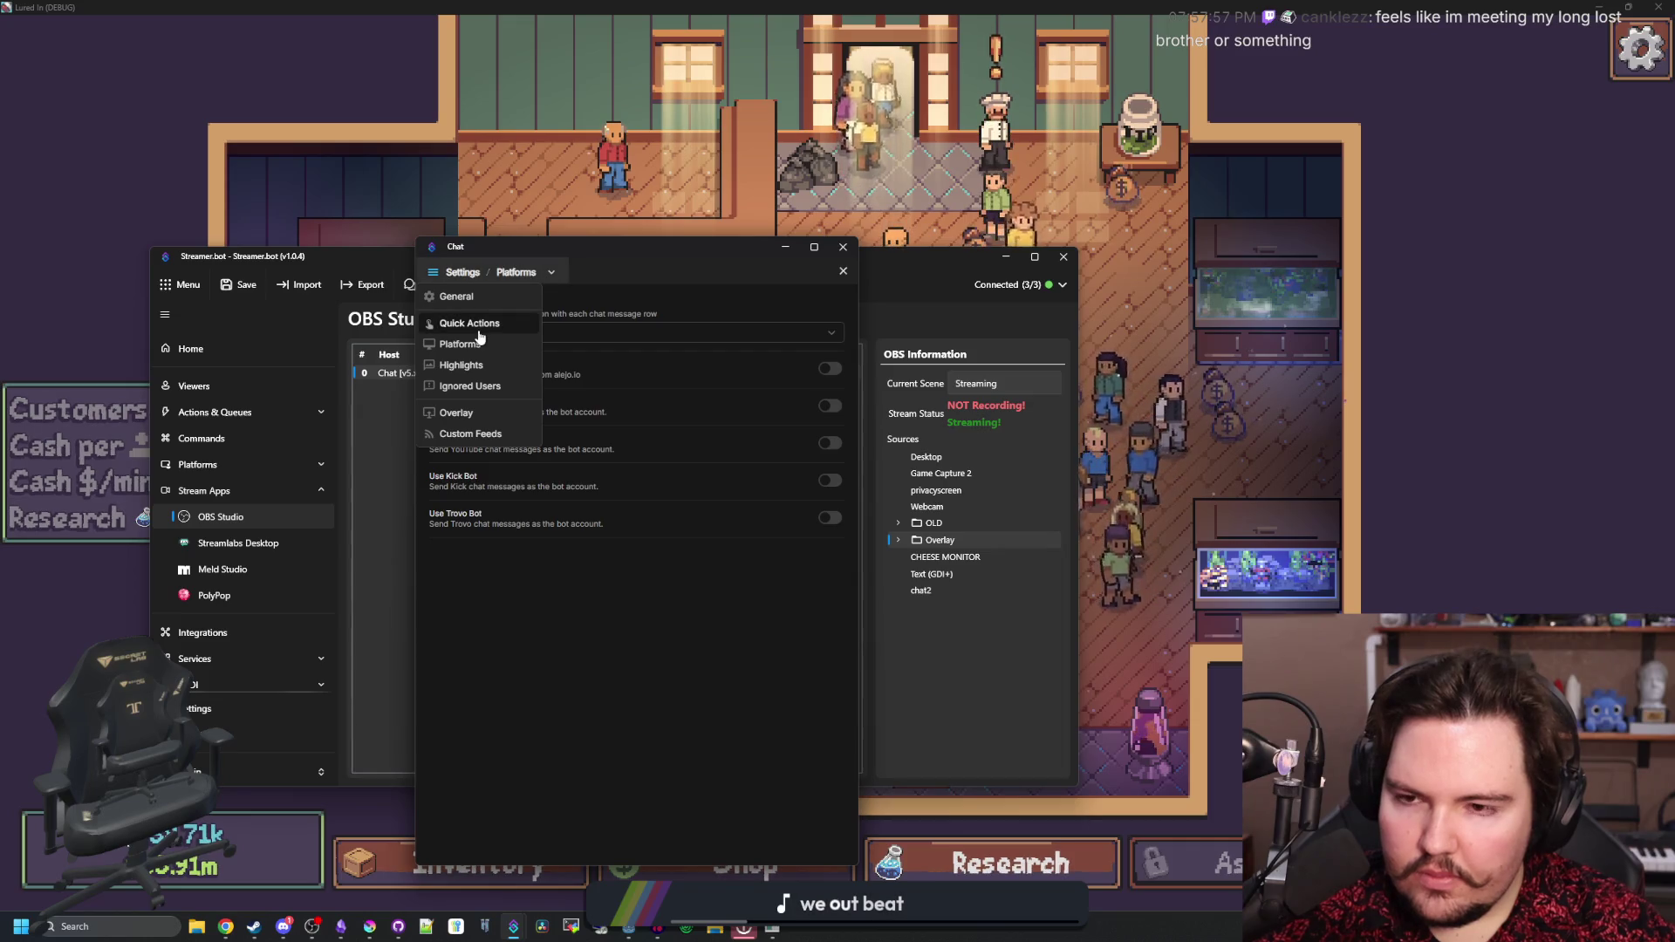
left_click(472, 297)
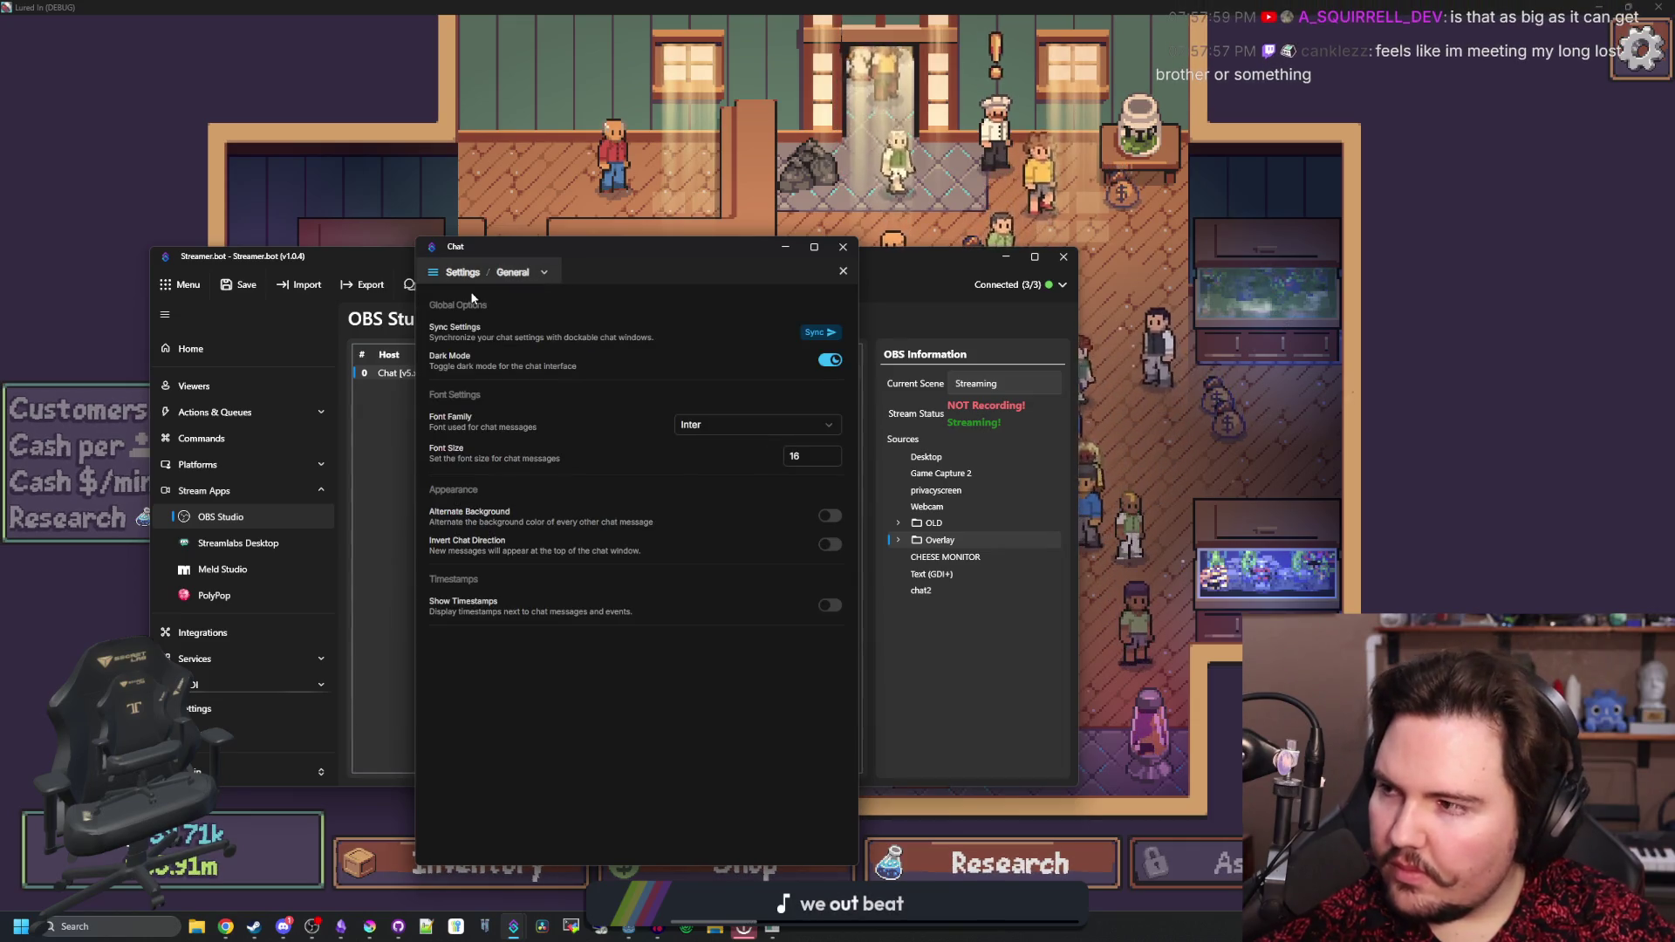
left_click(458, 421)
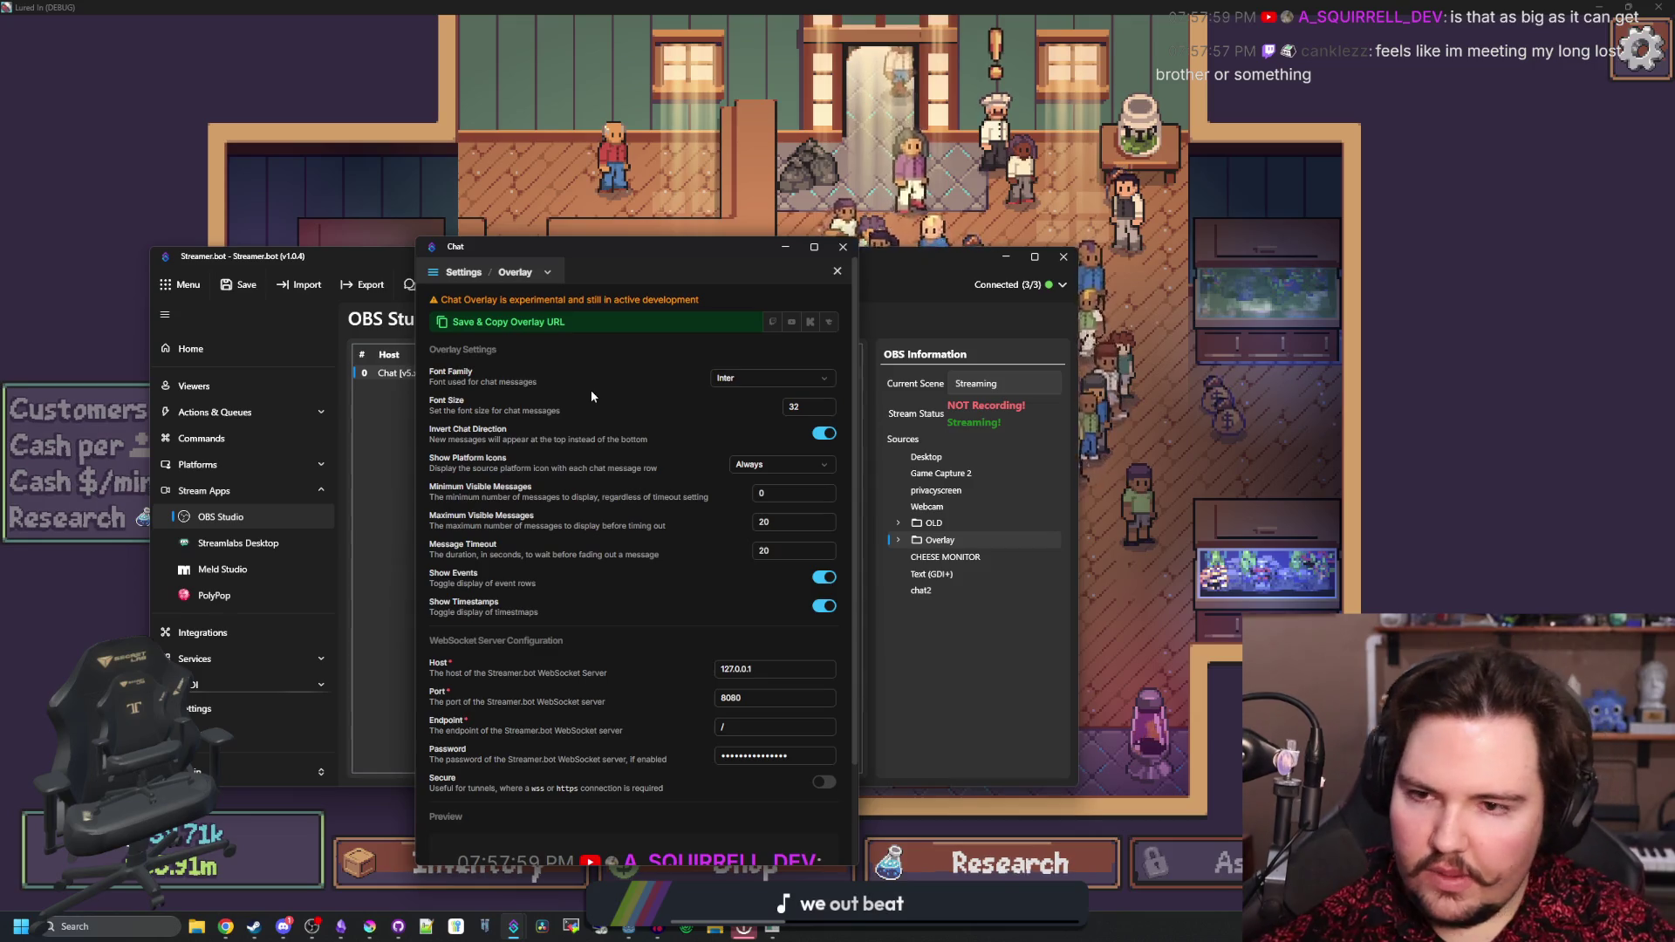
- Save font size 32, turn off timestamps, keep platform icons Always, and return to chat
left_click(503, 322)
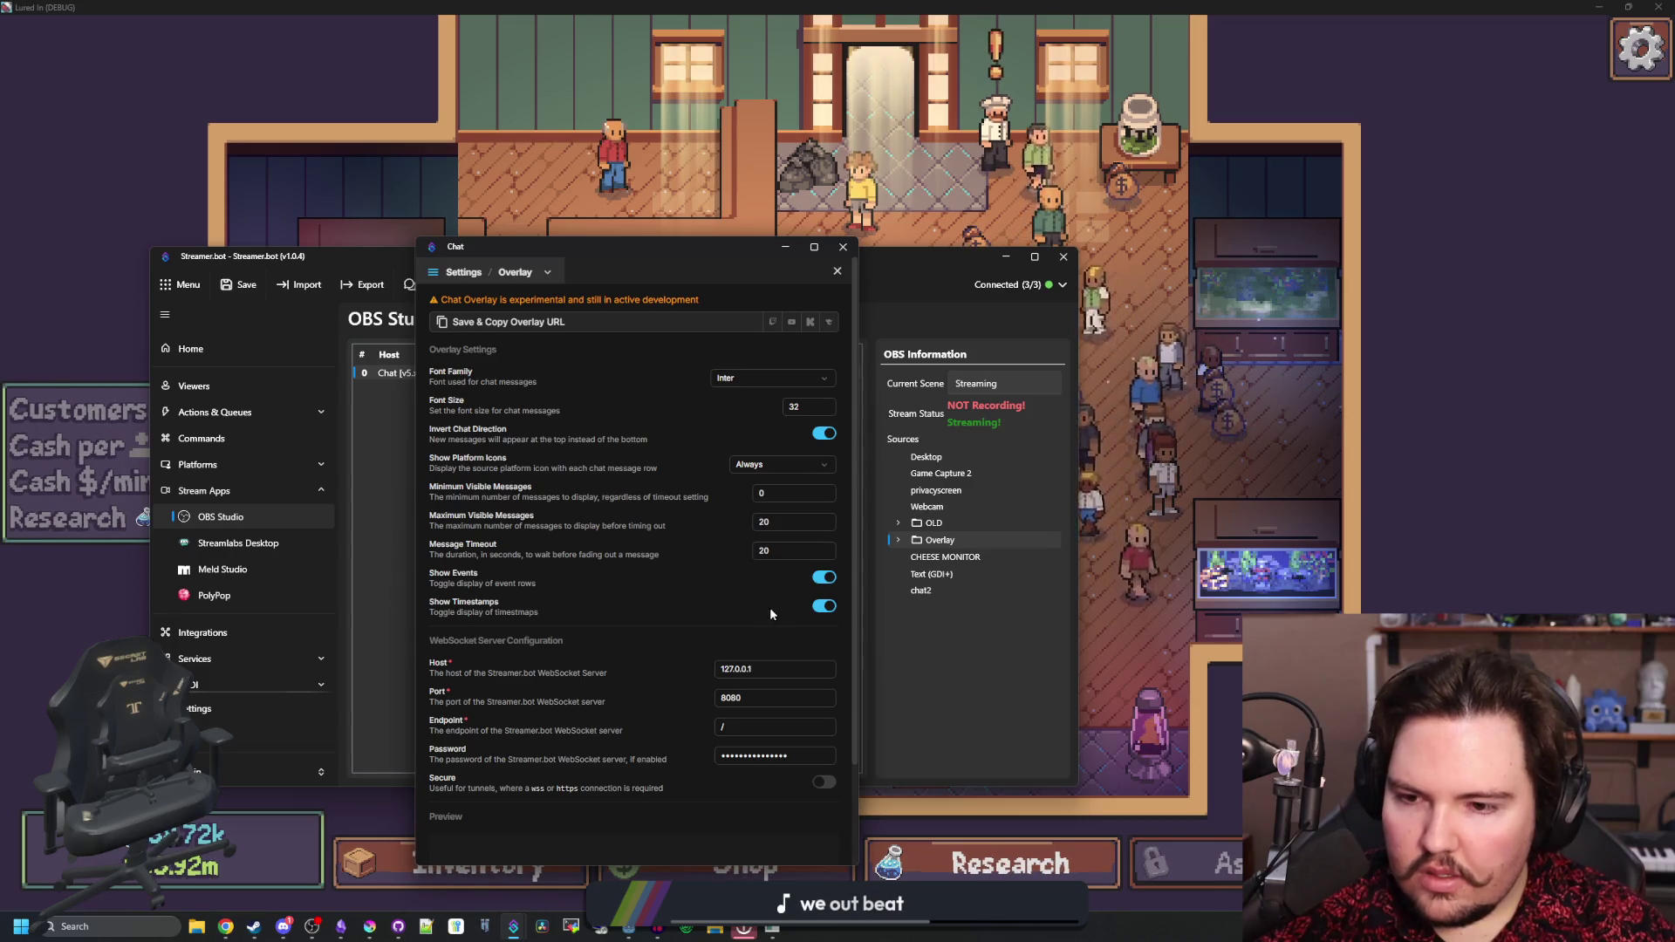
left_click(830, 611)
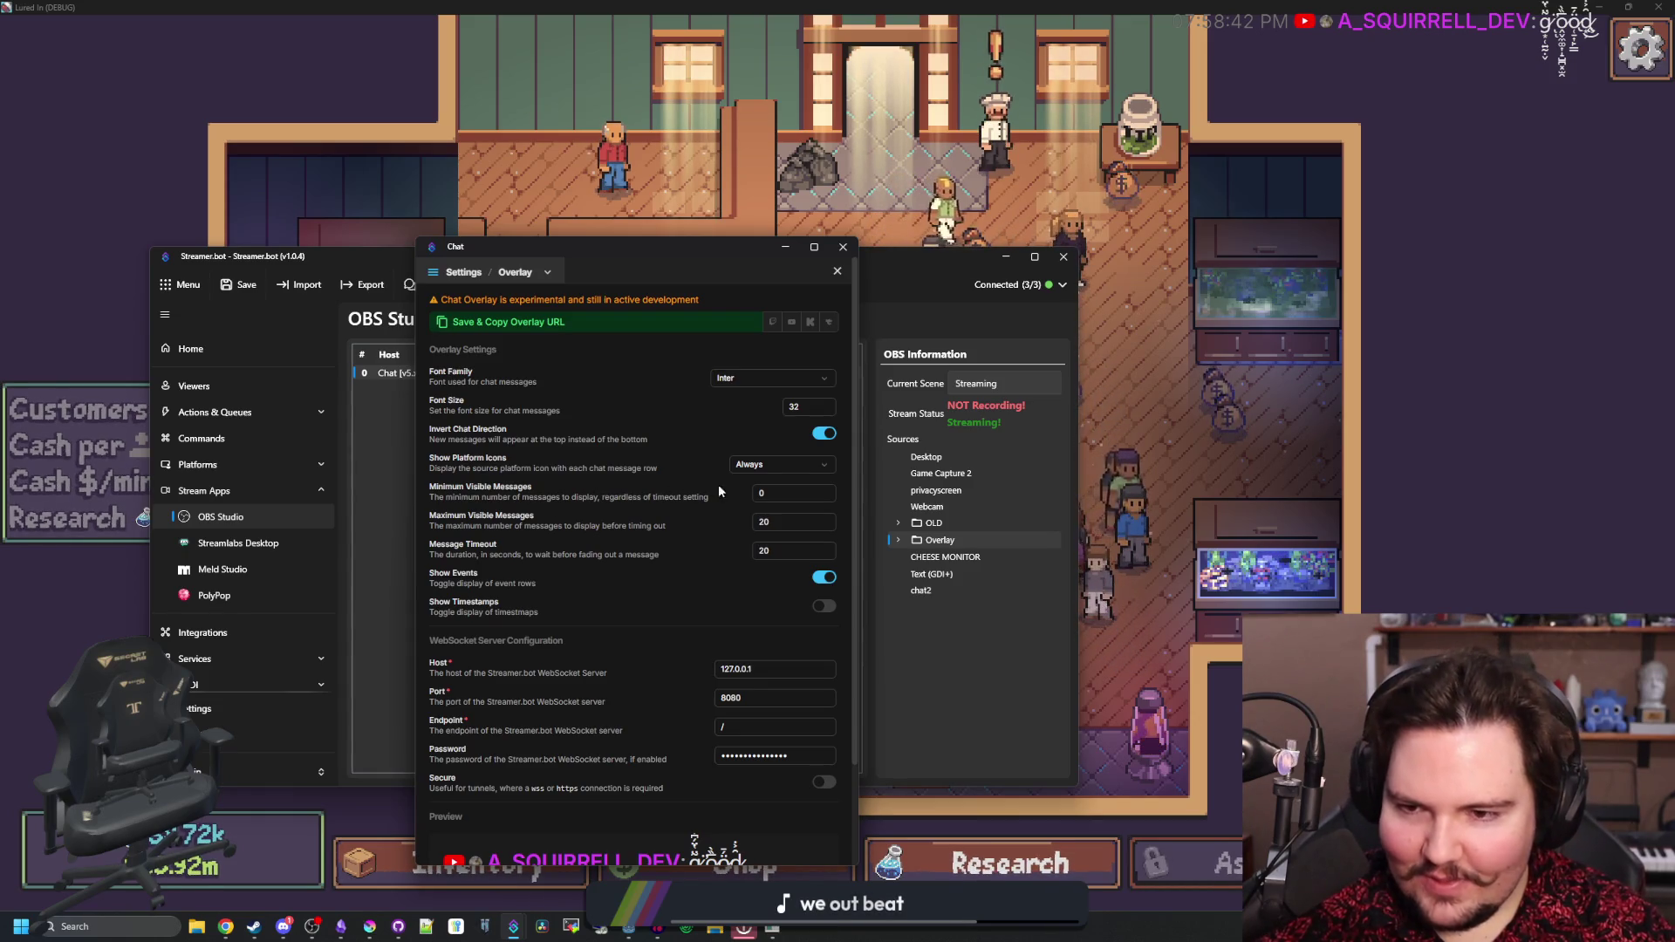
left_click(778, 469)
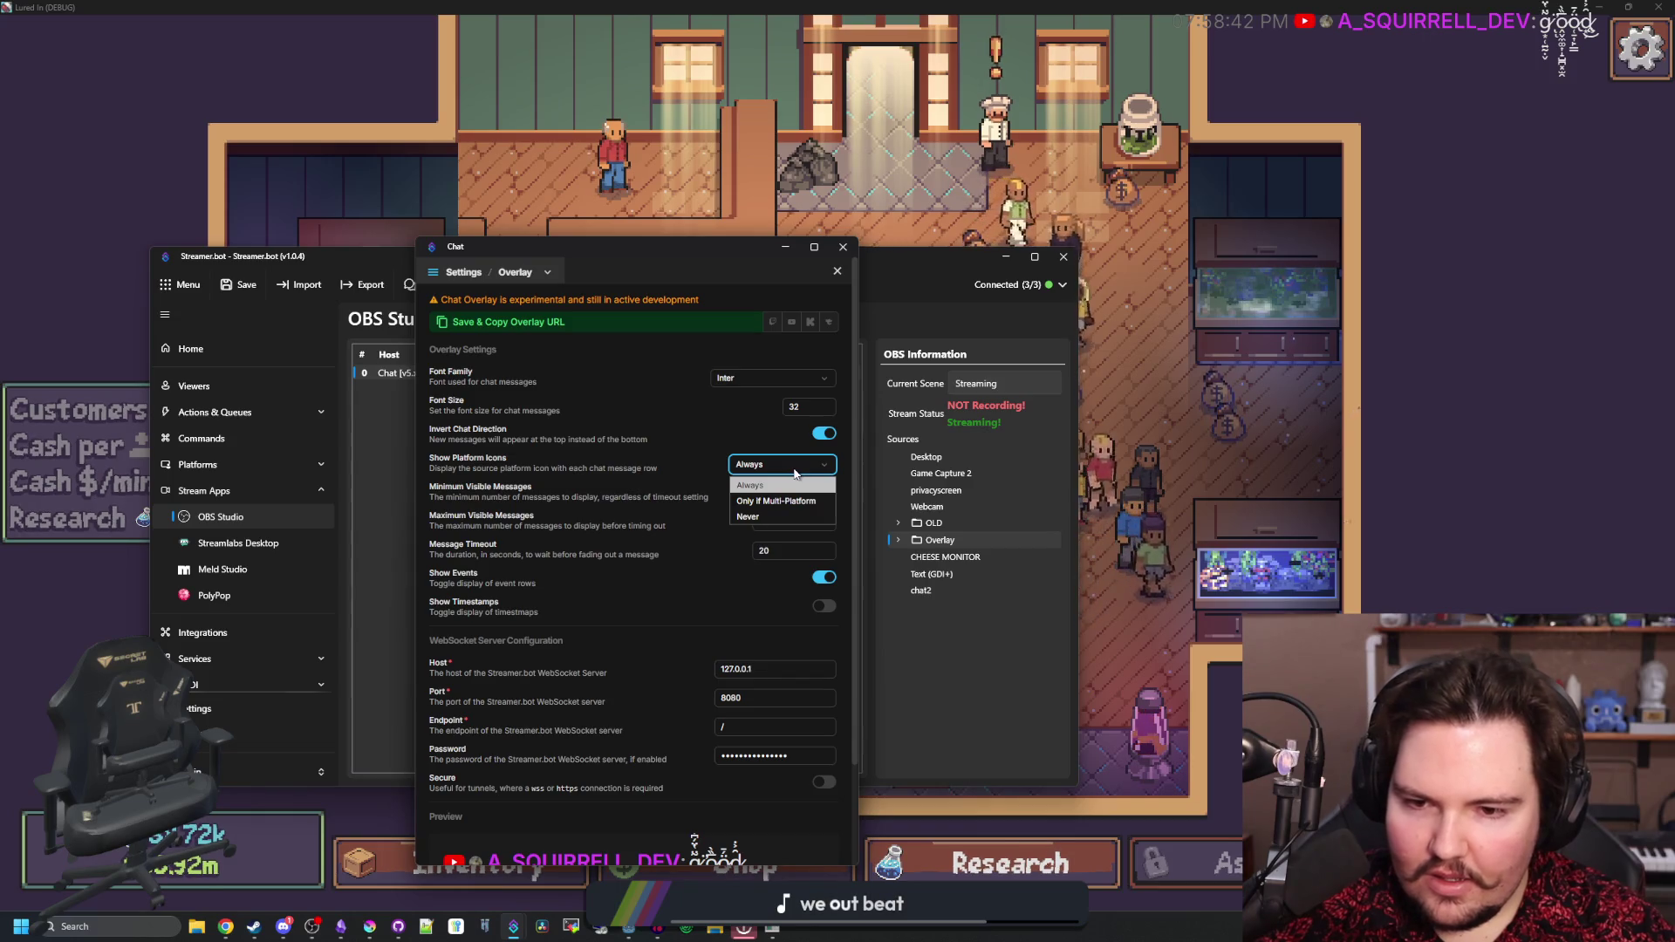
left_click(689, 461)
left_click(500, 406)
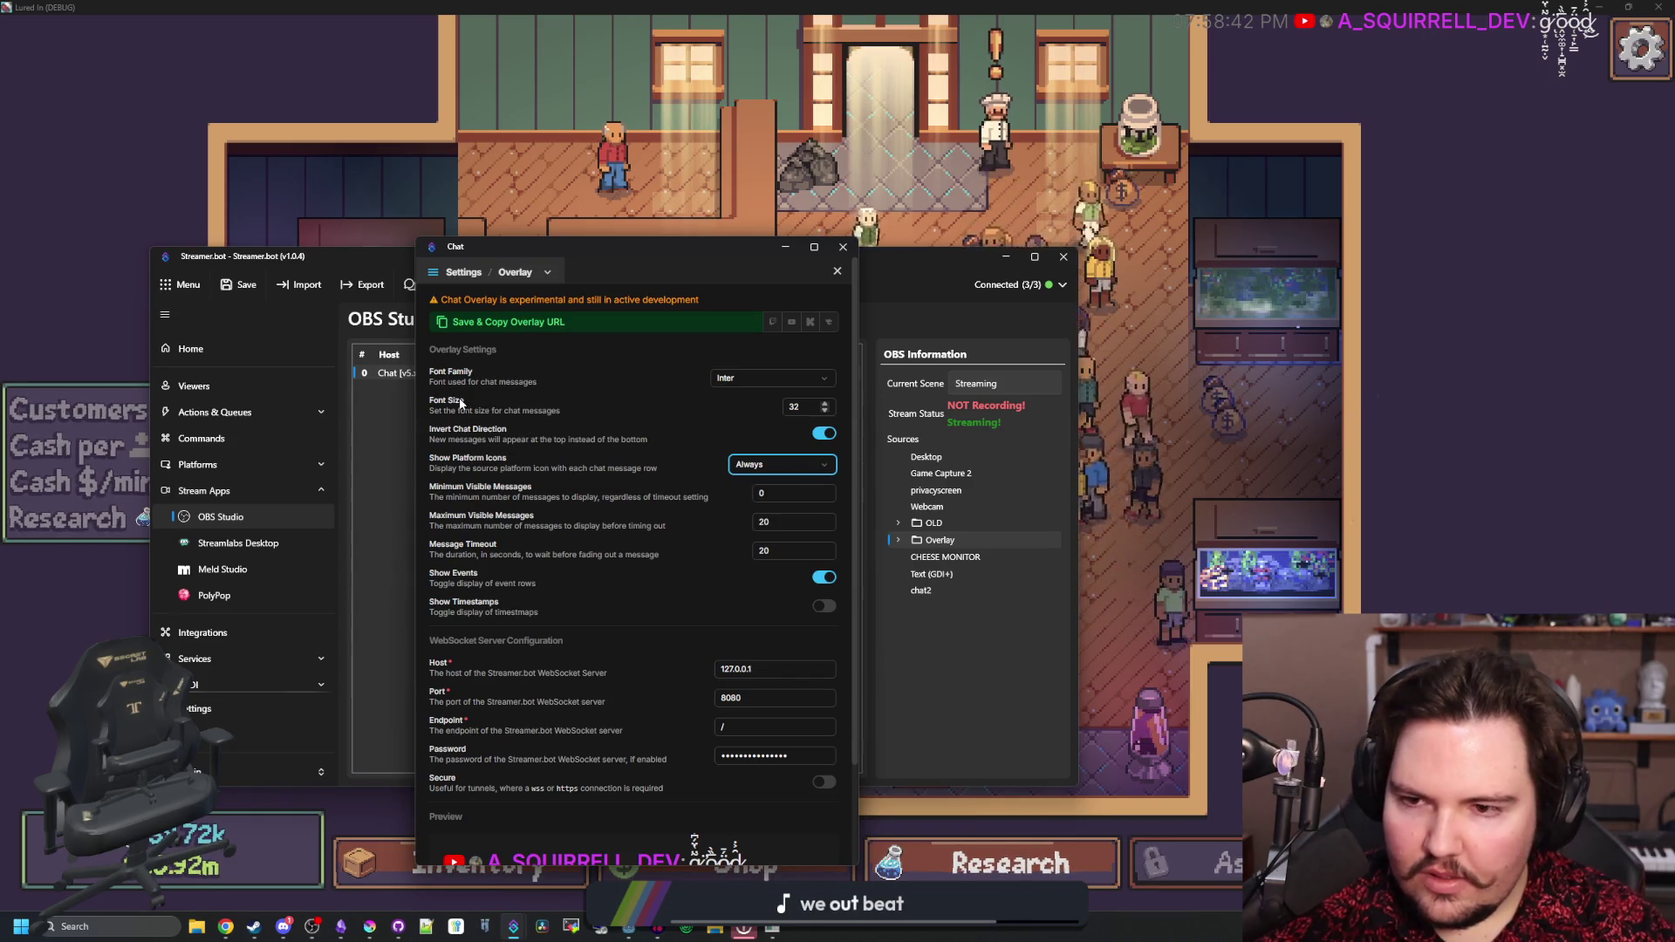
scroll(665, 420, "down", 2)
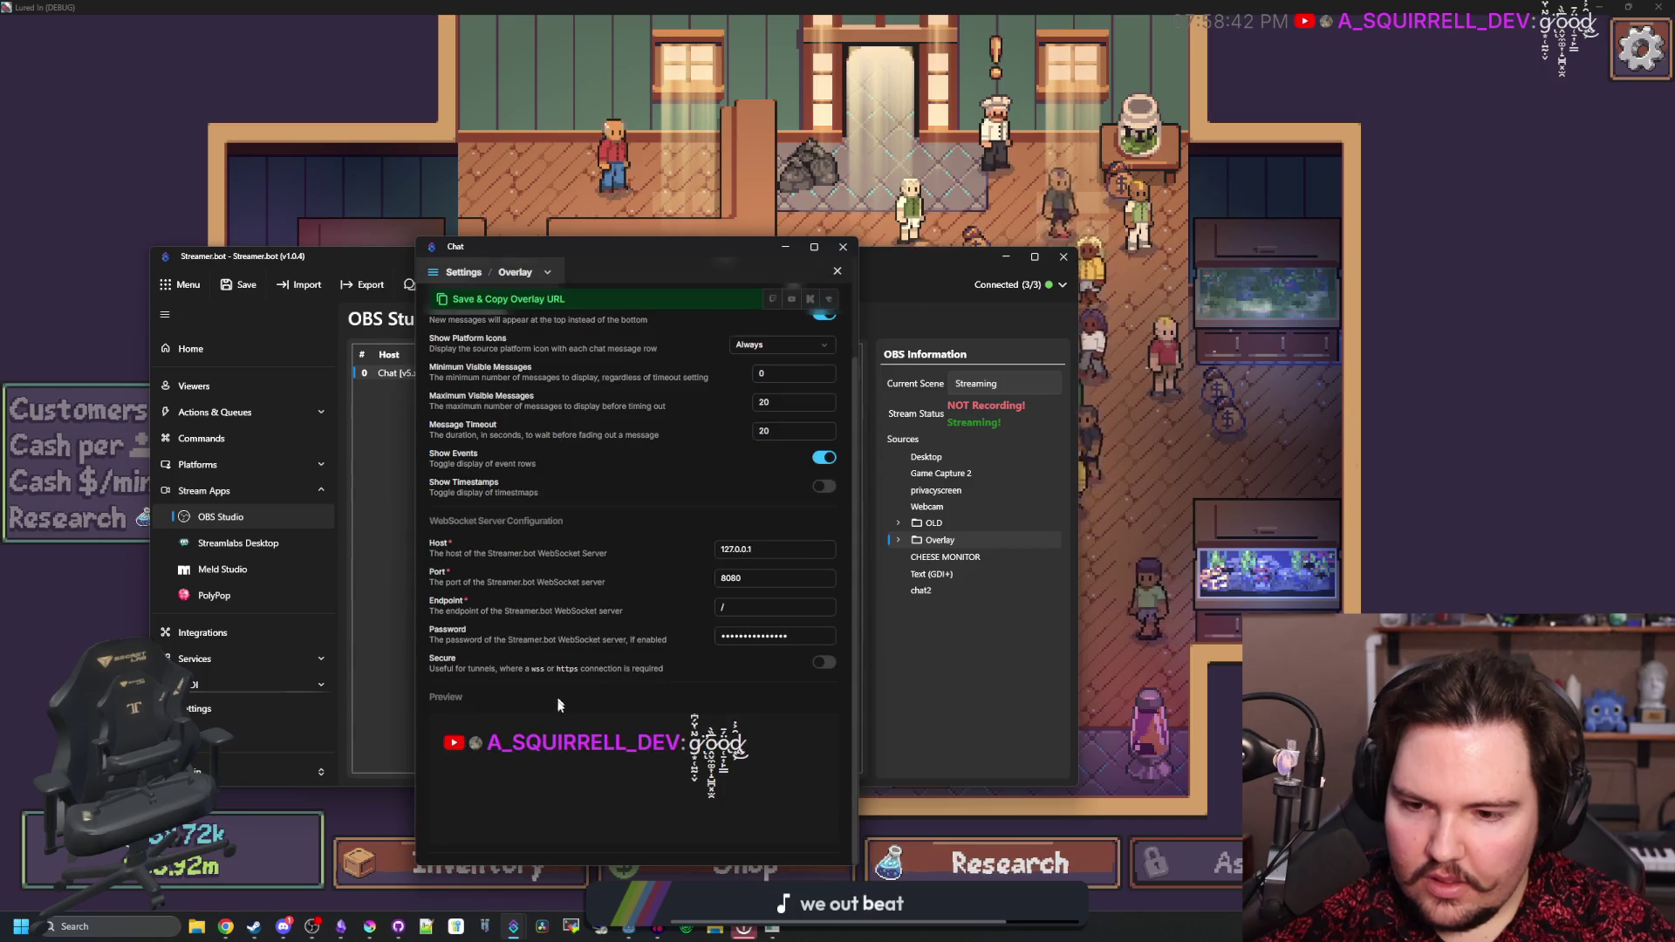
scroll(672, 530, "up", 2)
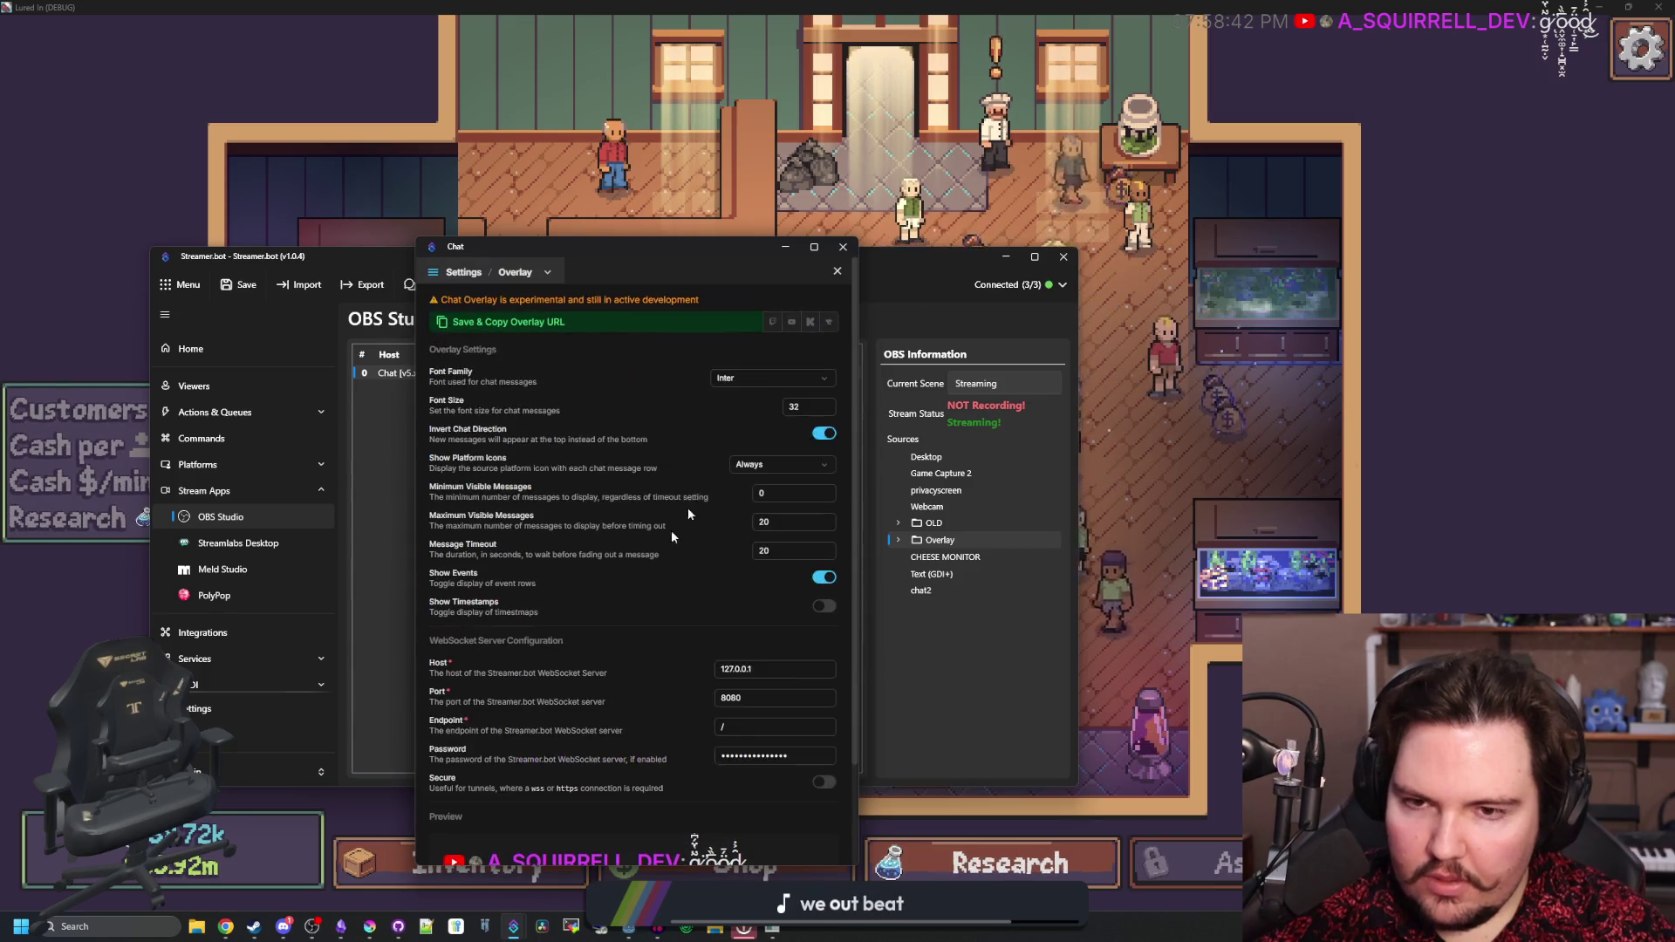
left_click(837, 273)
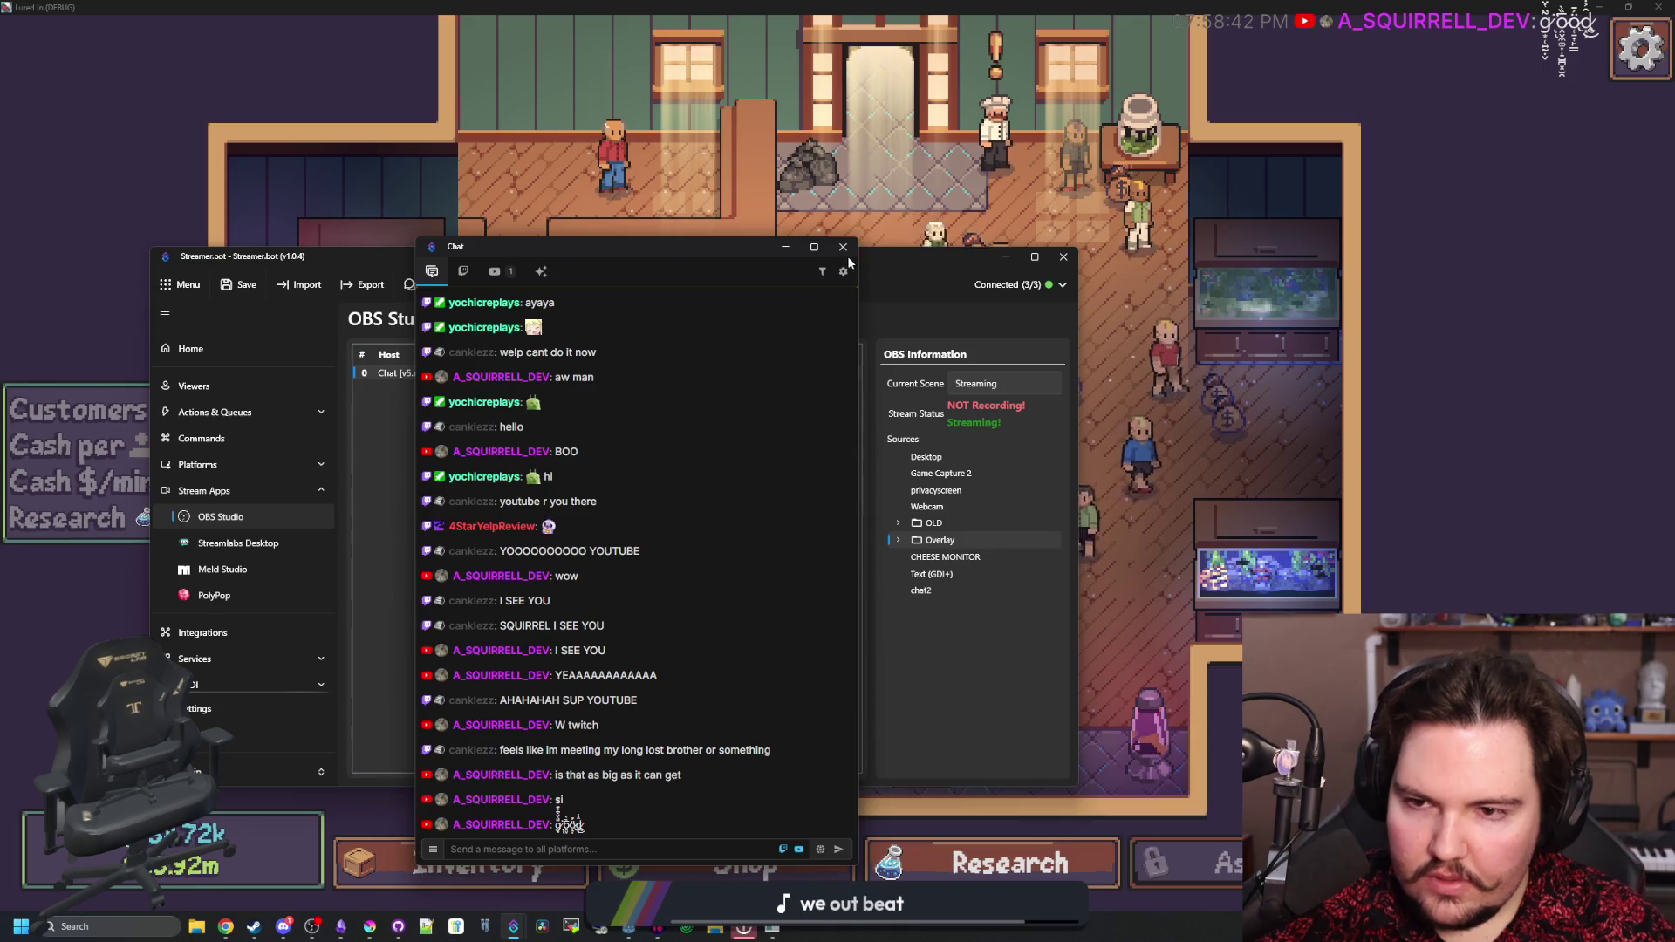
- Close the chat window, minimize Streamer.bot, and start panning the shop view
left_click(842, 246)
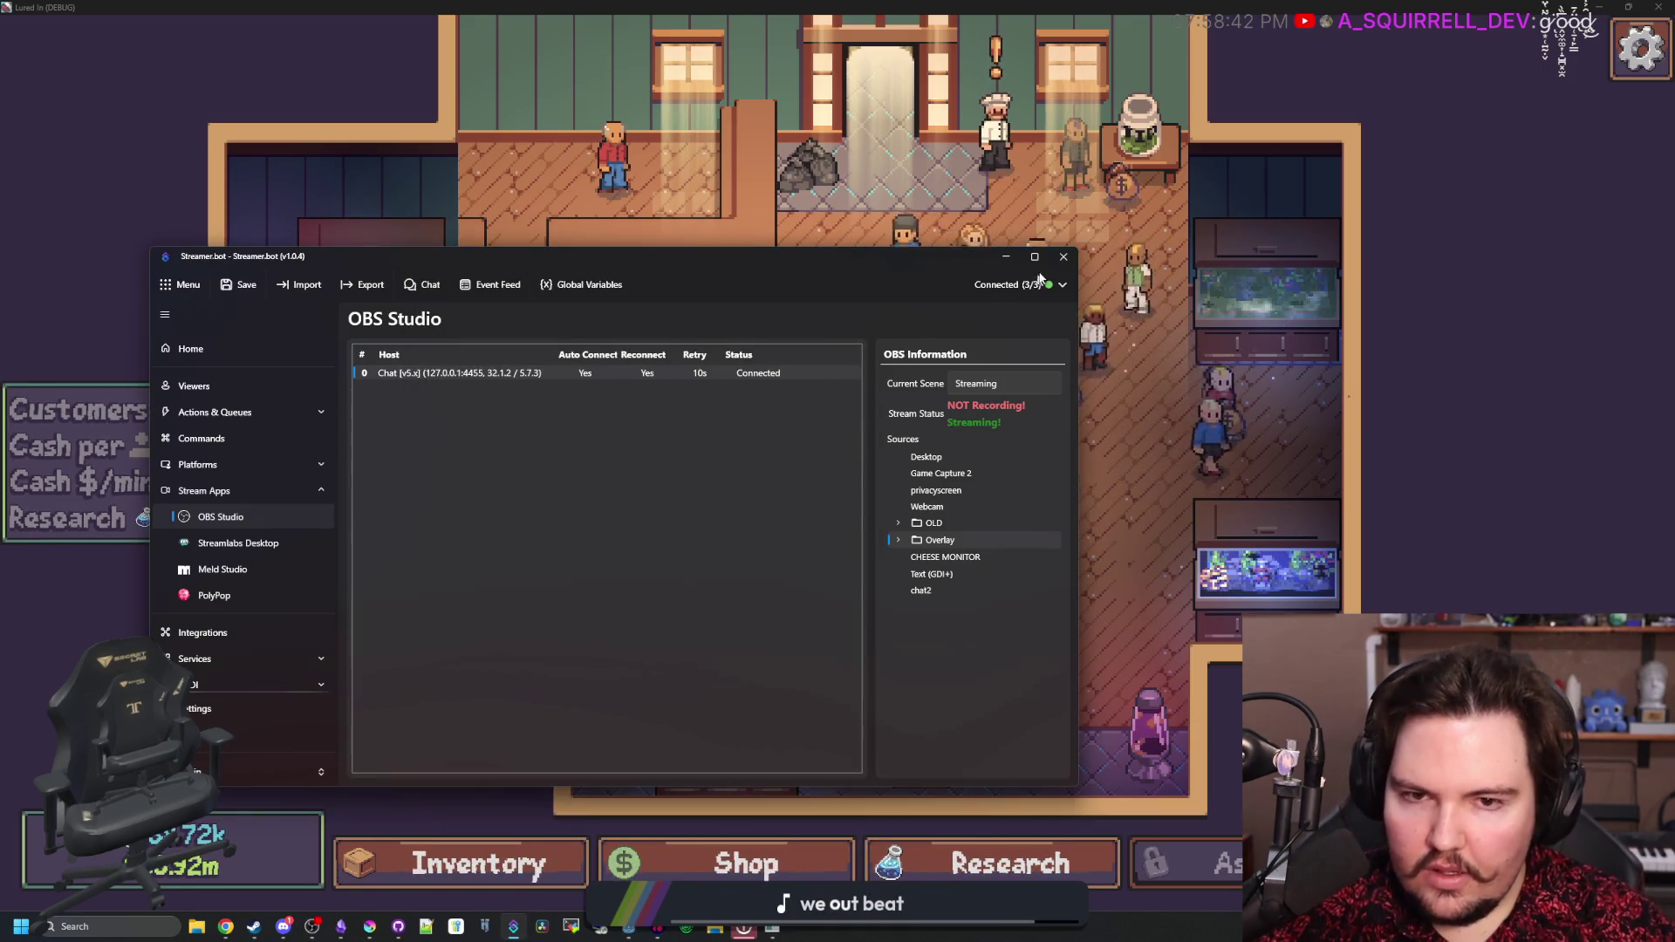
left_click(1005, 257)
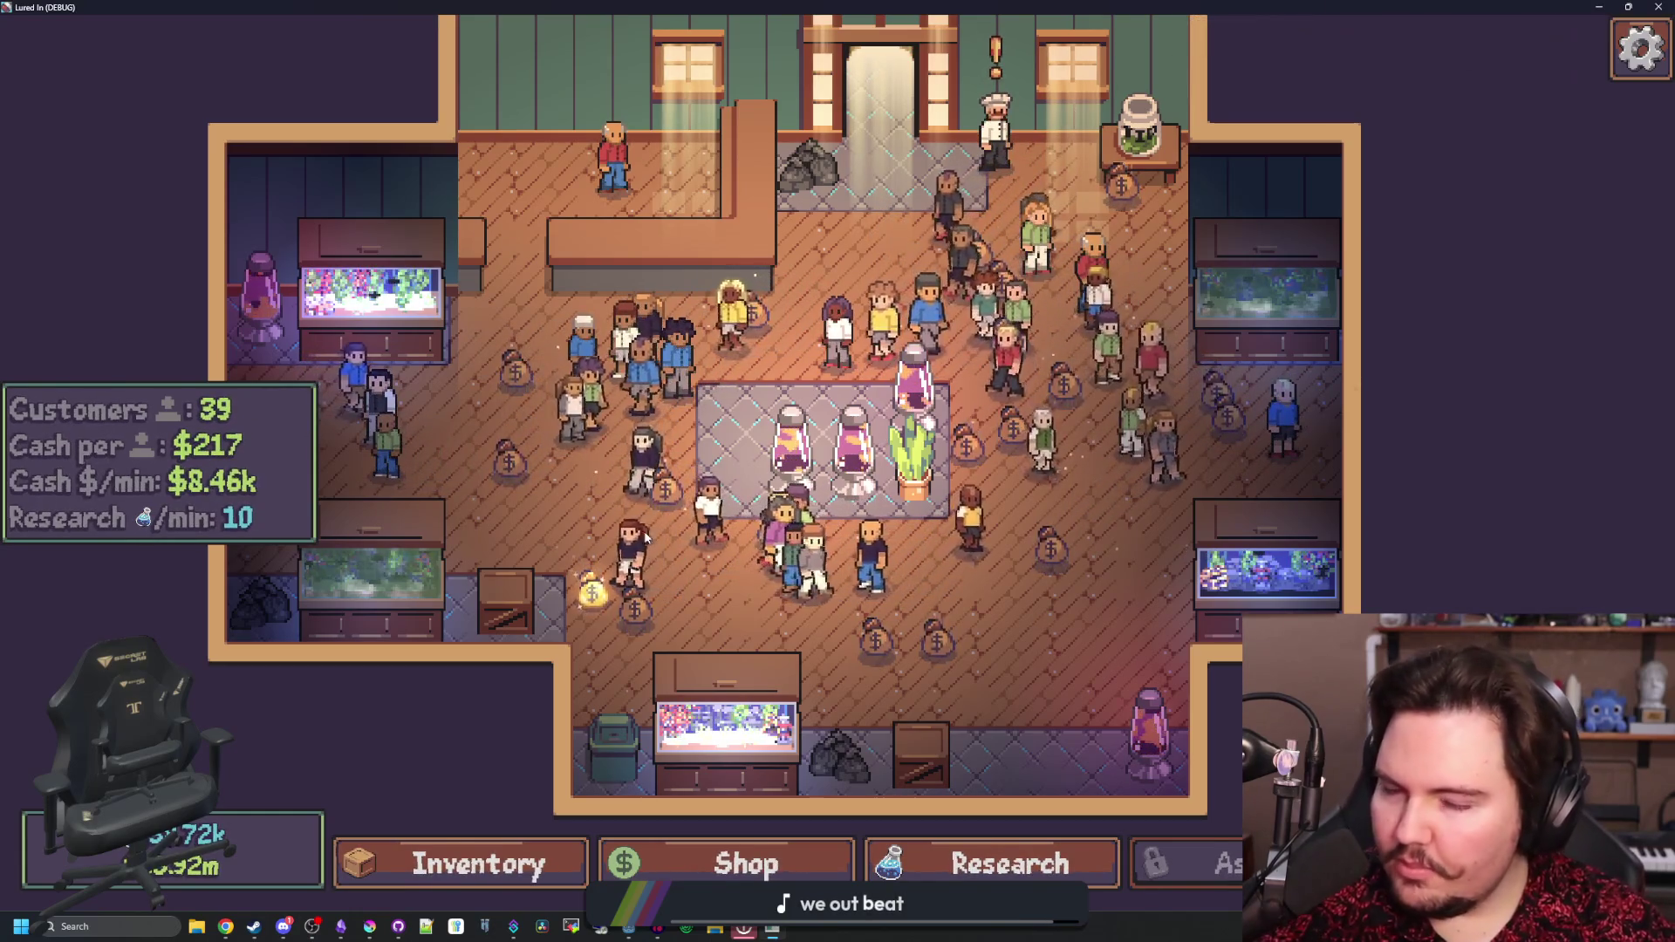
left_click_drag(997, 677, 949, 699)
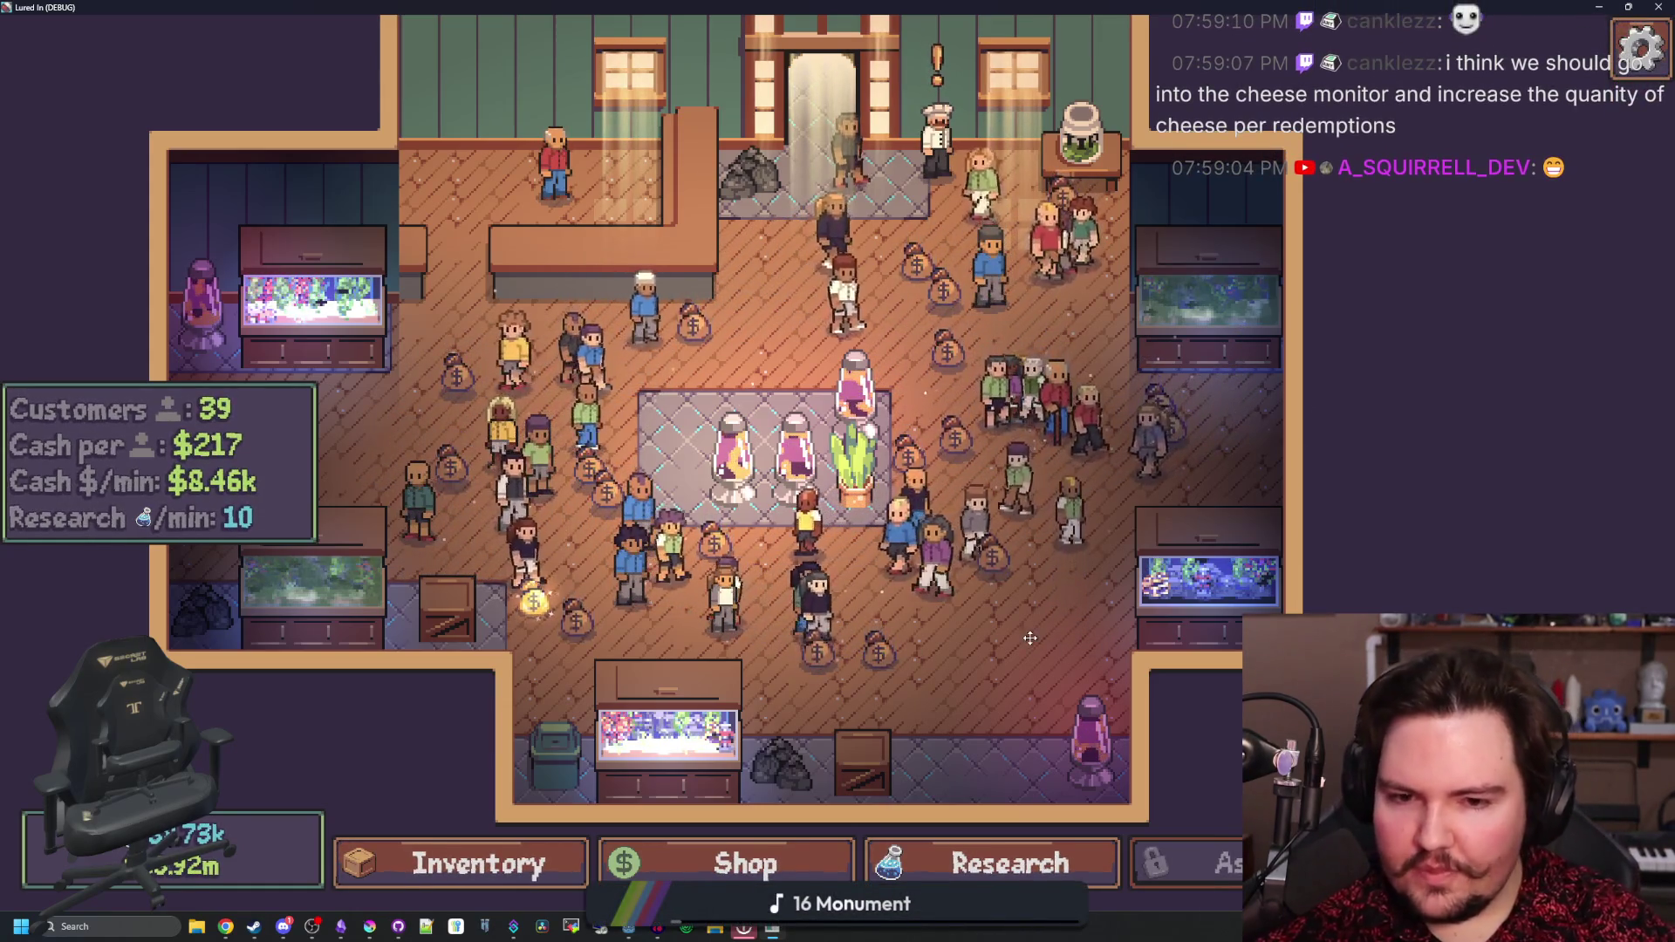
key("a")
key("s")
key("s")
key("a")
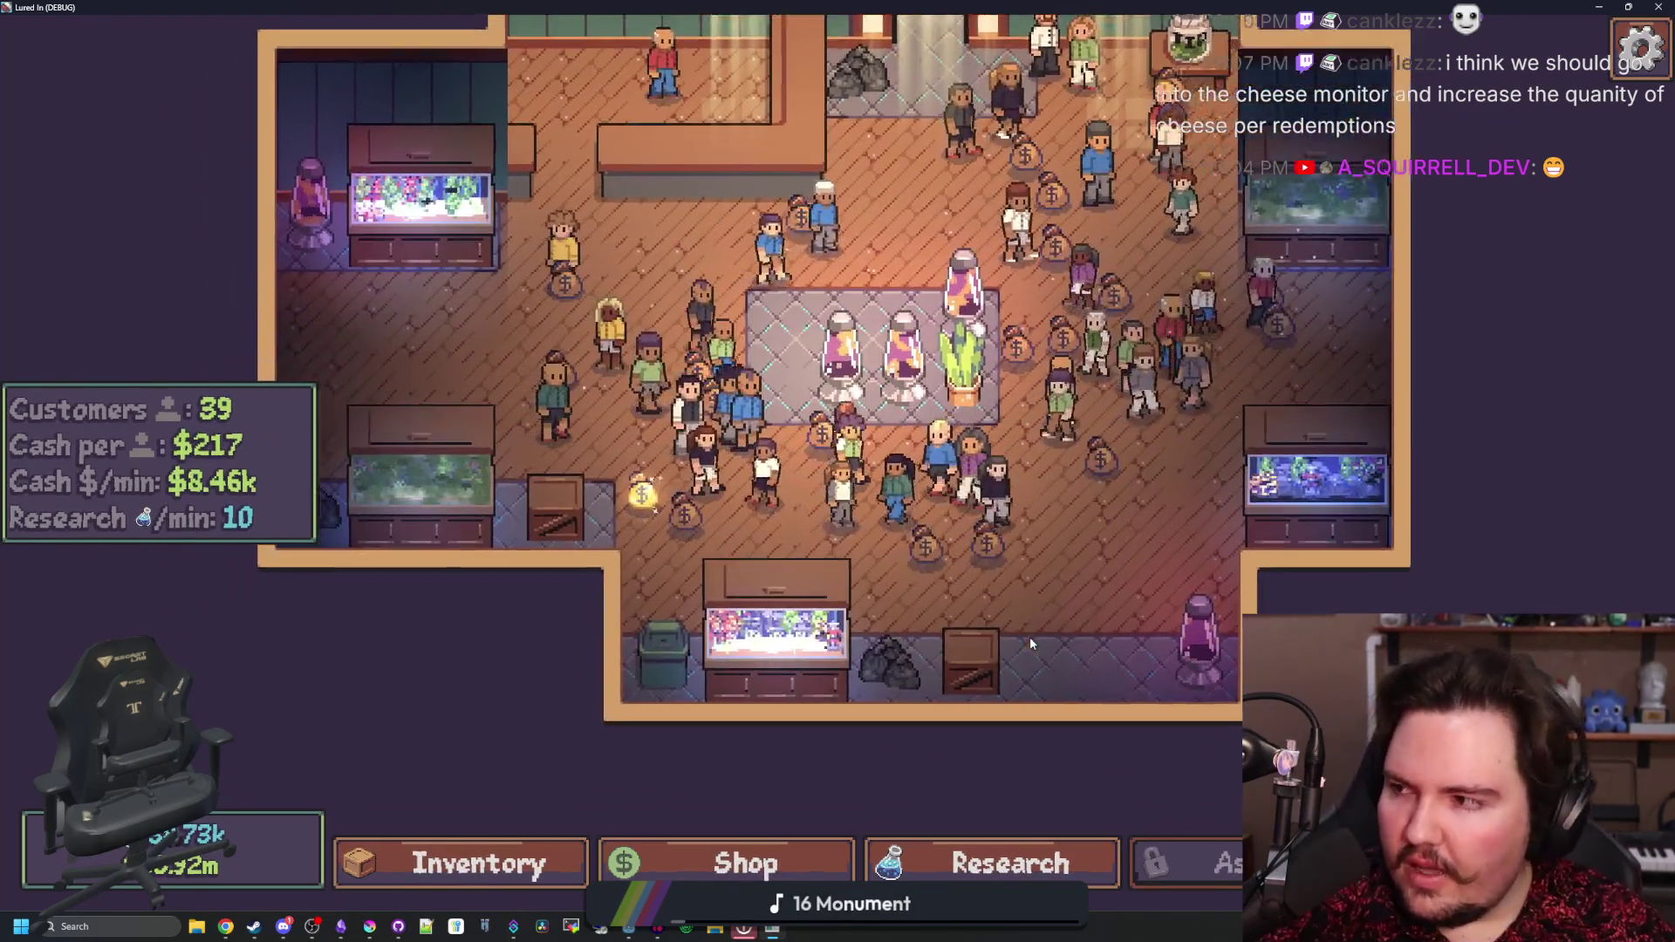
scroll(907, 528, "down", 3)
key("w")
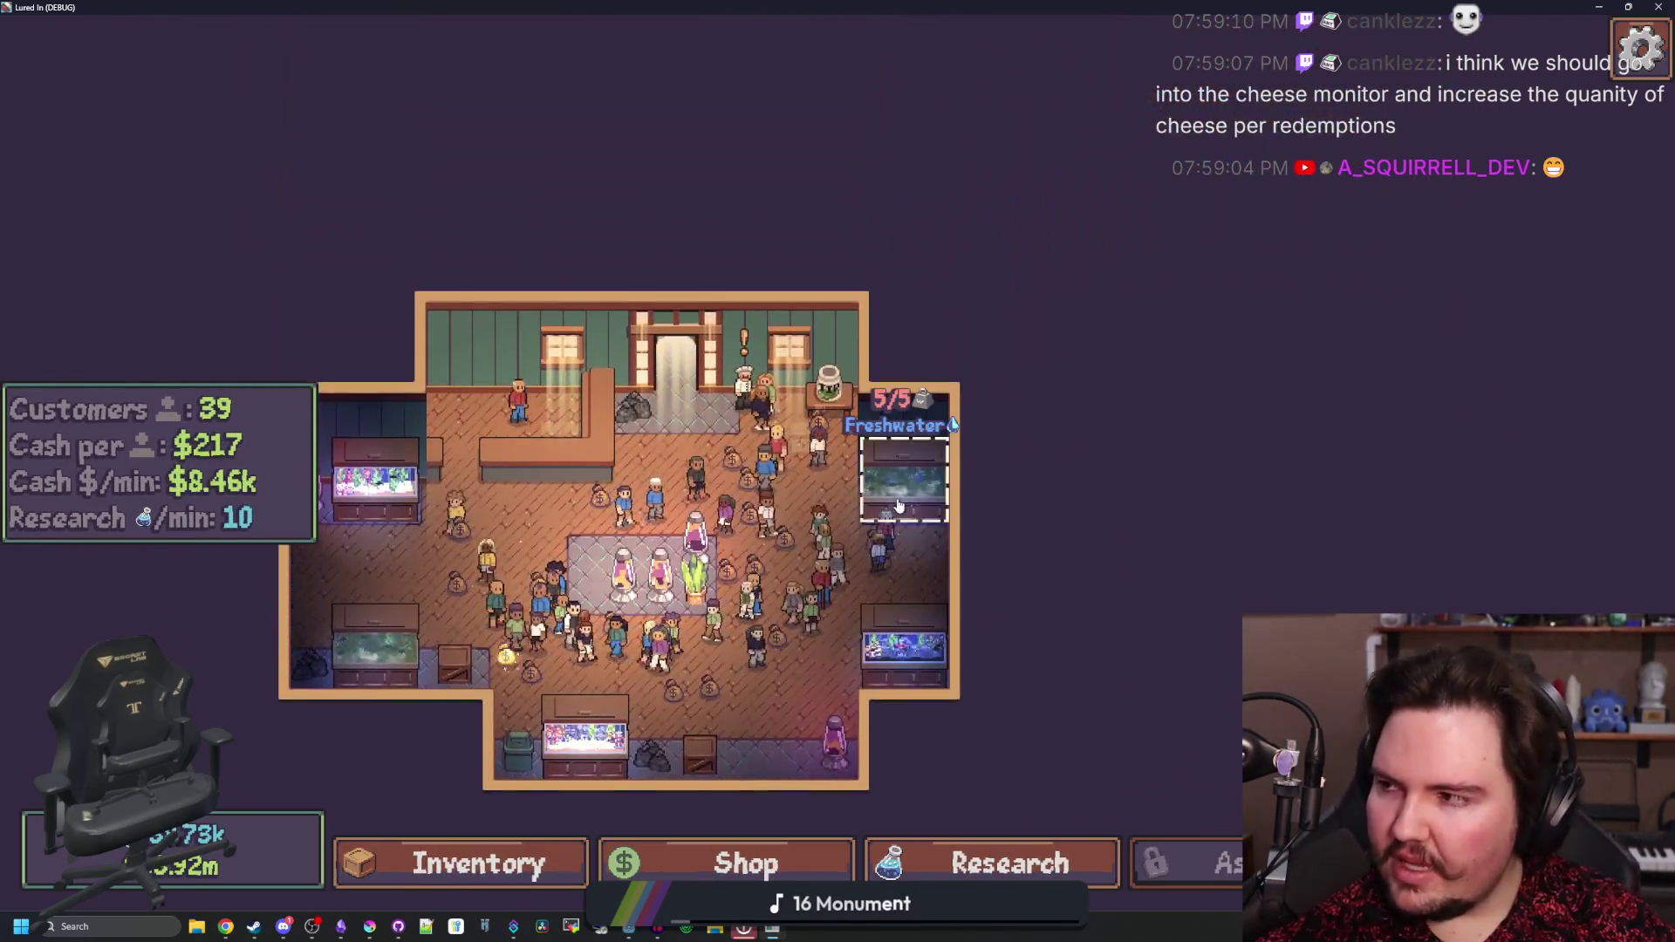
key("w")
key("a")
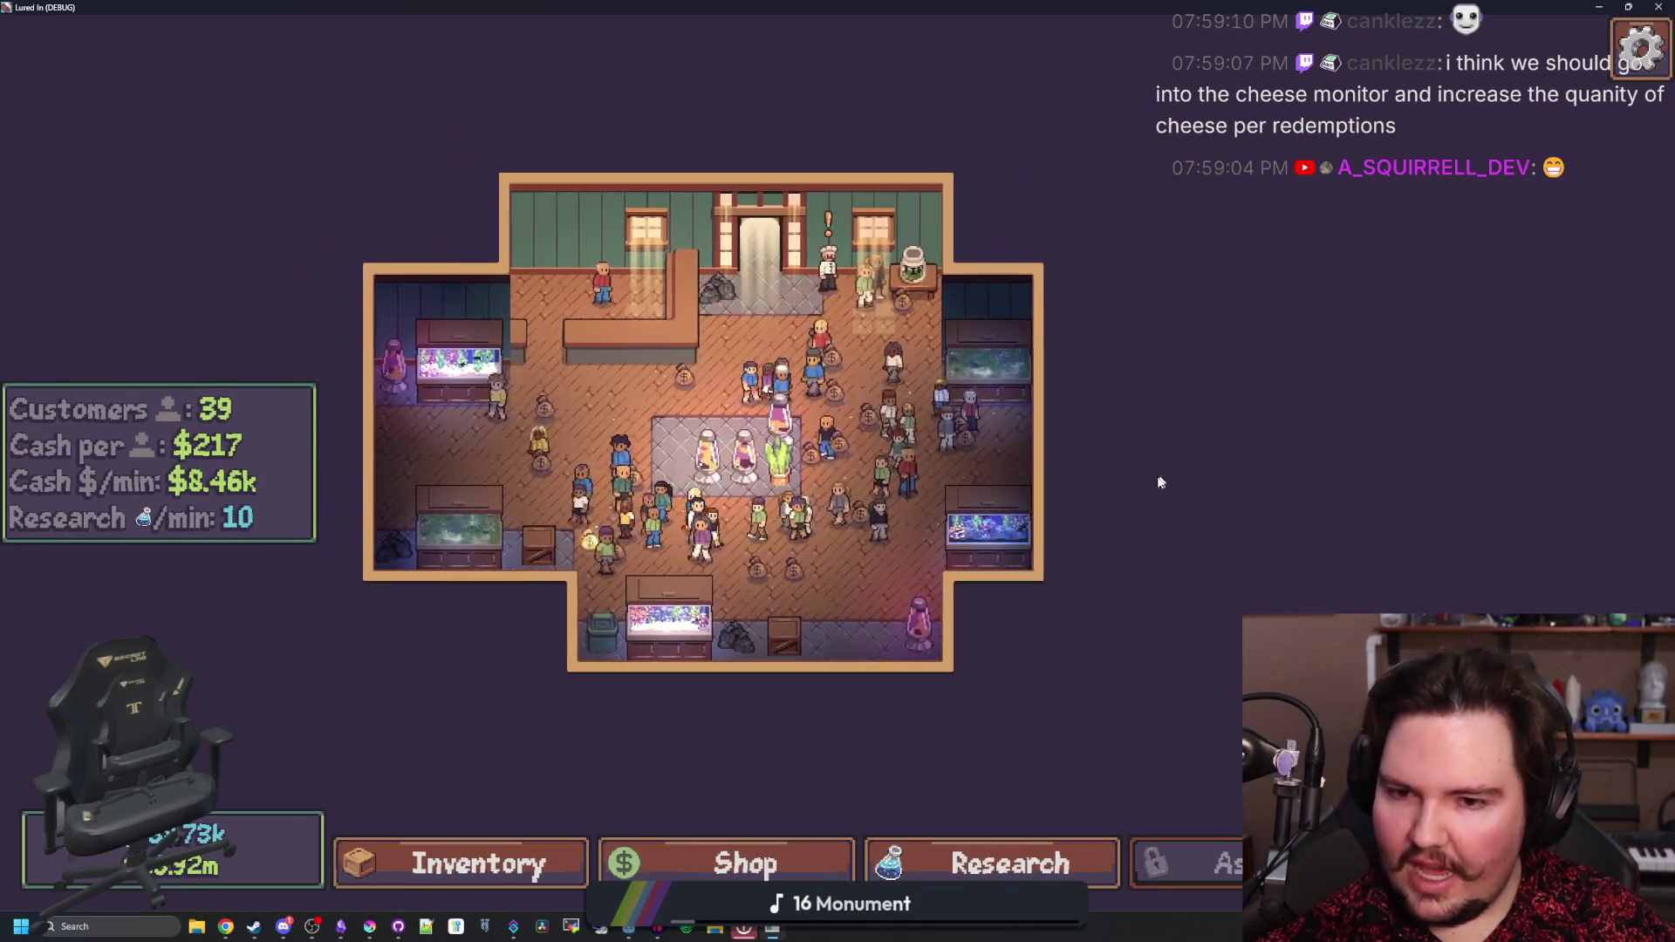
- Zoom and pan until the whole shop is framed, then open the fish inventory
scroll(1169, 528, "up", 3)
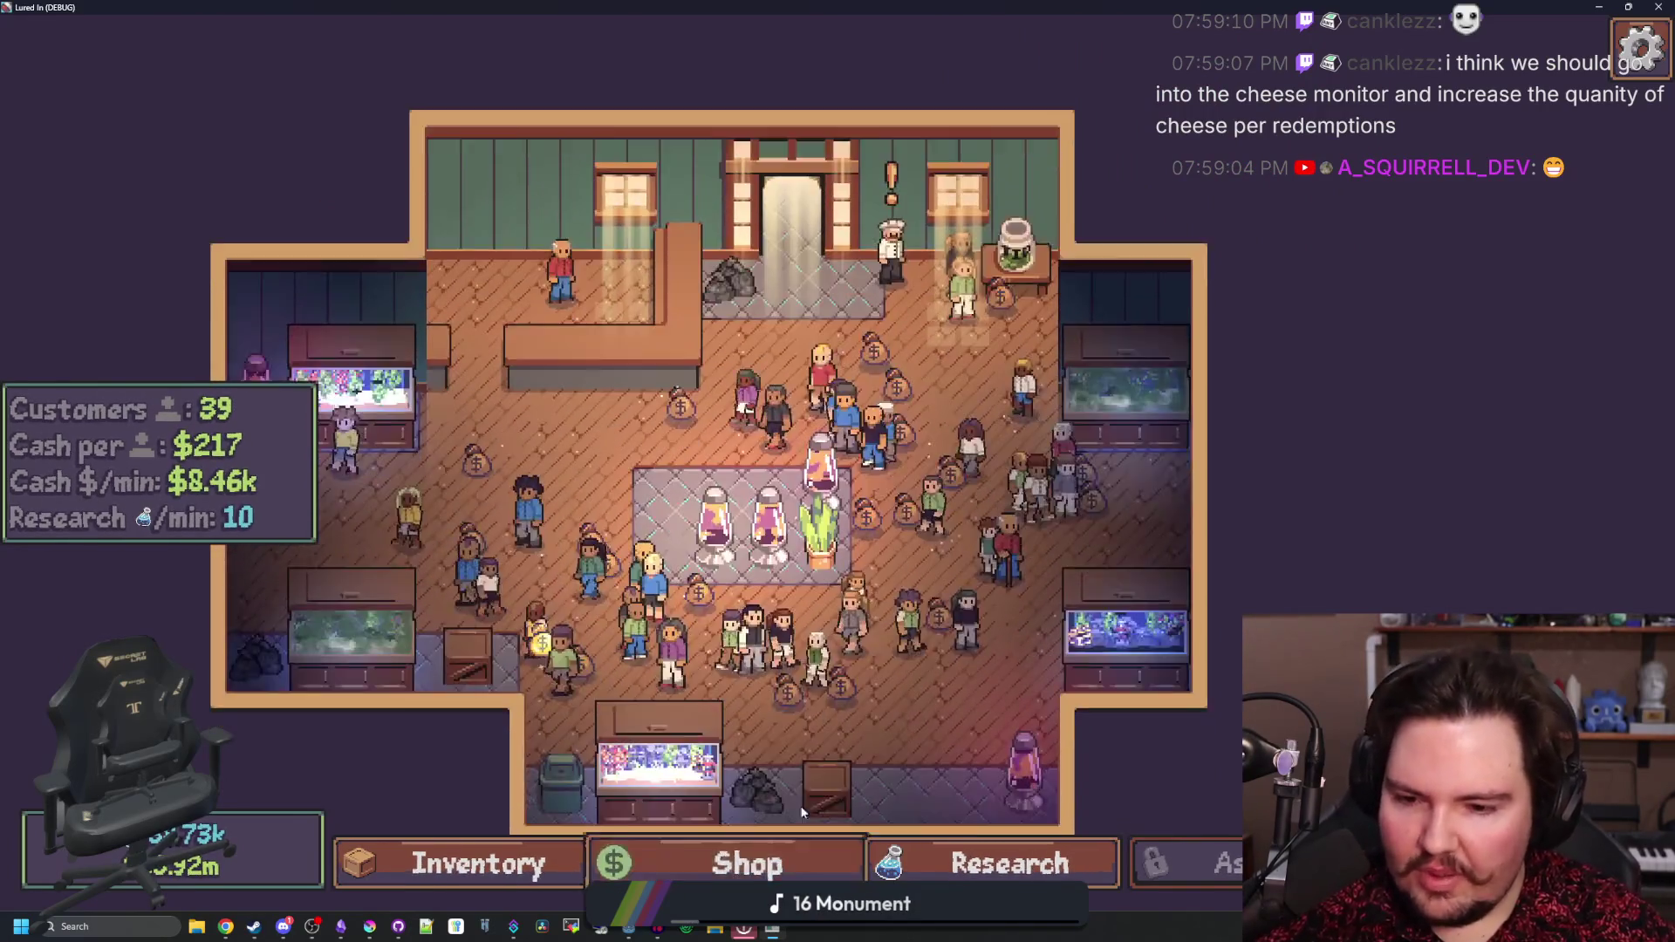
scroll(1208, 541, "down", 1)
scroll(1212, 545, "down", 1)
key("w")
key("d")
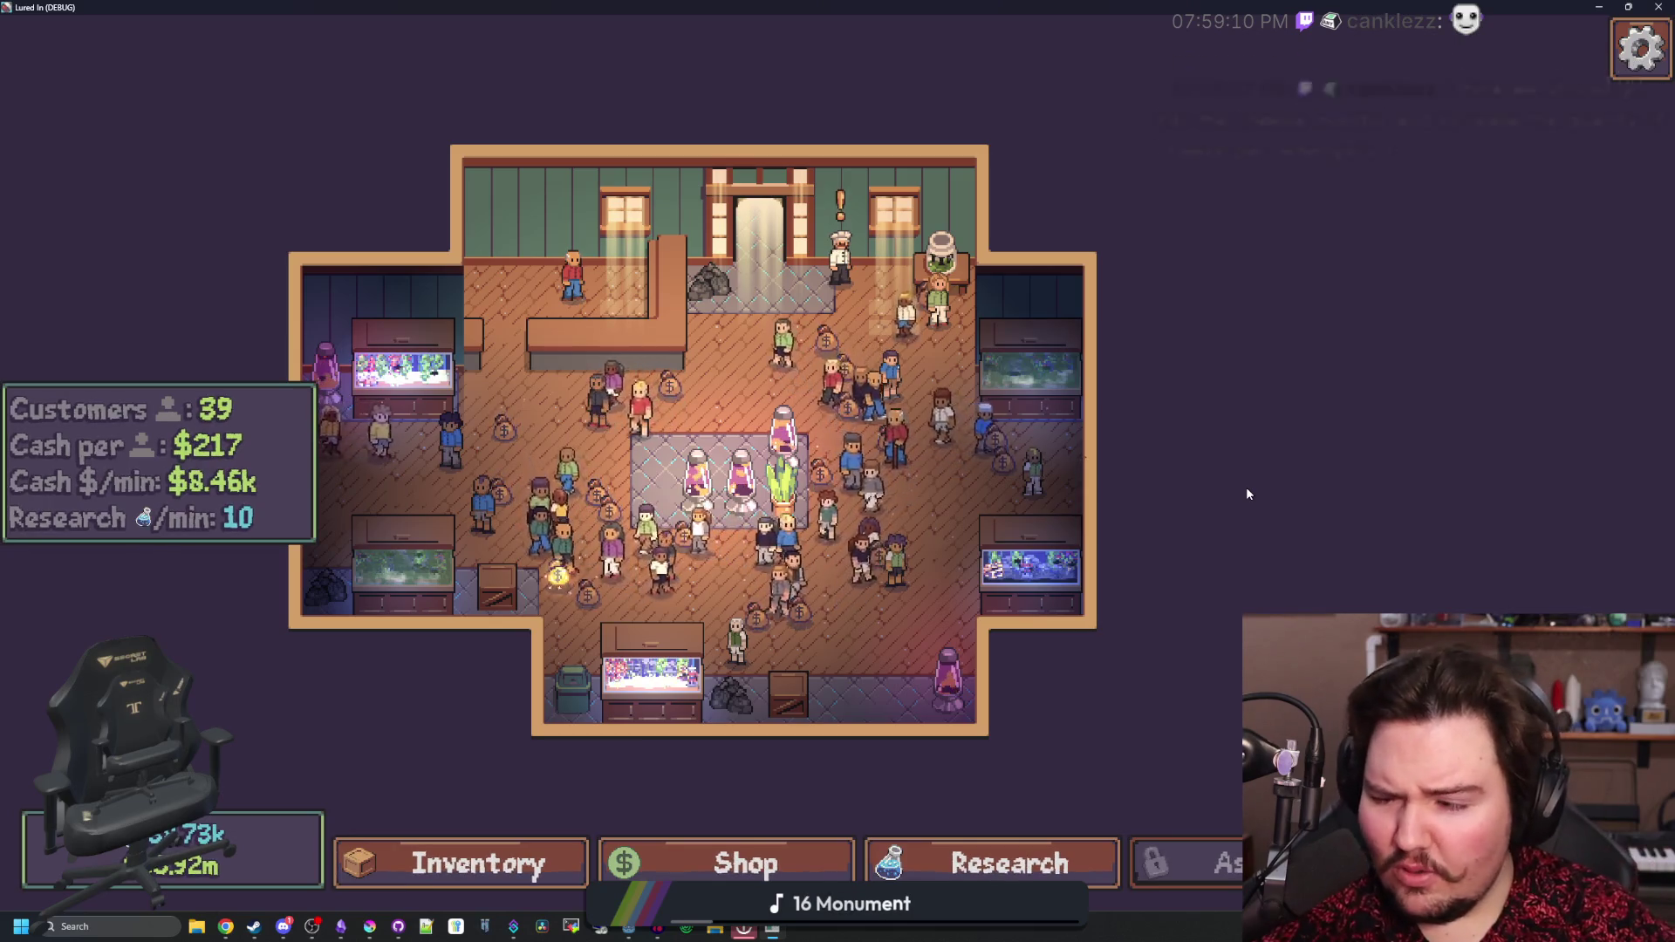
scroll(834, 605, "up", 2)
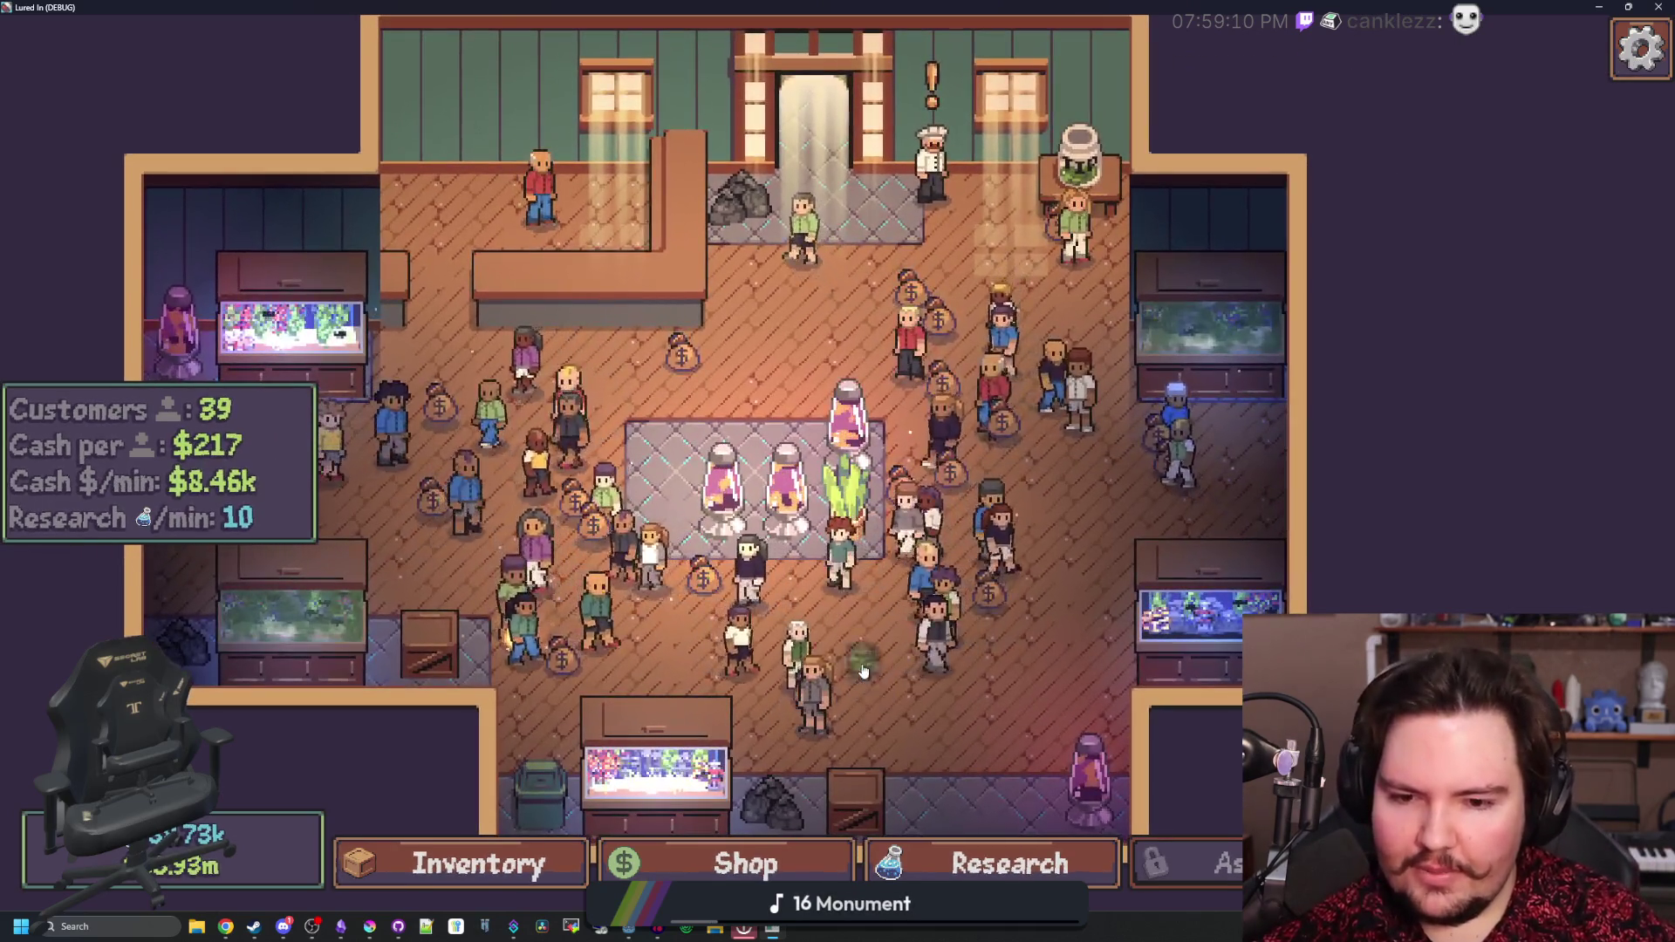
key("a")
key("a")
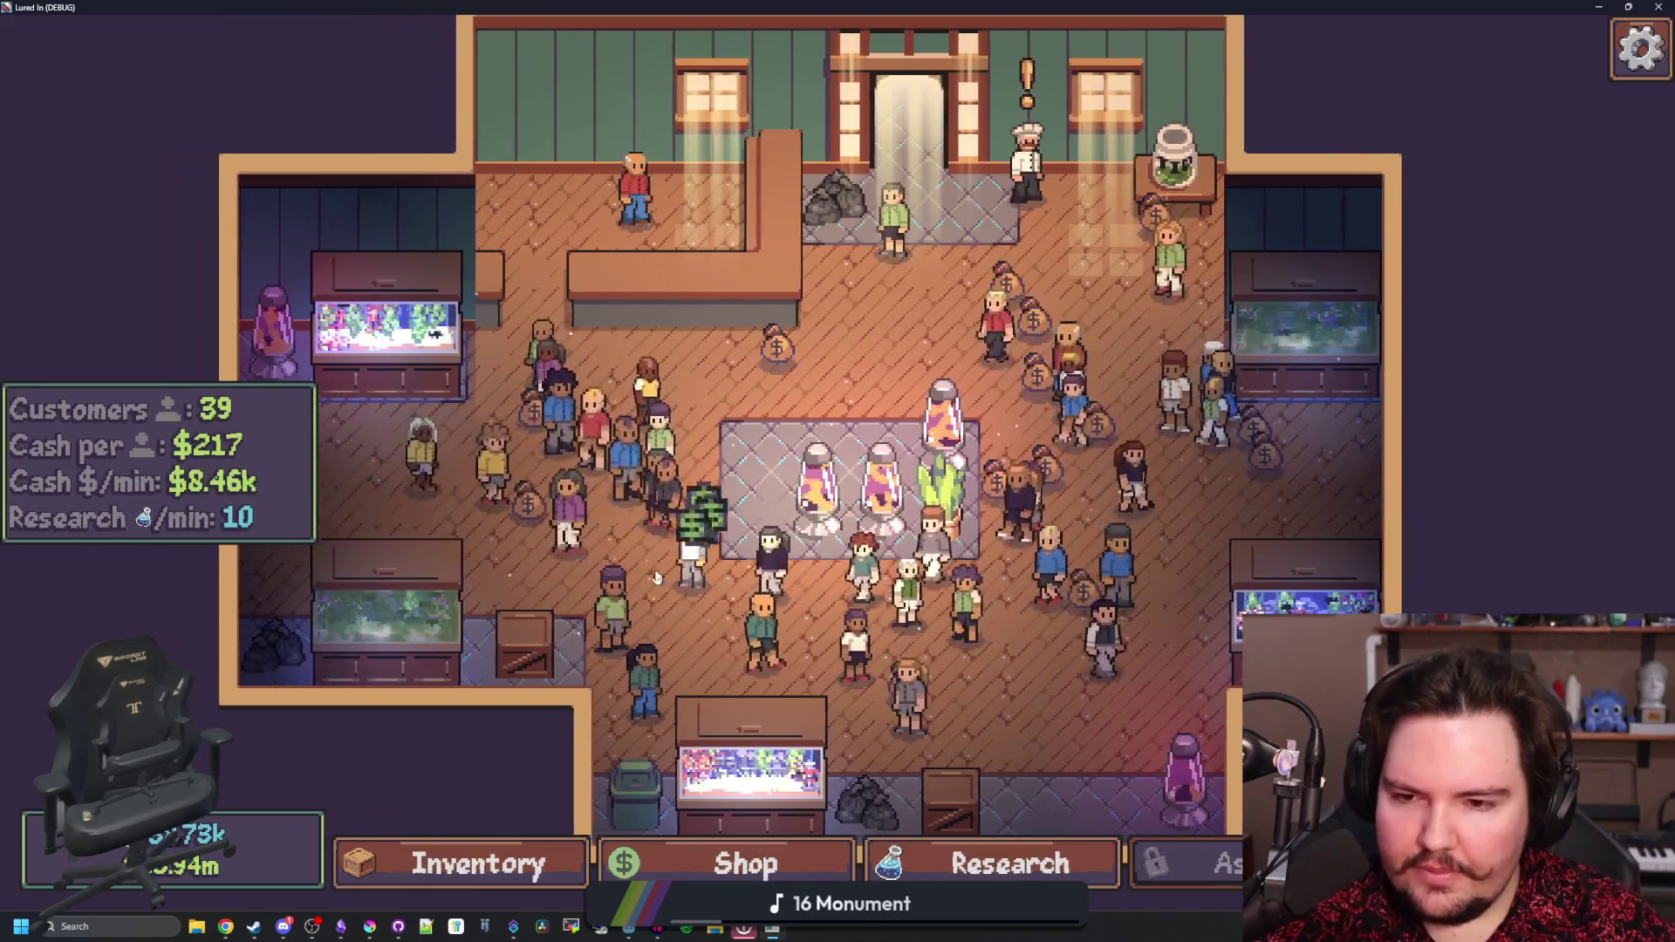
key("d")
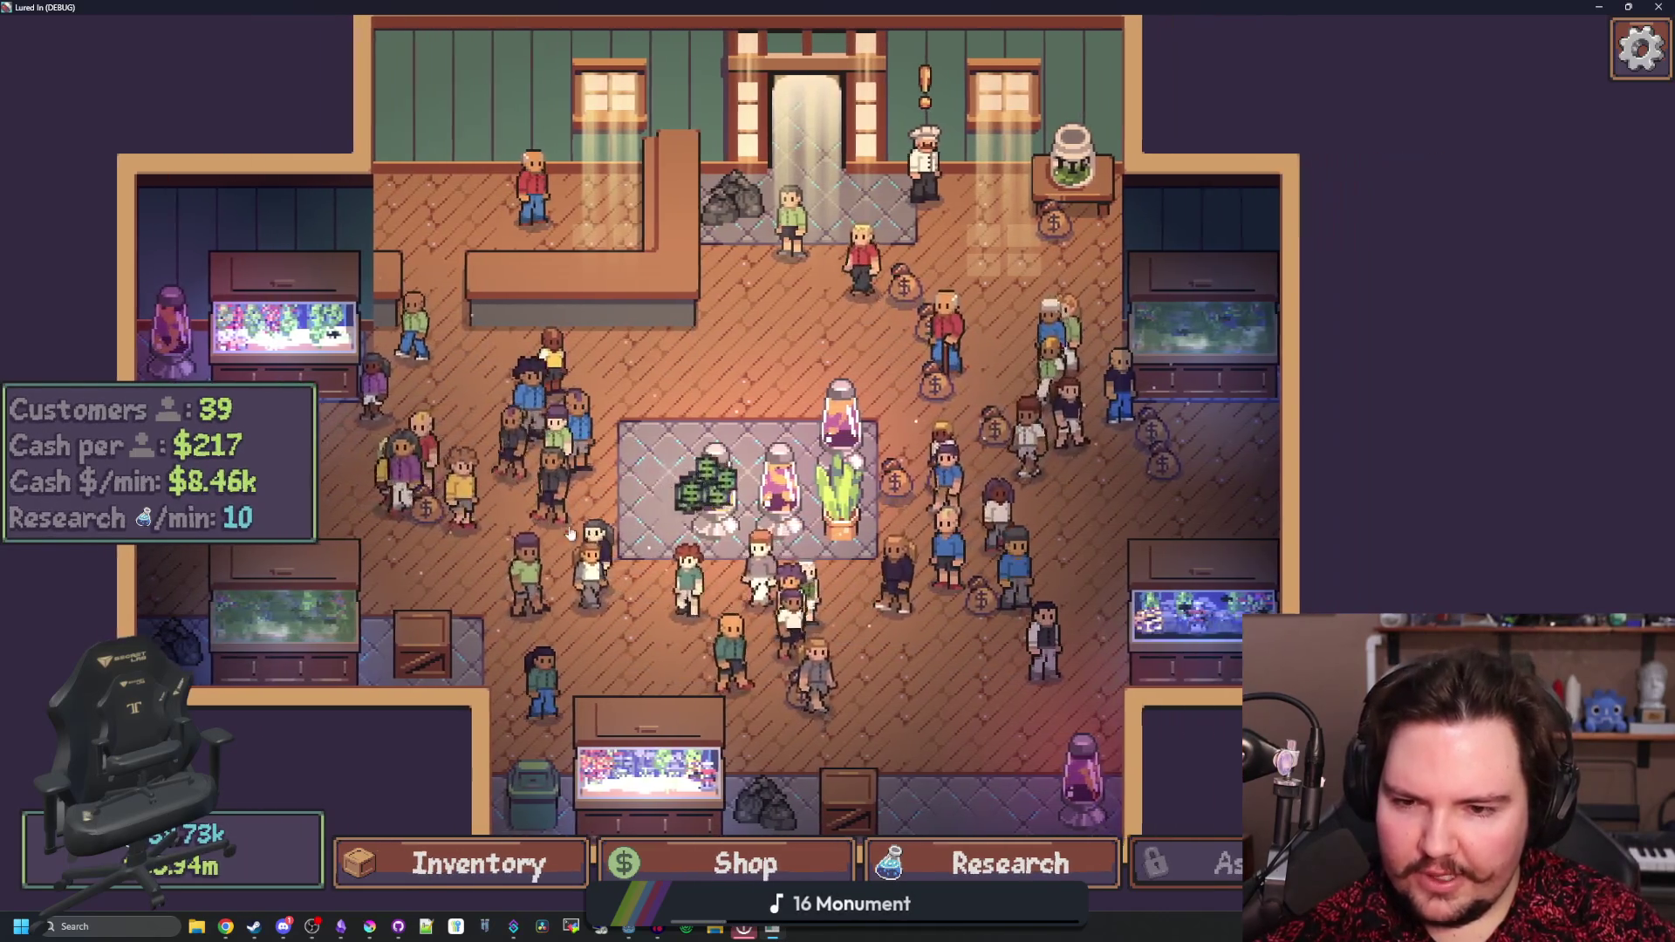
left_click(502, 853)
- Scroll through the fish listed in the inventory
scroll(589, 519, "up", 5)
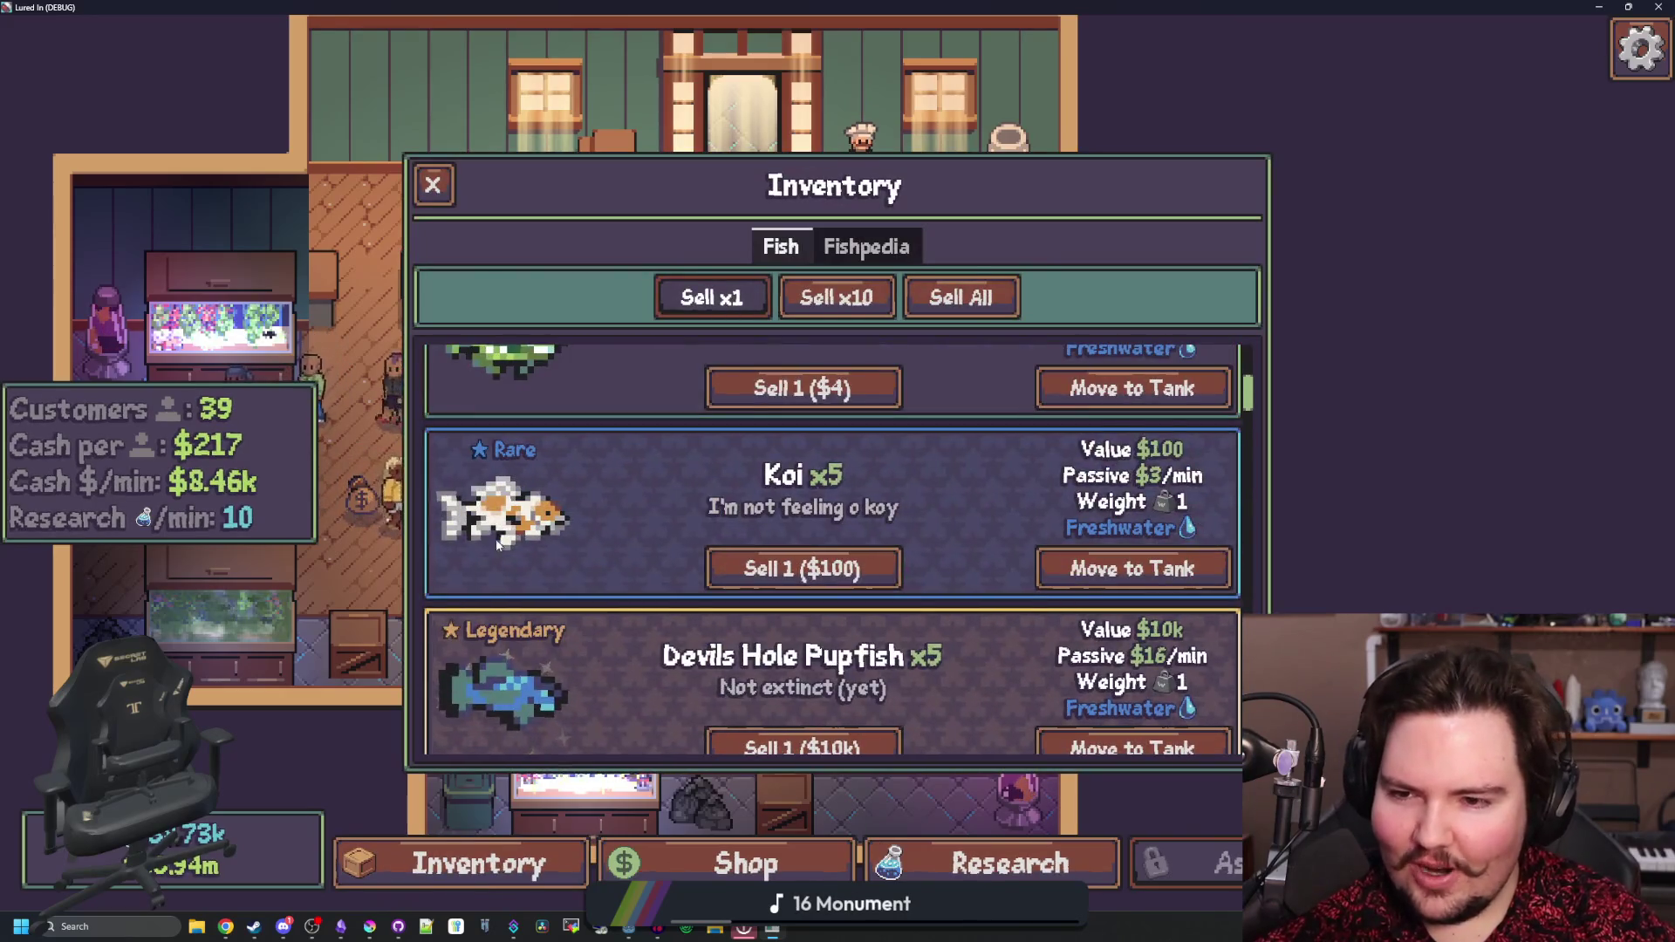
scroll(590, 518, "up", 2)
scroll(626, 497, "down", 5)
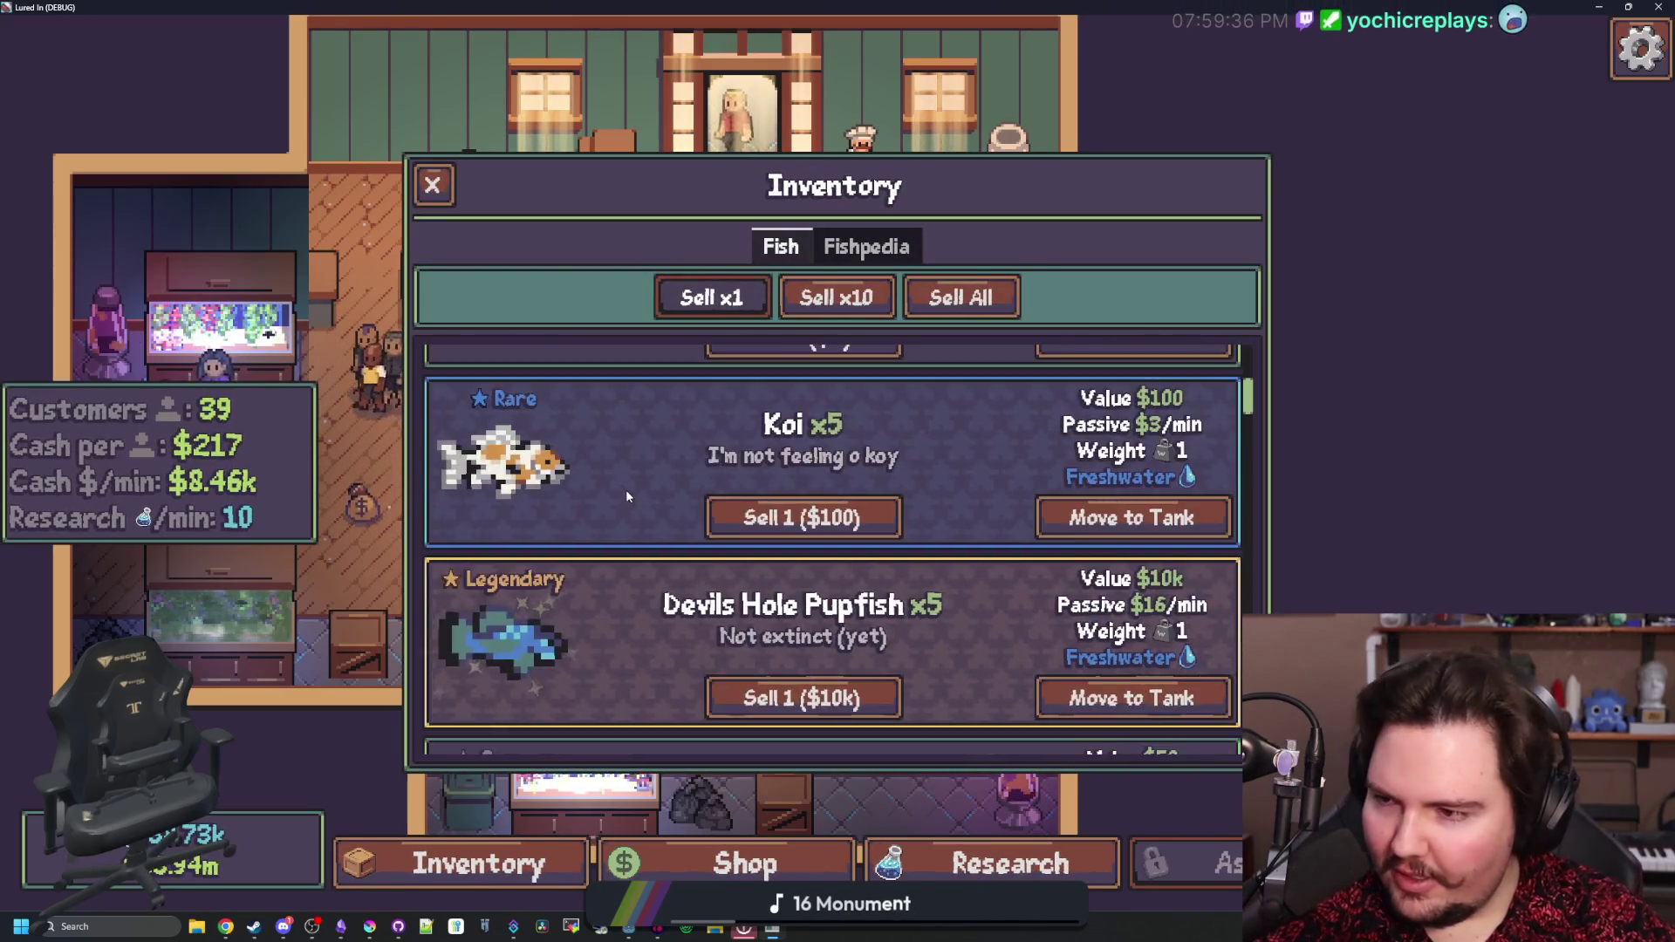
scroll(561, 468, "down", 1)
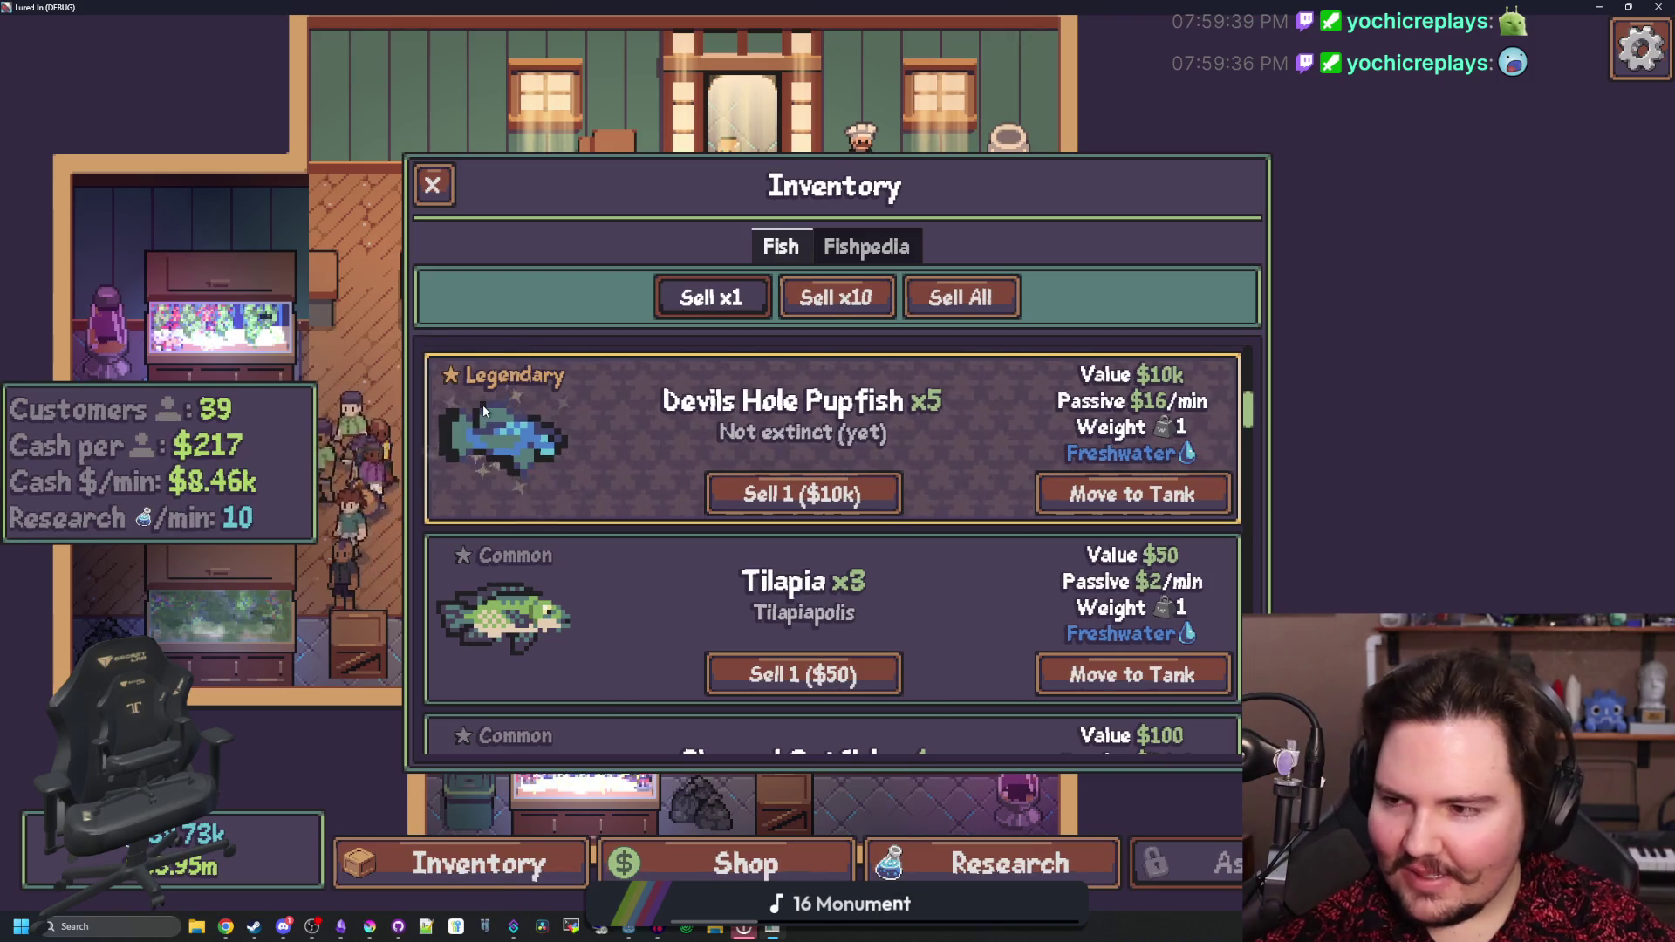
- Browse Fishpedia rarities and locations, then close the inventory and the debug game
left_click(866, 247)
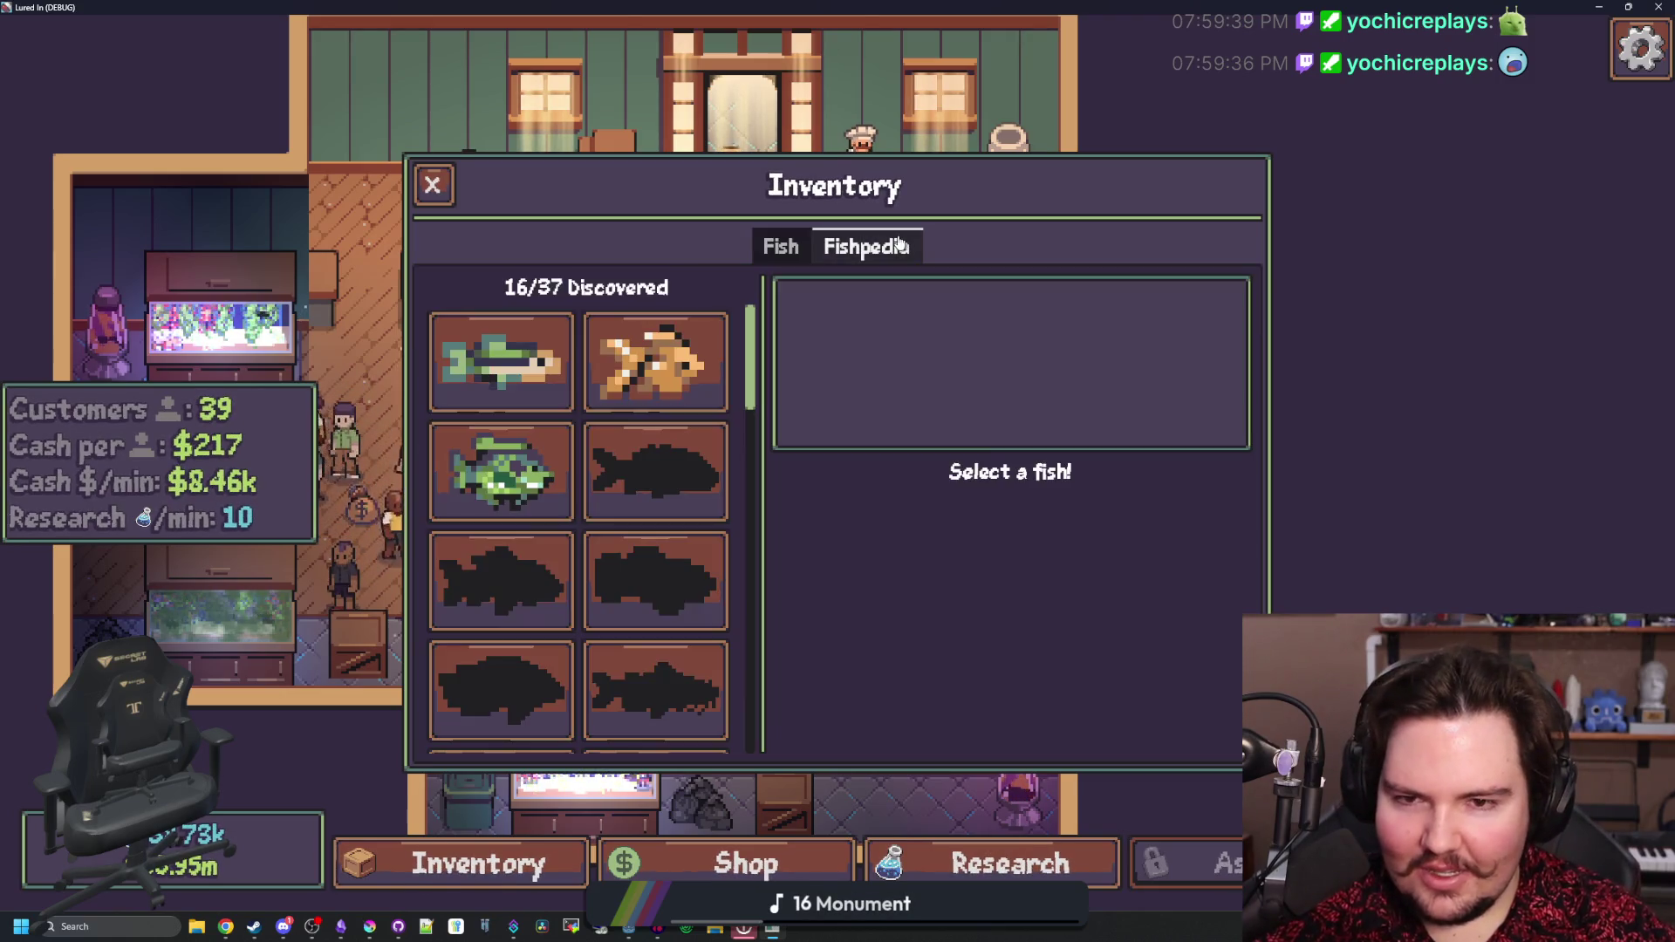
scroll(642, 470, "down", 10)
scroll(642, 469, "up", 1)
scroll(650, 480, "up", 5)
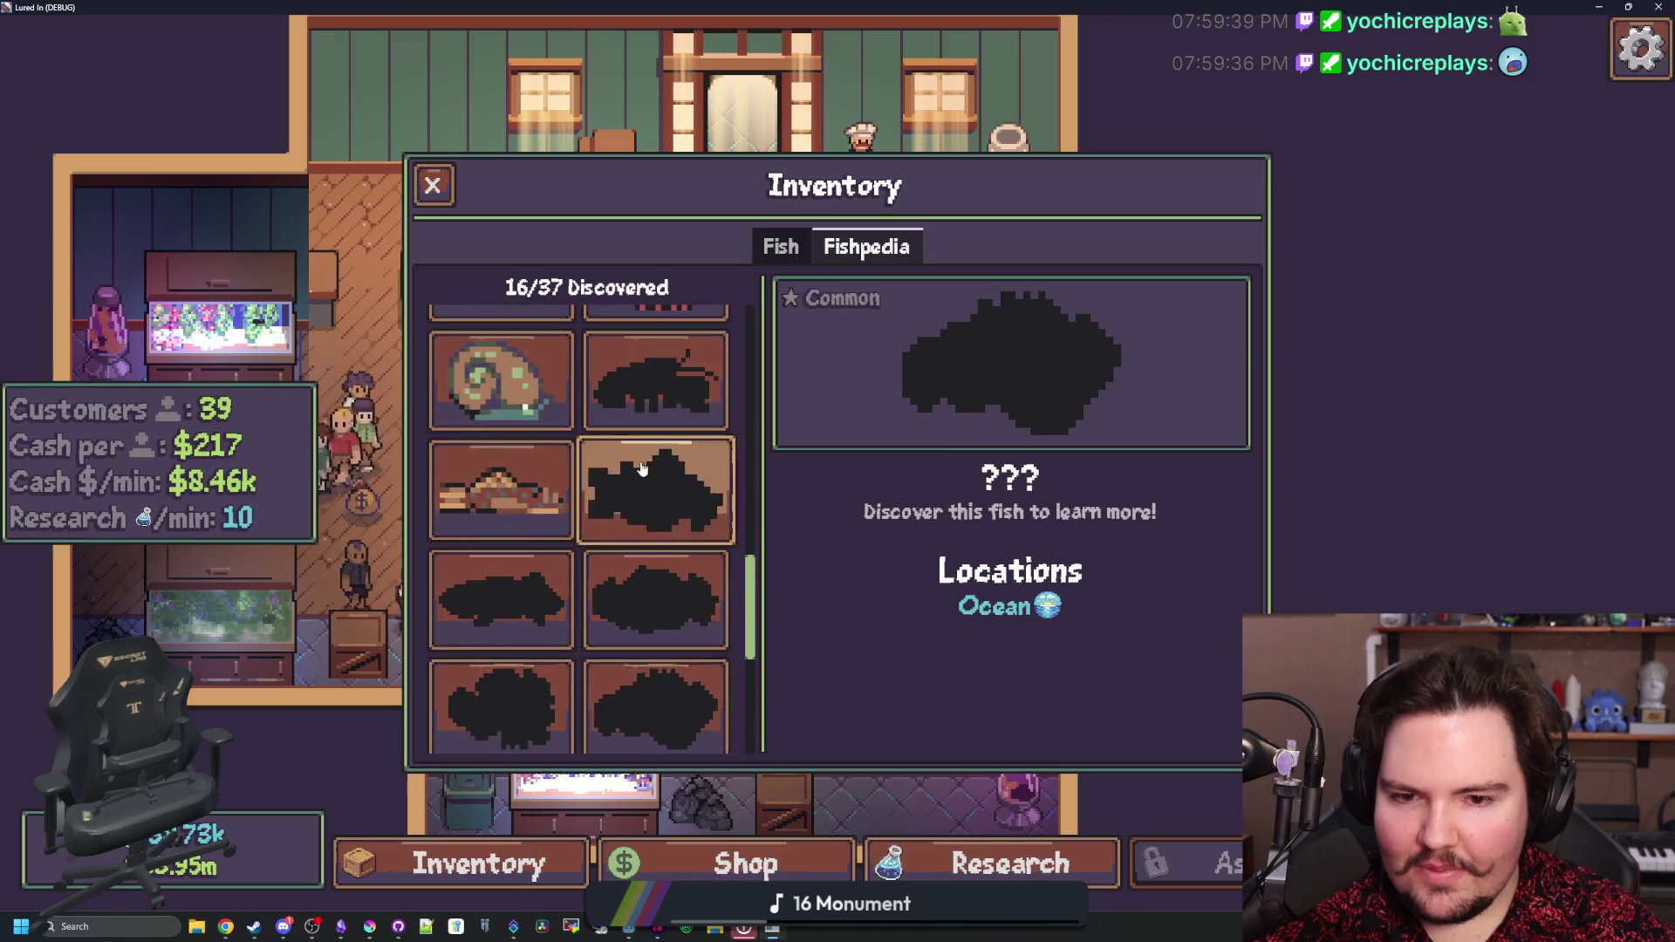
scroll(665, 497, "up", 5)
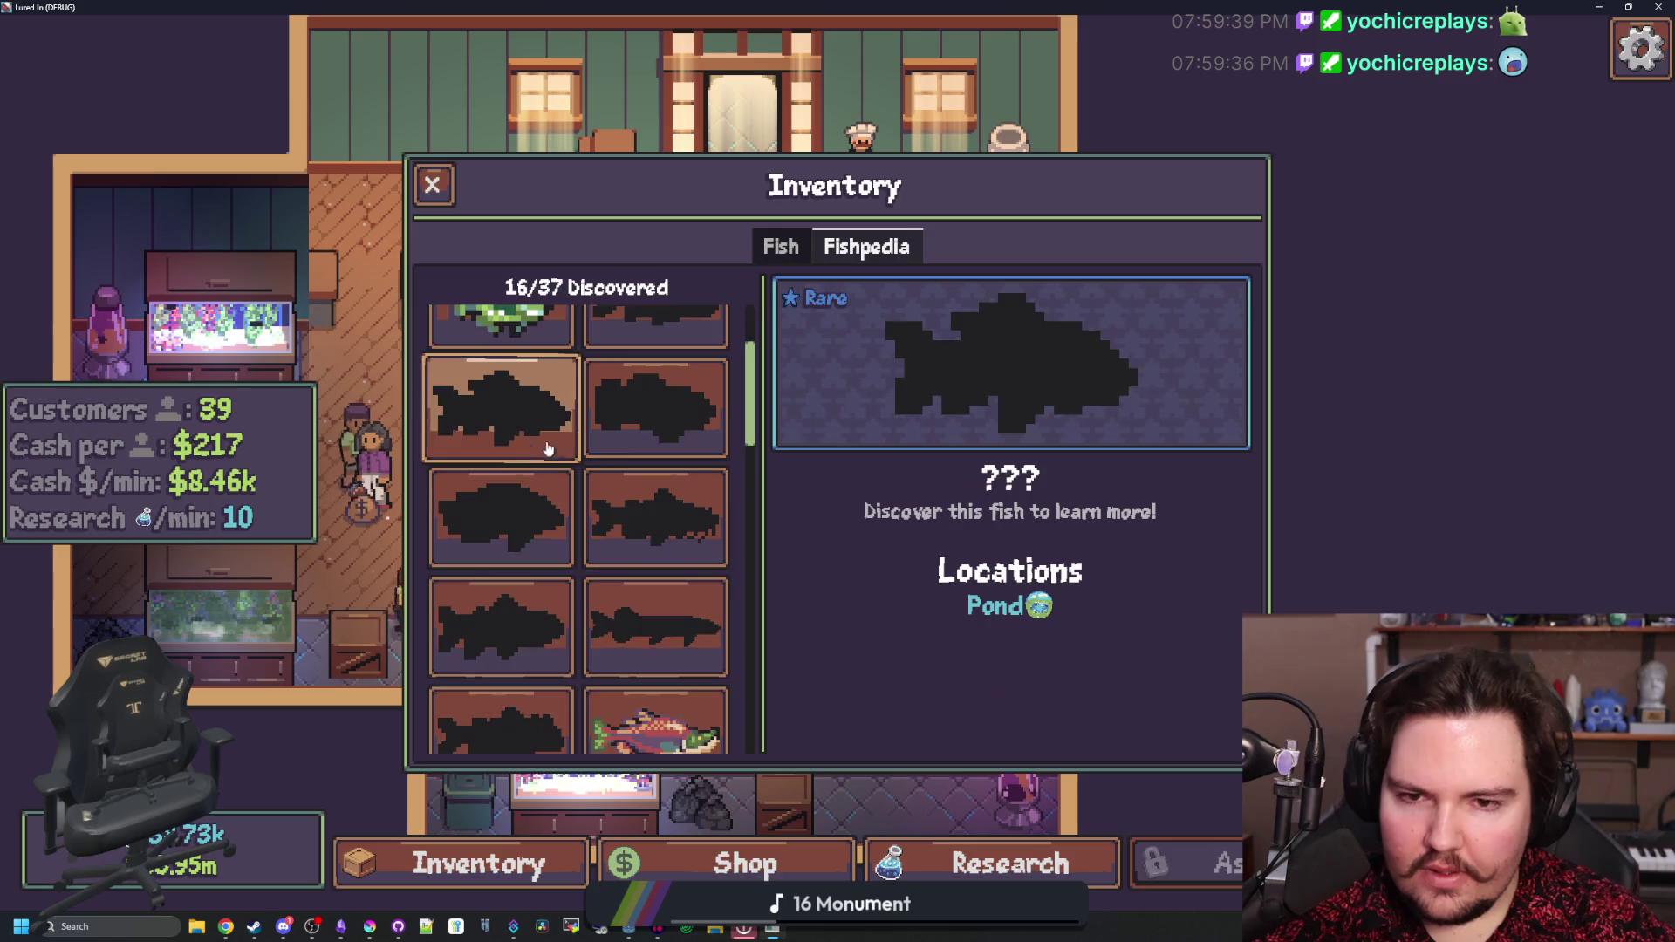
scroll(549, 449, "up", 3)
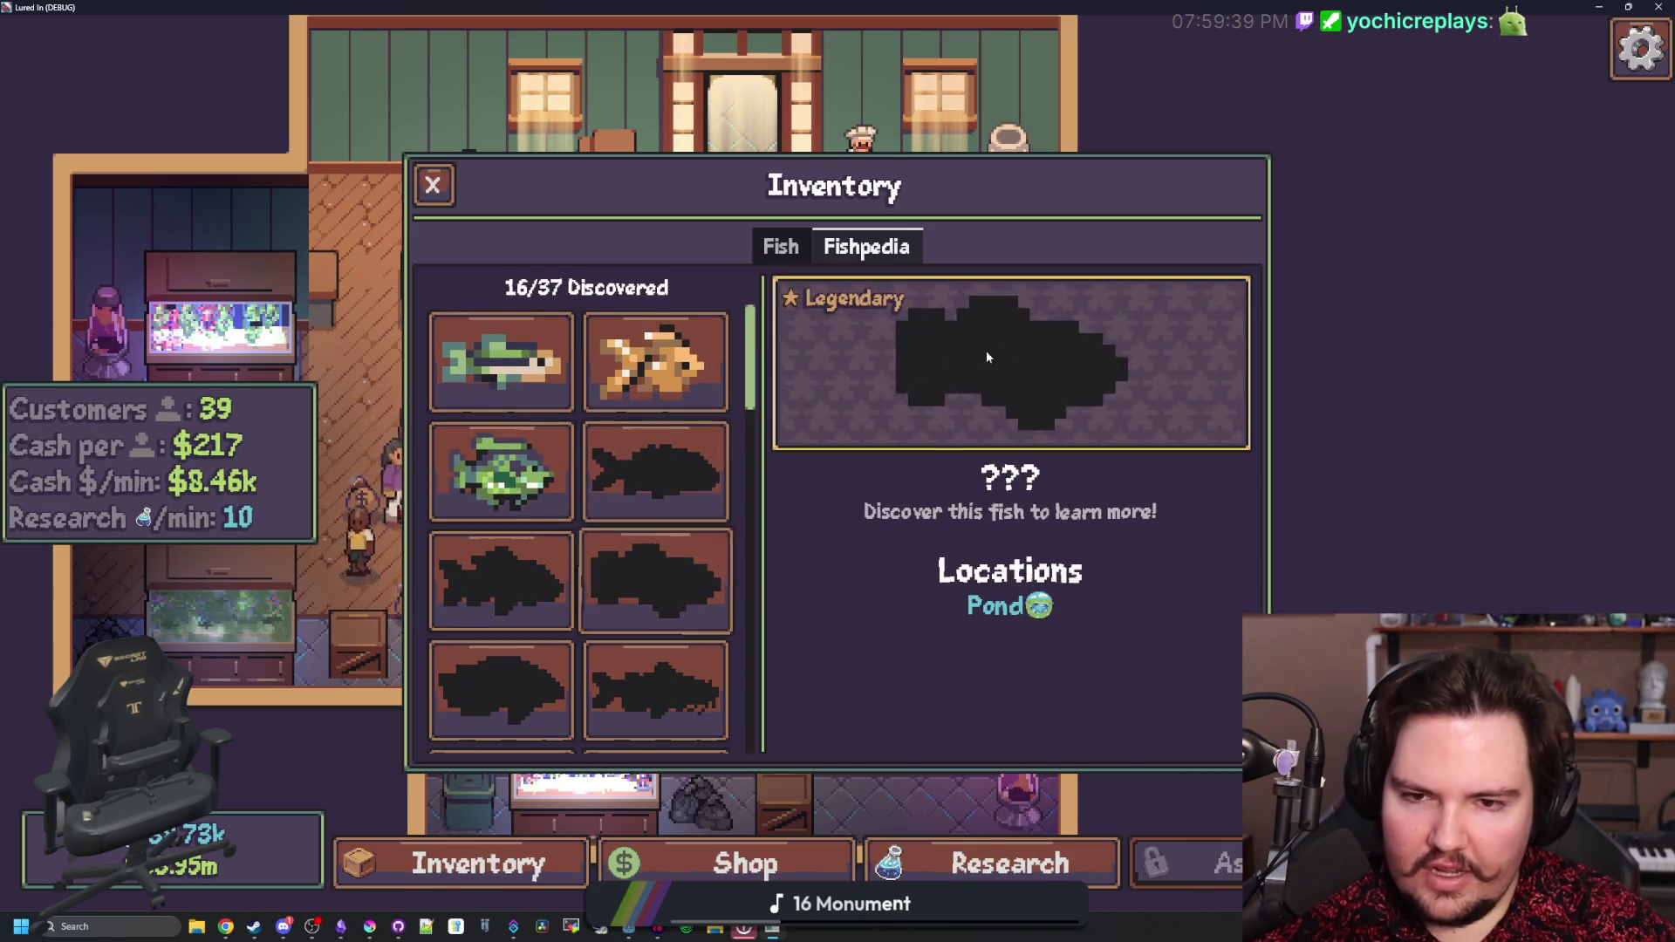
left_click(431, 184)
key("alt+F4")
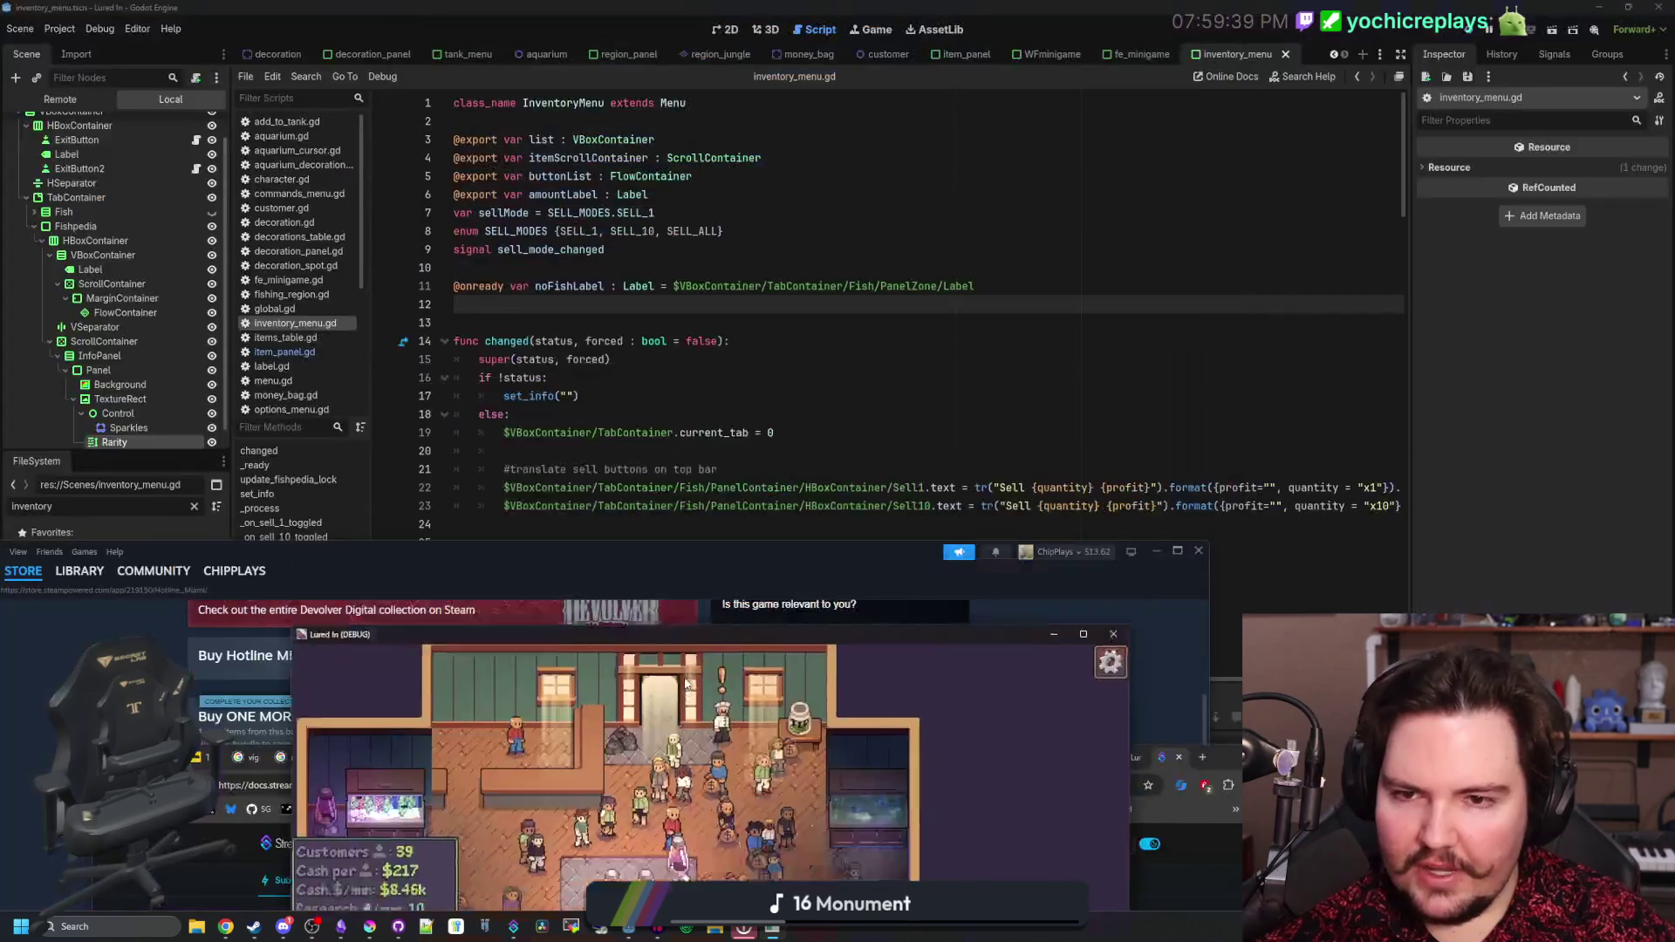
- Filter FileSystem for 'regions' and open regions_table.gd at the Jungle region
left_click(195, 506)
type("regions")
double_click(82, 576)
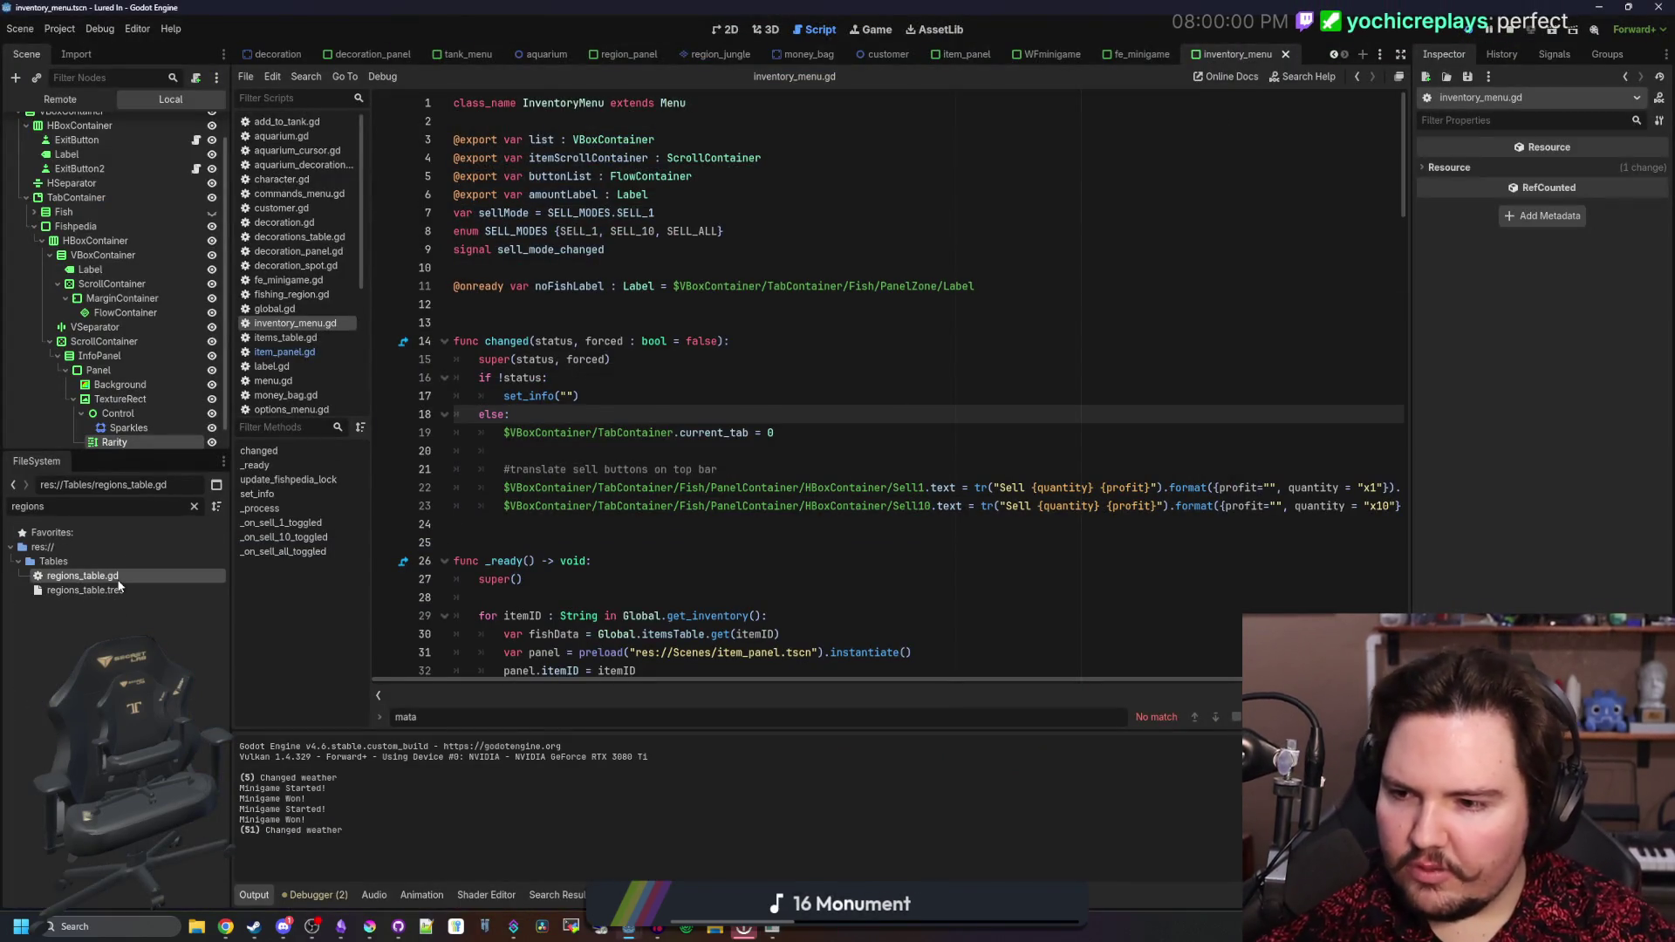
scroll(1399, 341, "down", 10)
scroll(1399, 341, "down", 2)
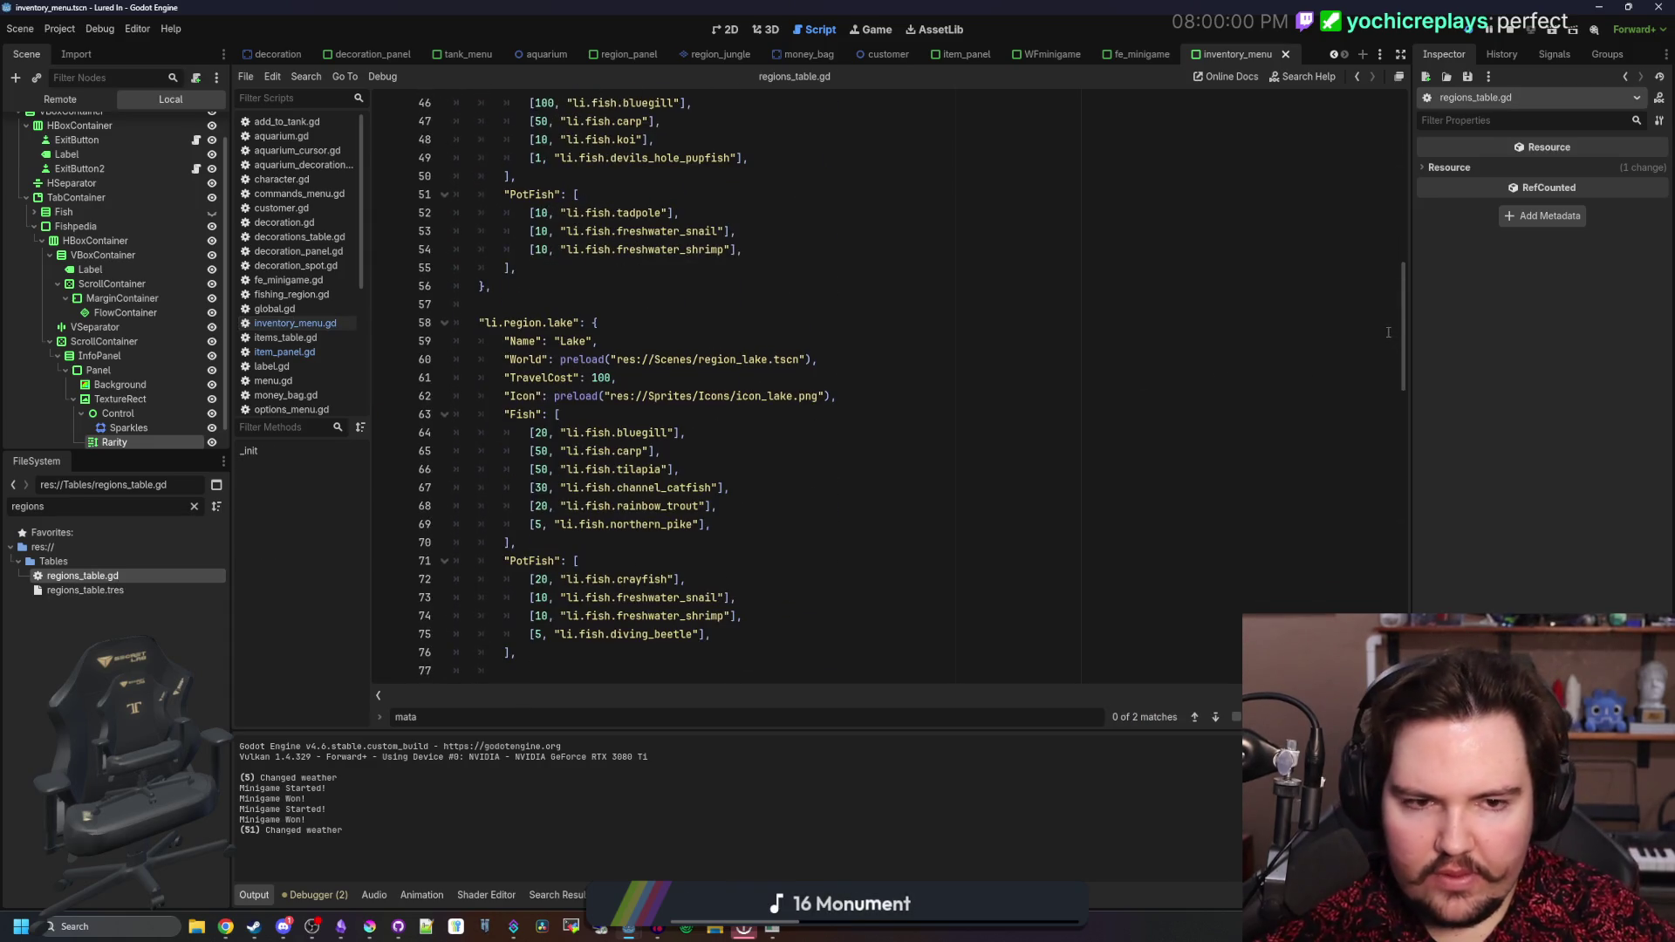
scroll(1398, 341, "down", 18)
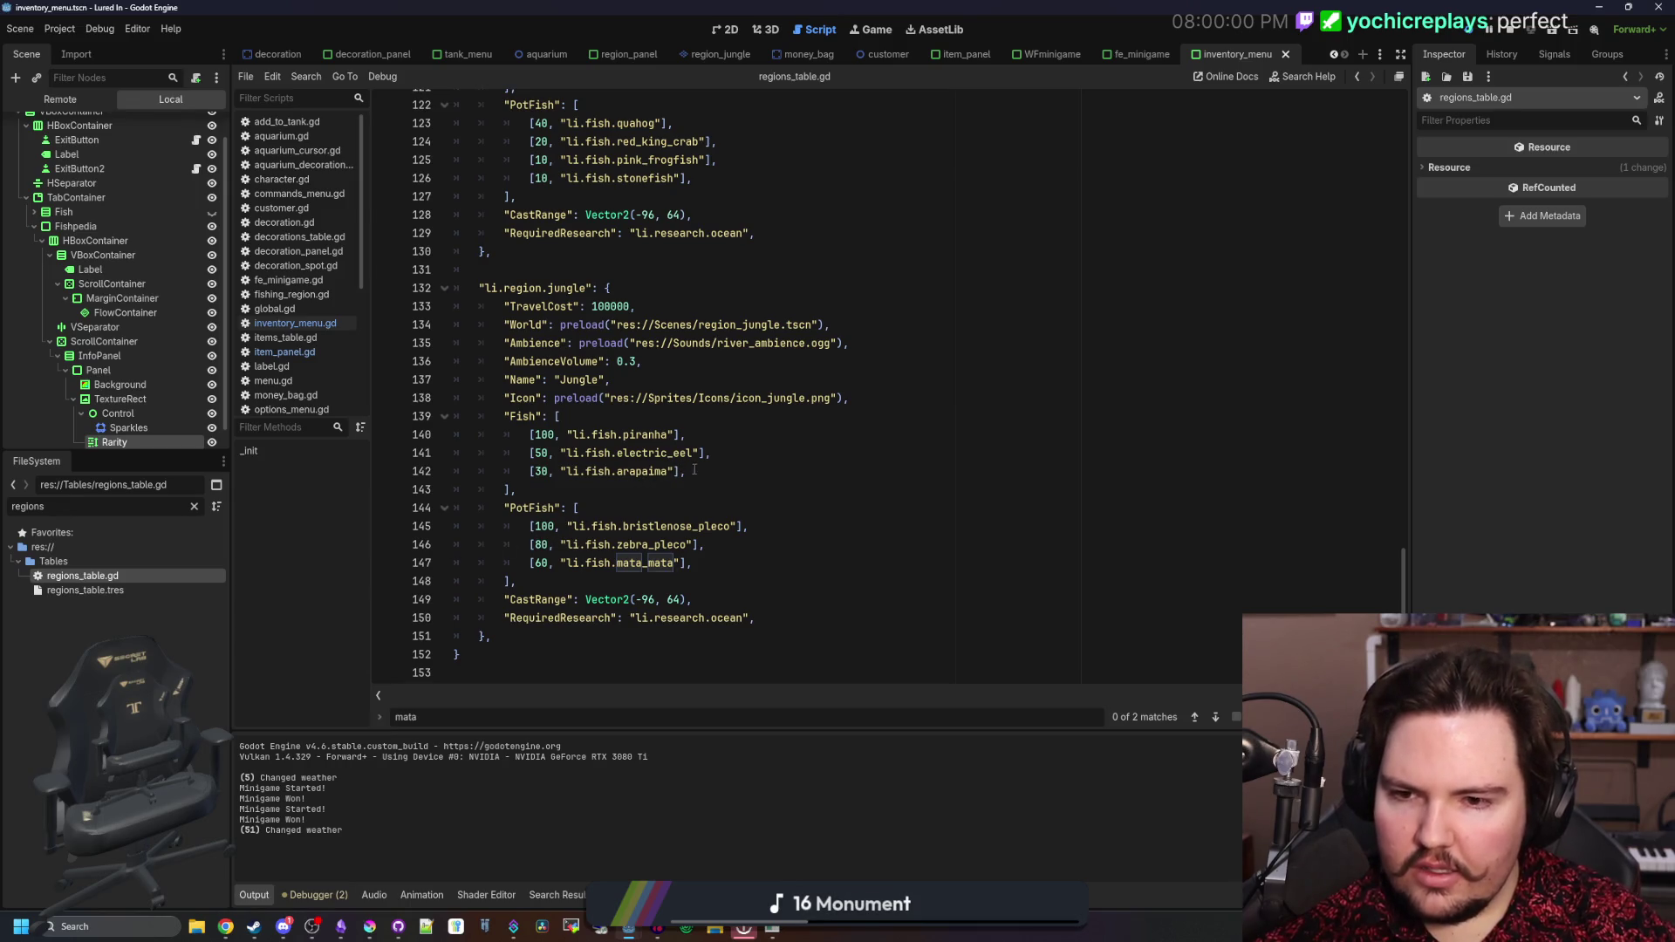
- Inspect the Jungle entries zebra_pleco, mata_mata, piranha, electric_eel and arapaima
left_click_drag(692, 562, 454, 547)
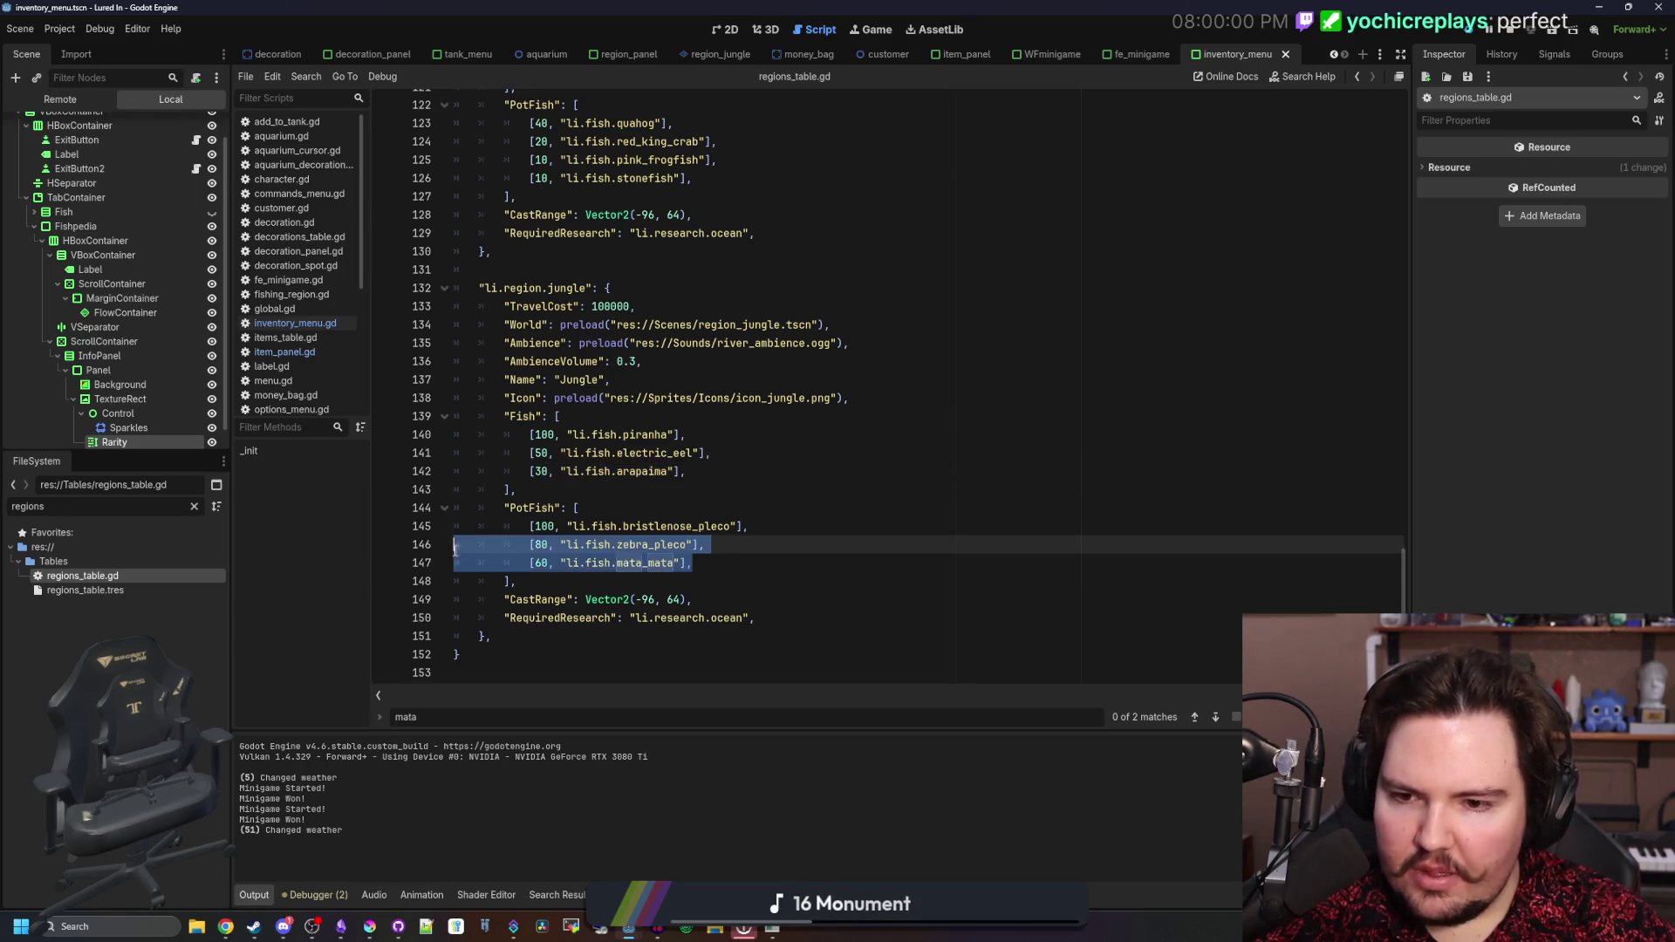
left_click(585, 508)
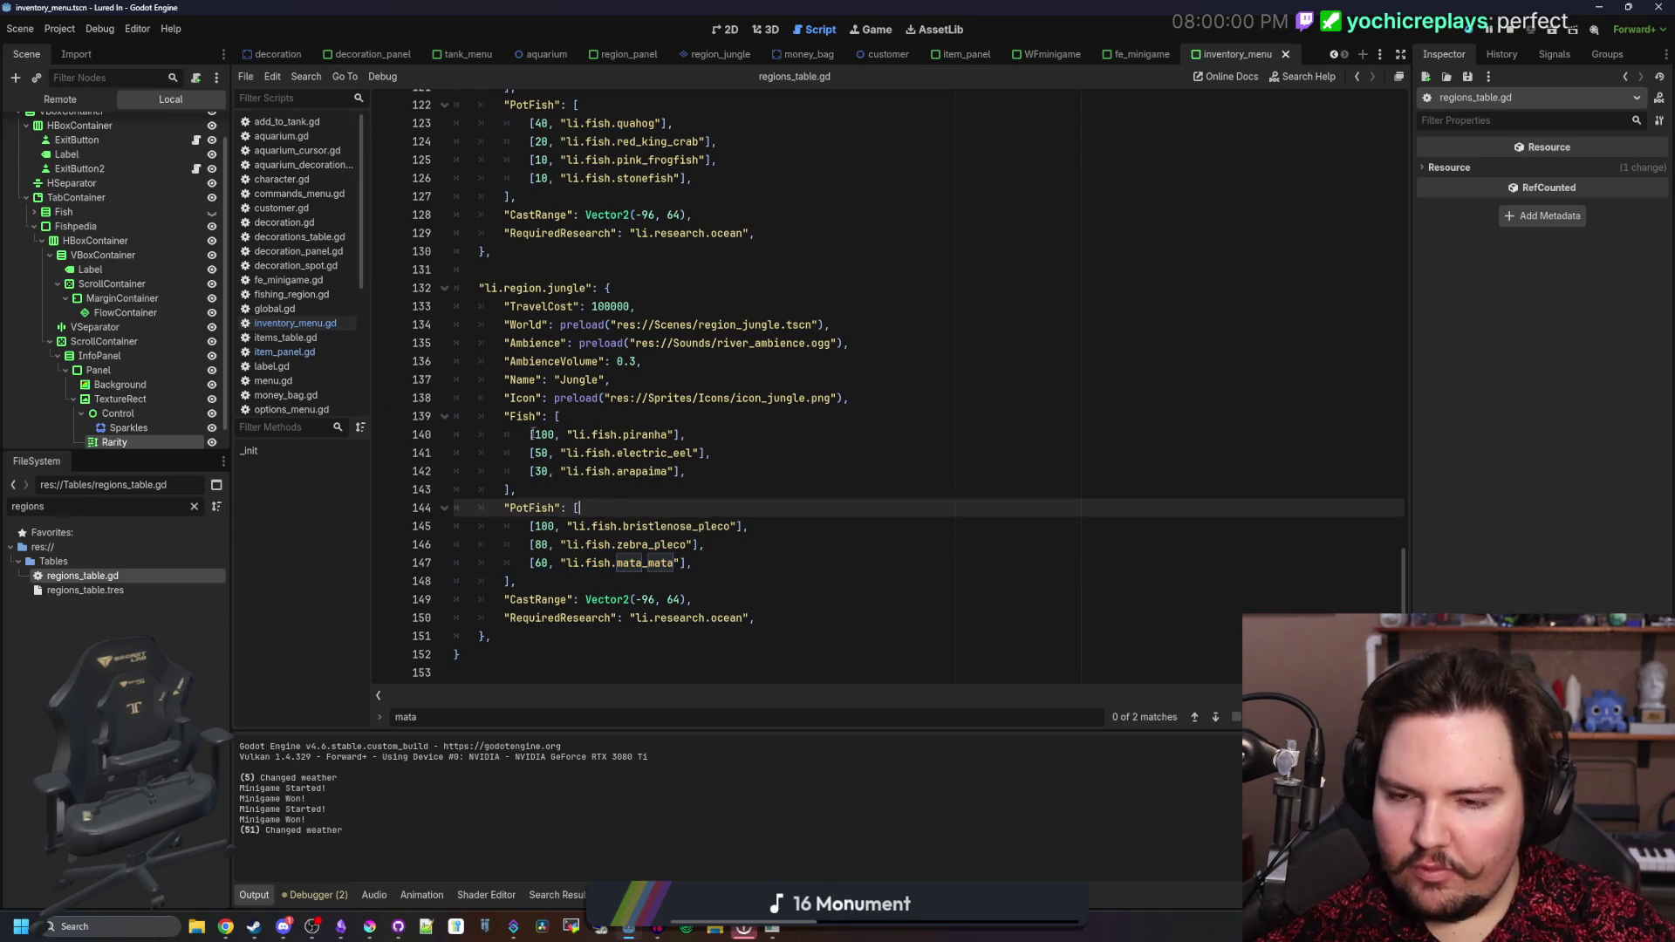
left_click_drag(531, 433, 656, 453)
left_click(656, 453)
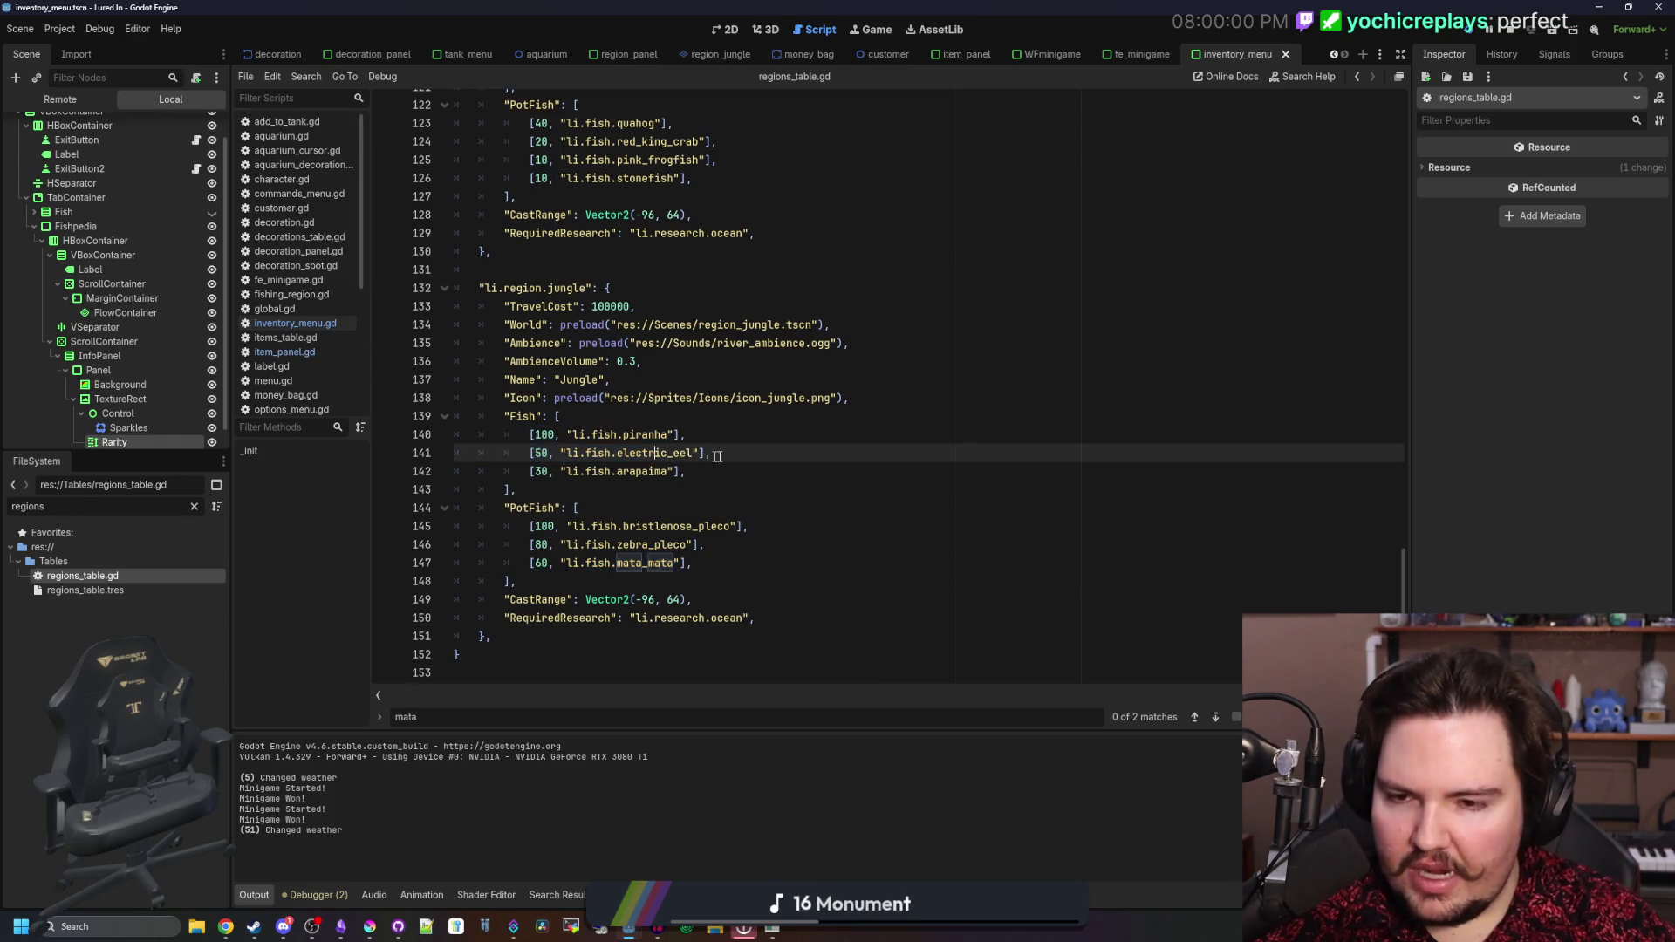
left_click(604, 562)
left_click(621, 472)
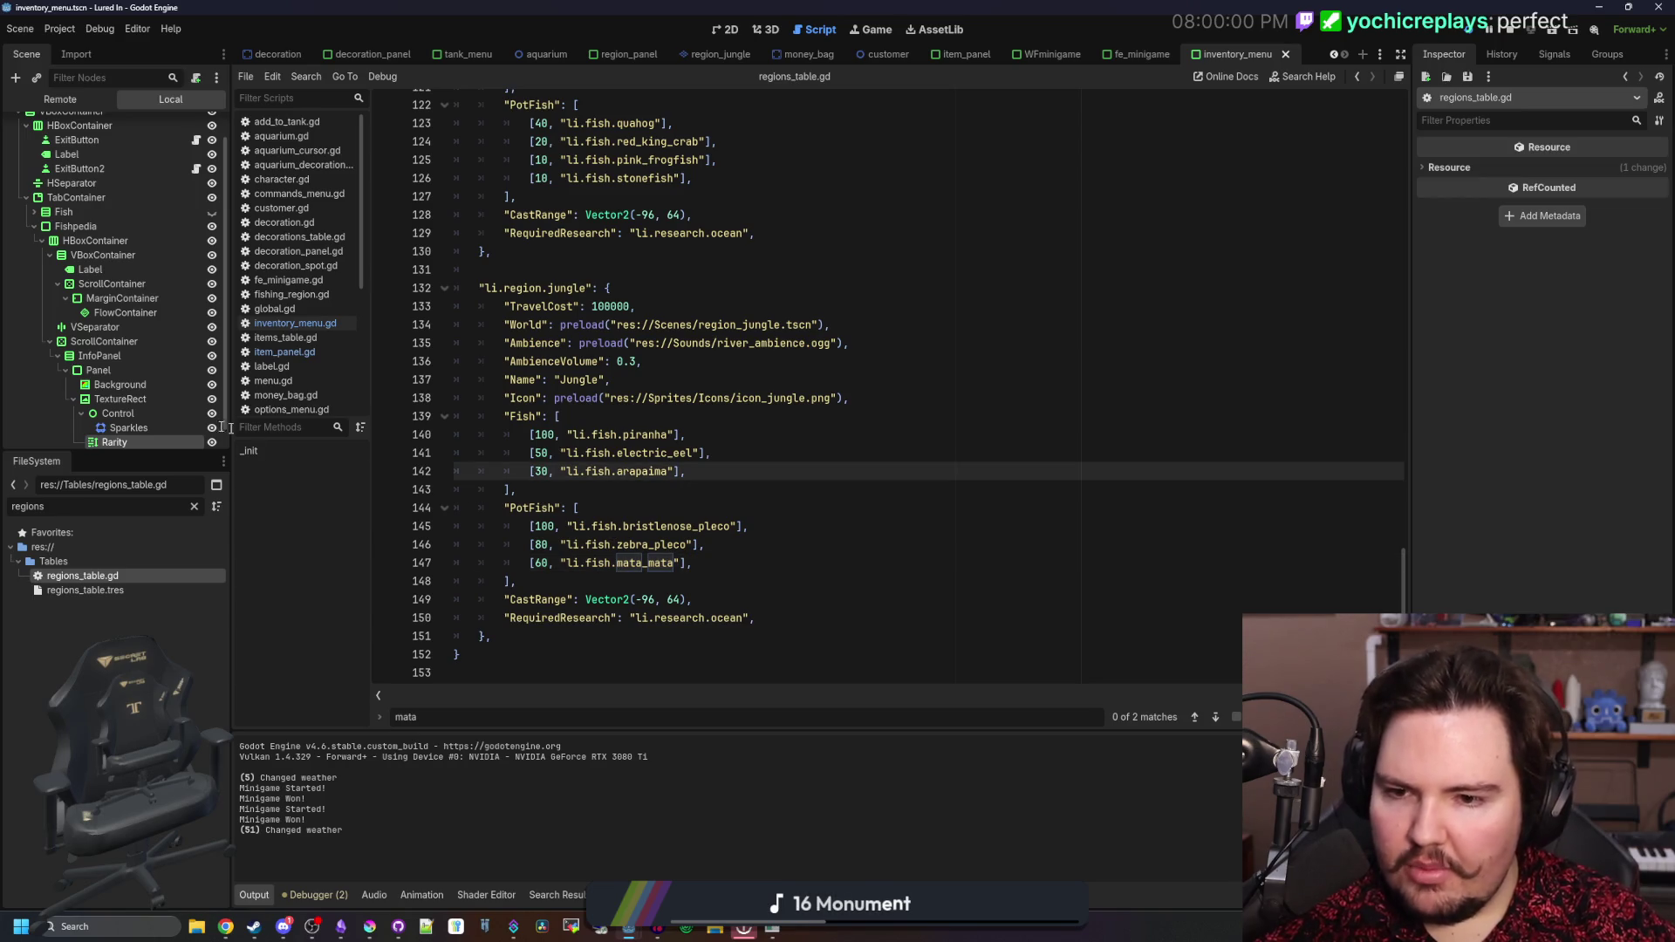
- Open item_panel.gd, then filter for 'items' and open items_table.gd
left_click(287, 353)
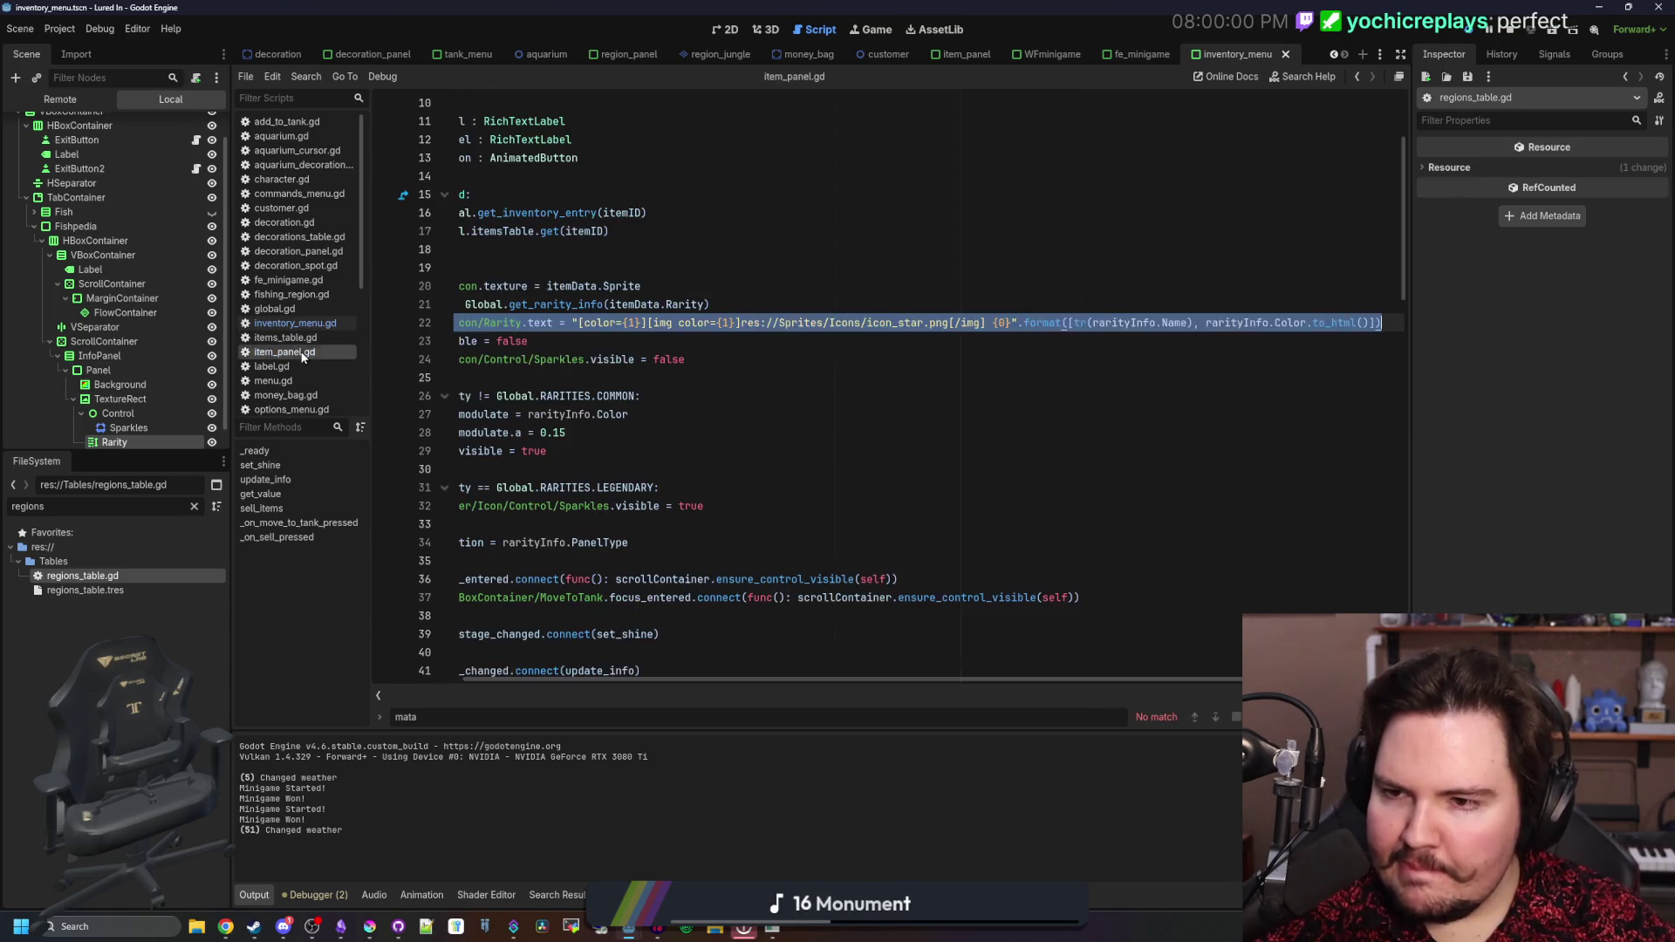
left_click(805, 419)
key("ctrl+f")
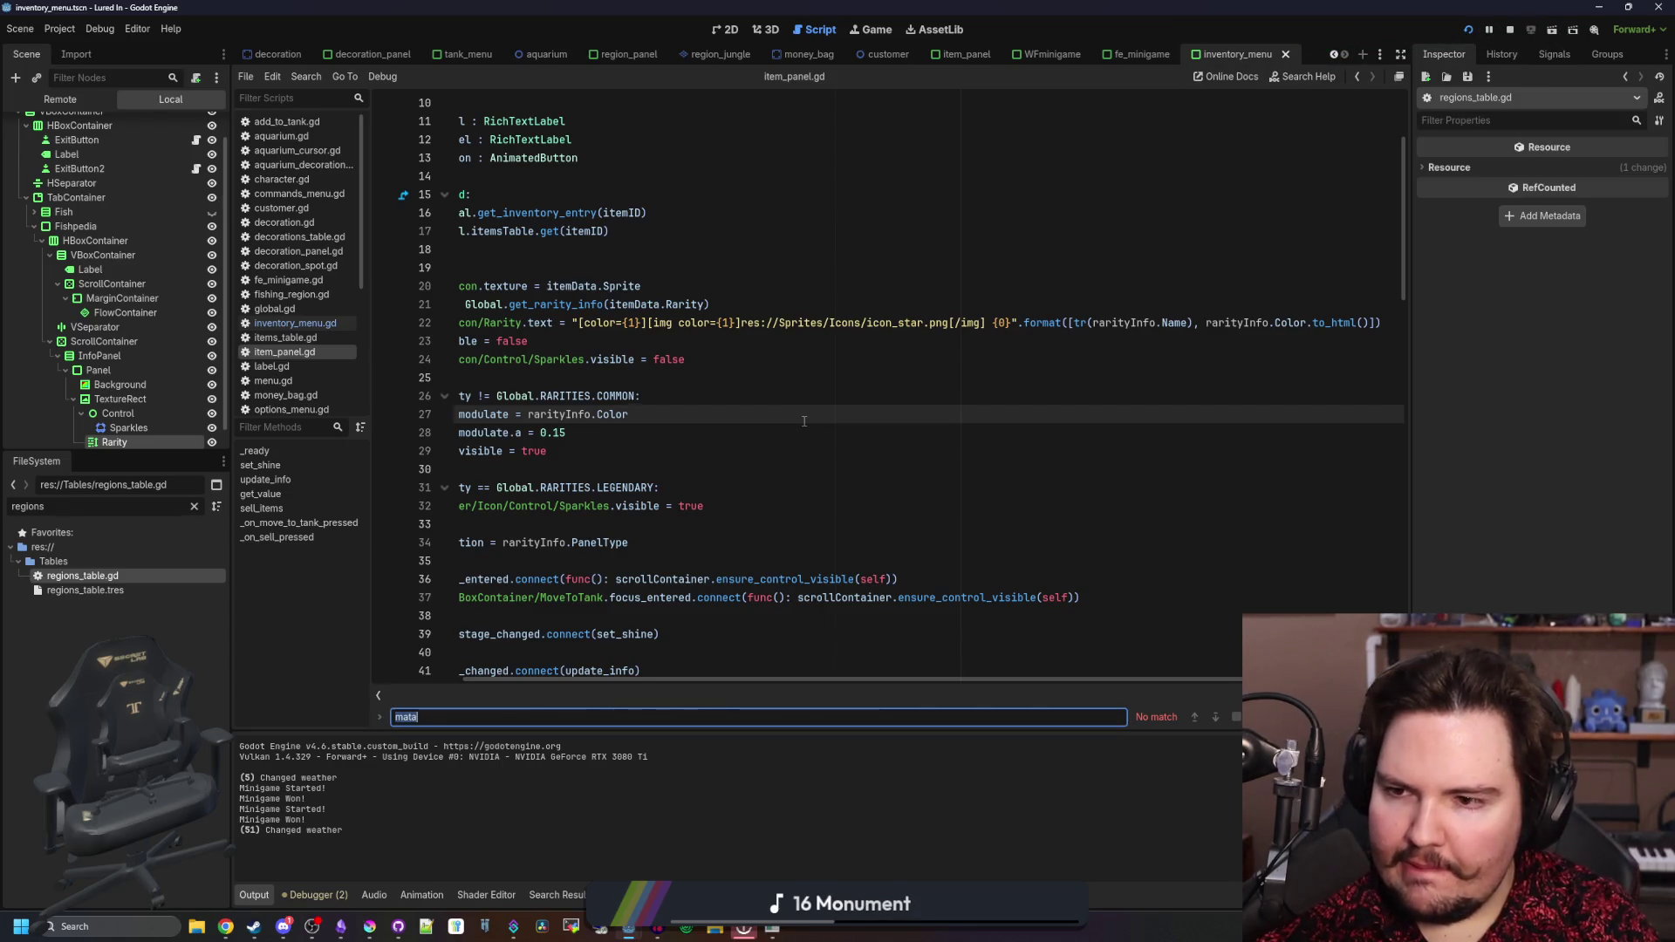
left_click(194, 506)
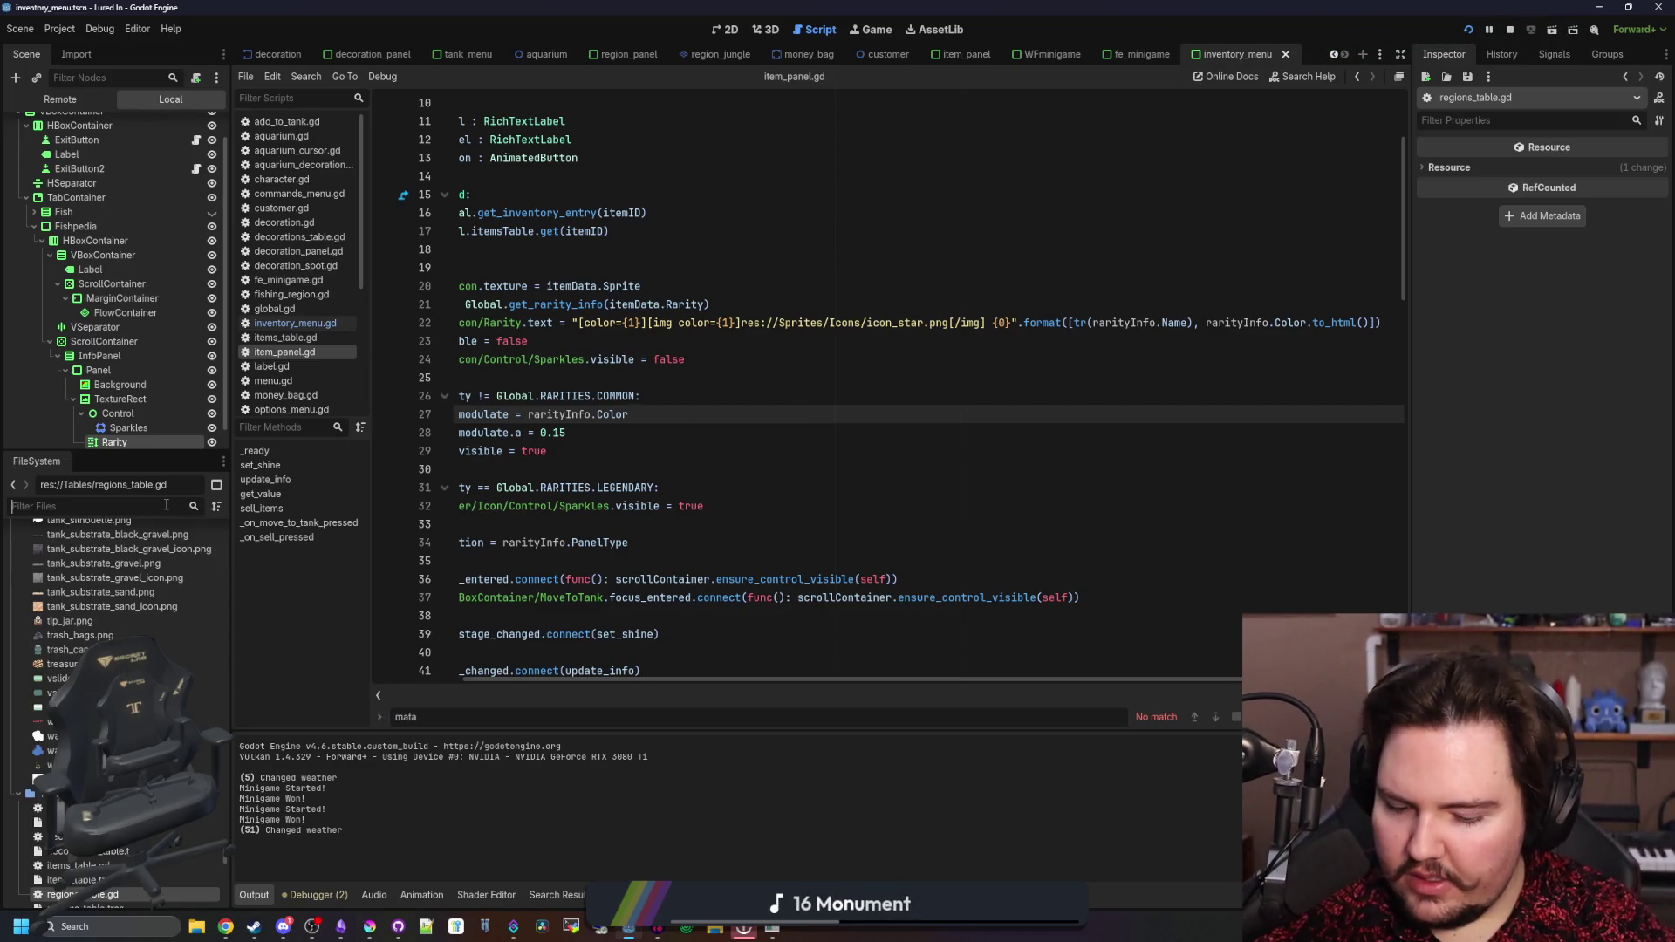
type("items")
double_click(79, 576)
- Change the Arapaima's rarity from COMMON to RARE in items_table.gd and save
left_click(676, 473)
key("ctrl+f")
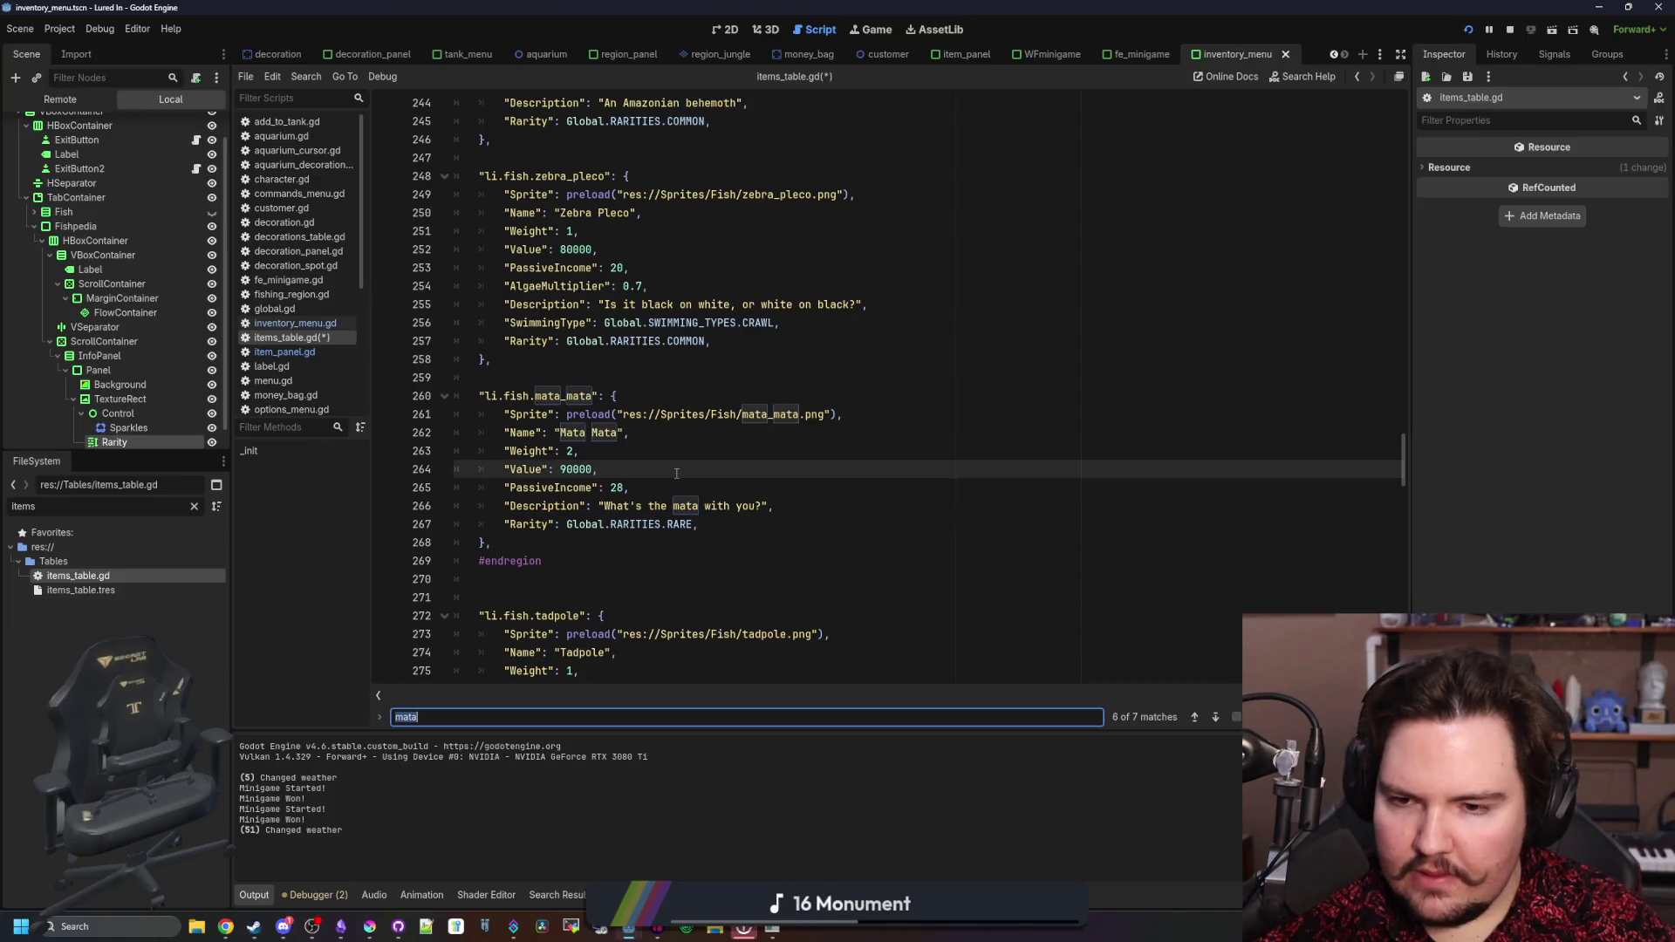
type("arapaim")
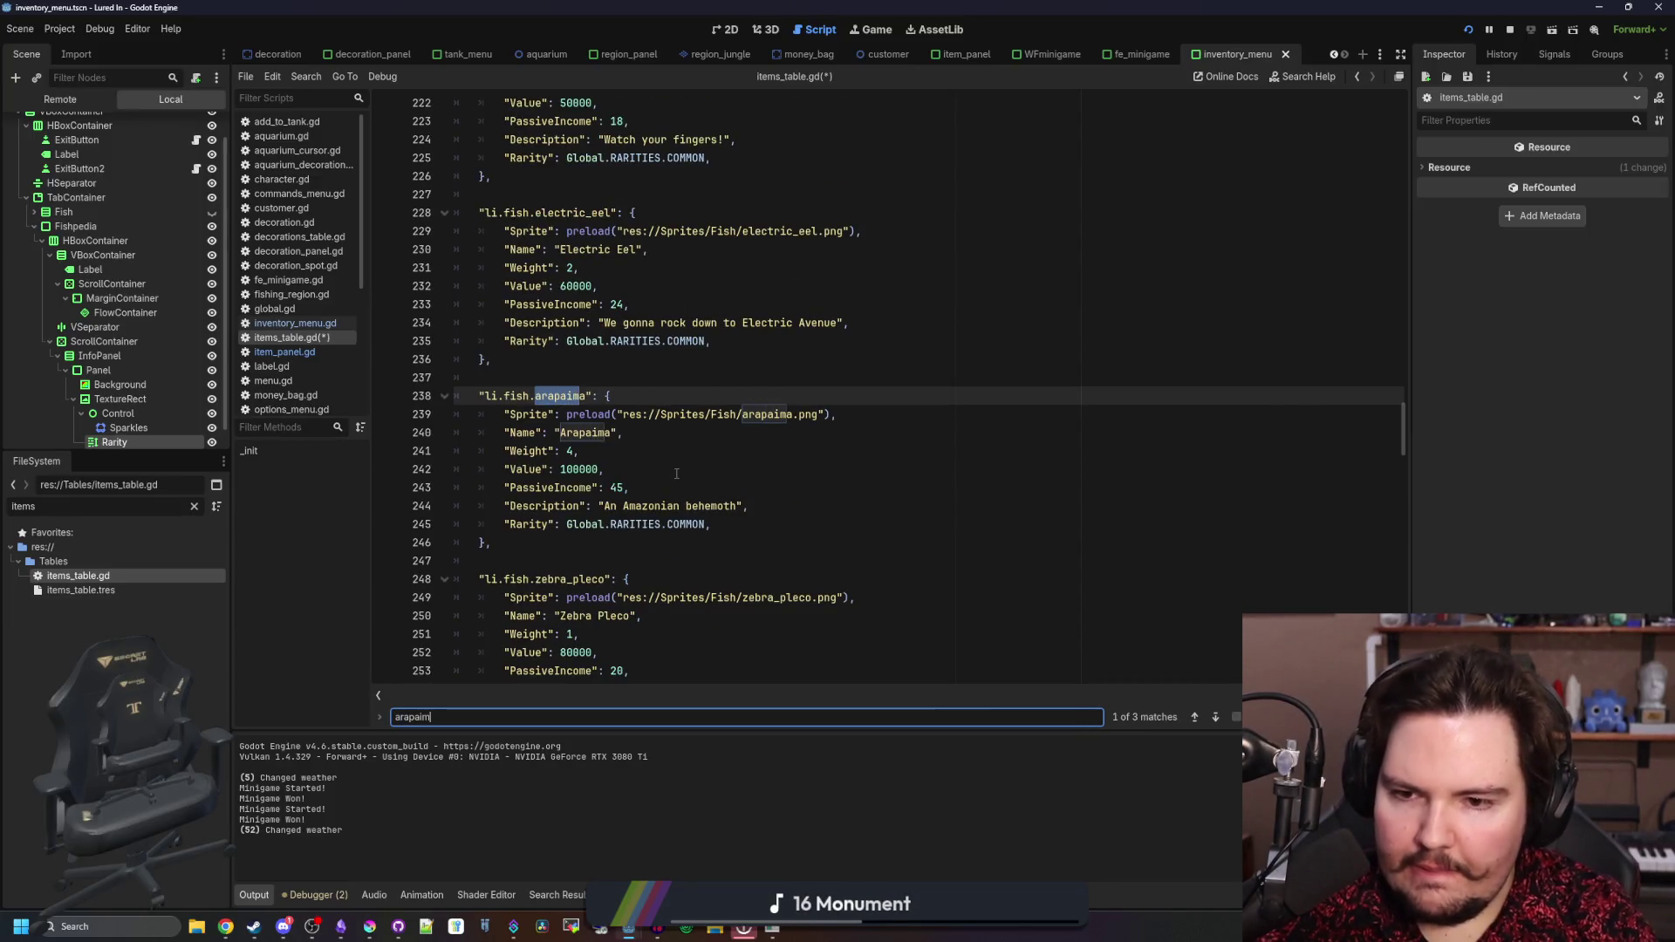
double_click(684, 523)
type("RARE")
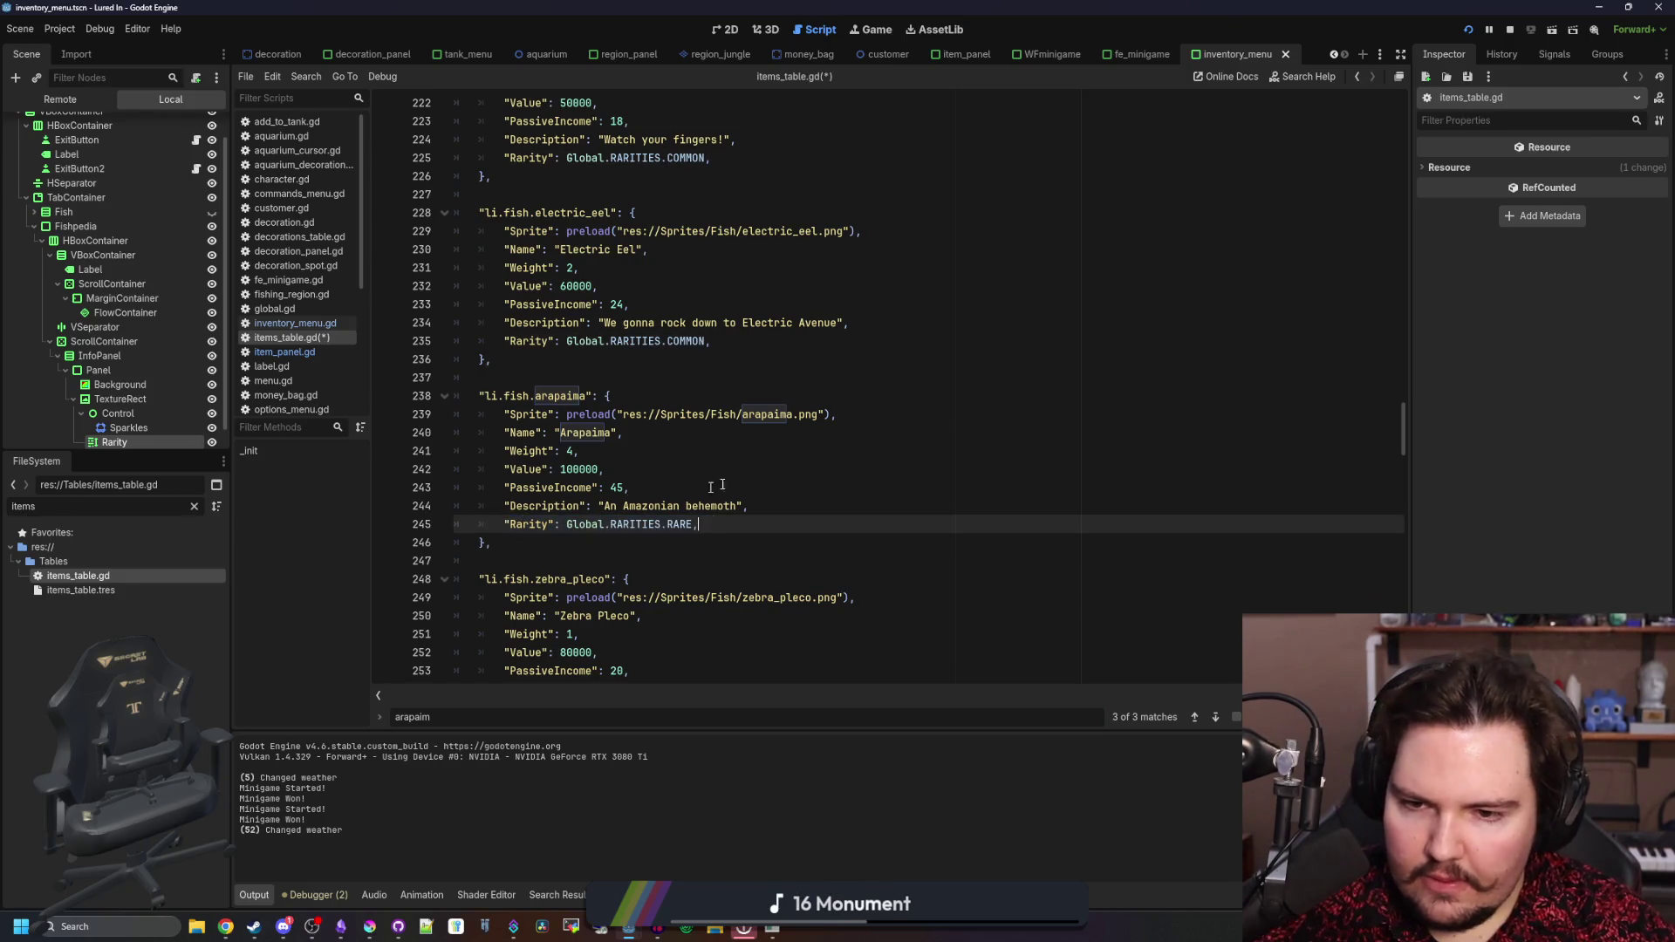
left_click(748, 476)
key("ctrl+s")
- Look through label.gd and item_panel.gd, then reopen regions_table.gd by filtering for 'region'
left_click(280, 366)
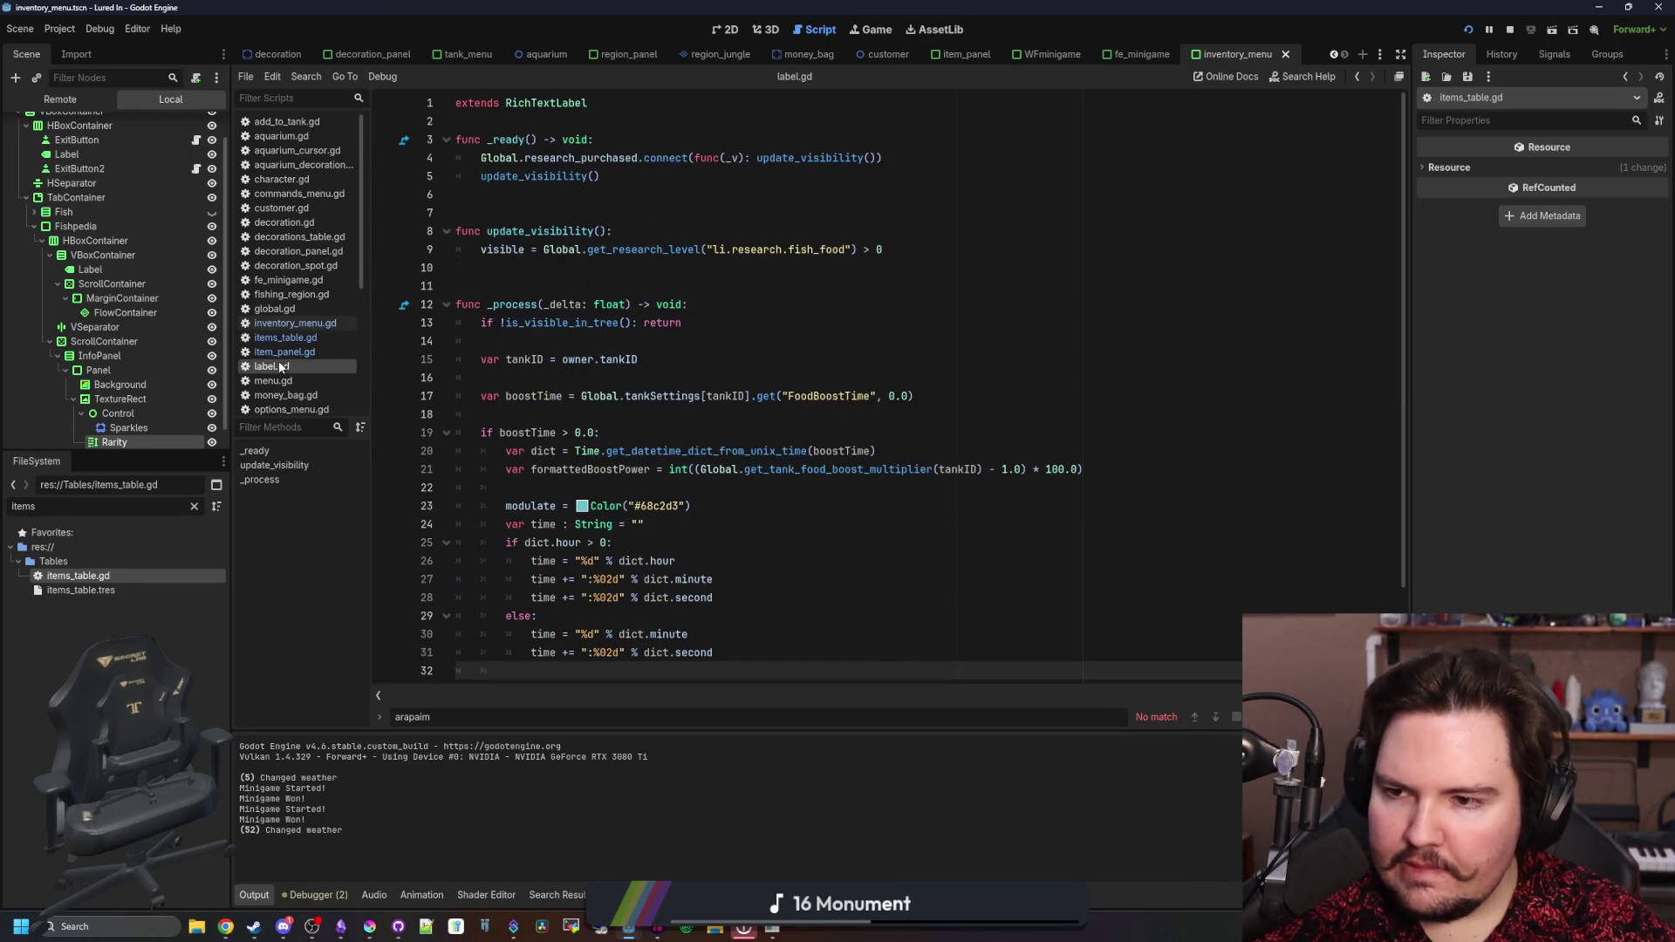
left_click(285, 352)
scroll(596, 561, "down", 10)
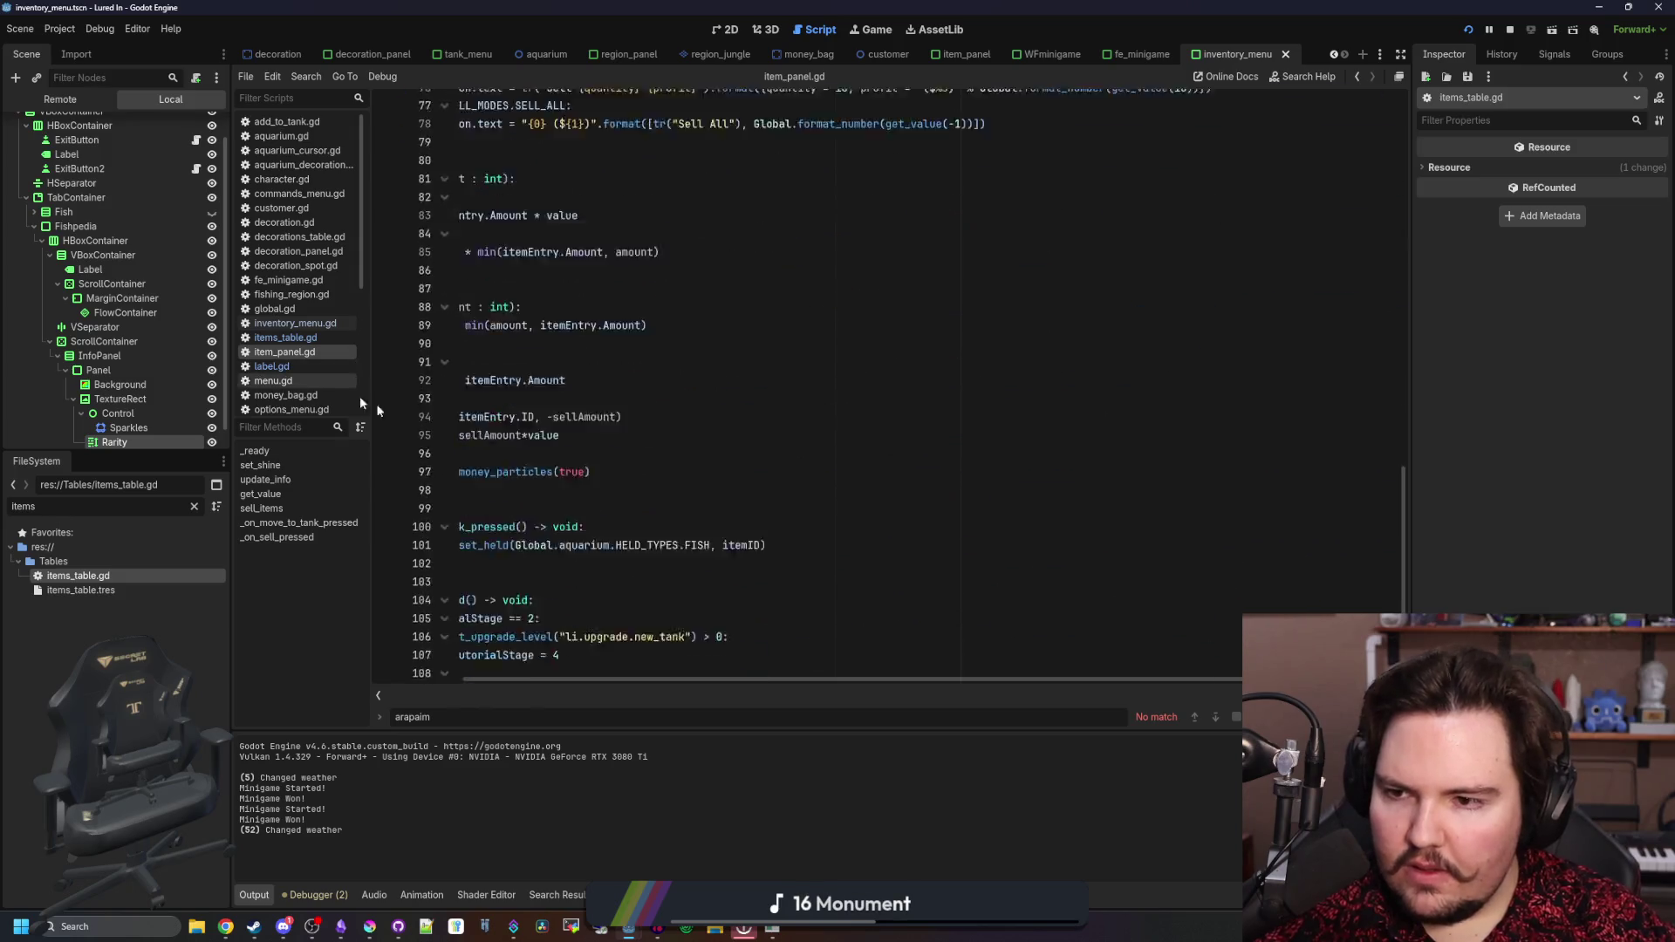
left_click(285, 336)
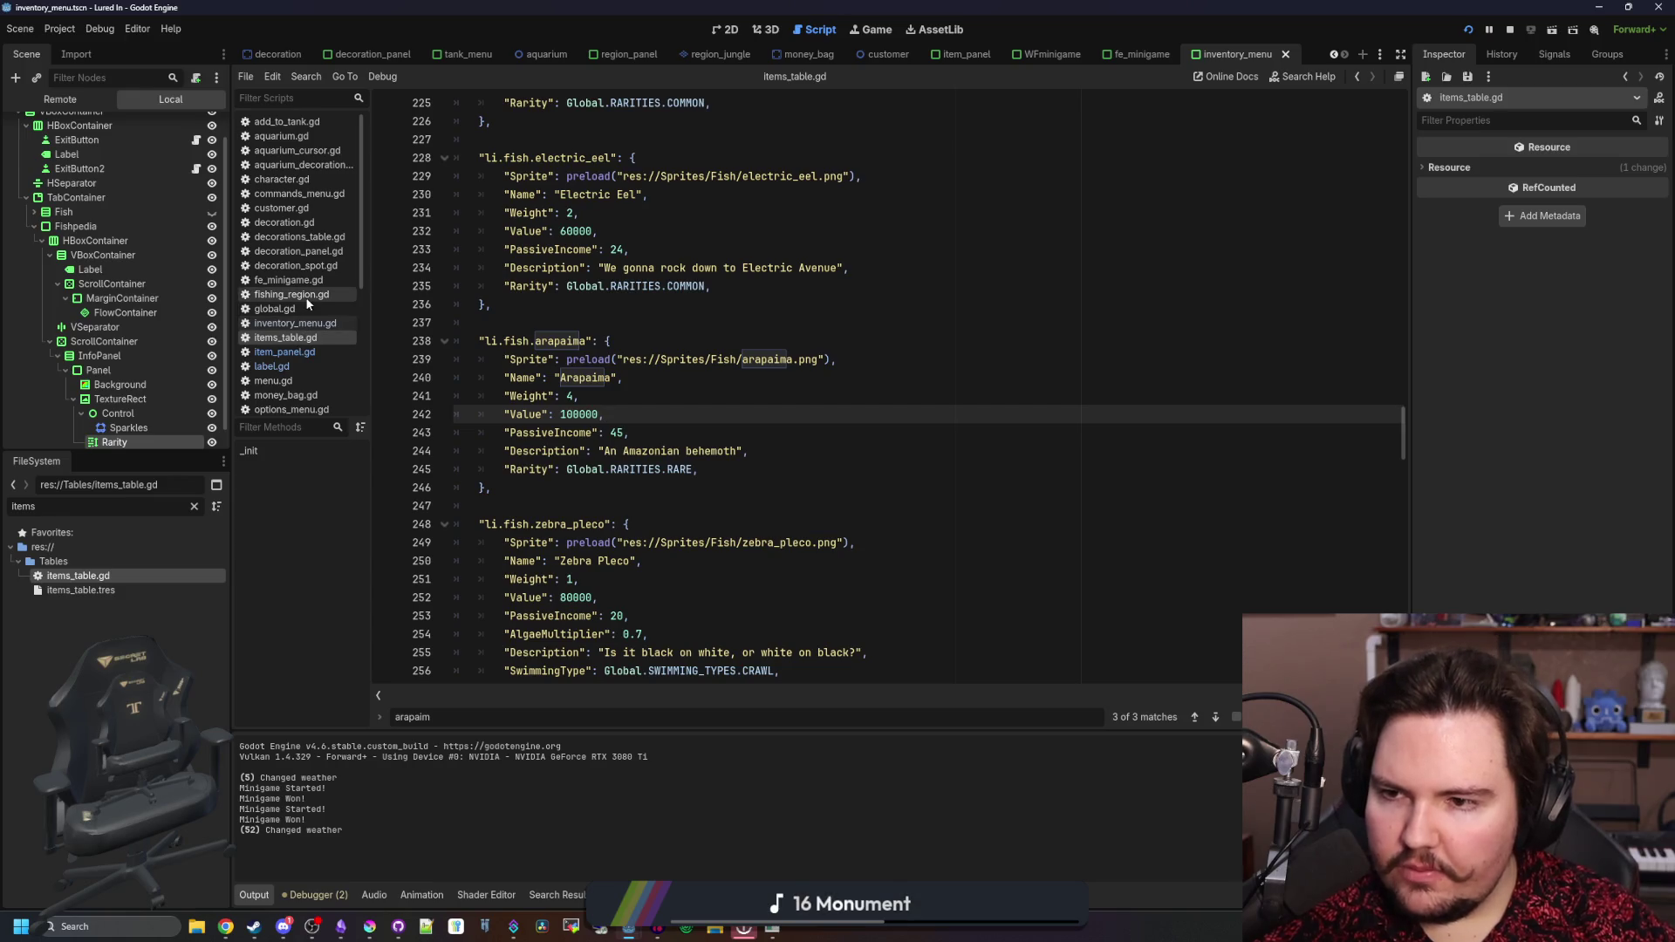
left_click(194, 508)
type("region")
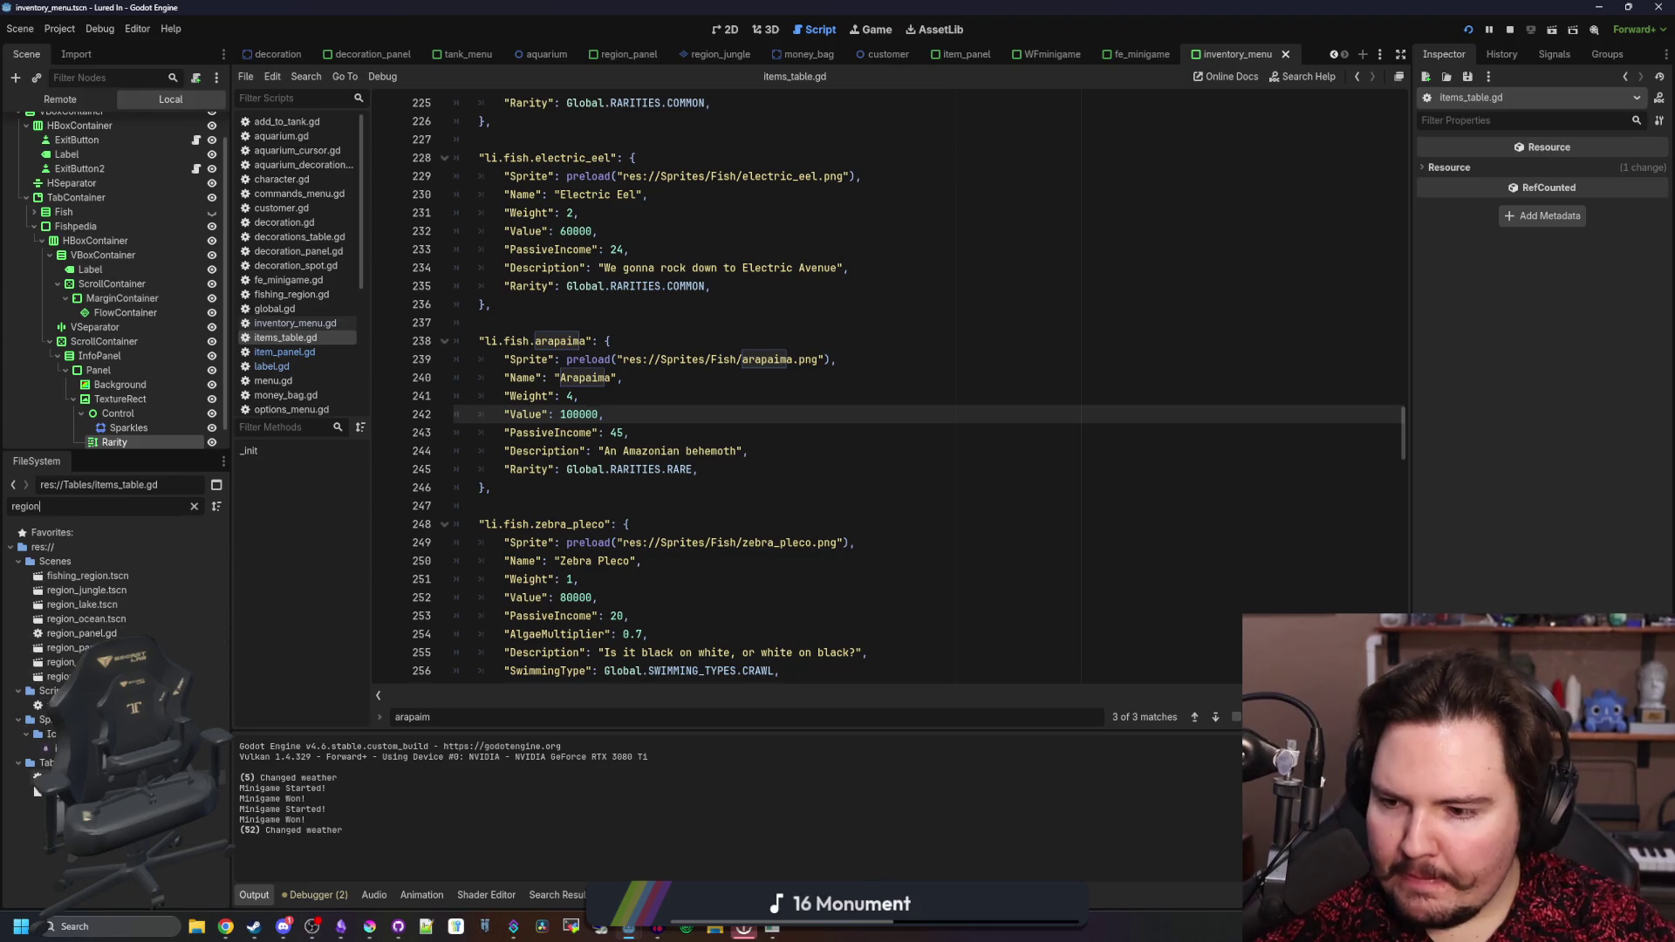
double_click(78, 777)
- Review the Ocean pot-fish (pink_frogfish, stonefish) and River fish (betta, cat fish) entries in regions_table.gd
left_click(736, 463)
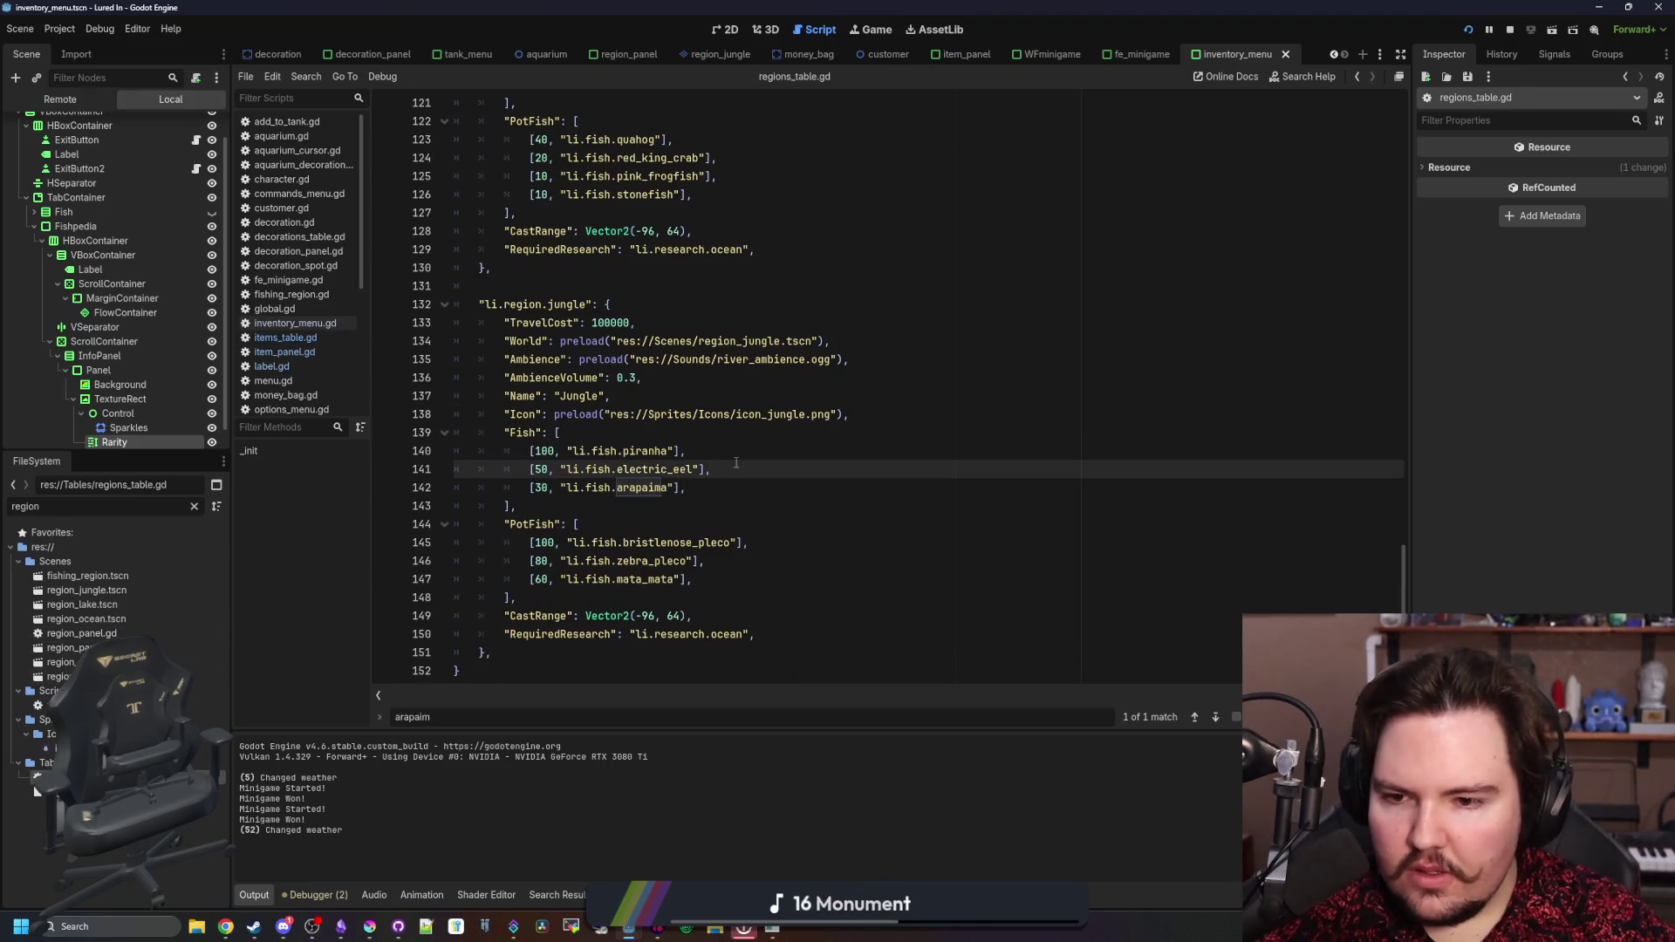
scroll(736, 464, "up", 5)
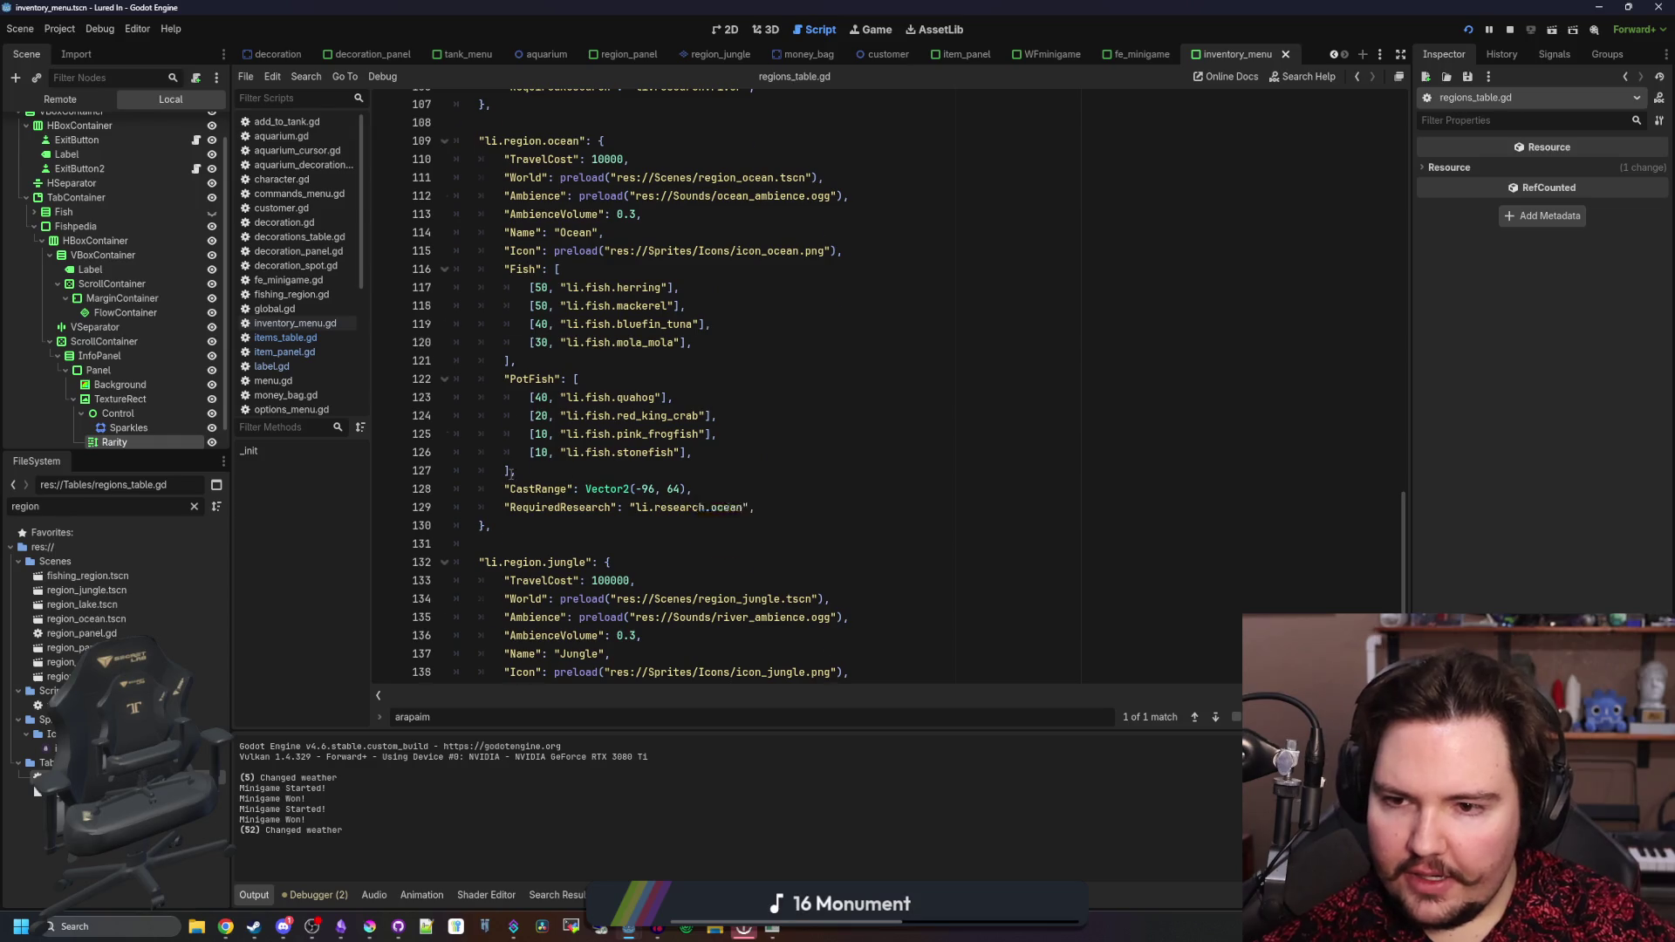
scroll(512, 472, "up", 1)
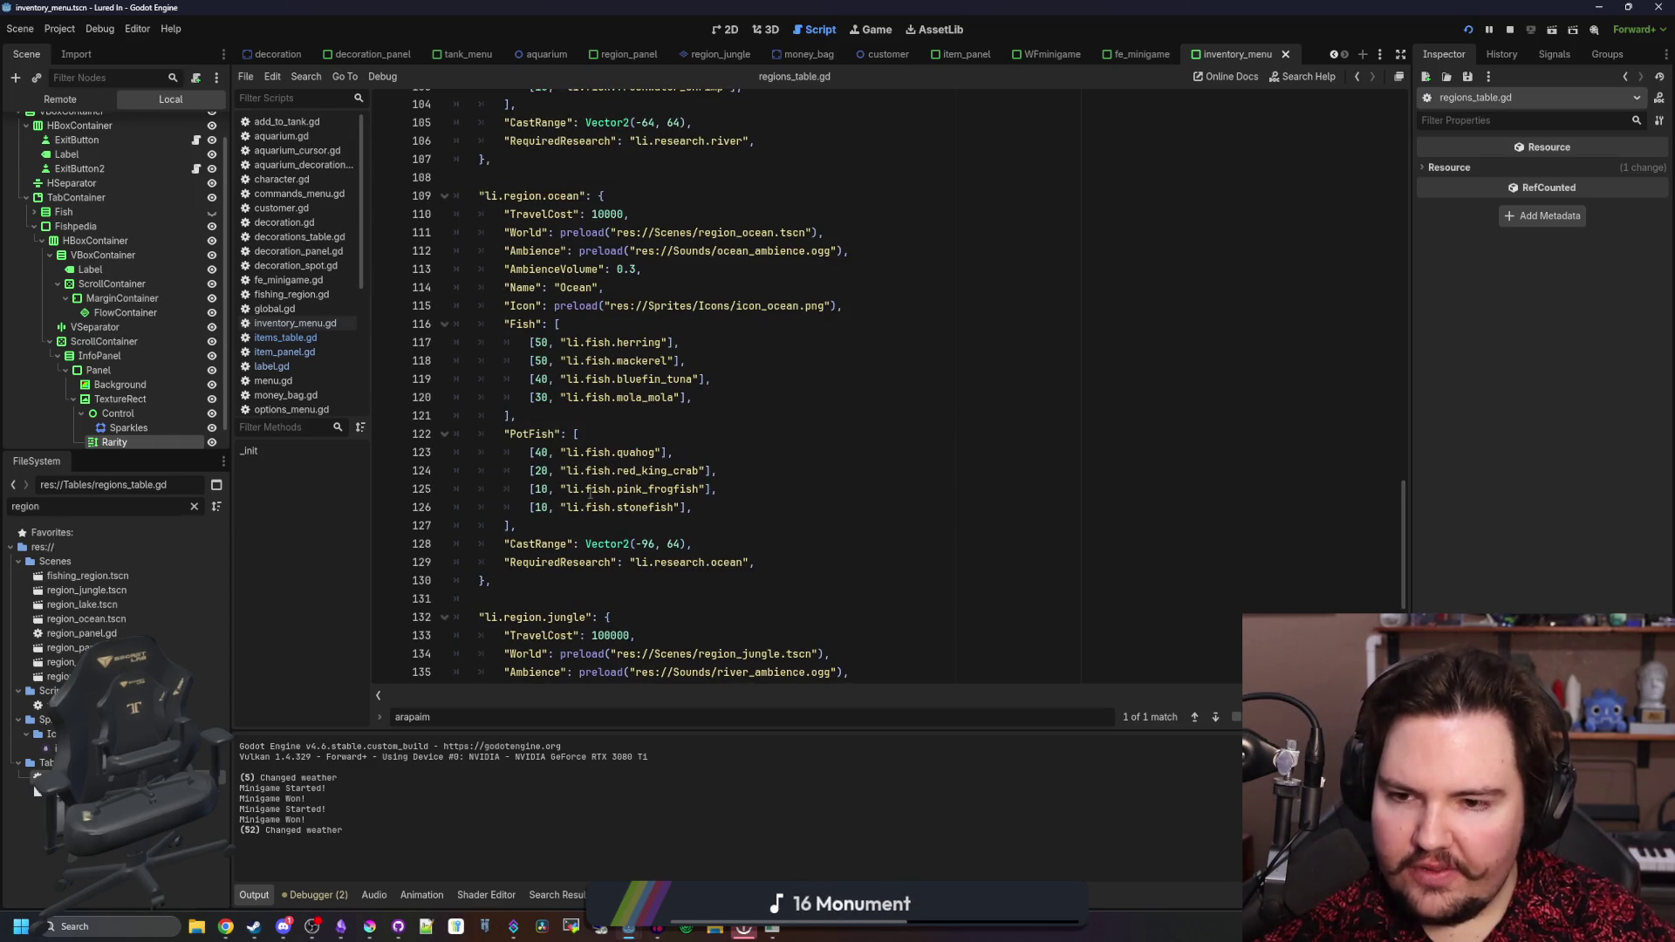
scroll(591, 494, "up", 1)
mouse_move(698, 562)
left_mouse_down()
mouse_move(489, 559)
mouse_move(404, 535)
mouse_move(419, 548)
left_mouse_up()
left_click(670, 504)
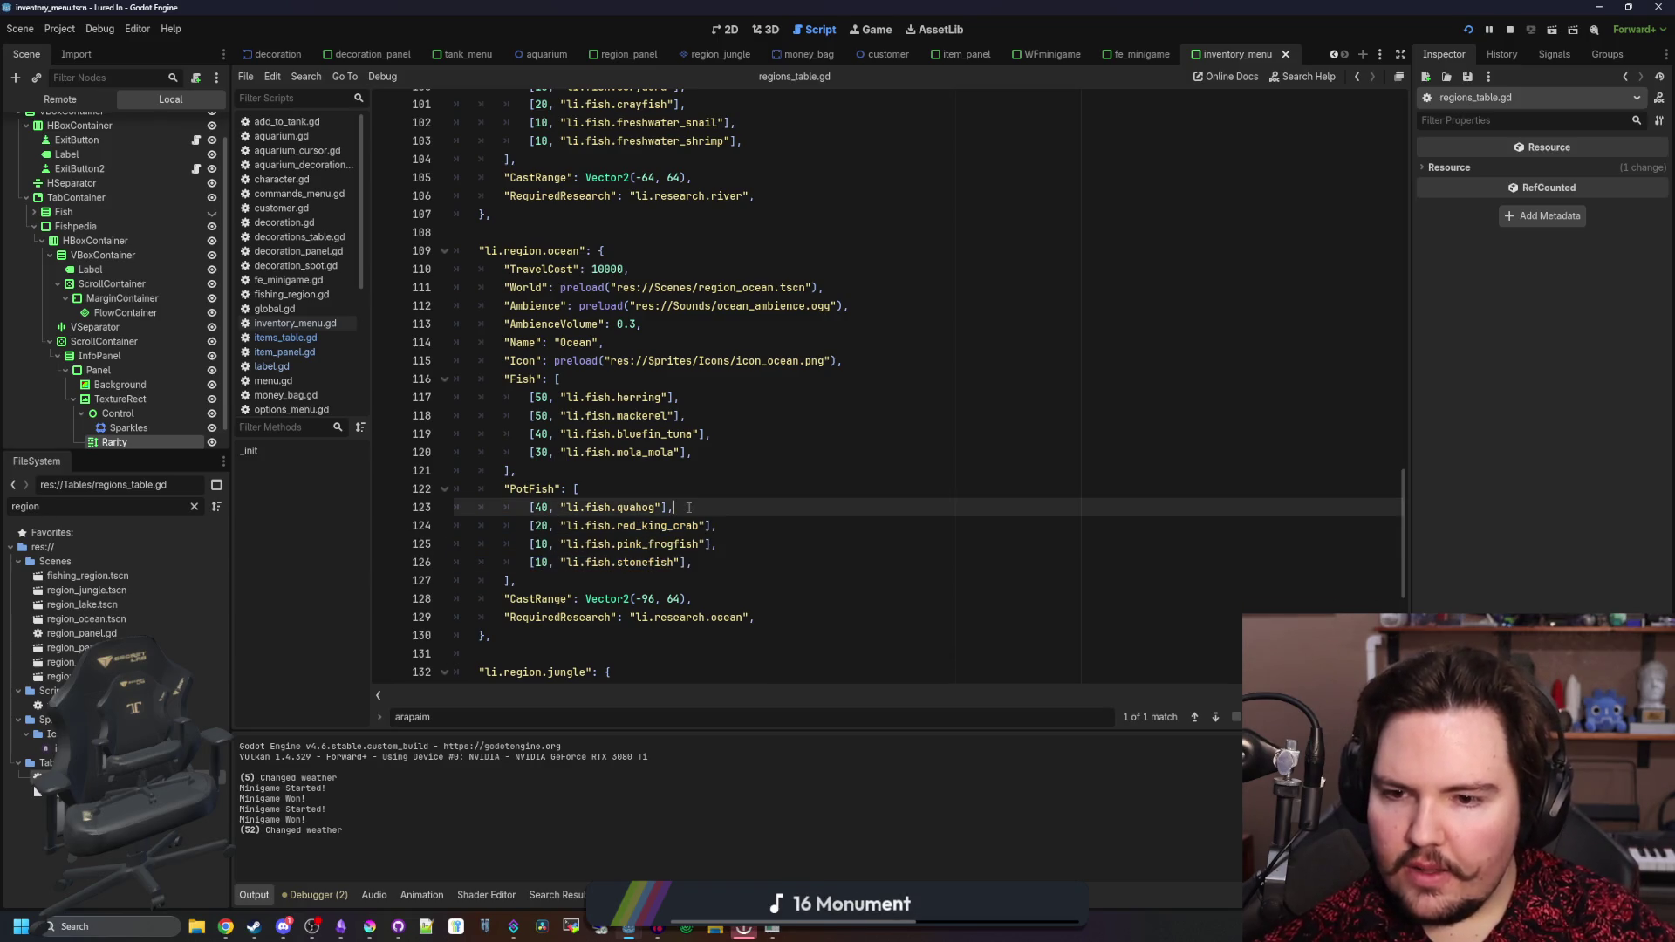
scroll(670, 501, "up", 5)
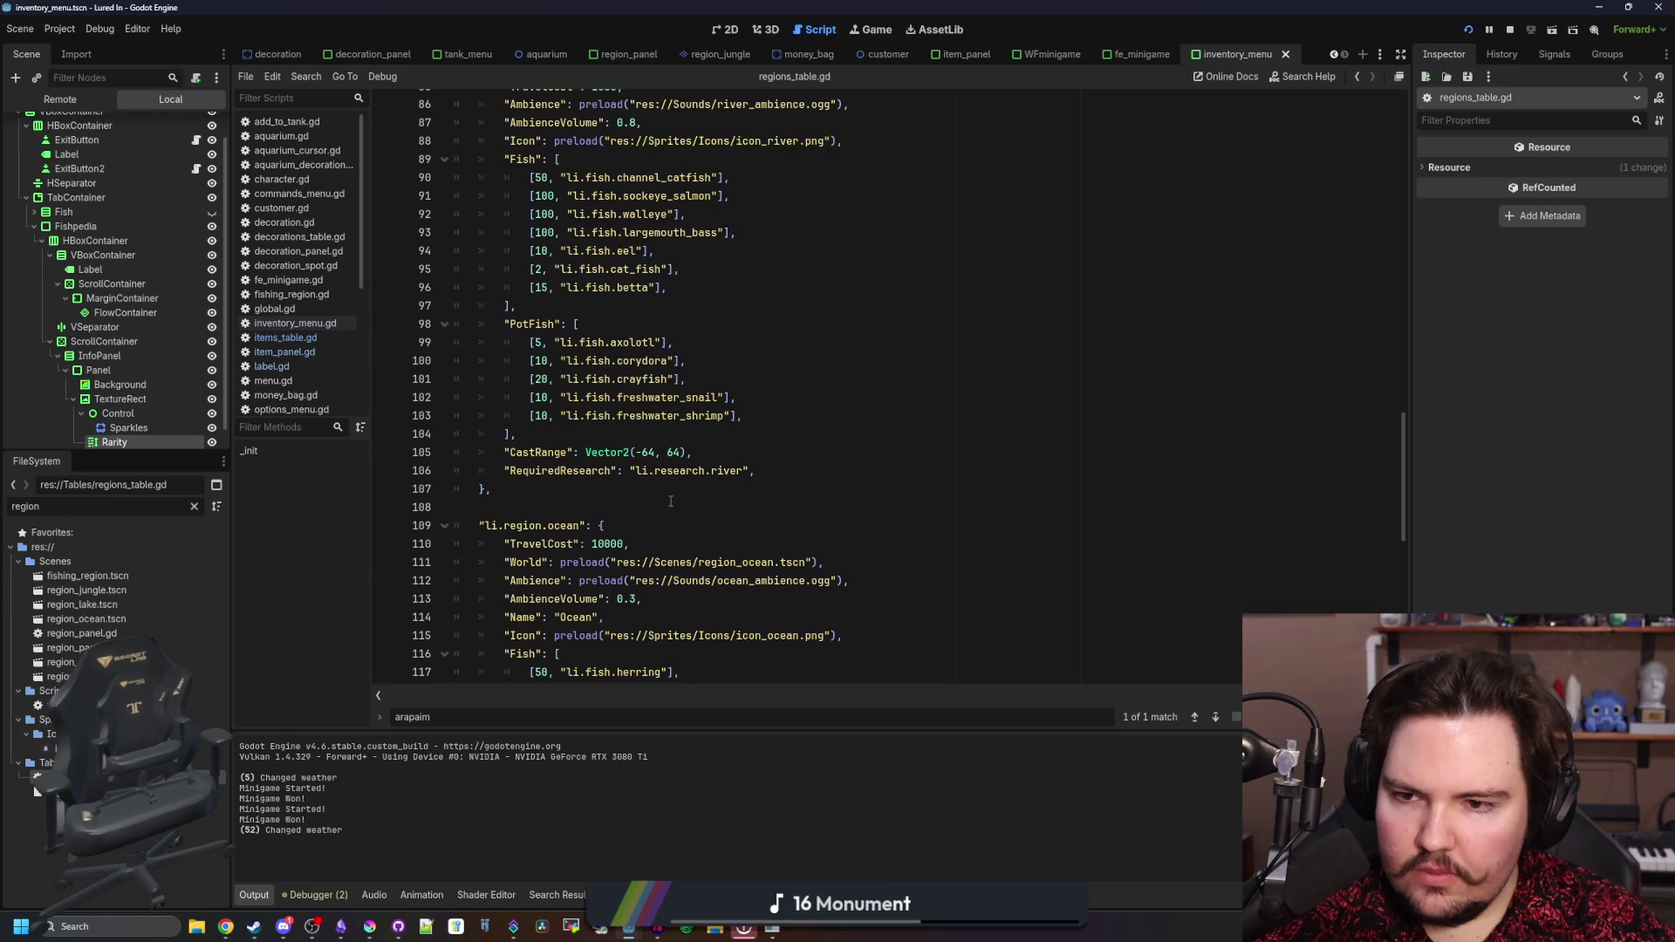
scroll(657, 470, "up", 3)
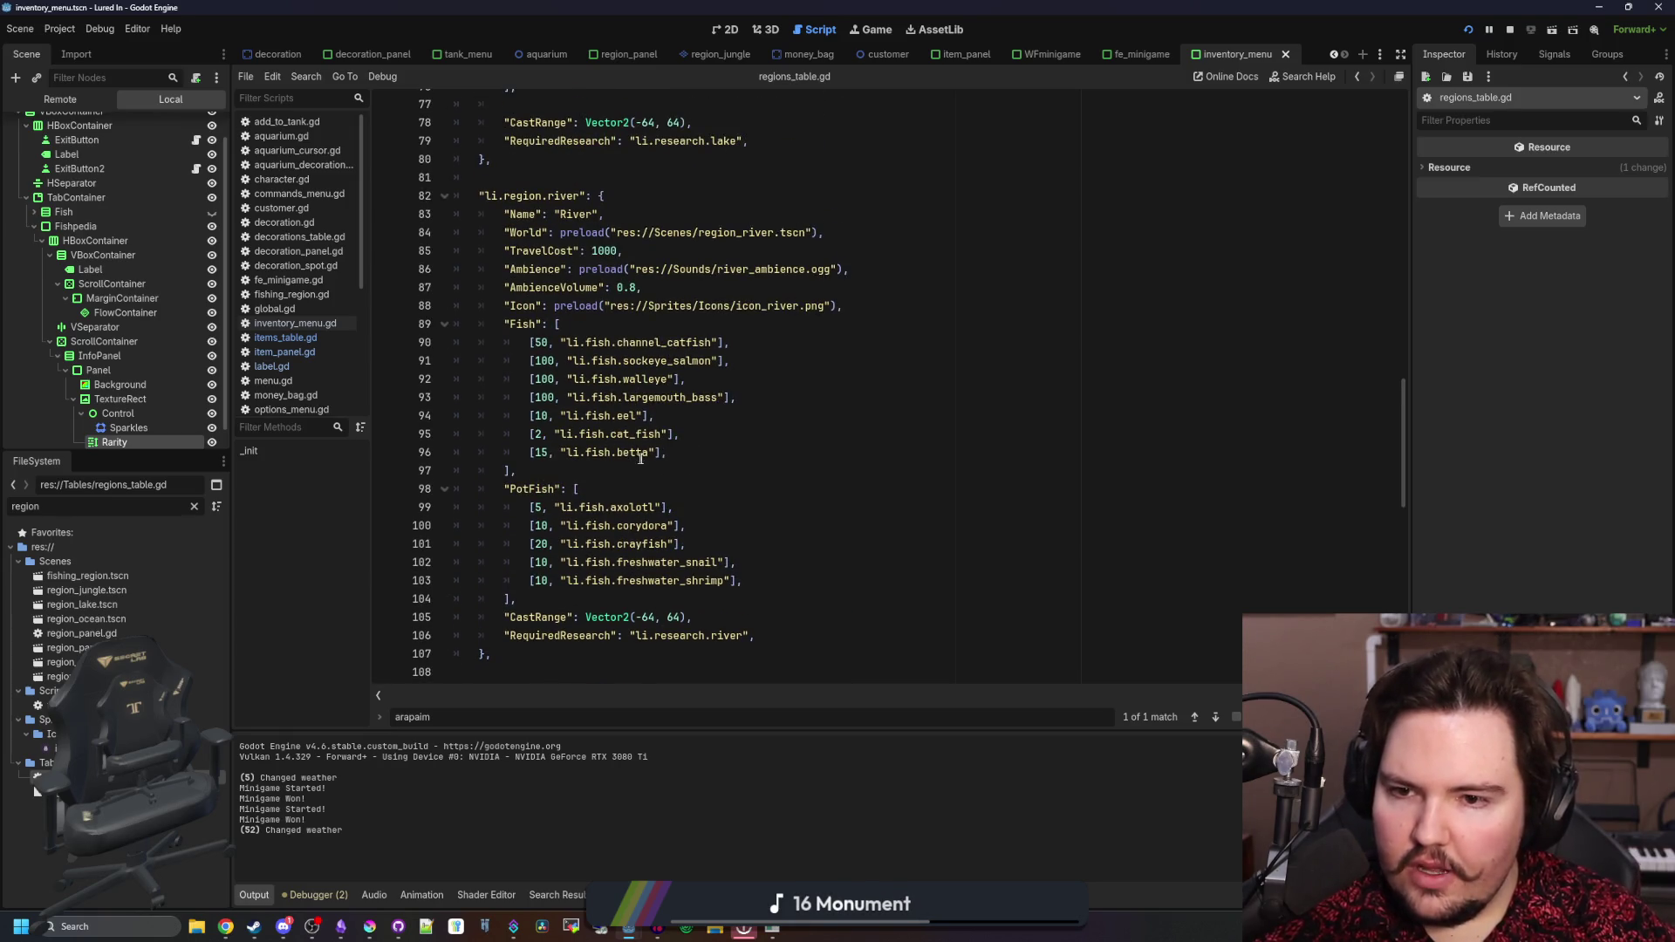
mouse_move(690, 447)
left_mouse_down()
mouse_move(515, 471)
mouse_move(528, 457)
left_mouse_up()
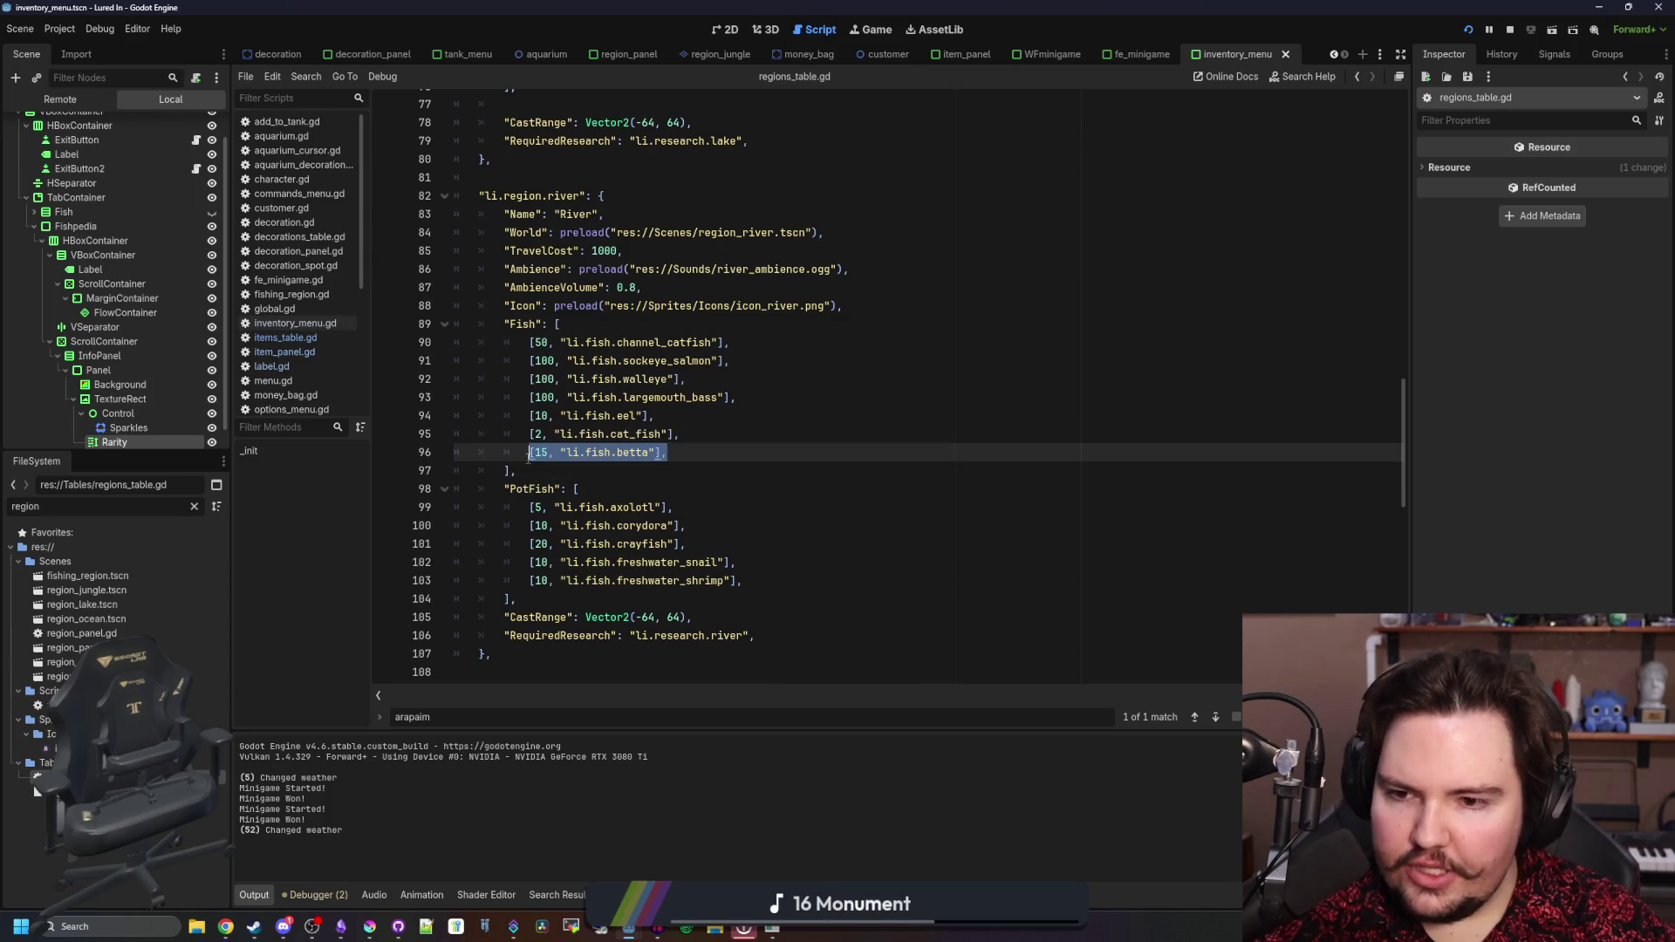
scroll(584, 441, "down", 8)
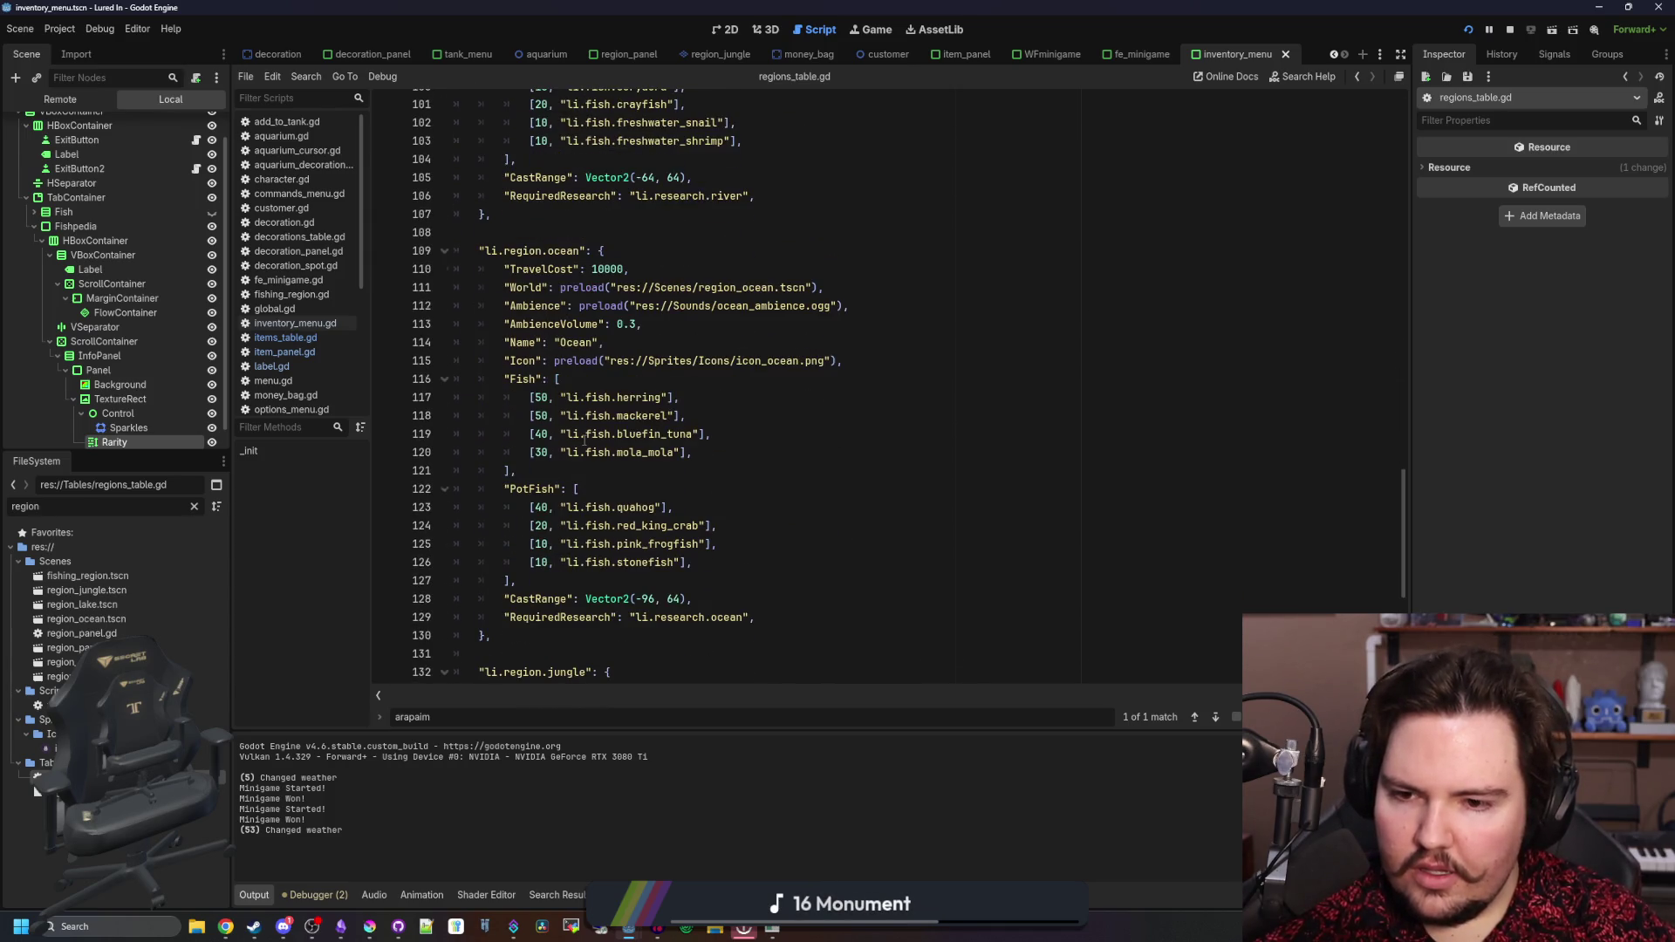
scroll(583, 440, "up", 9)
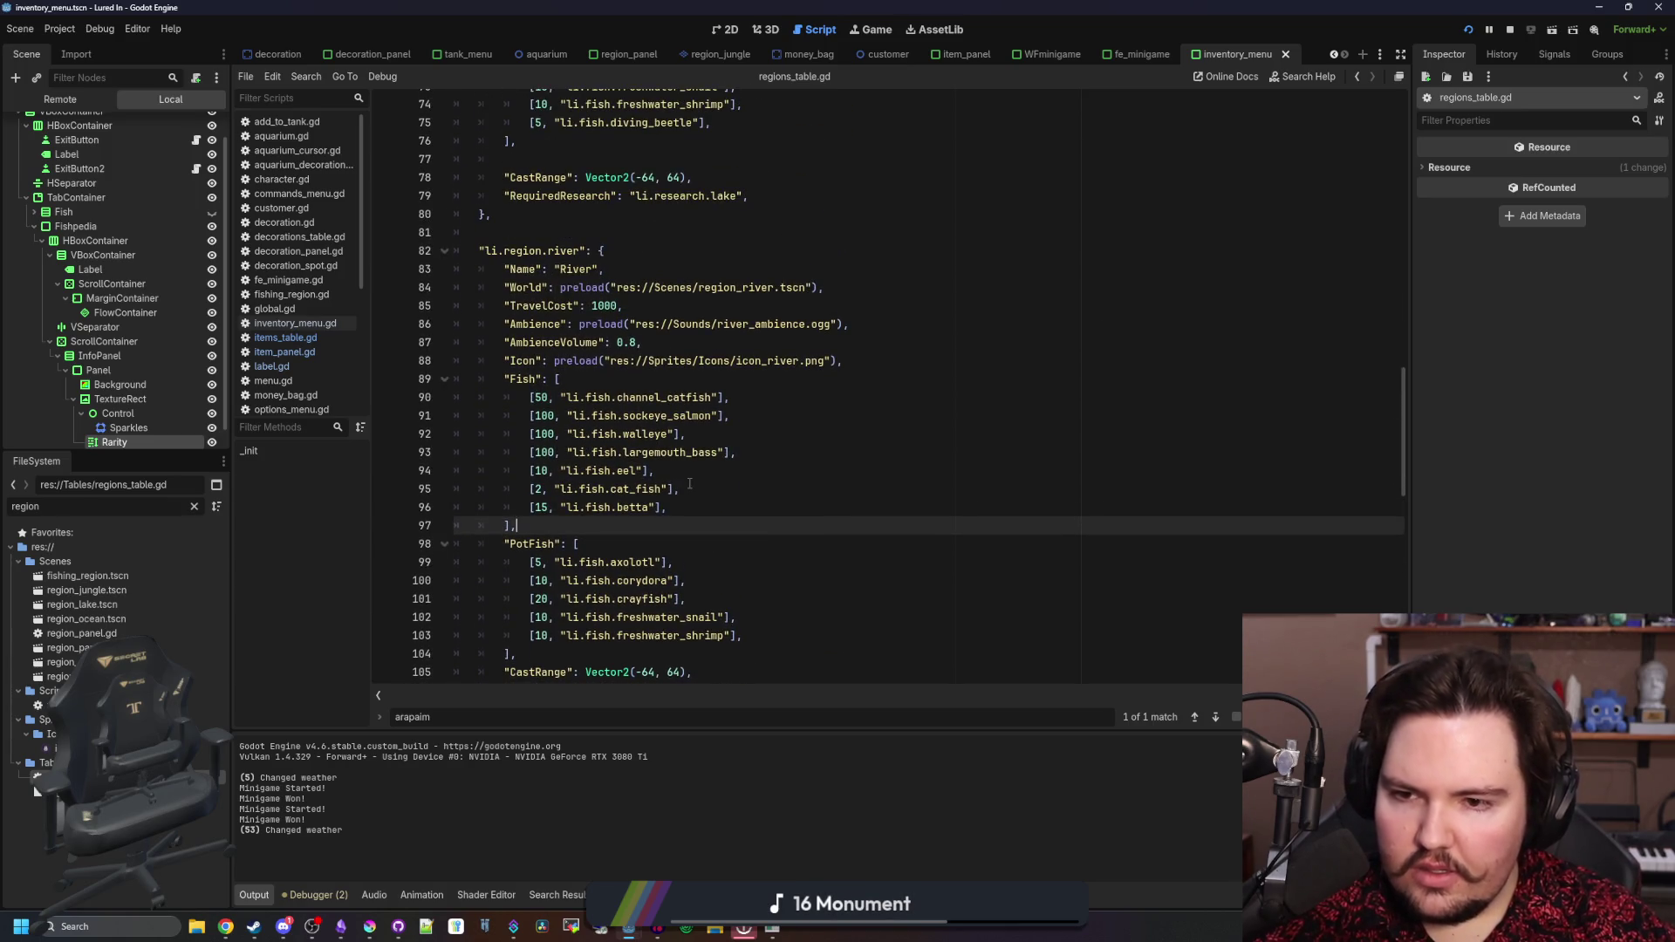
left_click_drag(656, 471, 530, 471)
left_click(529, 471)
- Set Pink Frogfish's rarity to RARE in items_table.gd and look over the Betta entry
left_click(285, 338)
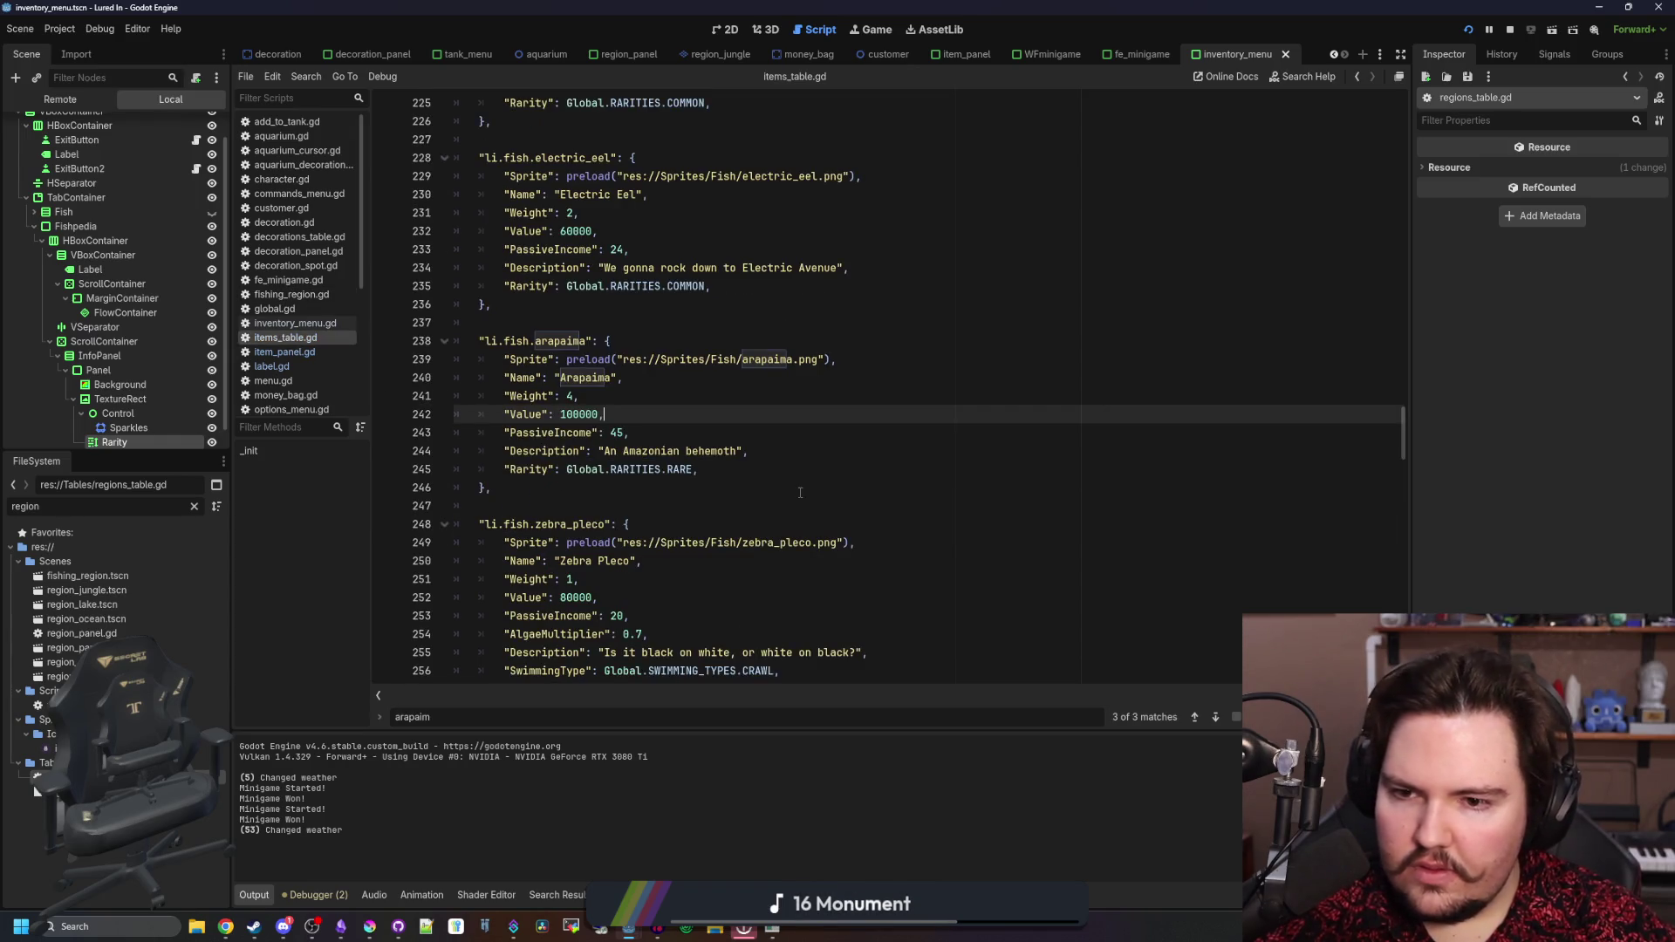
key("ctrl+f")
type("frogfis")
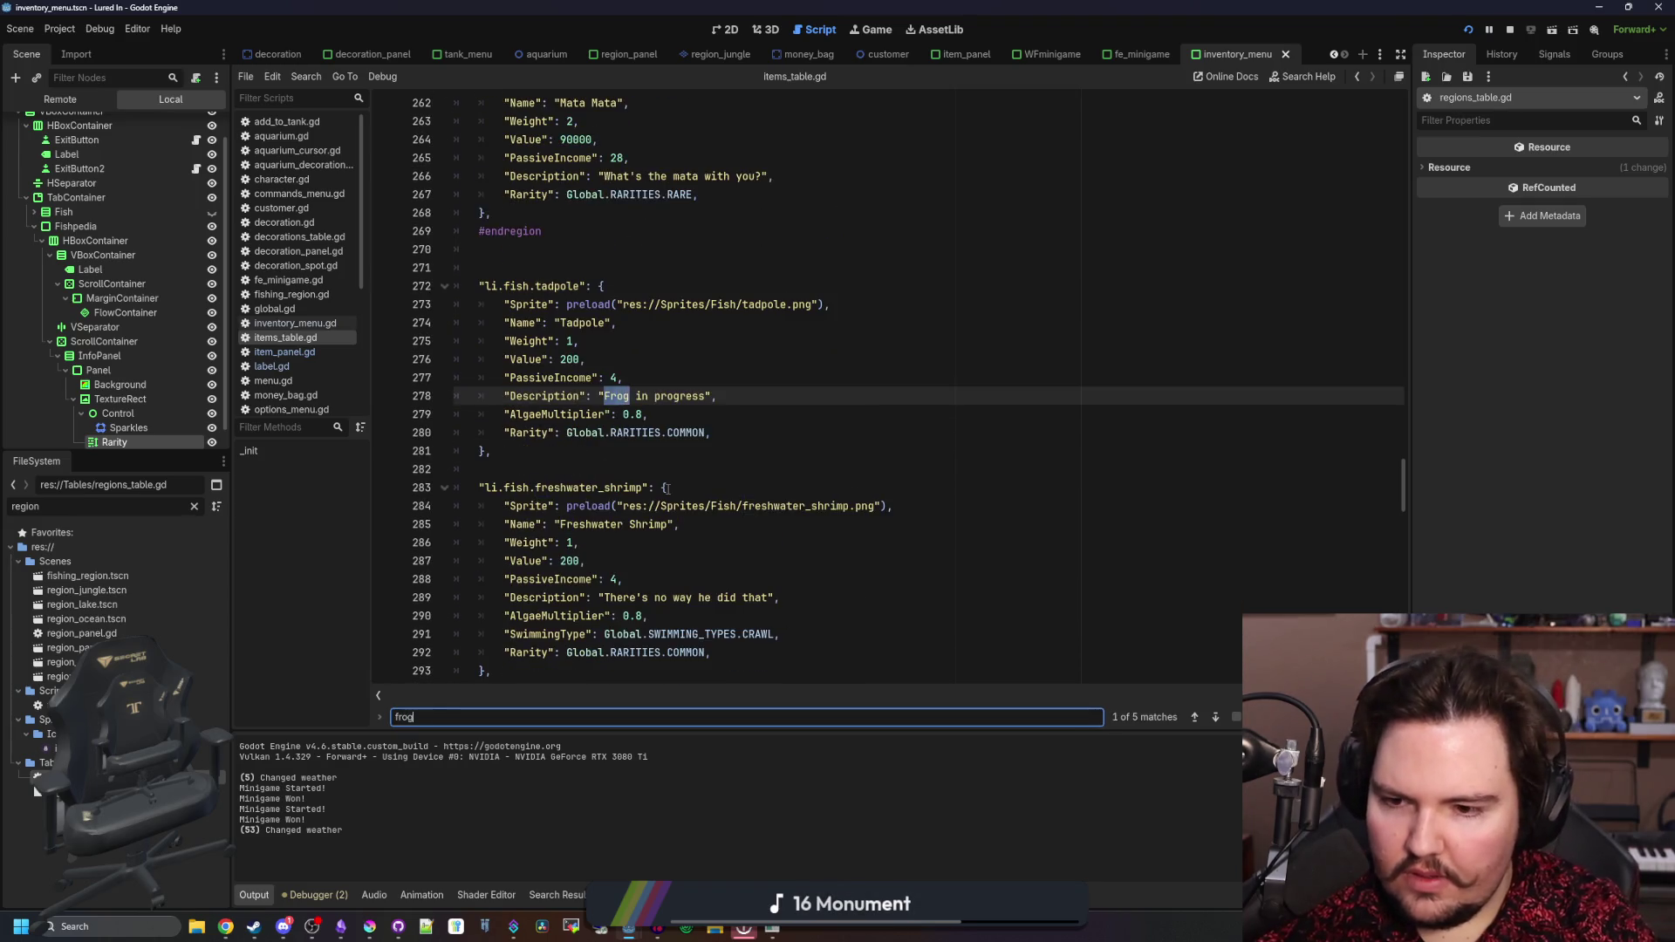
double_click(689, 561)
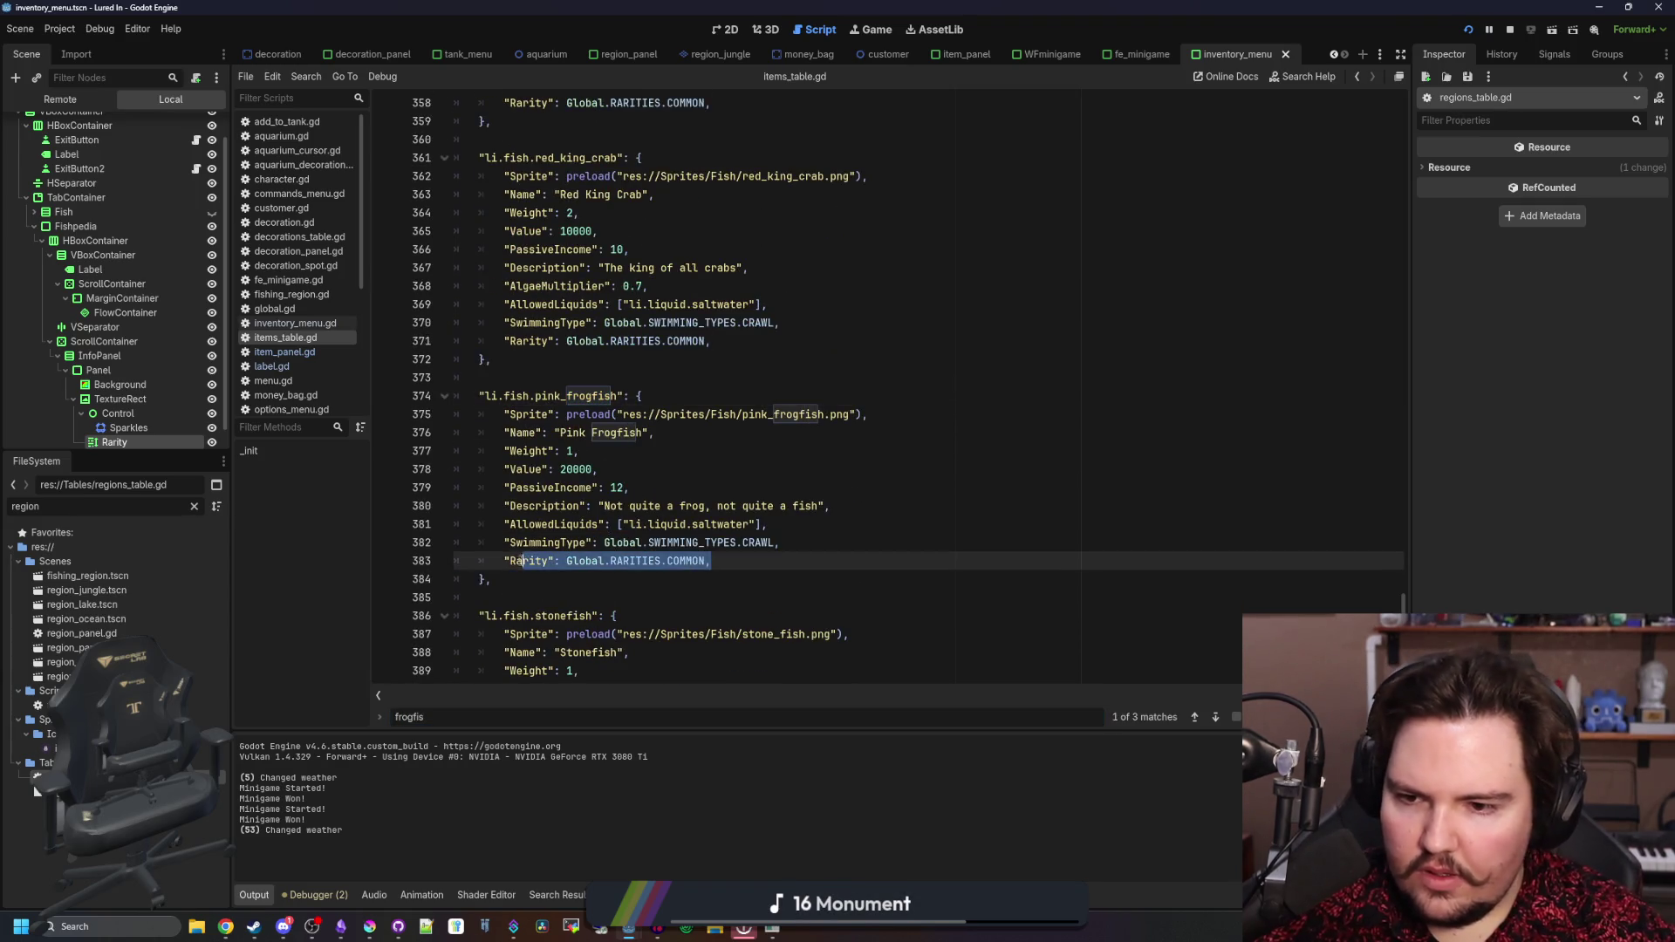
type("RARE")
left_click(704, 498)
key("ctrl+f")
type("betta")
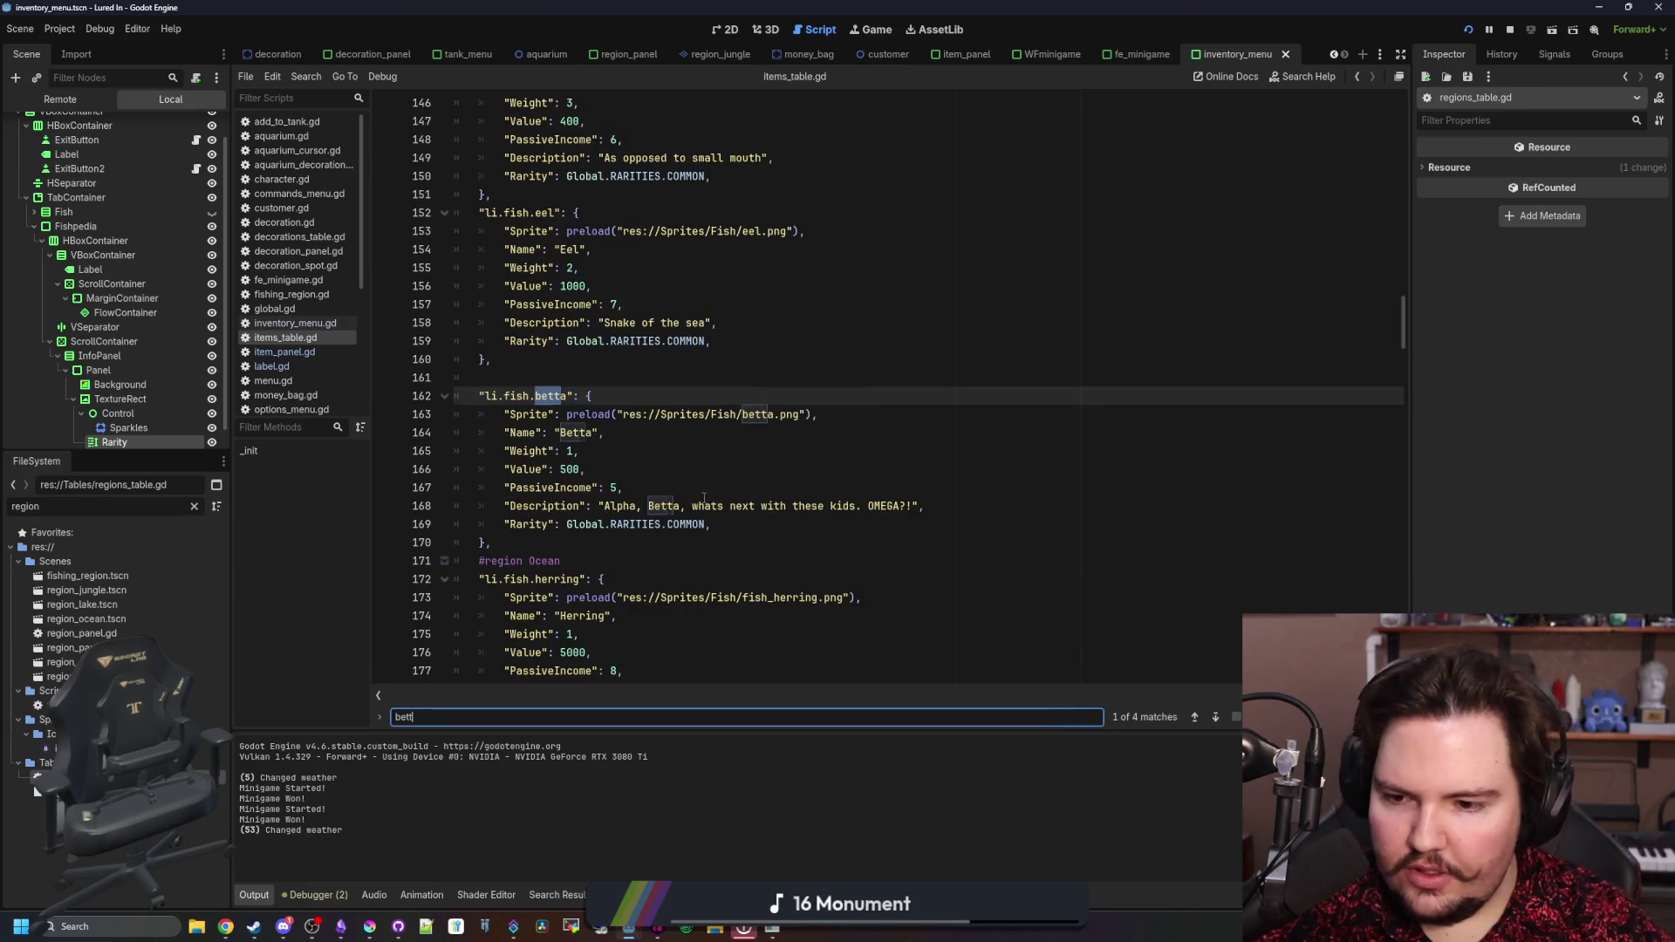
left_click_drag(711, 524, 496, 518)
left_click(733, 458)
- Set Stonefish's rarity to RARE and save items_table.gd
key("ctrl+f")
type("stonefis")
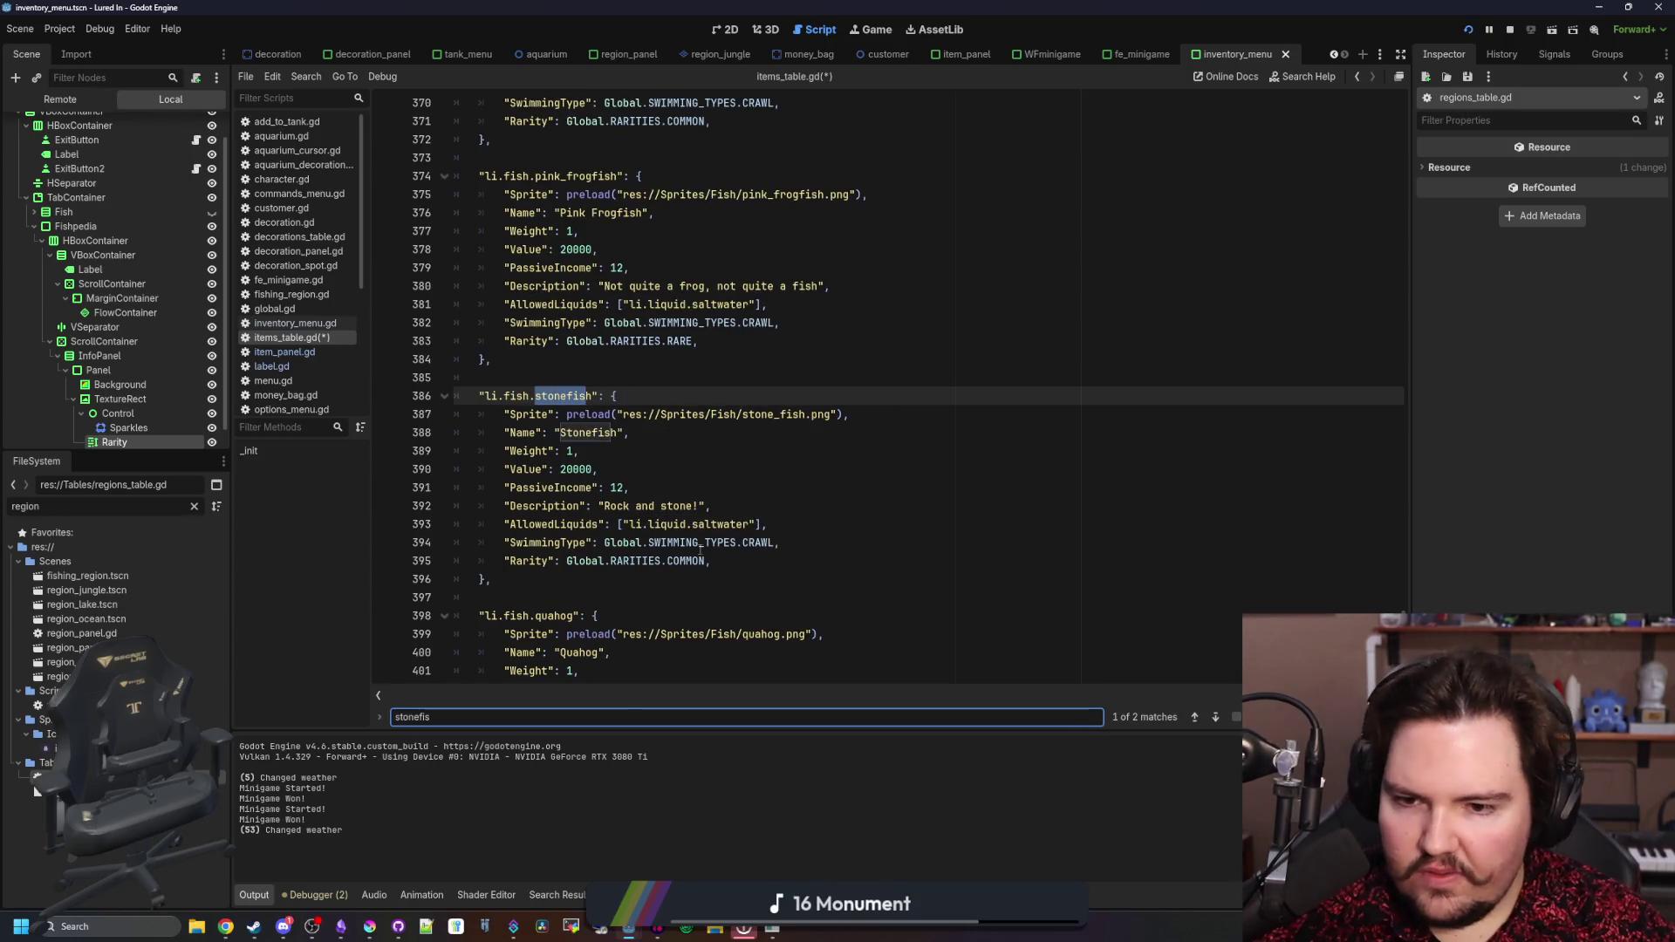
double_click(689, 561)
type("RARE")
left_click(738, 454)
key("ctrl+s")
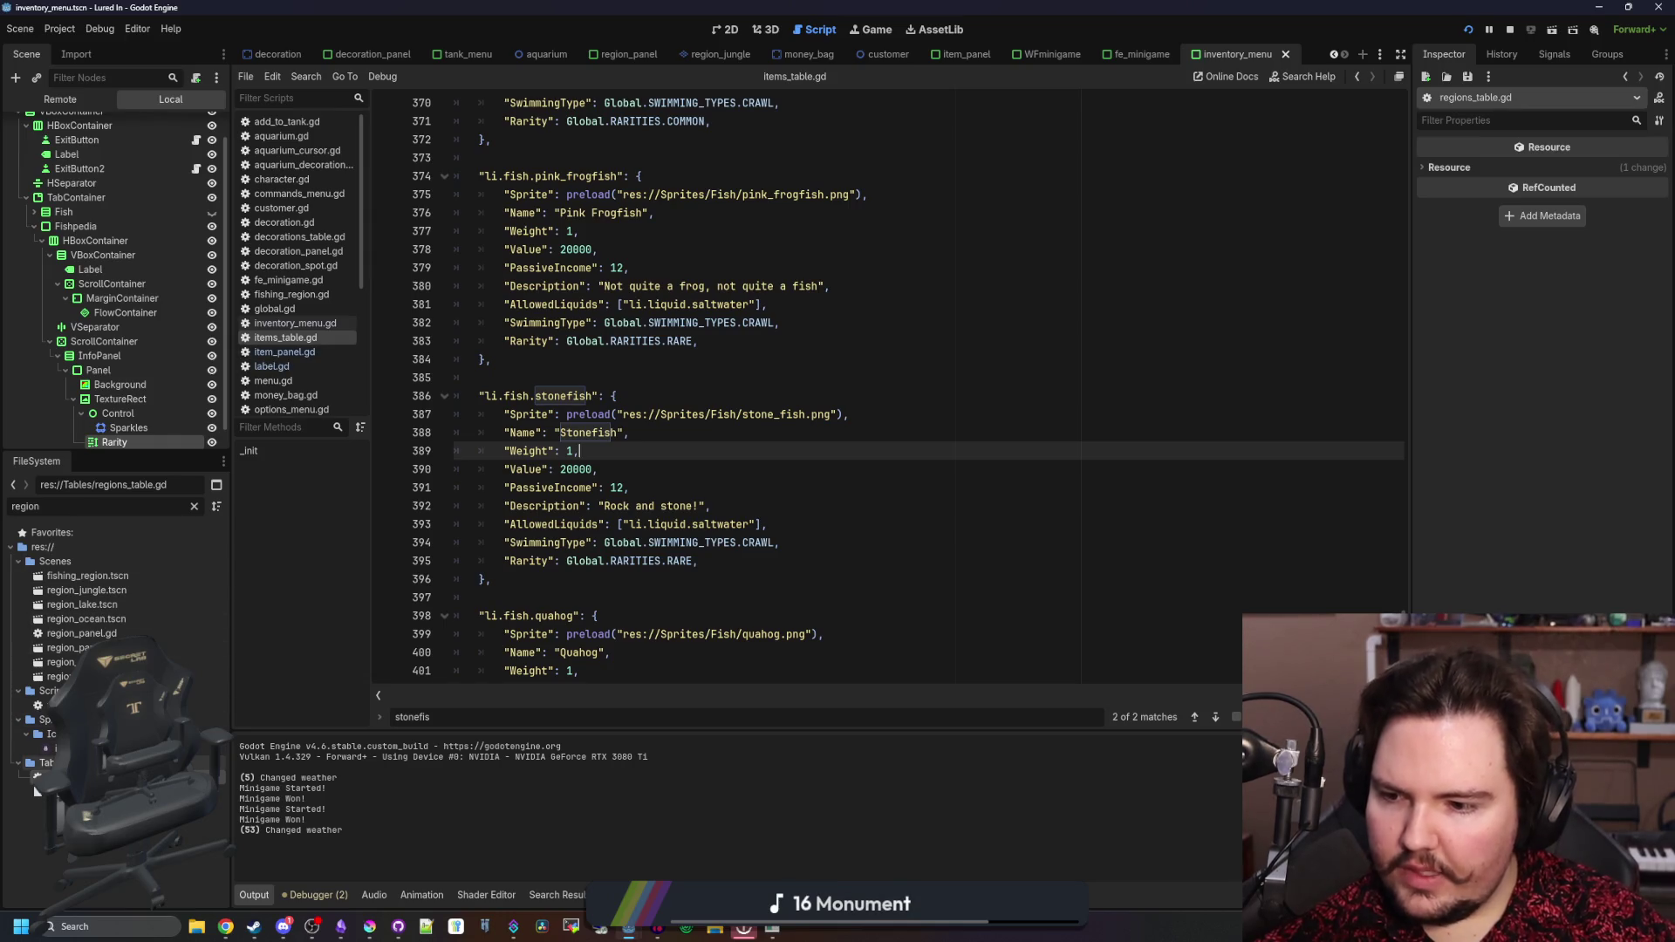
double_click(36, 780)
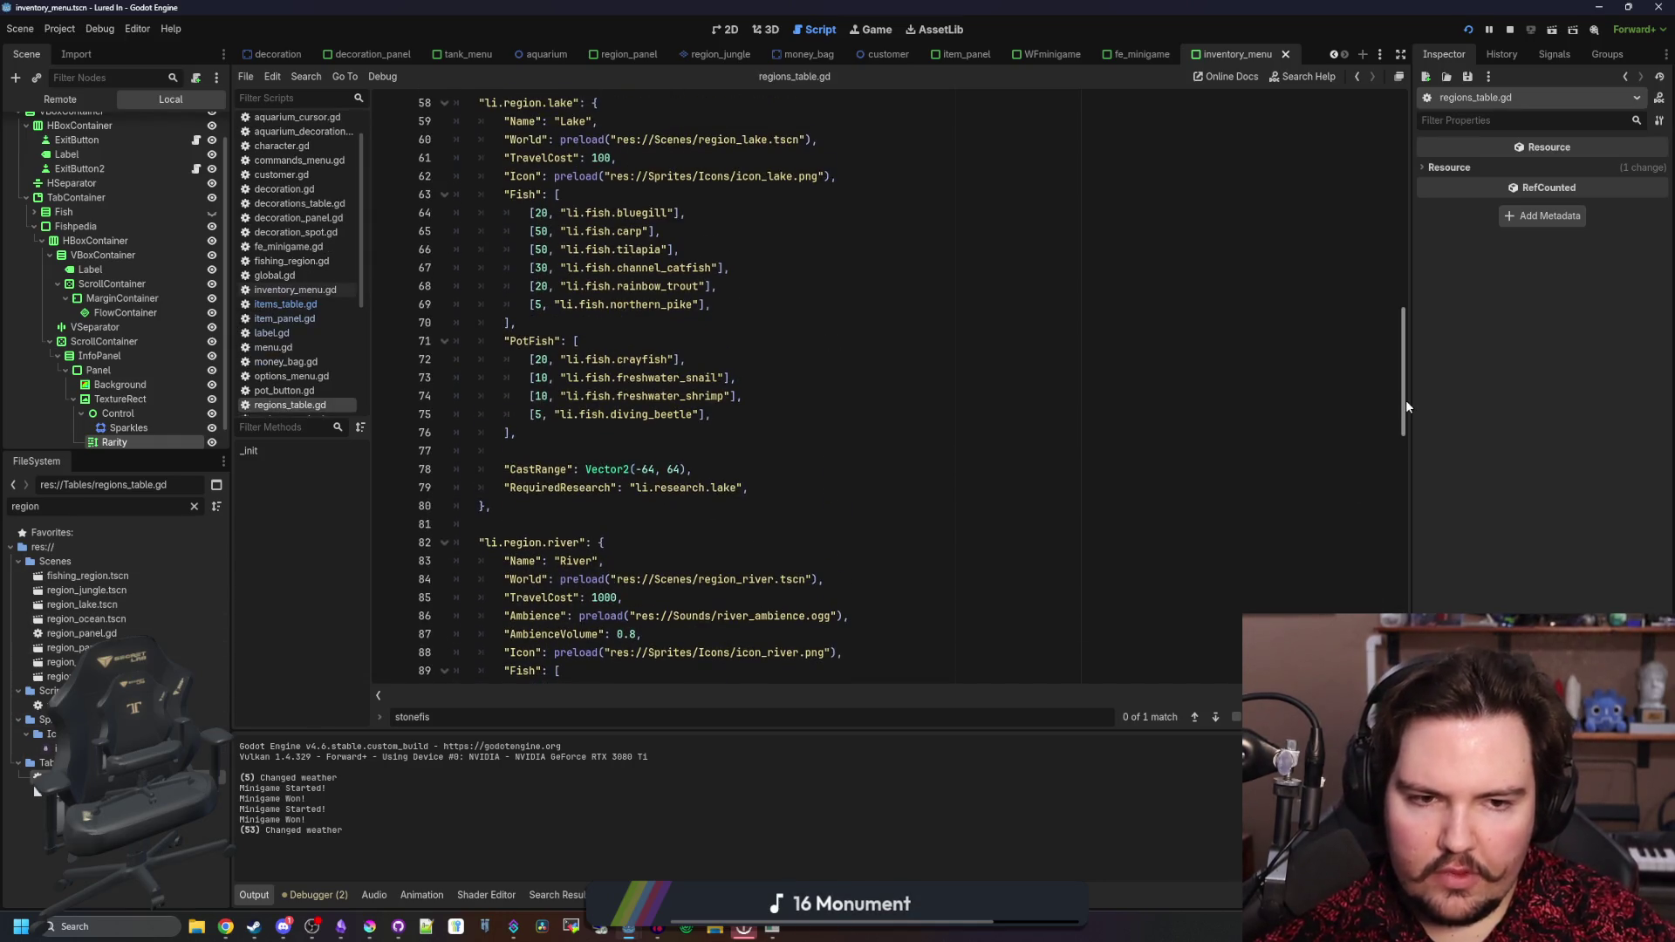
- Check the Lake's Northern Pike line in regions_table.gd and its values in items_table.gd
scroll(826, 423, "down", 4)
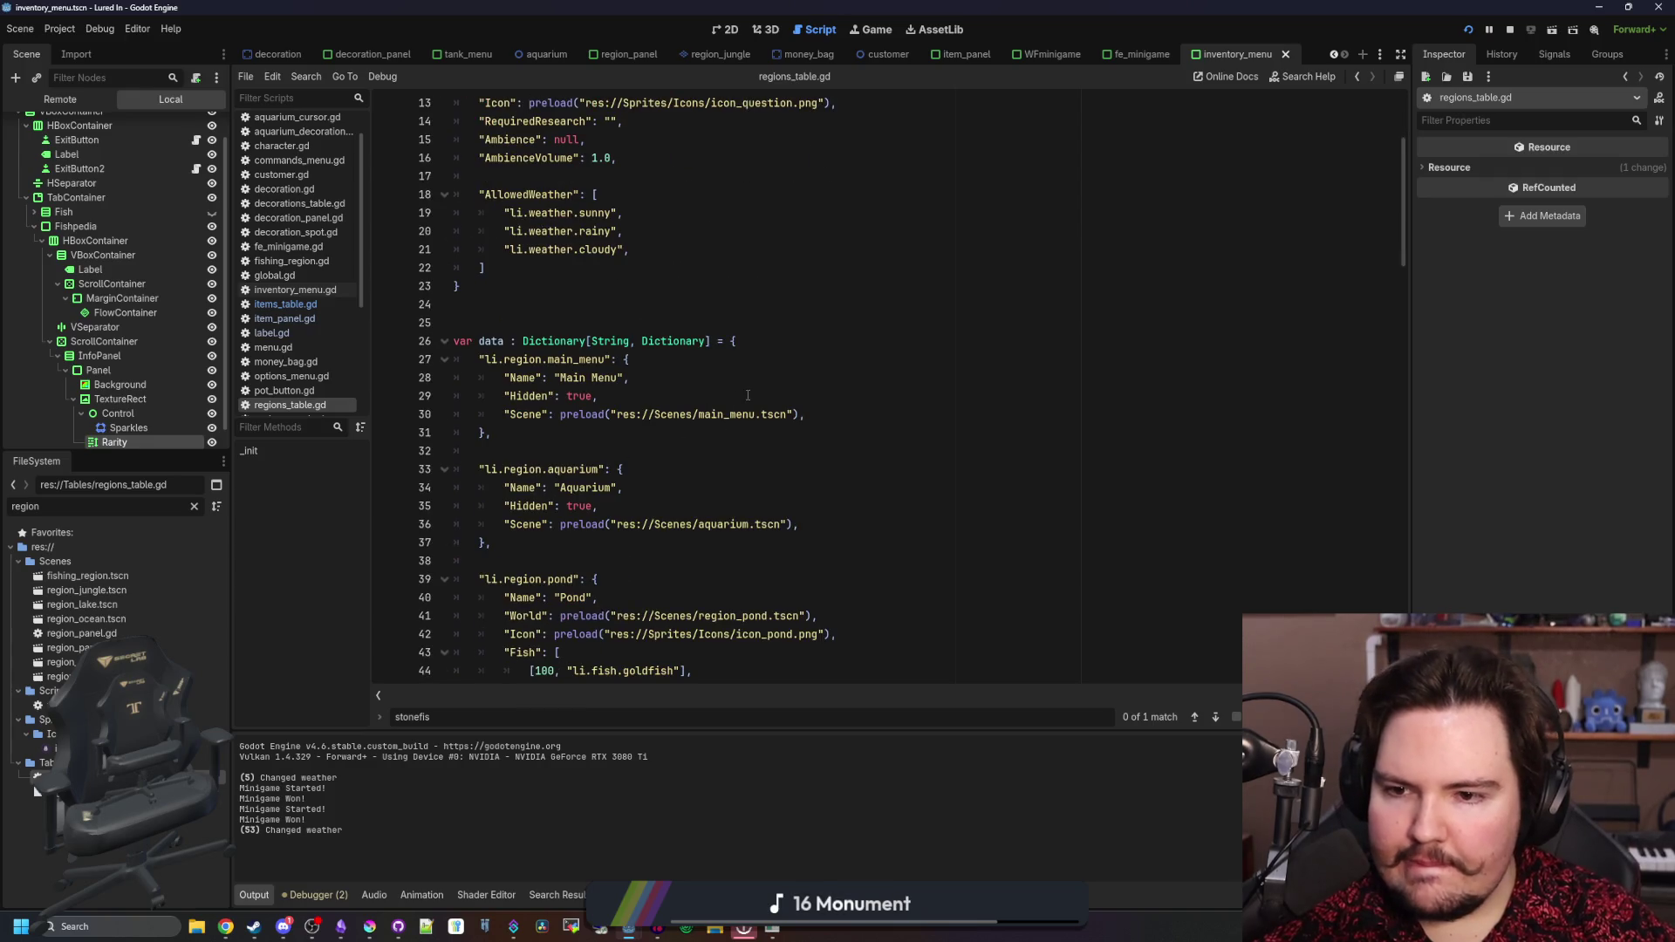
scroll(768, 376, "down", 6)
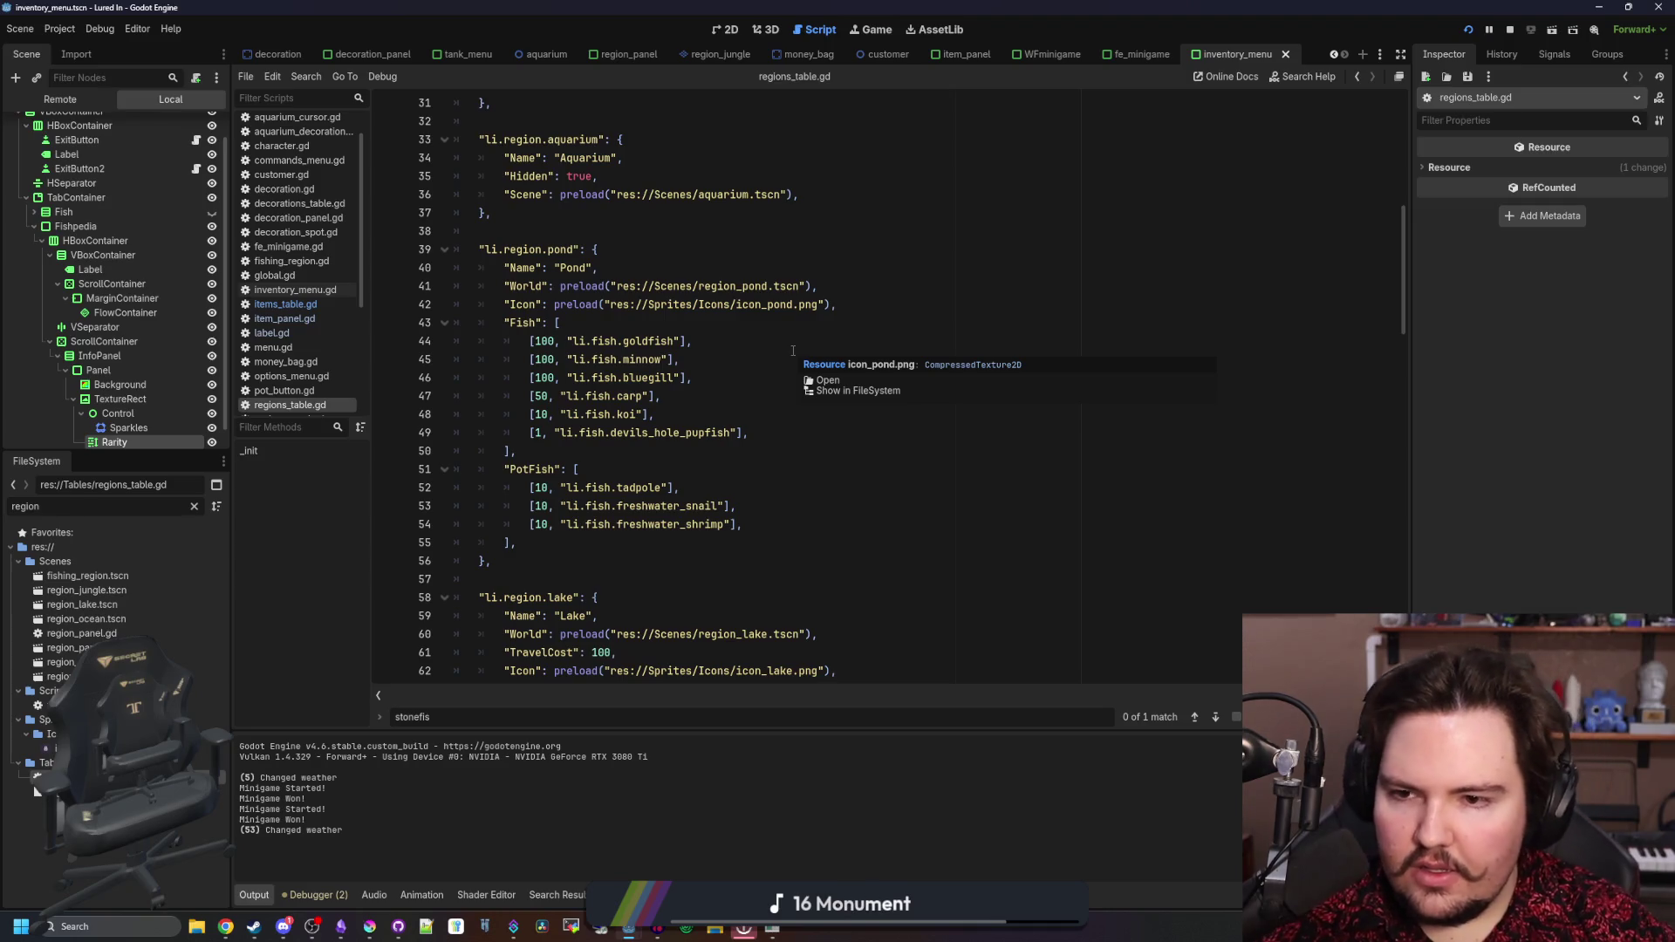
scroll(579, 411, "down", 5)
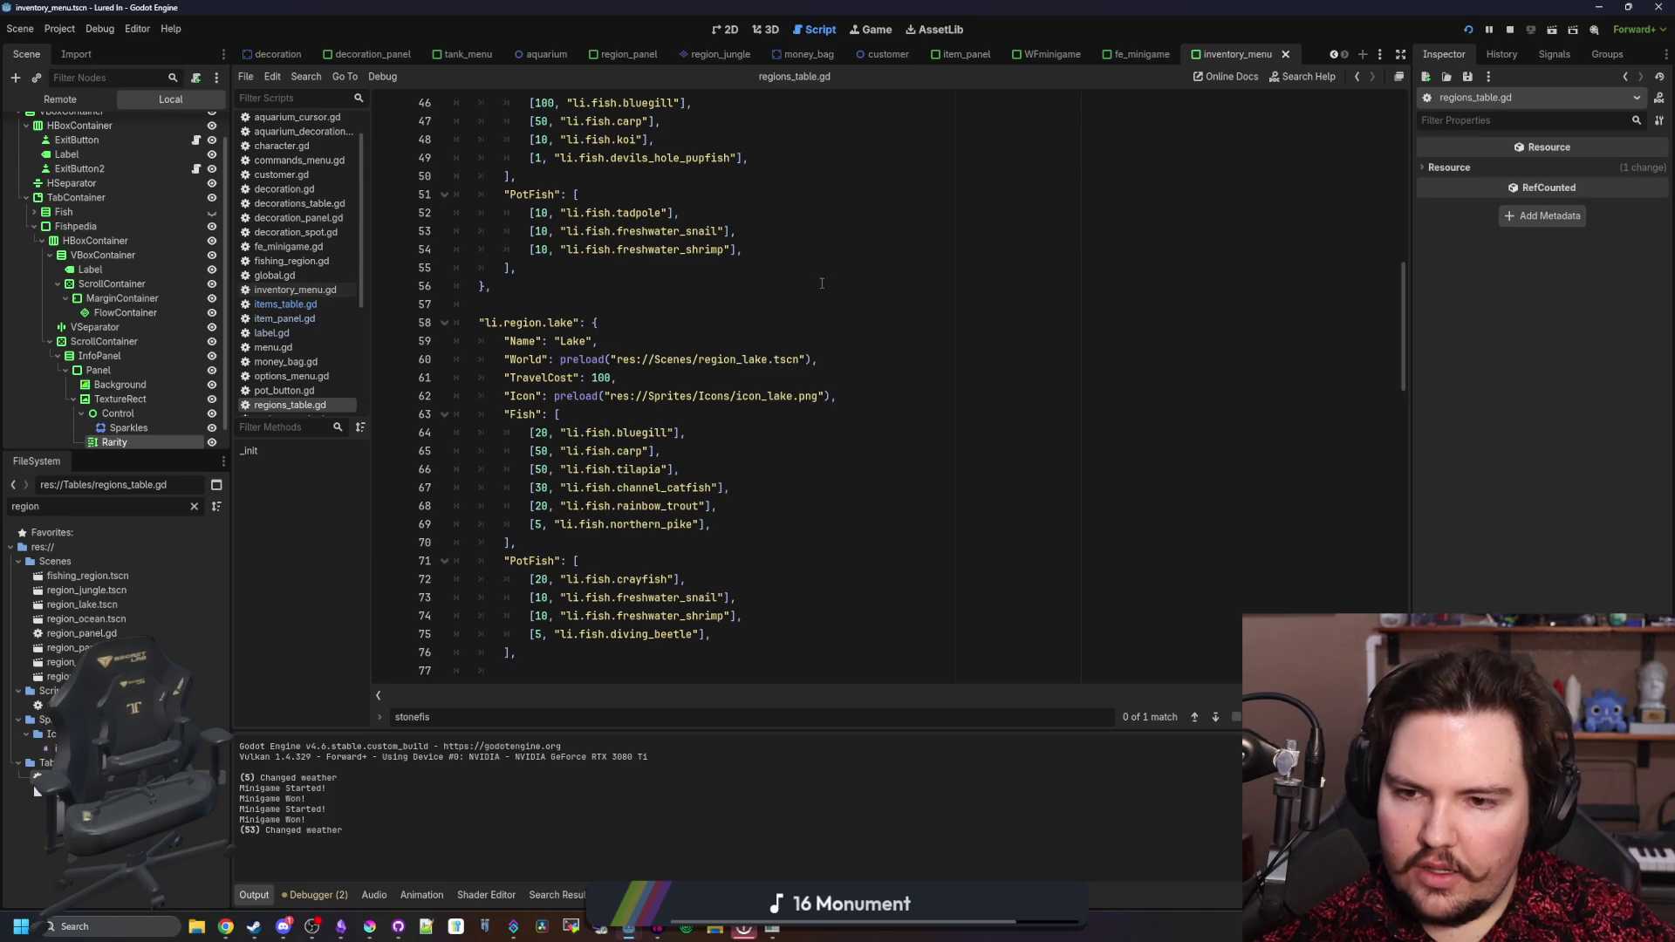
left_click(784, 525)
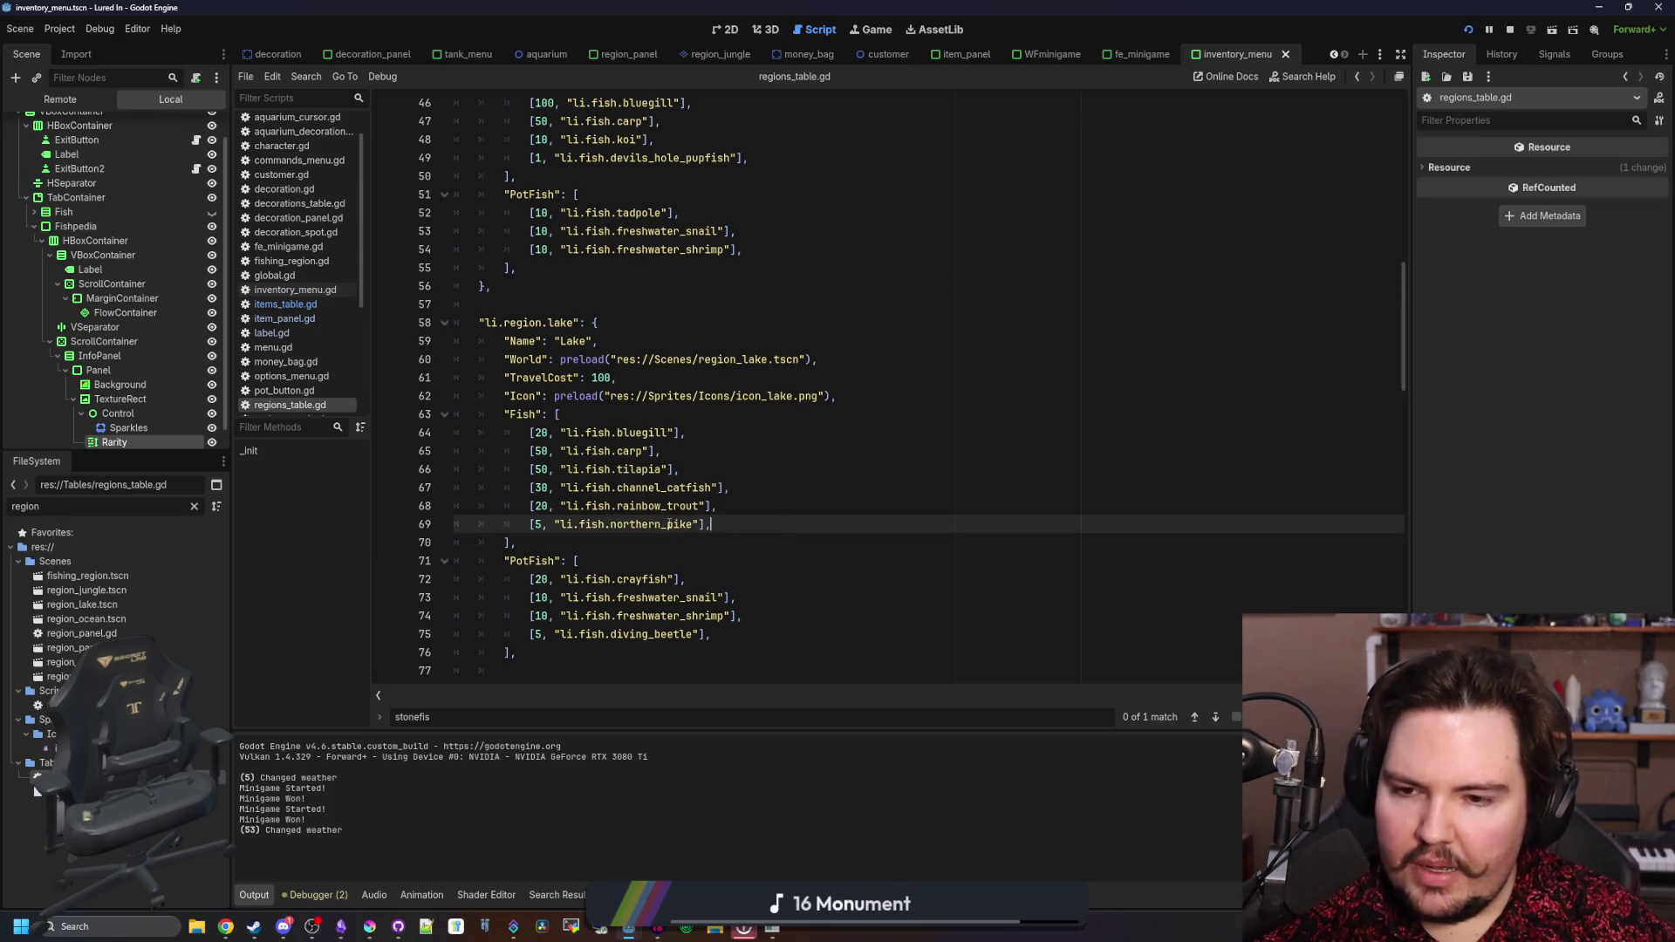
scroll(669, 524, "down", 2)
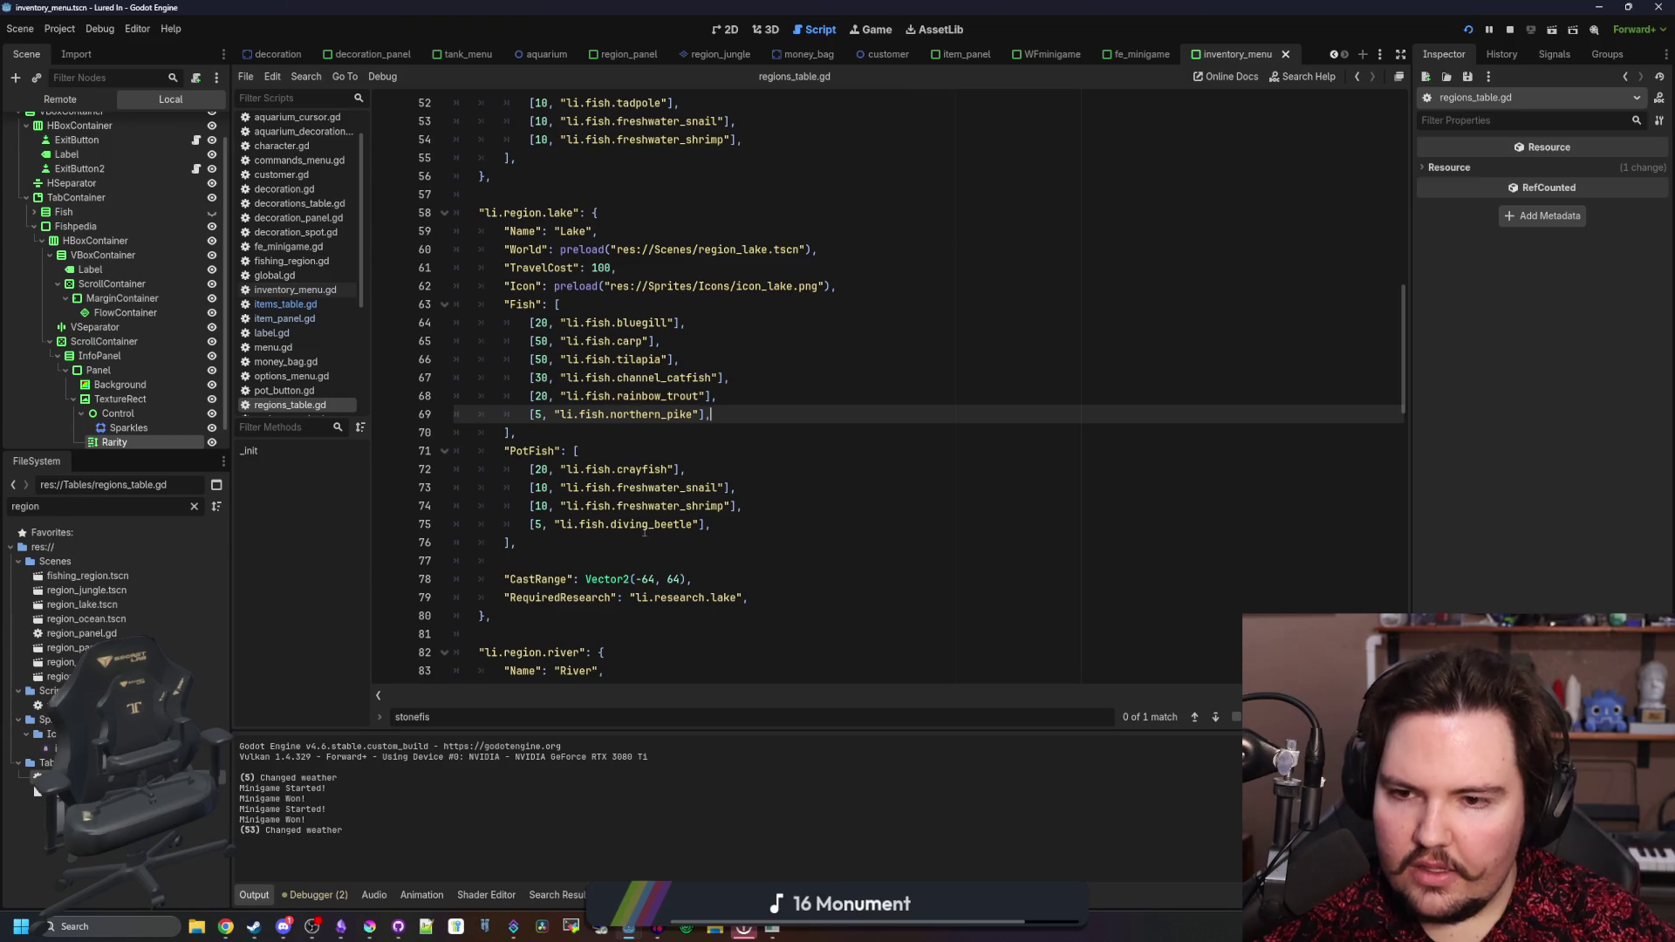
left_click(285, 303)
left_click(966, 474)
key("ctrl+f")
type("pike")
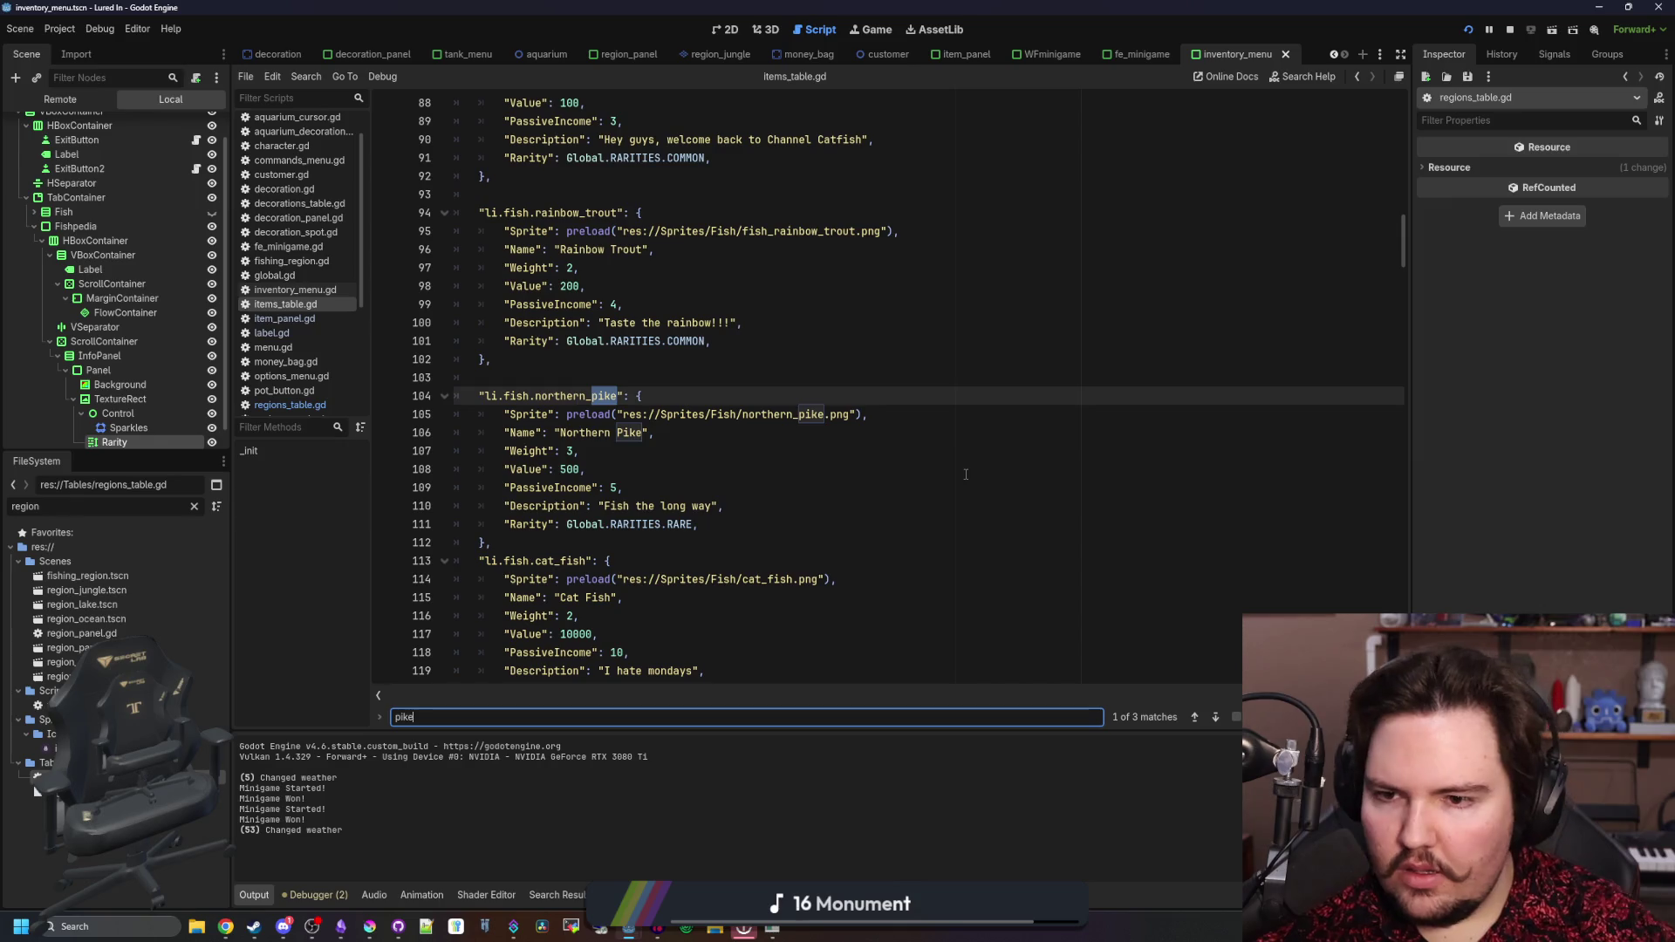
left_click(646, 543)
left_click(781, 469)
- Paste RARE as the Diving Beetle's rarity, remove the duplicate Rarity key, and save
key("ctrl+f")
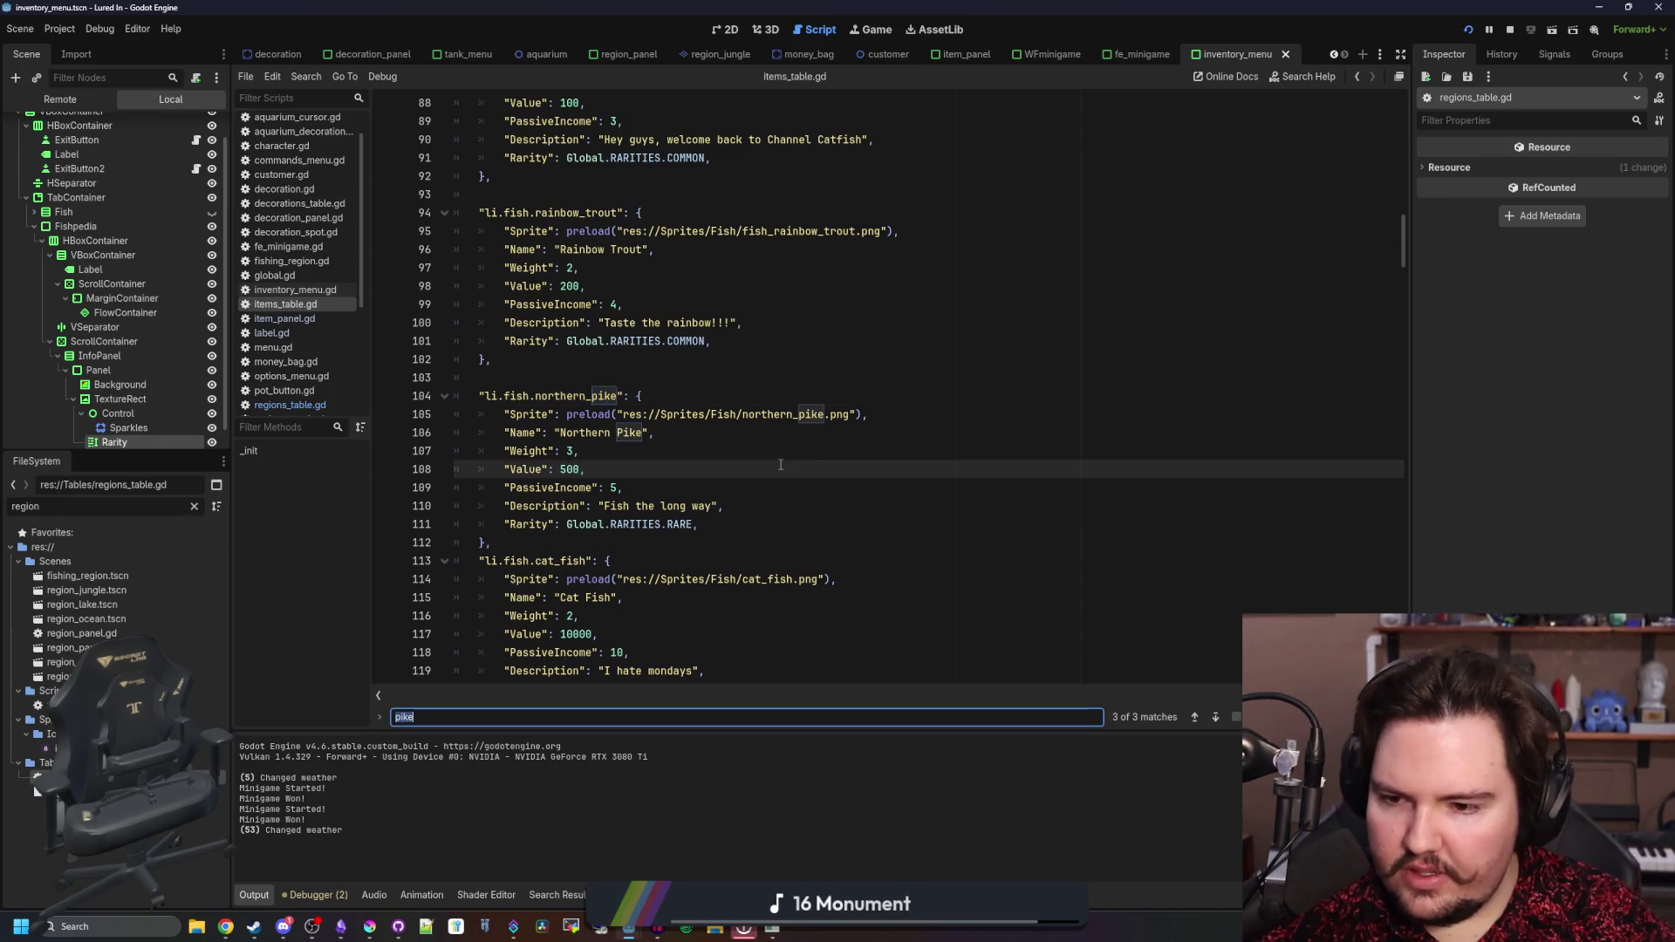
type("diving")
mouse_move(716, 524)
left_mouse_down()
mouse_move(669, 511)
mouse_move(562, 523)
left_mouse_up()
type("\"Rarity\": Global.RARITIES.RARE,")
key("BackSpace")
left_click(669, 478)
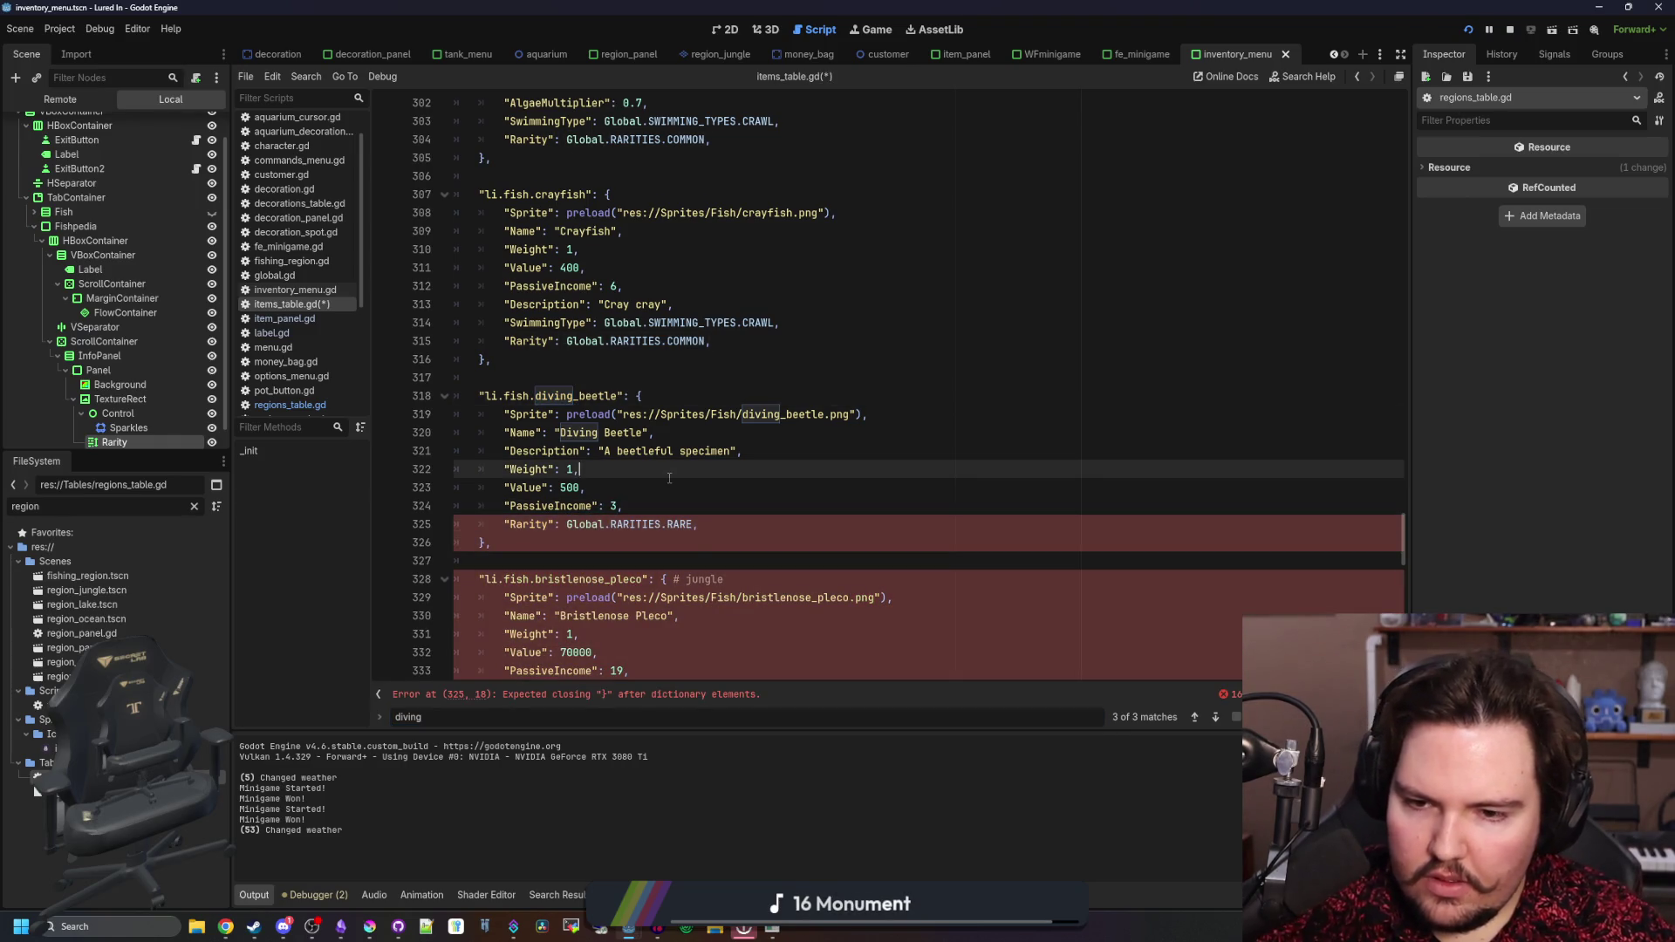
left_click_drag(699, 523, 565, 524)
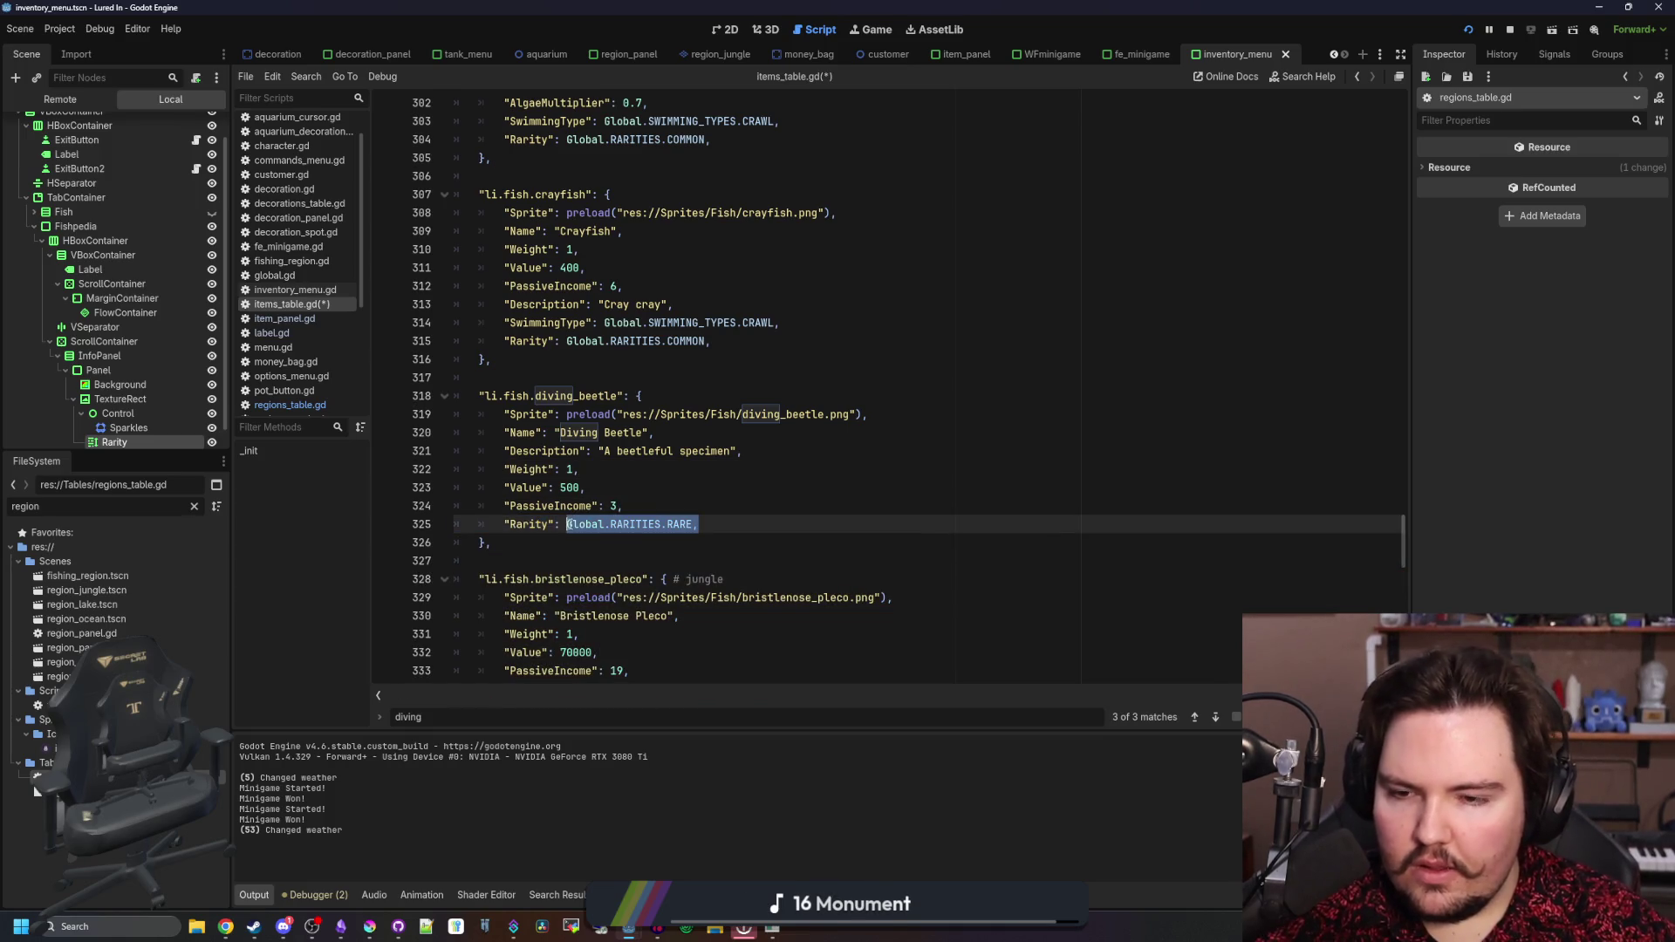
left_click(584, 488)
key("ctrl+s")
left_click(296, 405)
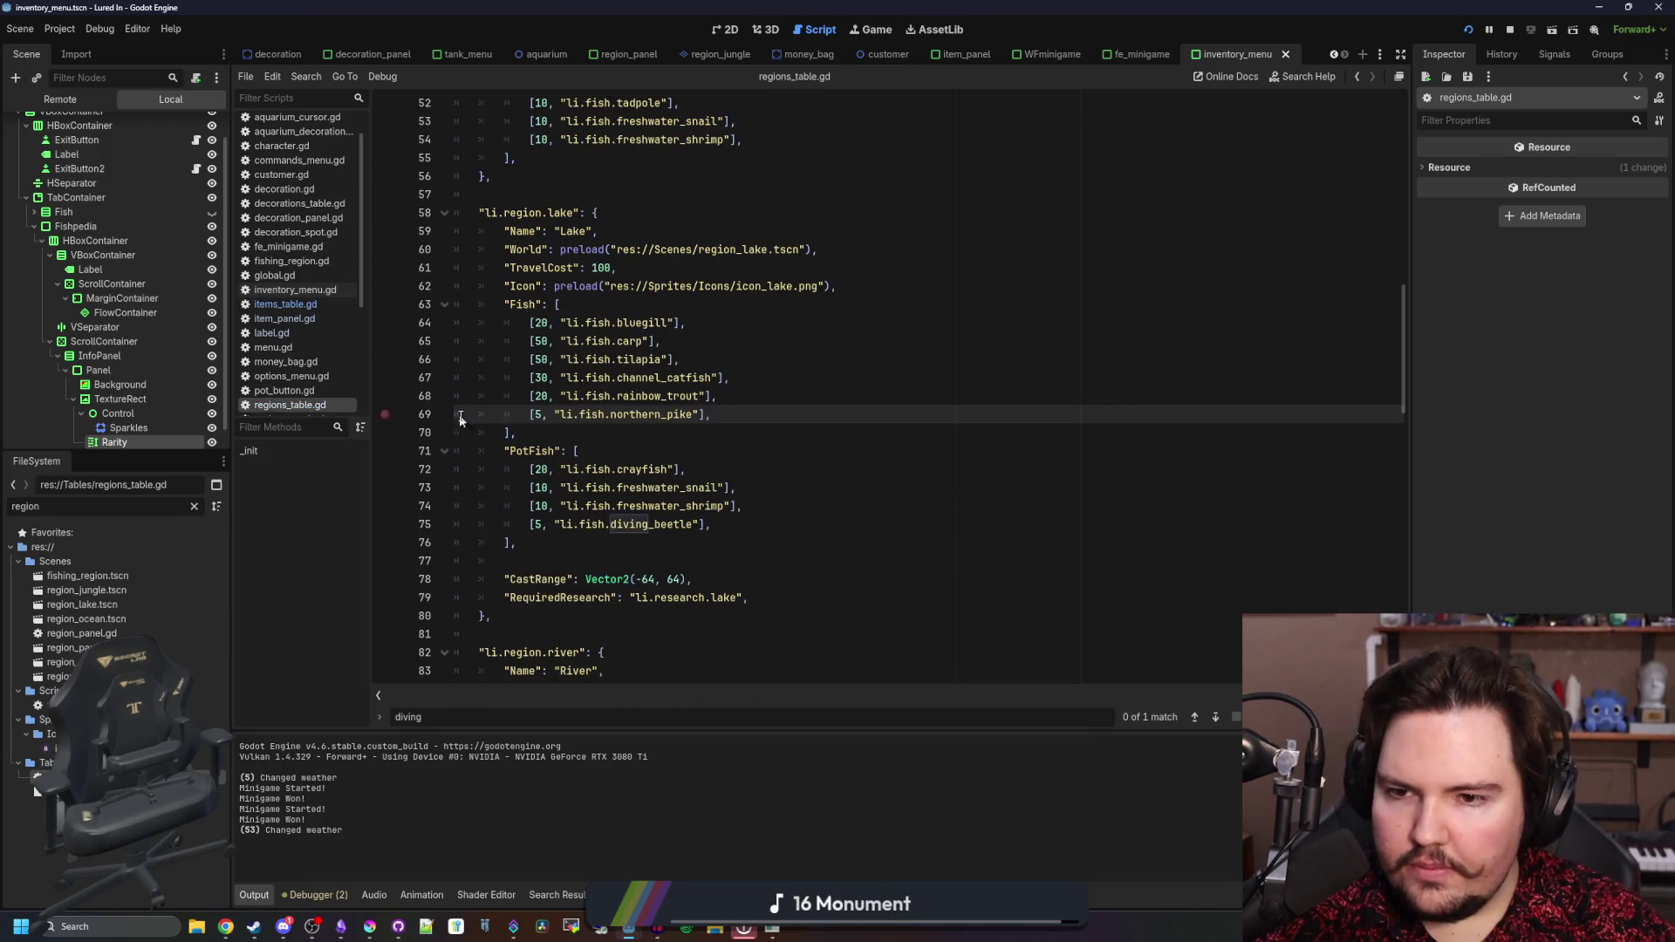
- Paste RARE over the Eel's COMMON rarity in items_table.gd
scroll(775, 361, "down", 7)
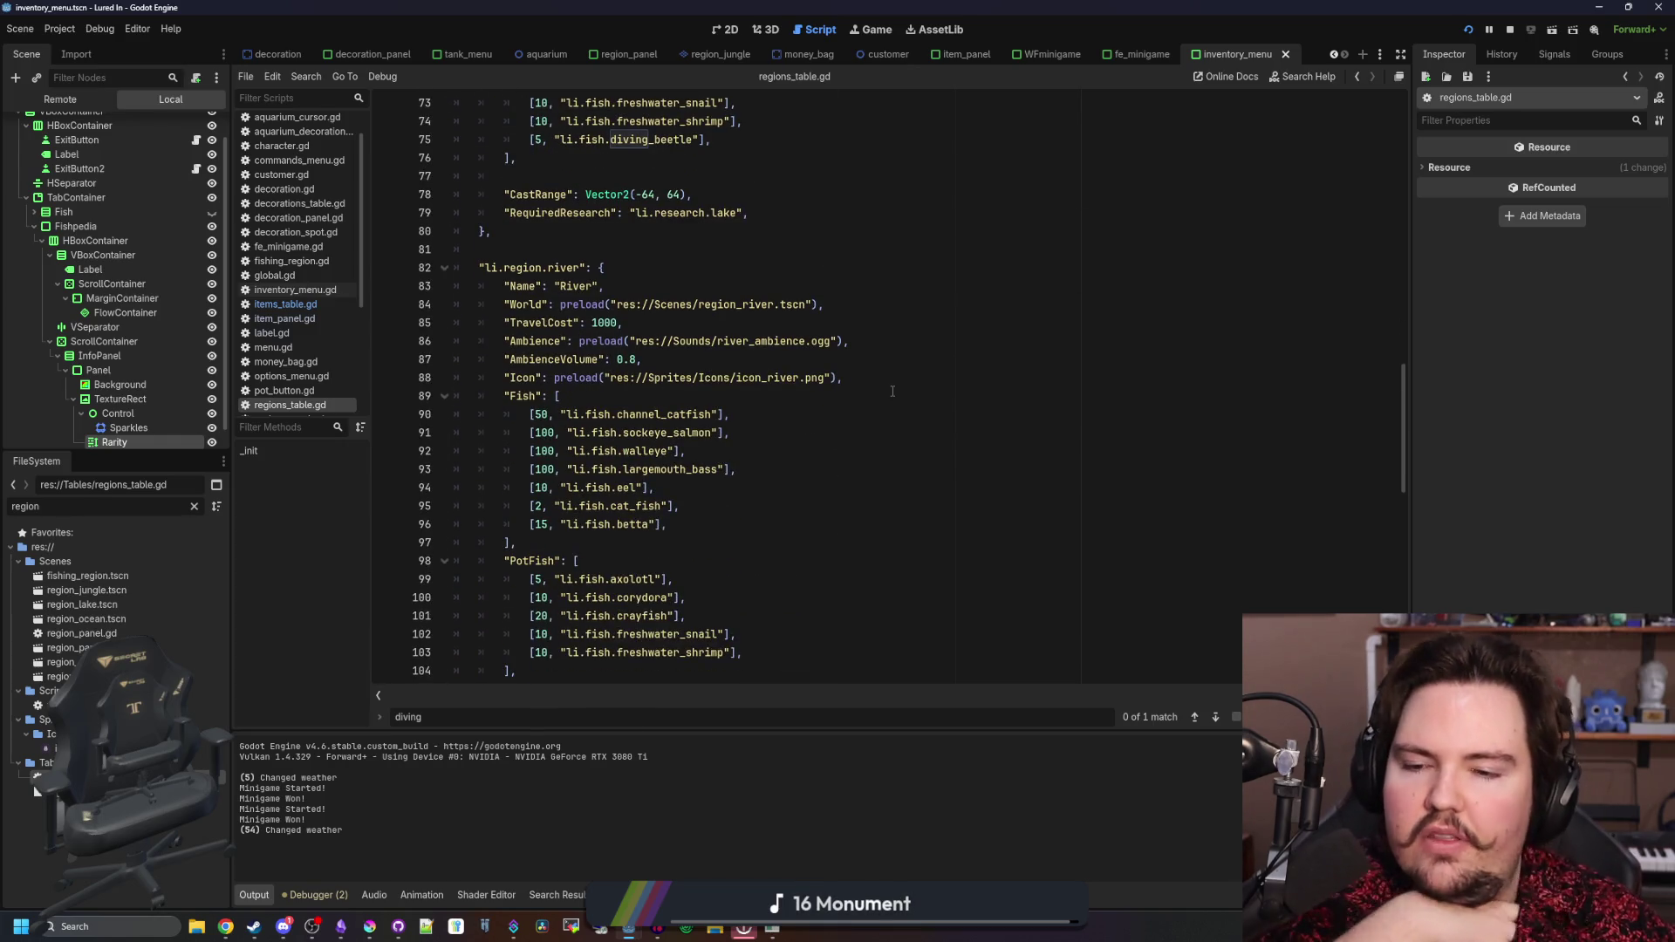
scroll(670, 420, "down", 3)
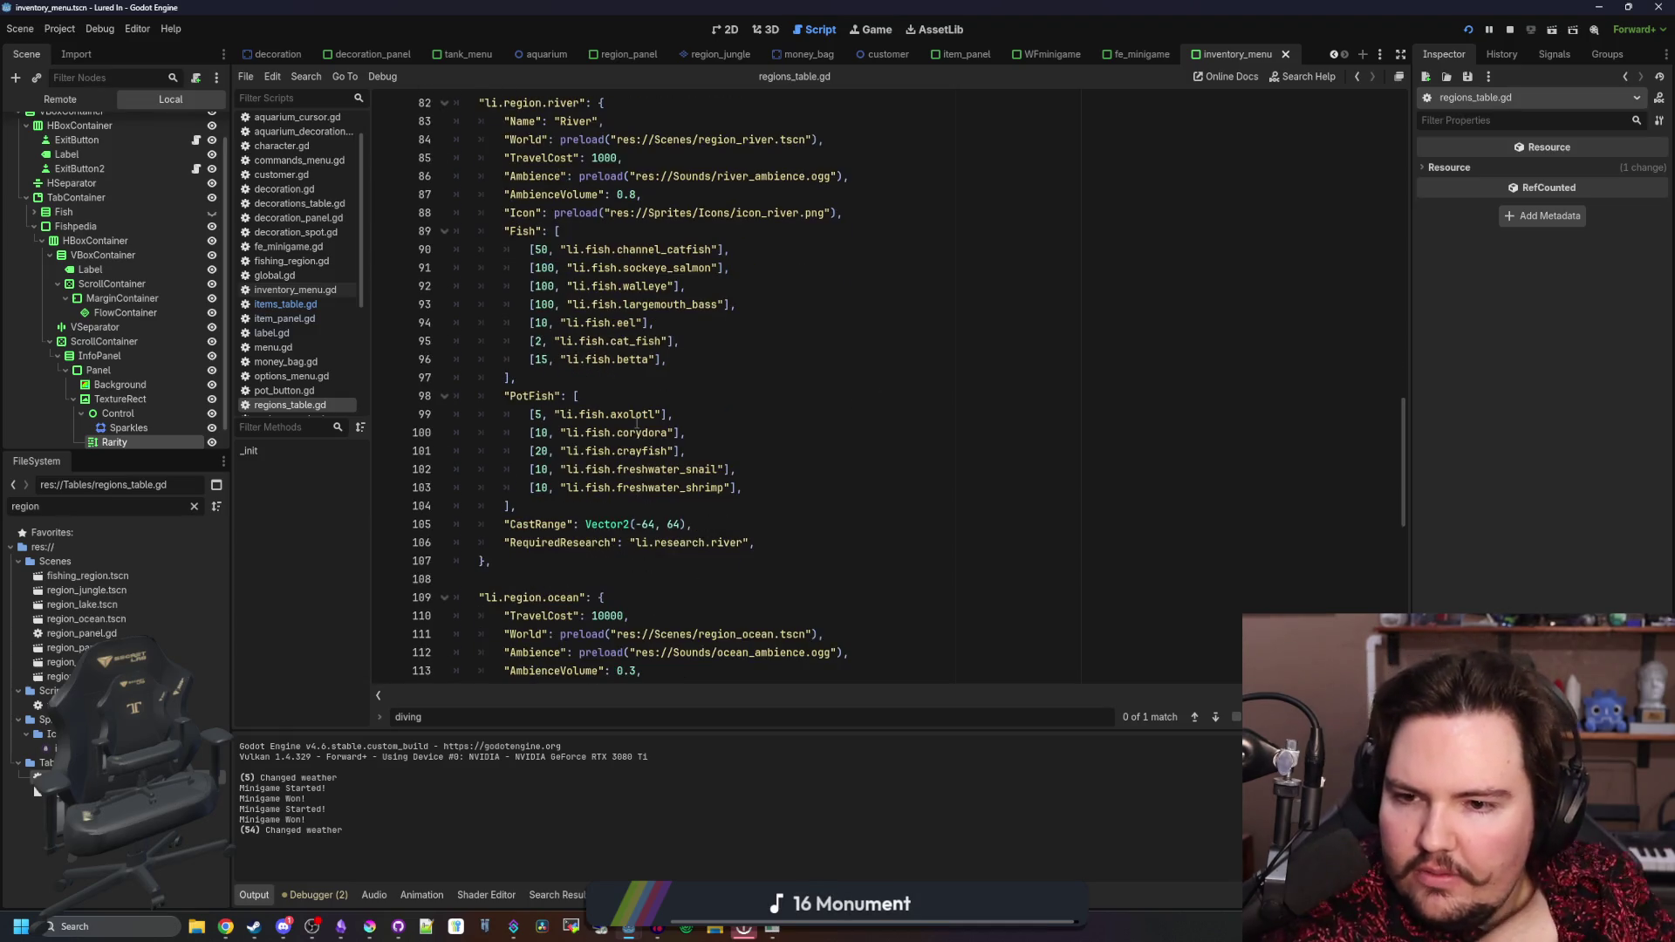
scroll(756, 354, "down", 3)
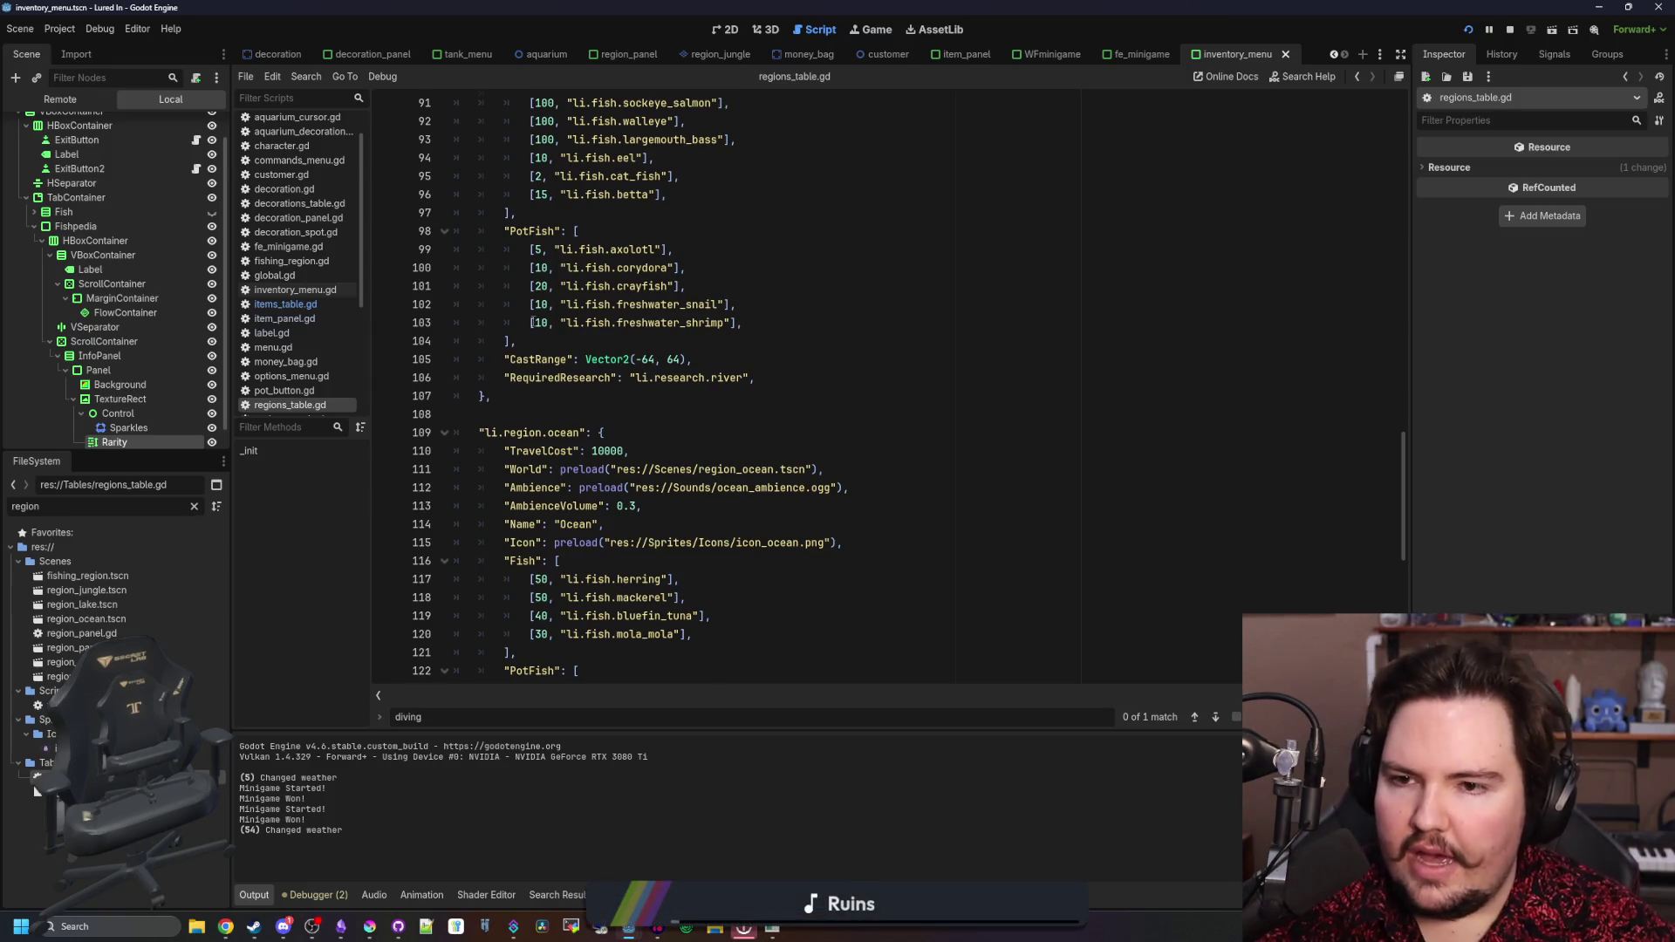
left_click(326, 305)
key("ctrl+f")
type("eel")
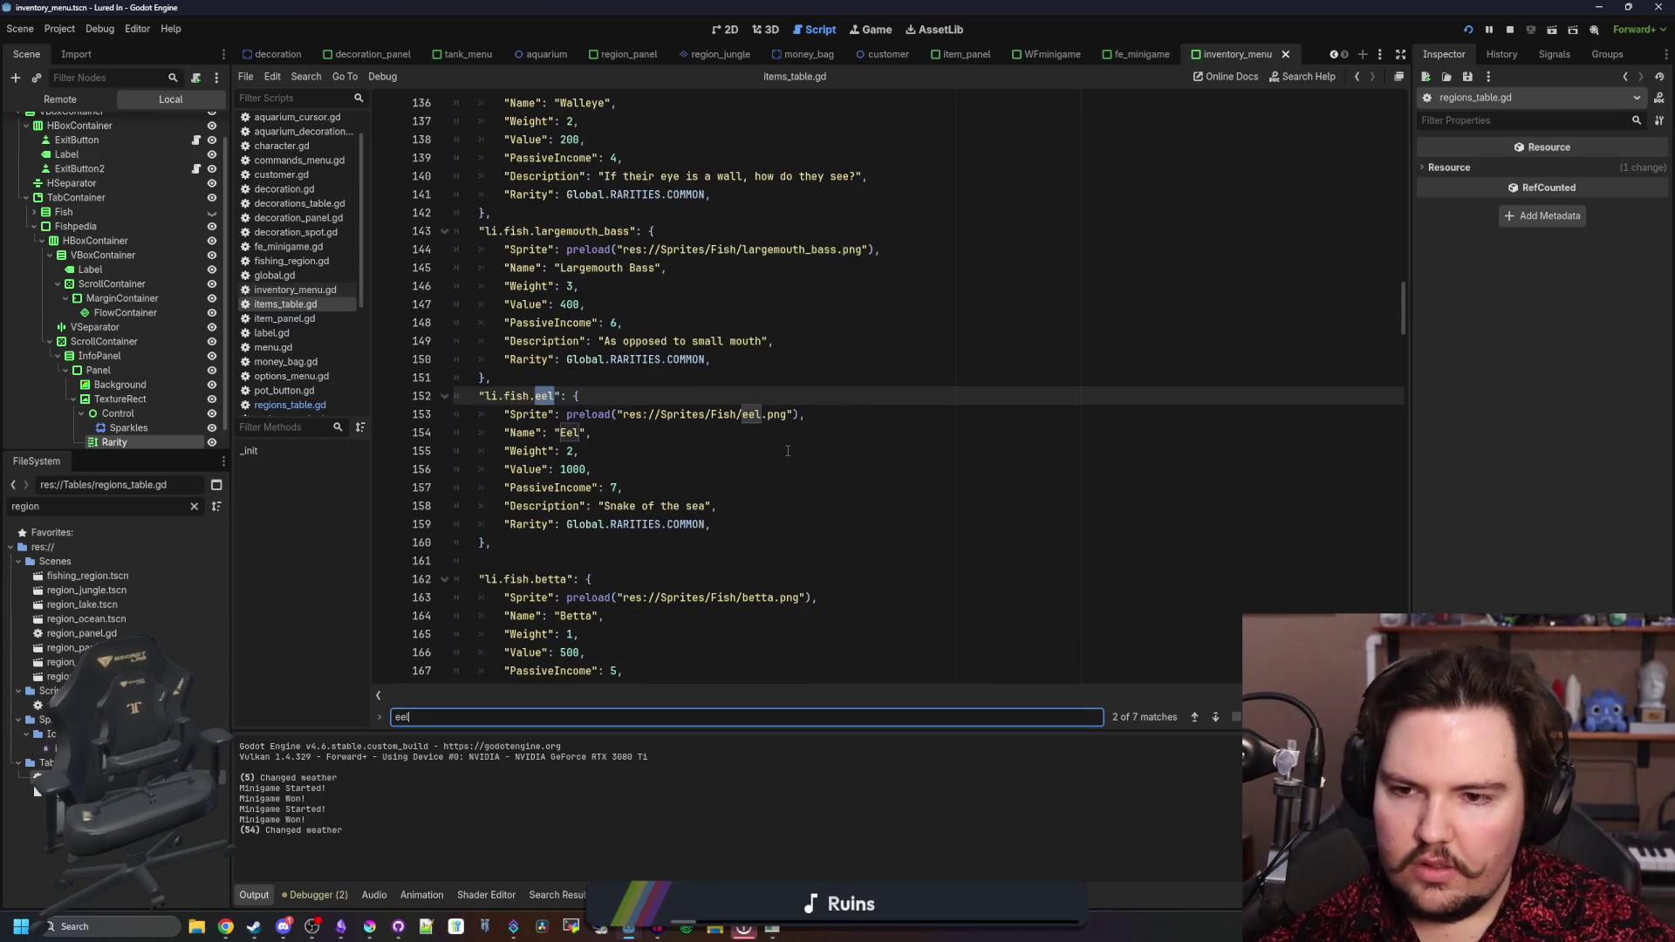
left_click_drag(725, 522, 566, 524)
type("Global.RARITIES.RARE,")
- Make the Axolotl's rarity RARE the same way and save items_table.gd
key("ctrl+f")
type("a")
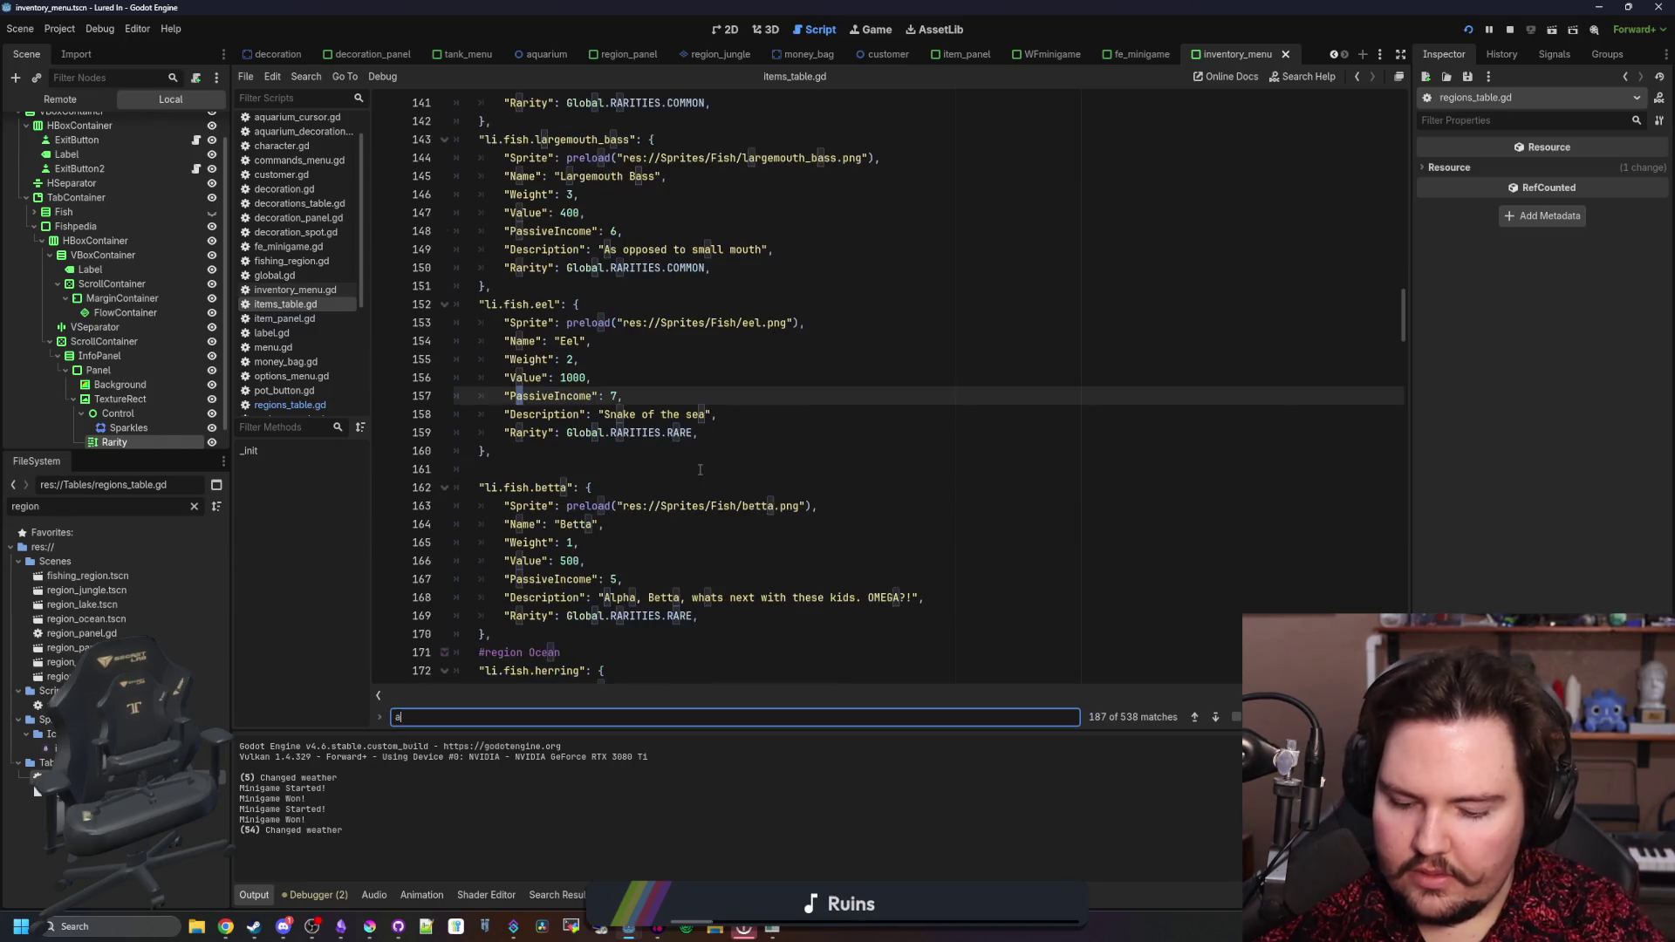
type("xolot")
left_click_drag(705, 523, 567, 523)
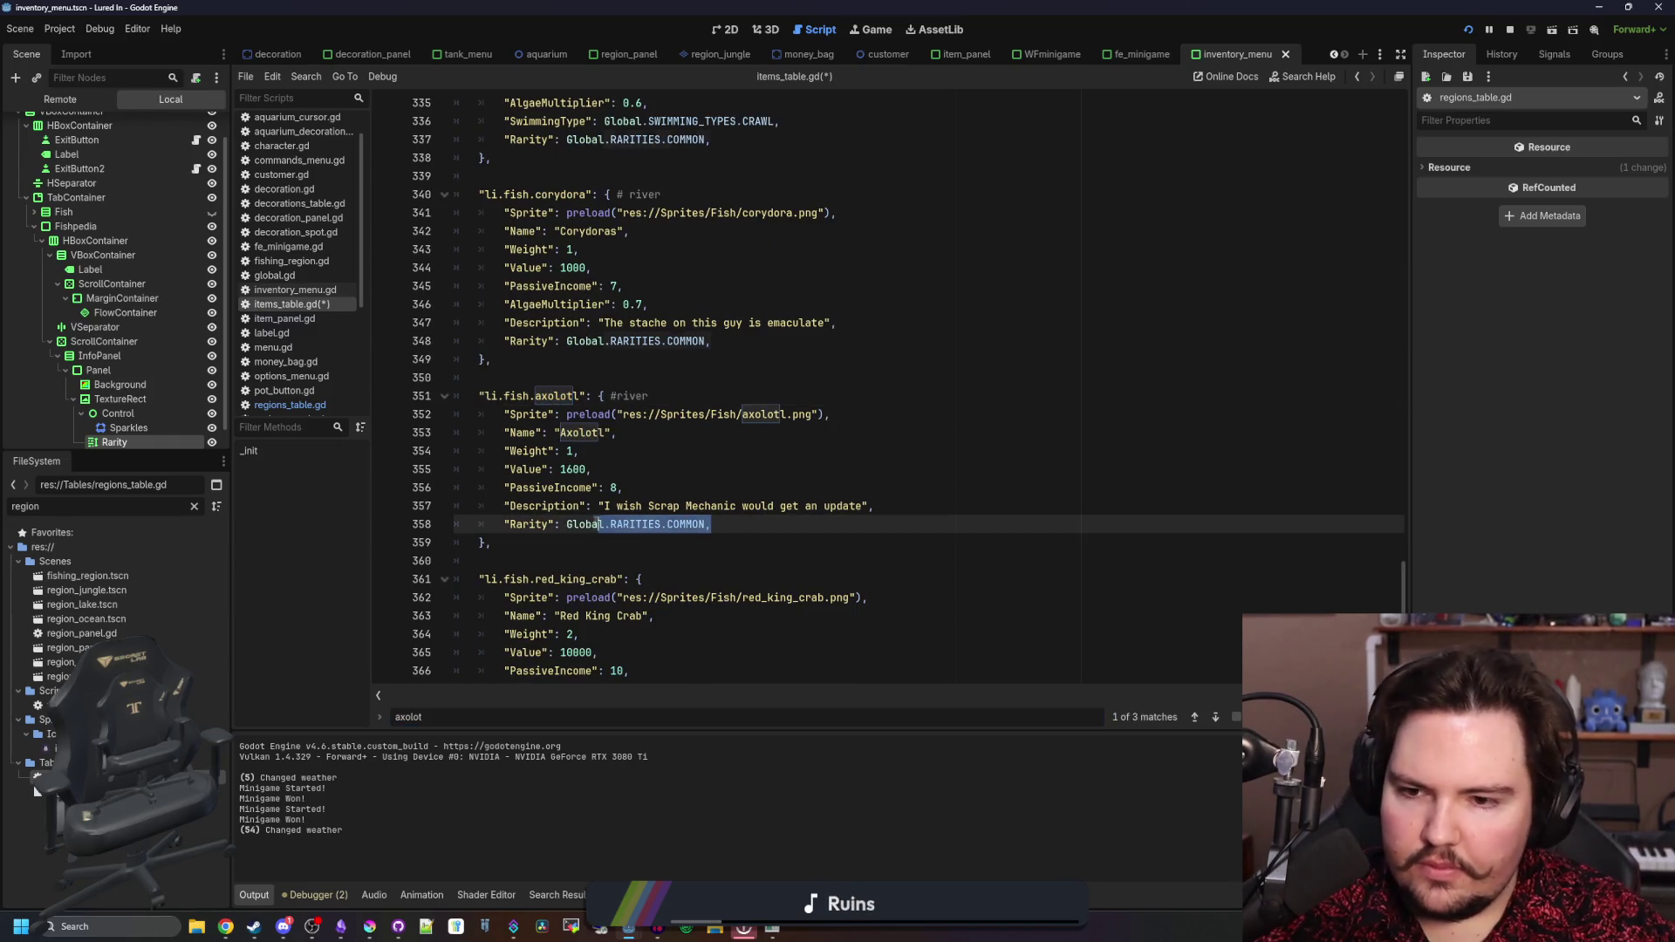
type("Global.RARITIES.RARE")
left_click(708, 450)
key("ctrl+s")
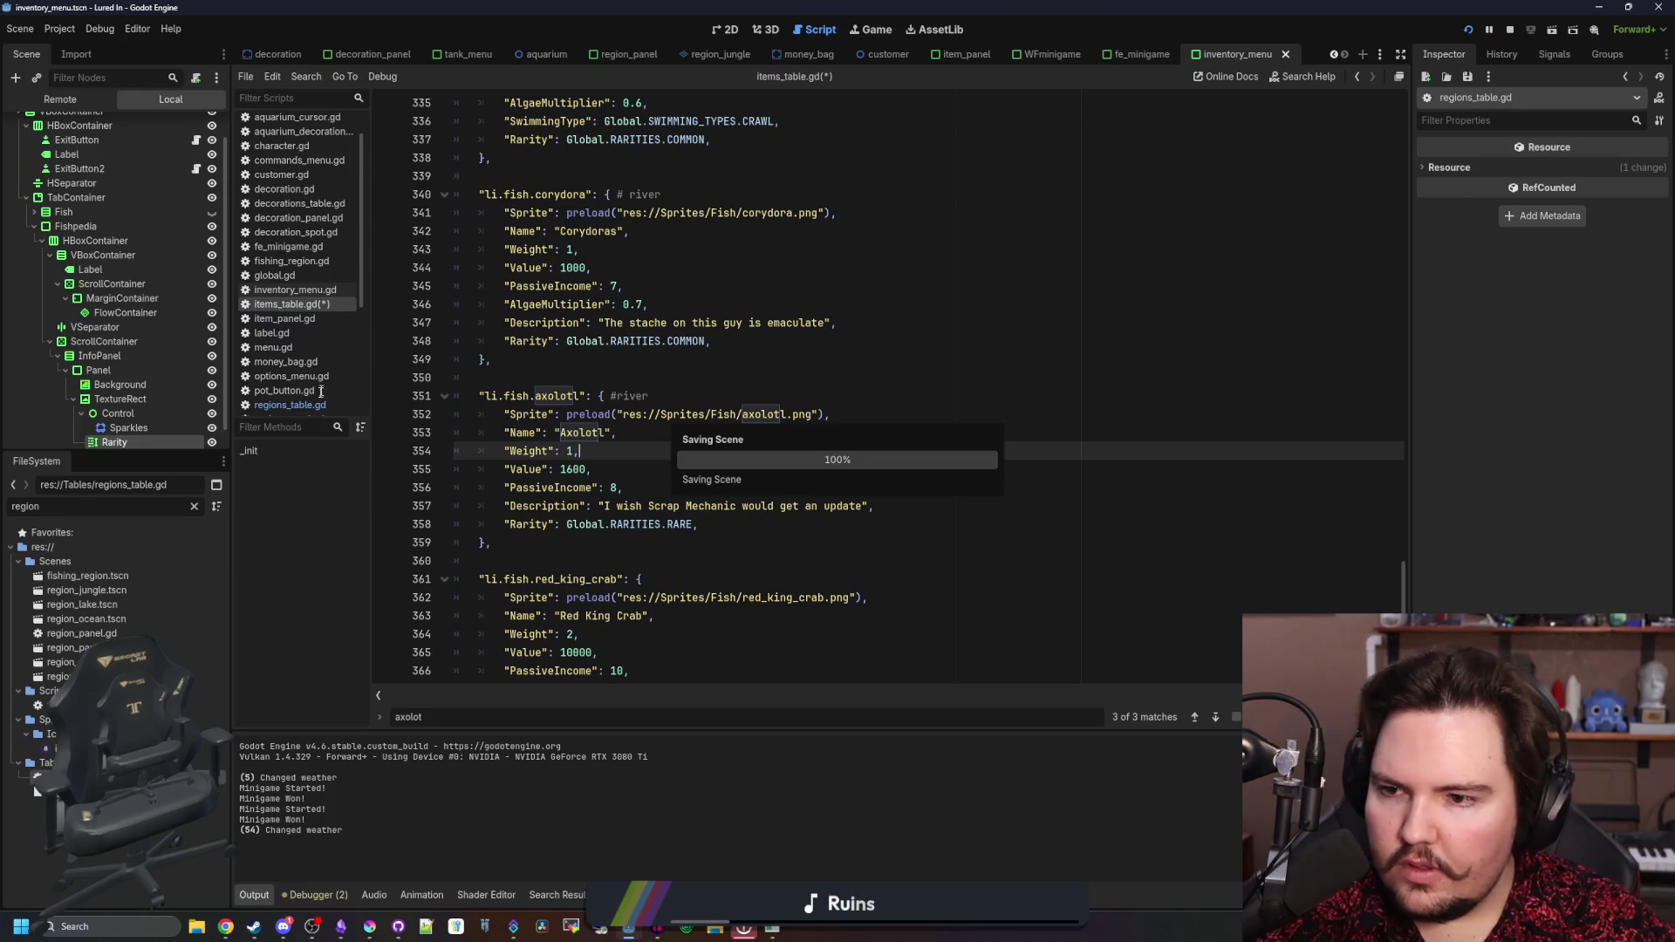
left_click(307, 402)
scroll(854, 472, "down", 7)
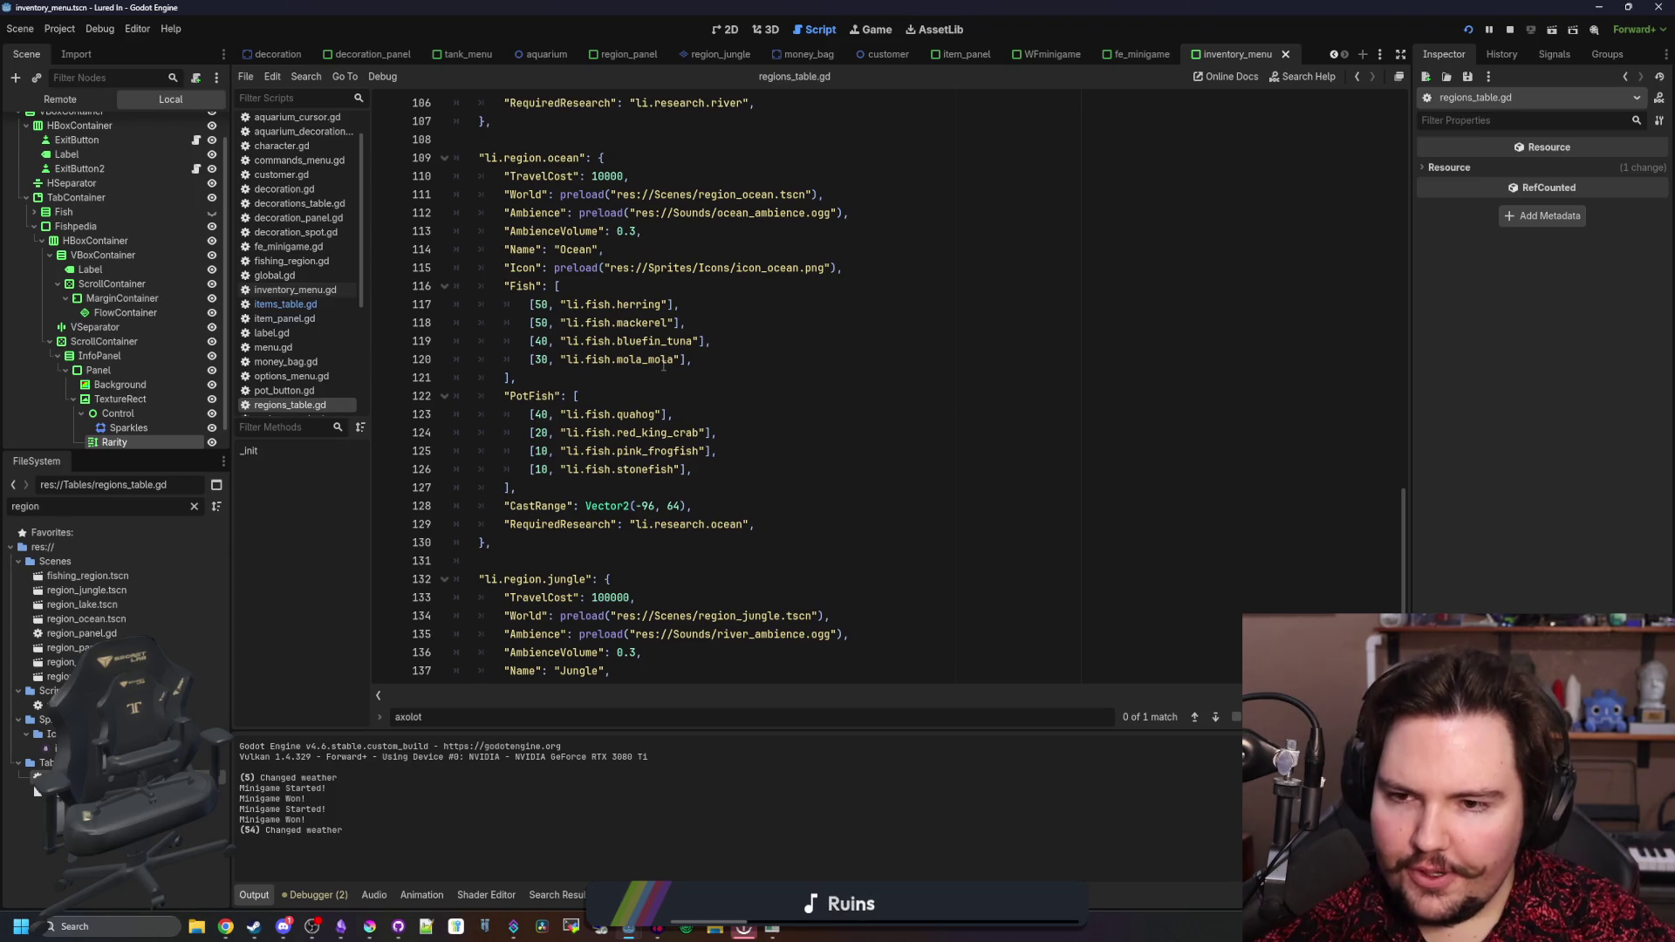
- Lower the Mata Mata's jungle weight in regions_table.gd from 60 to 50
scroll(663, 364, "down", 5)
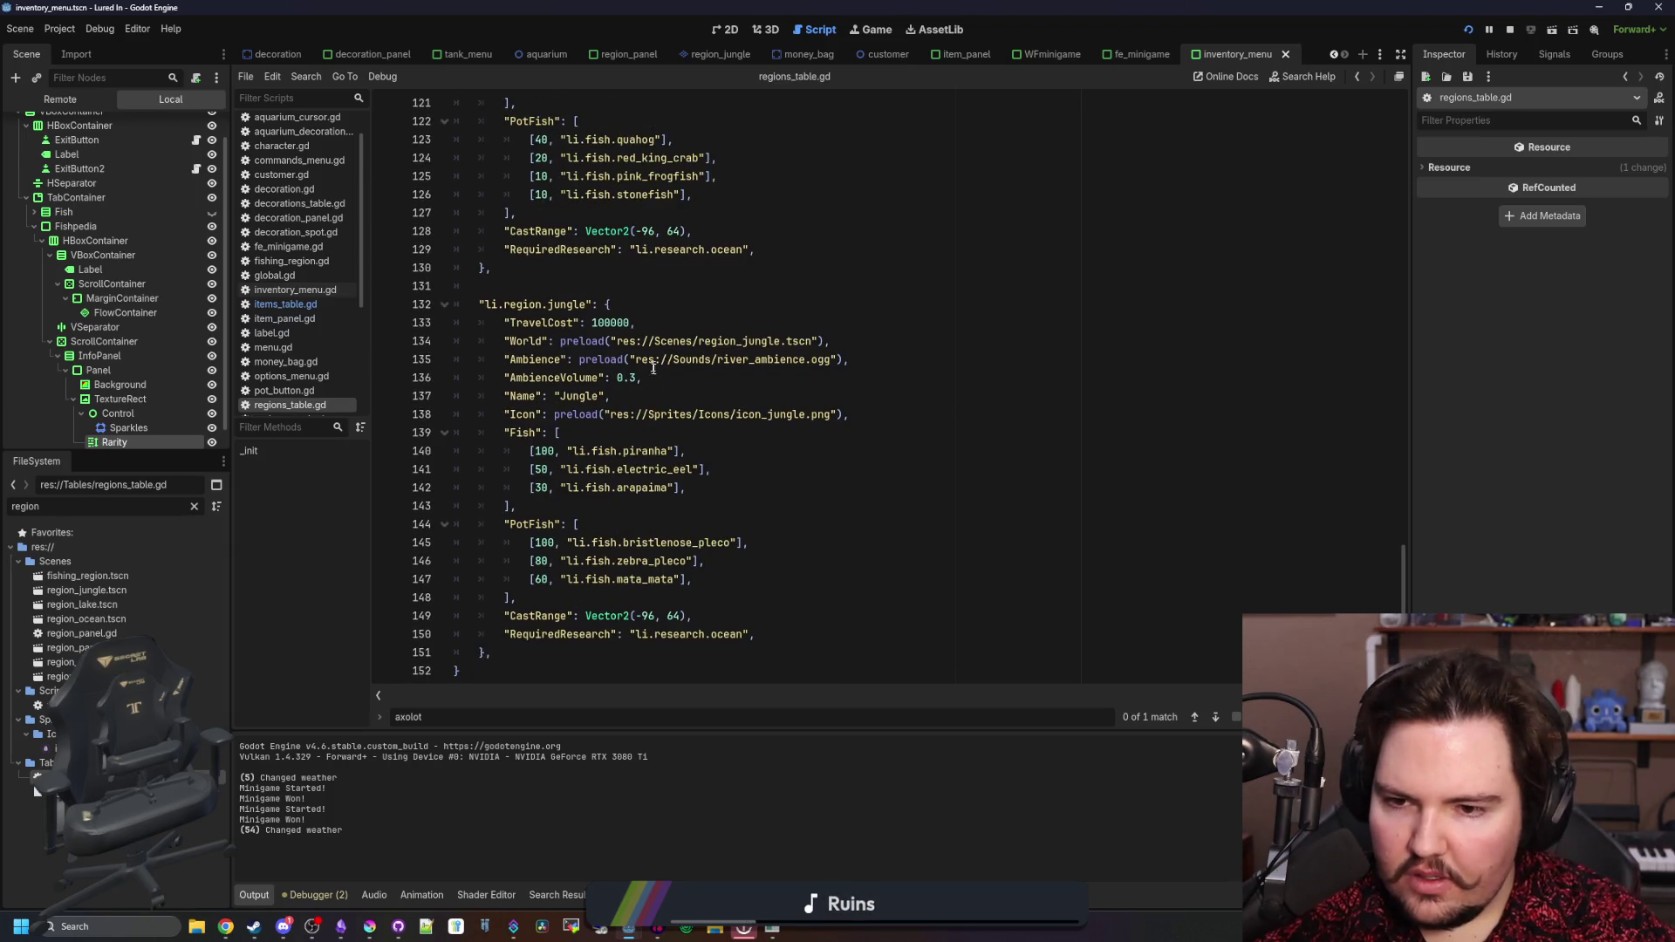
scroll(654, 371, "down", 1)
left_click(600, 495)
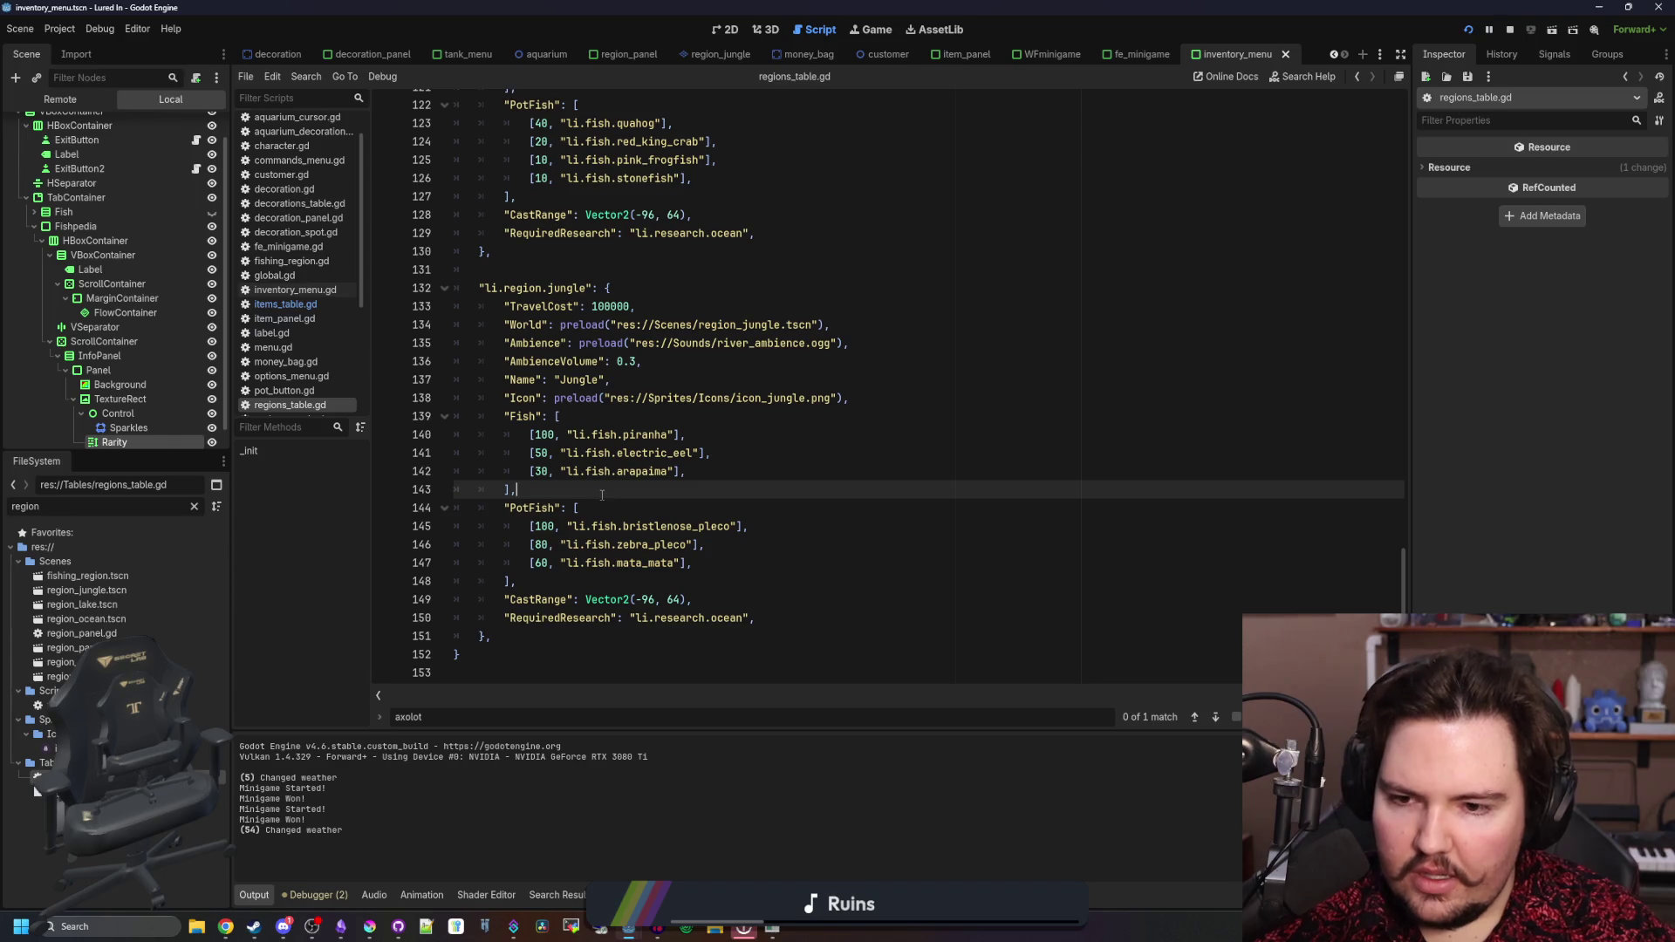
left_click(638, 476)
left_click(611, 486)
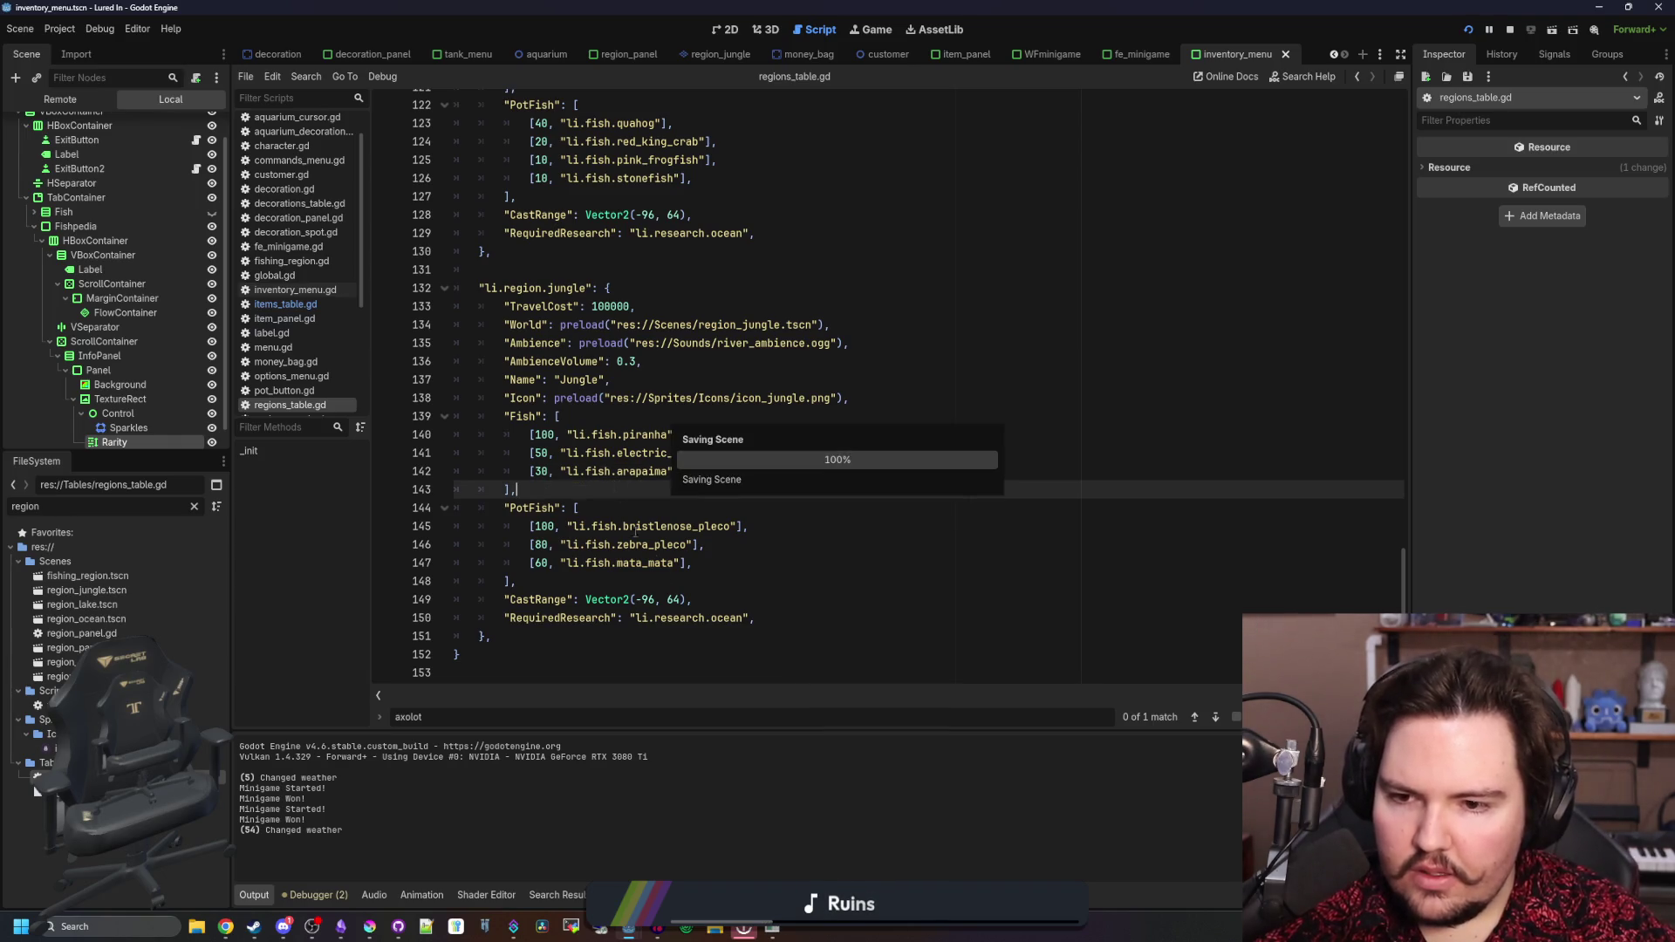
left_click(543, 563)
key("BackSpace")
type("5")
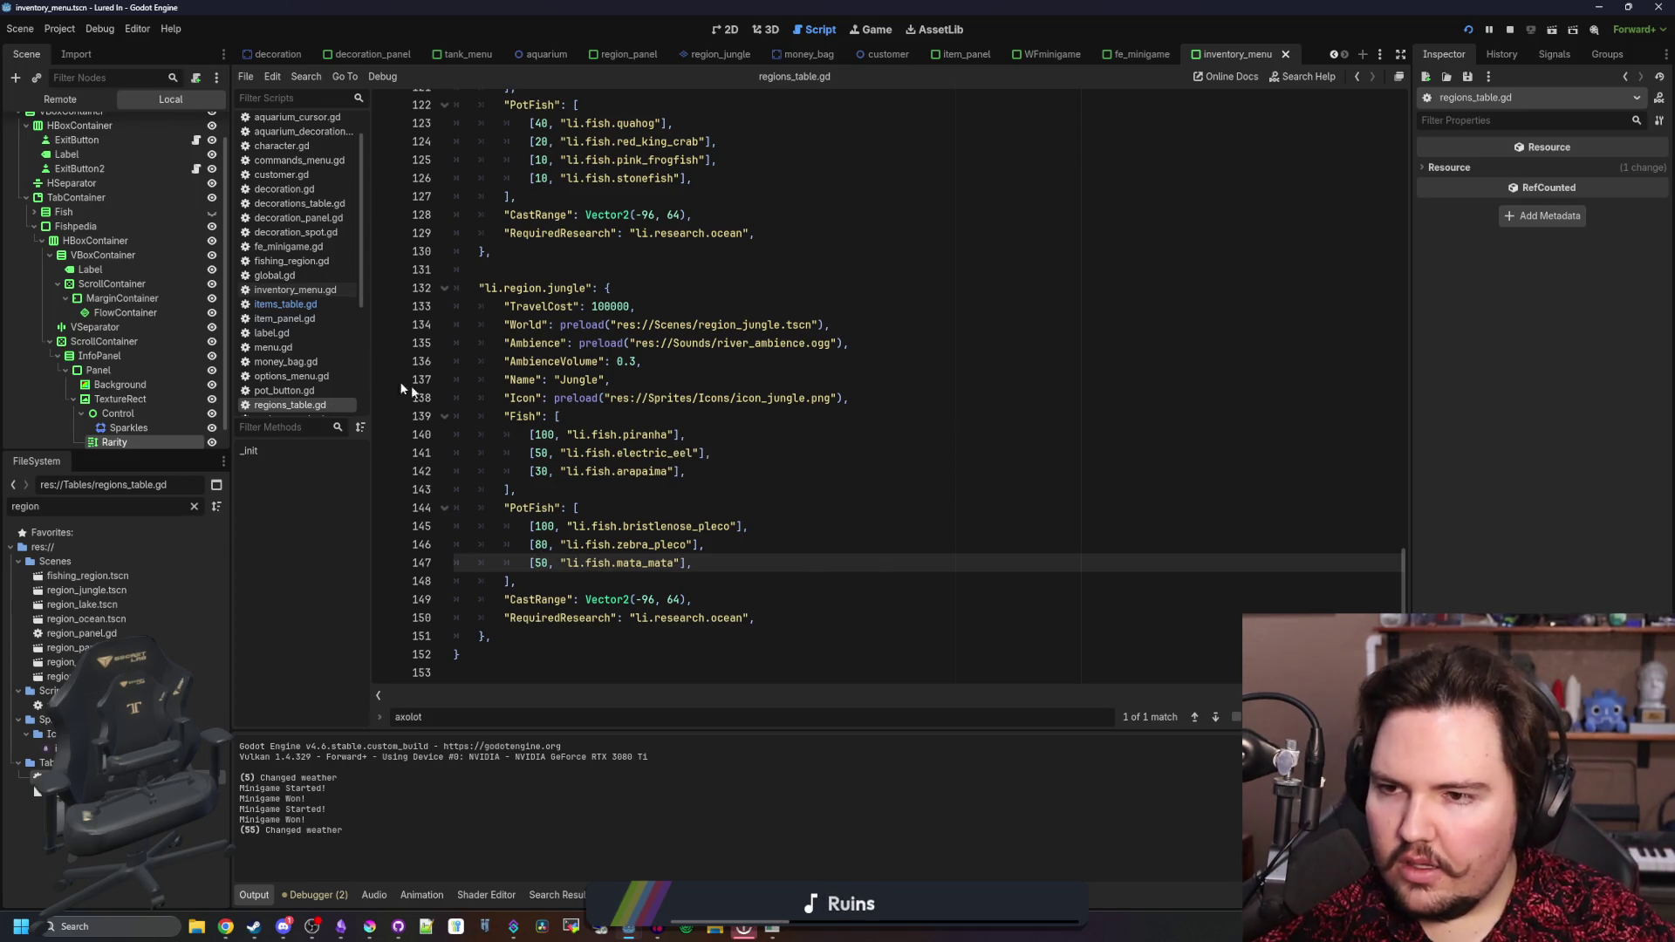
- Set Mata Mata's PassiveIncome to 32 and Value to 100000 in items_table.gd, then save
left_click(321, 304)
left_click(982, 388)
key("ctrl+f")
type("mata")
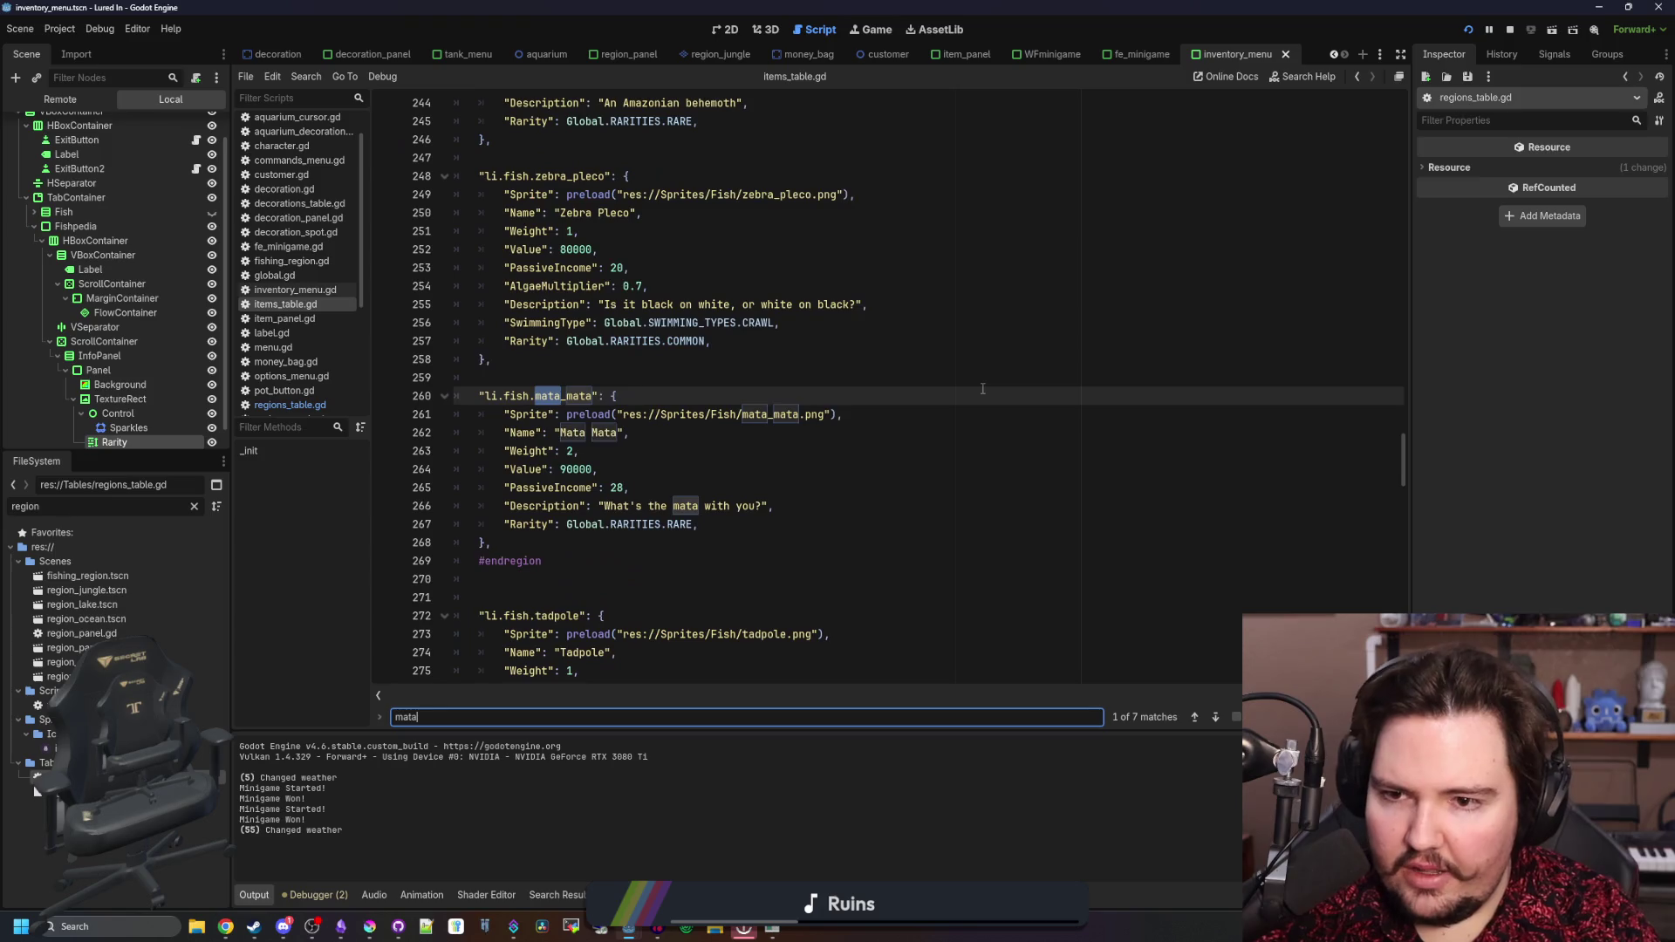
left_click(625, 485)
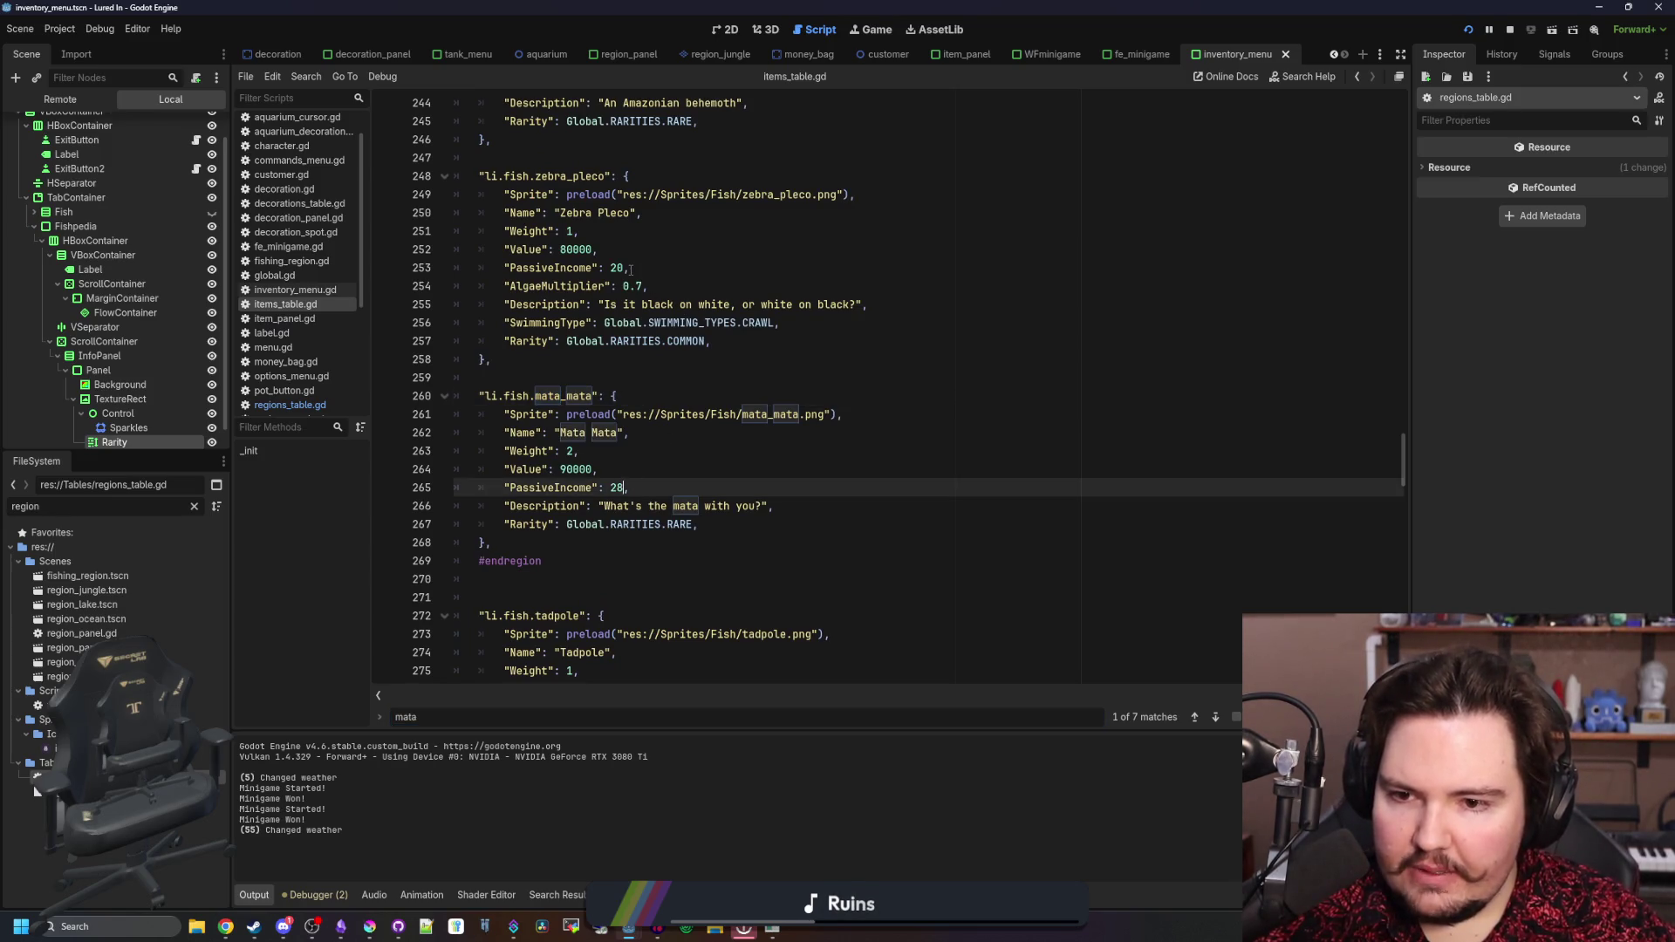
key("BackSpace")
key("BackSpace")
type("32")
left_click(566, 470)
key("BackSpace")
type("10")
left_click(617, 457)
key("ctrl+s")
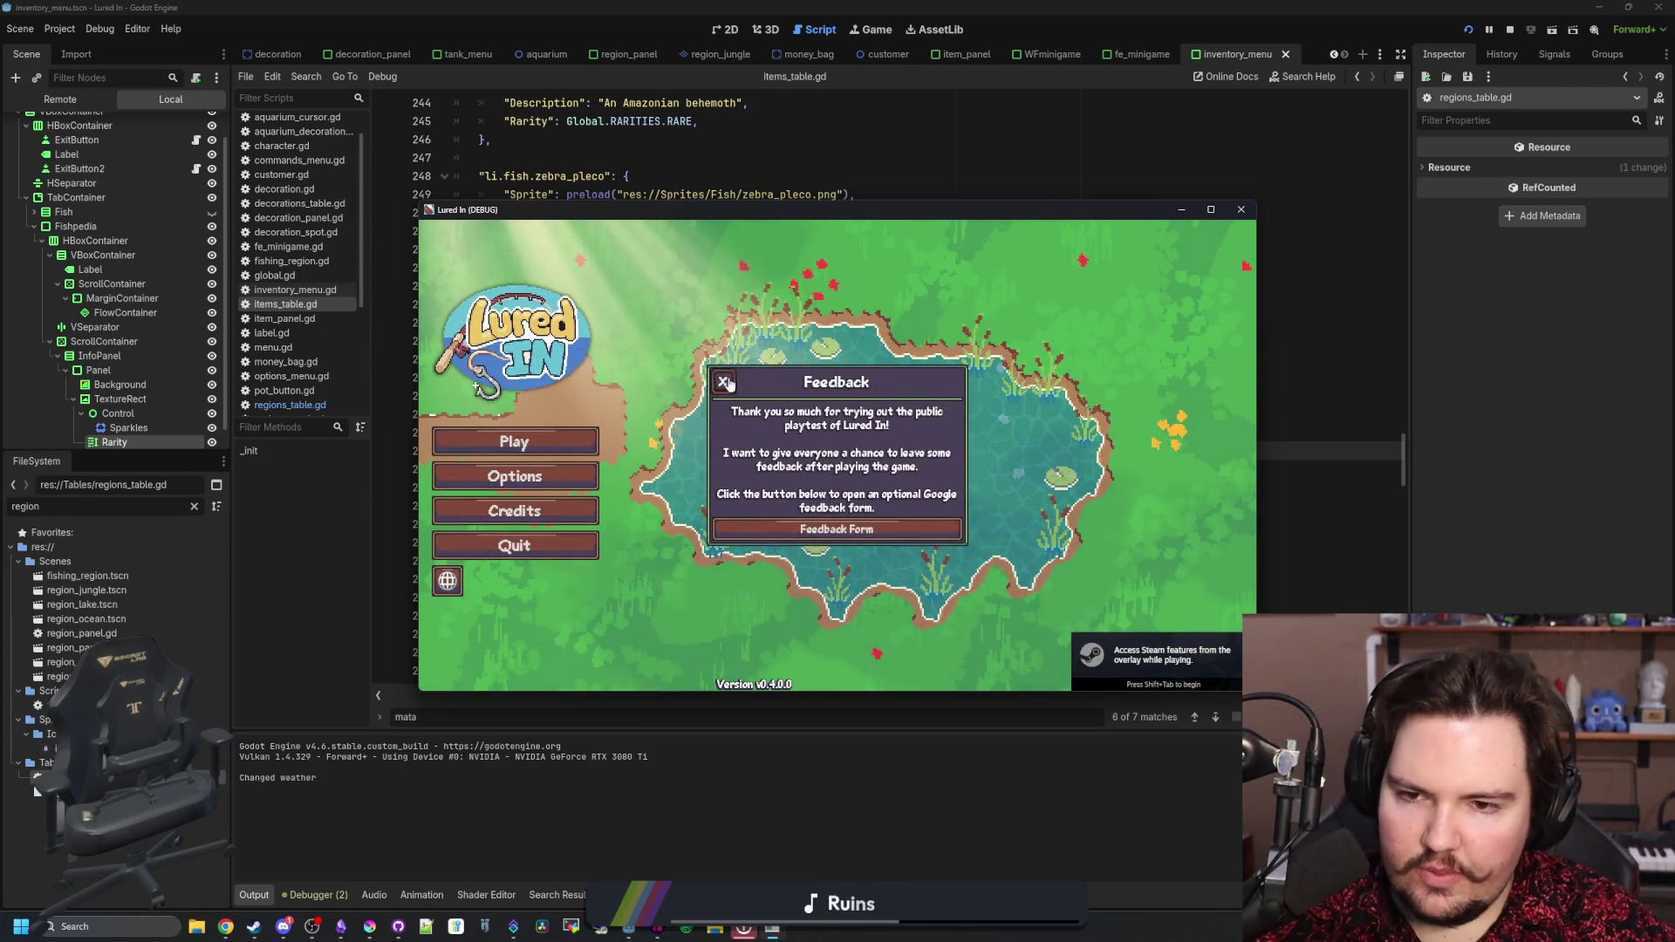
- Dismiss the Feedback notice, start Play, close Welcome Back, and open the Inventory
left_click(515, 442)
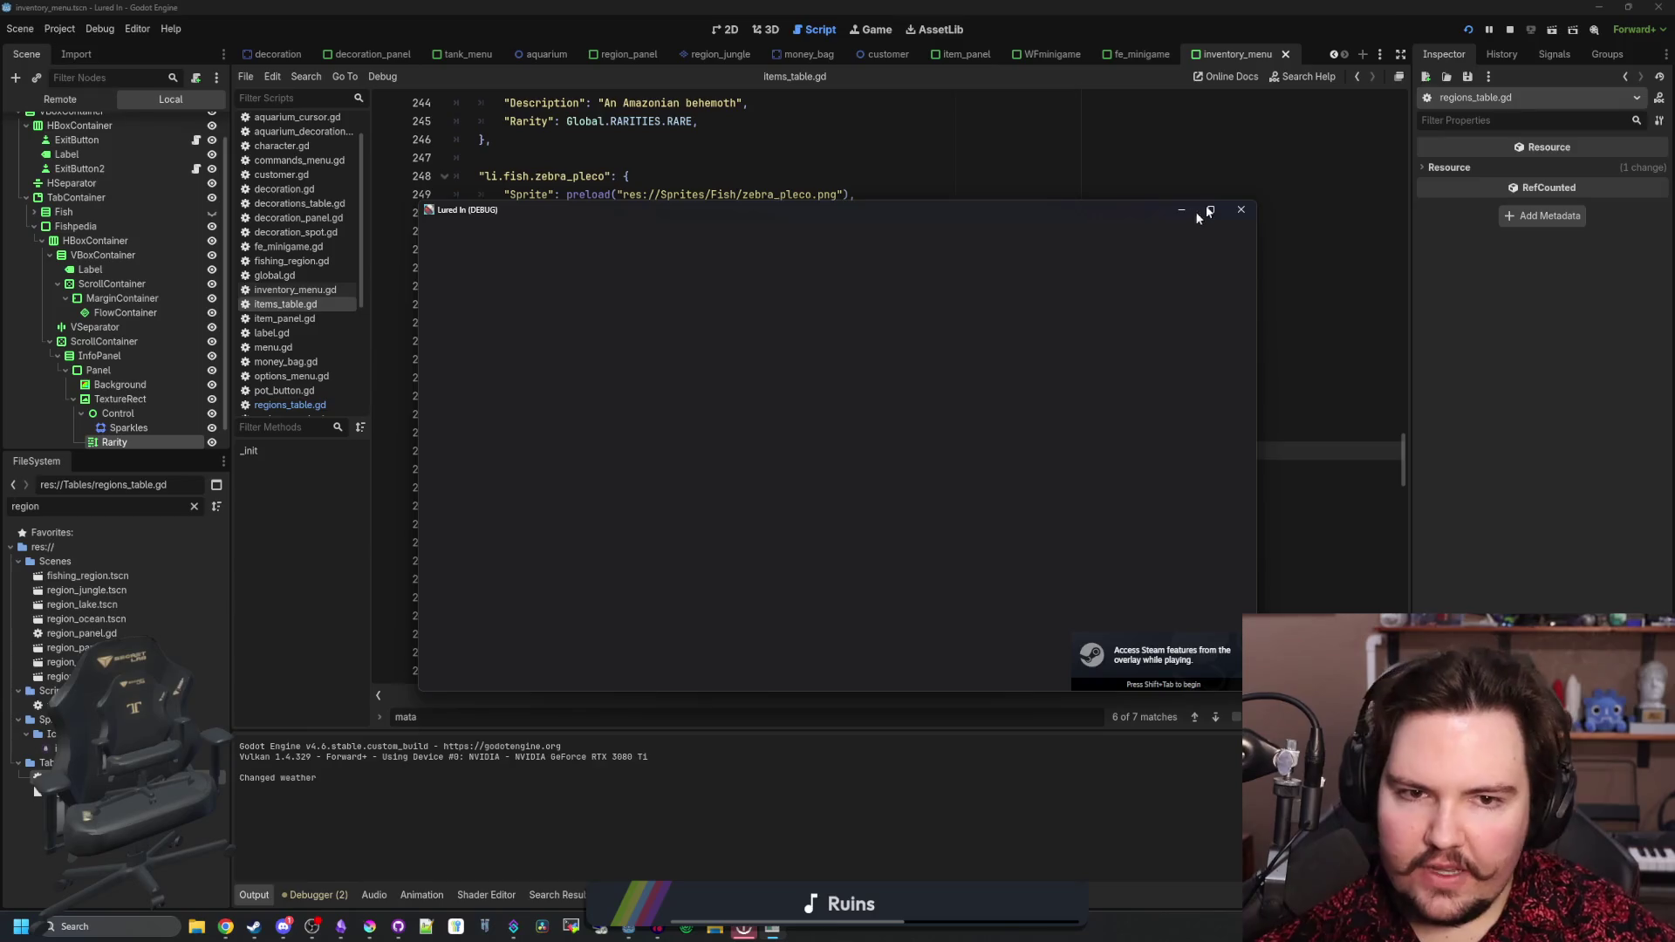
left_click(1207, 209)
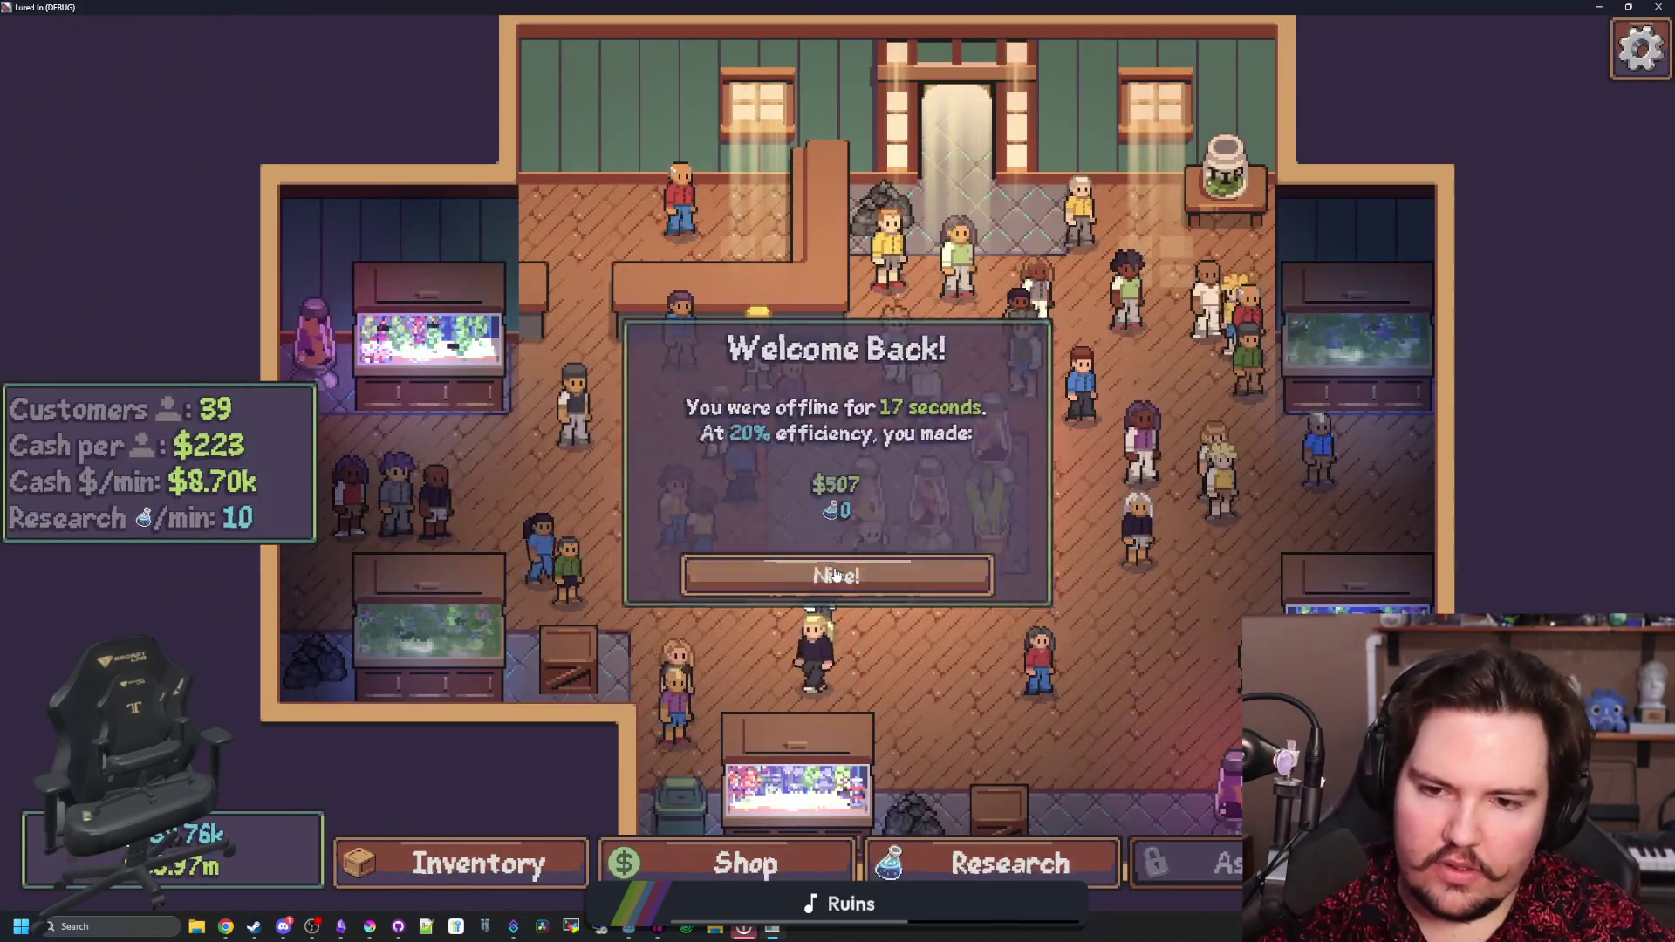
left_click(836, 576)
left_click(461, 863)
- Scroll the fish inventory to confirm Pink Frogfish, Stonefish, Diving Beetle and Betta show as Rare
scroll(611, 575, "down", 2)
scroll(618, 565, "down", 10)
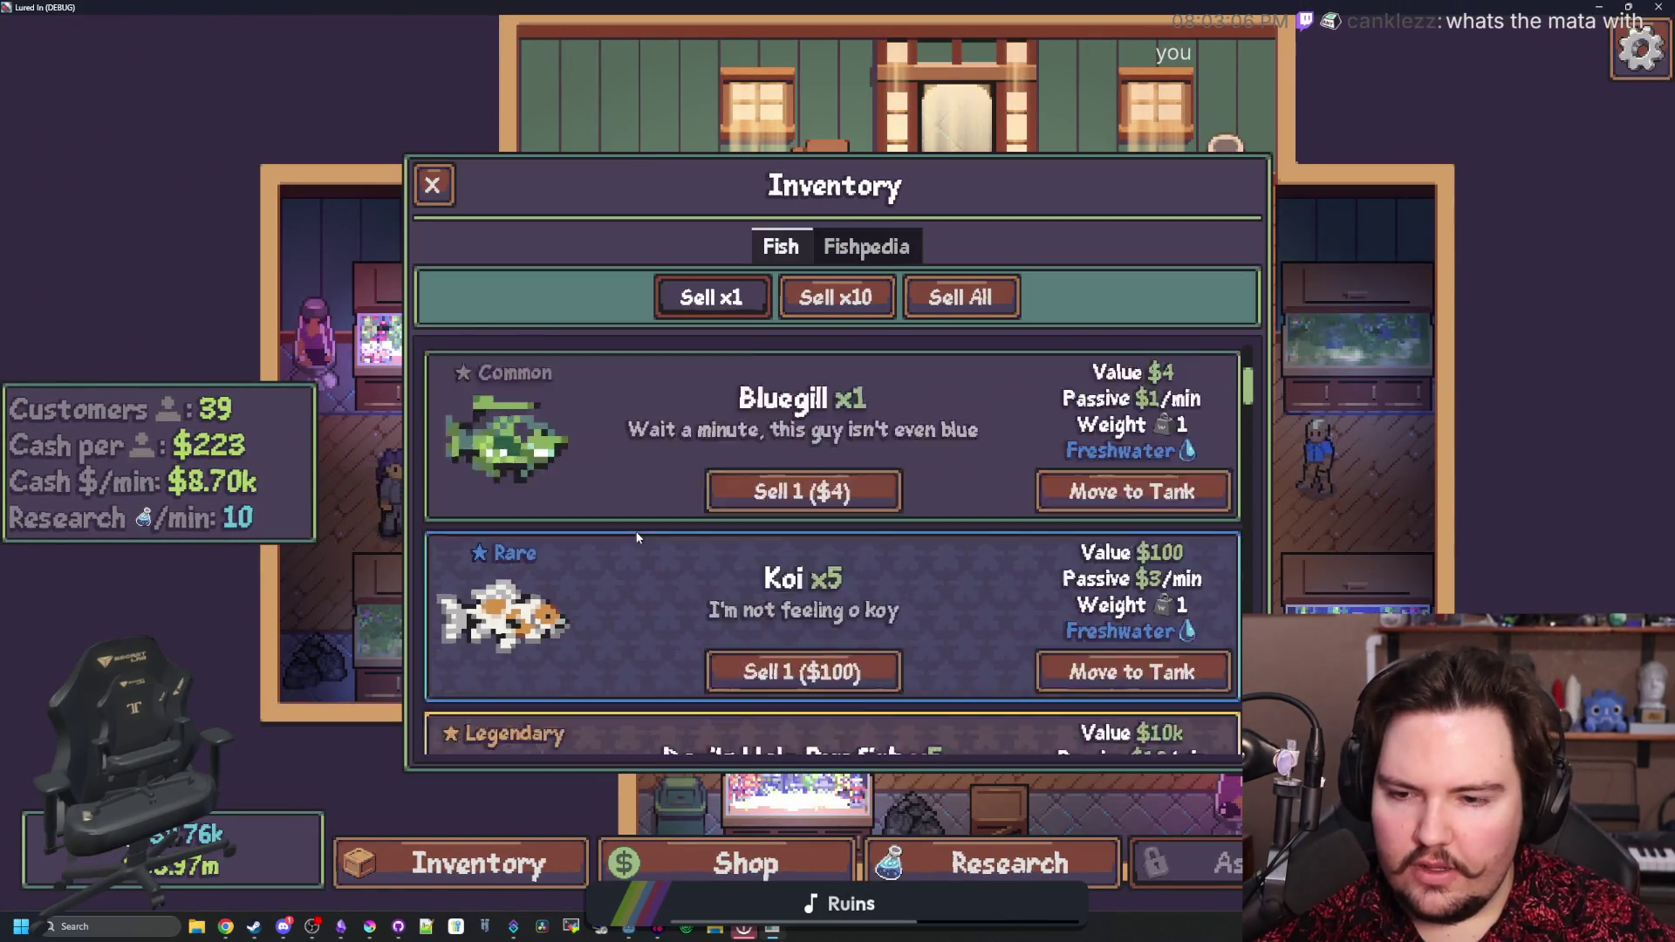
scroll(651, 504, "down", 3)
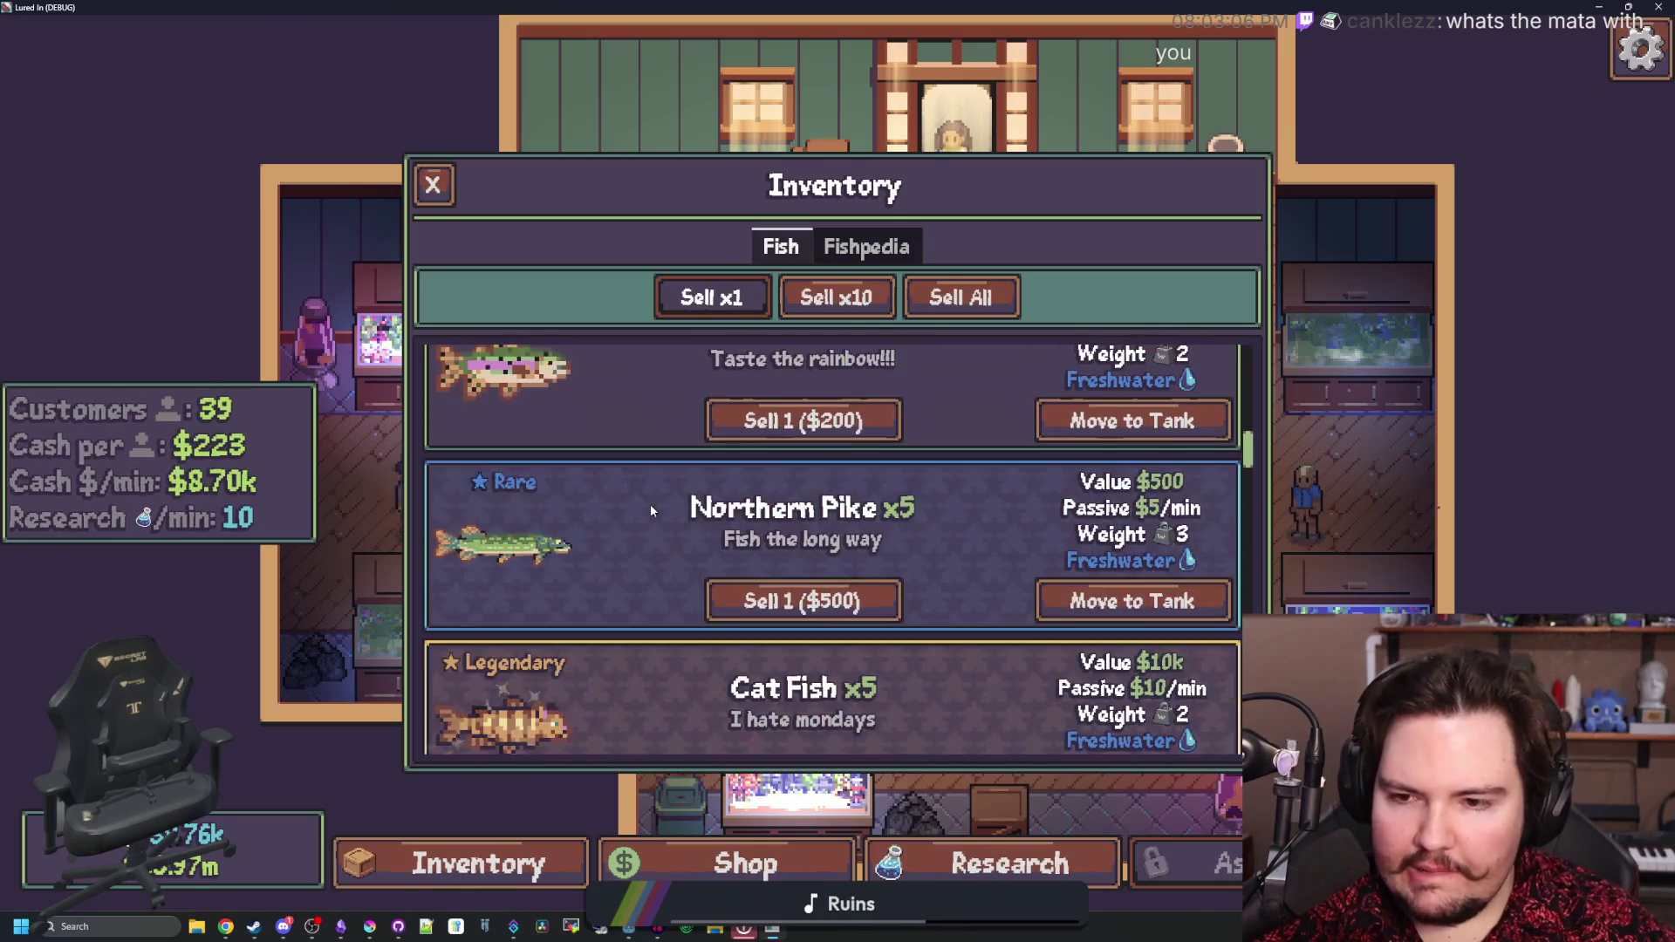
scroll(651, 520, "down", 3)
scroll(536, 513, "down", 5)
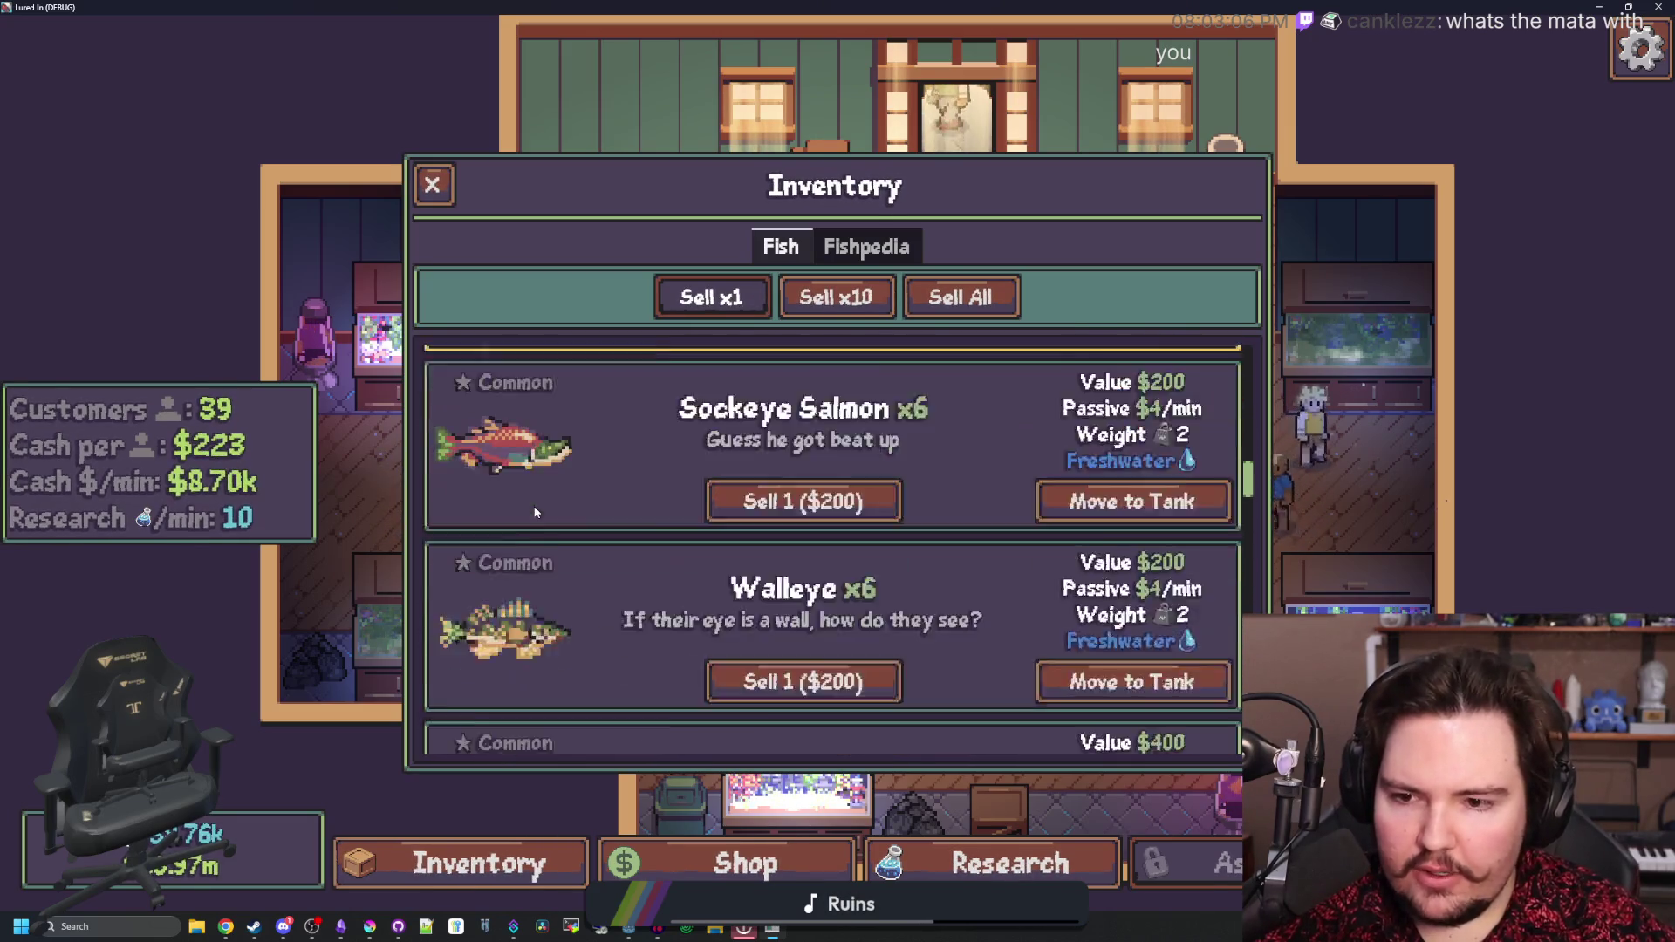
scroll(539, 503, "down", 8)
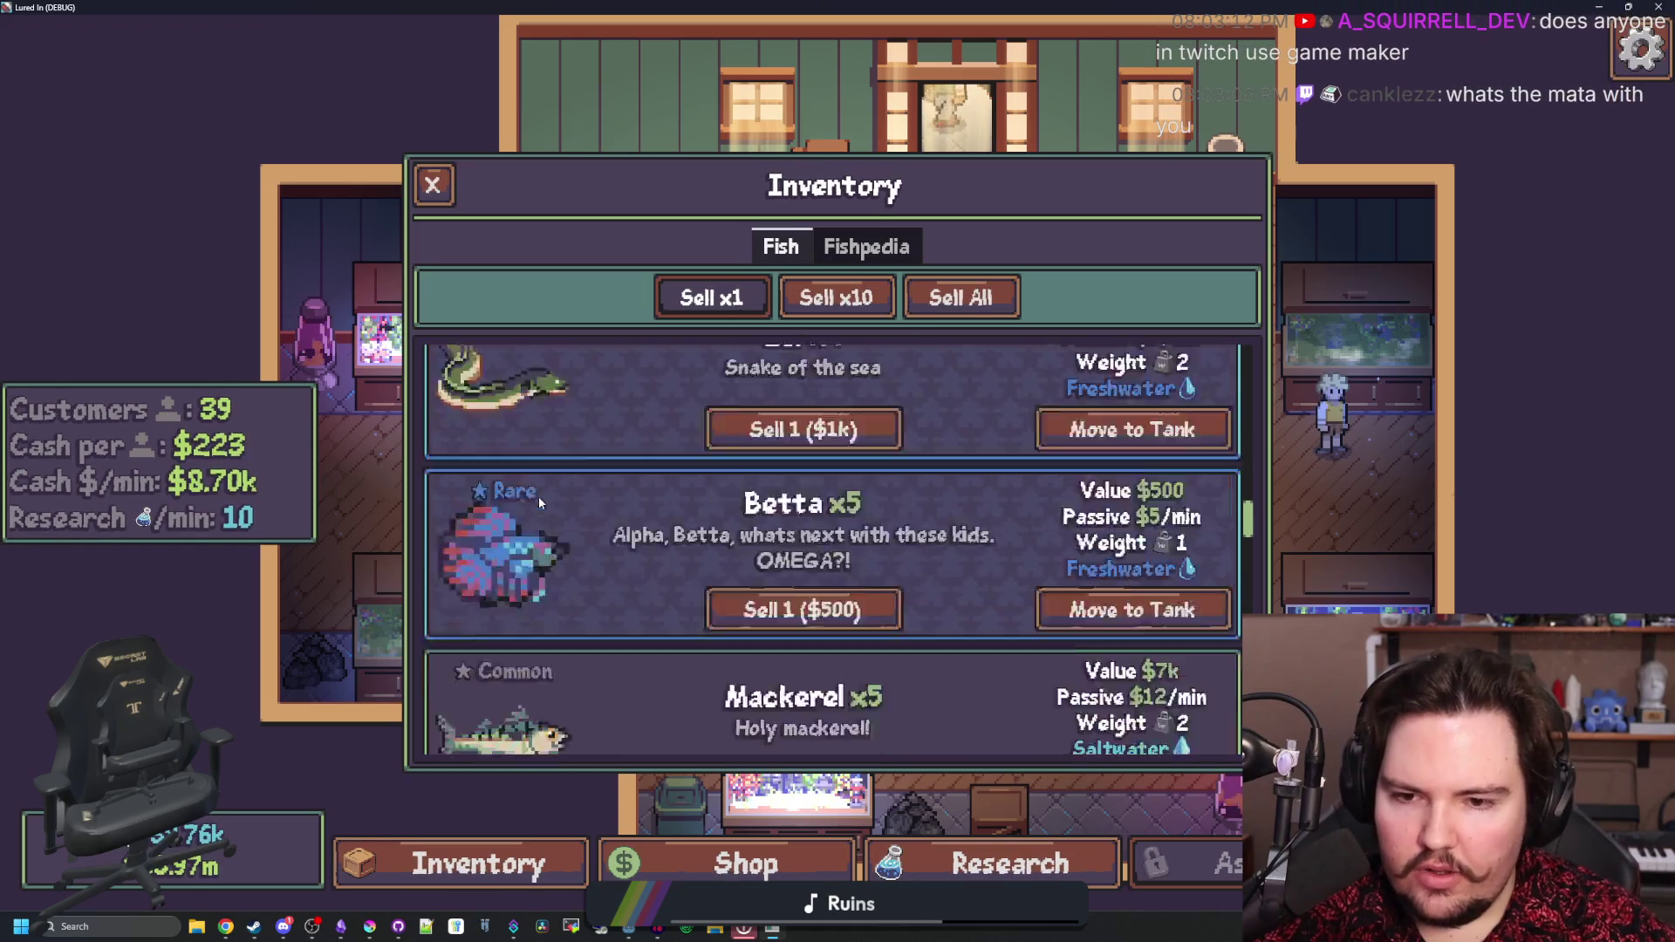
scroll(539, 503, "down", 10)
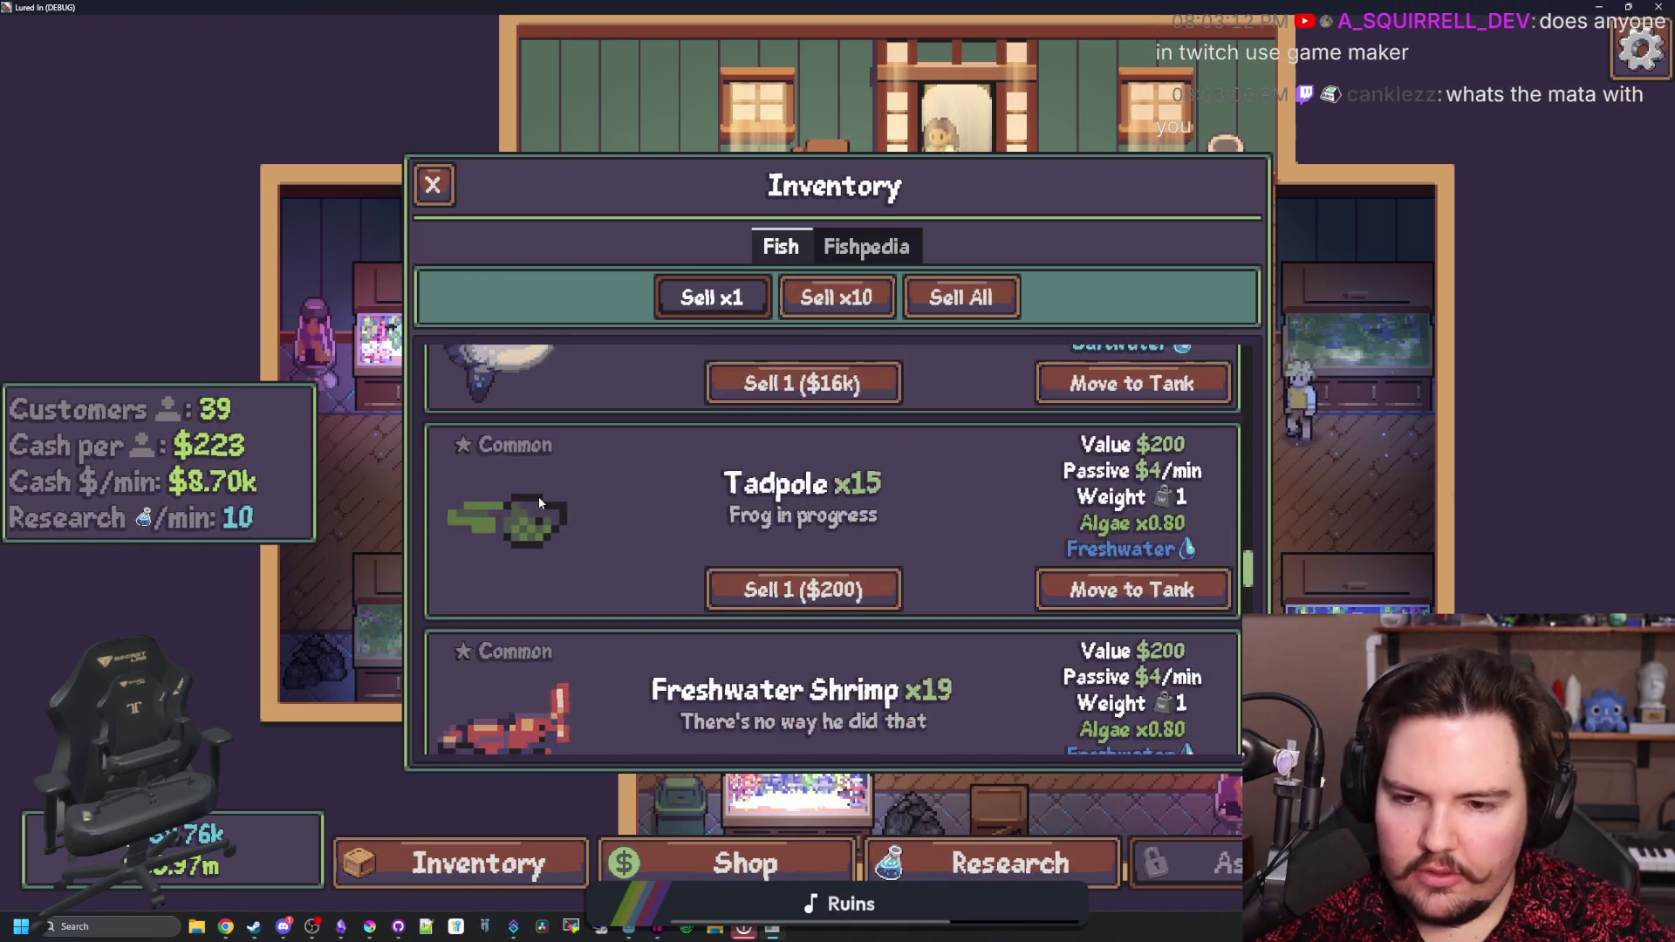
scroll(539, 503, "down", 2)
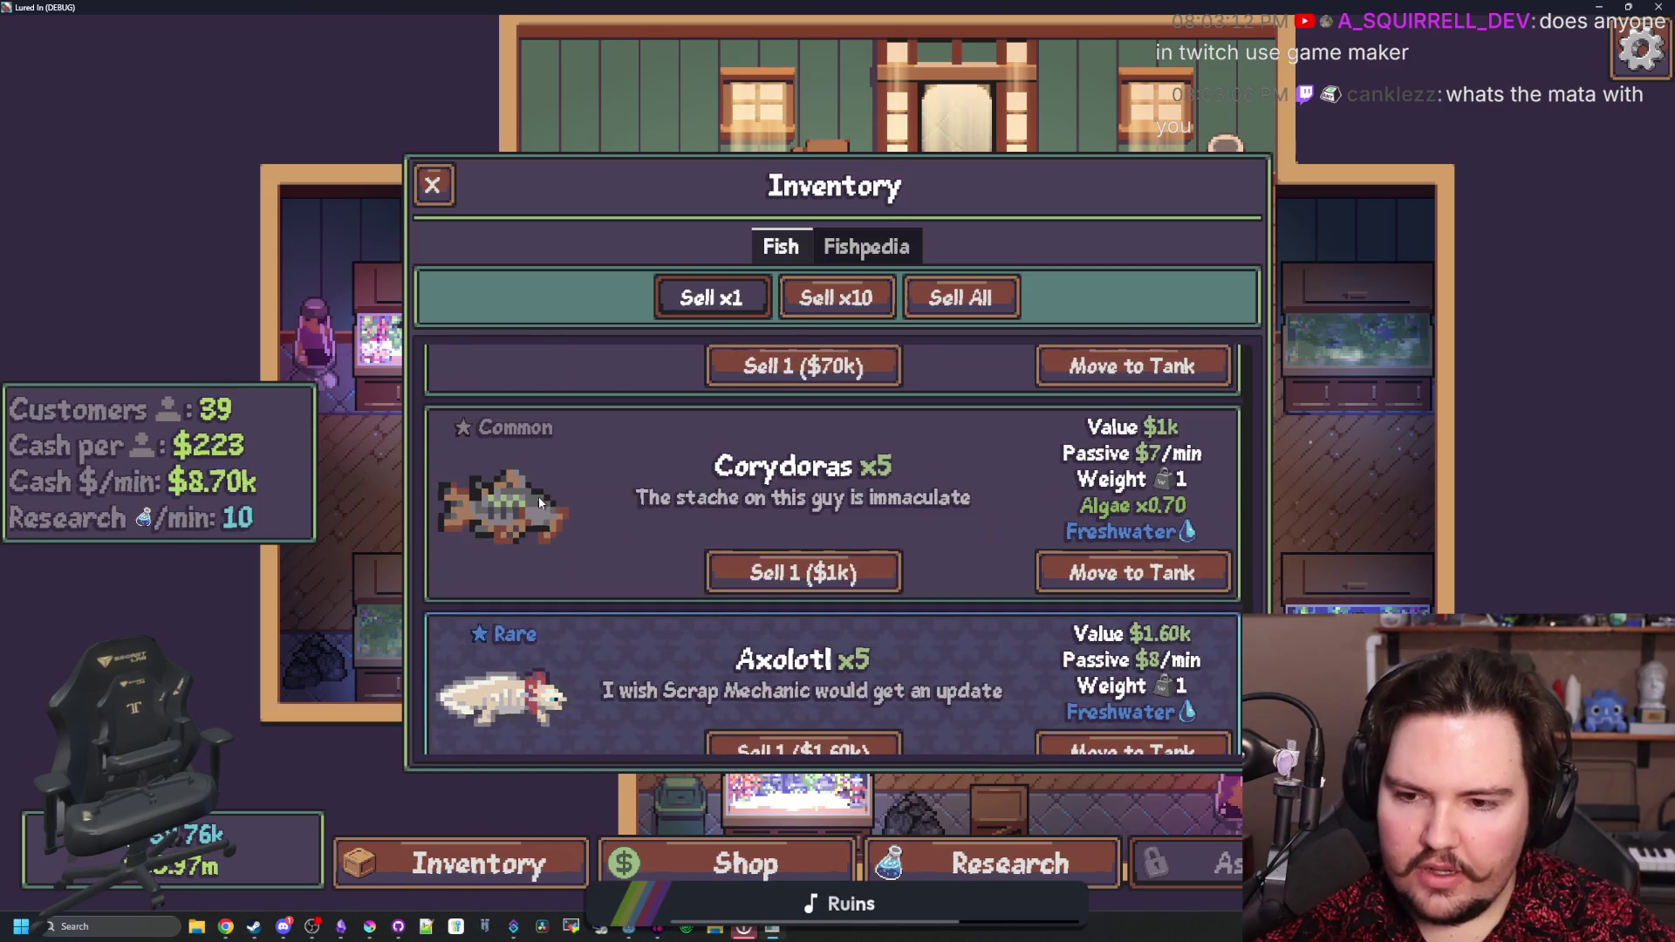
scroll(537, 515, "up", 4)
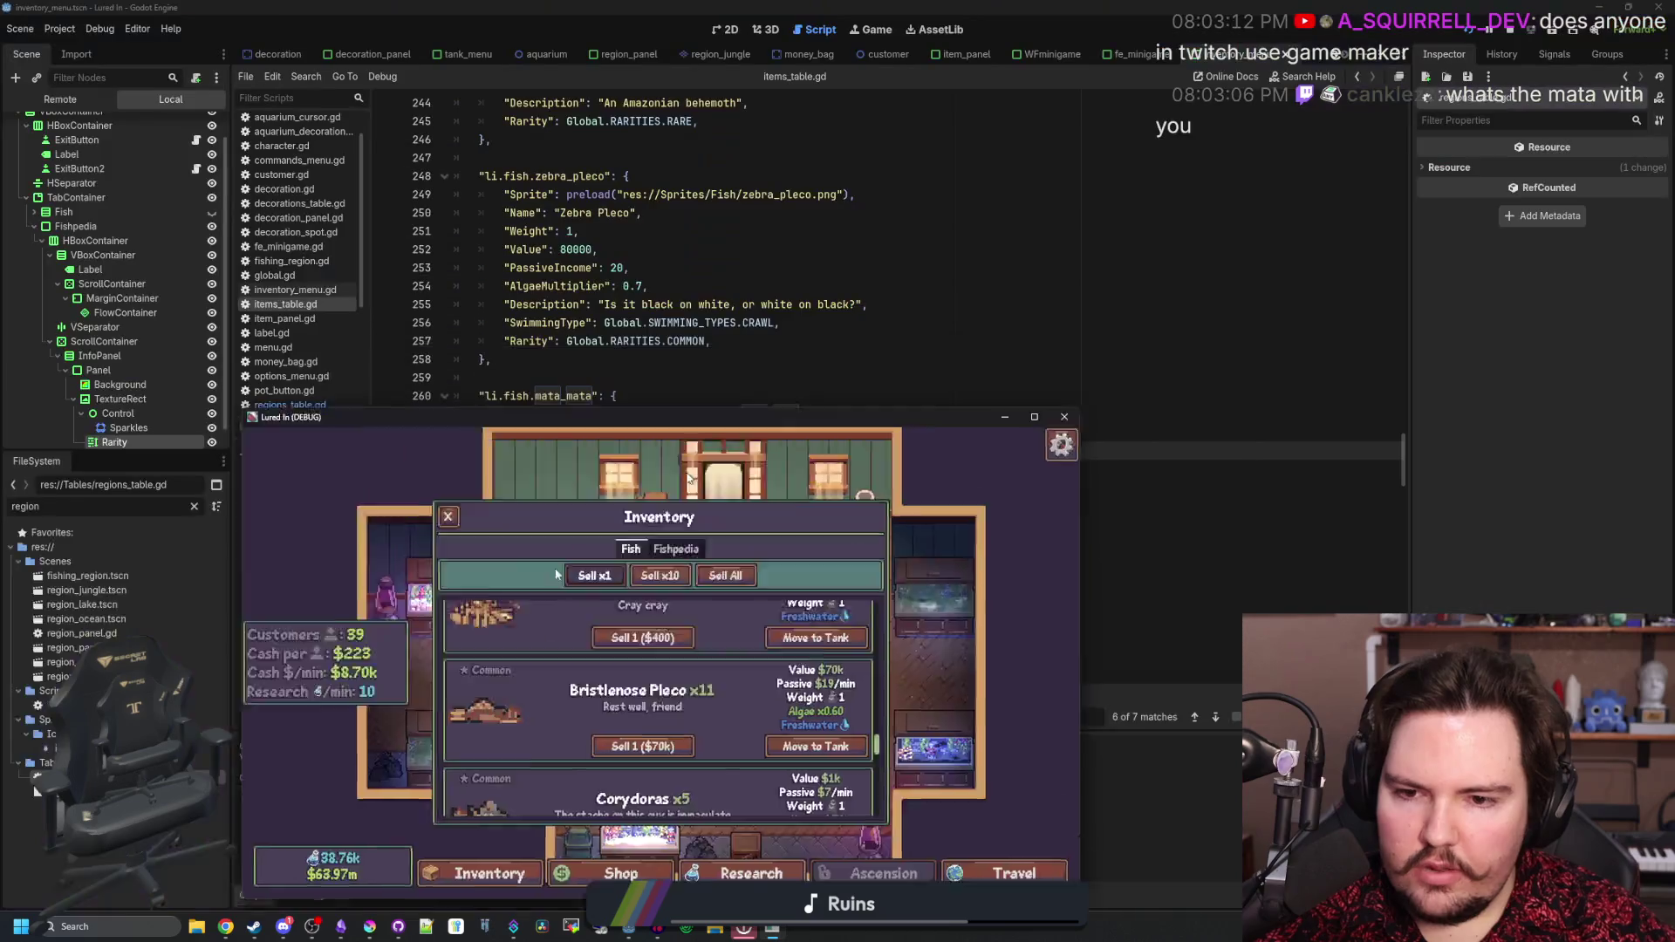
scroll(503, 571, "down", 8)
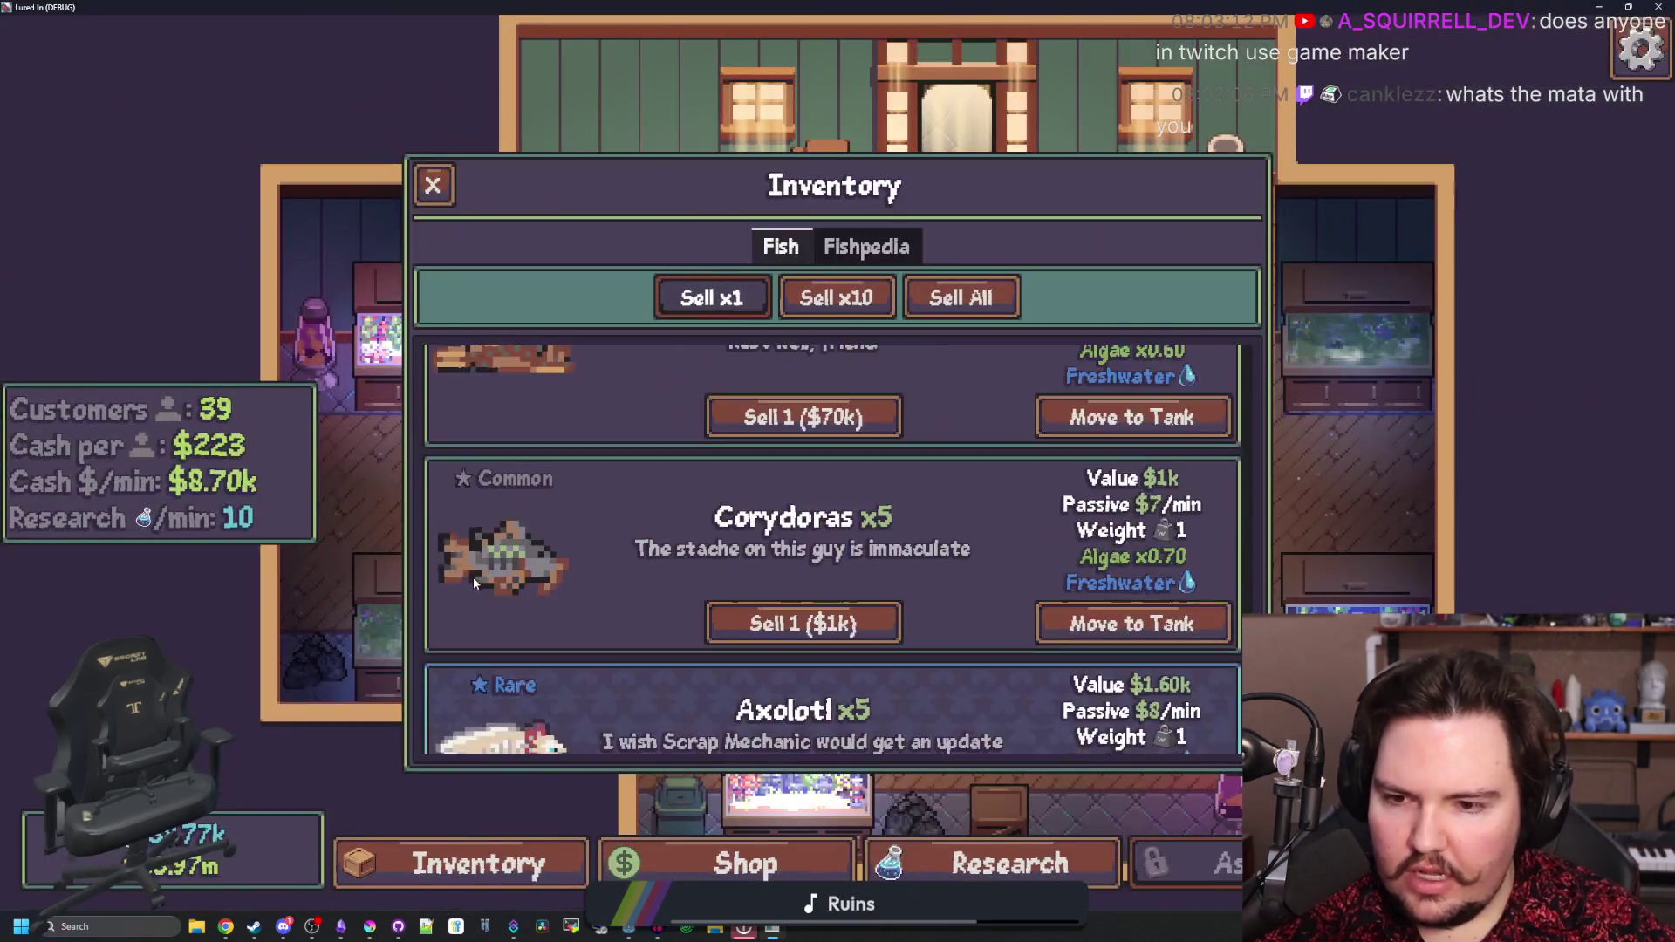
scroll(542, 495, "down", 8)
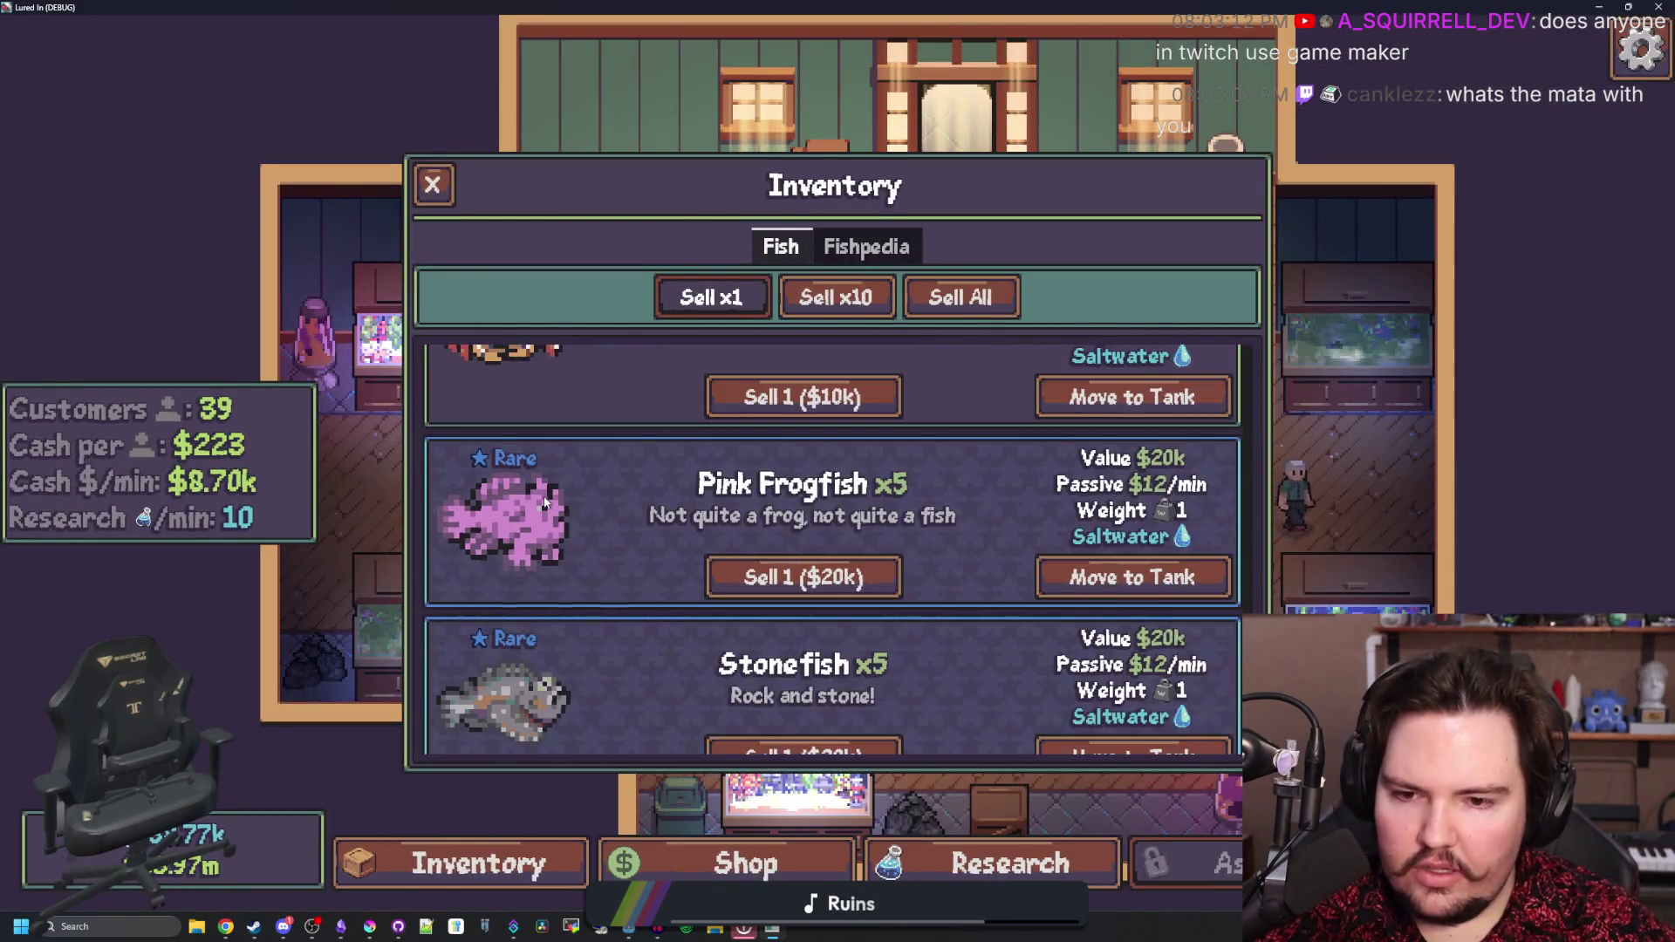
scroll(543, 496, "down", 3)
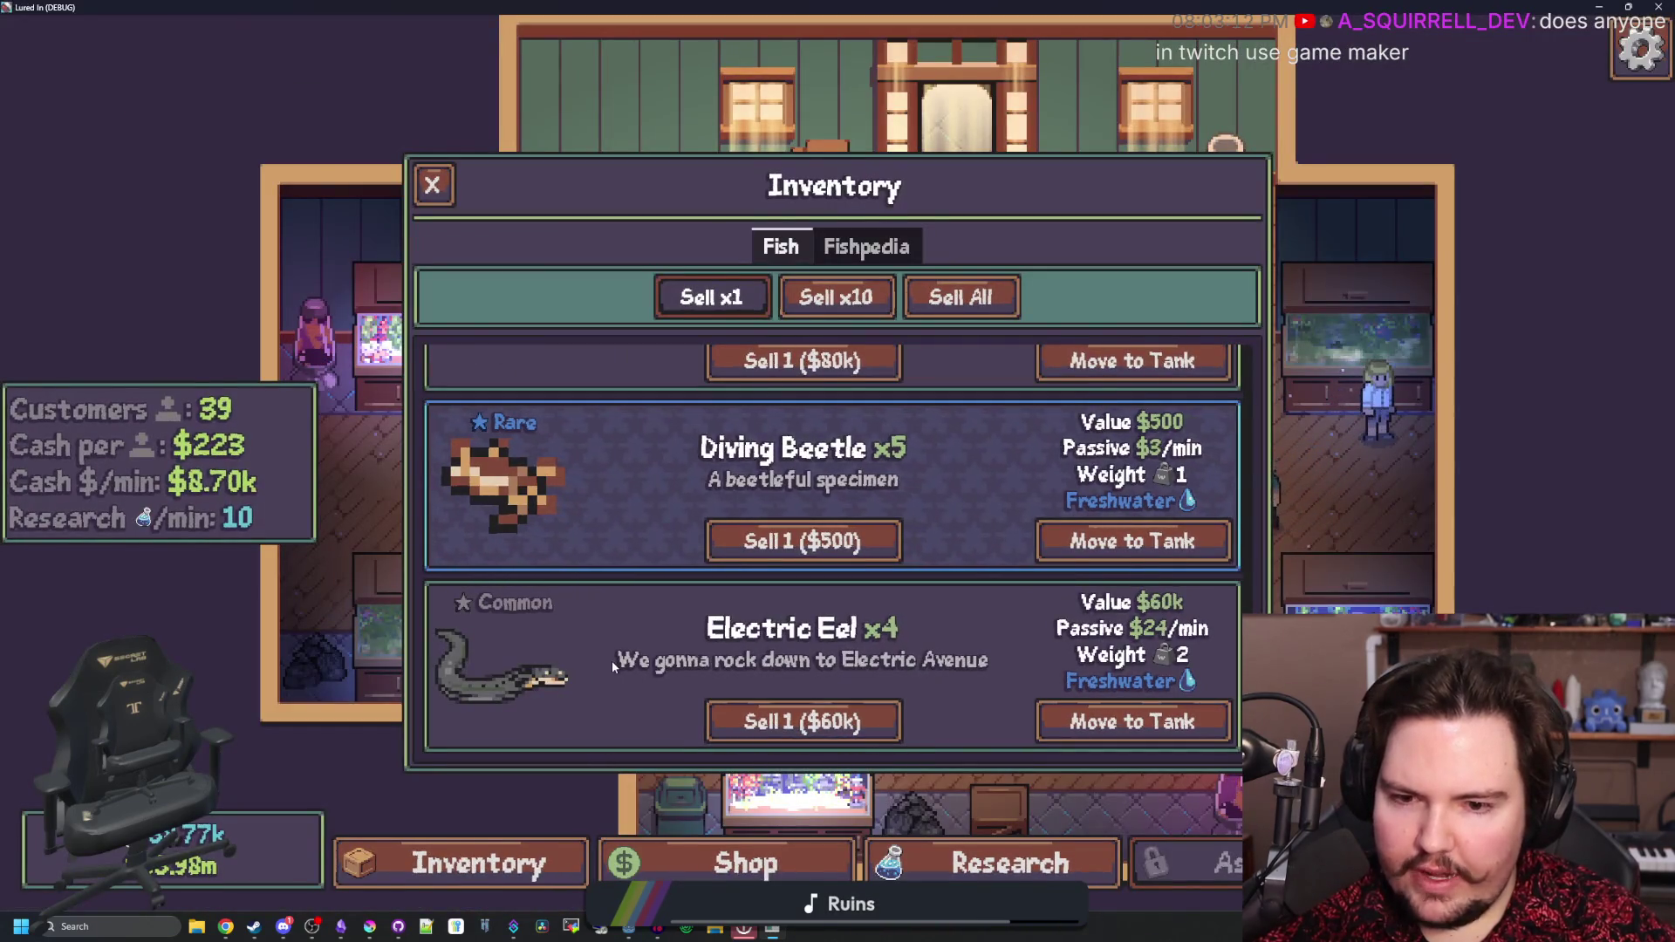
scroll(747, 583, "up", 12)
scroll(750, 593, "up", 5)
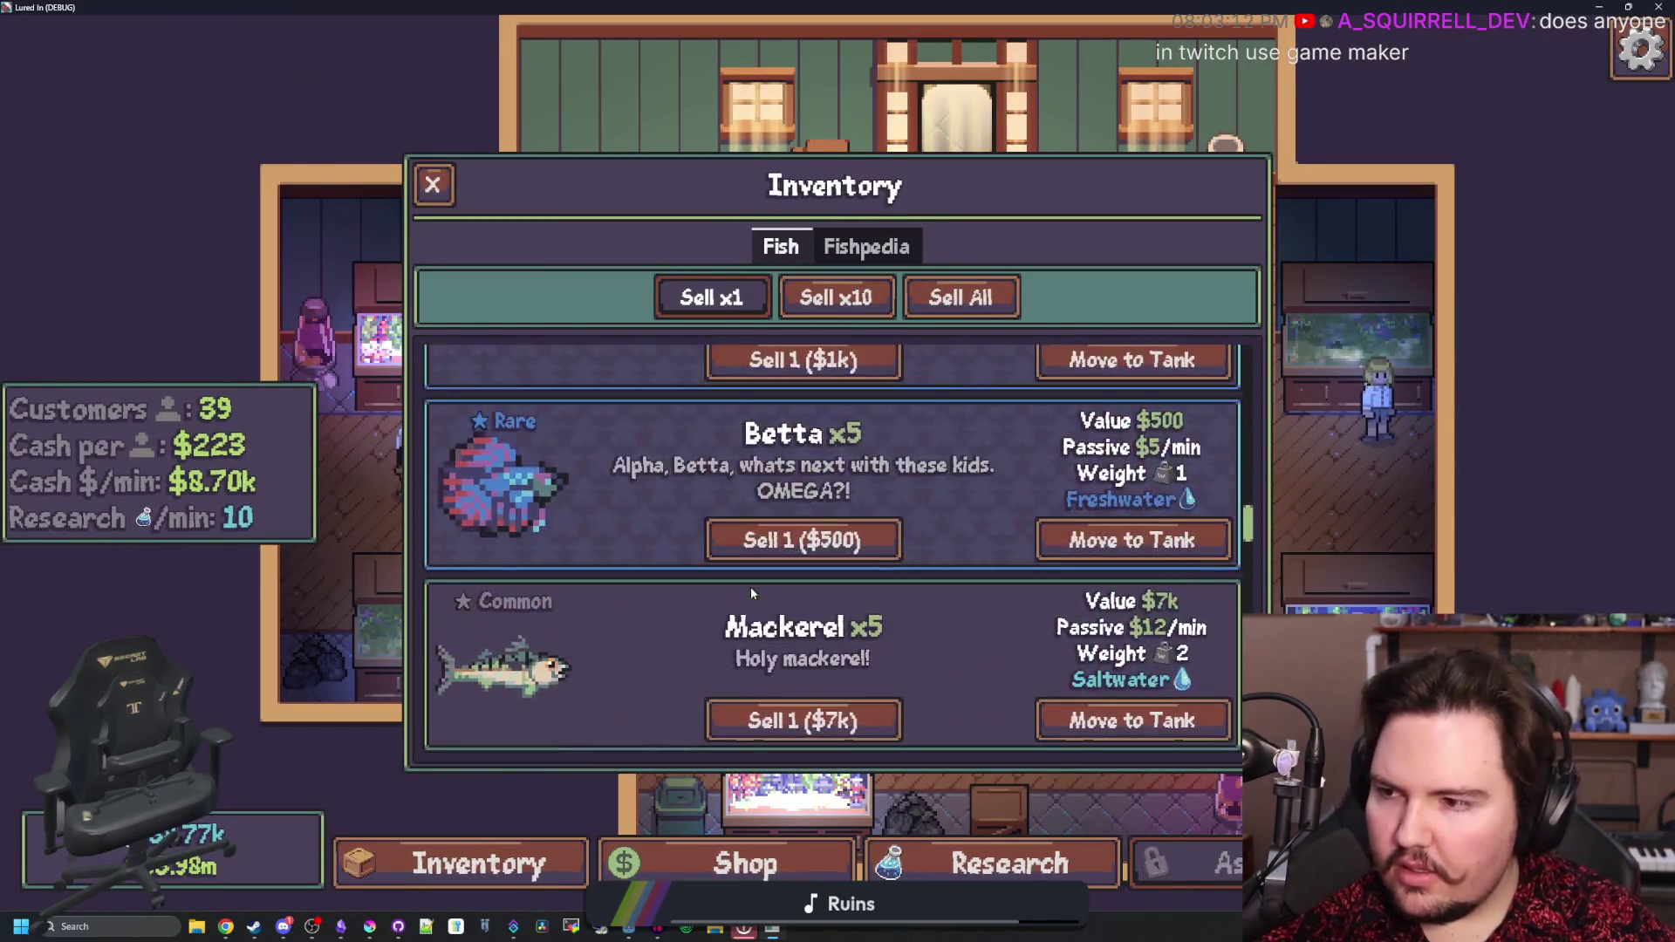
scroll(640, 608, "up", 6)
scroll(640, 606, "up", 10)
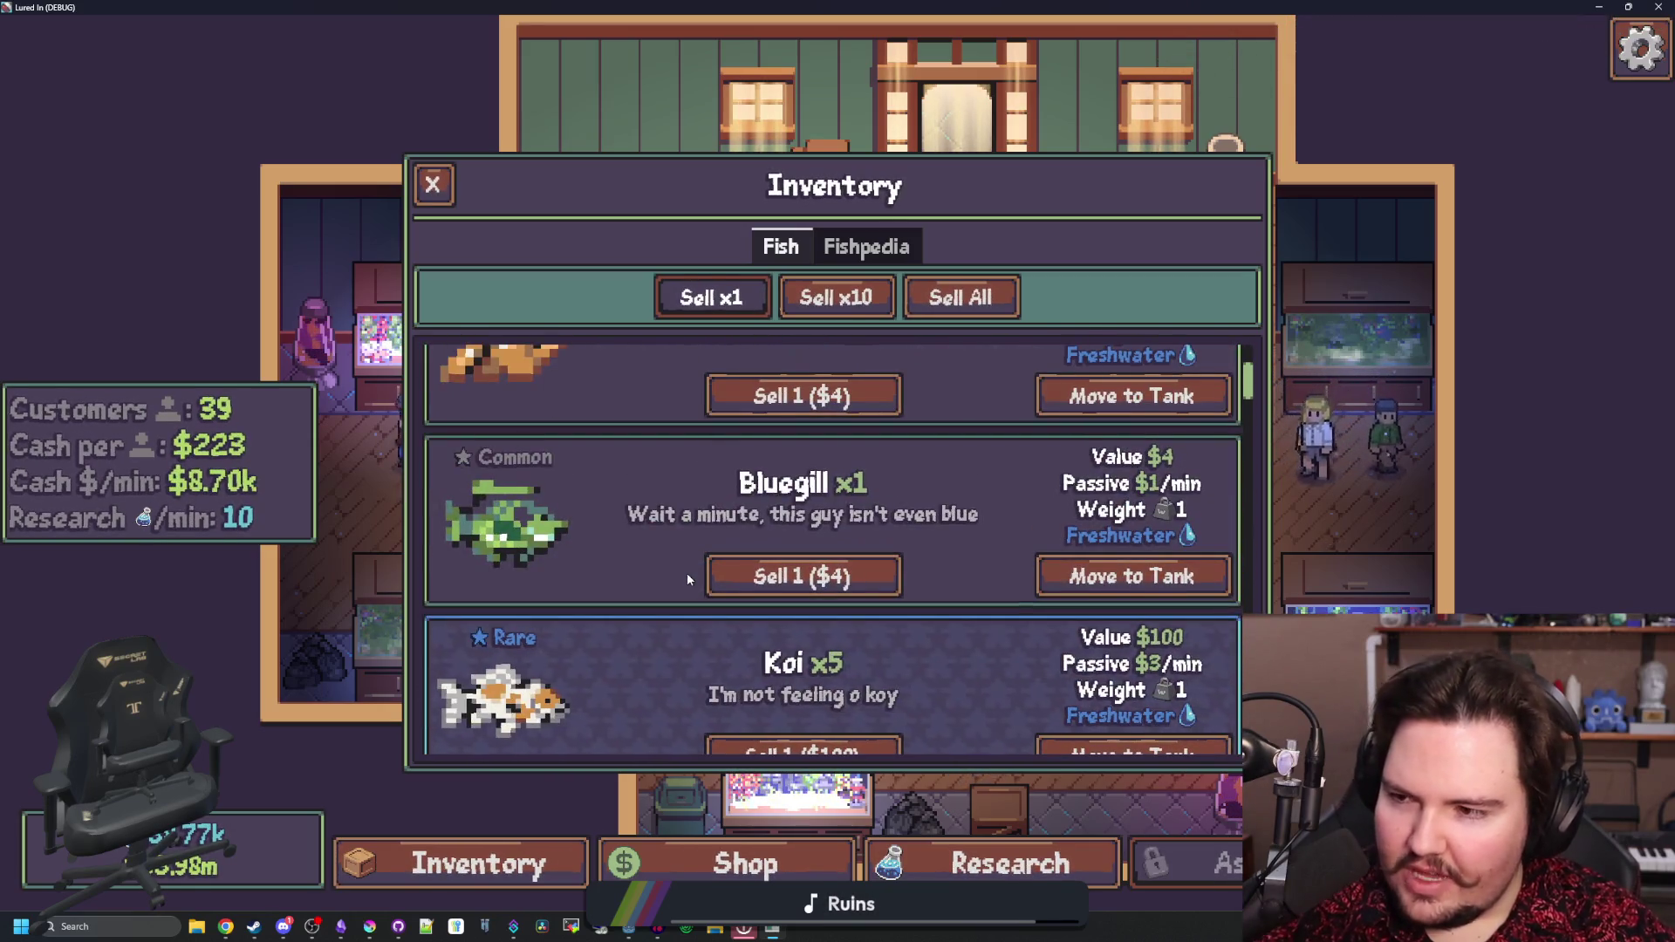
scroll(688, 576, "up", 3)
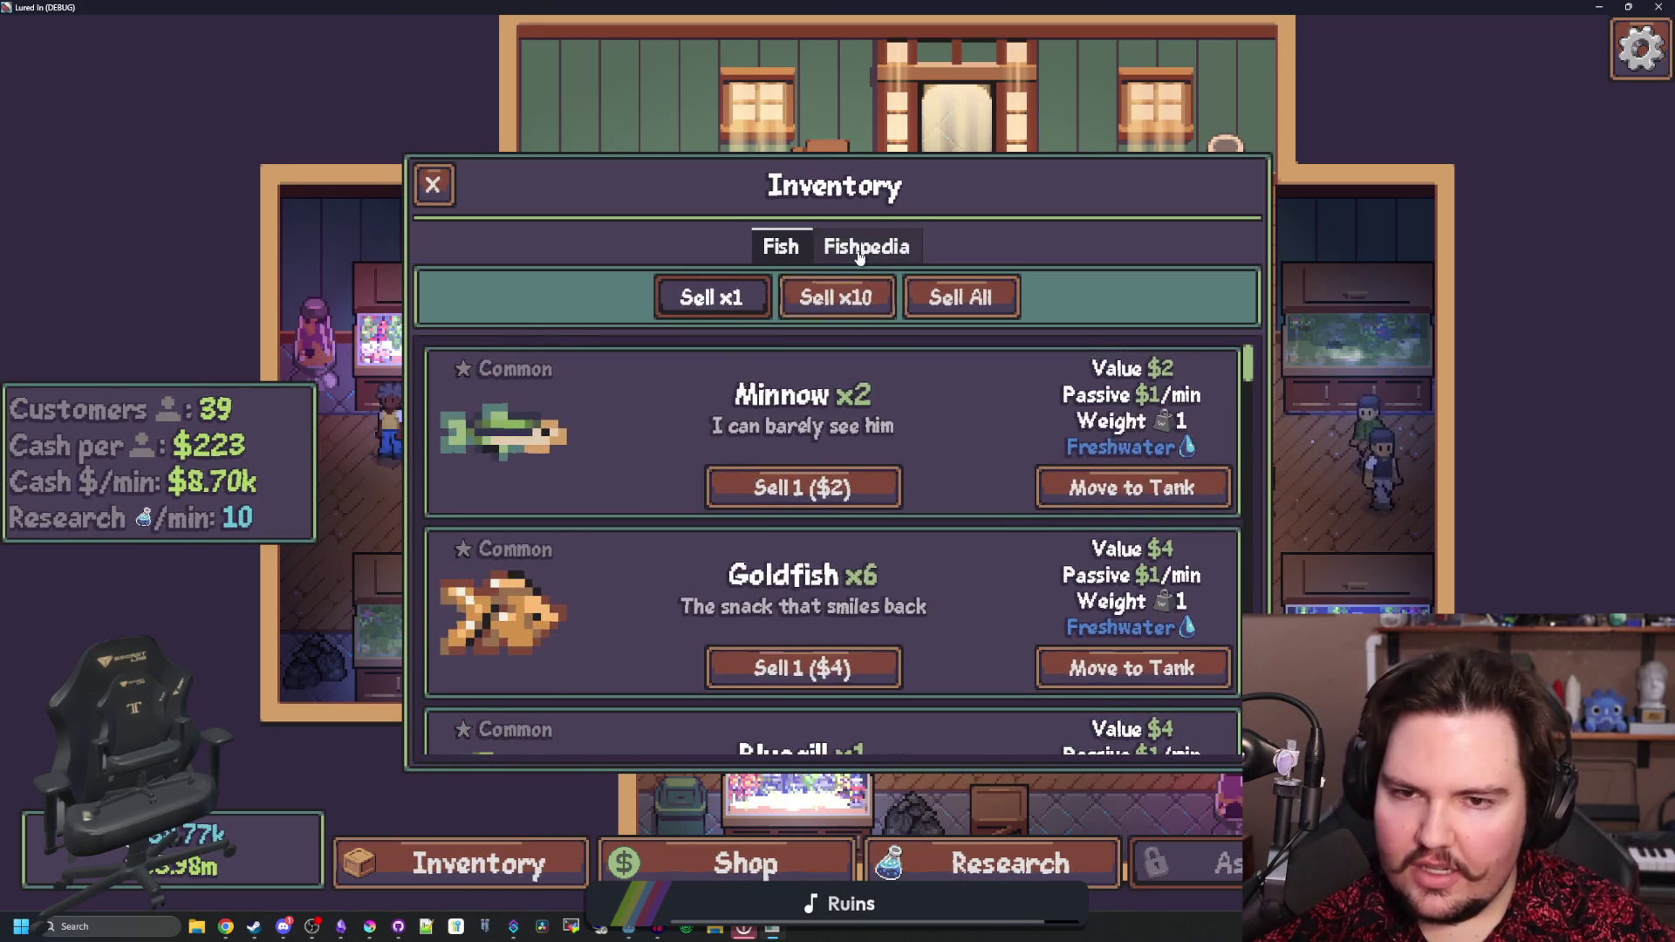
left_click(866, 247)
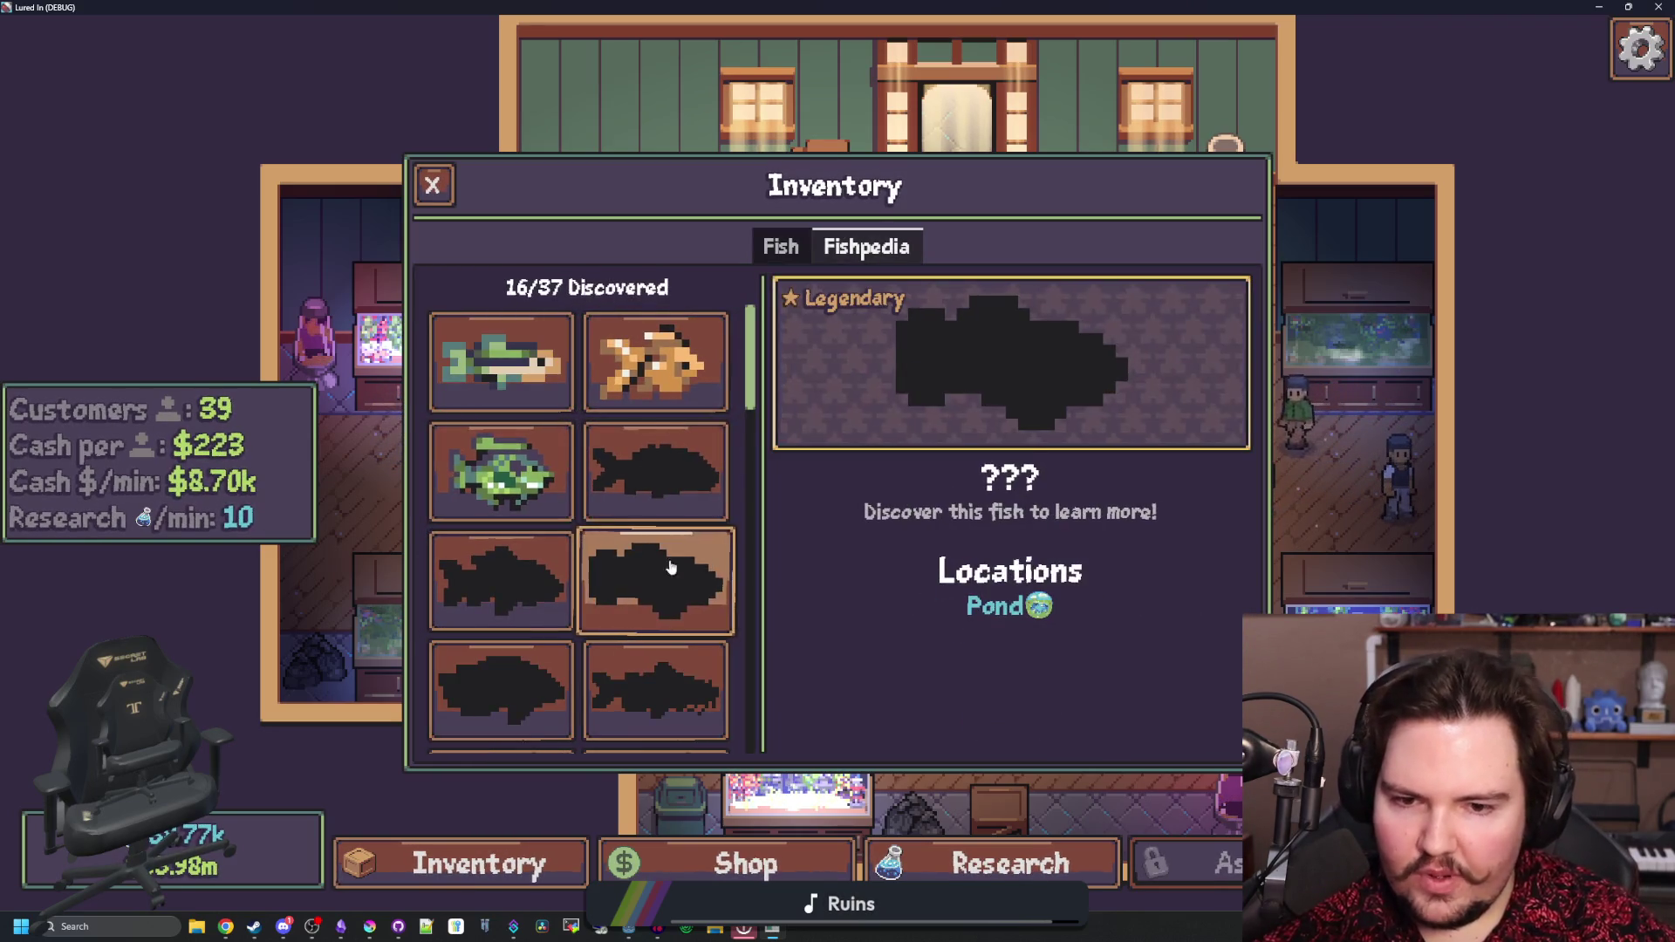
scroll(663, 493, "down", 5)
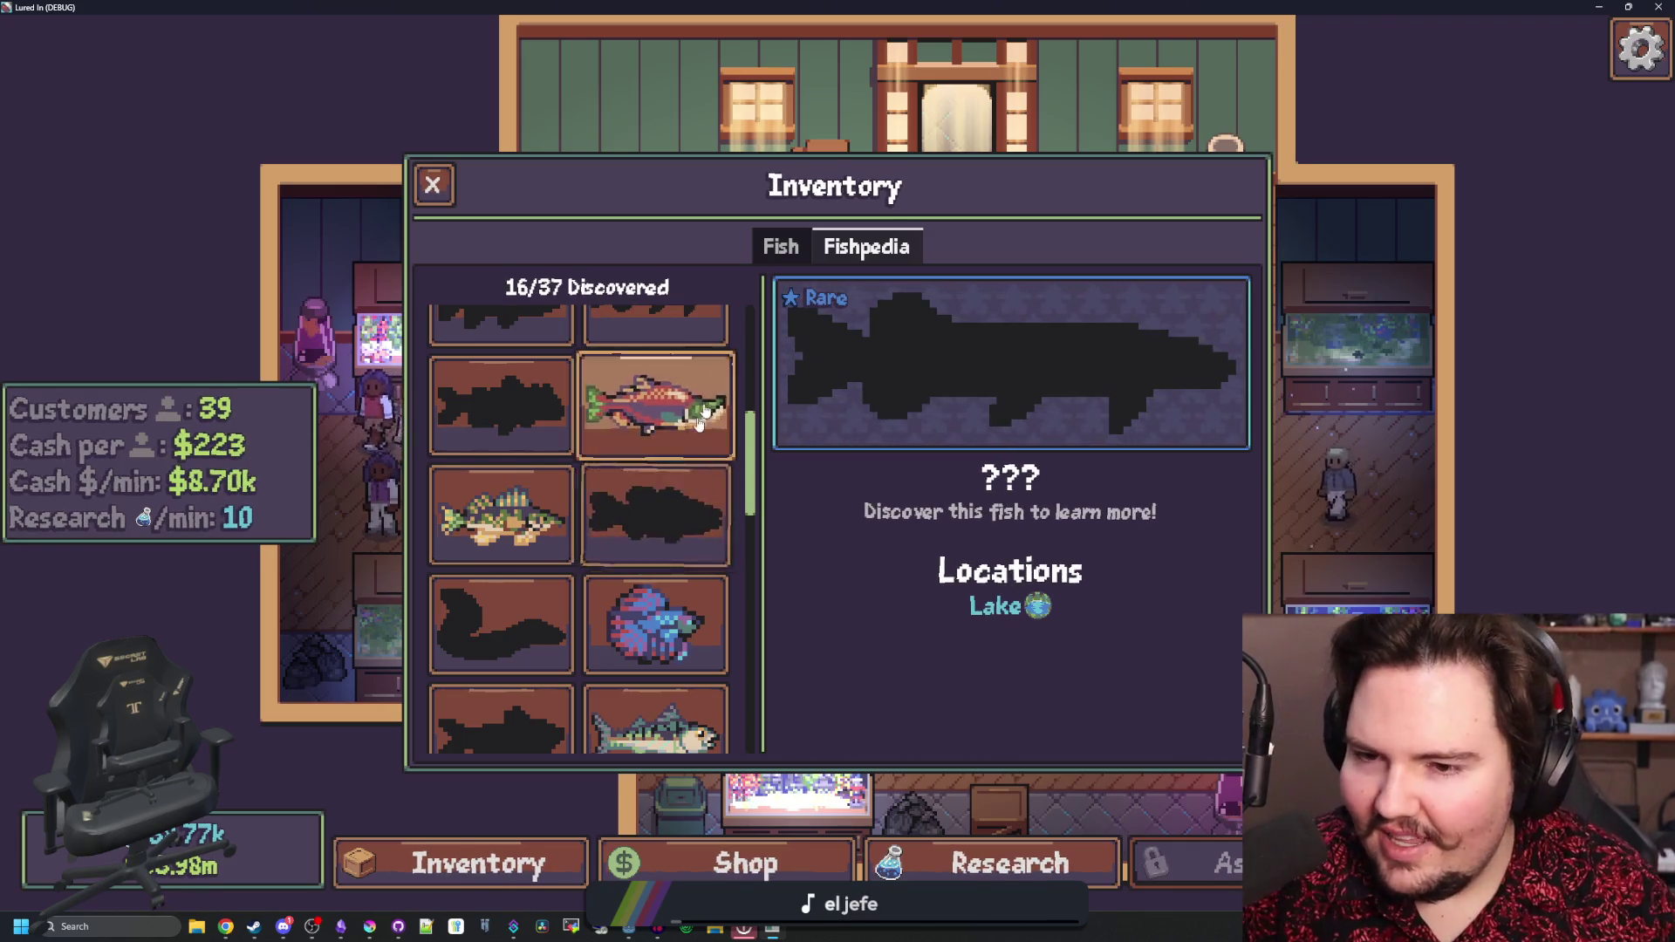
scroll(681, 541, "down", 2)
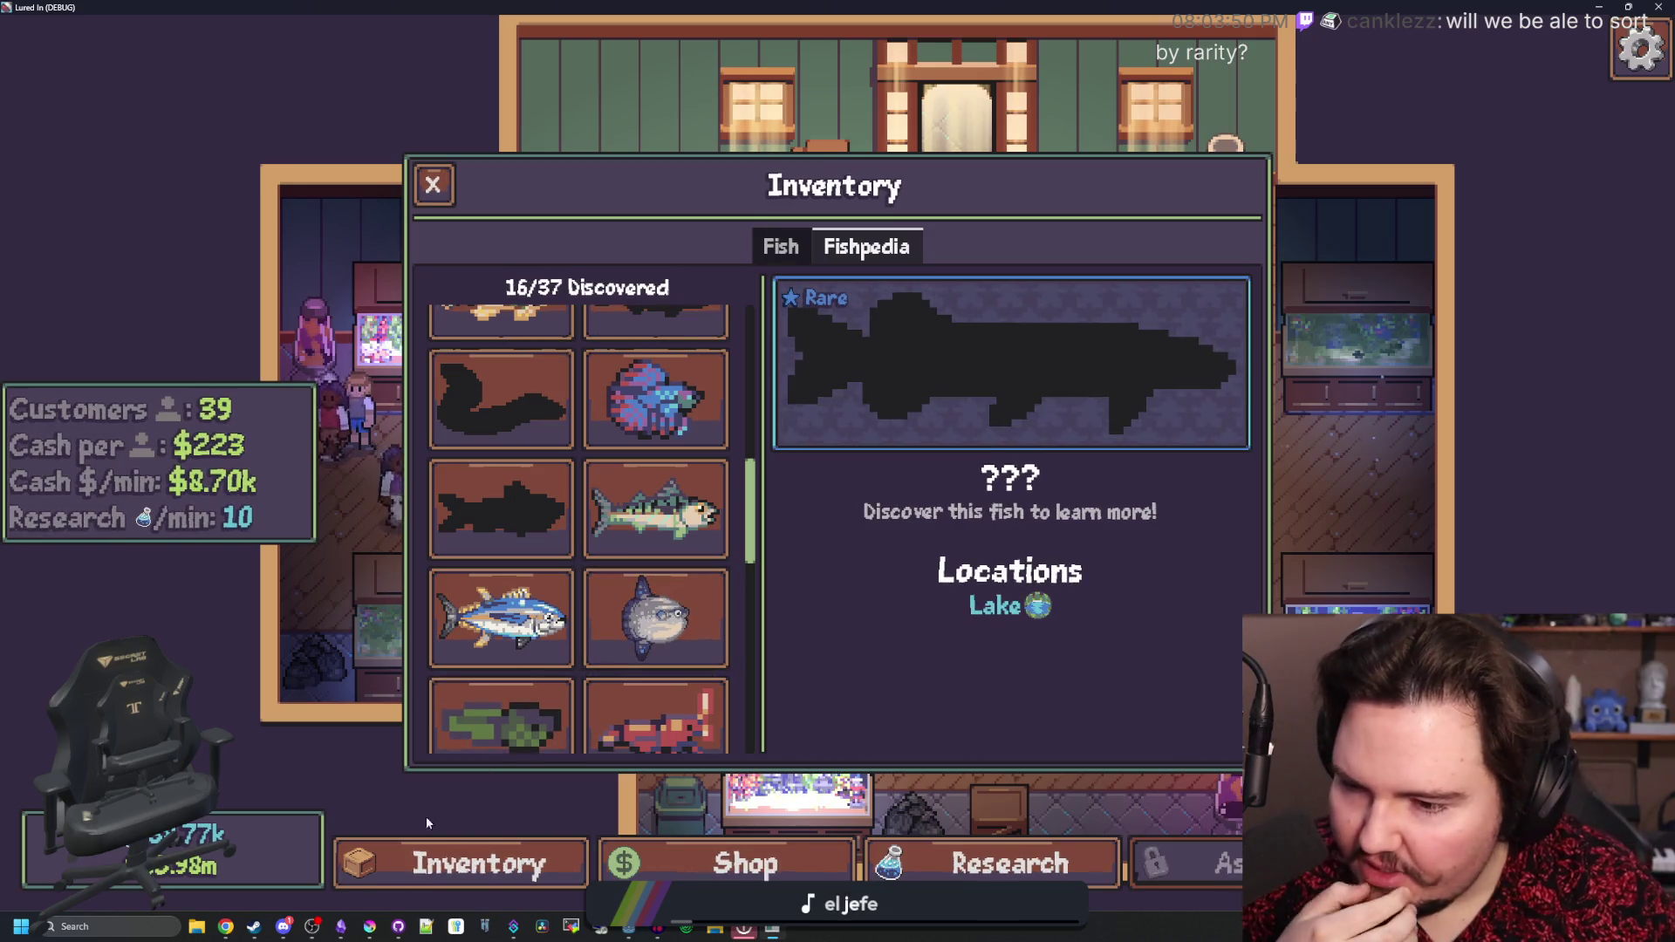
left_click(456, 868)
left_click(455, 868)
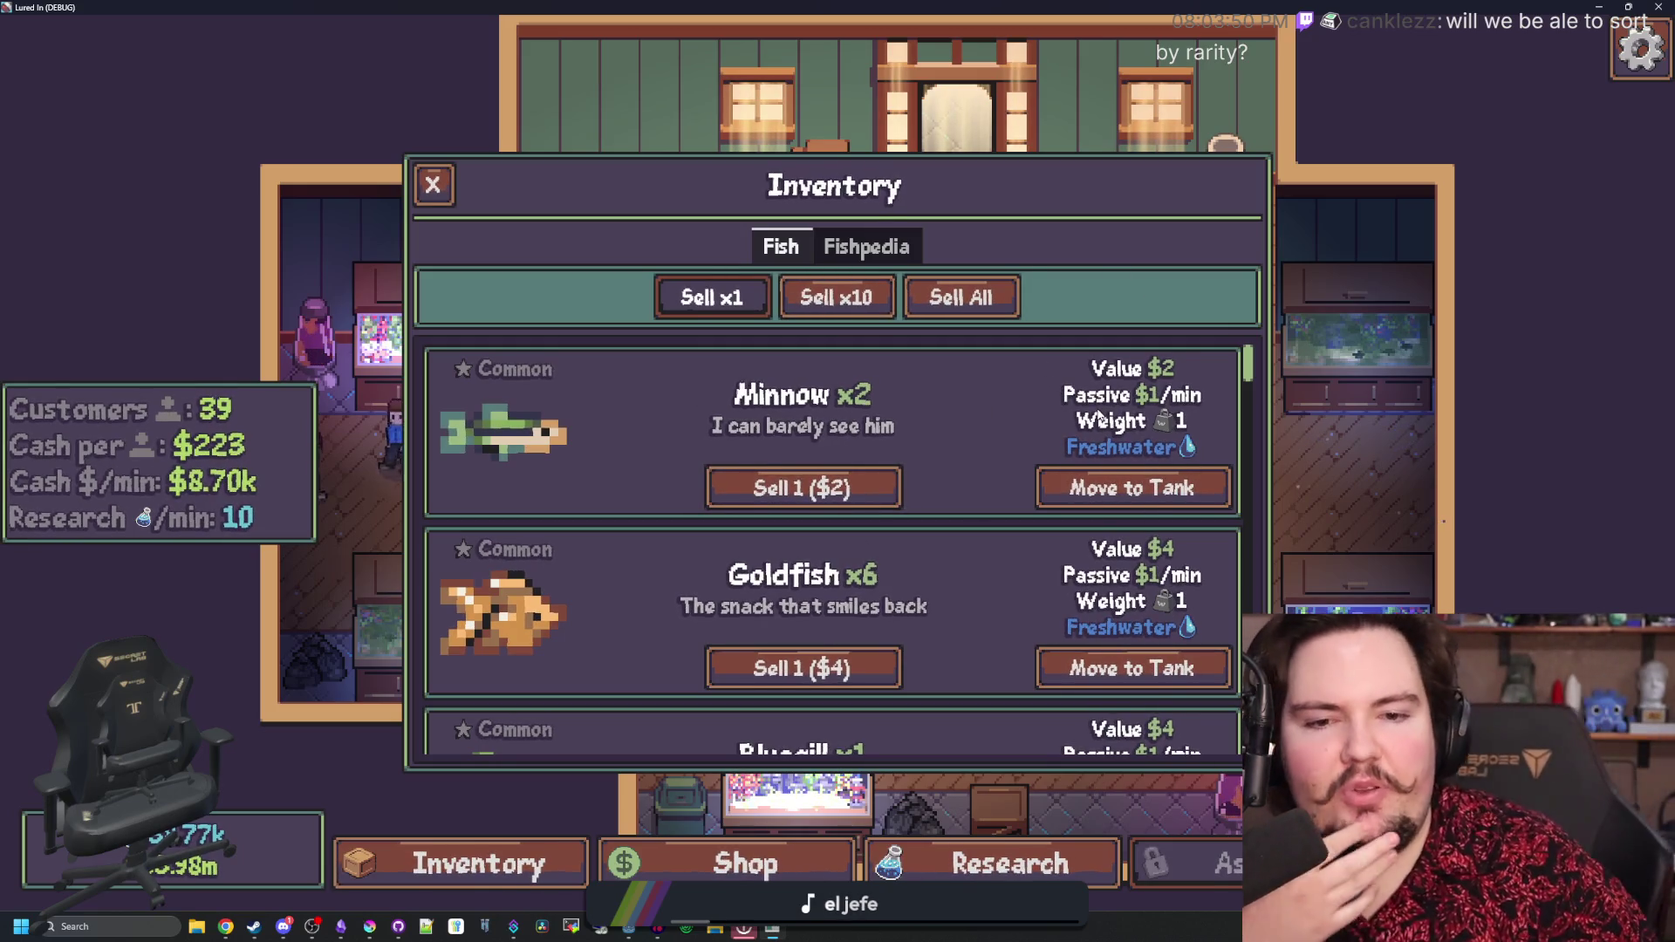
- Try placing the Minnow into a tank, then cancel and close the inventory
left_click(1125, 487)
key("Escape")
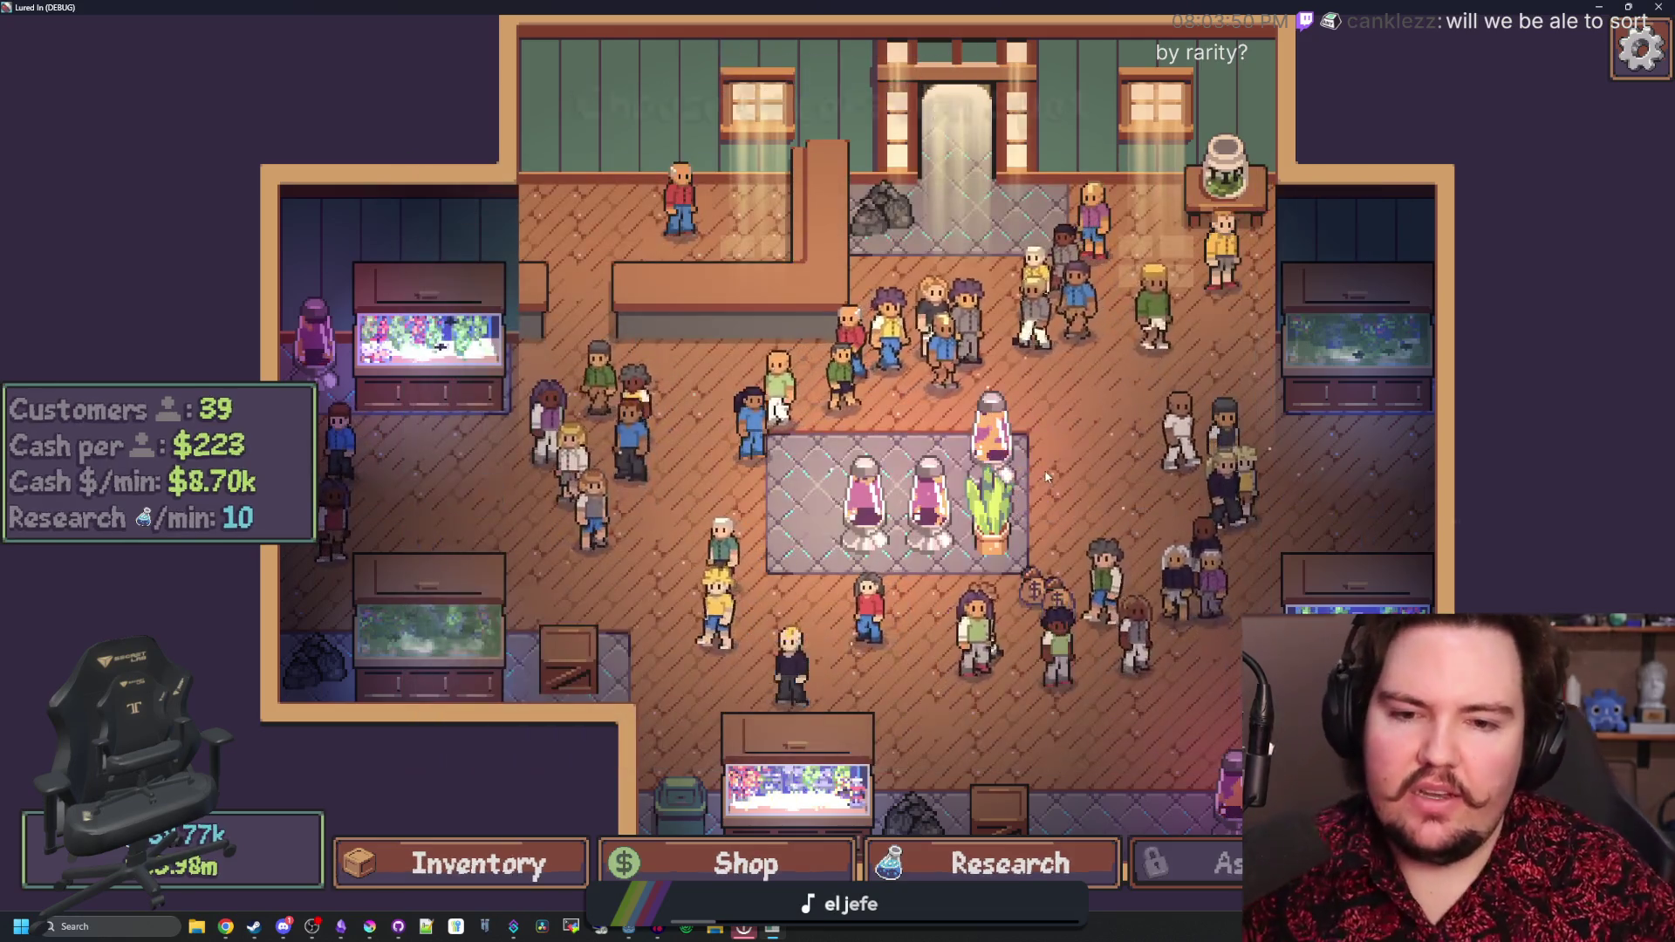
key("i")
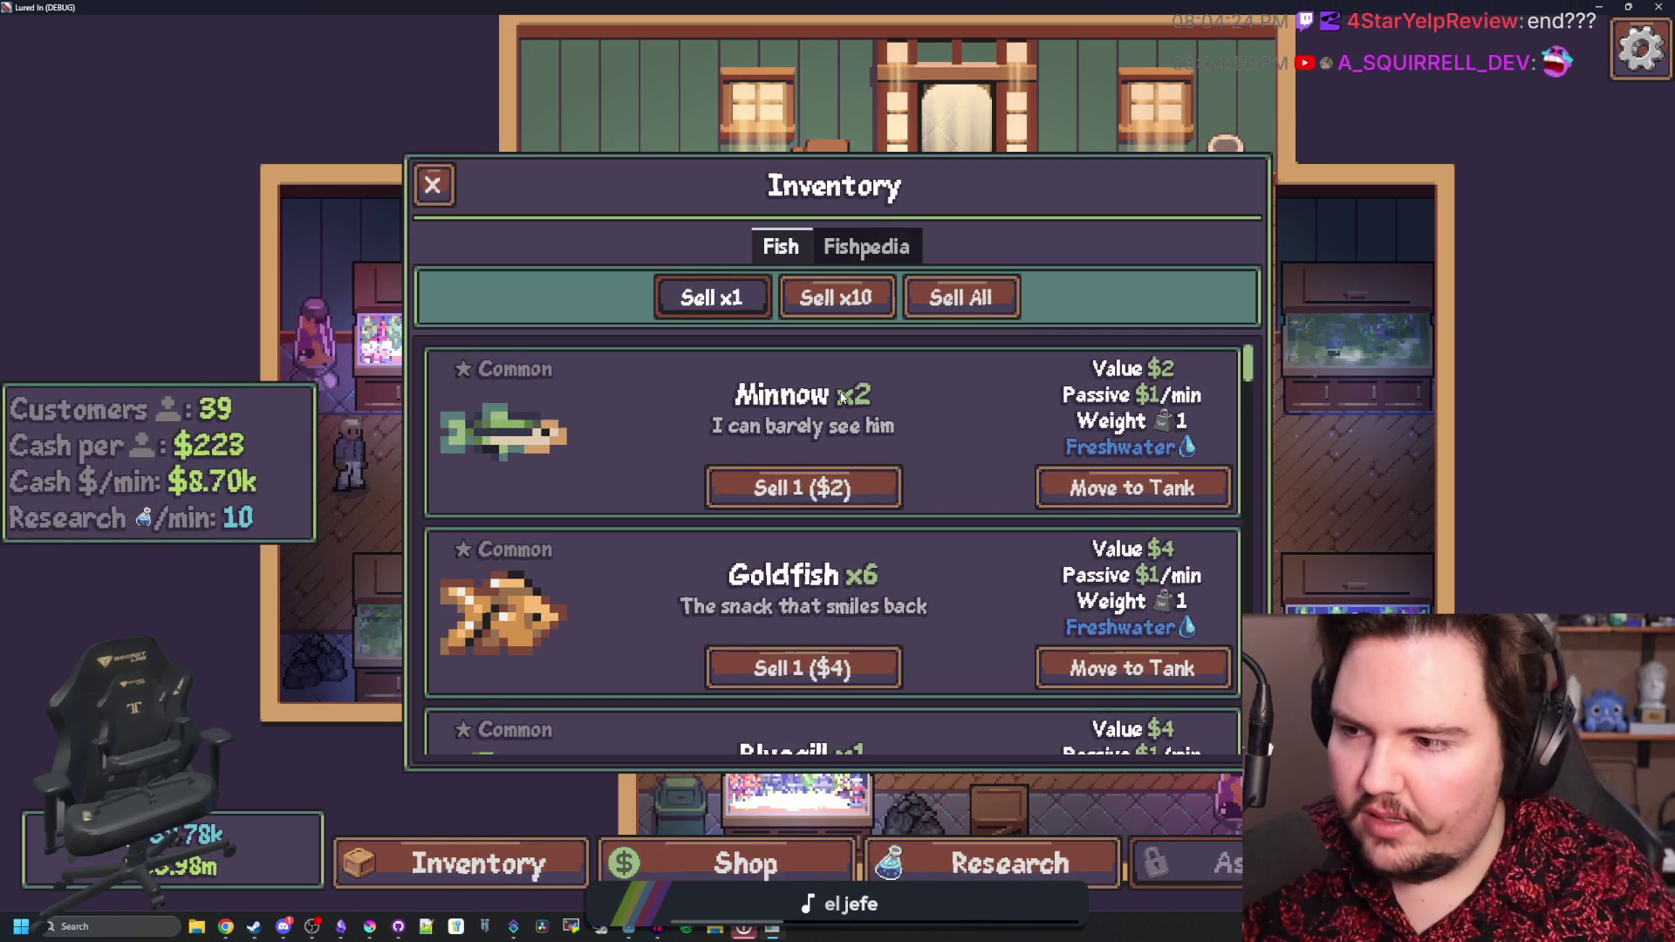
left_click(447, 189)
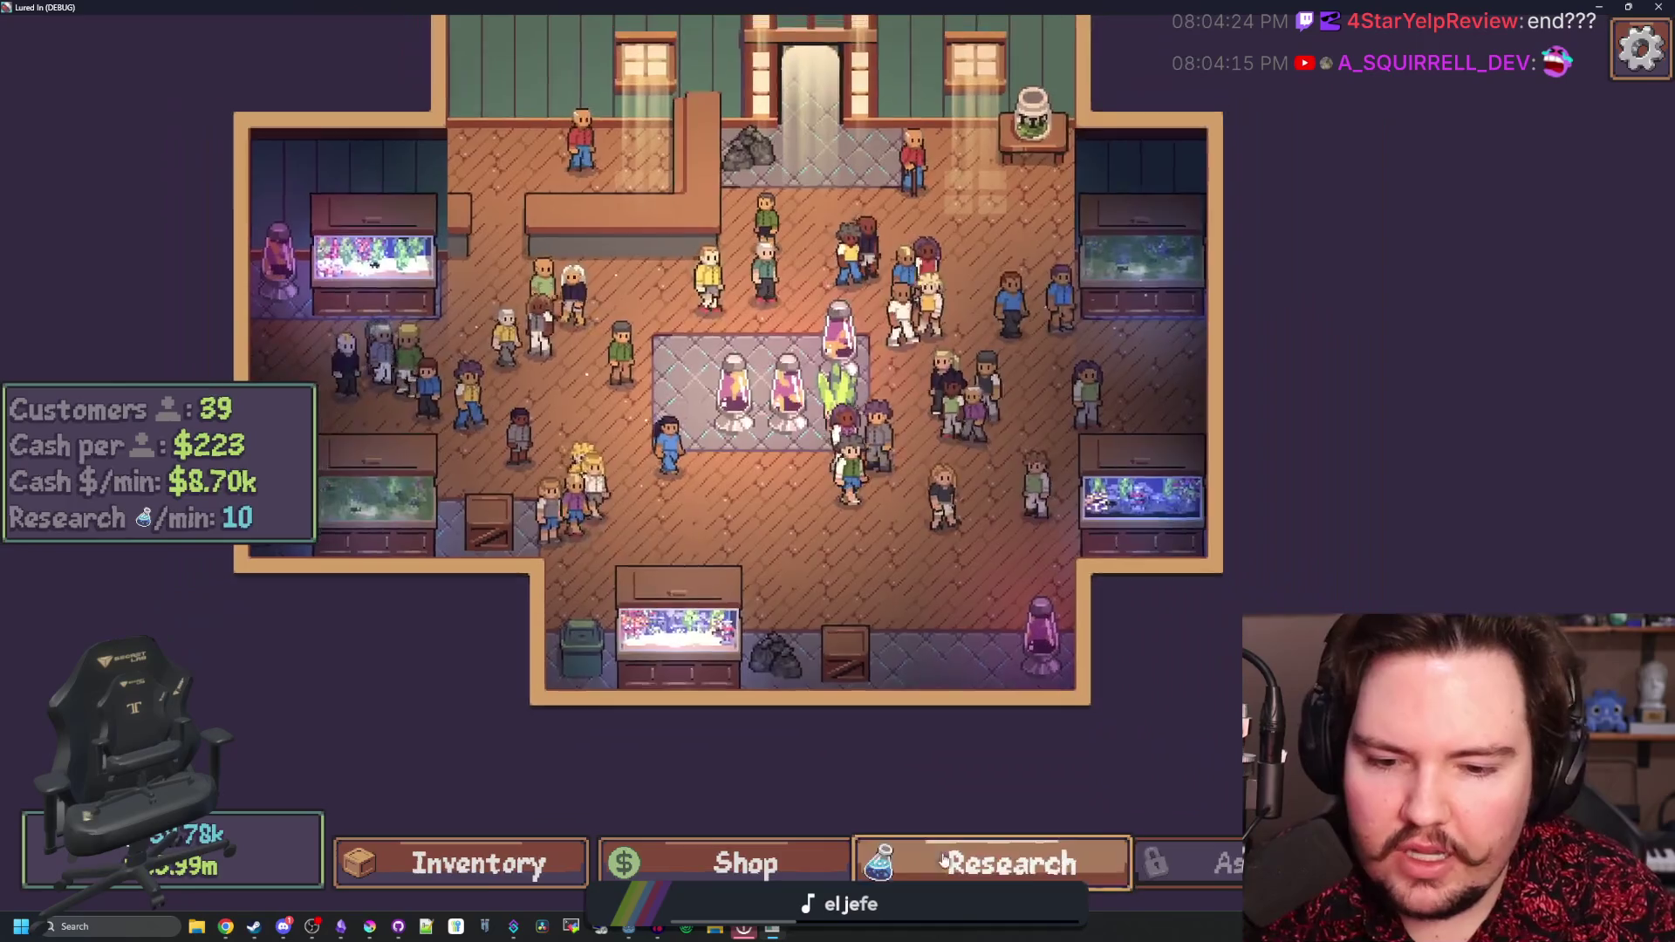
- Look through the research tree and the list of travel destinations
left_click(1010, 864)
left_click(1192, 862)
mouse_move(846, 659)
left_mouse_down()
mouse_move(750, 637)
mouse_move(846, 708)
mouse_move(906, 673)
left_mouse_up()
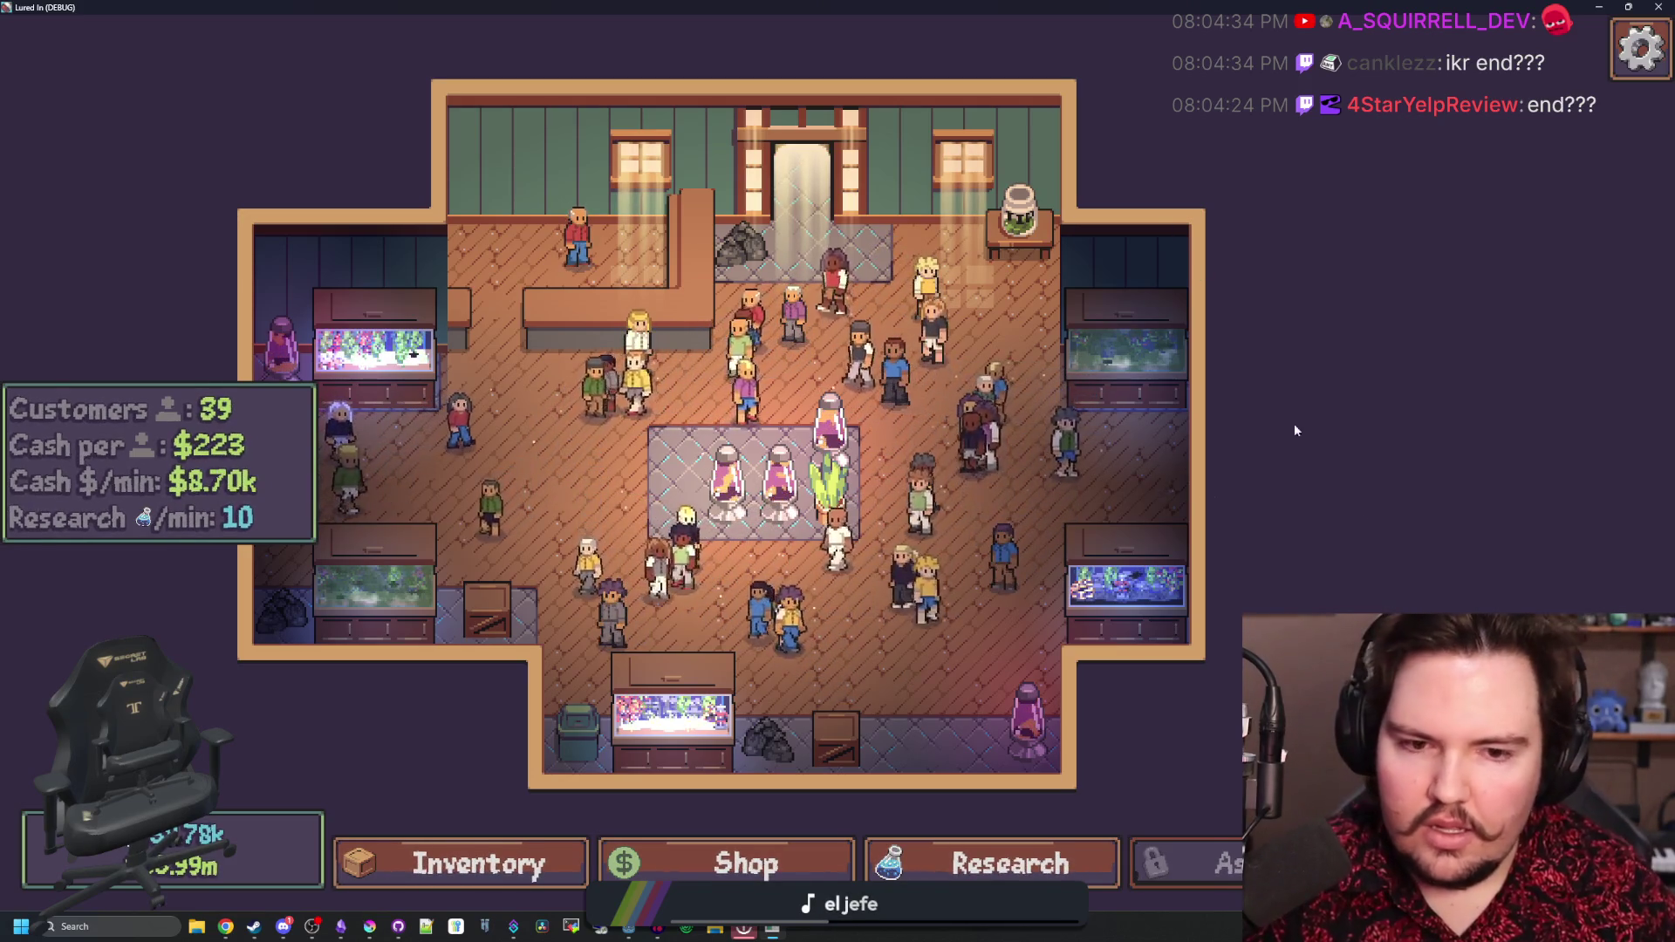
left_click(1395, 864)
scroll(809, 561, "down", 1)
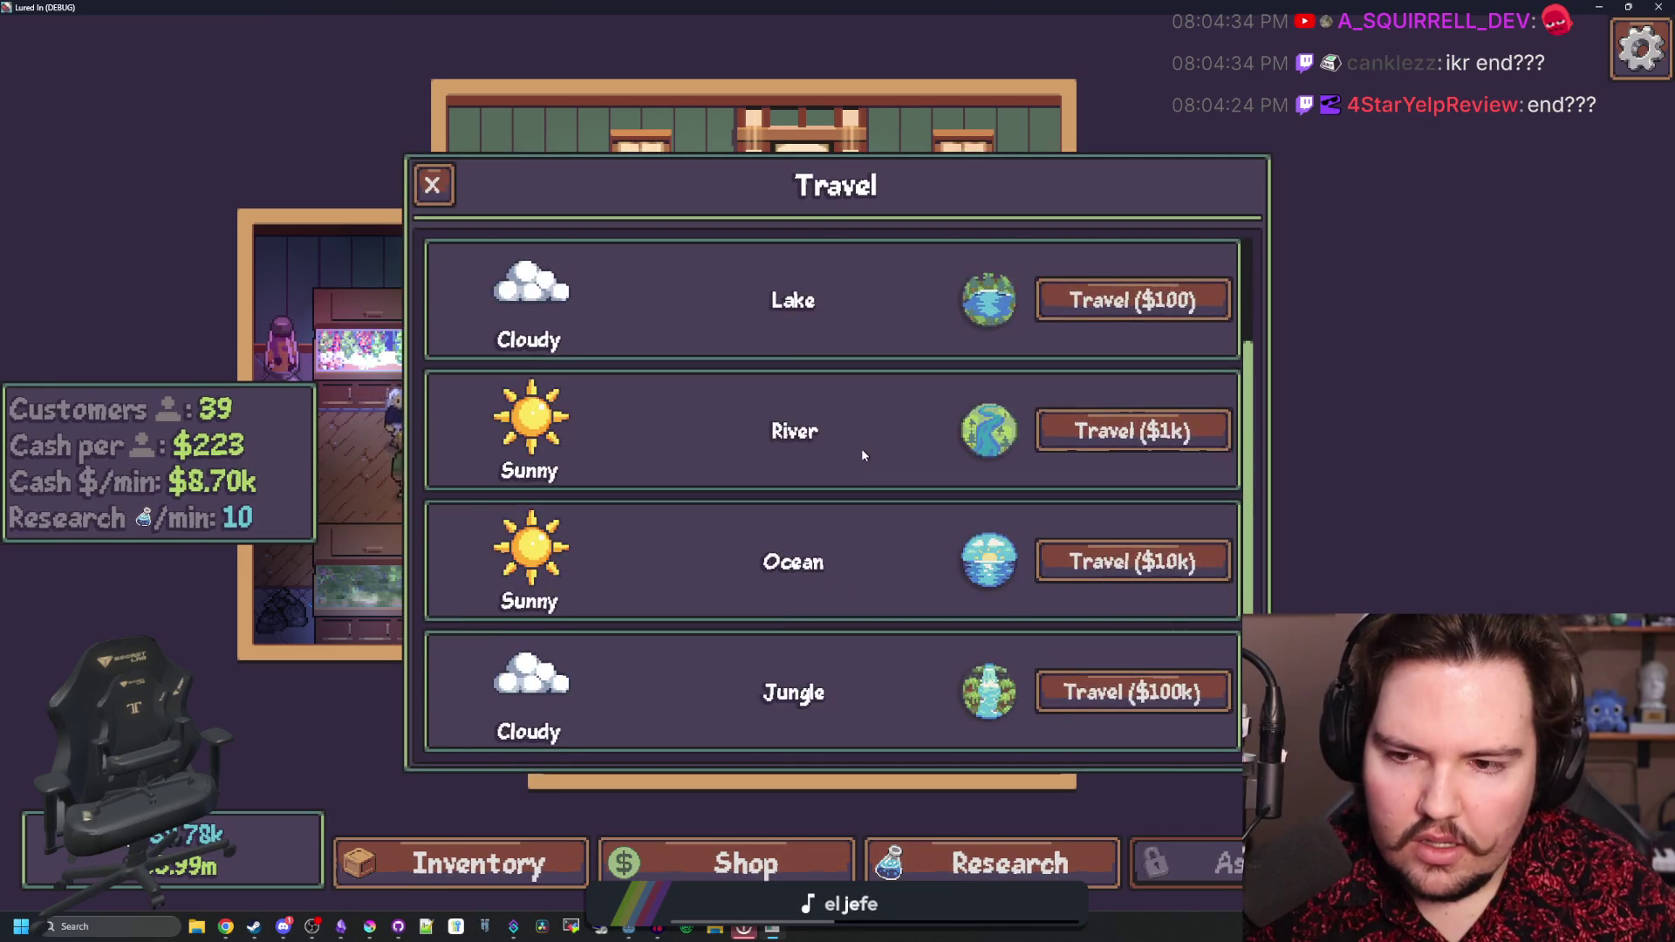
scroll(697, 445, "up", 1)
scroll(555, 650, "down", 1)
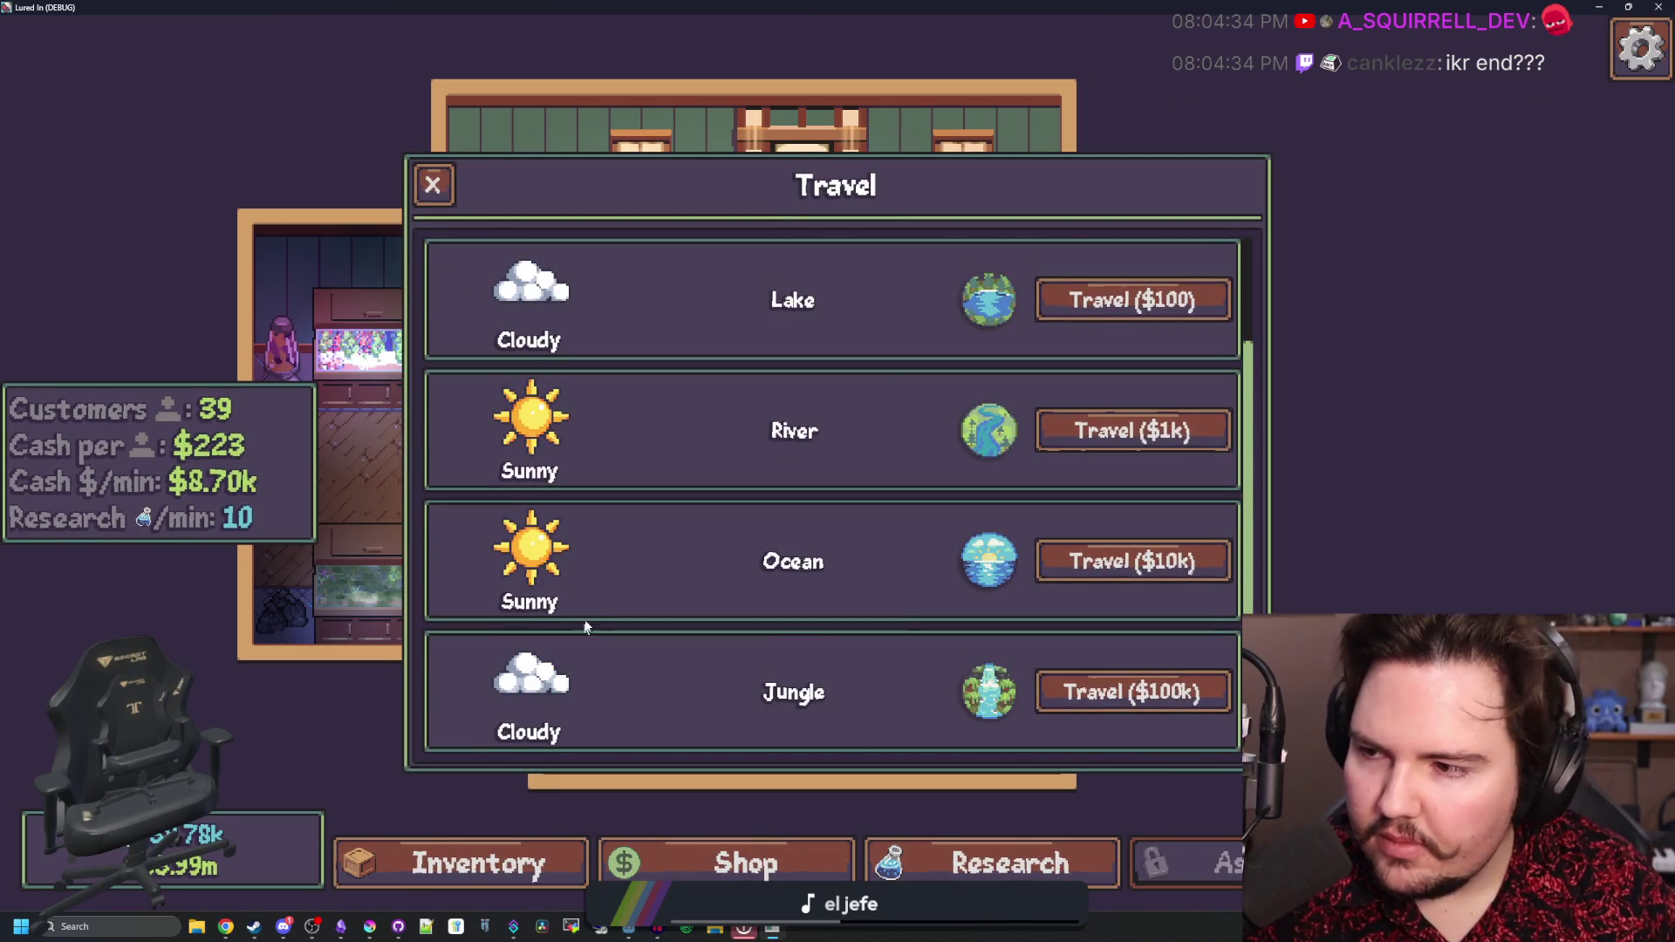
left_click(1029, 864)
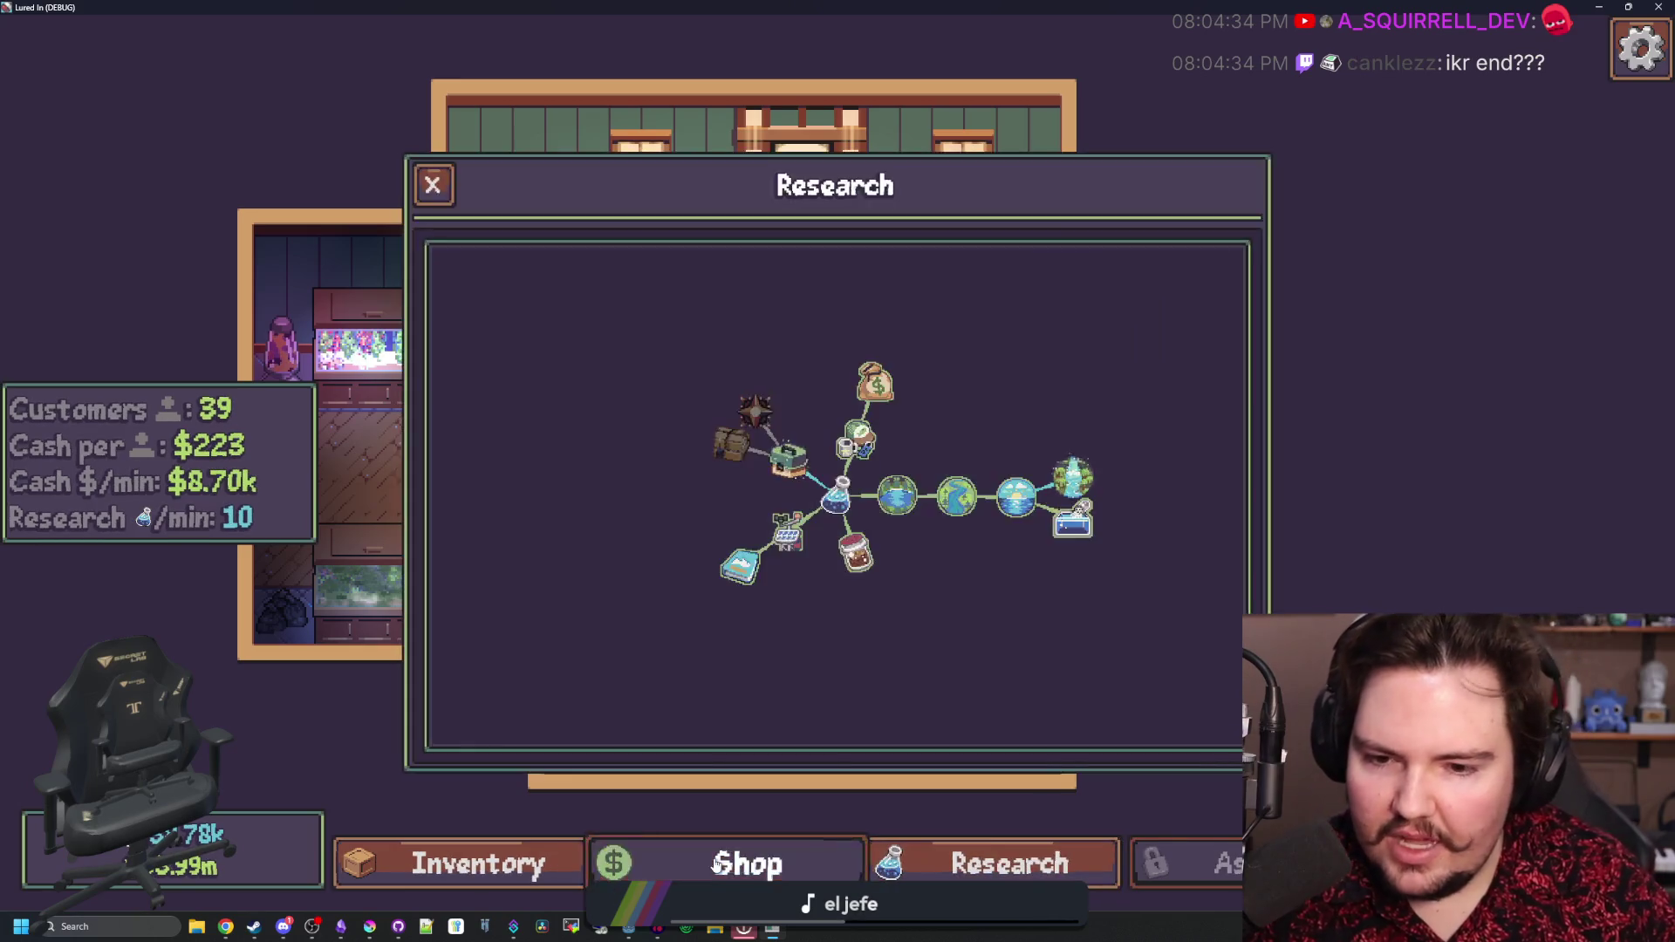
left_click(748, 862)
left_click(1011, 864)
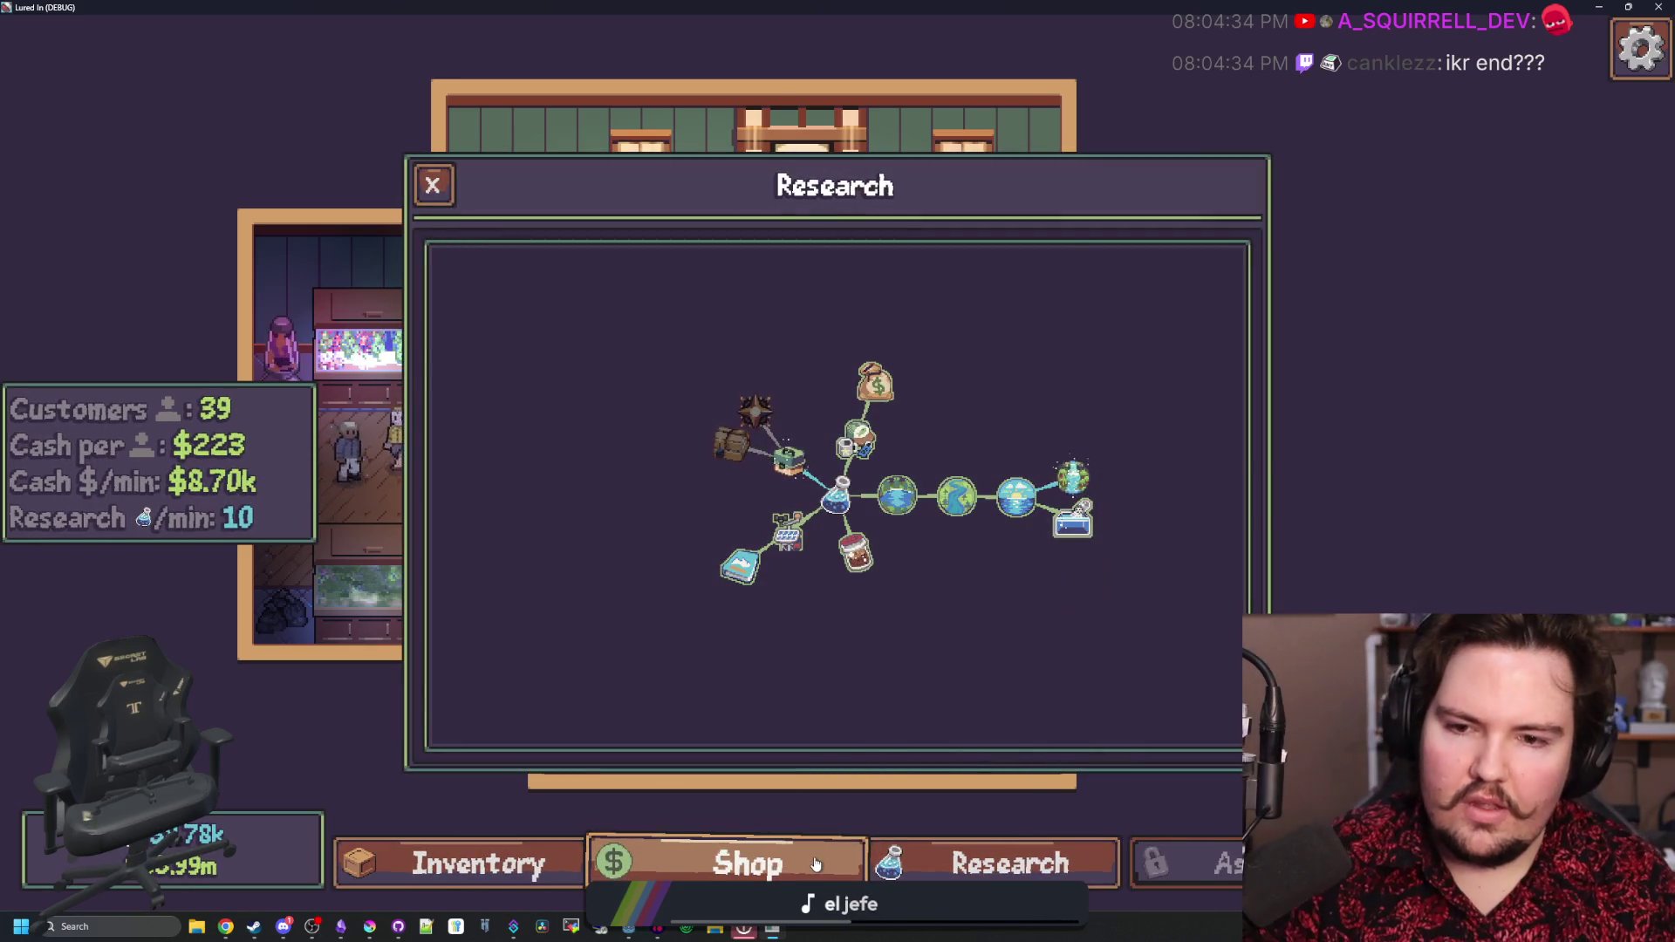
- Browse the shop's Marketing, Equipment and Decorations lists, then check Inventory for Corydoras and Axolotl
left_click(767, 859)
left_click(762, 248)
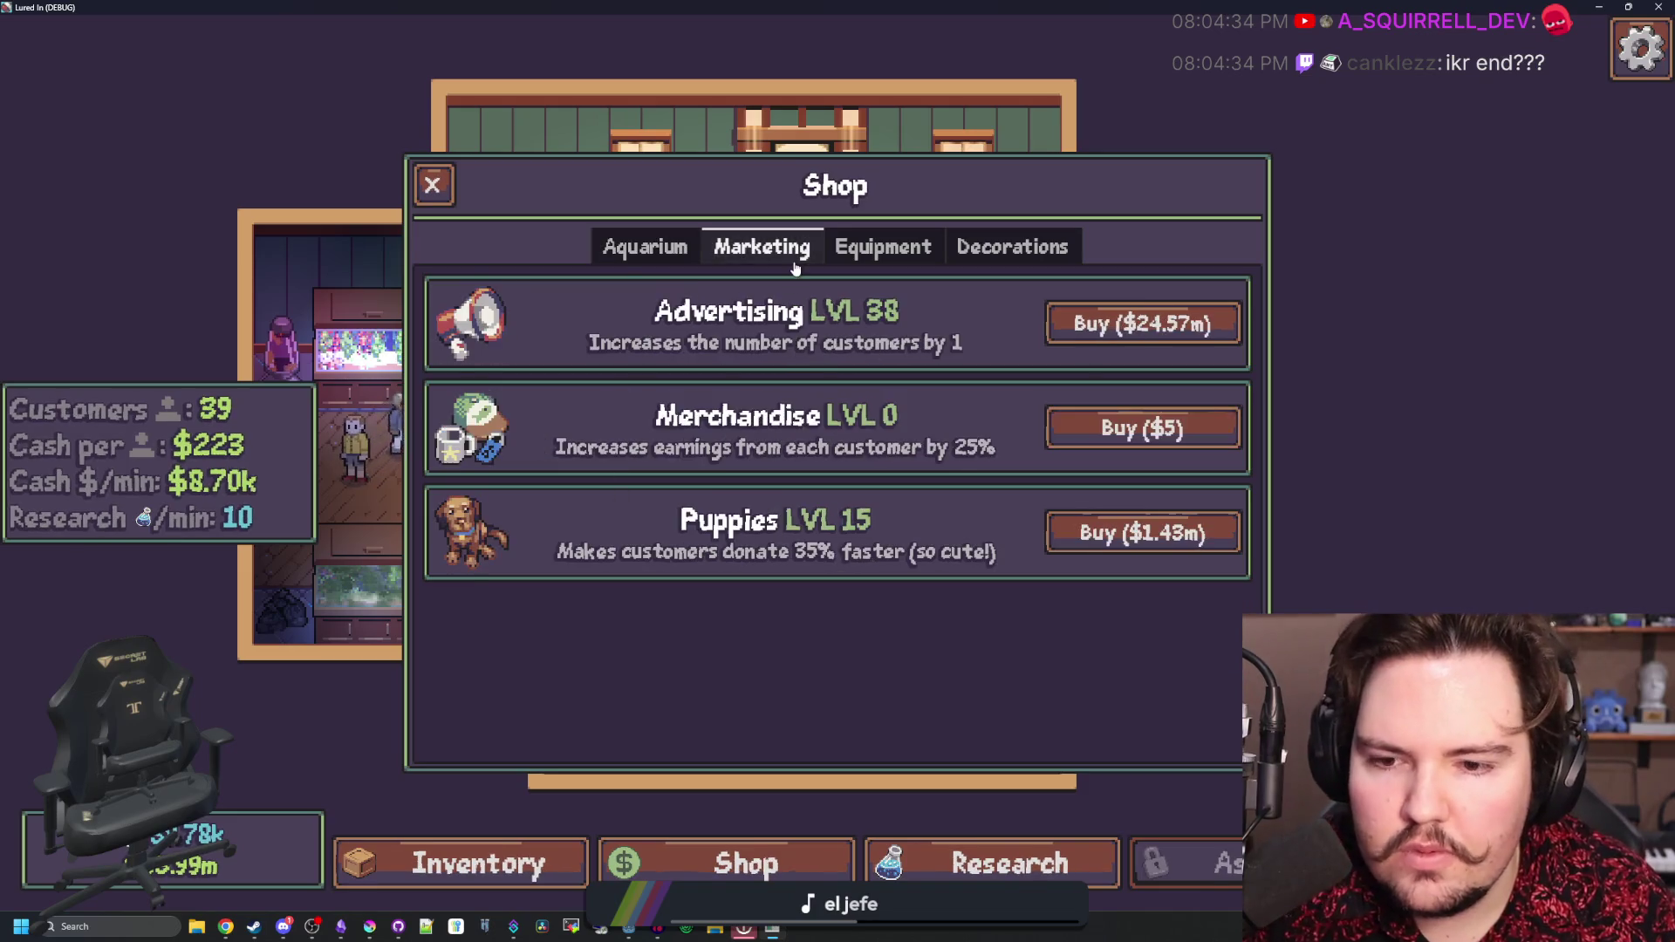
left_click(889, 255)
left_click(1011, 247)
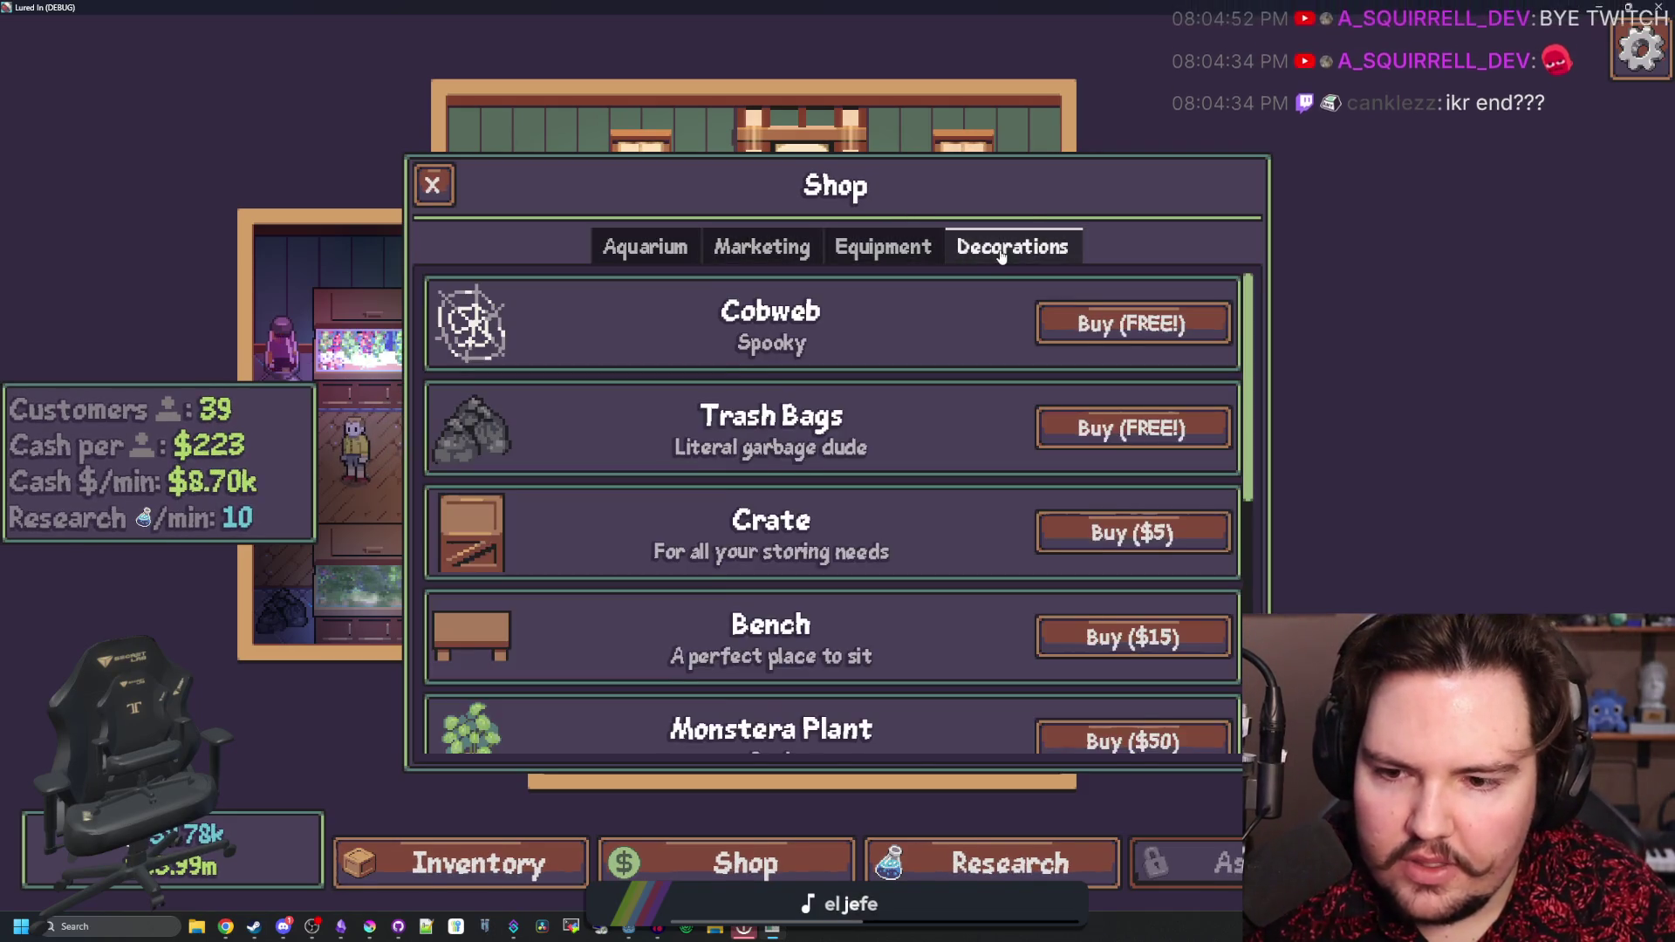
scroll(785, 611, "down", 5)
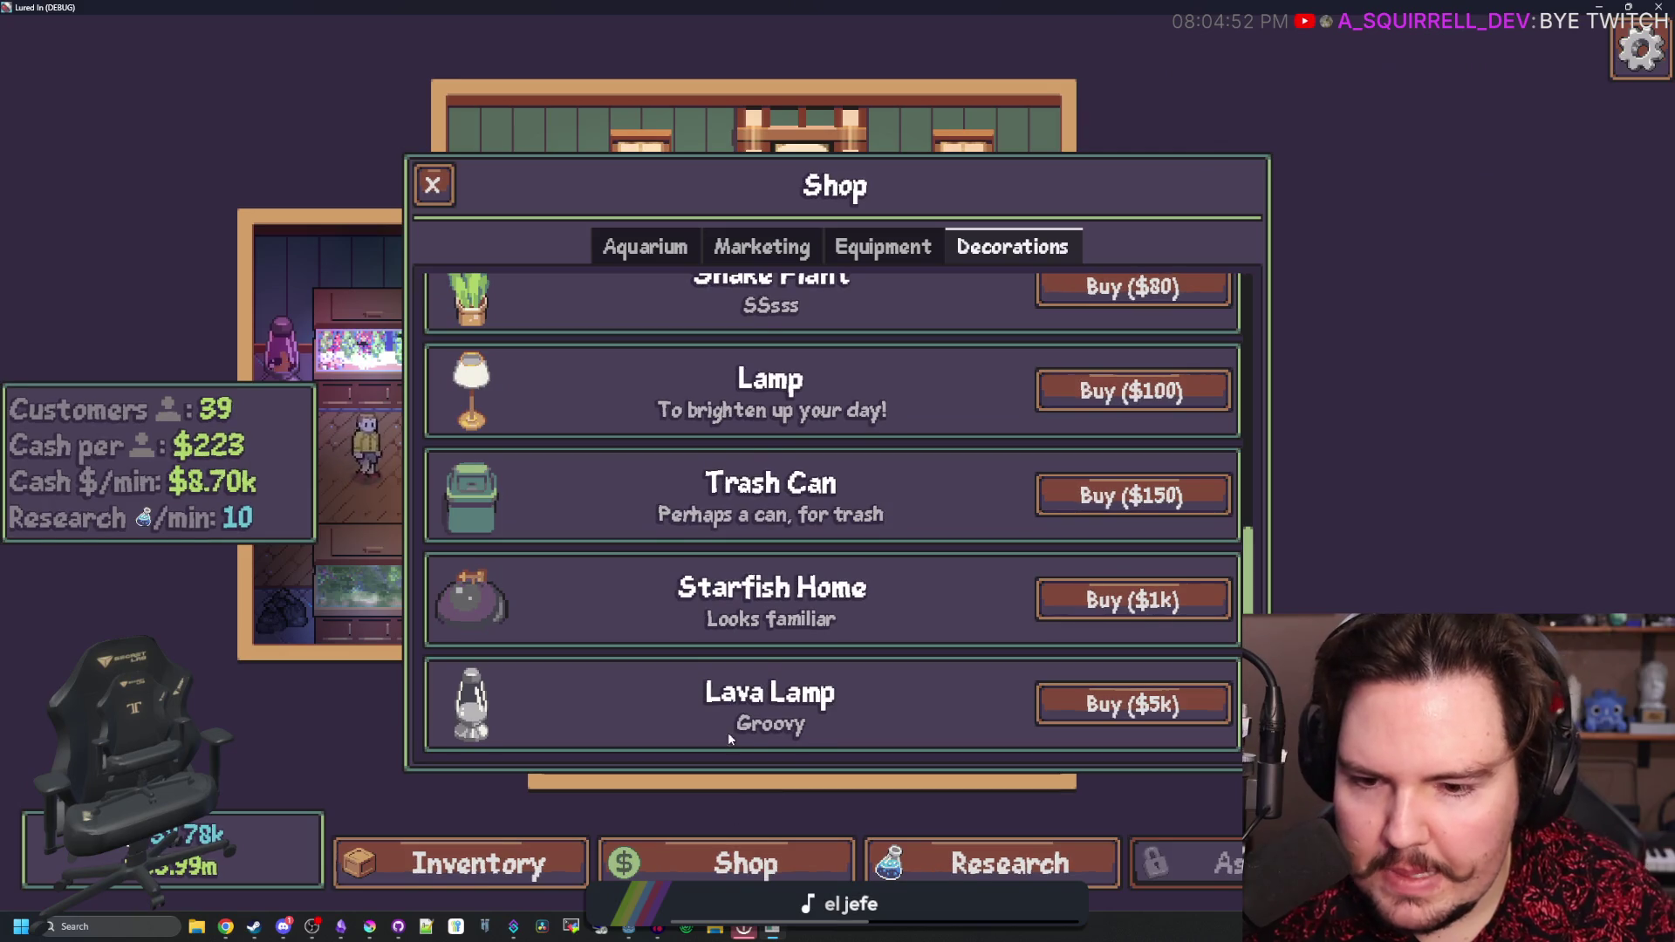
scroll(635, 740, "up", 5)
scroll(699, 698, "down", 5)
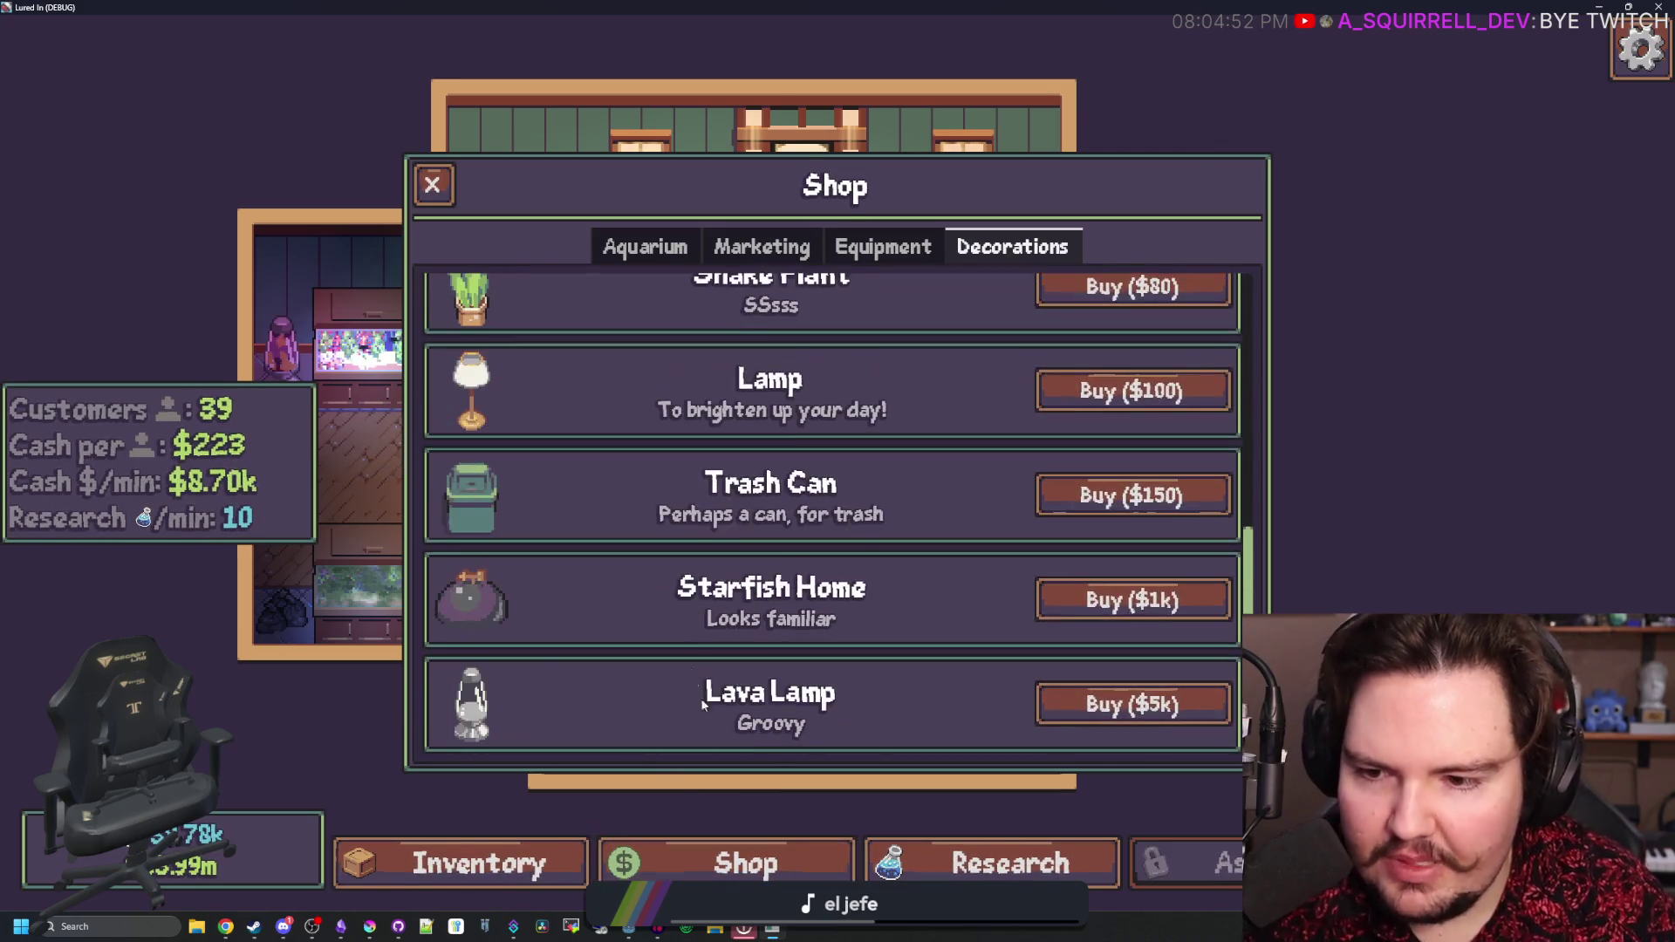
left_click(709, 862)
left_click(495, 861)
scroll(595, 694, "down", 10)
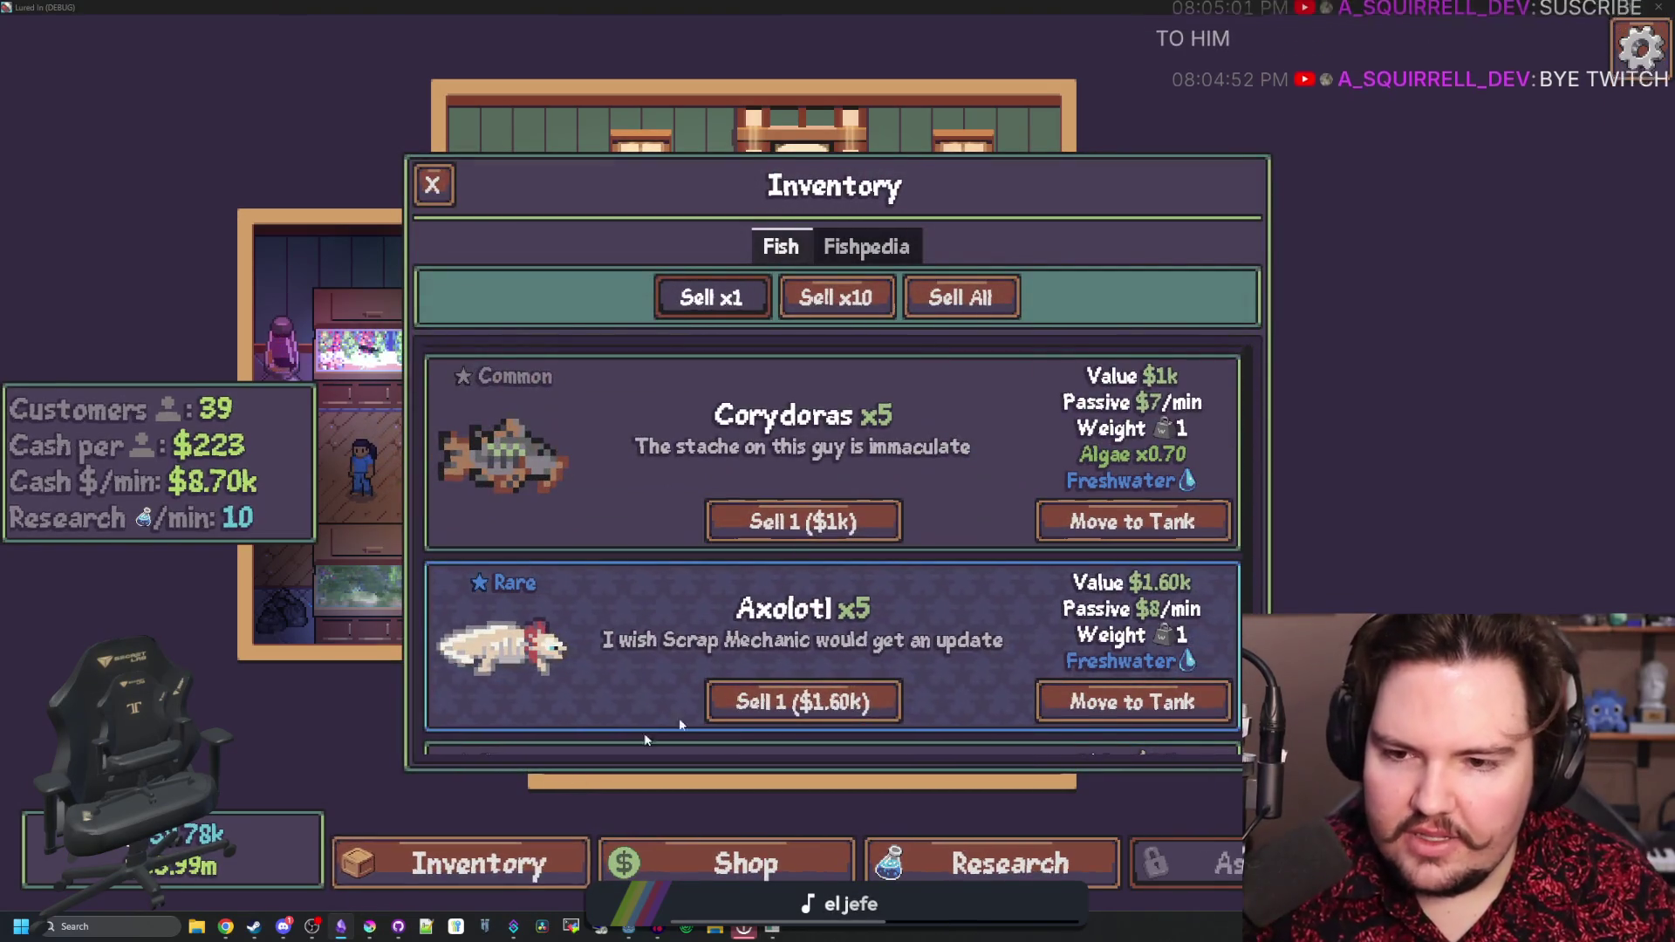
- Add the changelog bullet 'Added fish rarities and backgrounds' in the Obsidian note
left_click(342, 926)
scroll(684, 356, "up", 2)
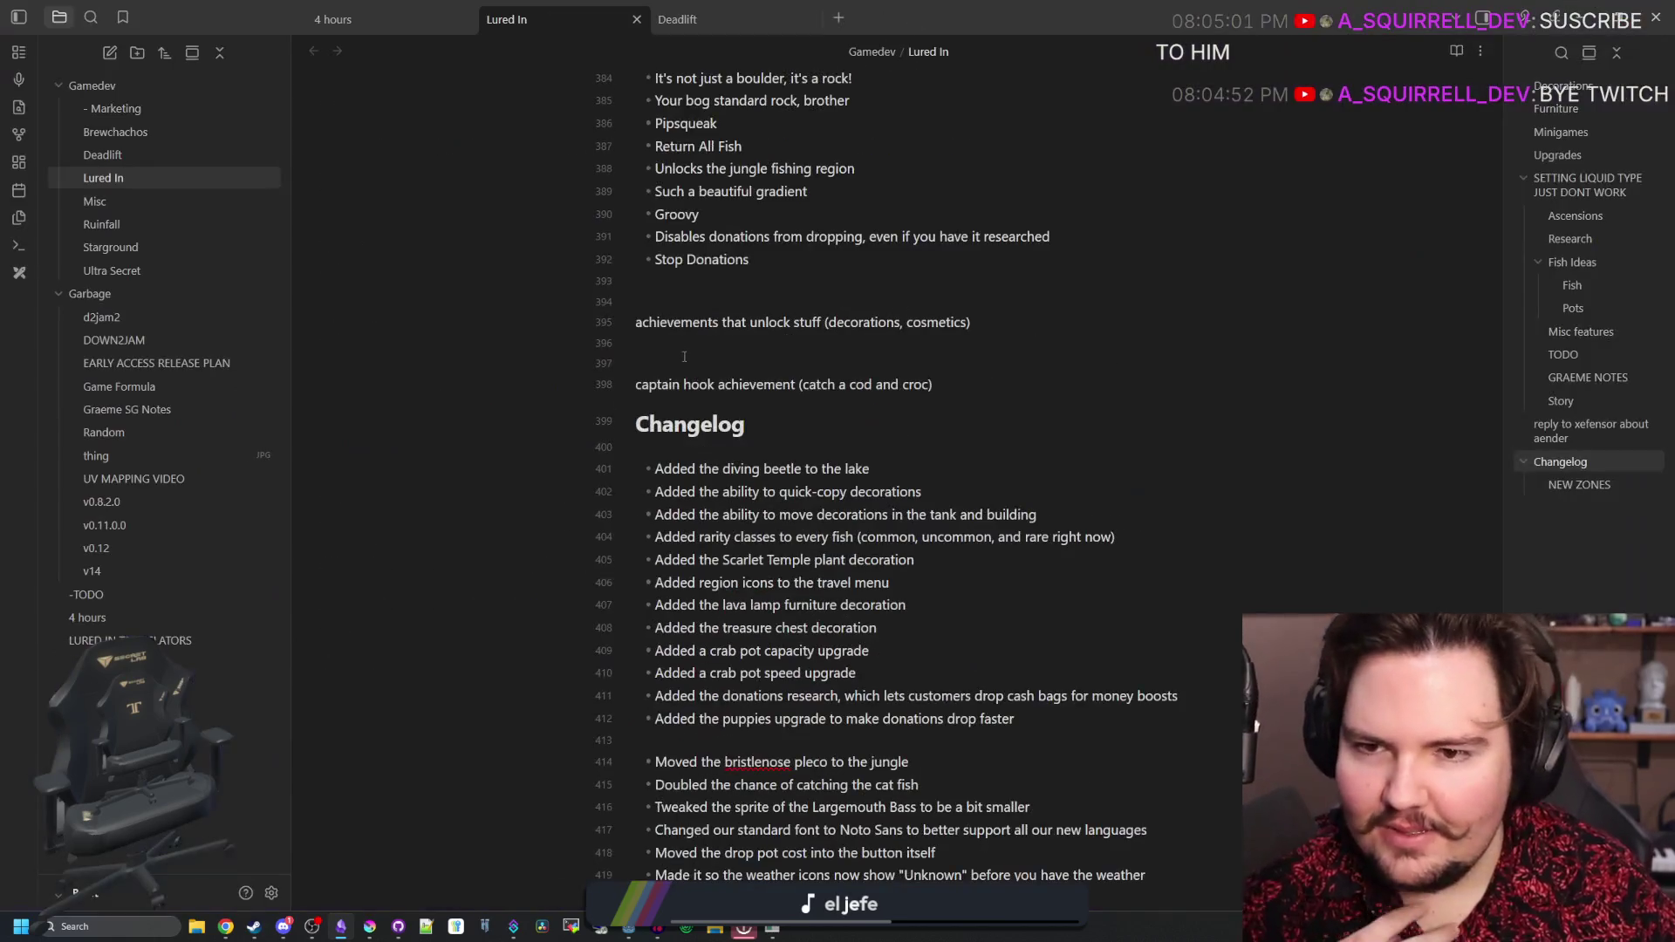
key("Return")
type("Add")
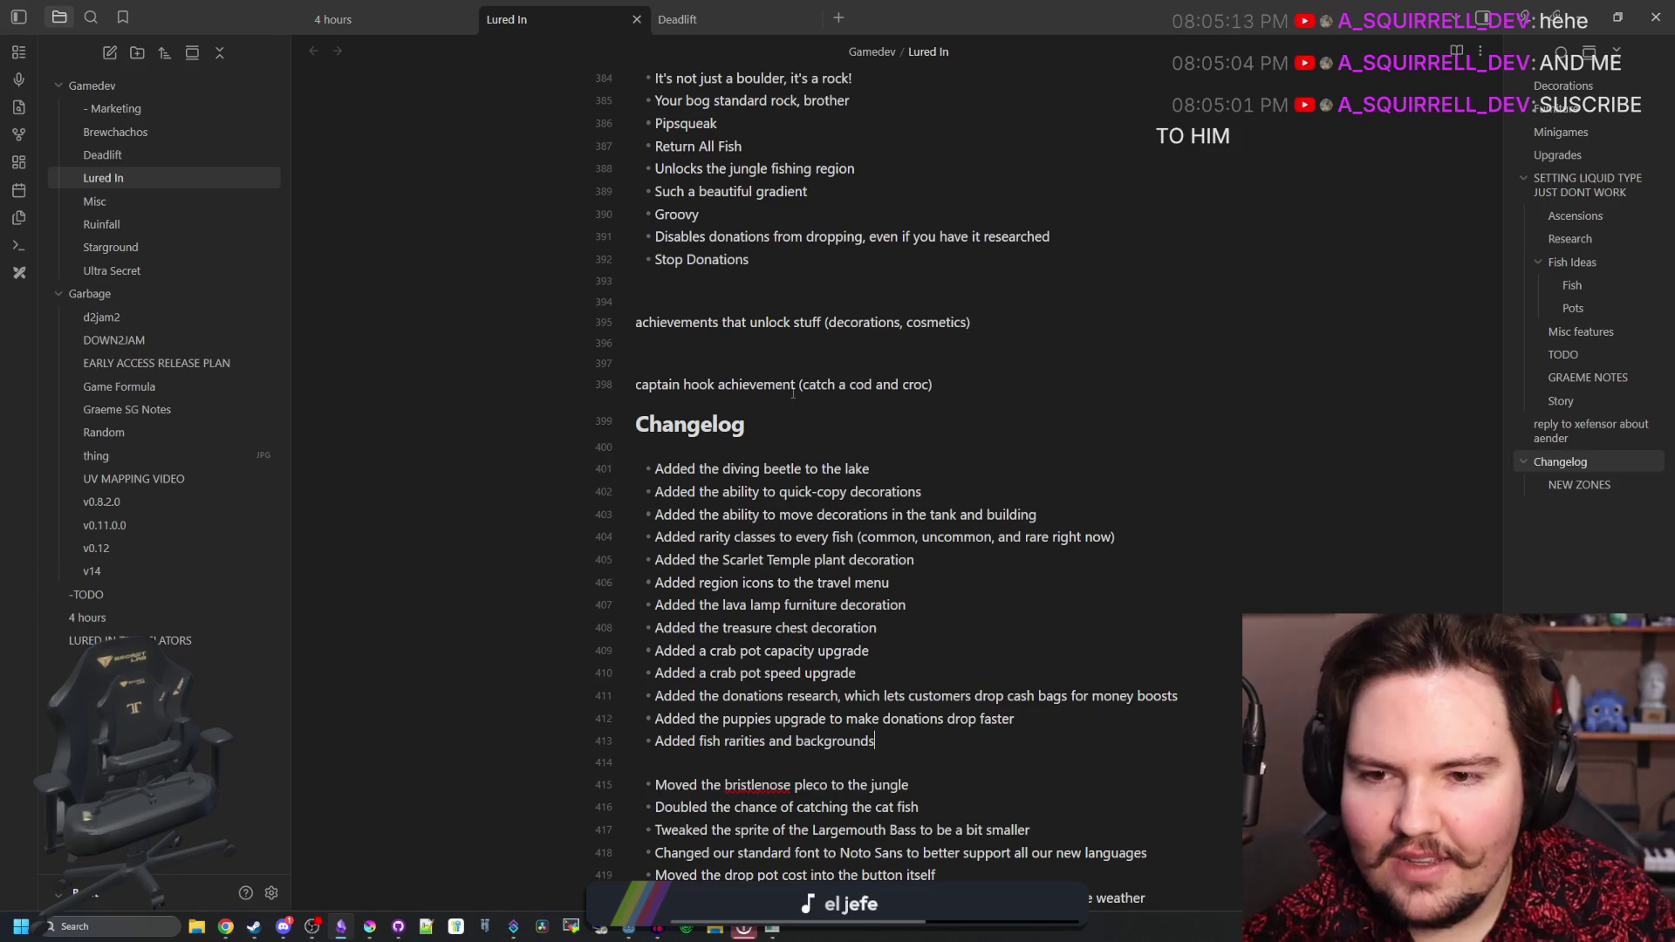
- Insert blank lines above the Changelog heading after the captain hook line
left_click(974, 385)
key("Return")
key("Return")
key("Return")
key("Up")
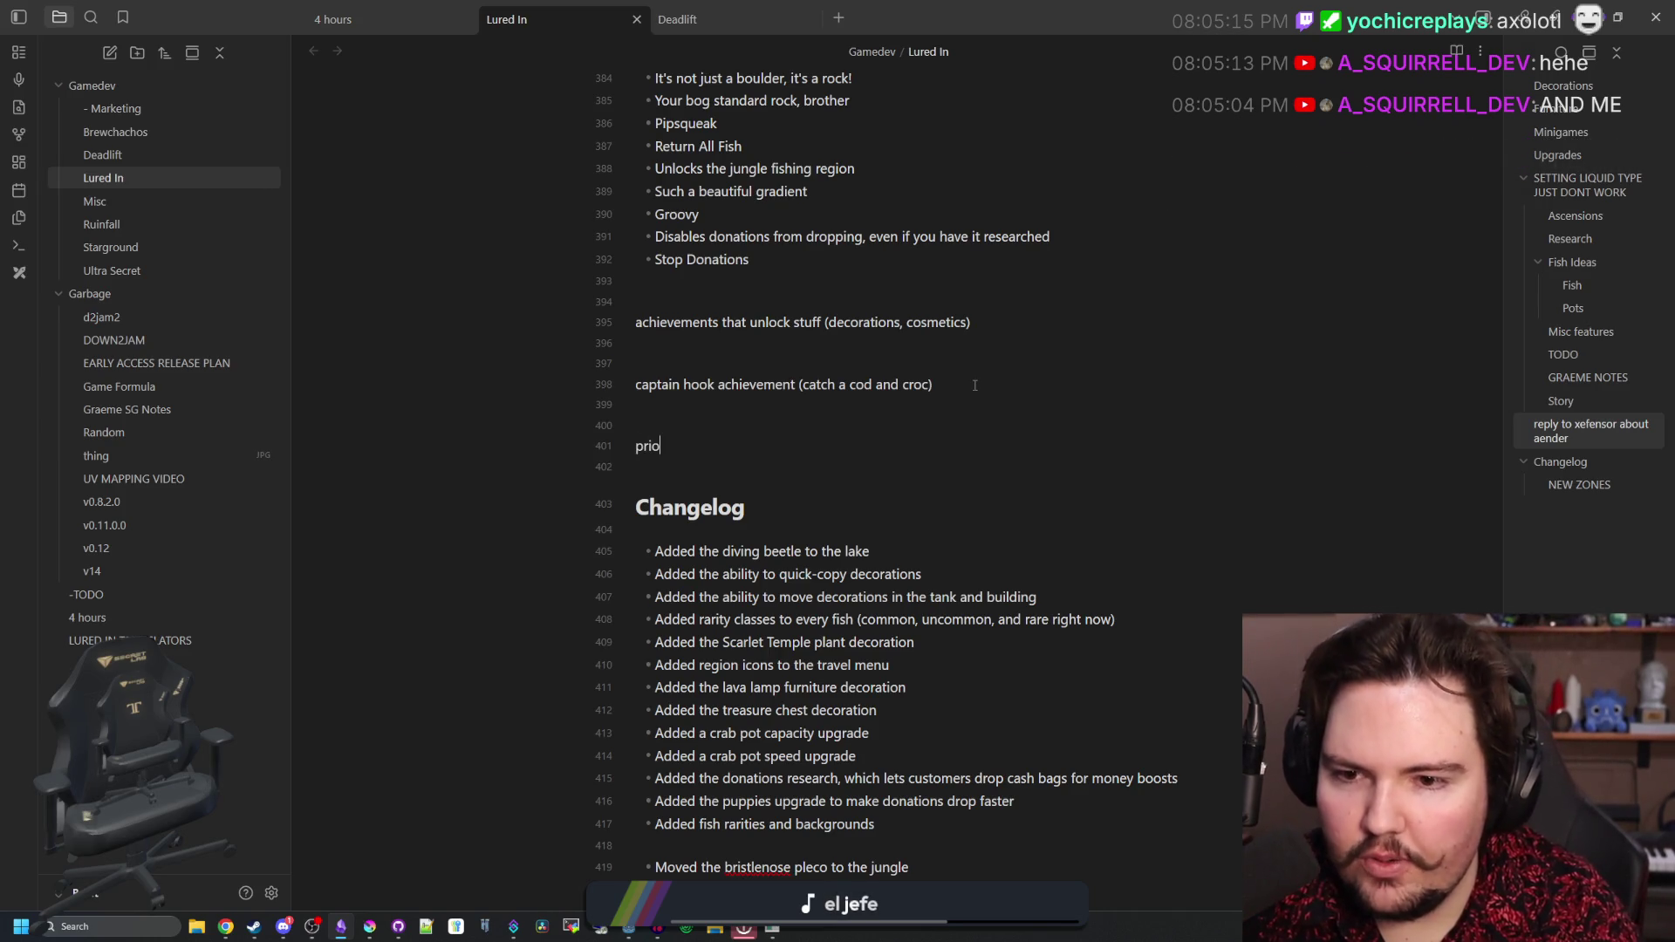
- Write a 'priority:' checklist: ascension, shop decorations, cosmetics, sort inventory, tank decorations
type("rity:")
key("Return")
type("- [ ] ")
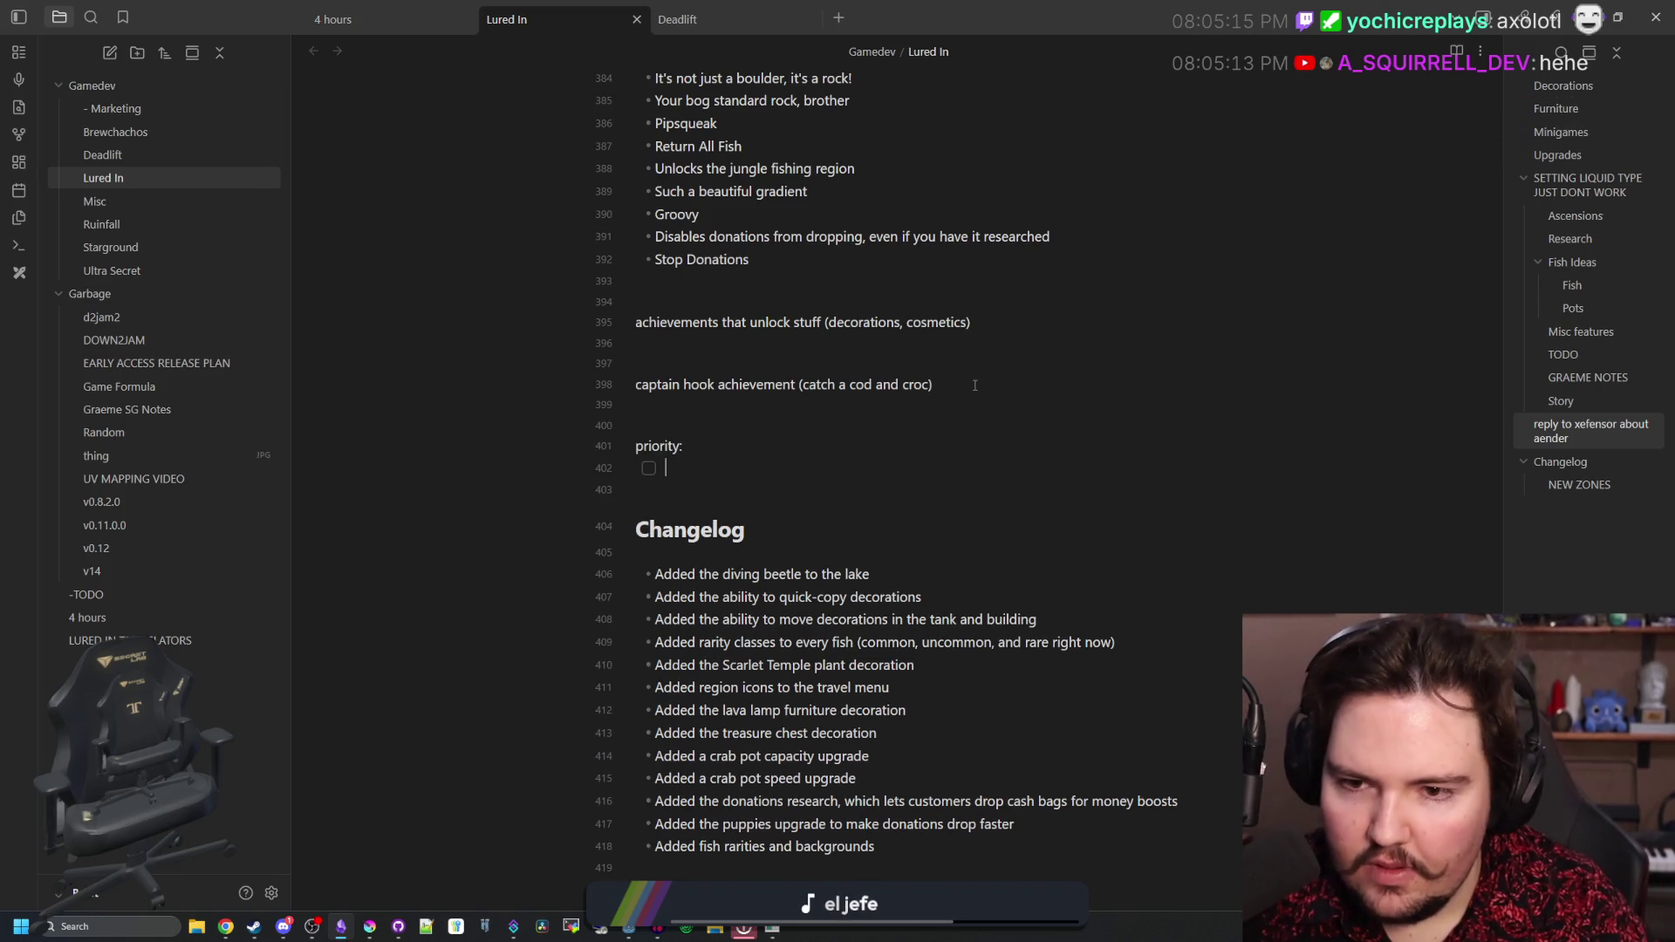
type("sion")
key("Return")
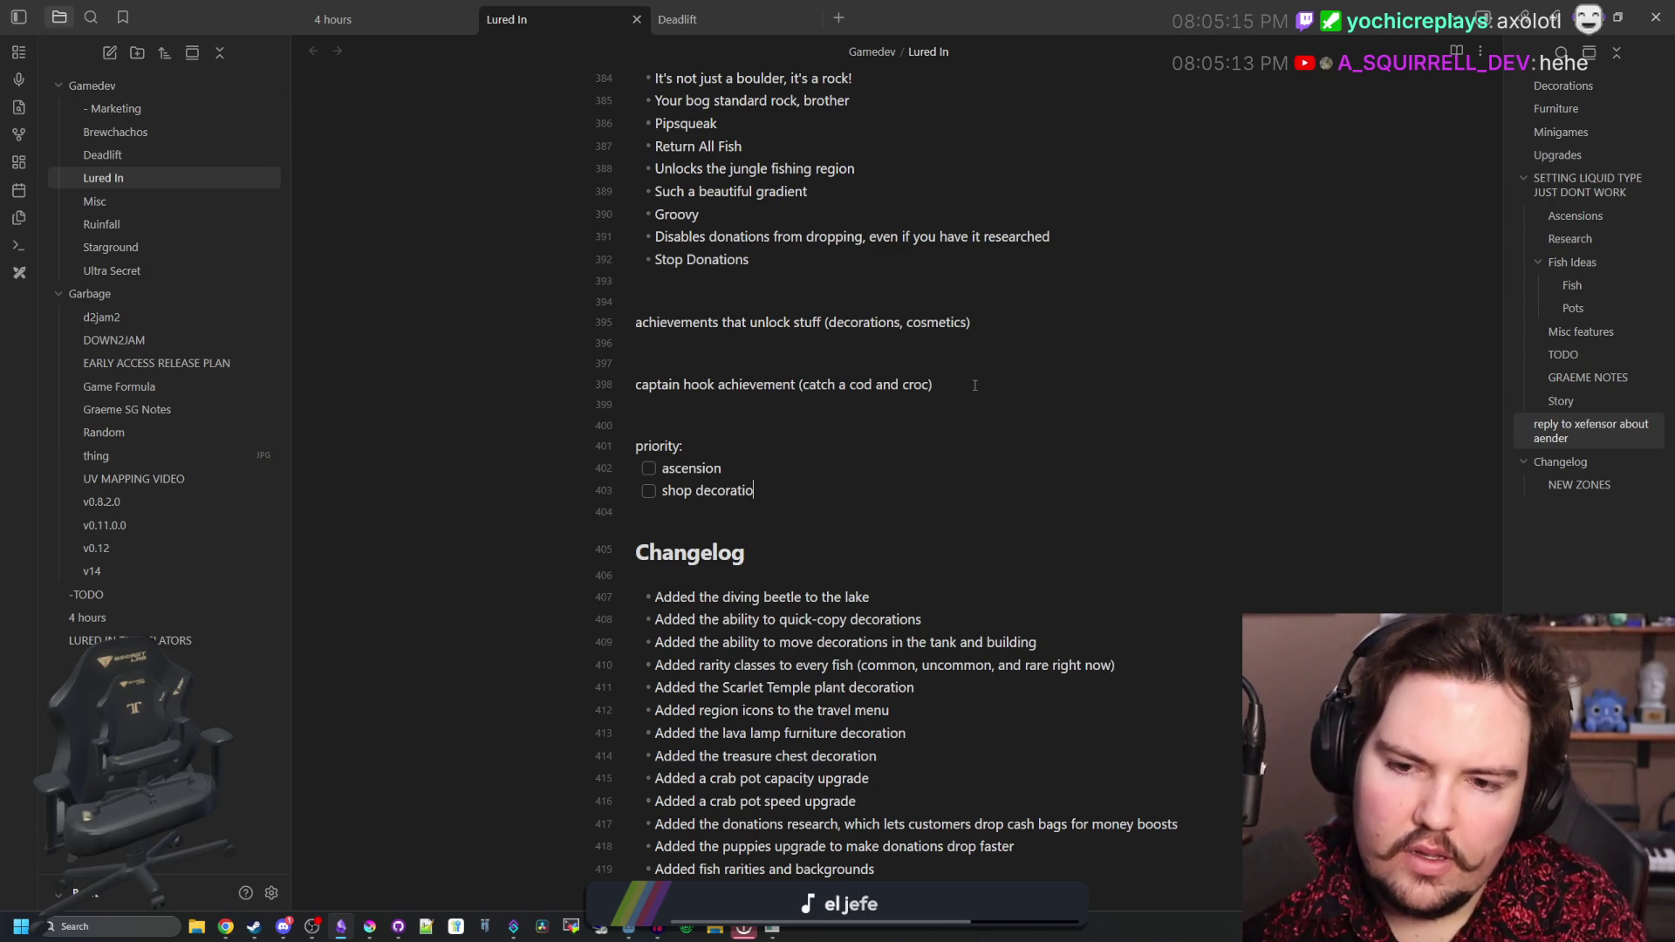
type("ns")
key("Return")
type("cosmetics")
key("Return")
type("sort inventory")
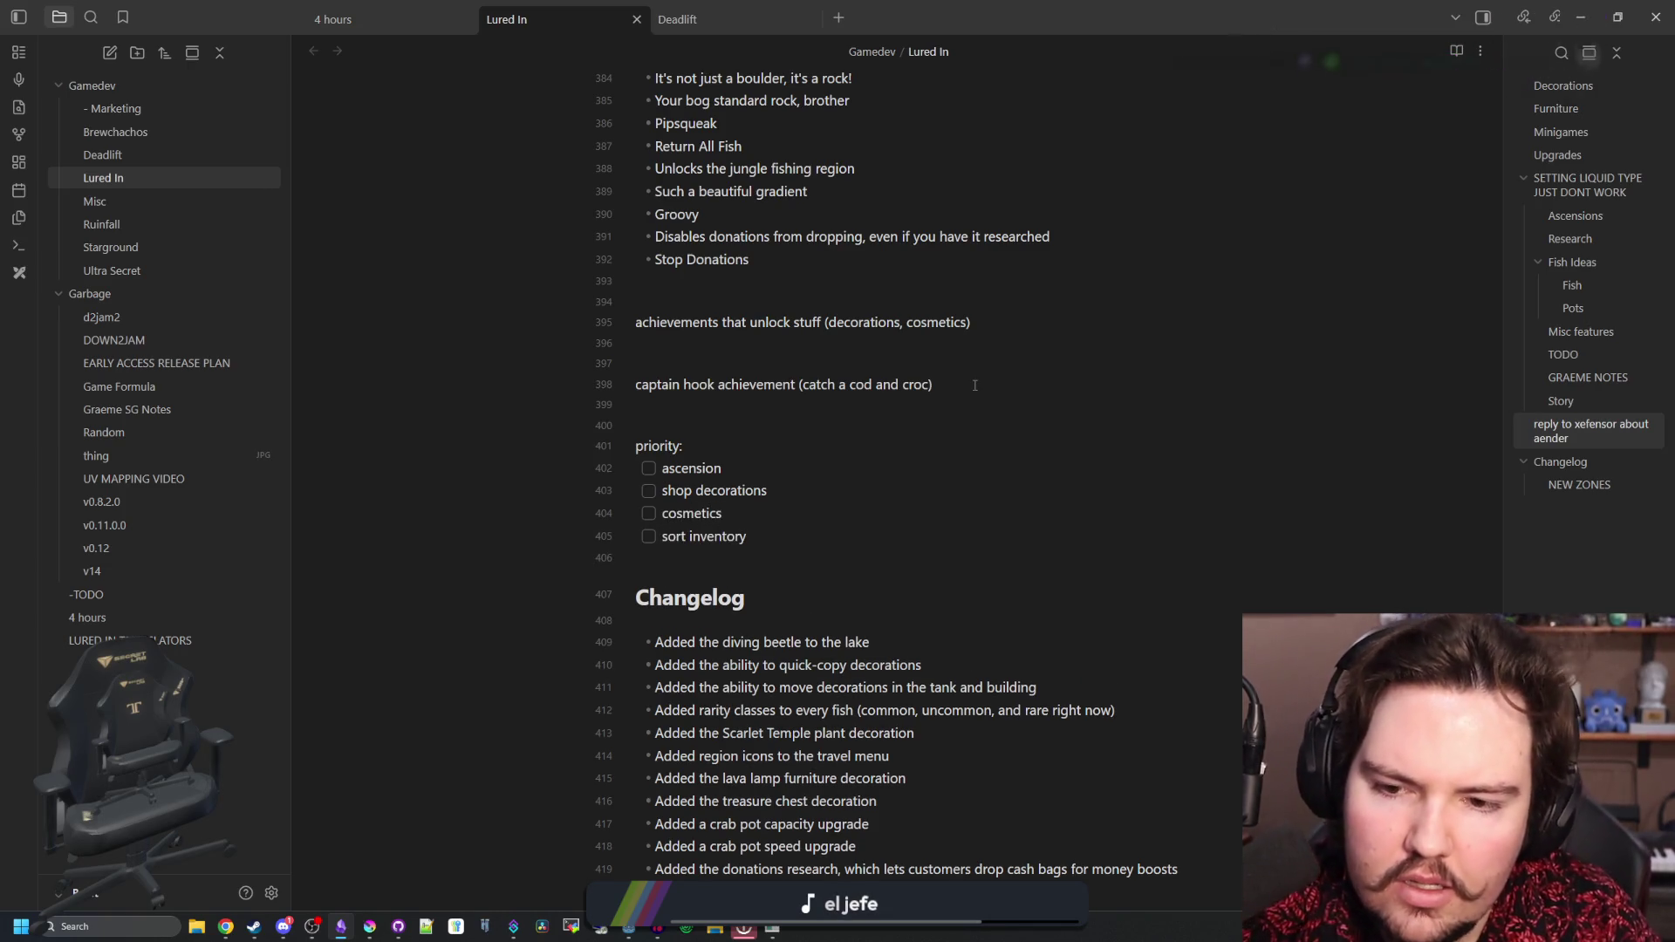
key("Return")
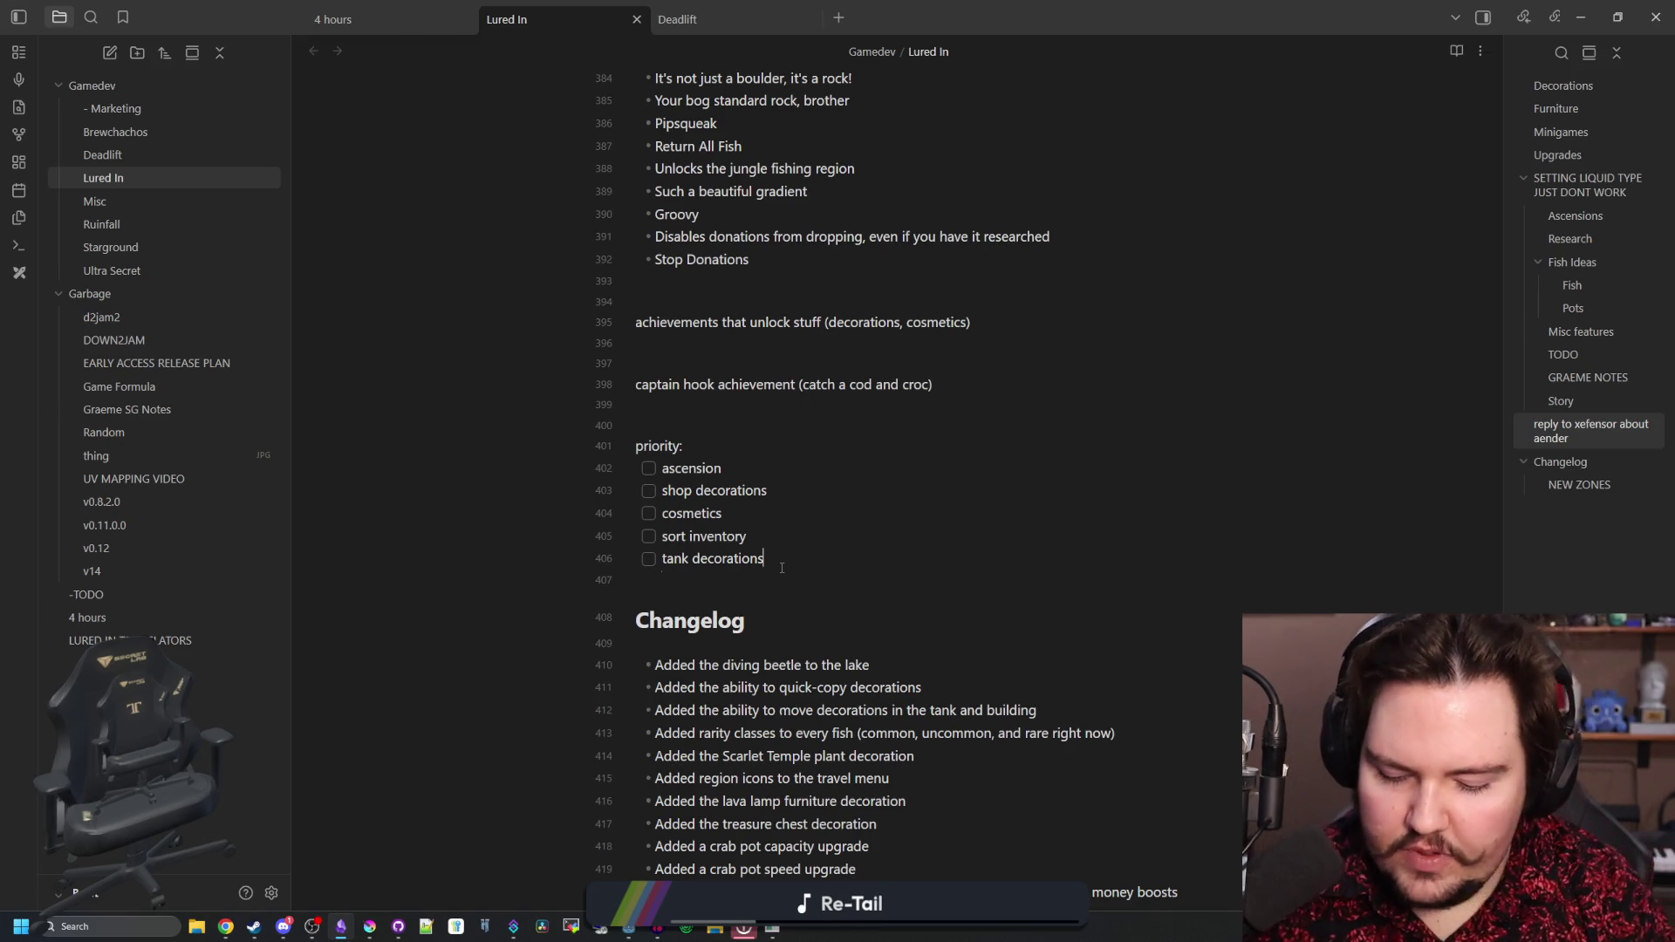
- Add checkbox 'assign minigames to different fish rarities' and a 'fish collections' note below the list
key("Return")
type("as")
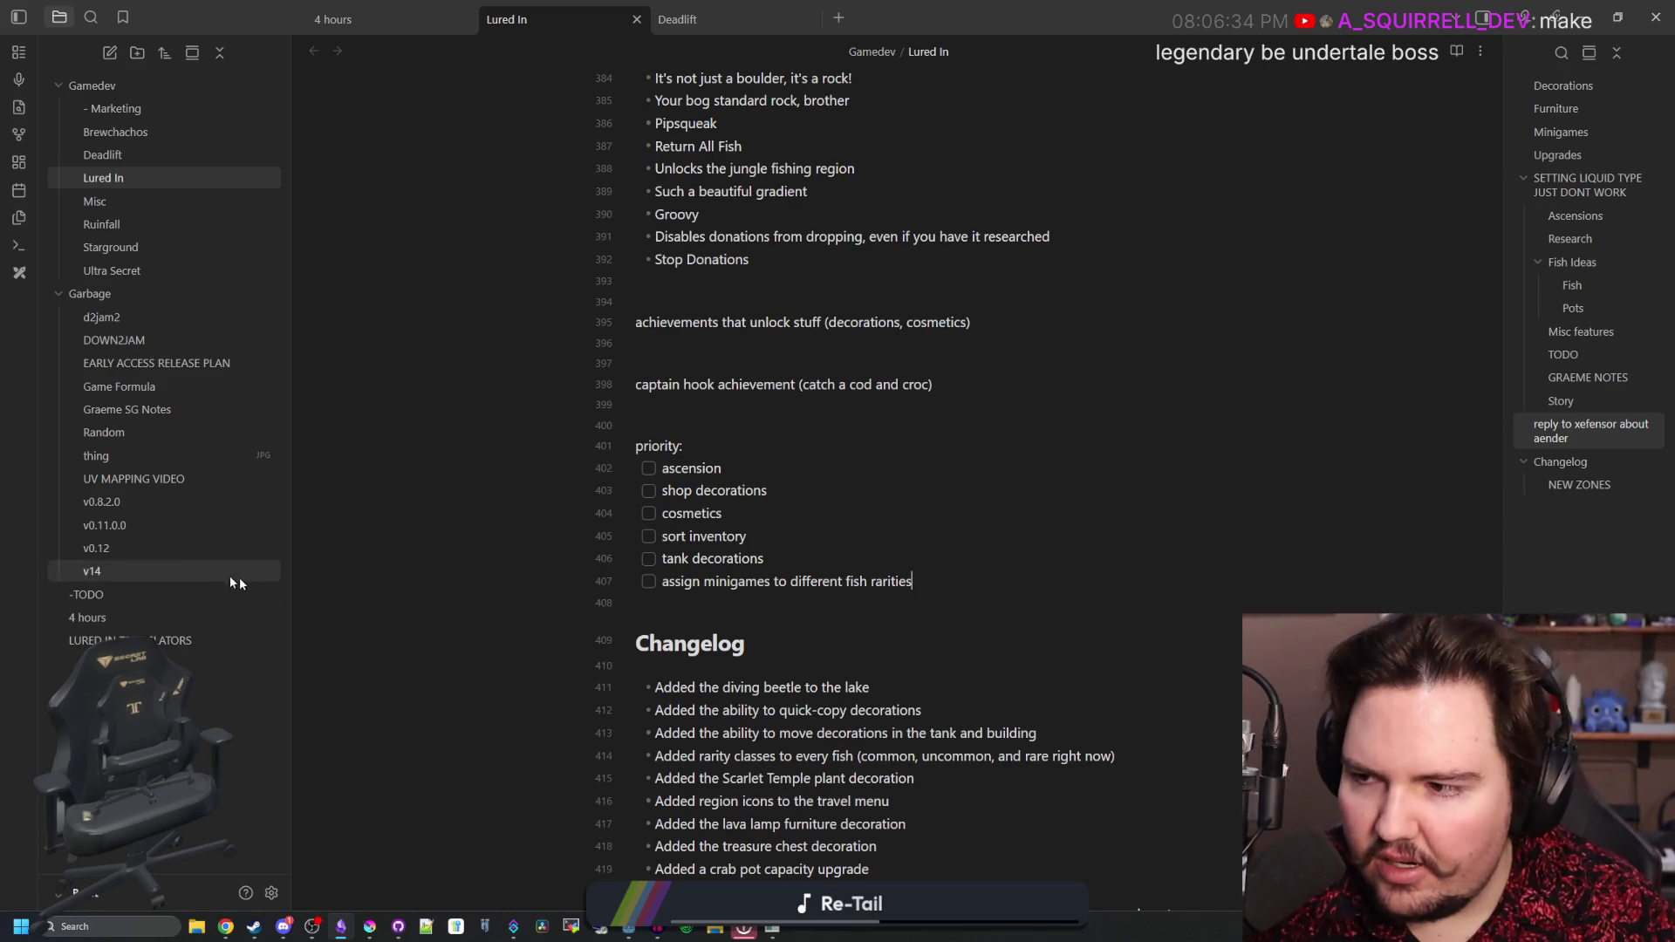
left_click(785, 422)
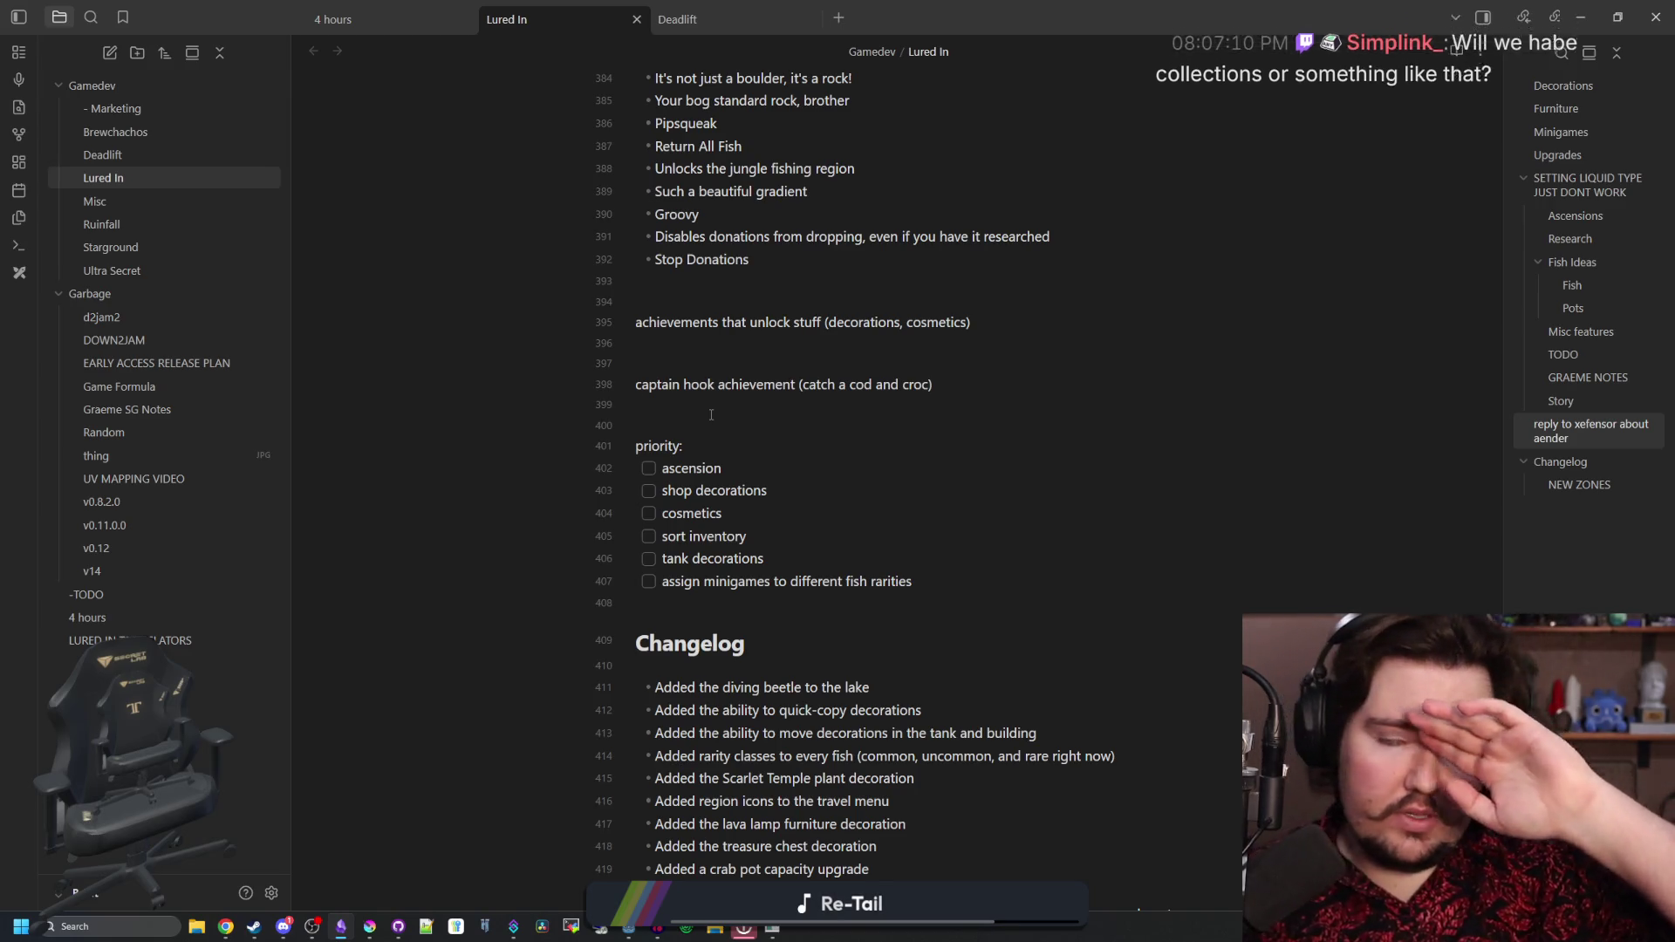
key("Return")
key("Return")
key("Return")
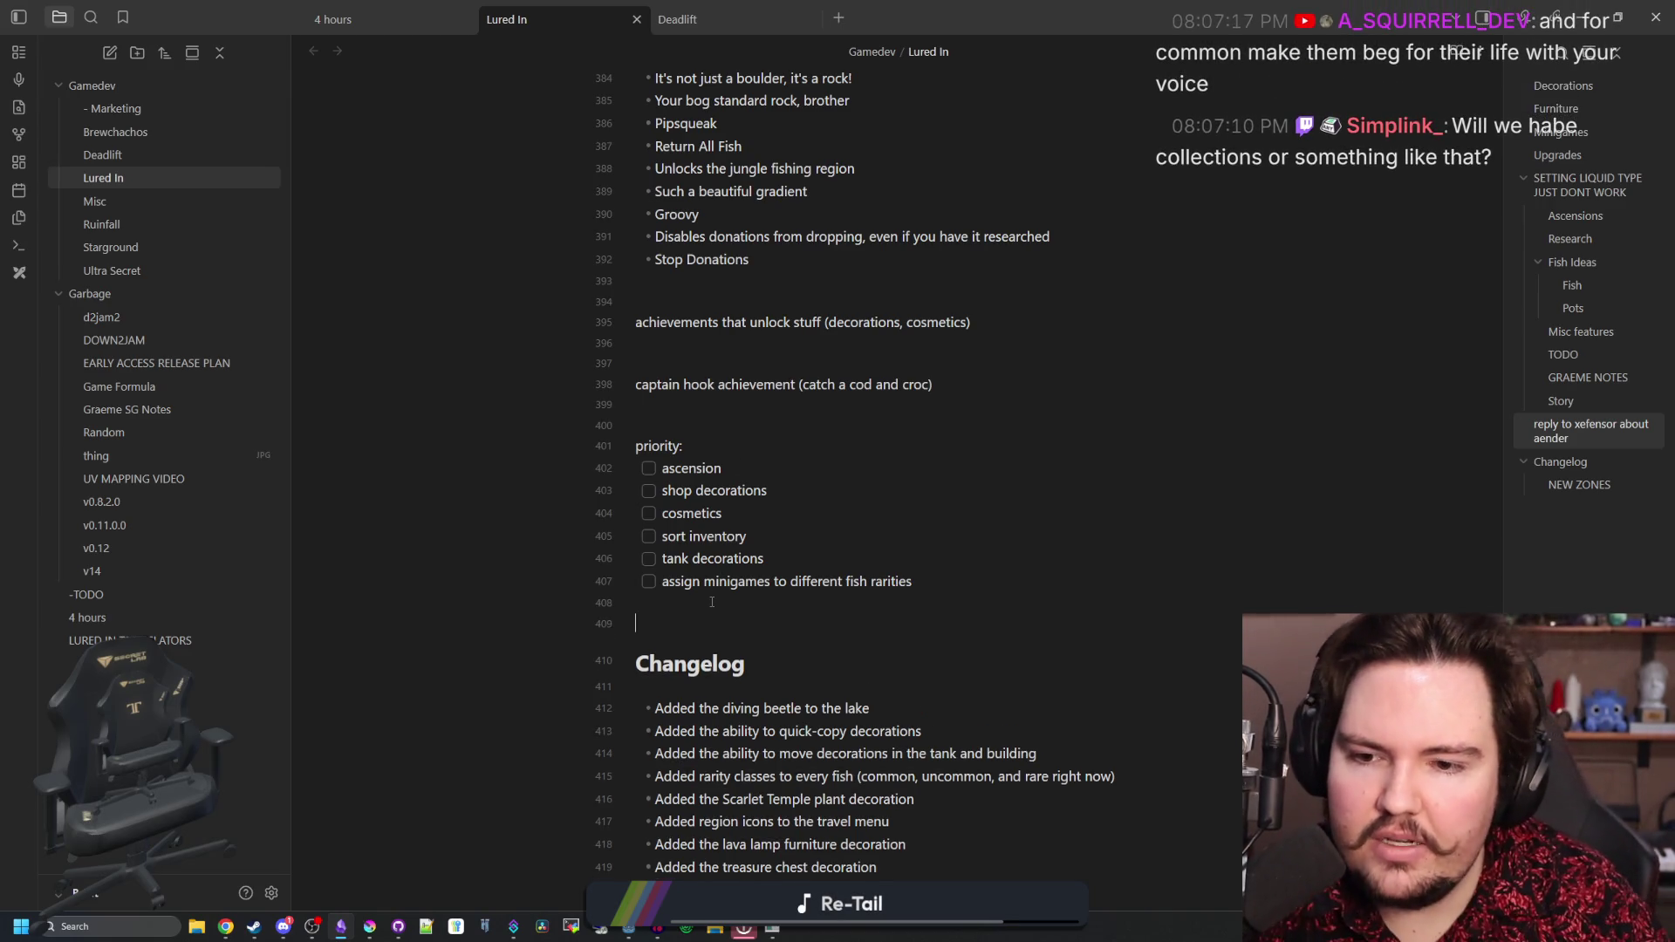
key("Up")
type("fish collections")
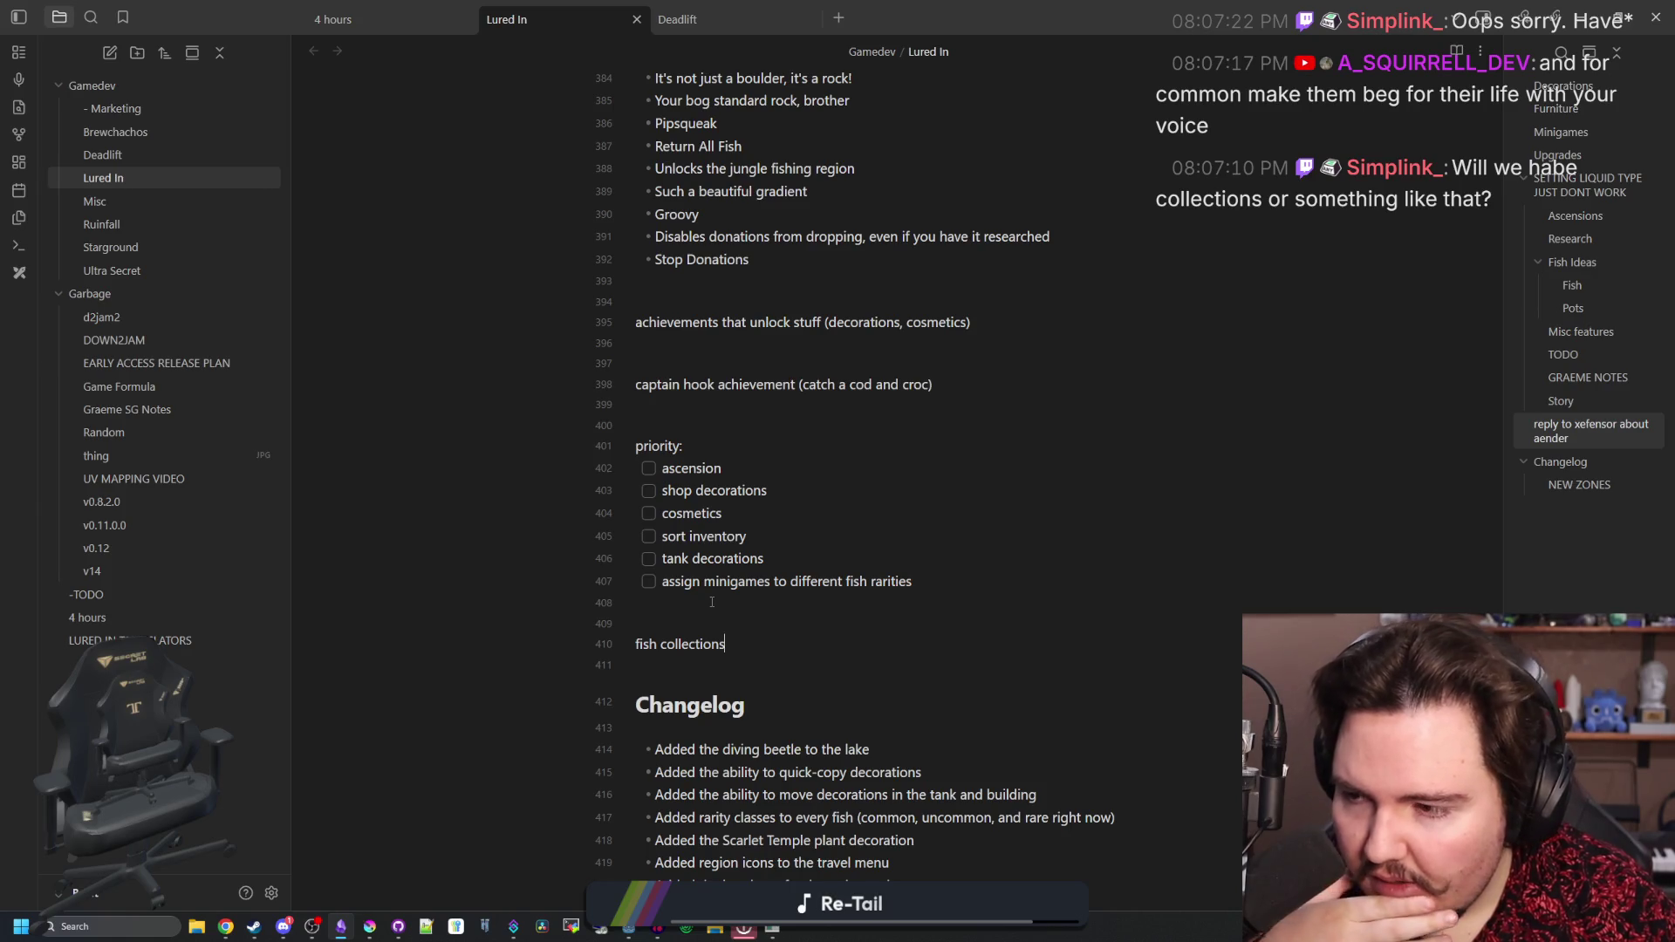
left_click(285, 848)
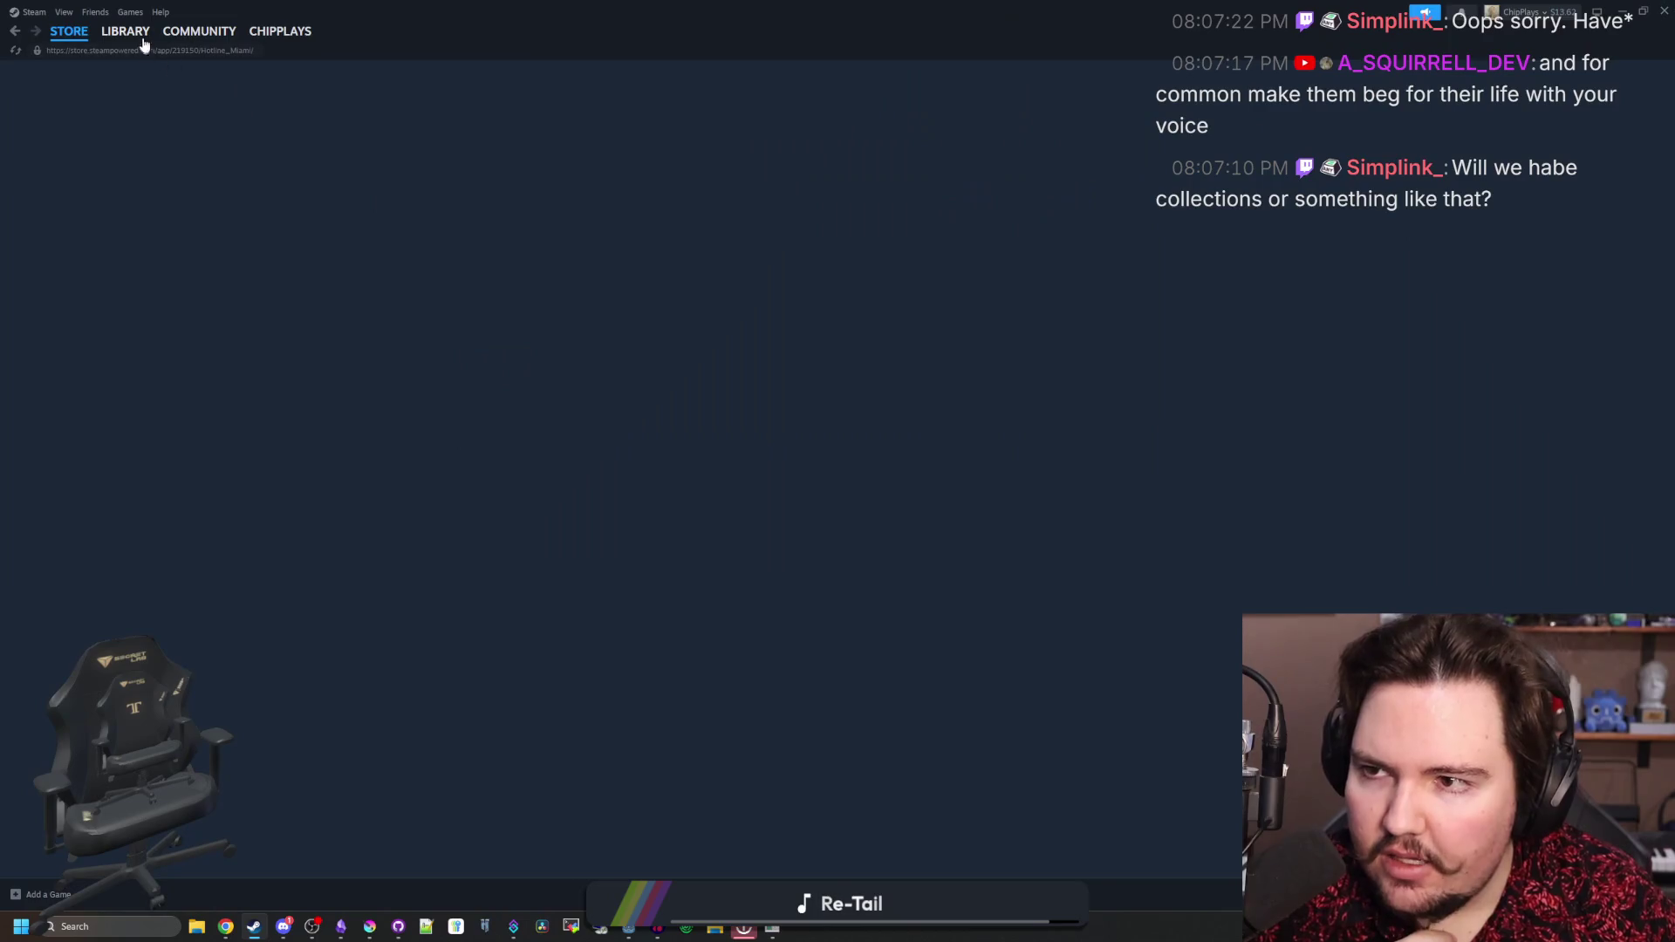
- Find Chillquarium in the Steam library by searching 'chill' and look over its achievements
left_click(126, 30)
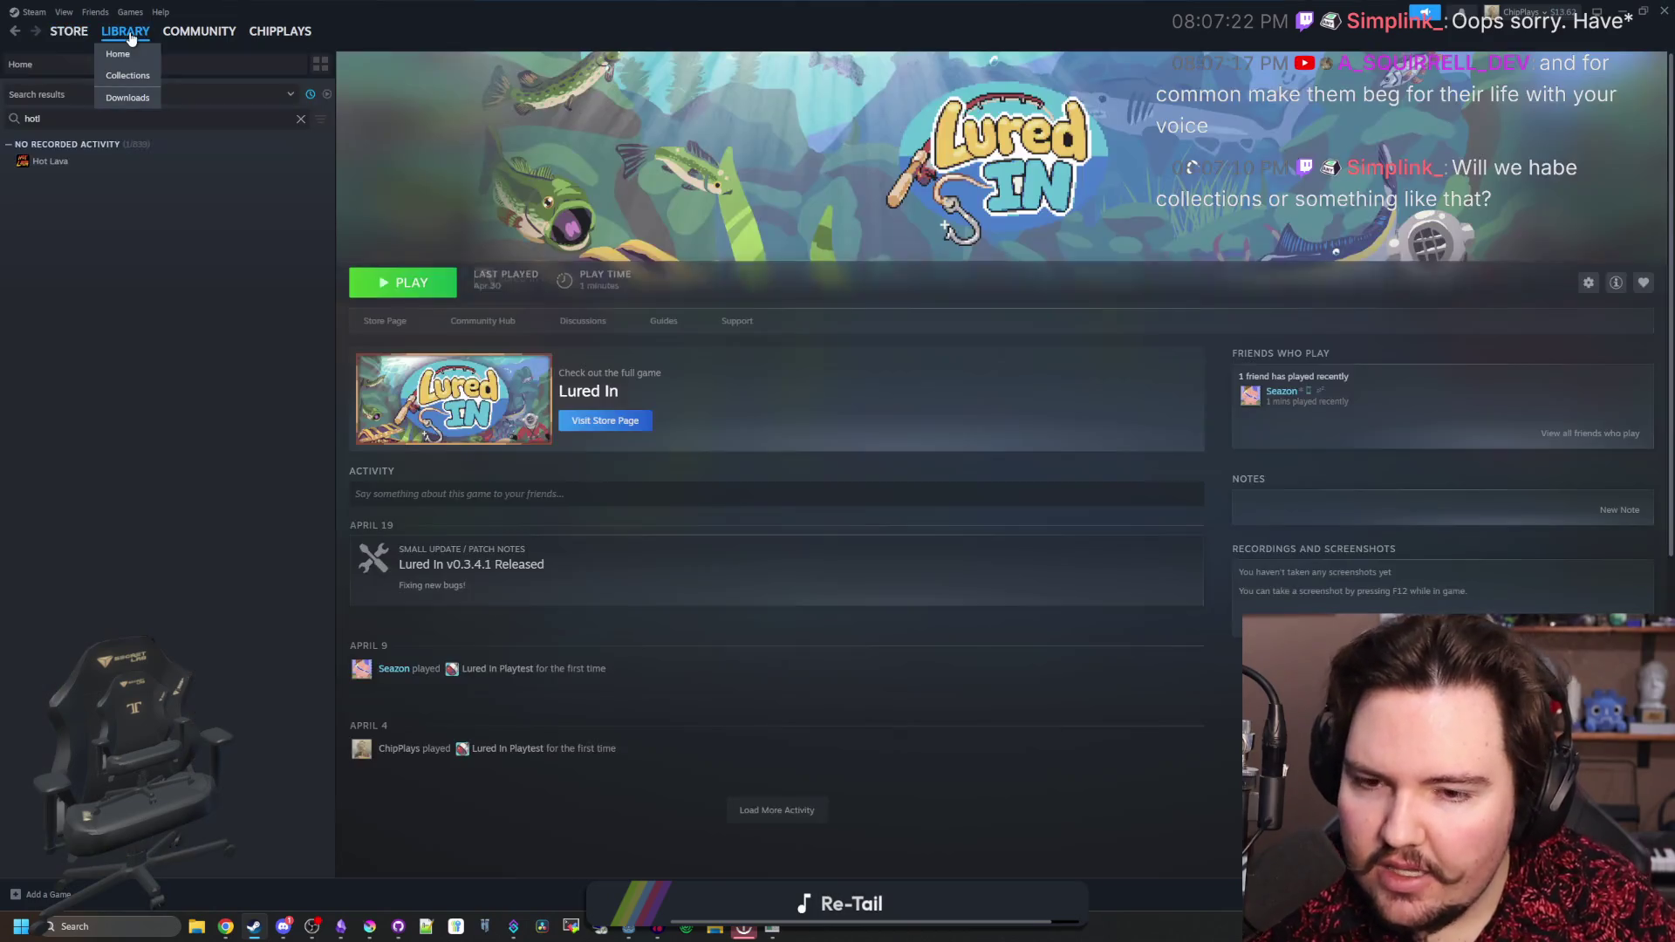
left_click(301, 119)
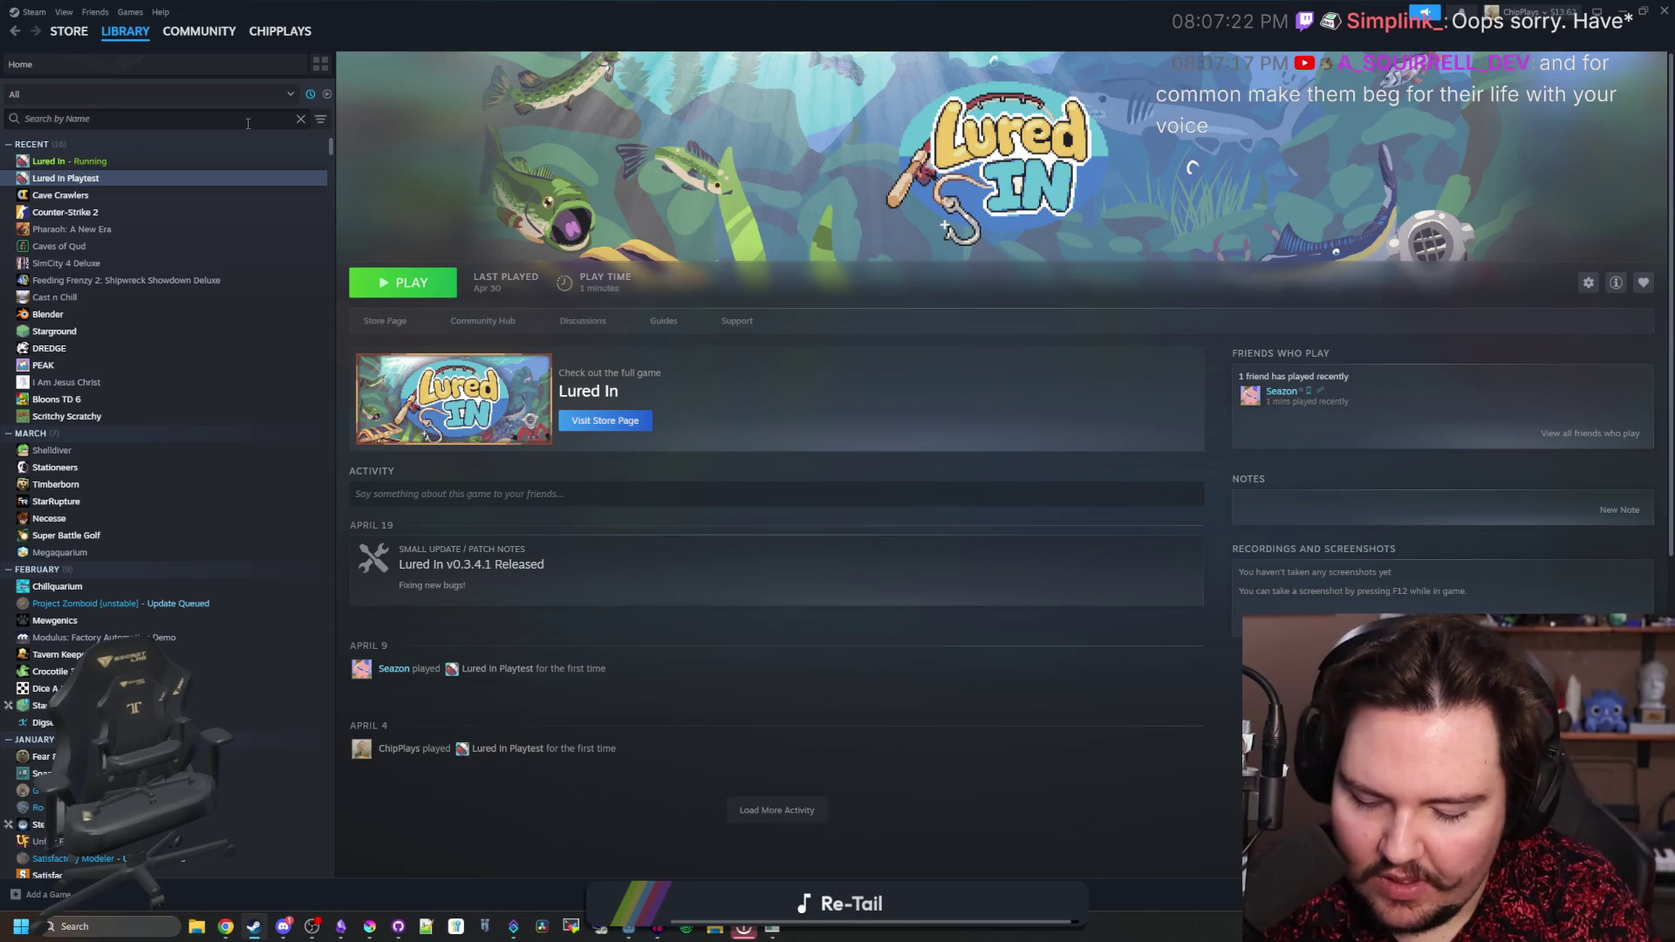
type("chill")
left_click(92, 197)
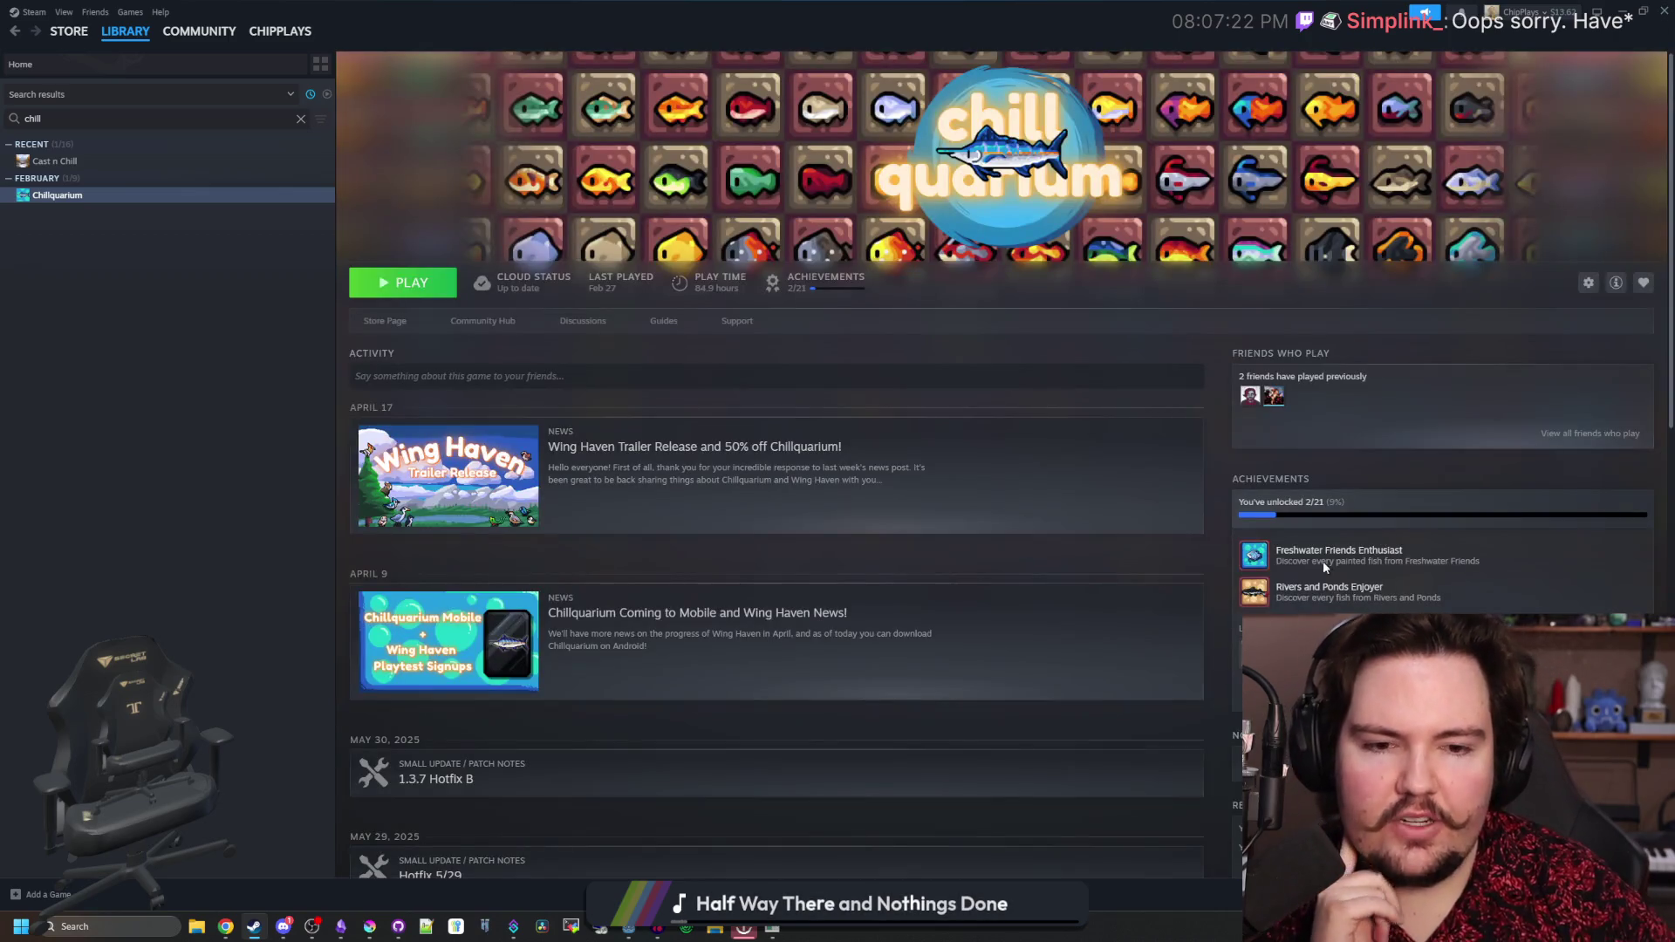
left_click(1322, 562)
scroll(1052, 425, "down", 8)
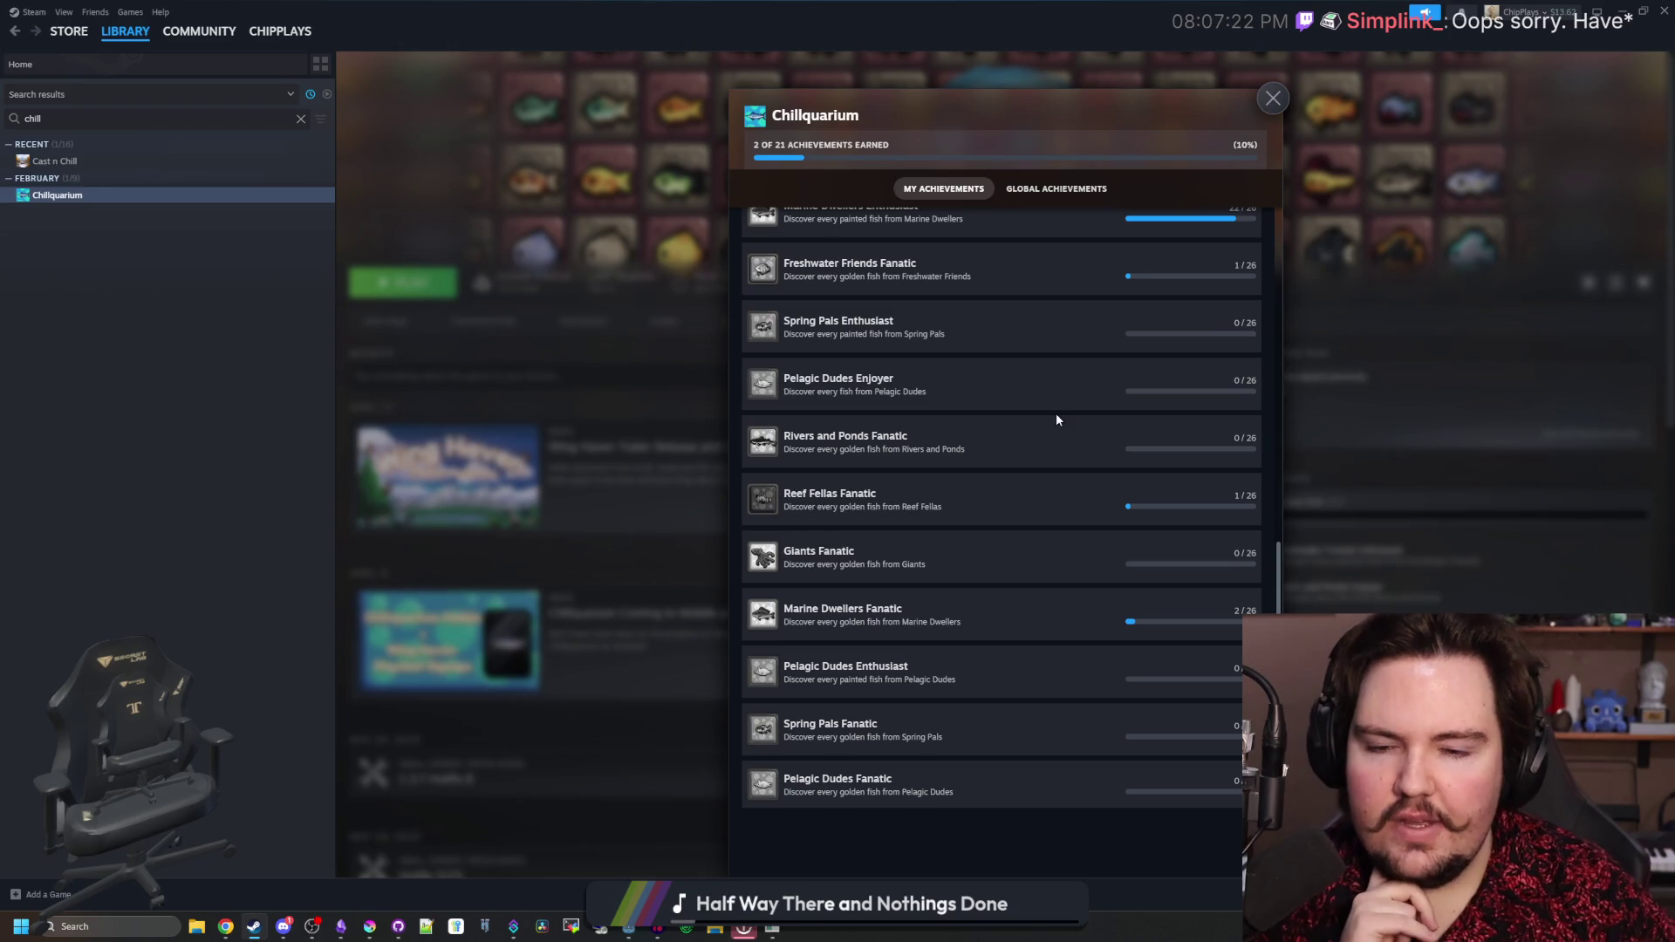
scroll(841, 452, "up", 10)
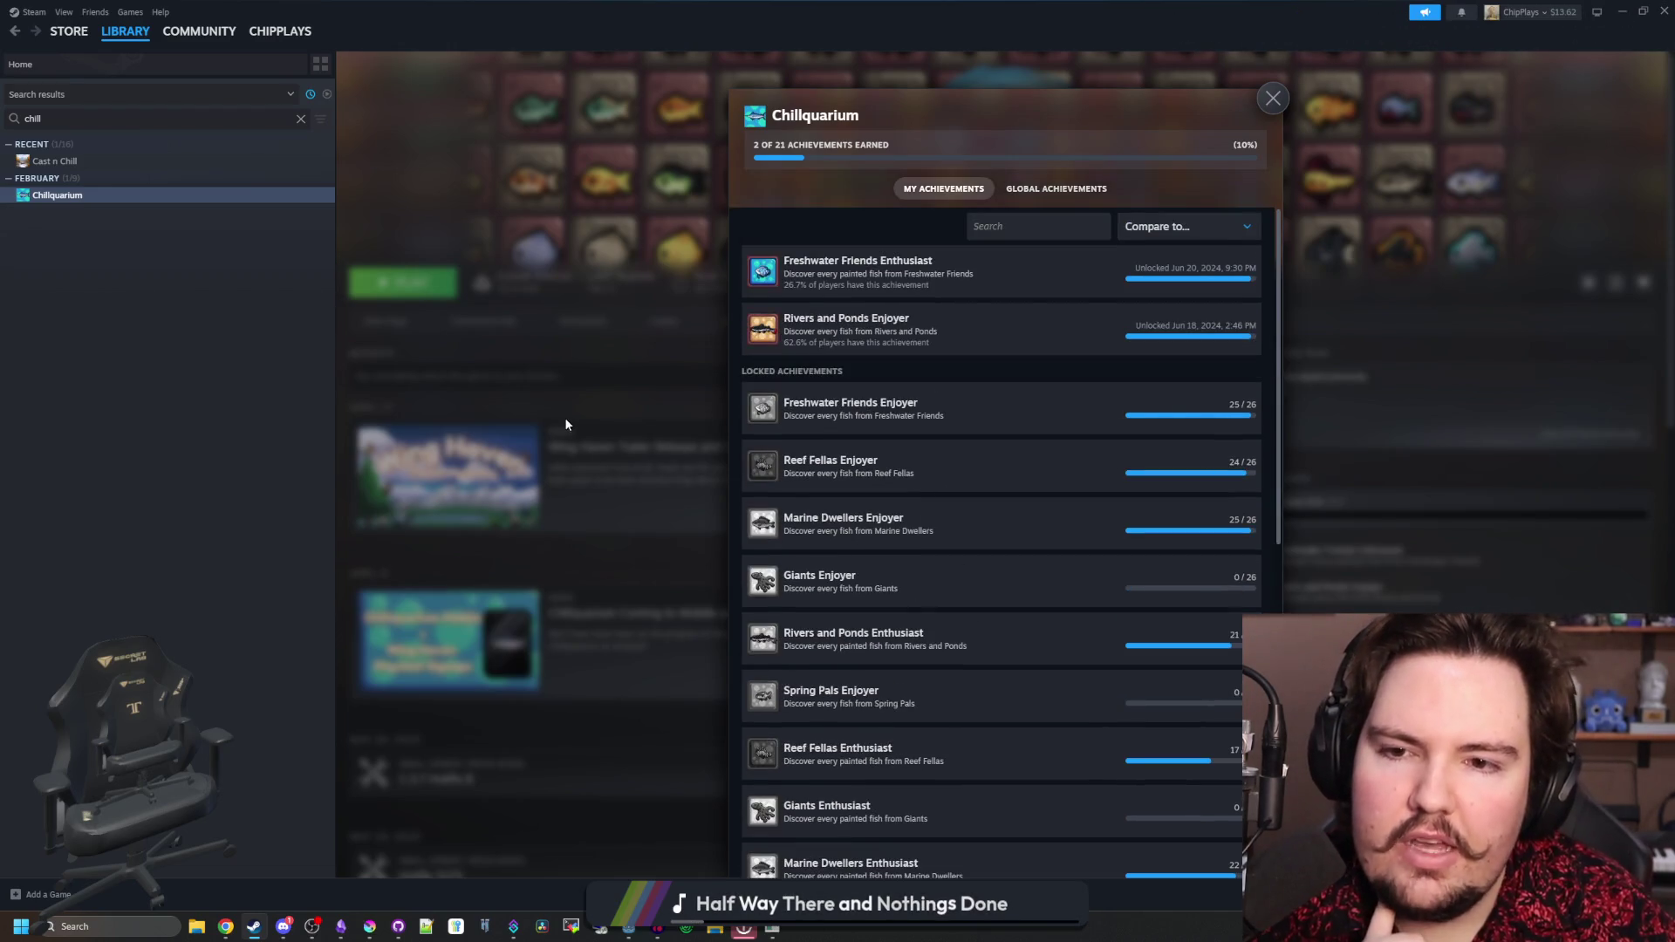
left_click(563, 417)
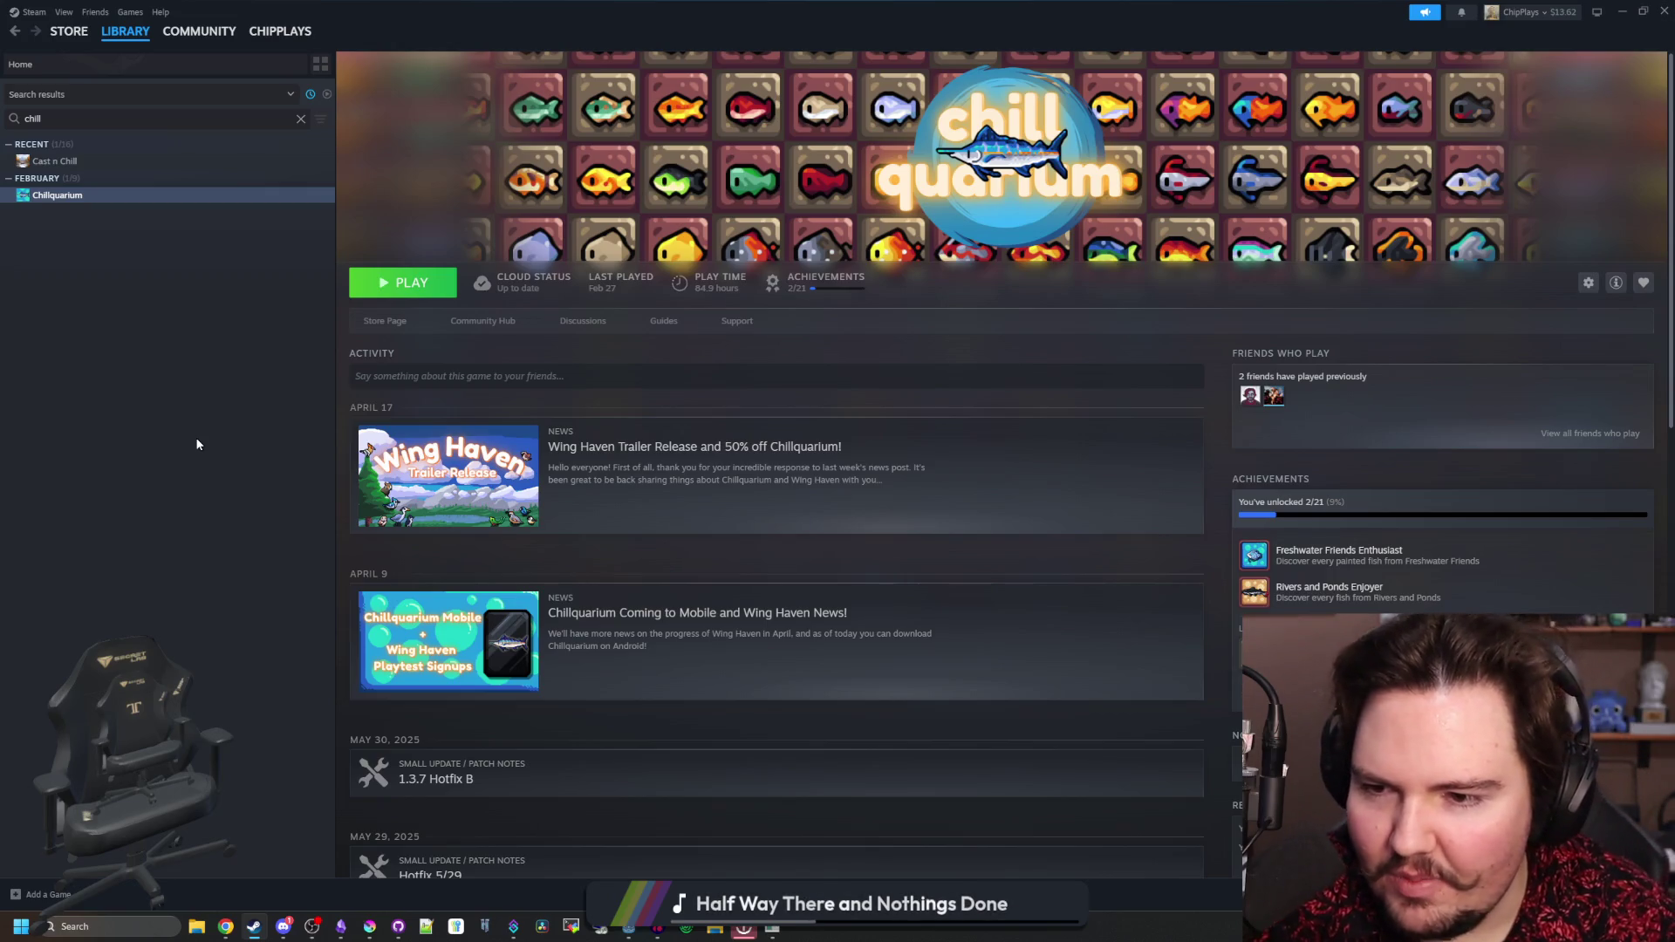
mouse_move(752, 7)
left_mouse_down()
mouse_move(1200, 576)
mouse_move(839, 222)
left_mouse_up()
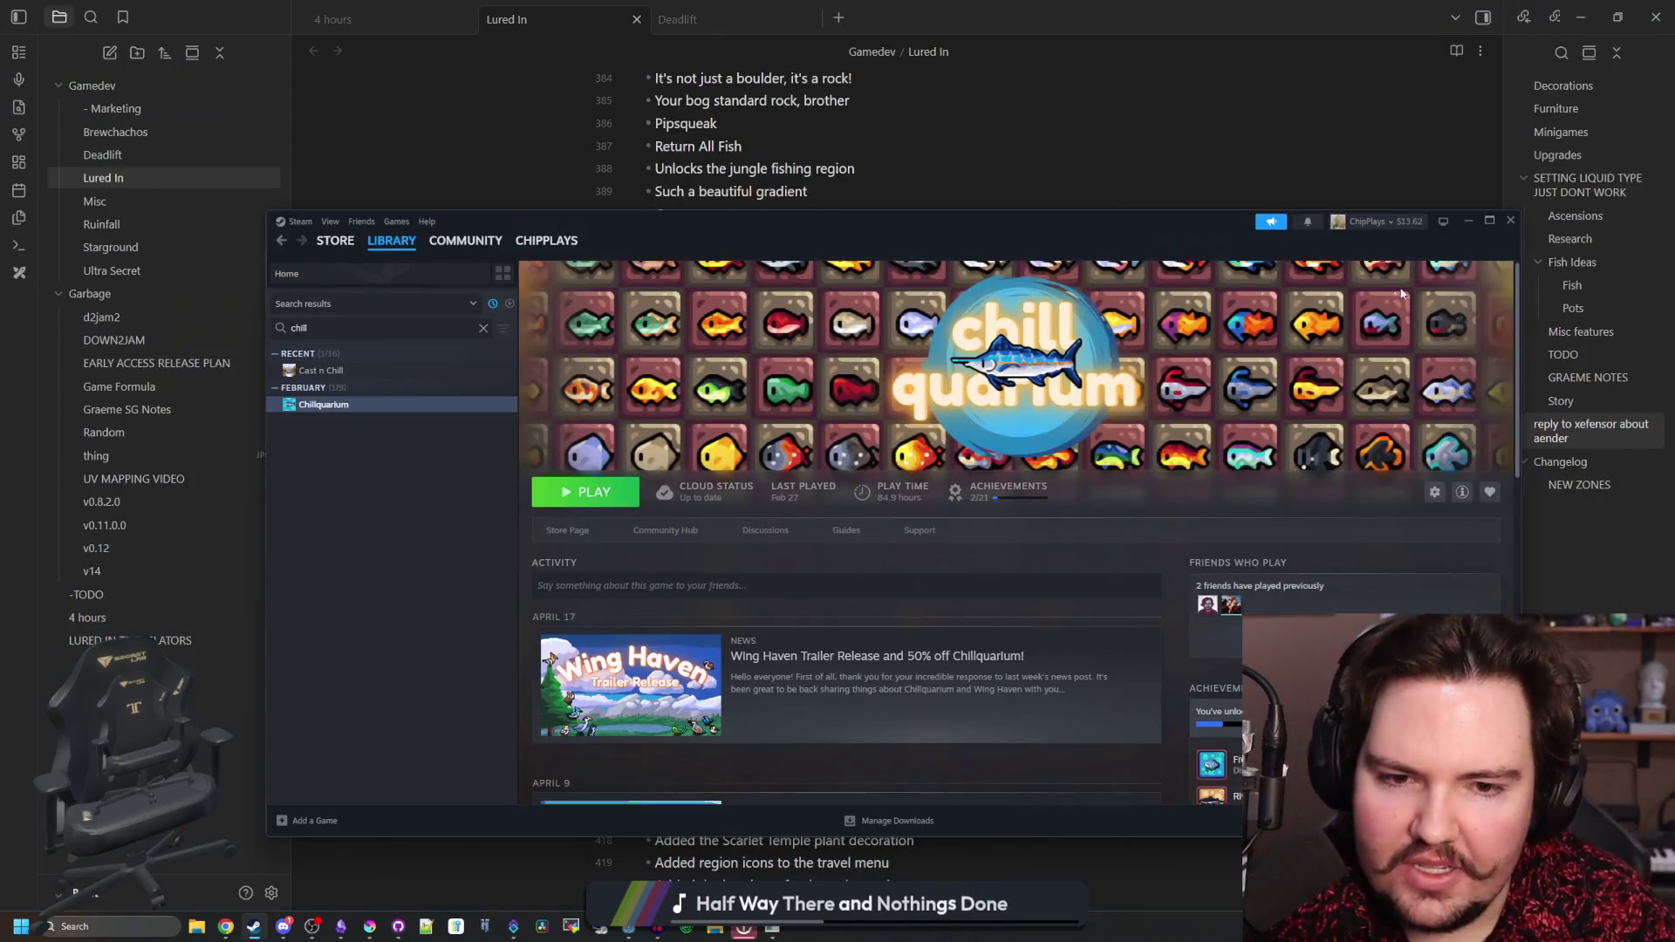
- Minimize Steam and place the cursor below 'fish collections' in the Lured In note
left_click(1465, 224)
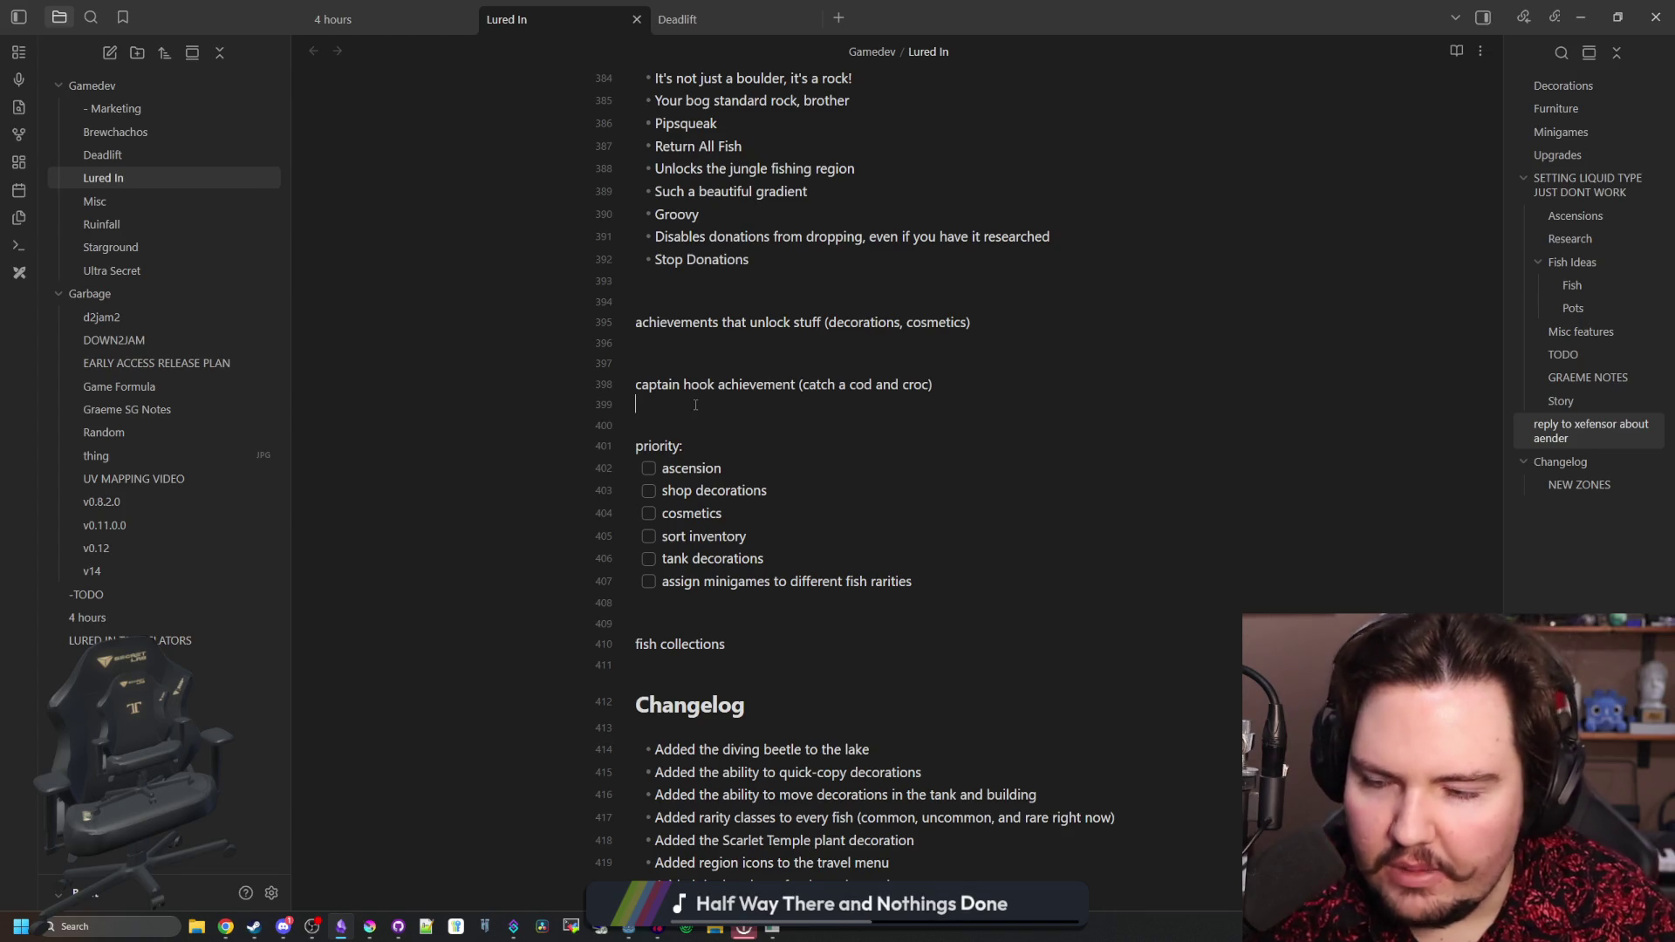
scroll(695, 405, "down", 1)
left_click(704, 532)
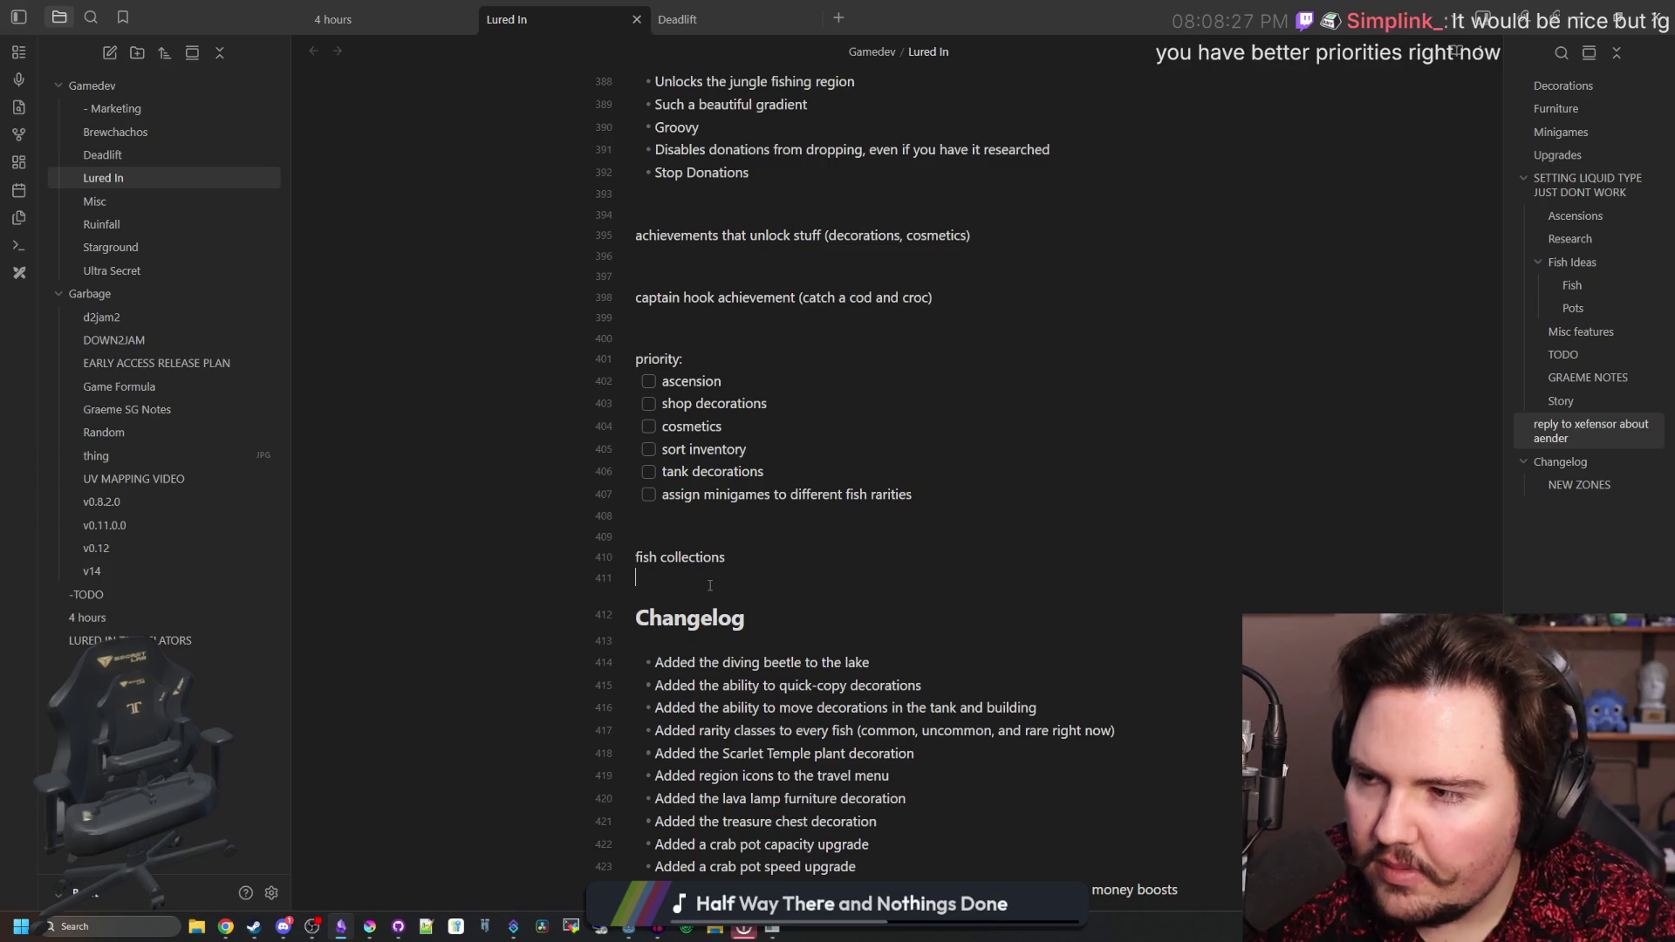
left_click(709, 585)
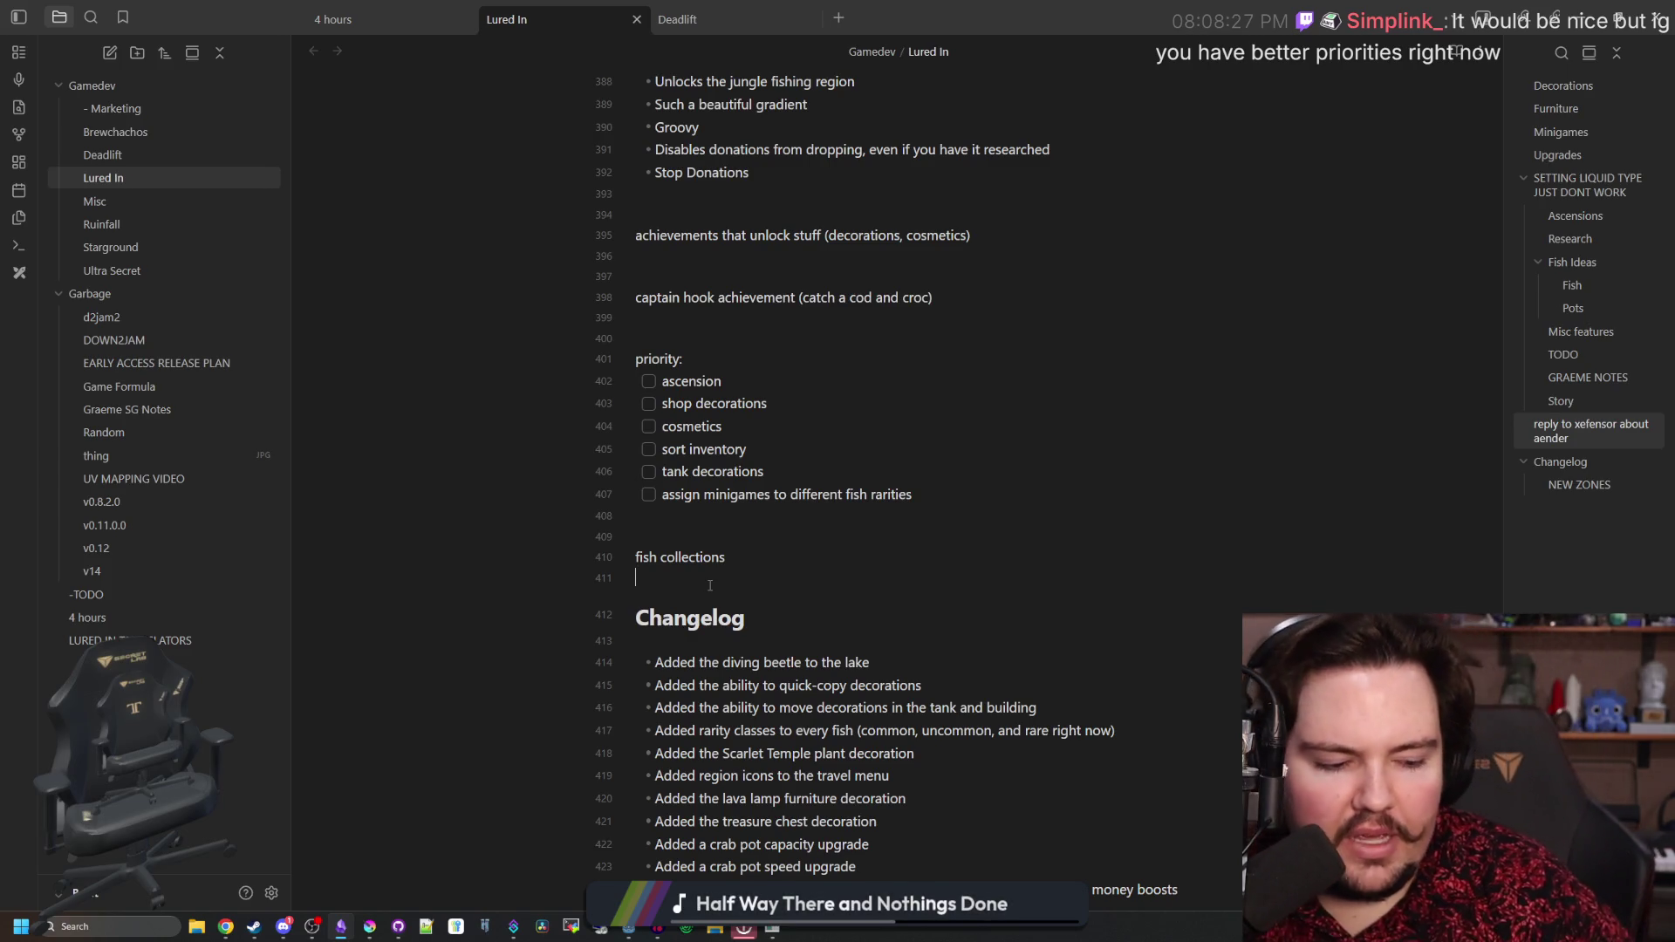